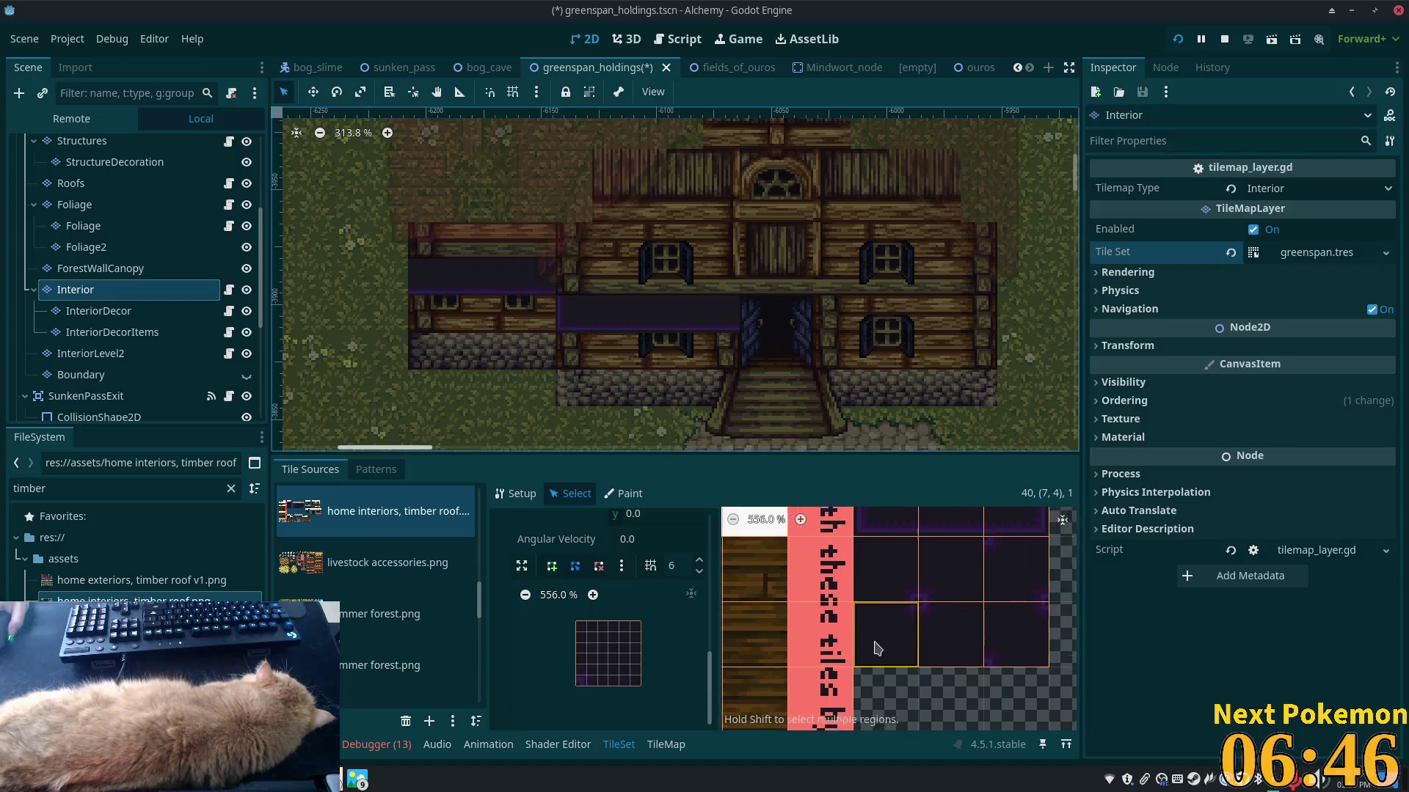
- Create an alternative version of the chosen tile in the timber-roof interior atlas
right_click(894, 628)
left_click(932, 658)
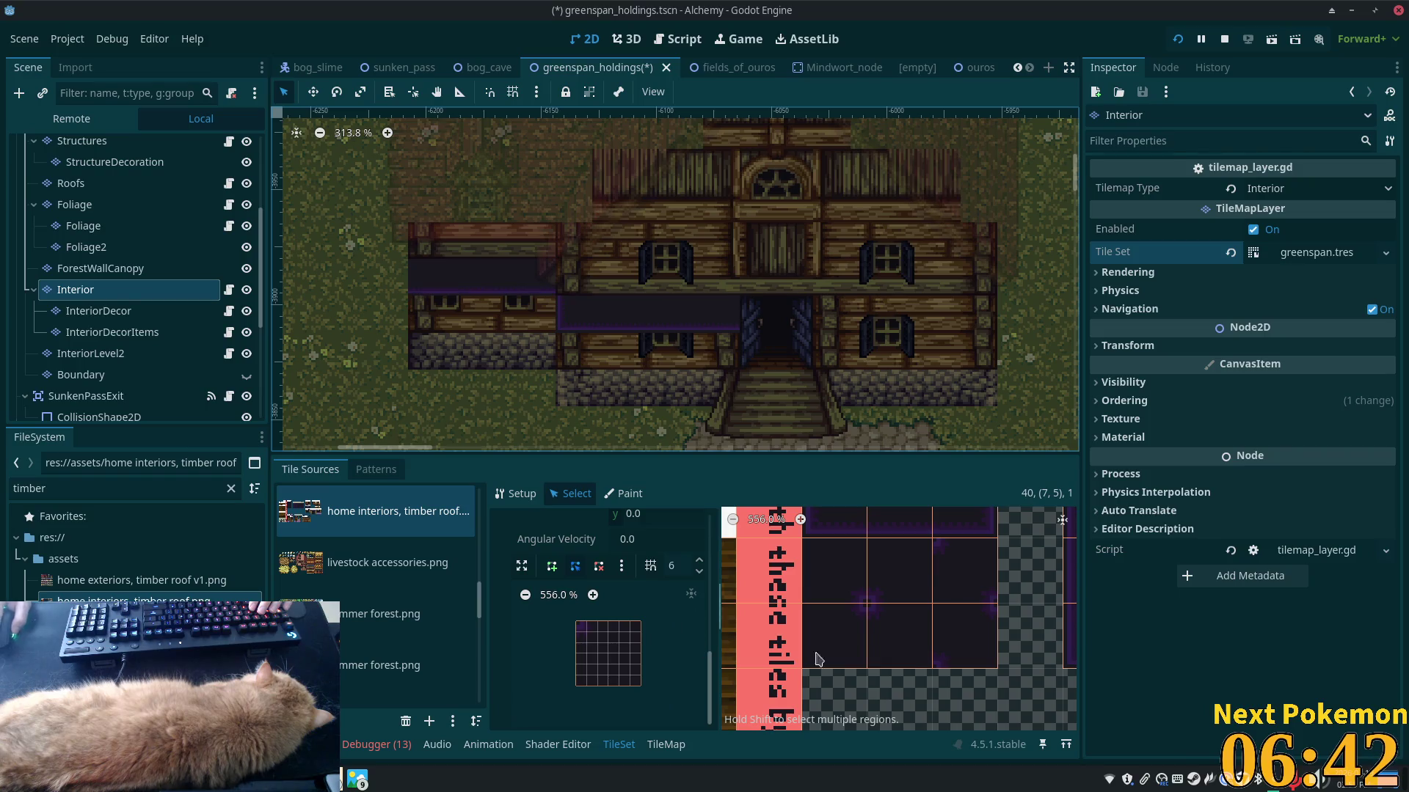
scroll(973, 629, "down", 5)
scroll(974, 629, "down", 1)
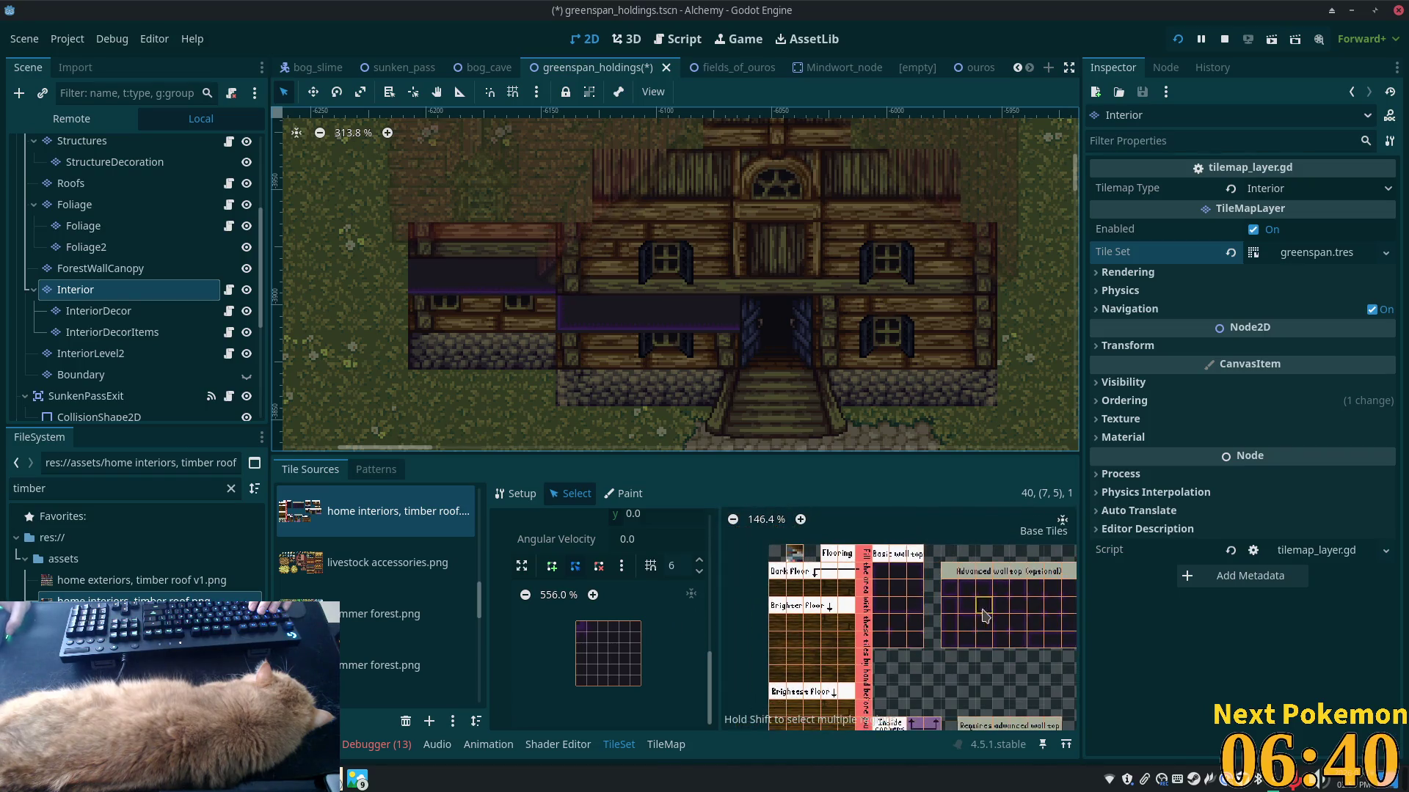
scroll(976, 624, "right", 5)
scroll(934, 594, "down", 1)
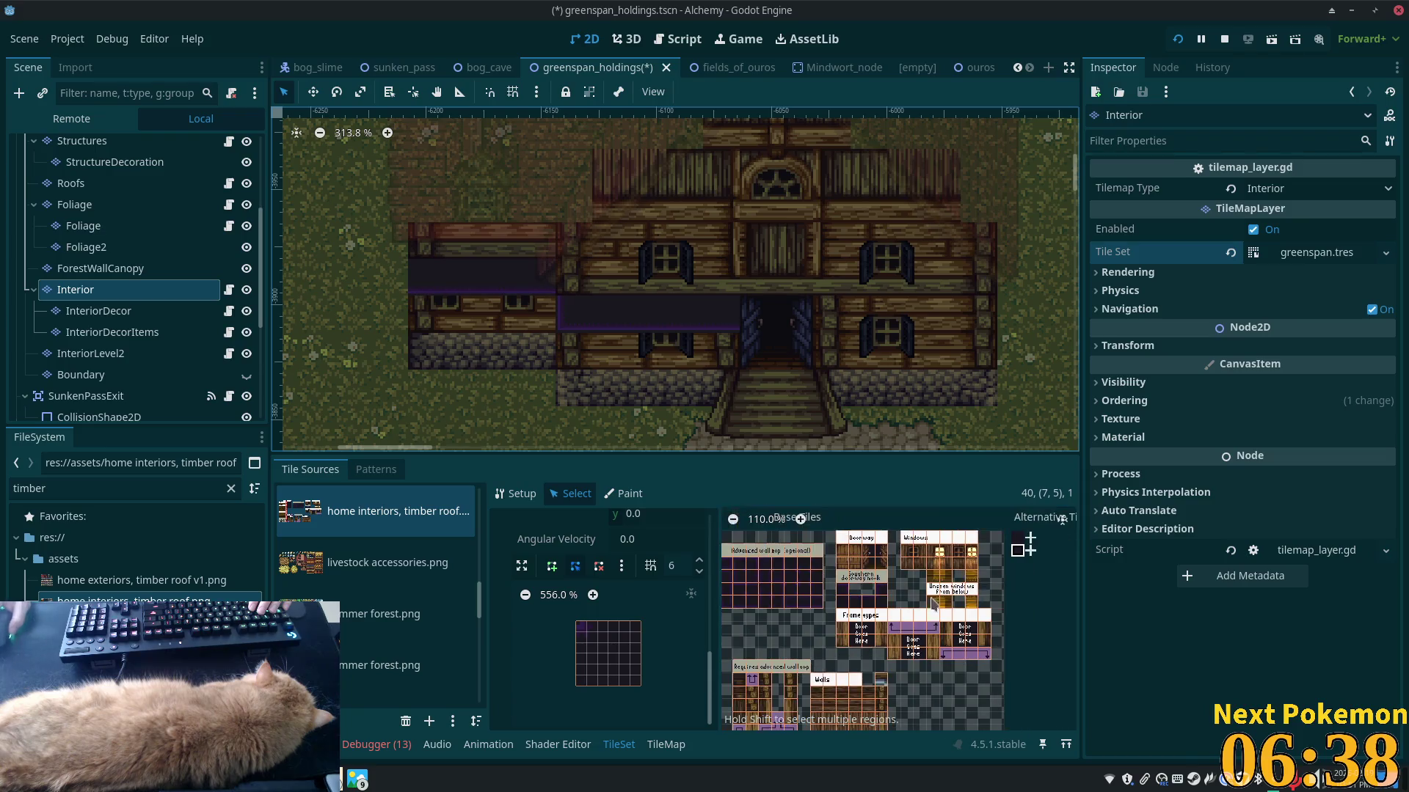
- Return to the TileMap and paint a dark interior tile onto the house
scroll(958, 552, "up", 3)
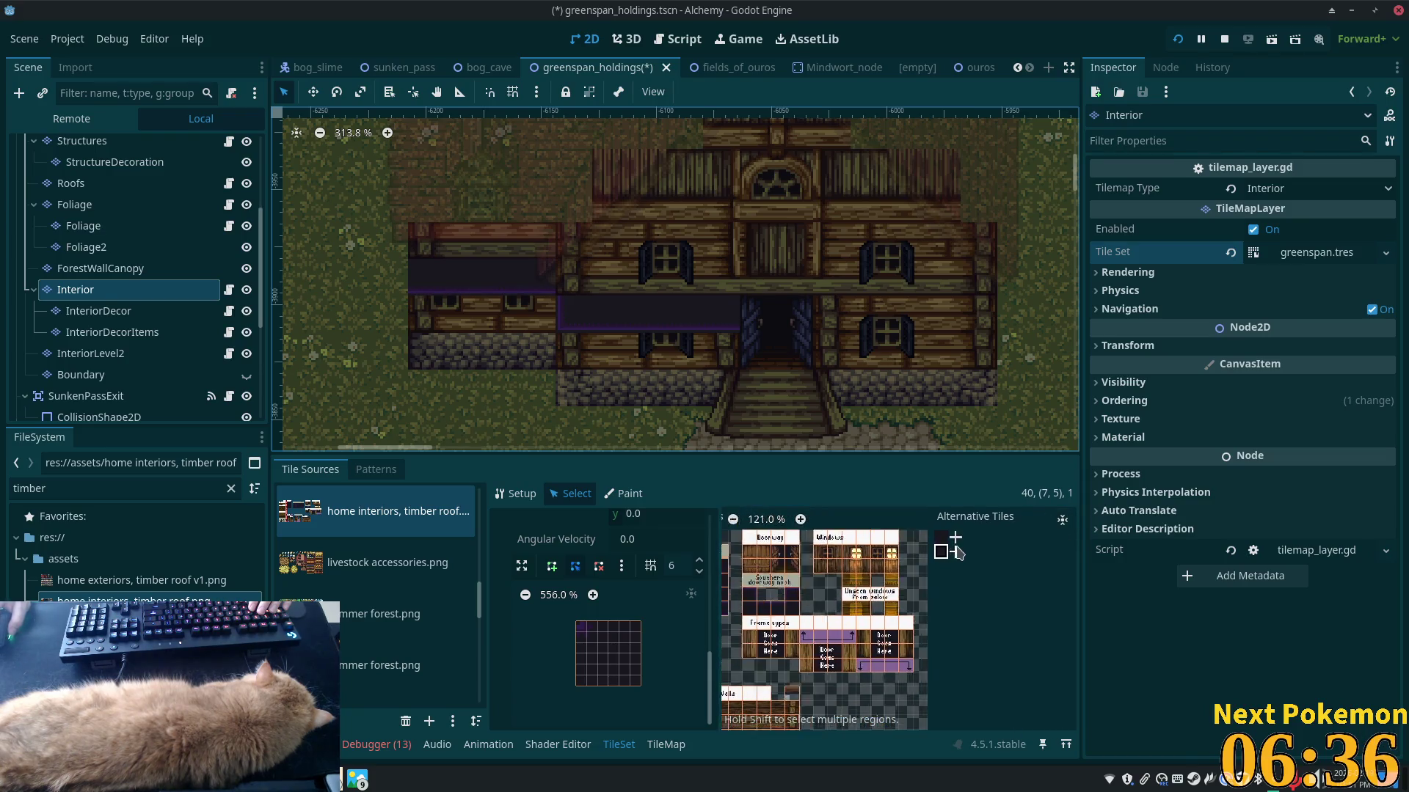
scroll(958, 551, "up", 4)
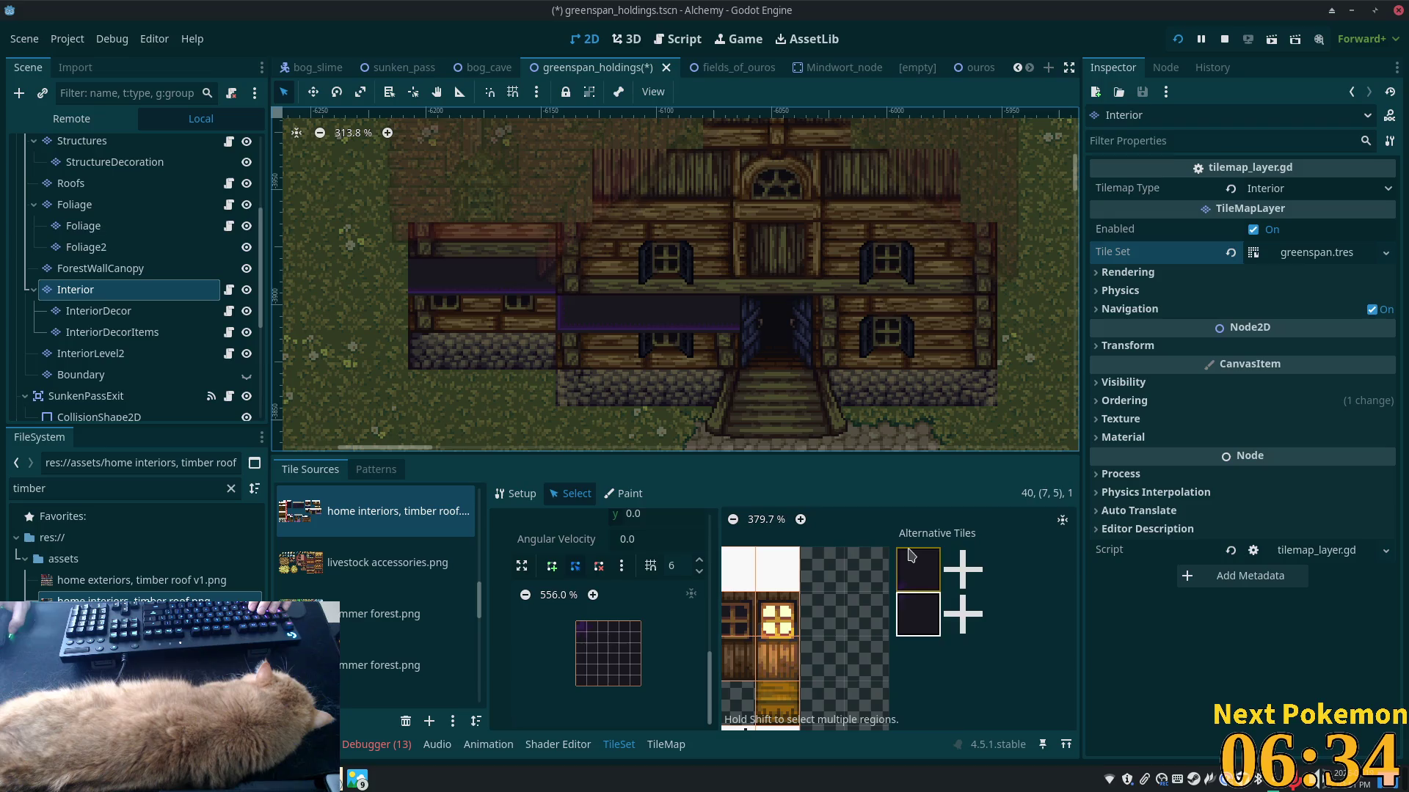
left_click(666, 745)
left_click(576, 277)
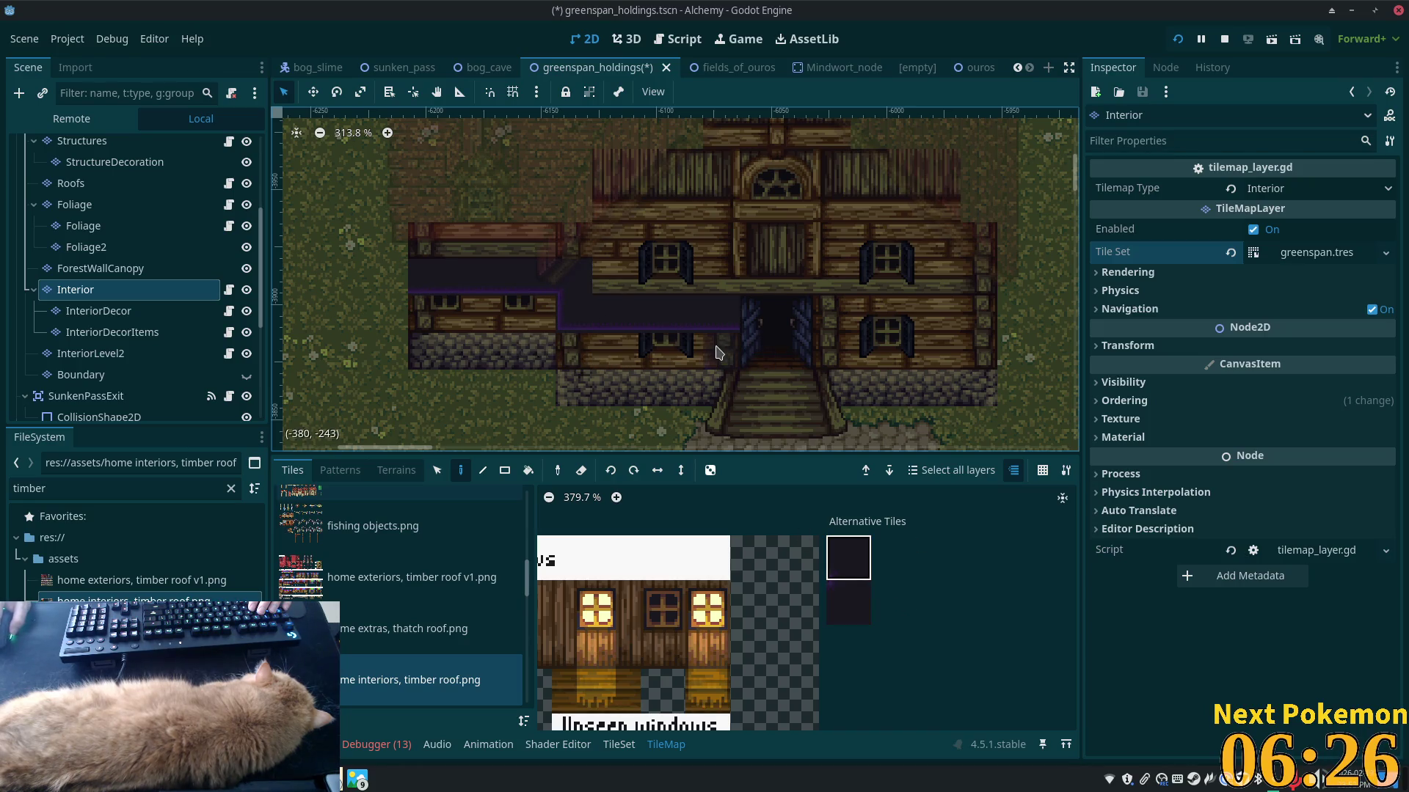
- Erase the dark interior tiles from the left wing's wall
mouse_move(742, 323)
left_mouse_down()
mouse_move(584, 307)
mouse_move(550, 283)
mouse_move(430, 279)
left_mouse_up()
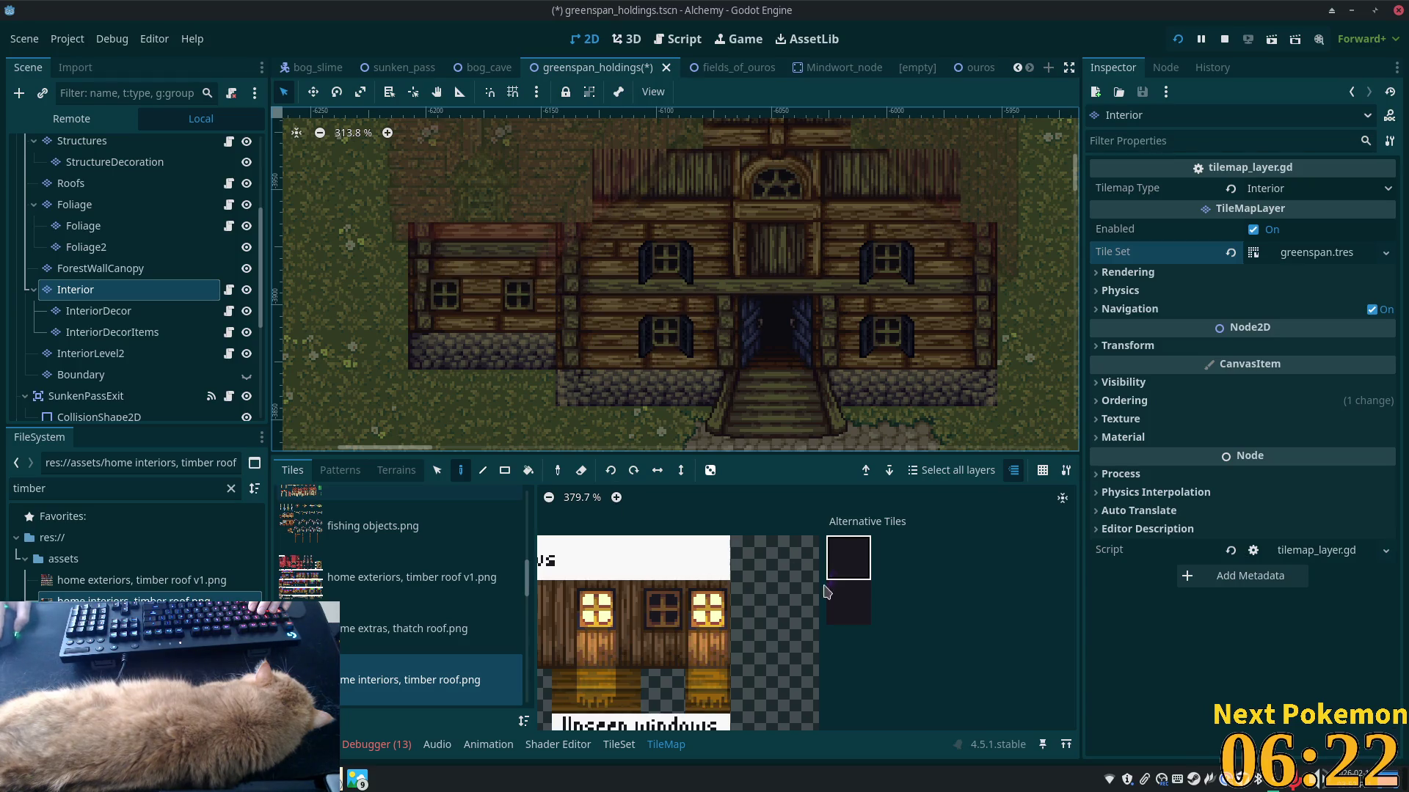
scroll(703, 641, "down", 2)
scroll(702, 640, "down", 2)
scroll(814, 630, "up", 1)
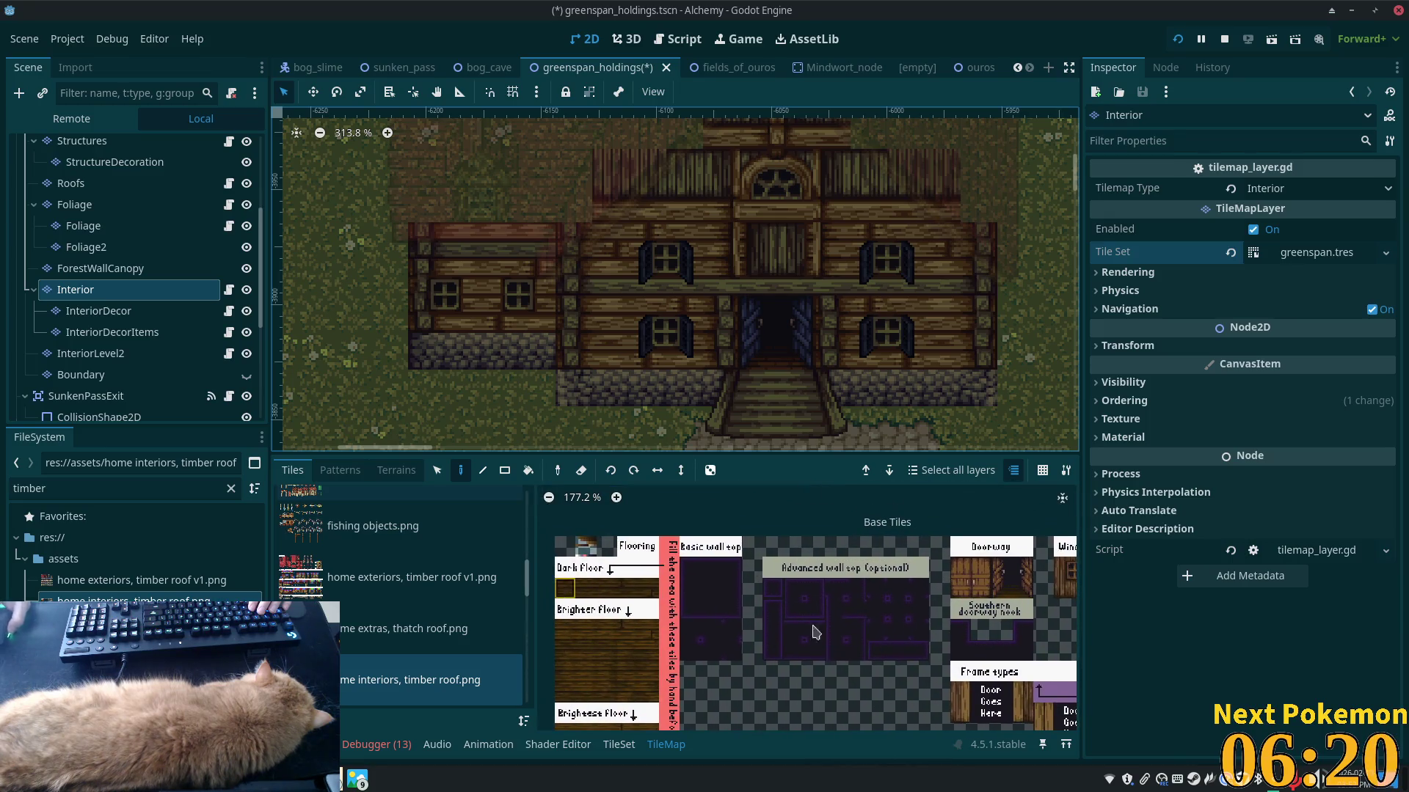
scroll(815, 629, "up", 6)
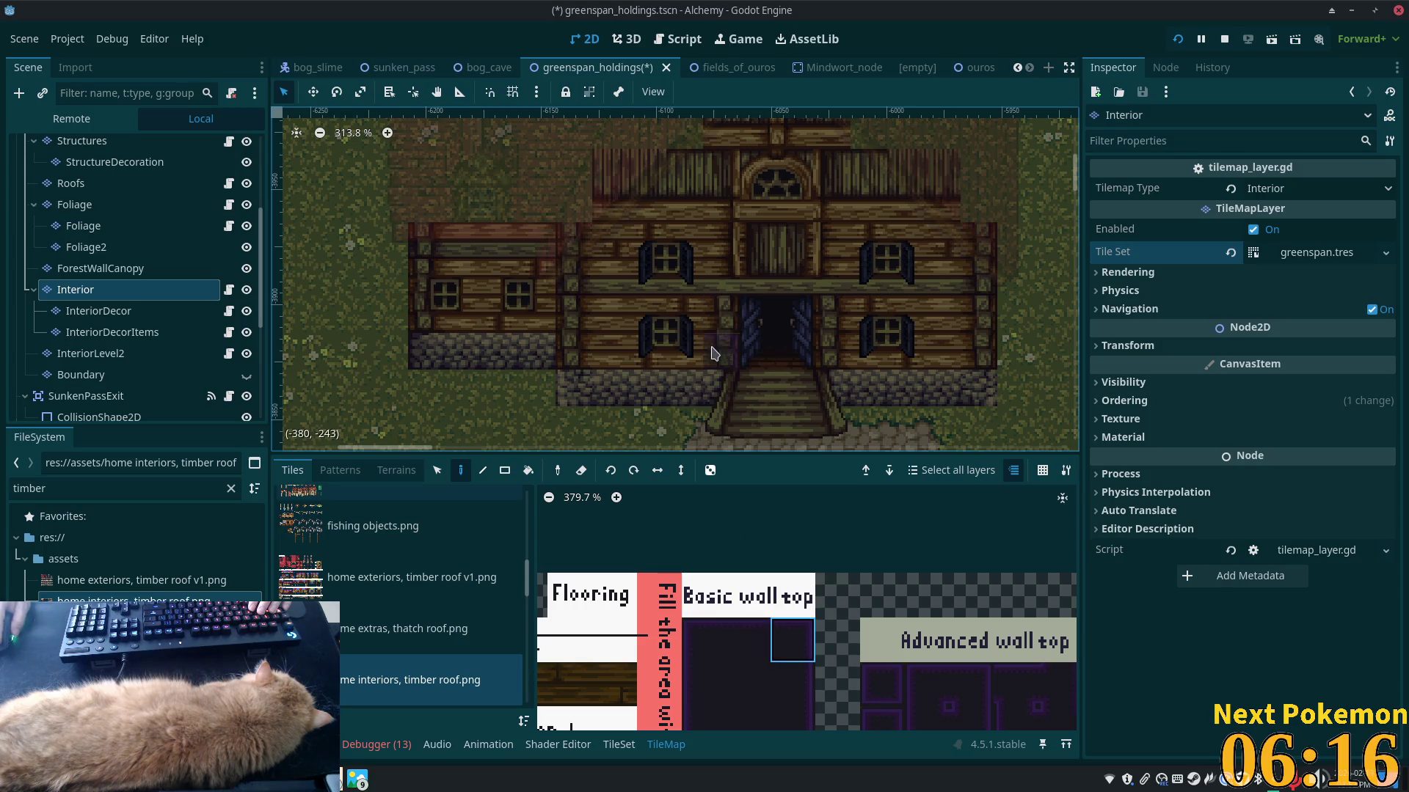
- Paint a plain dark interior fill row along the wall base
left_click(752, 640)
left_click_drag(685, 352, 590, 352)
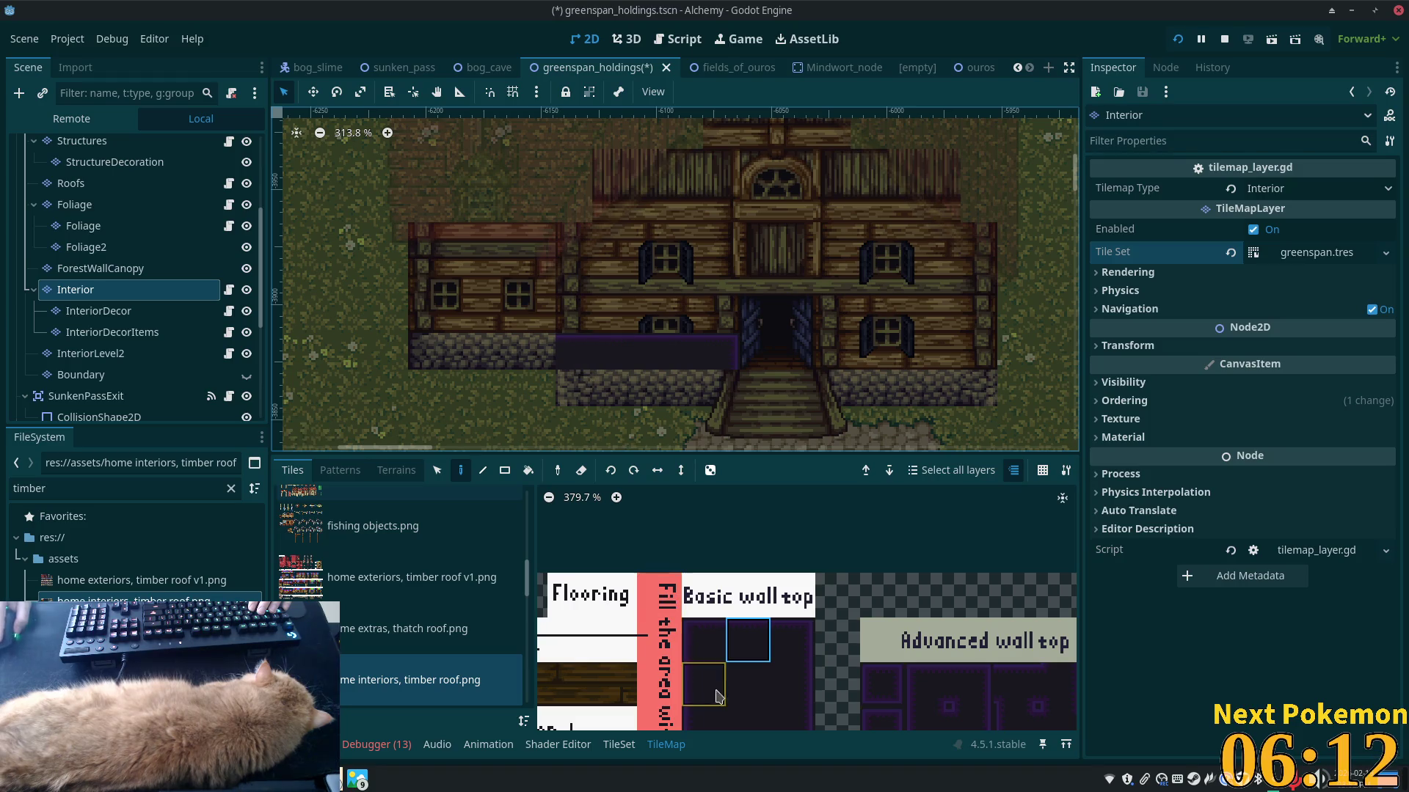
scroll(705, 602, "down", 3)
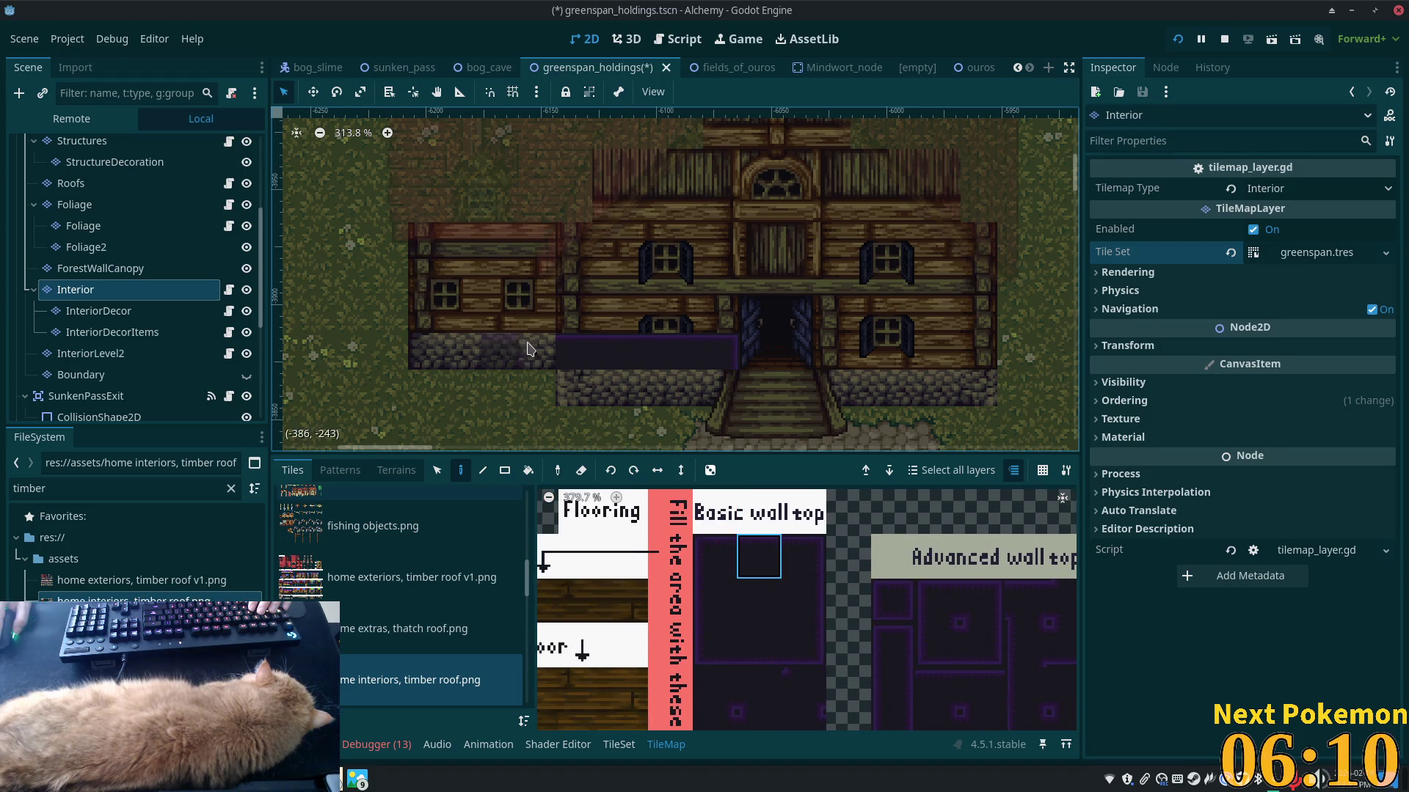
- Place a purple wall-top edge tile on the left wing's wall
left_click(700, 720)
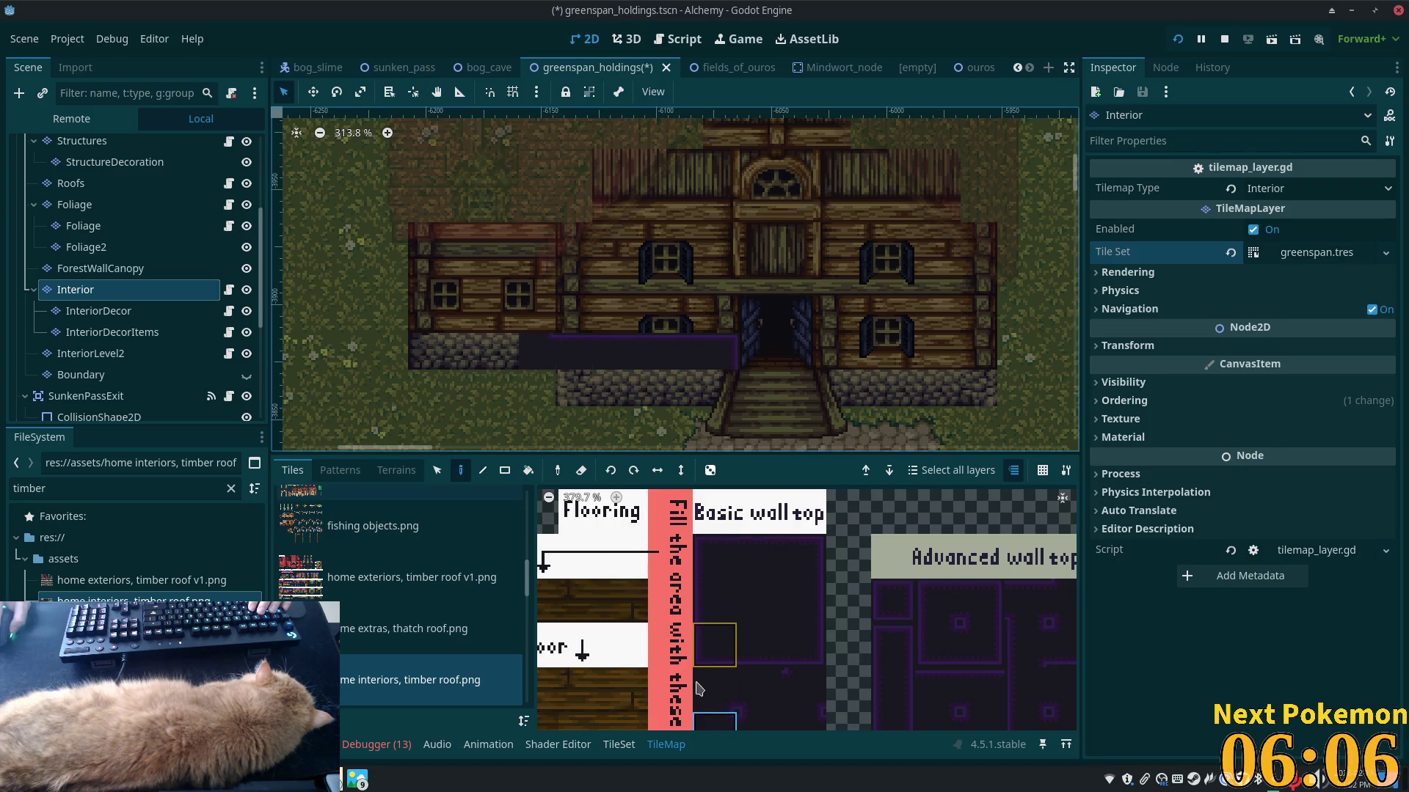
left_click(803, 555)
left_click(537, 312)
left_click(758, 555)
- Finish the row of wall-top tiles along the strip
left_click(499, 313)
left_click(463, 314)
left_click(430, 314)
left_click_drag(511, 378, 721, 440)
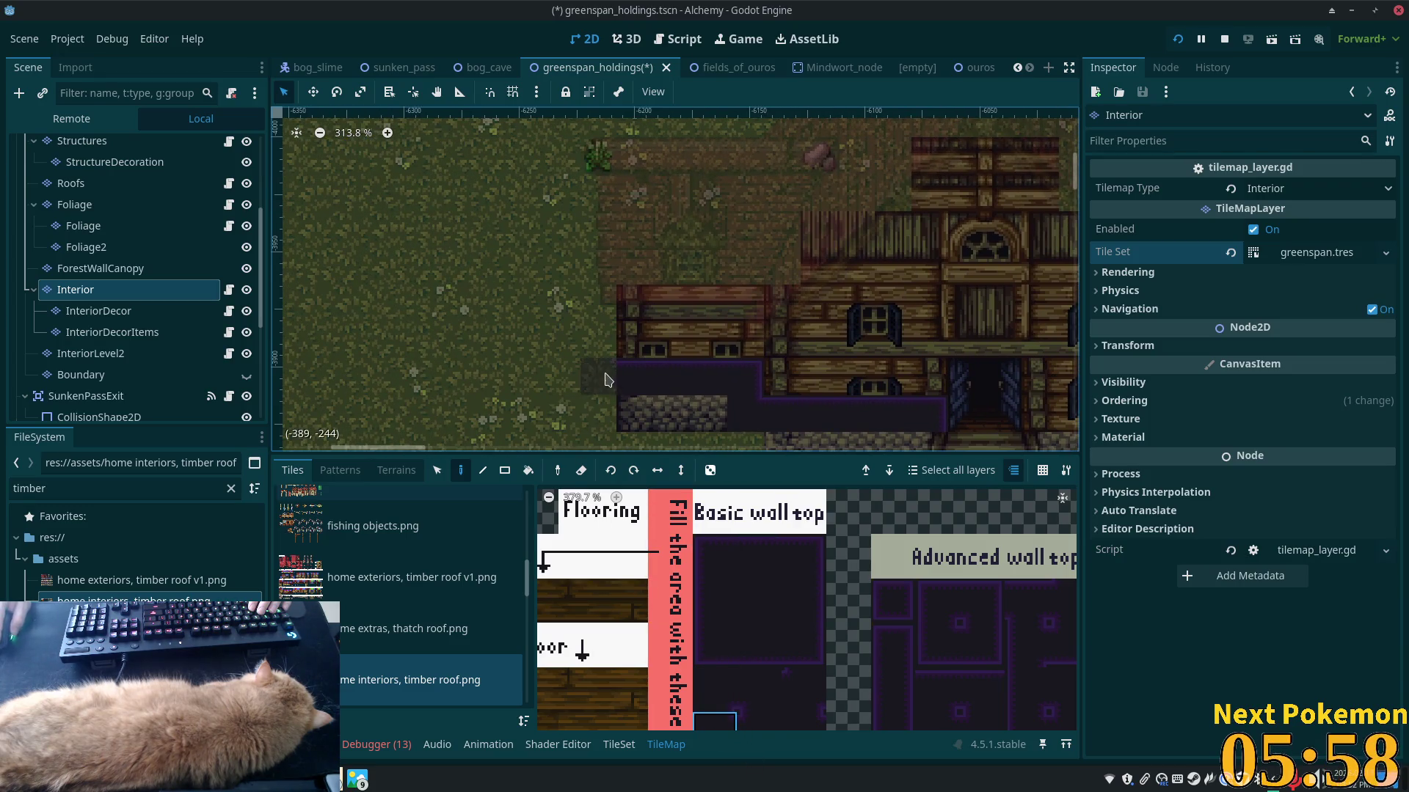
- Paint a 2x2 wall block up the left side and cover the pink guide tiles
mouse_move(669, 600)
left_mouse_down()
mouse_move(714, 601)
mouse_move(714, 556)
left_mouse_up()
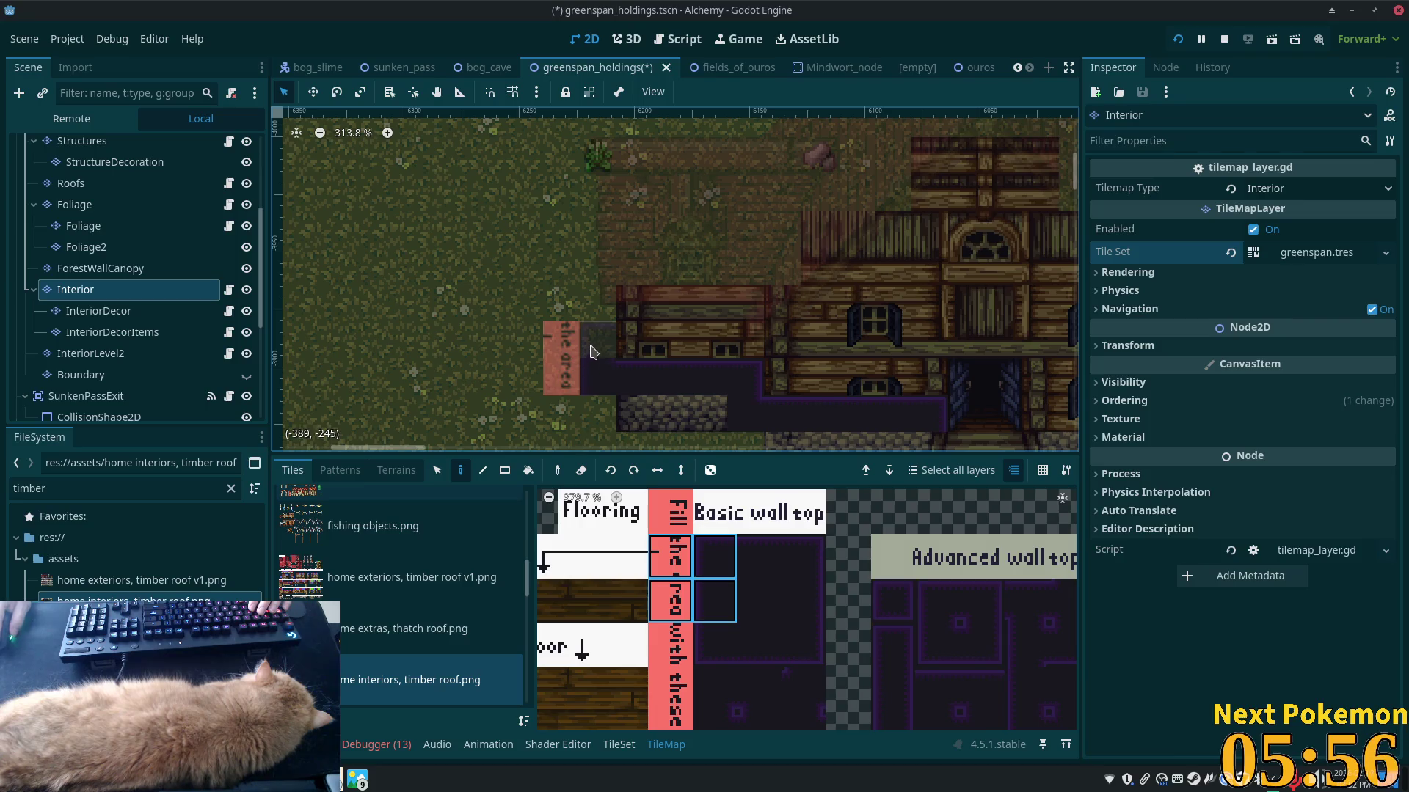
left_click_drag(593, 358, 594, 275)
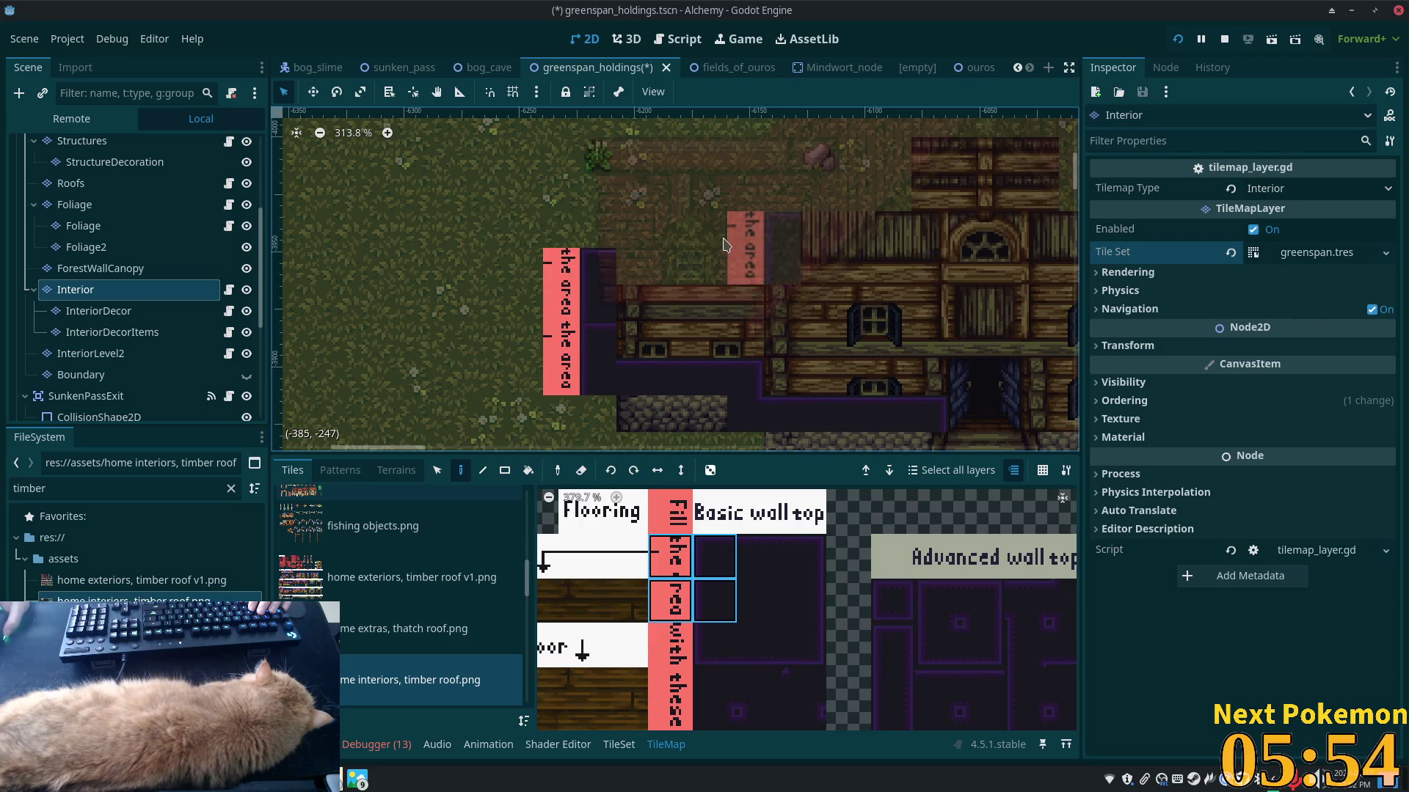
scroll(726, 248, "up", 1)
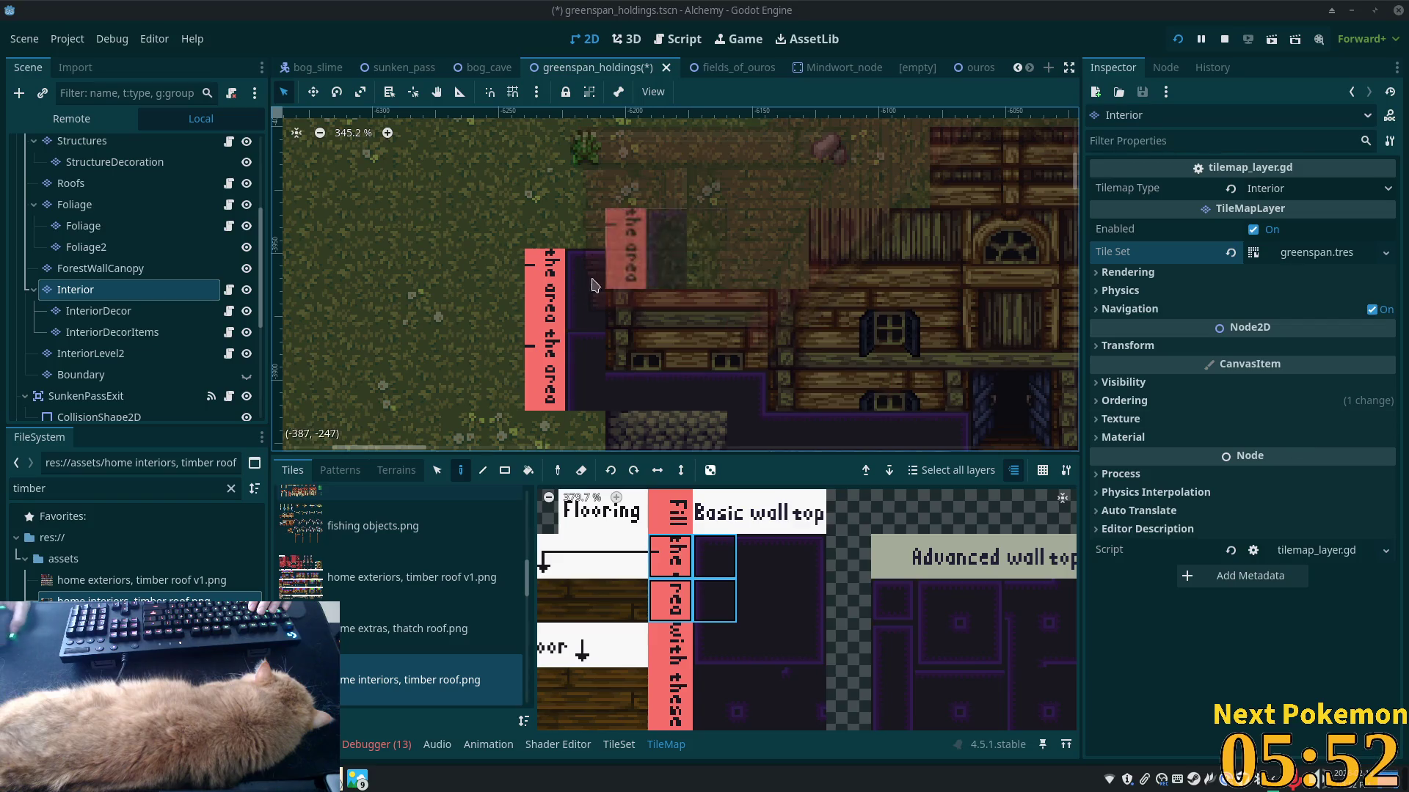
left_click(724, 606)
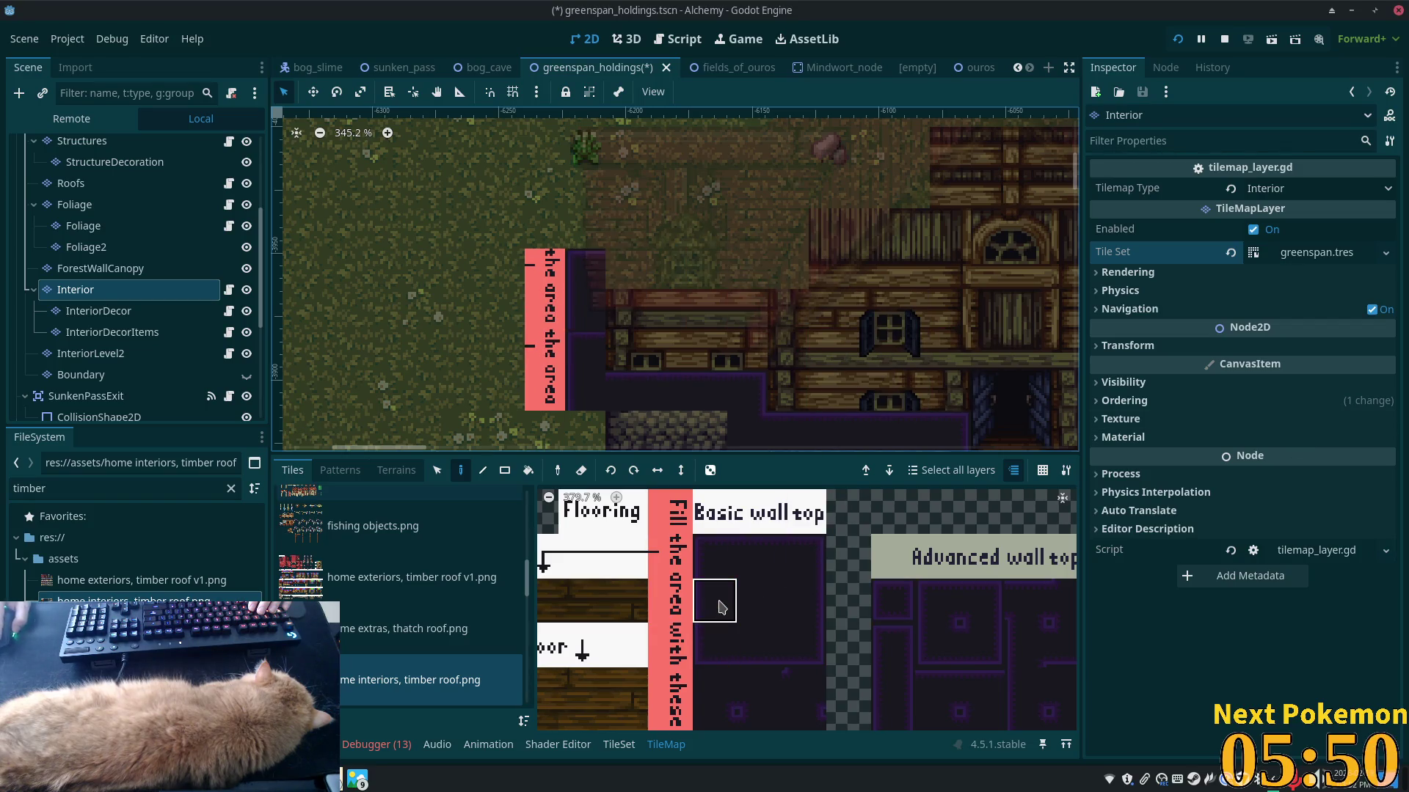
mouse_move(545, 265)
left_mouse_down()
mouse_move(545, 389)
mouse_move(589, 352)
left_mouse_up()
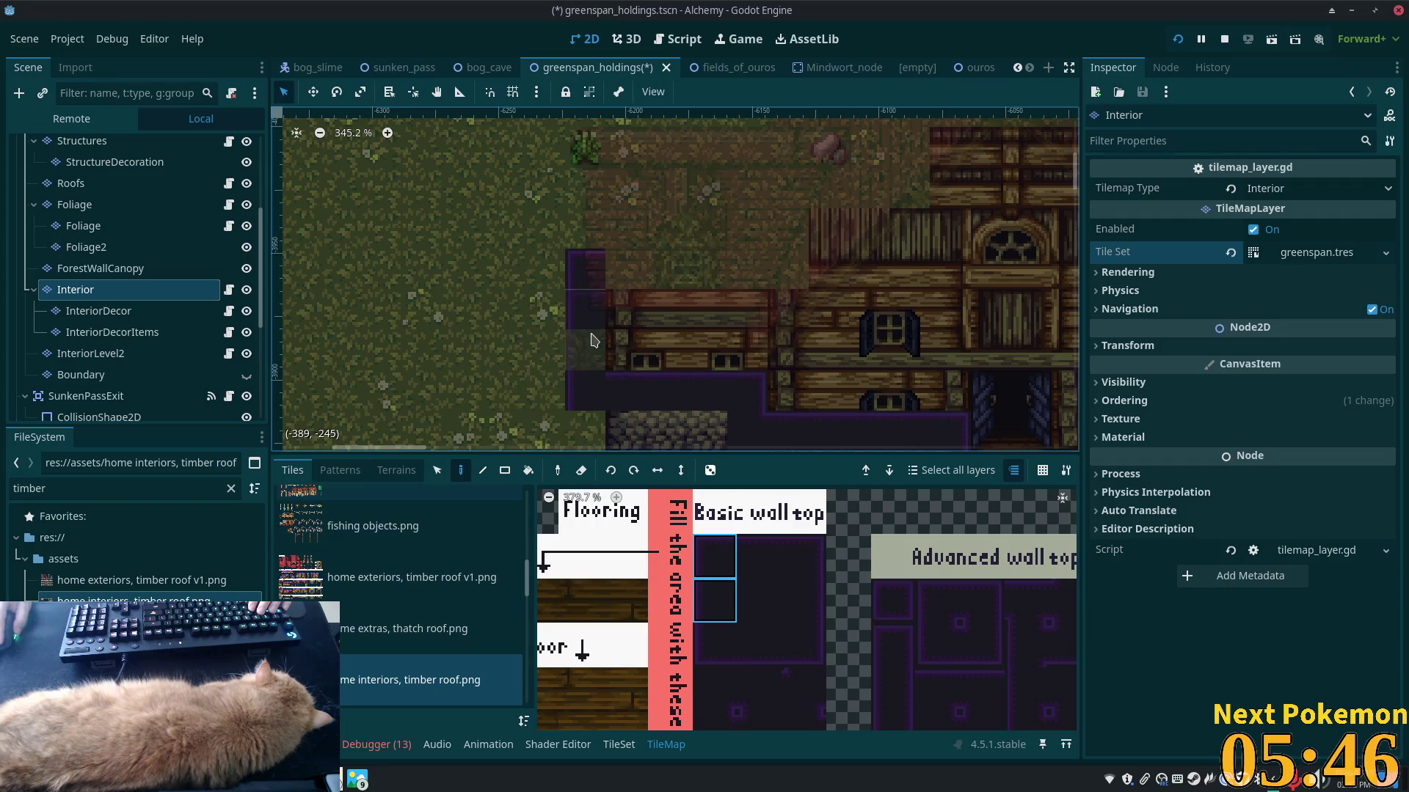
- Select a 1x2 wall-edge block and another single tile from the atlas
left_click_drag(805, 562, 805, 605)
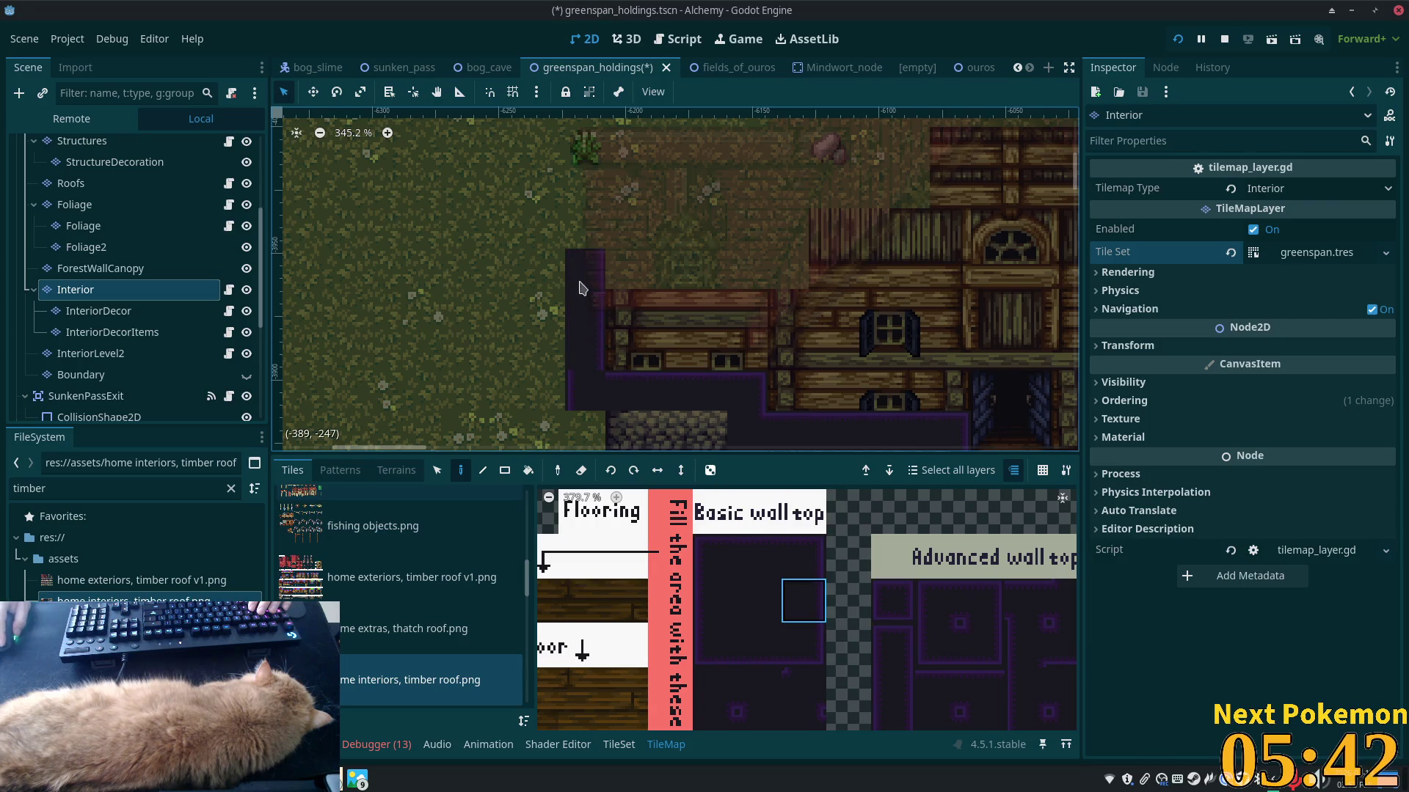
key("z")
left_click(718, 729)
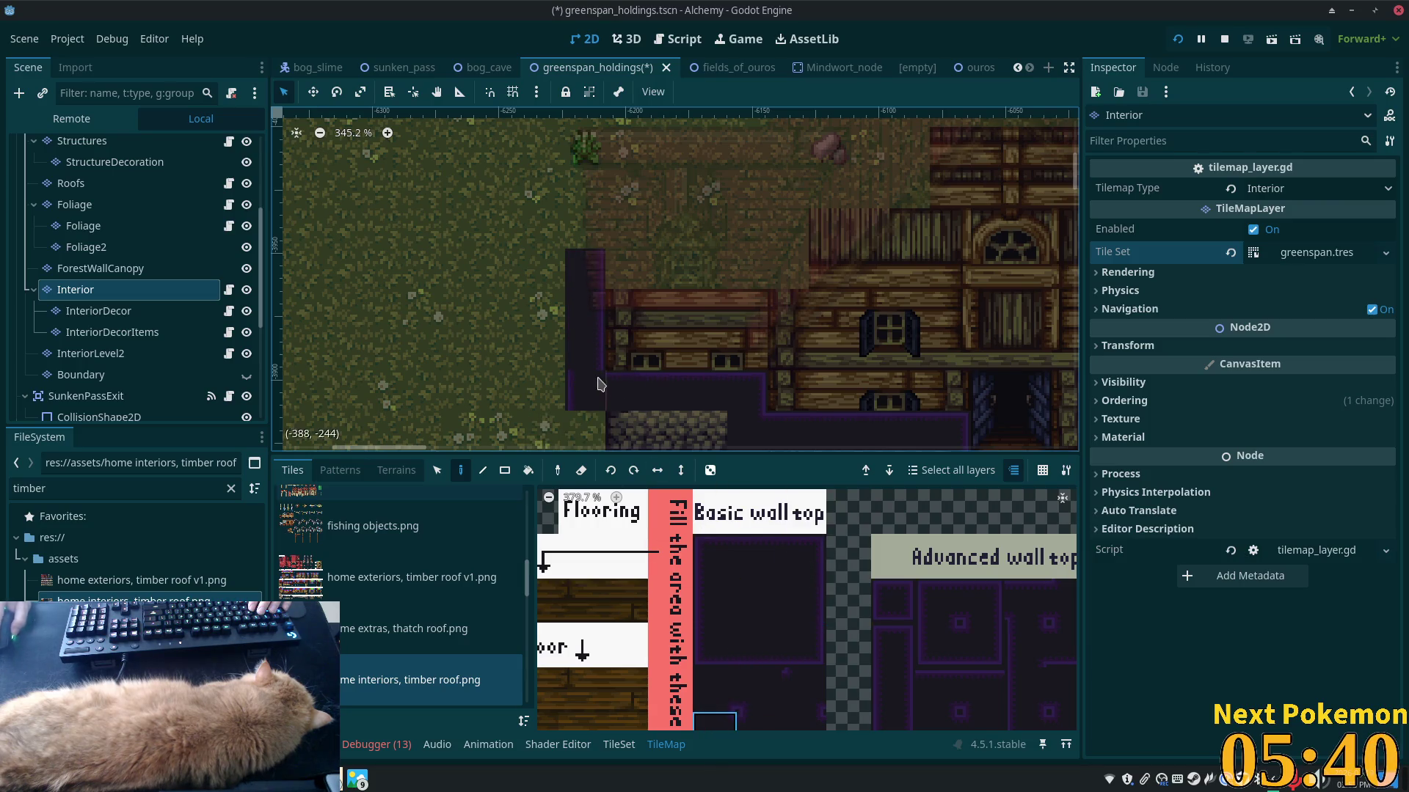
scroll(668, 416, "down", 1)
scroll(697, 403, "down", 1)
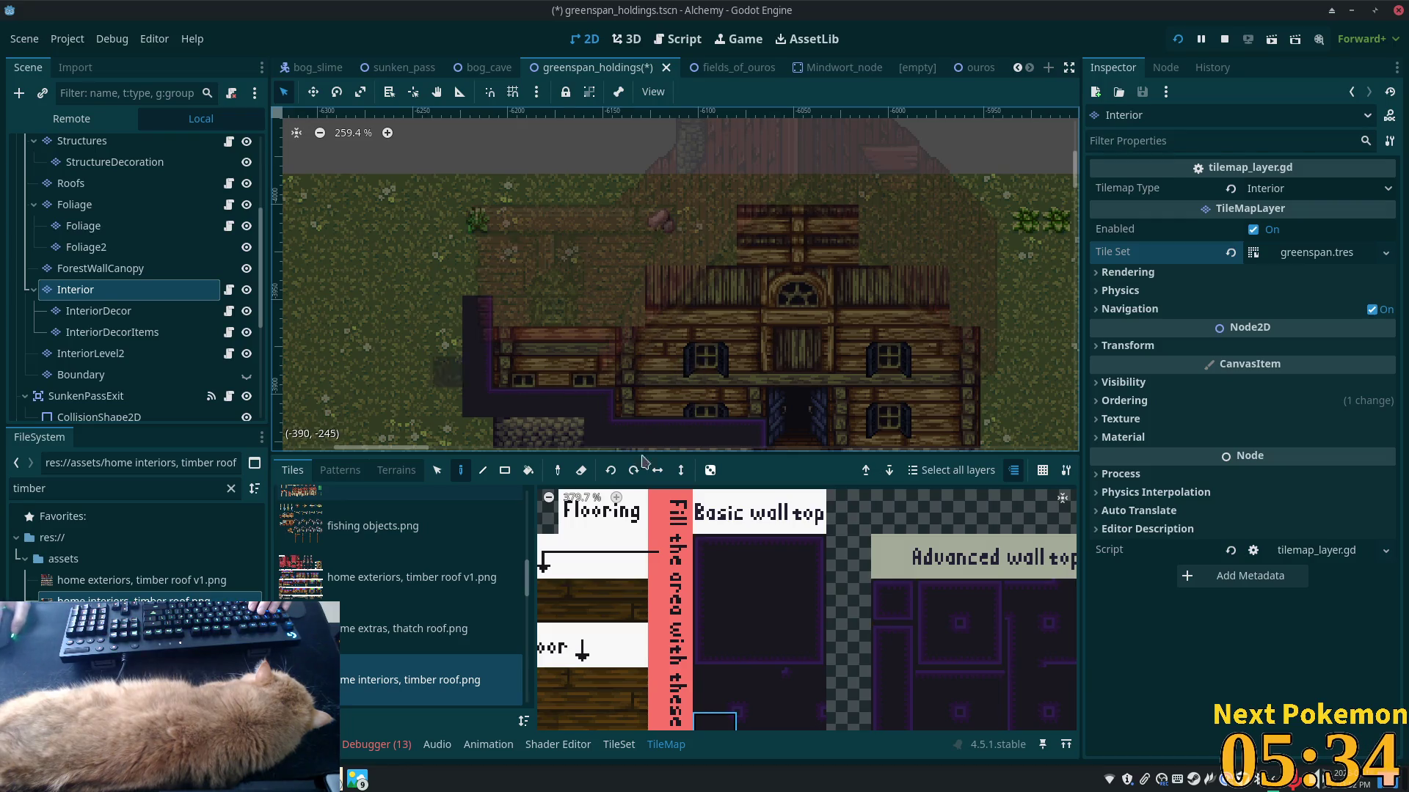
- Recentre the whole house in view and bring the running game window forward
mouse_move(952, 387)
left_mouse_down()
mouse_move(845, 263)
mouse_move(763, 249)
mouse_move(878, 285)
left_mouse_up()
left_click_drag(706, 339, 788, 401)
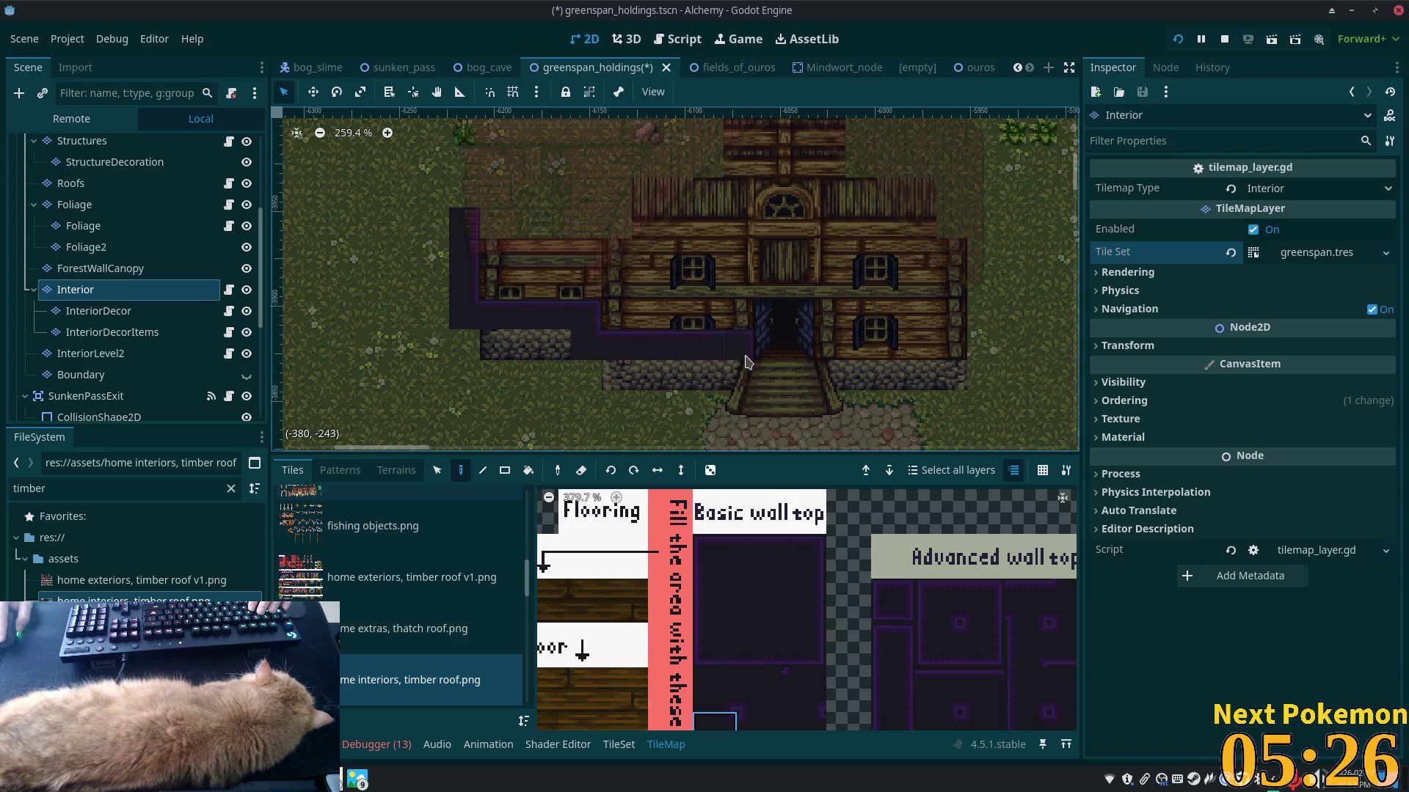
left_click(357, 779)
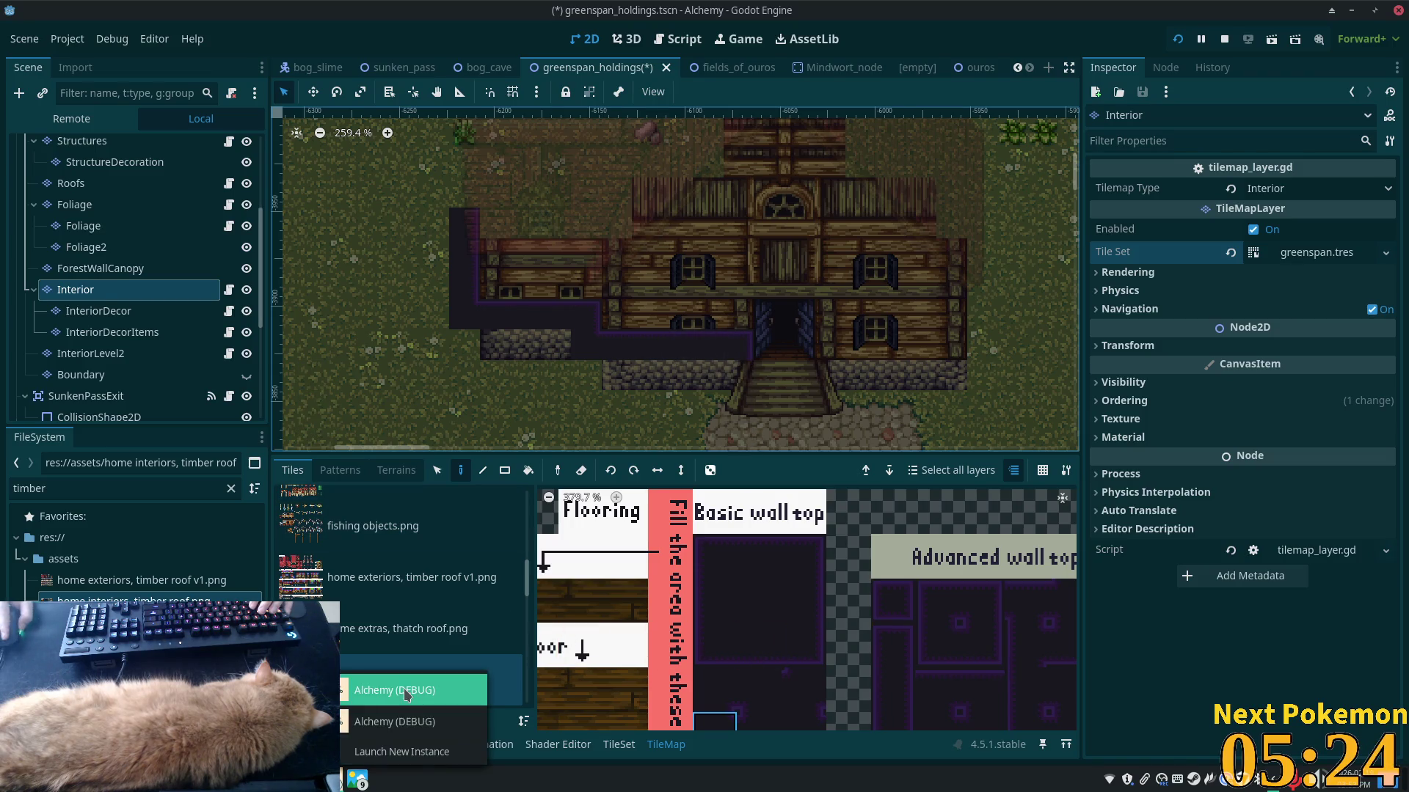
left_click(408, 690)
key("Up")
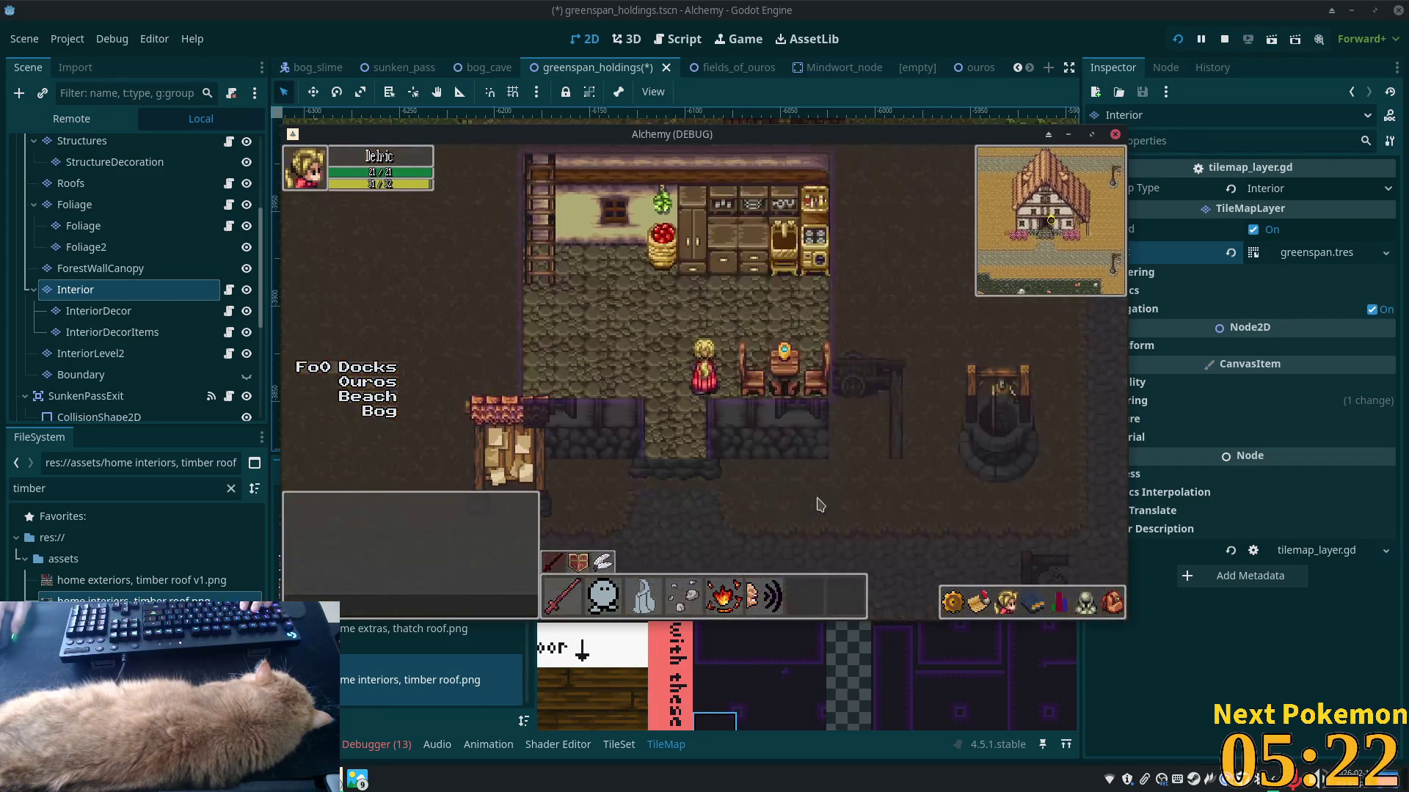
key("Left")
key("Down")
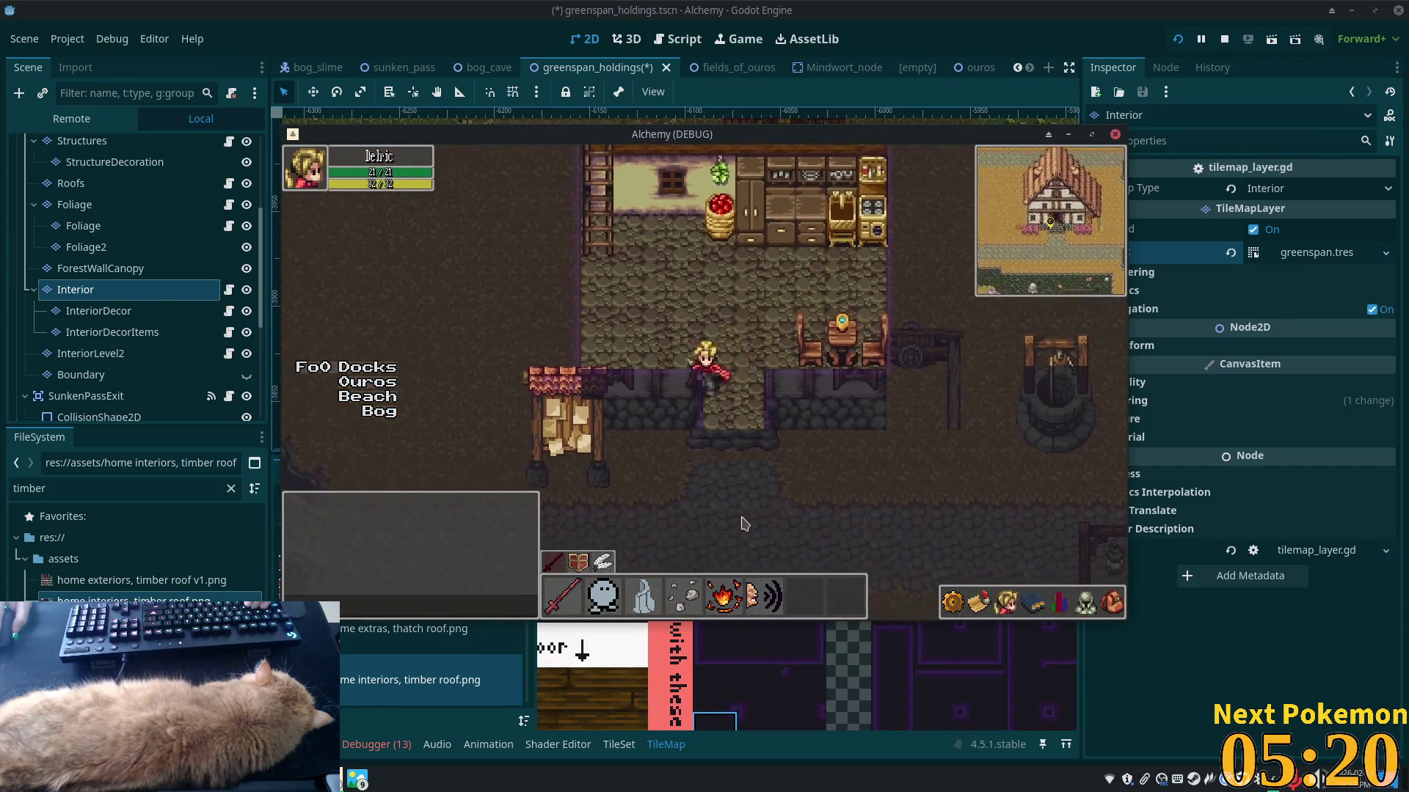
key("Down")
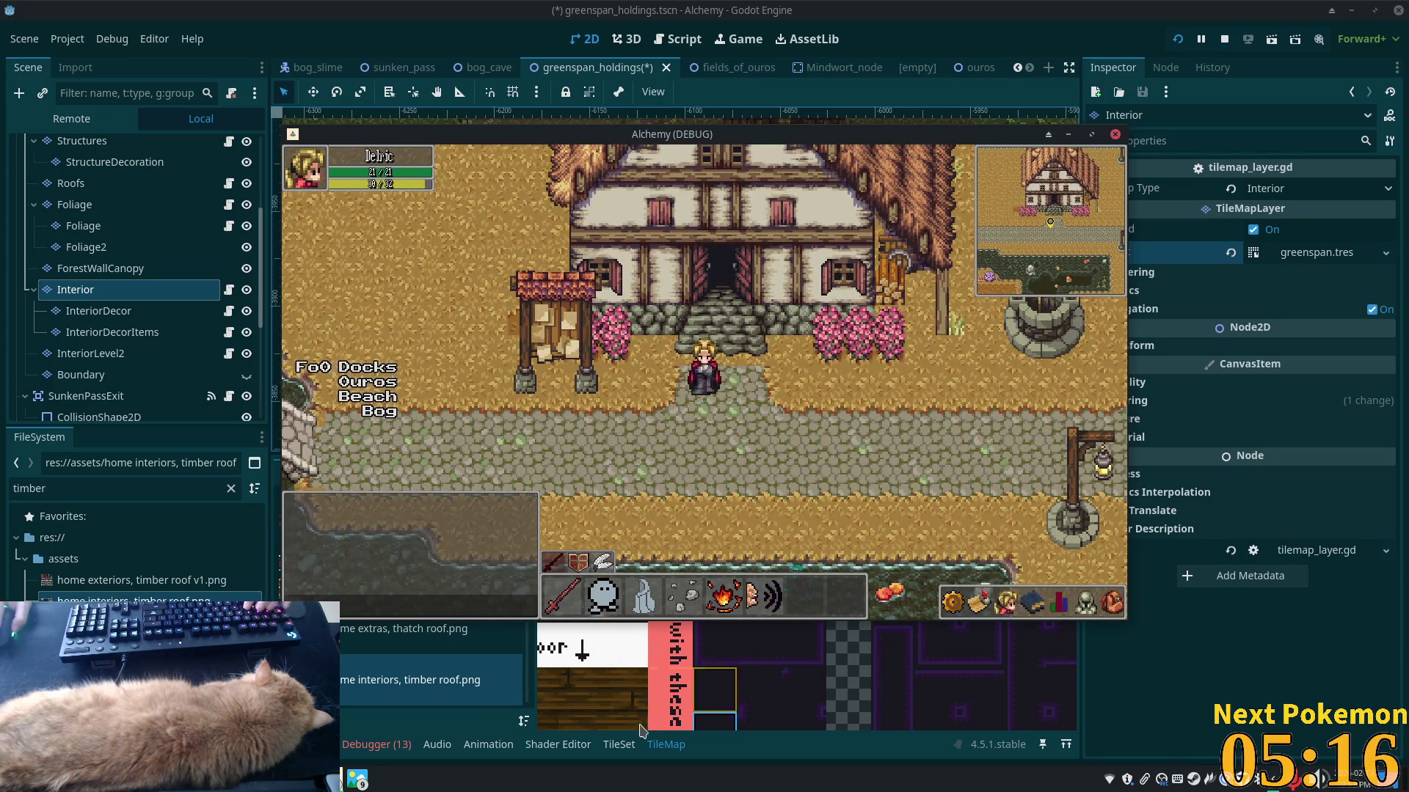
key("F8")
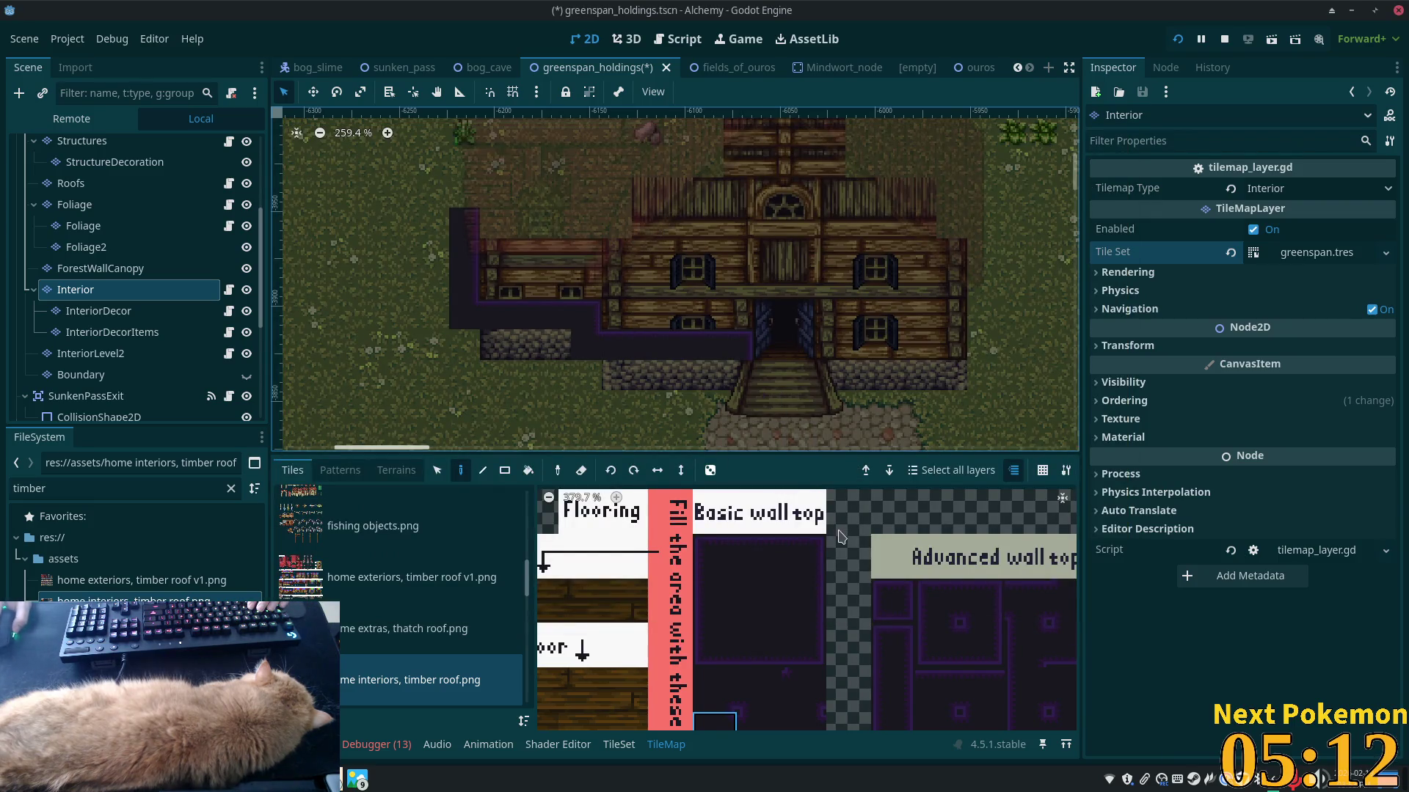
scroll(718, 365, "up", 4)
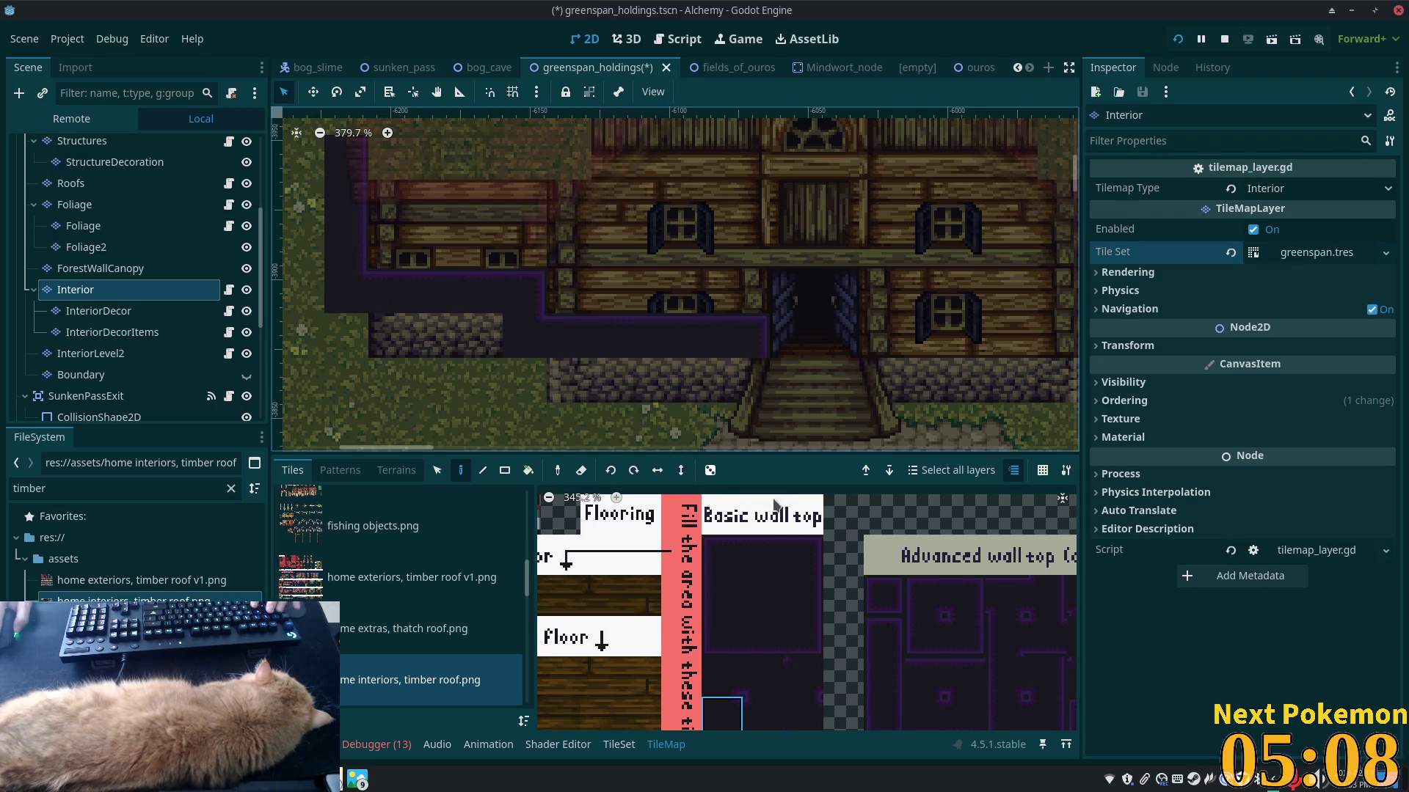
key("Up")
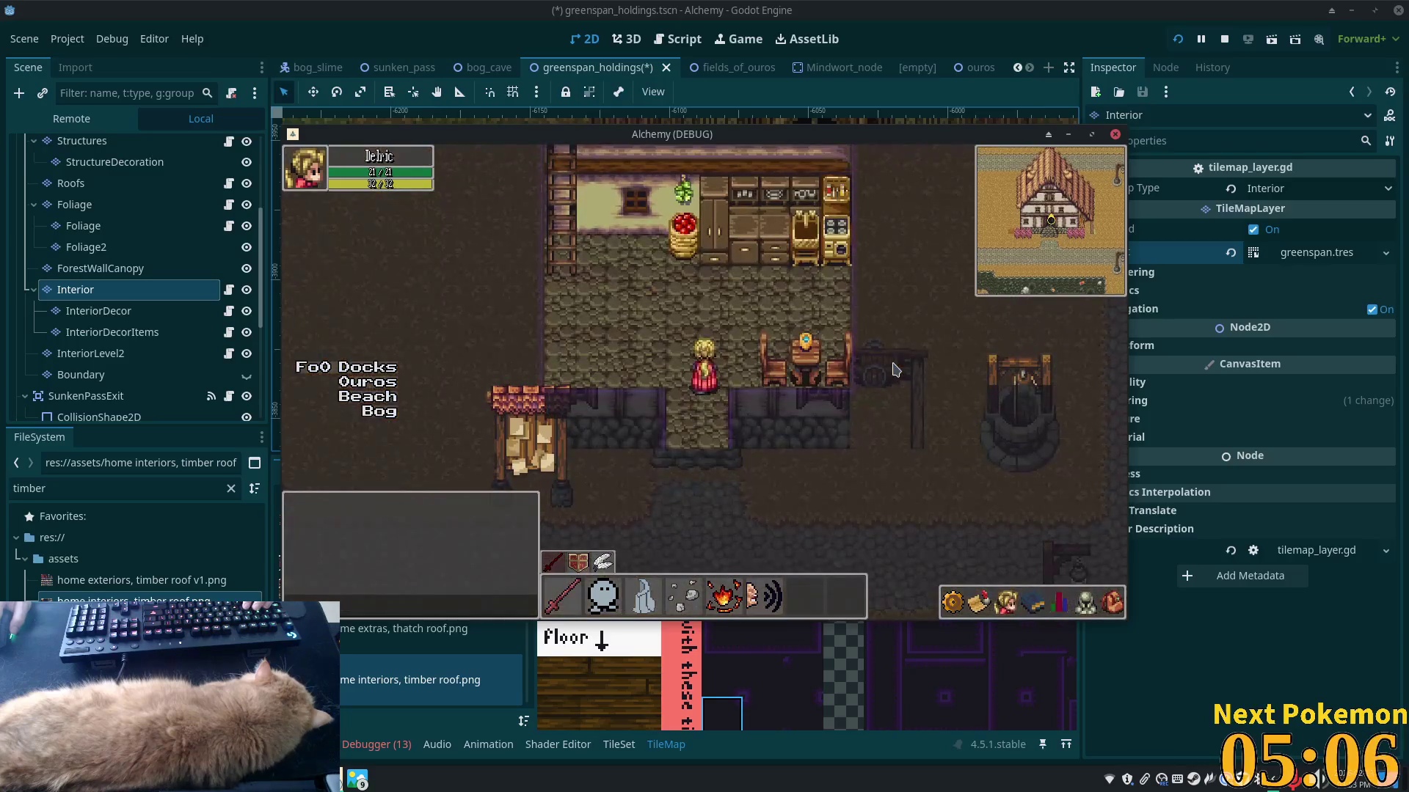
key("Down")
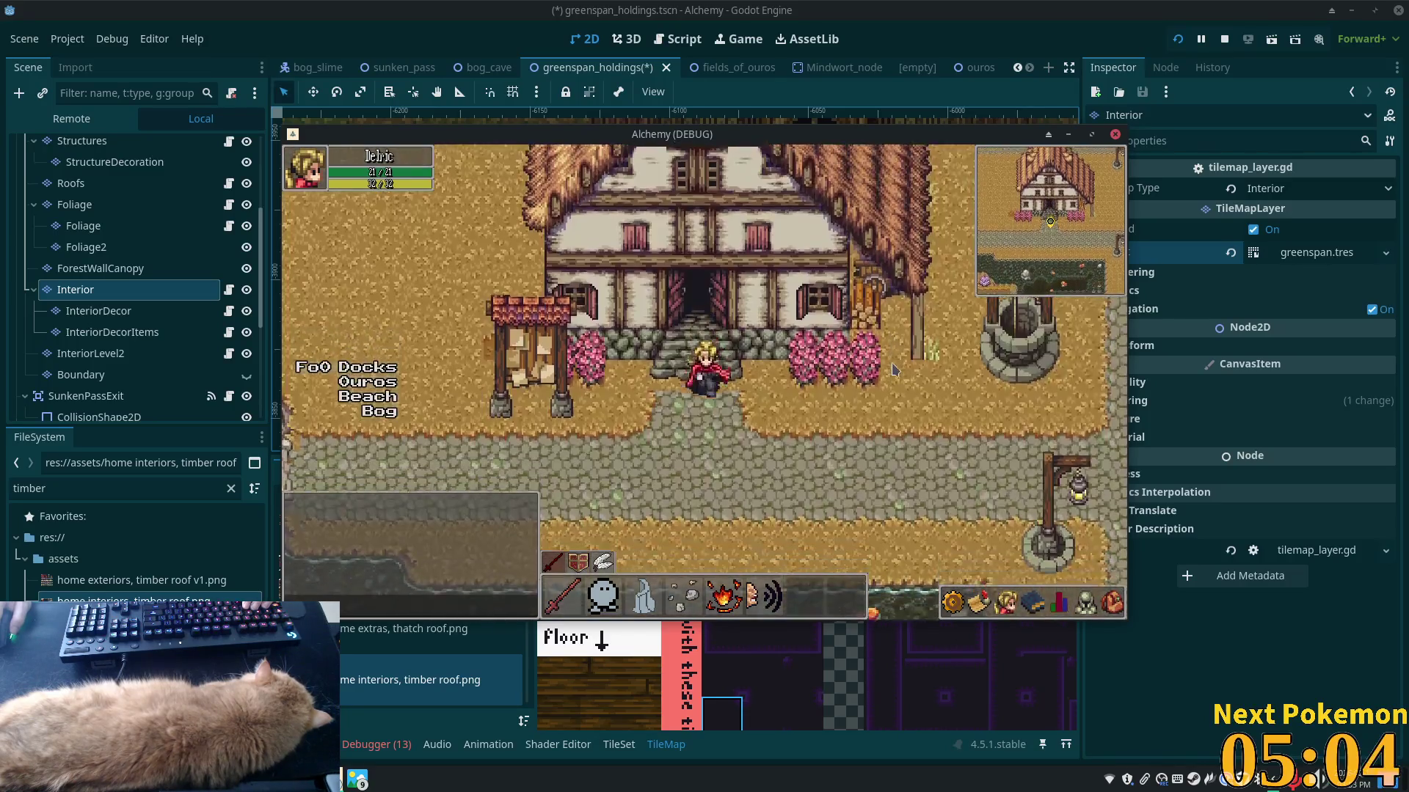
key("alt+Tab")
scroll(767, 658, "down", 2)
left_click(797, 607)
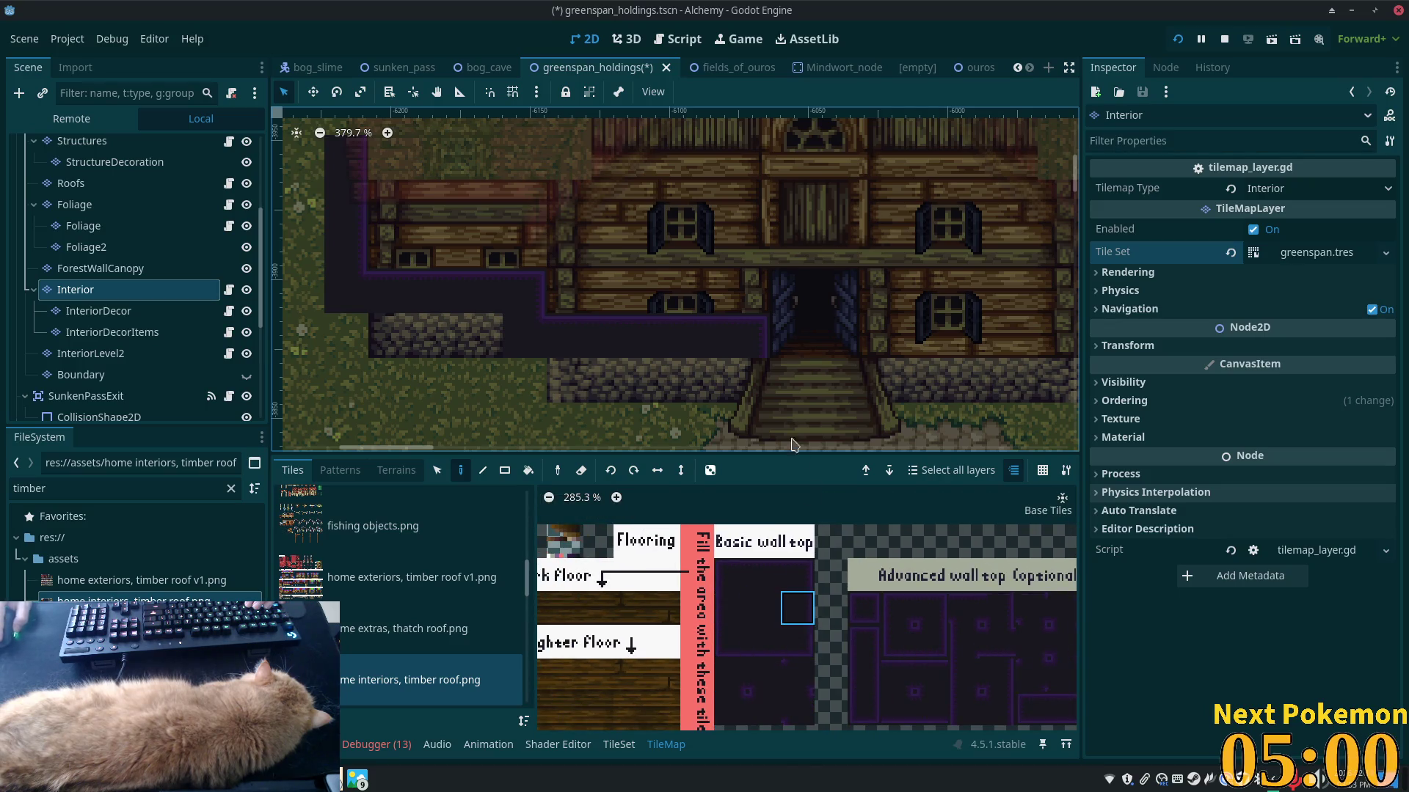
- Paint a dark wall-top strip along the house front and add a single wall tile
mouse_move(745, 391)
left_mouse_down()
mouse_move(640, 340)
mouse_move(600, 370)
left_mouse_up()
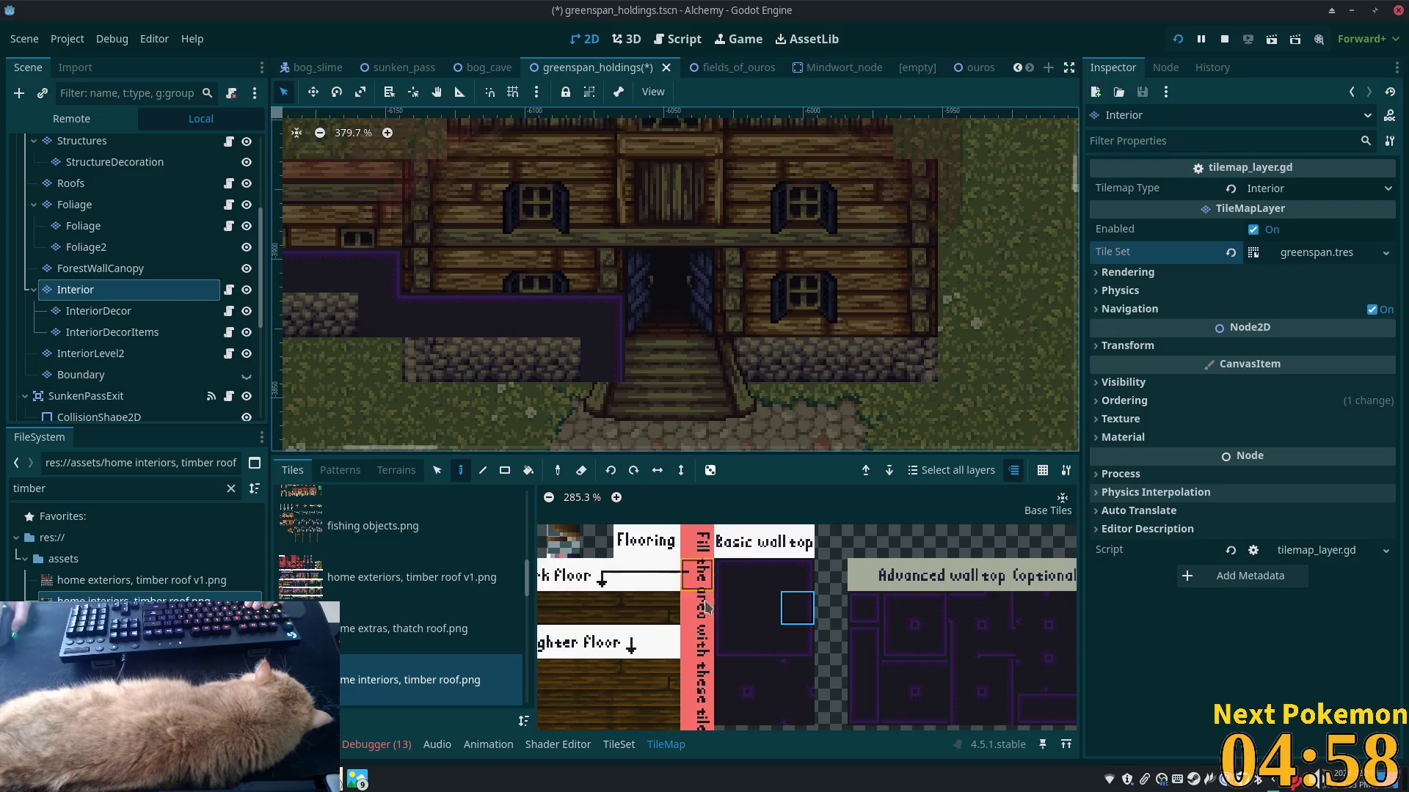
left_click(726, 611)
mouse_move(737, 316)
left_mouse_down()
mouse_move(737, 359)
mouse_move(871, 318)
mouse_move(917, 321)
left_mouse_up()
left_click(764, 575)
scroll(844, 330, "right", 5)
scroll(844, 330, "up", 1)
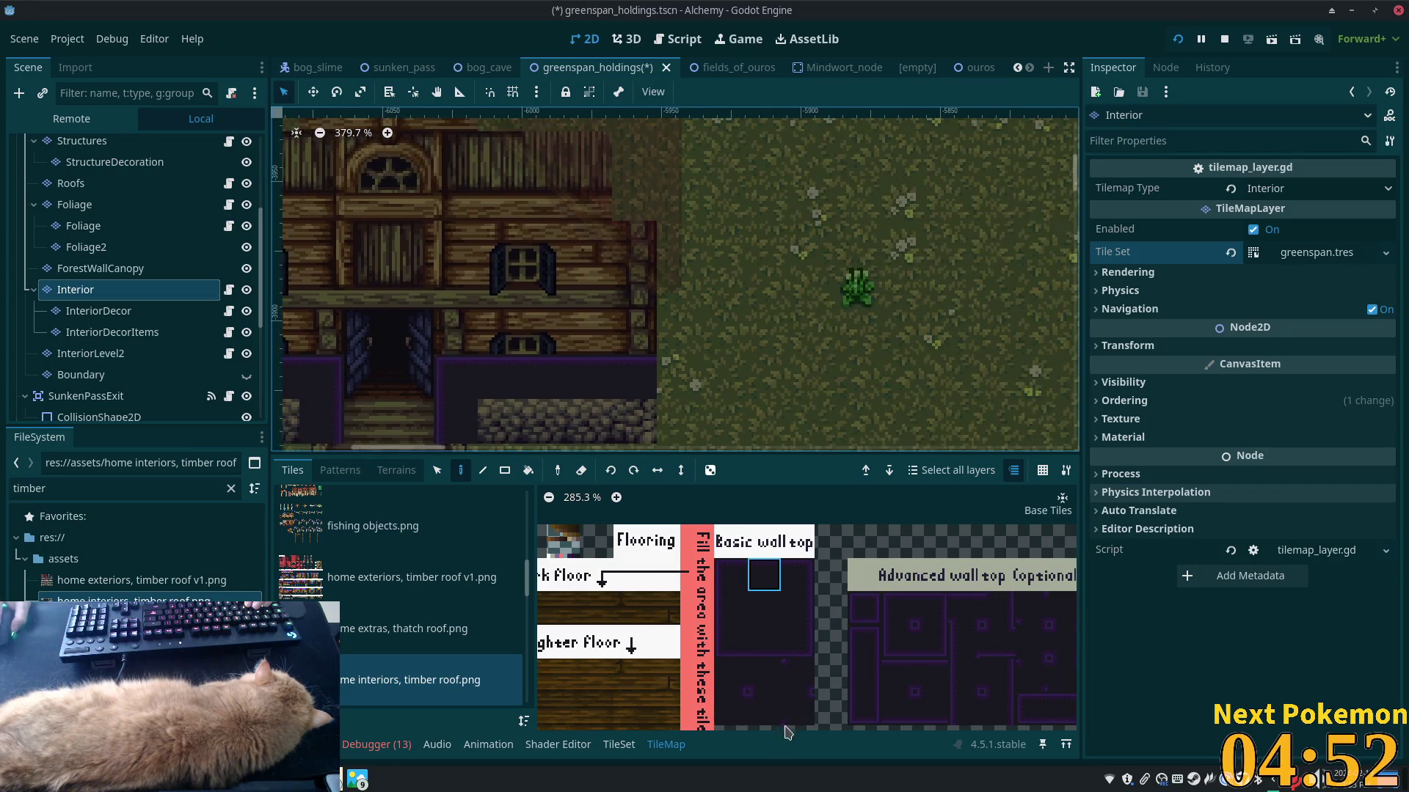
left_click(679, 376)
- Paint a dark wall column up the house's right side
scroll(756, 363, "left", 3)
scroll(756, 363, "up", 1)
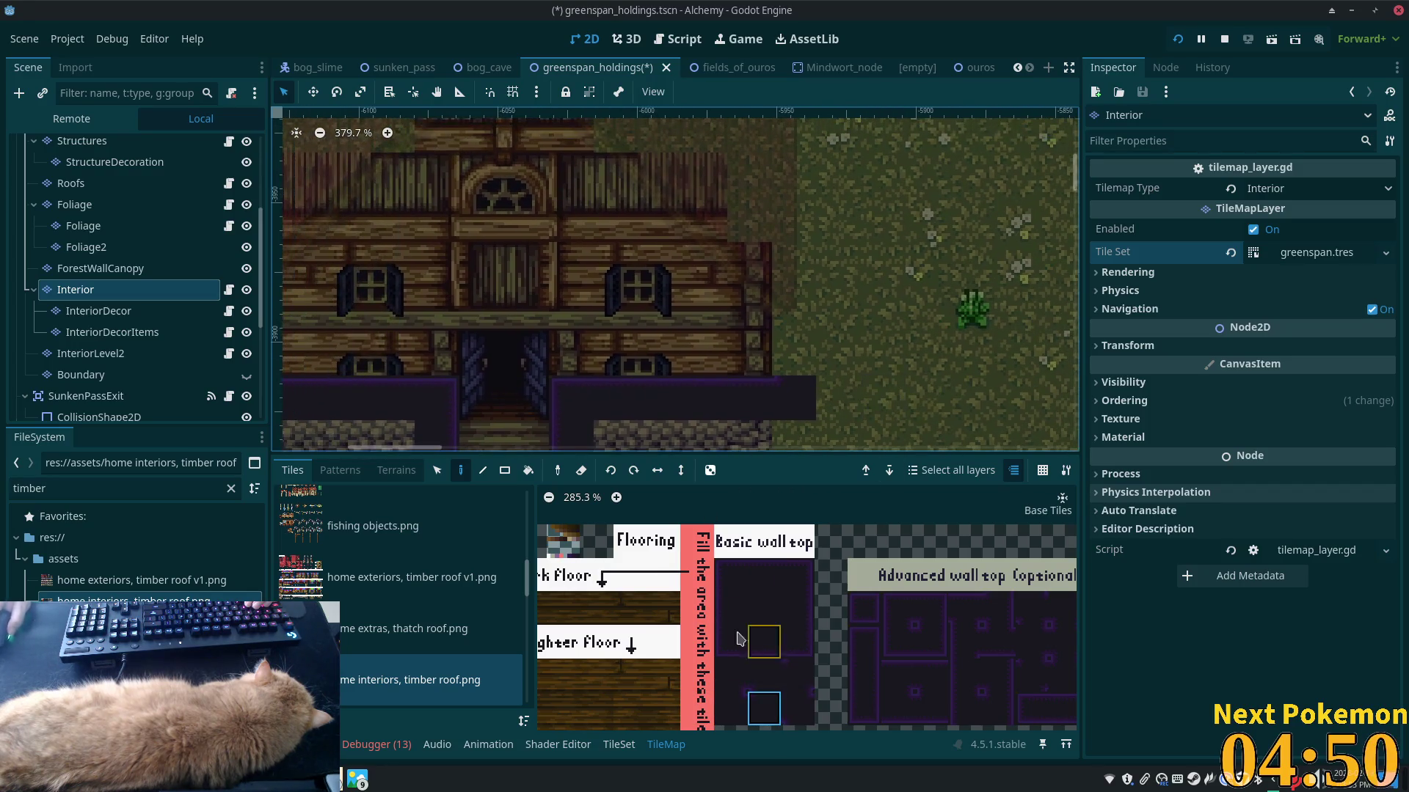
left_click(735, 614)
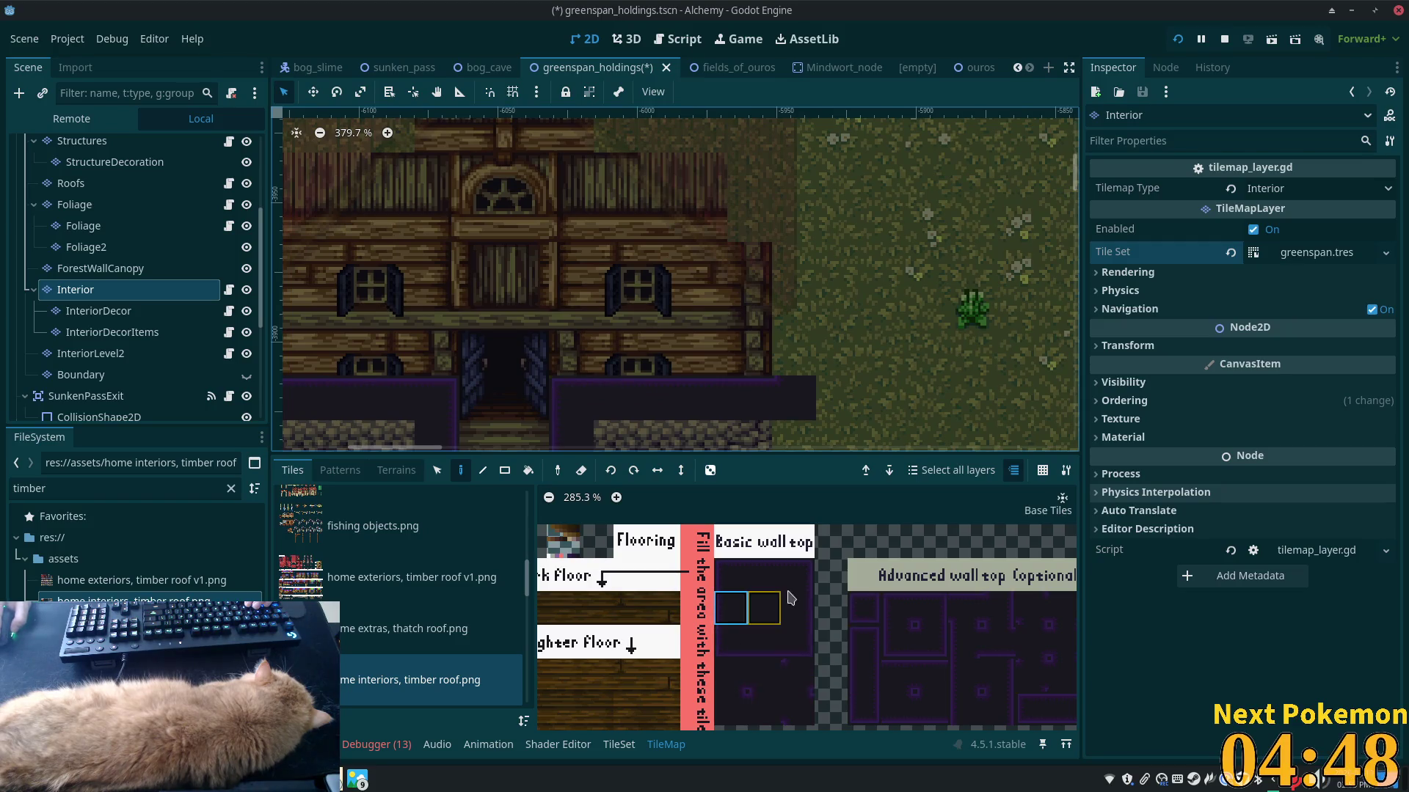
mouse_move(794, 354)
left_mouse_down()
mouse_move(794, 218)
mouse_move(1021, 341)
left_mouse_up()
scroll(1021, 341, "down", 5)
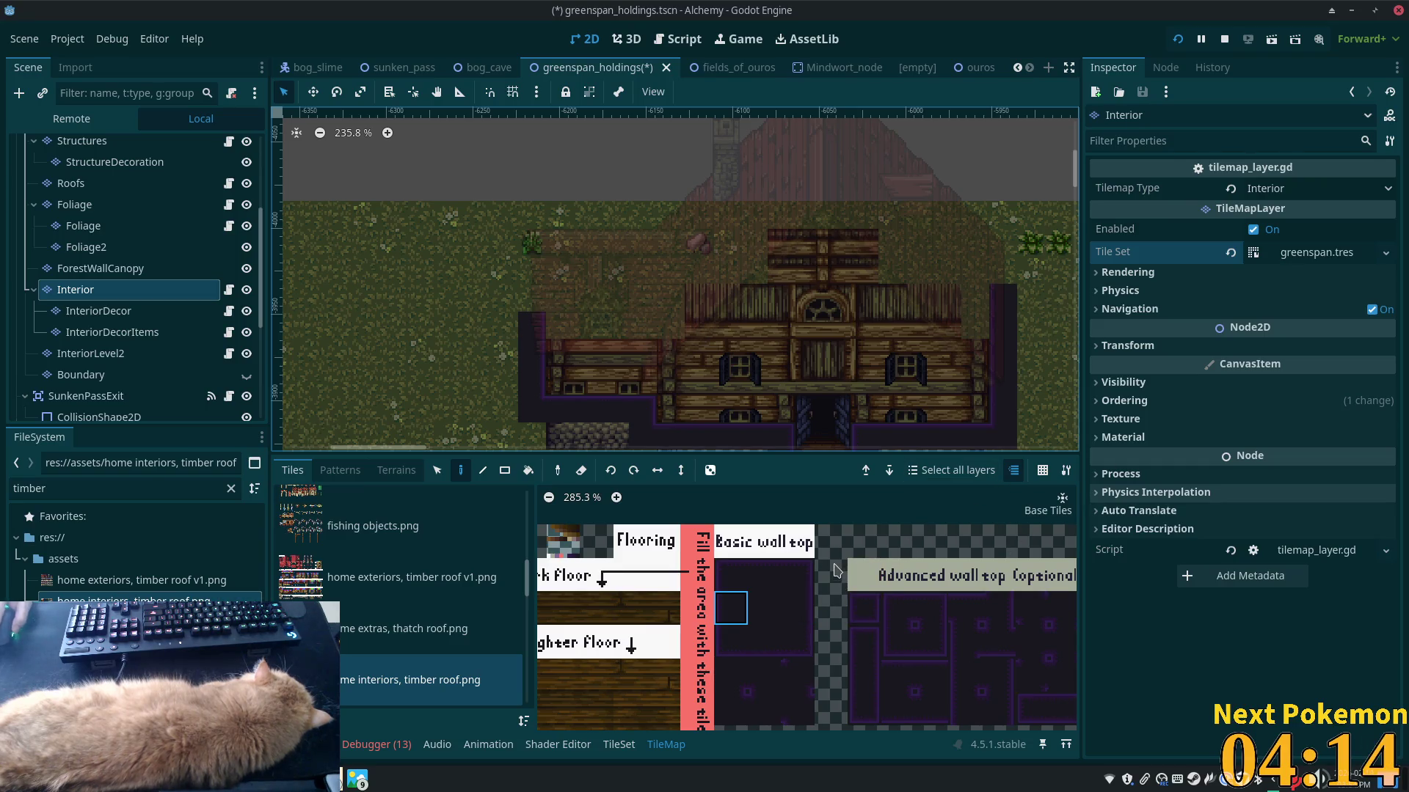
- Extend and repaint the wall-top row across the top of the house
left_click_drag(944, 355, 786, 314)
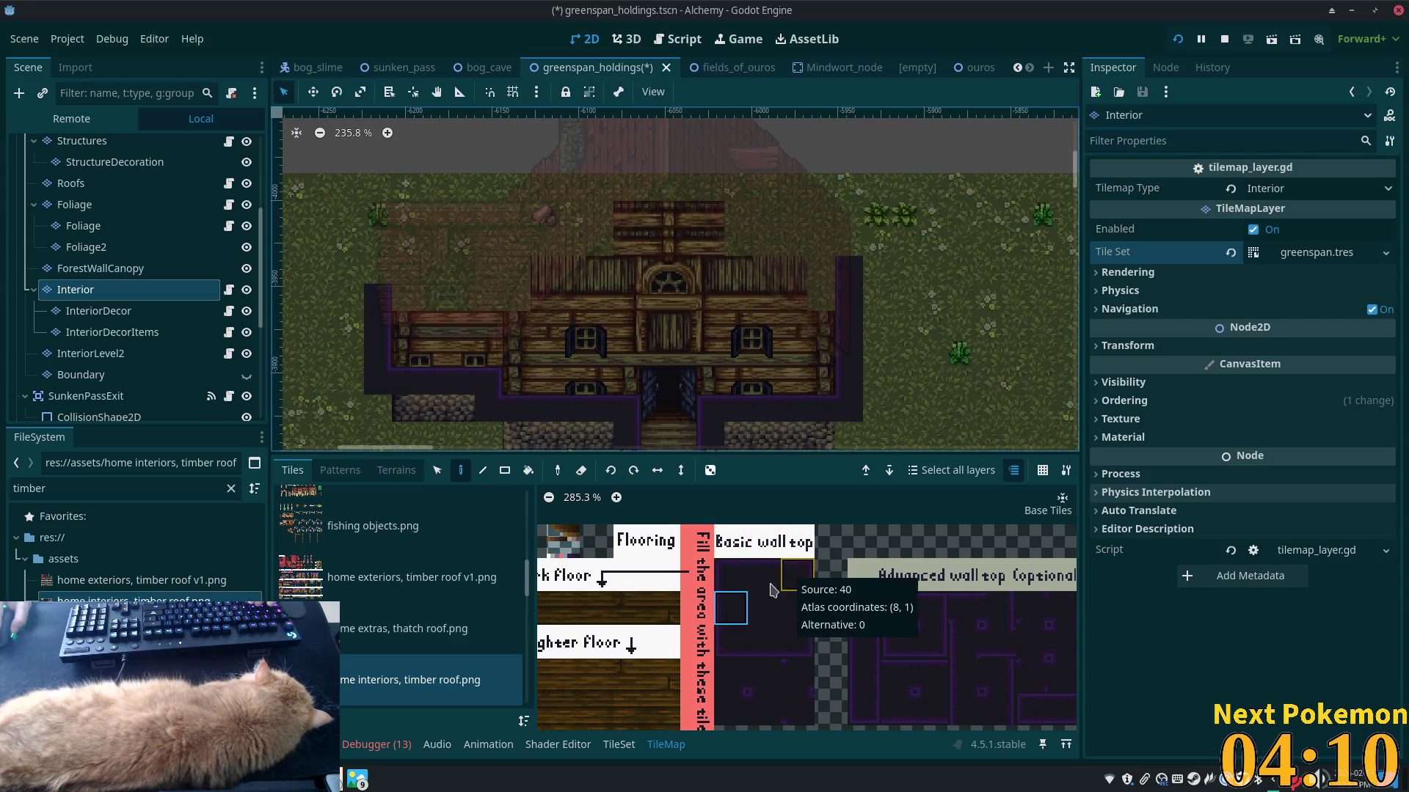
left_click(760, 641)
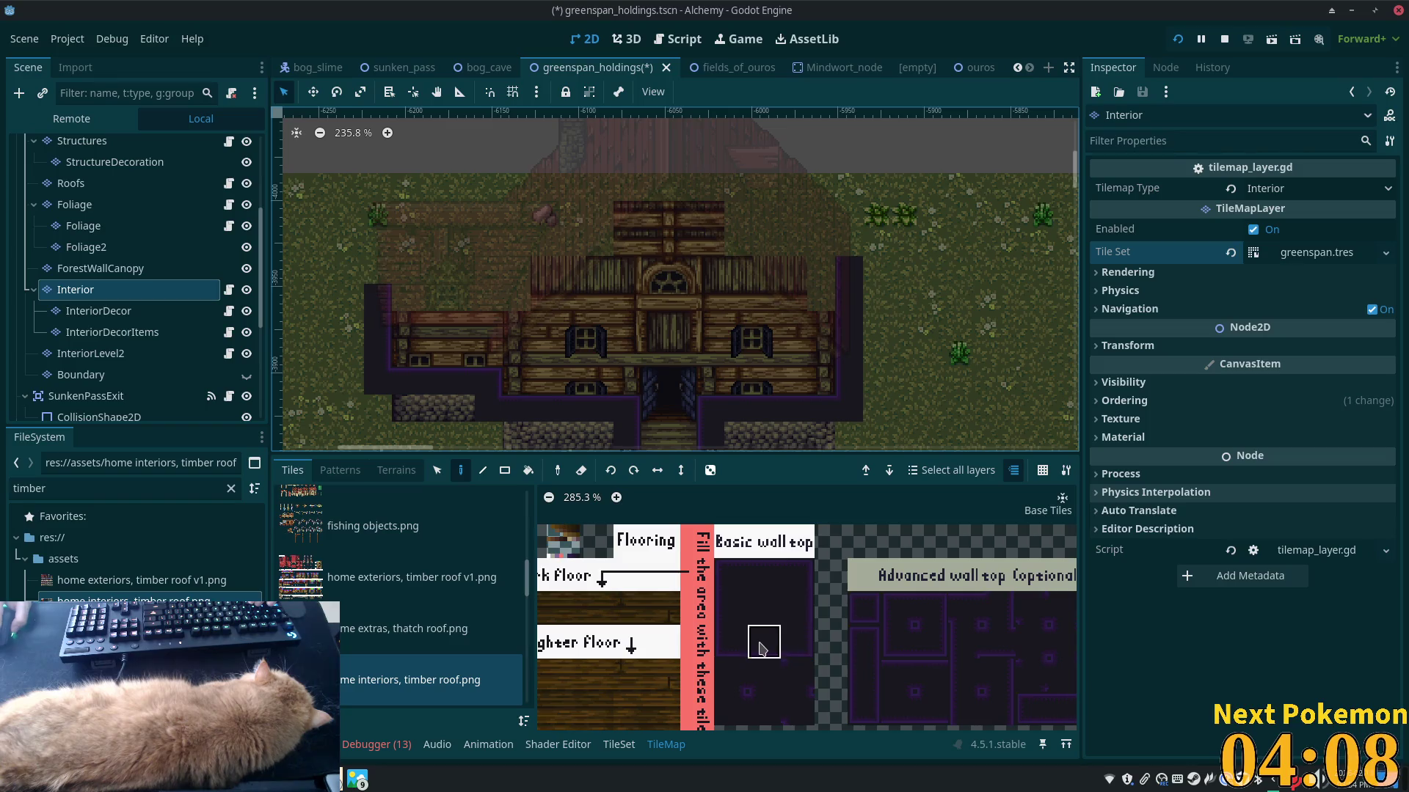
left_click_drag(706, 257, 631, 254)
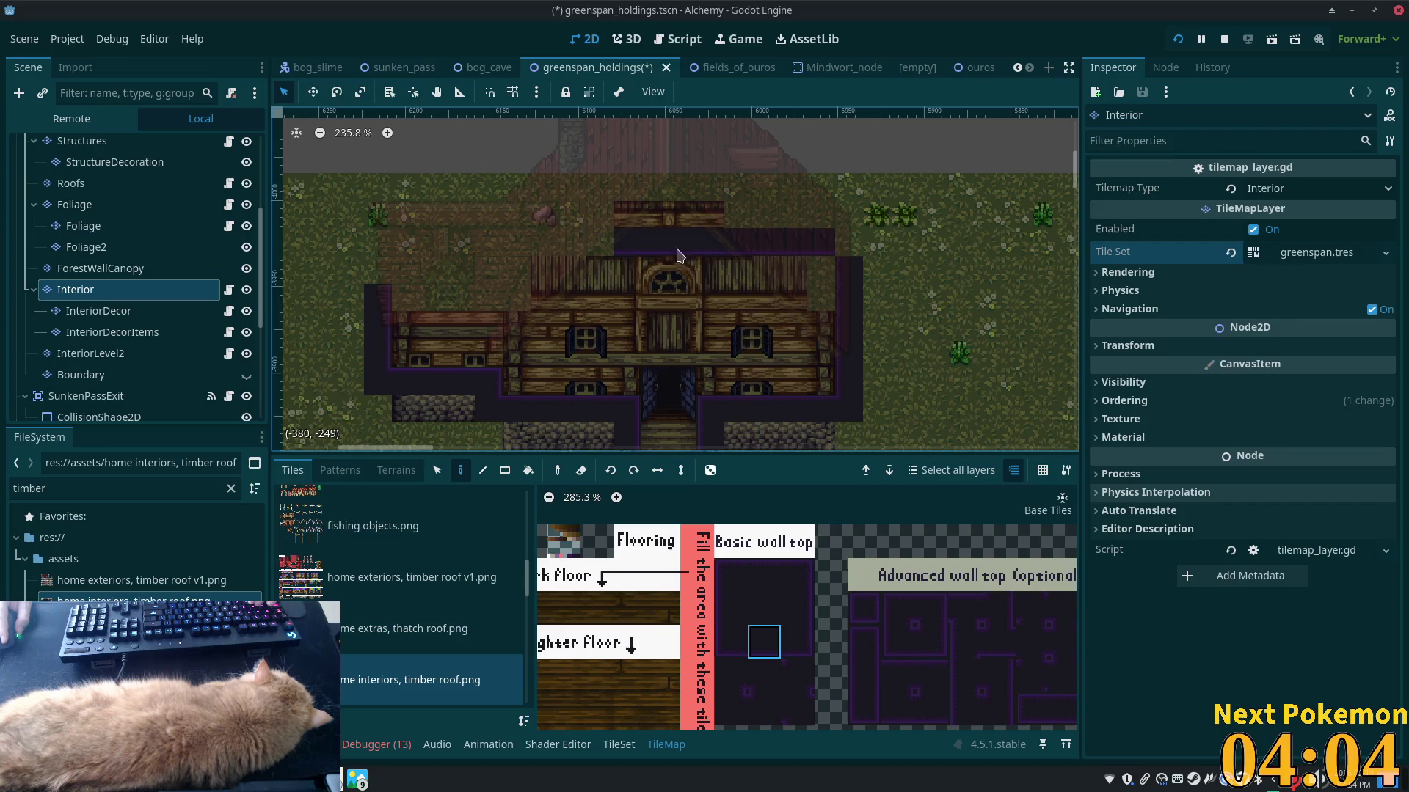
left_click(732, 616)
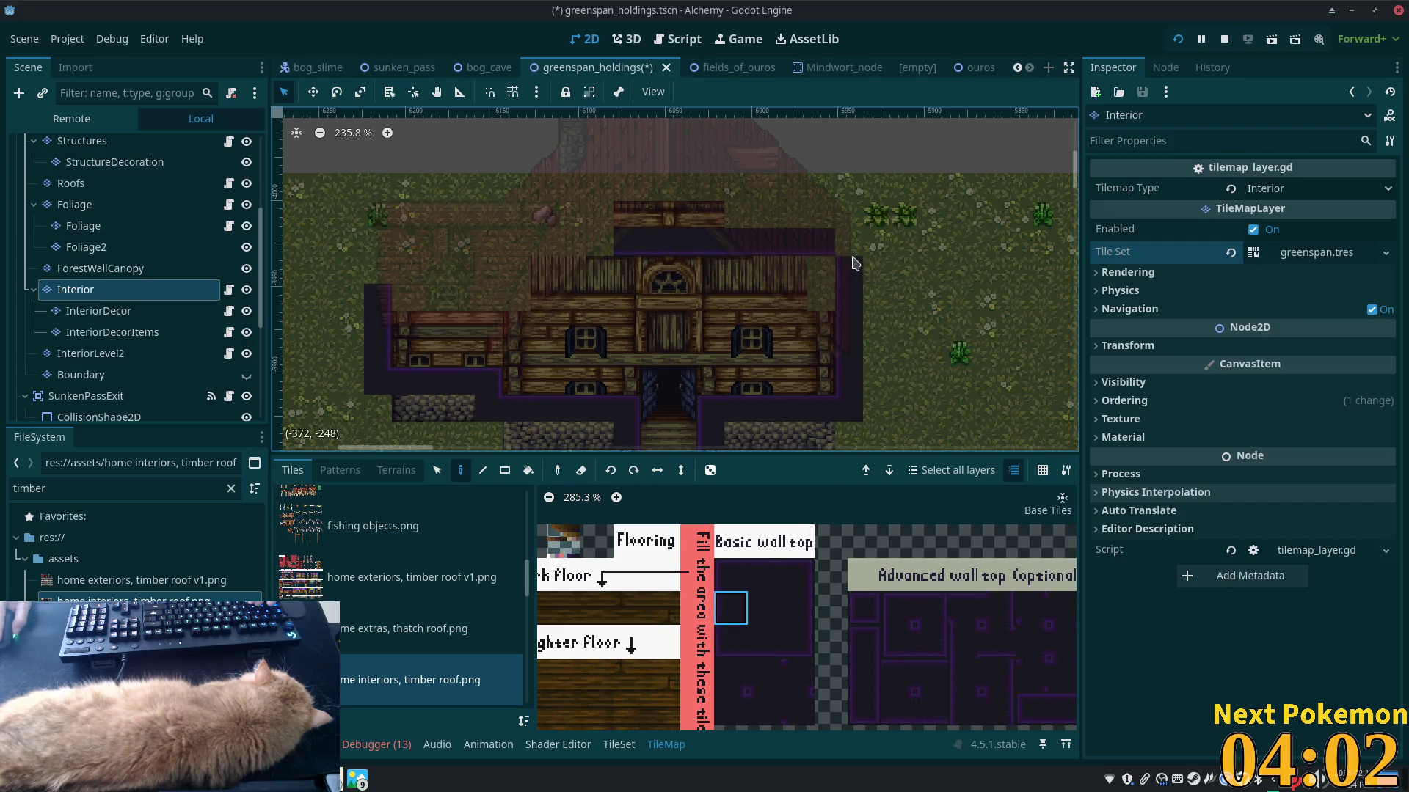
left_click_drag(850, 252, 623, 246)
scroll(889, 417, "up", 3)
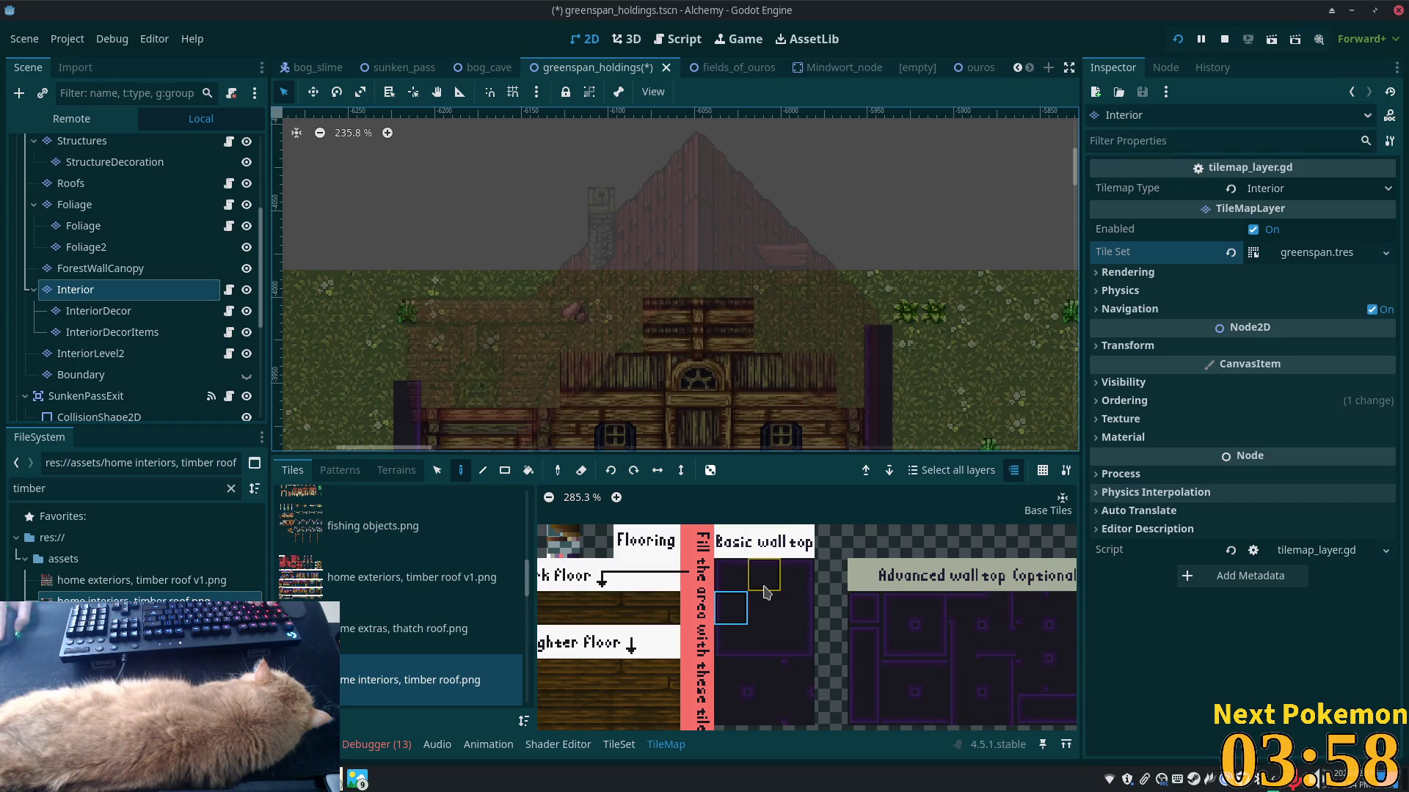
- Paint a row of dark wall-top edge tiles across the top
left_click(770, 644)
left_click_drag(840, 317, 562, 321)
scroll(793, 409, "down", 3)
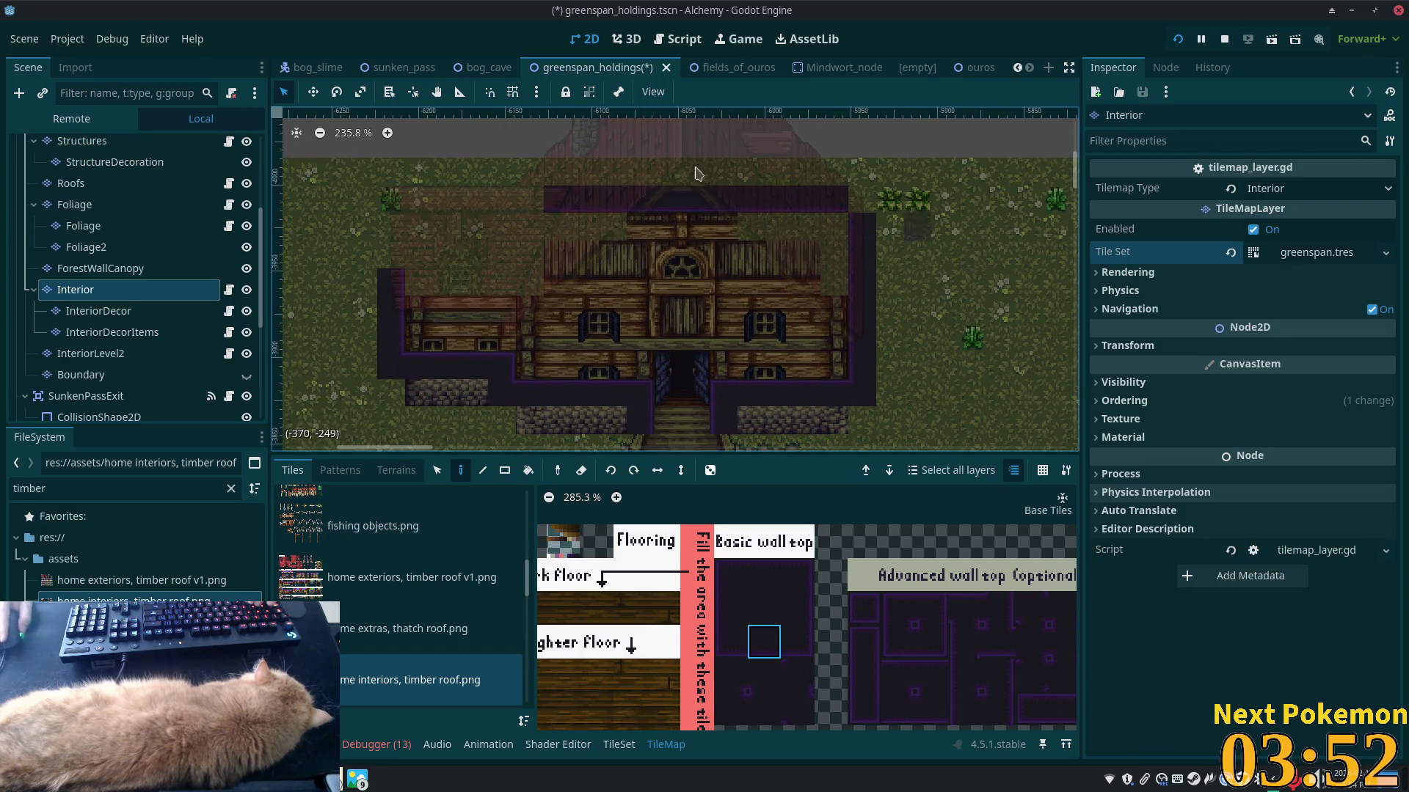
scroll(742, 323, "up", 3)
scroll(722, 349, "down", 2)
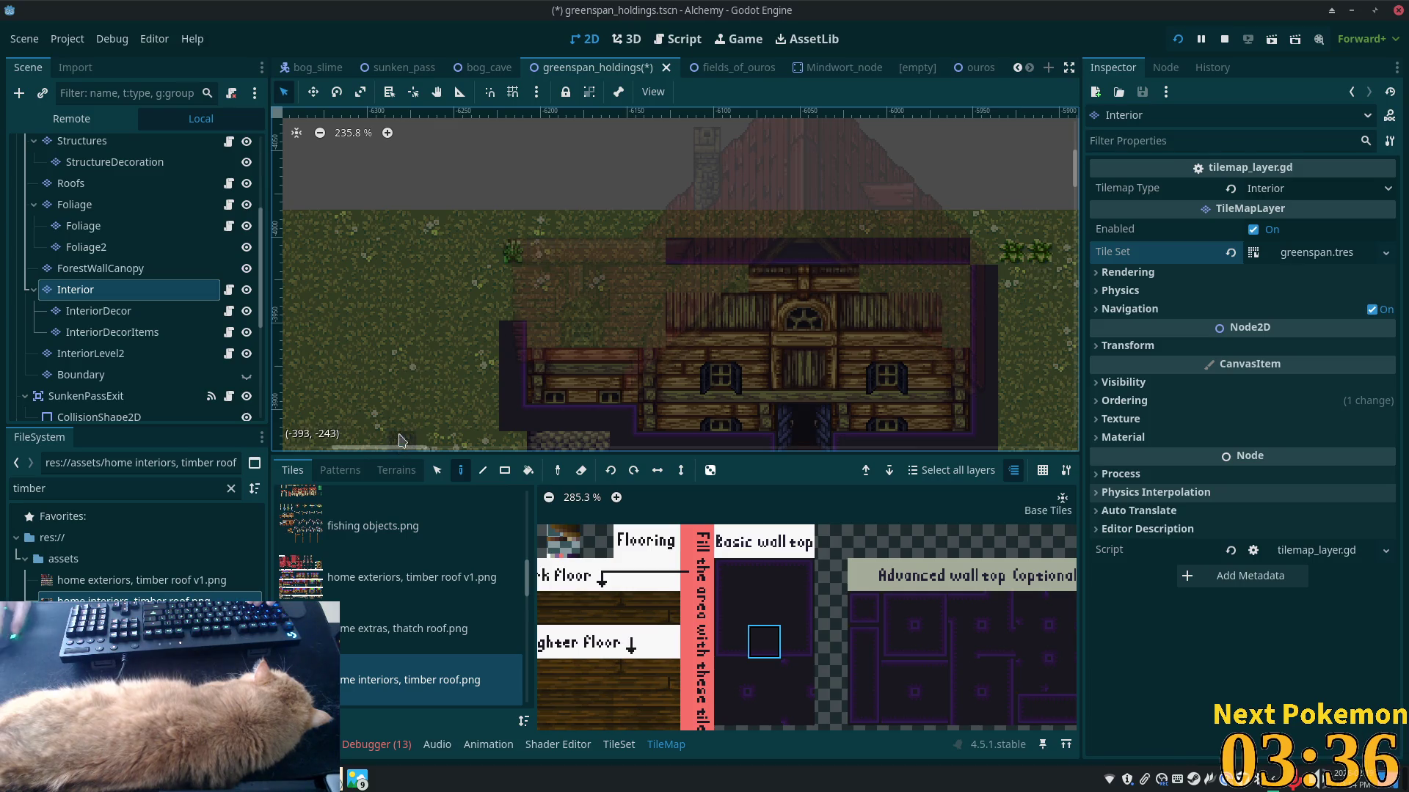
scroll(89, 212, "up", 2)
scroll(90, 213, "up", 2)
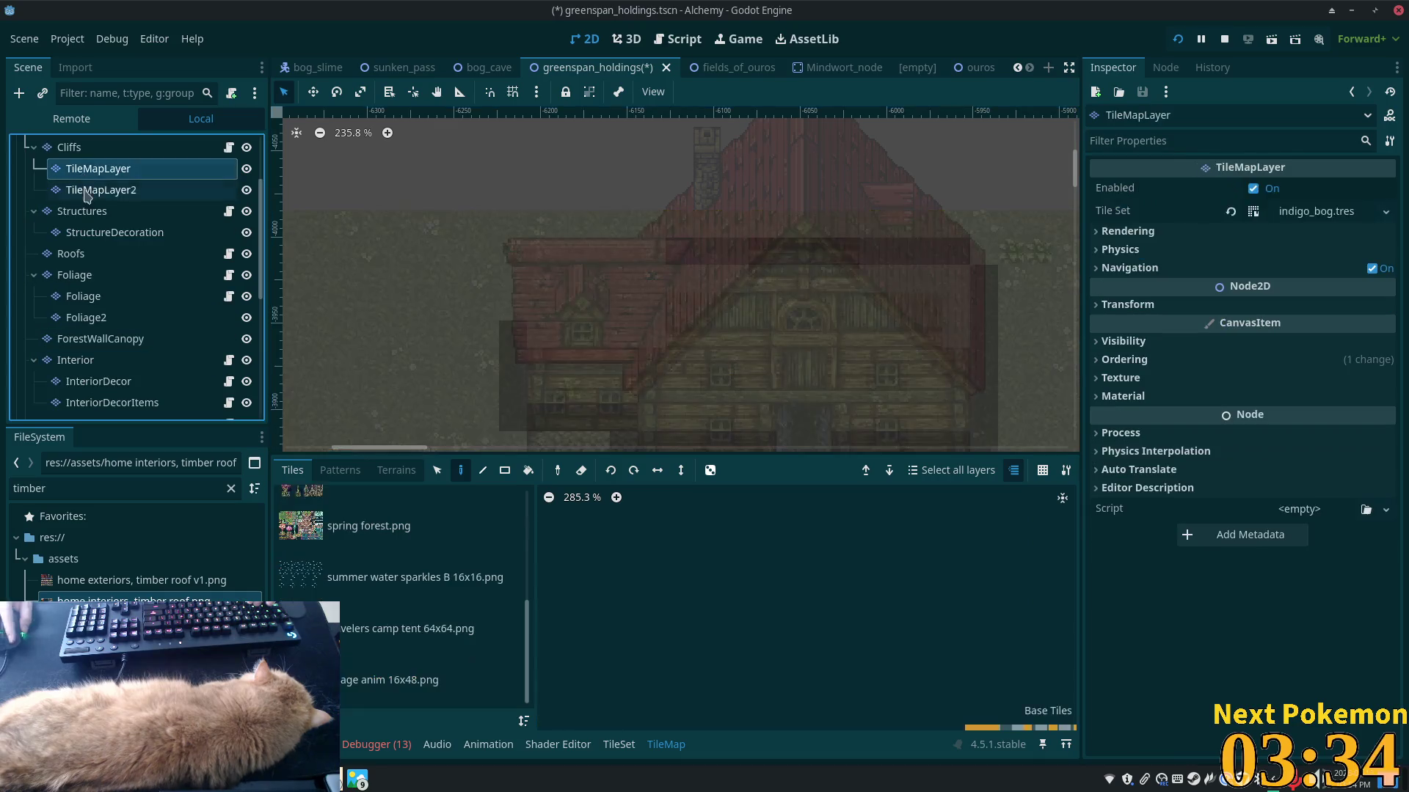
- On the Structures layer, paint orange boundary tiles across the top and down the left side
left_click(82, 211)
scroll(781, 397, "right", 3)
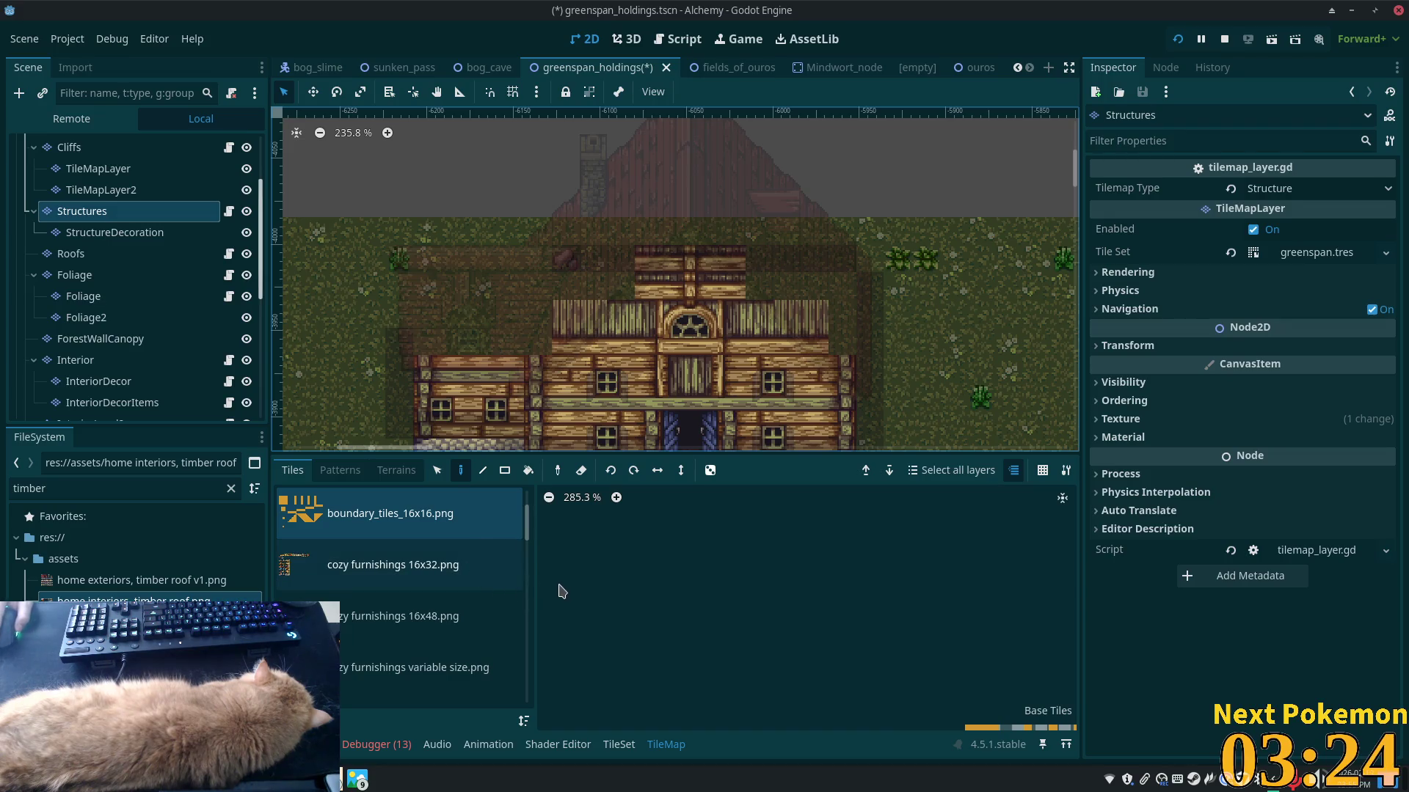
scroll(550, 587, "down", 5)
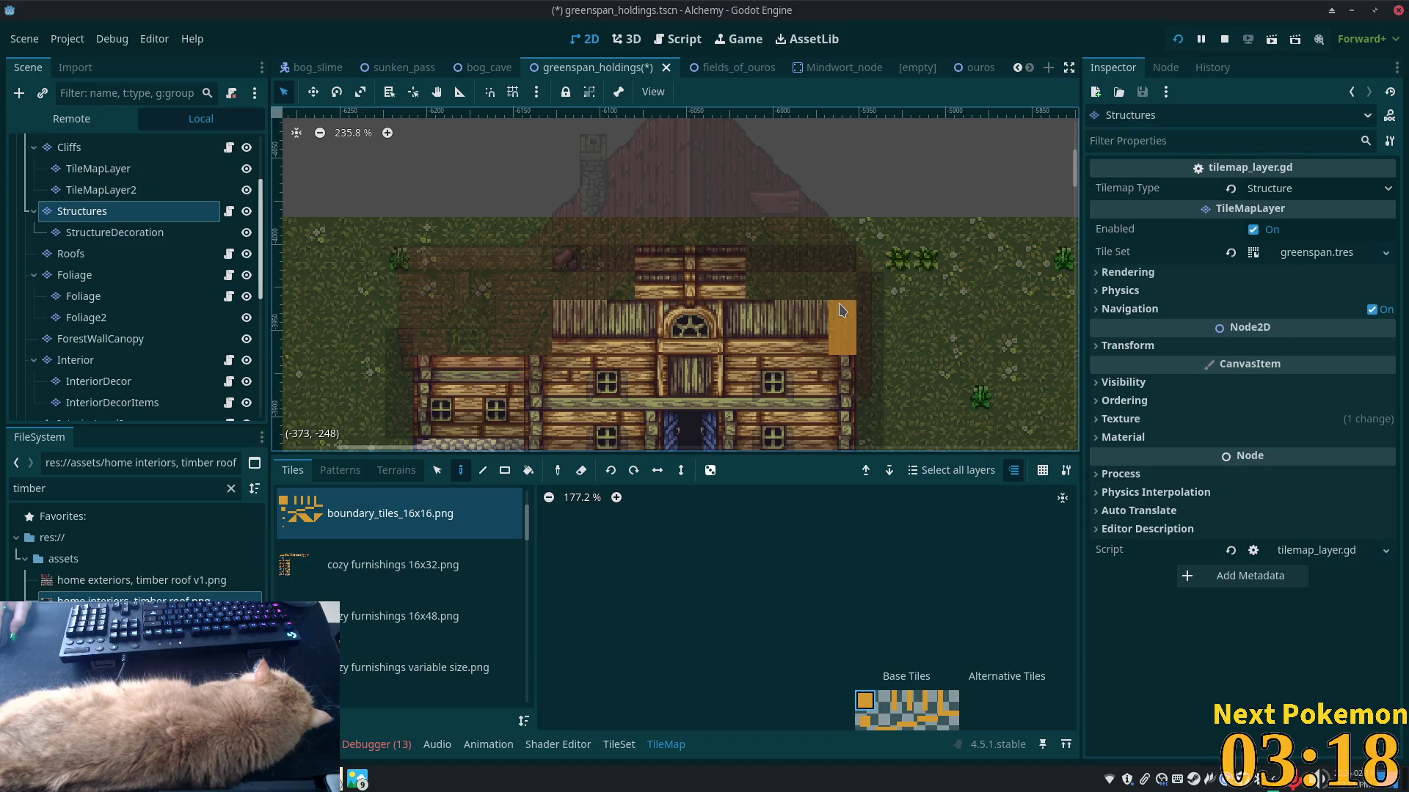
left_click_drag(832, 270, 512, 265)
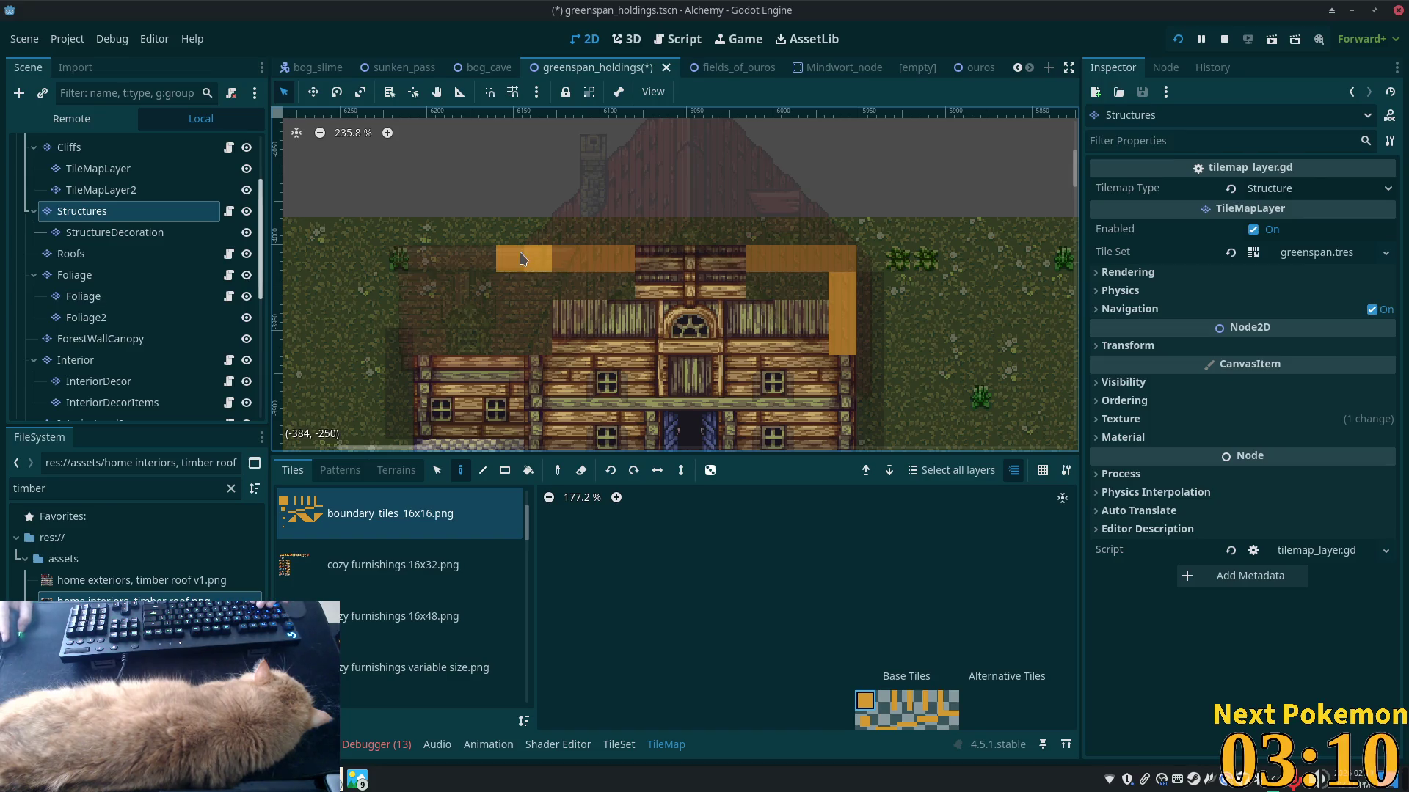
left_click_drag(511, 287, 511, 331)
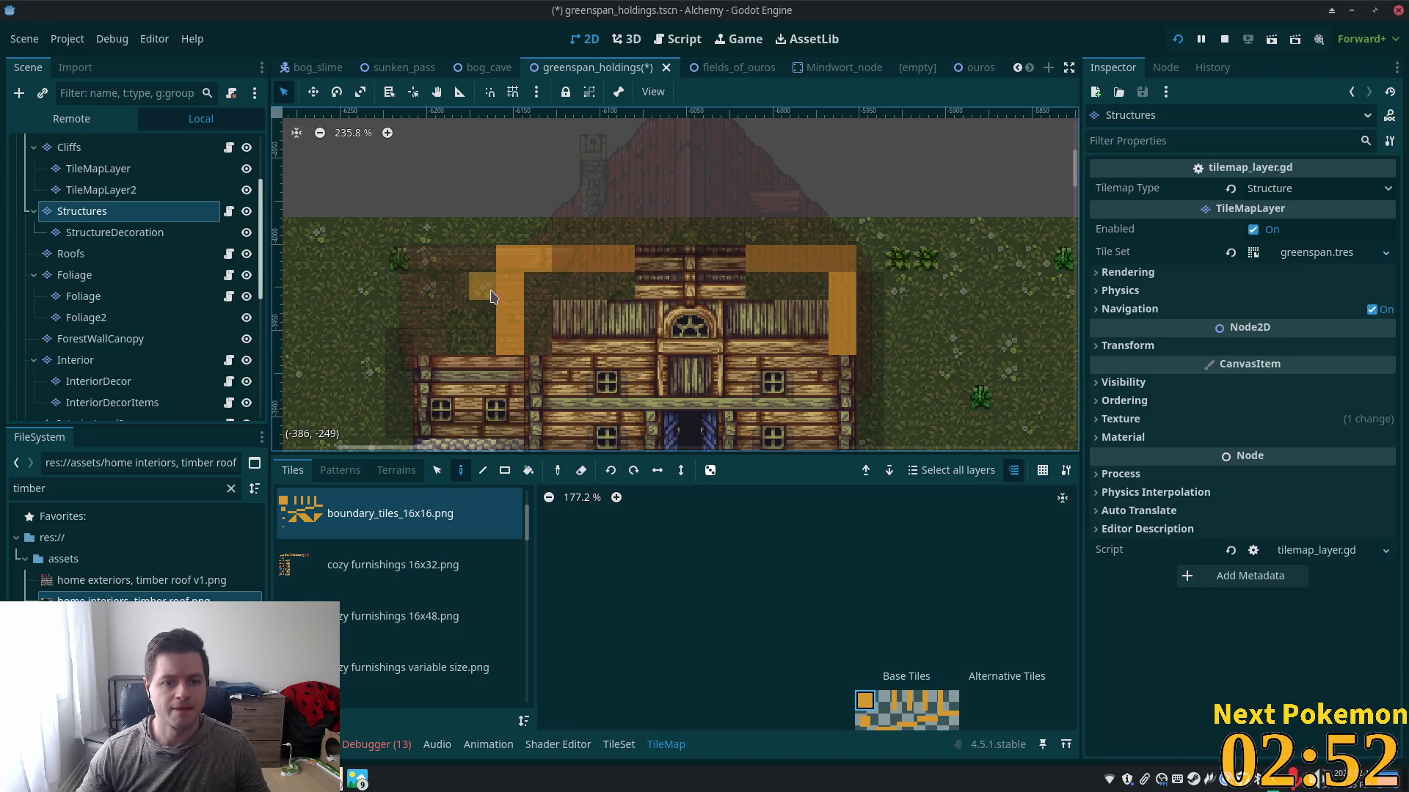
- Add one more boundary tile by the left wing and select the scene root
left_click(429, 307)
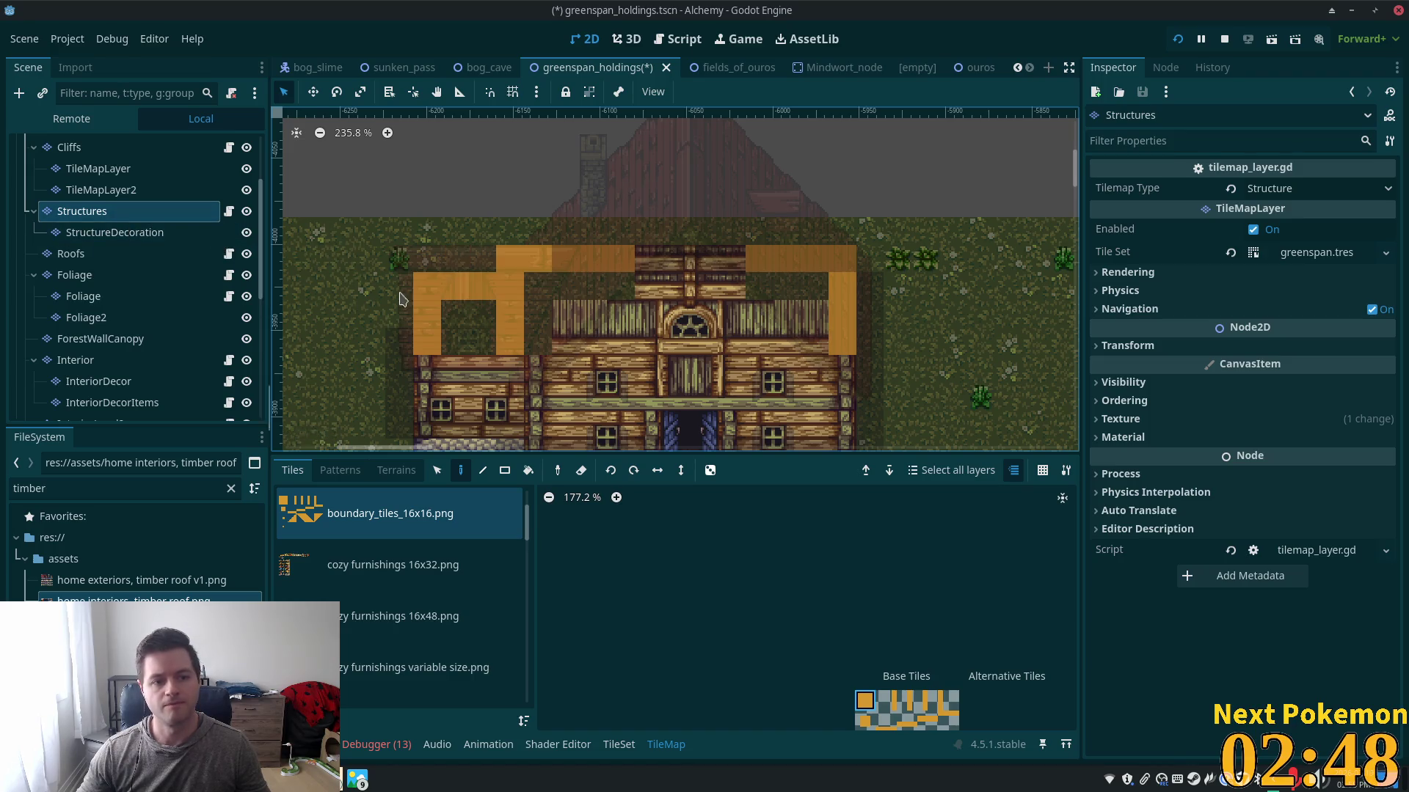
scroll(91, 184, "up", 3)
left_click(92, 151)
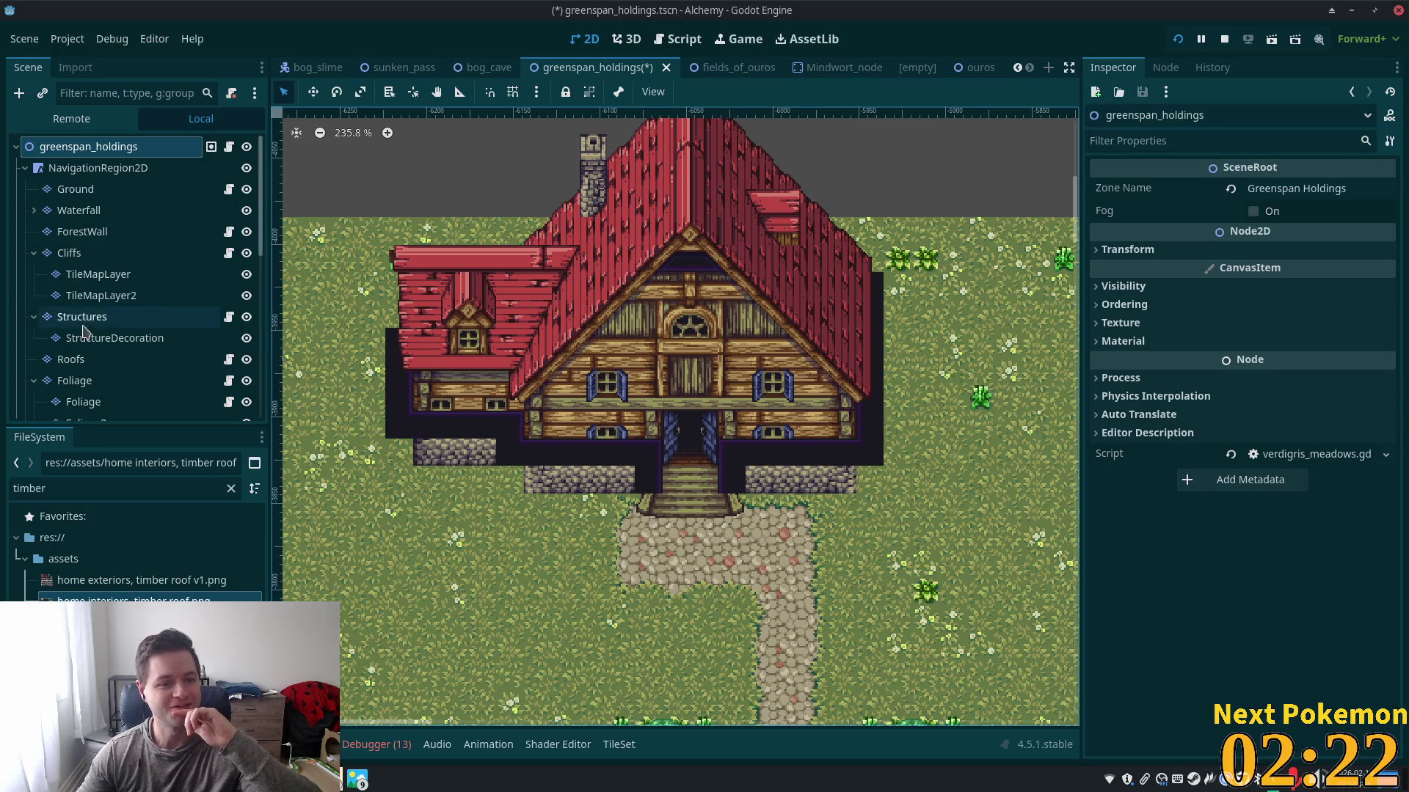
- Select the Interior TileMapLayer for editing
scroll(144, 343, "down", 3)
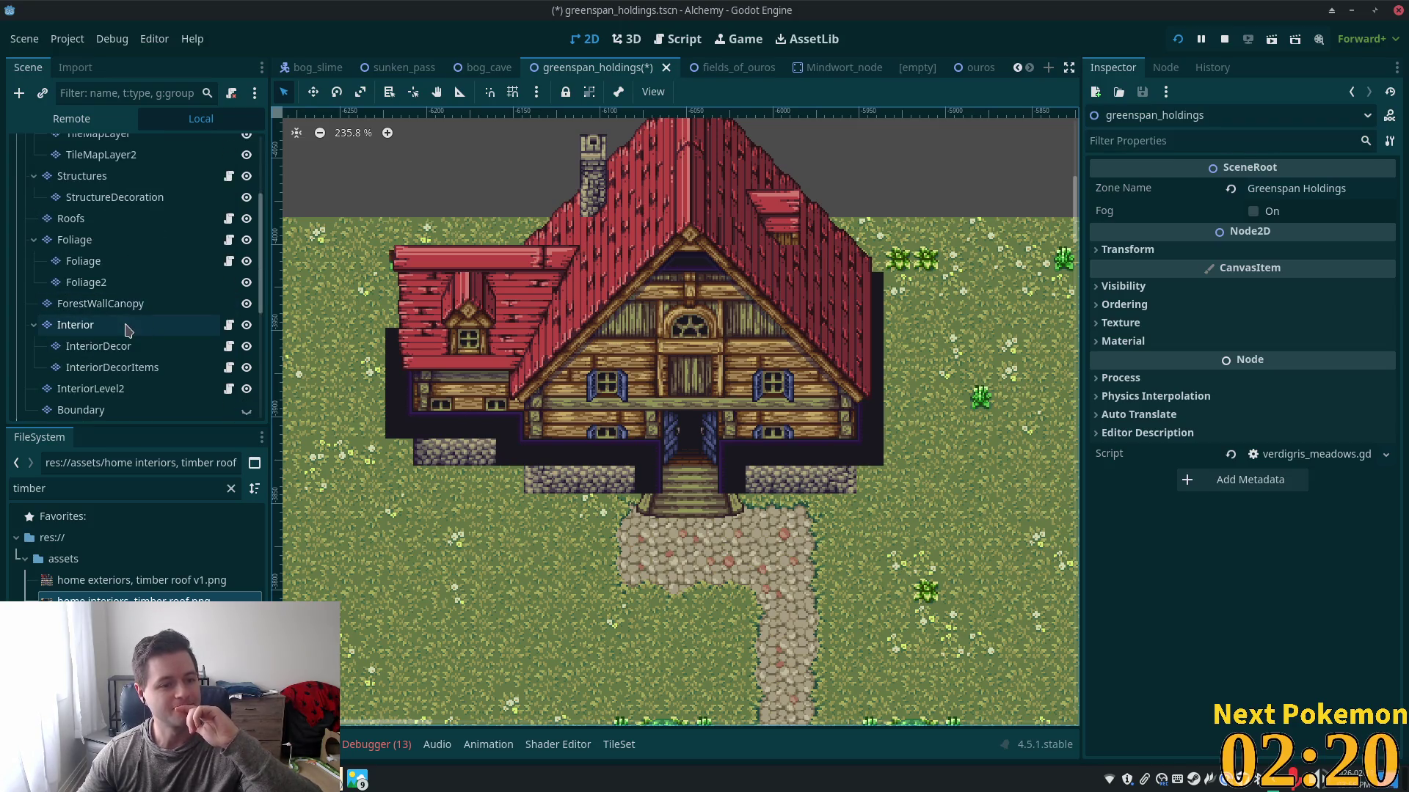
left_click(126, 327)
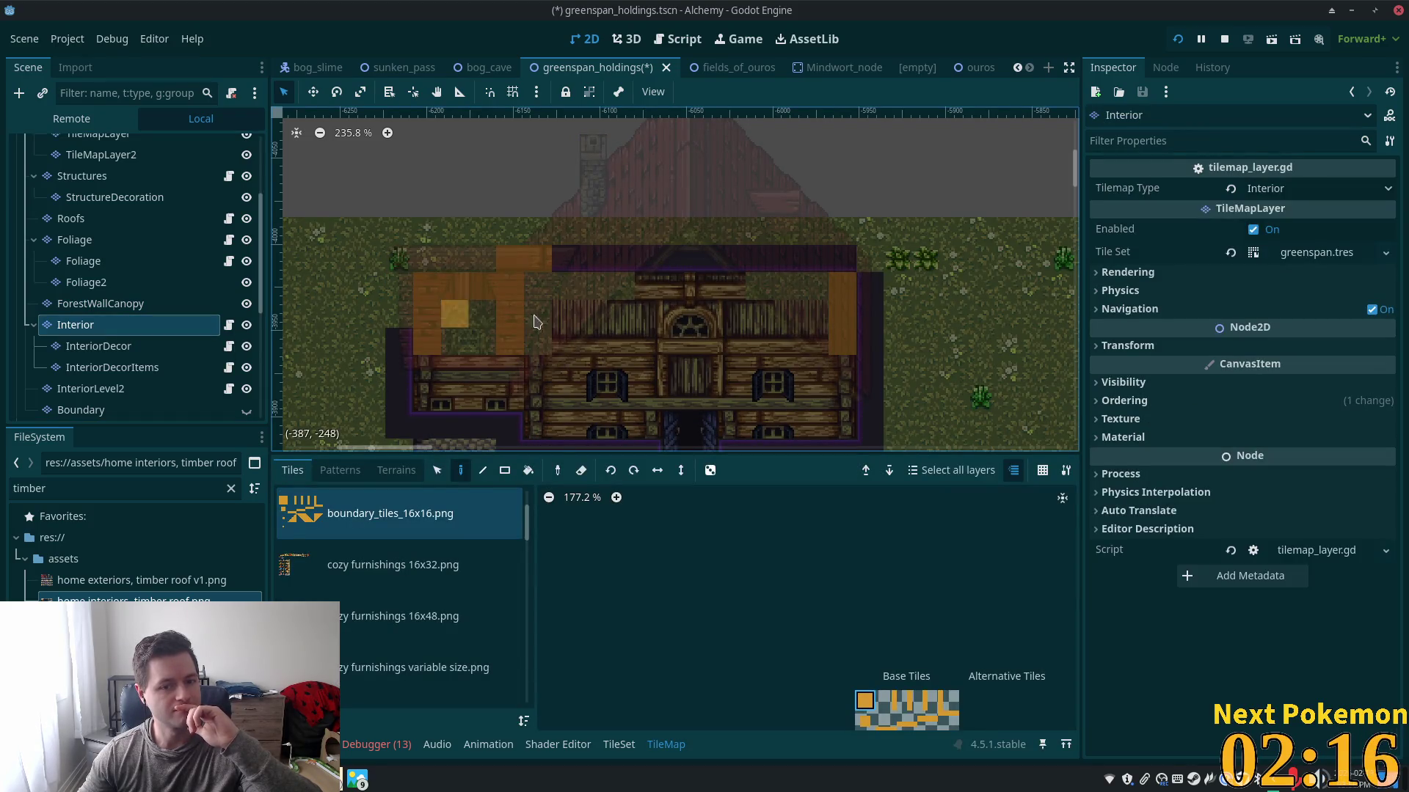
scroll(698, 369, "up", 3)
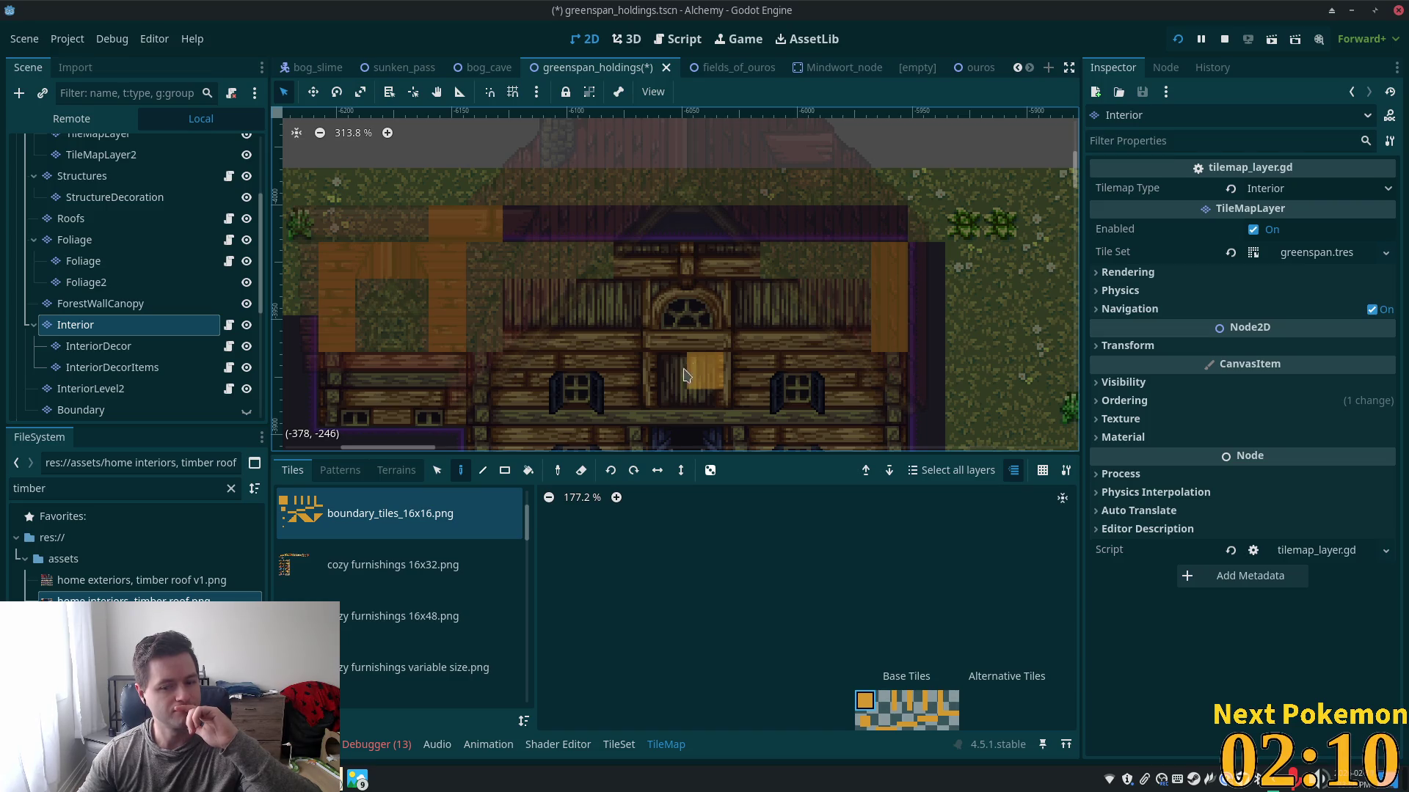
scroll(530, 503, "up", 2)
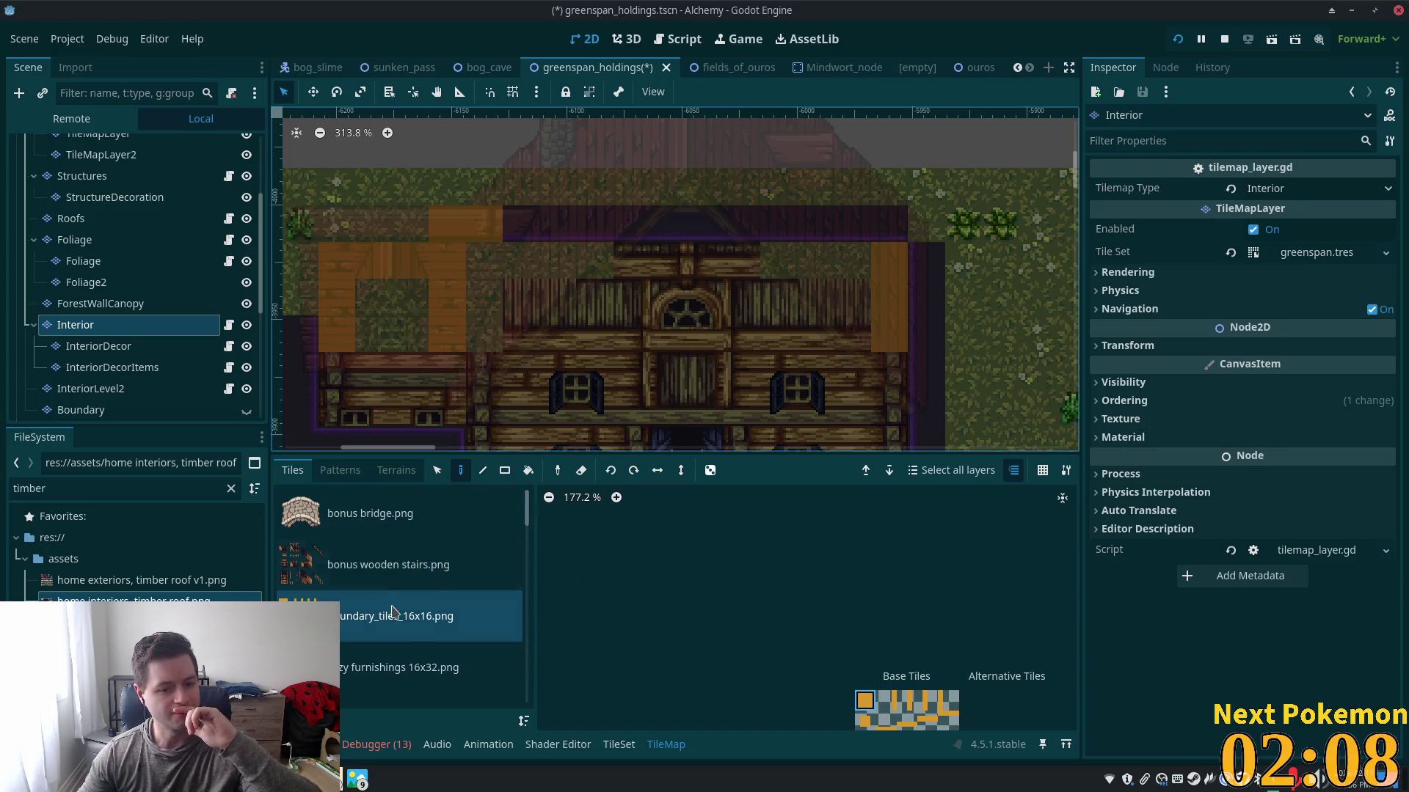
scroll(376, 605, "down", 5)
scroll(369, 622, "down", 3)
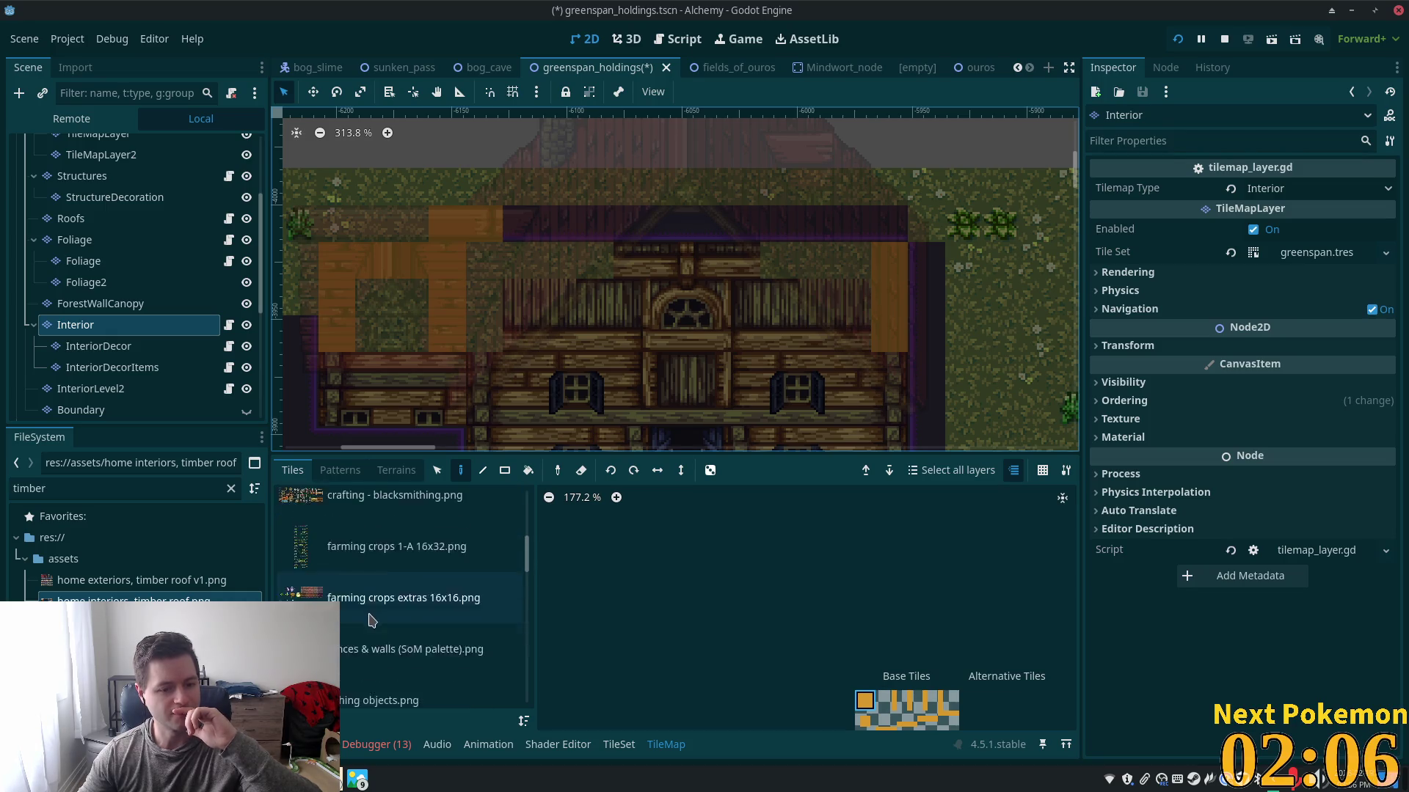
- Browse the fences & walls and fishing objects tile atlases
left_click(333, 562)
left_click(340, 613)
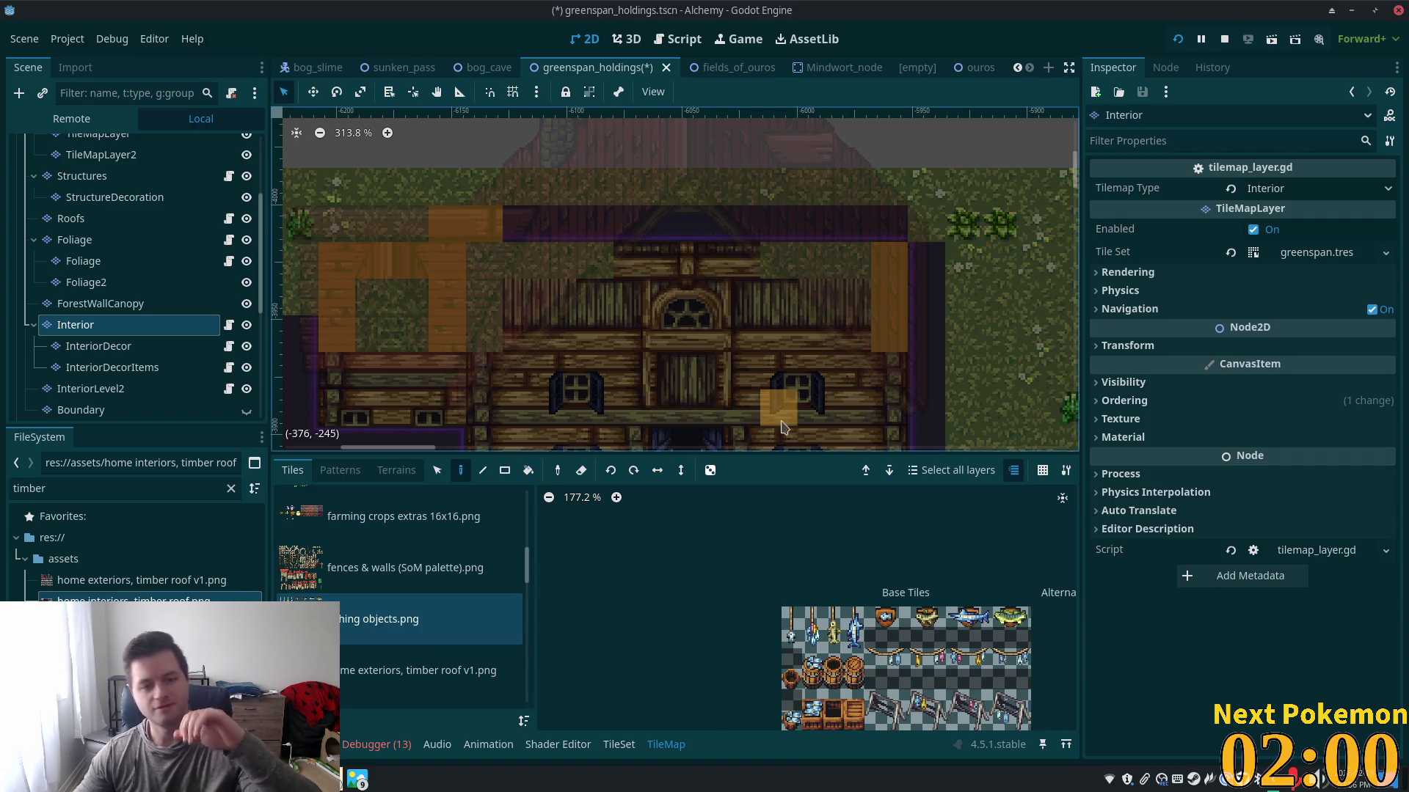
scroll(775, 349, "down", 1)
scroll(661, 263, "down", 3)
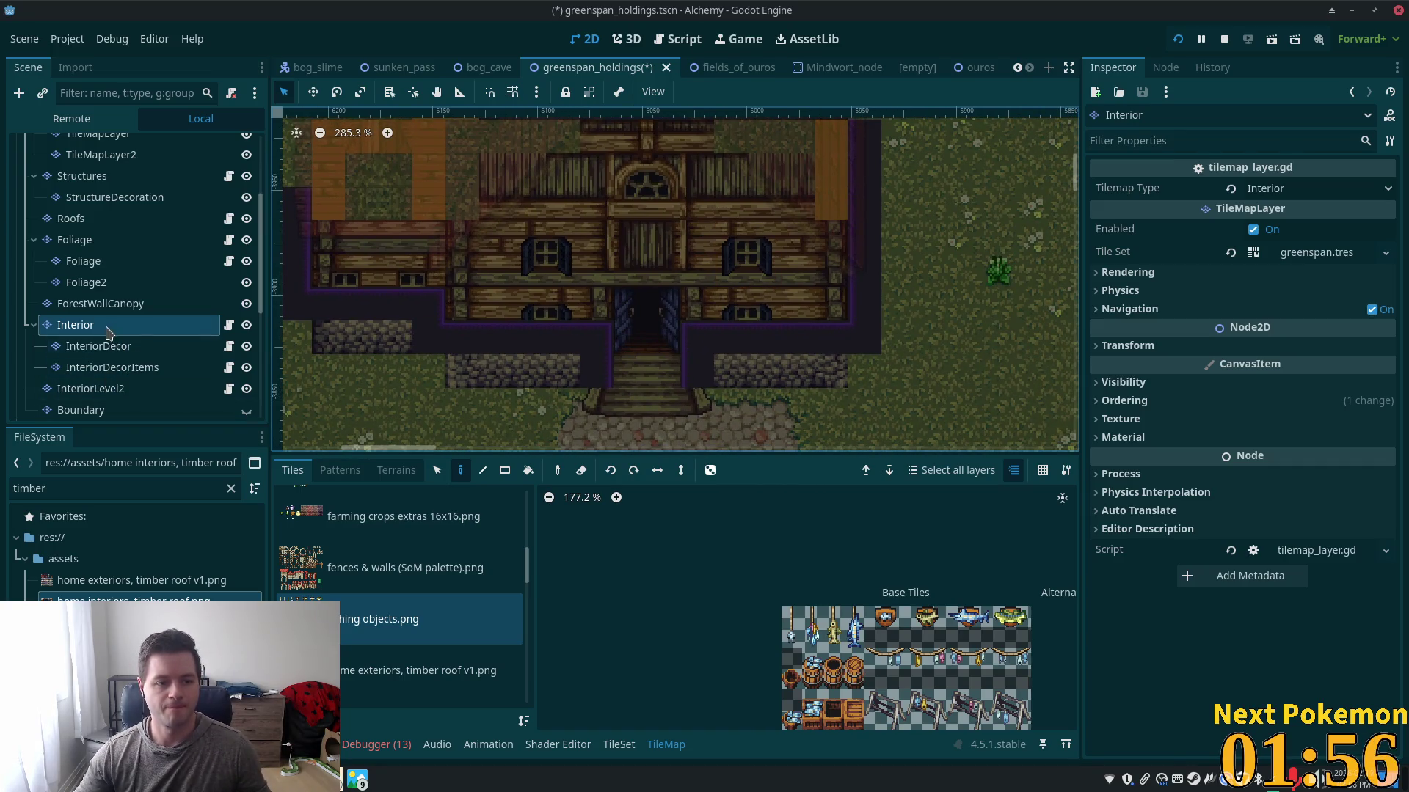
scroll(964, 352, "up", 2)
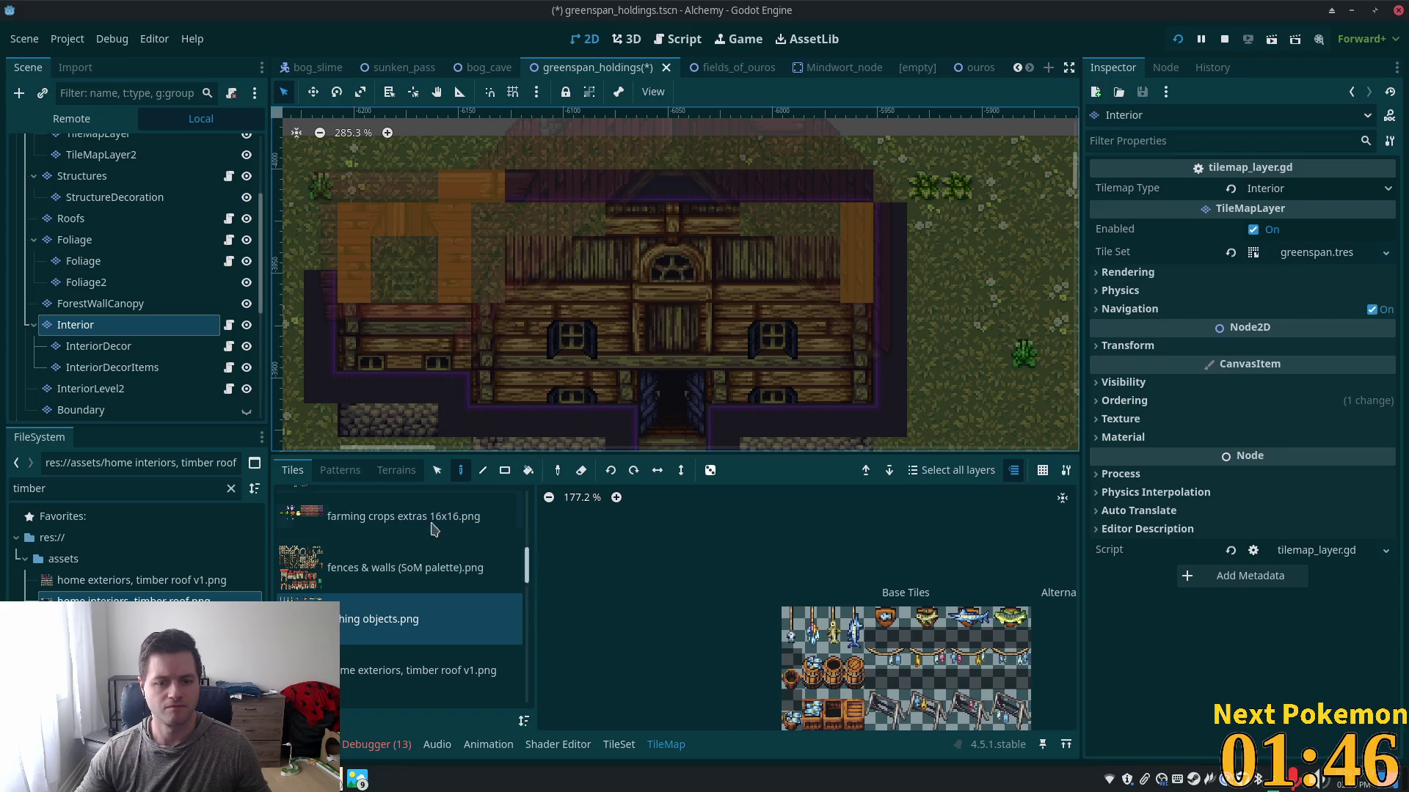
scroll(525, 606, "down", 3)
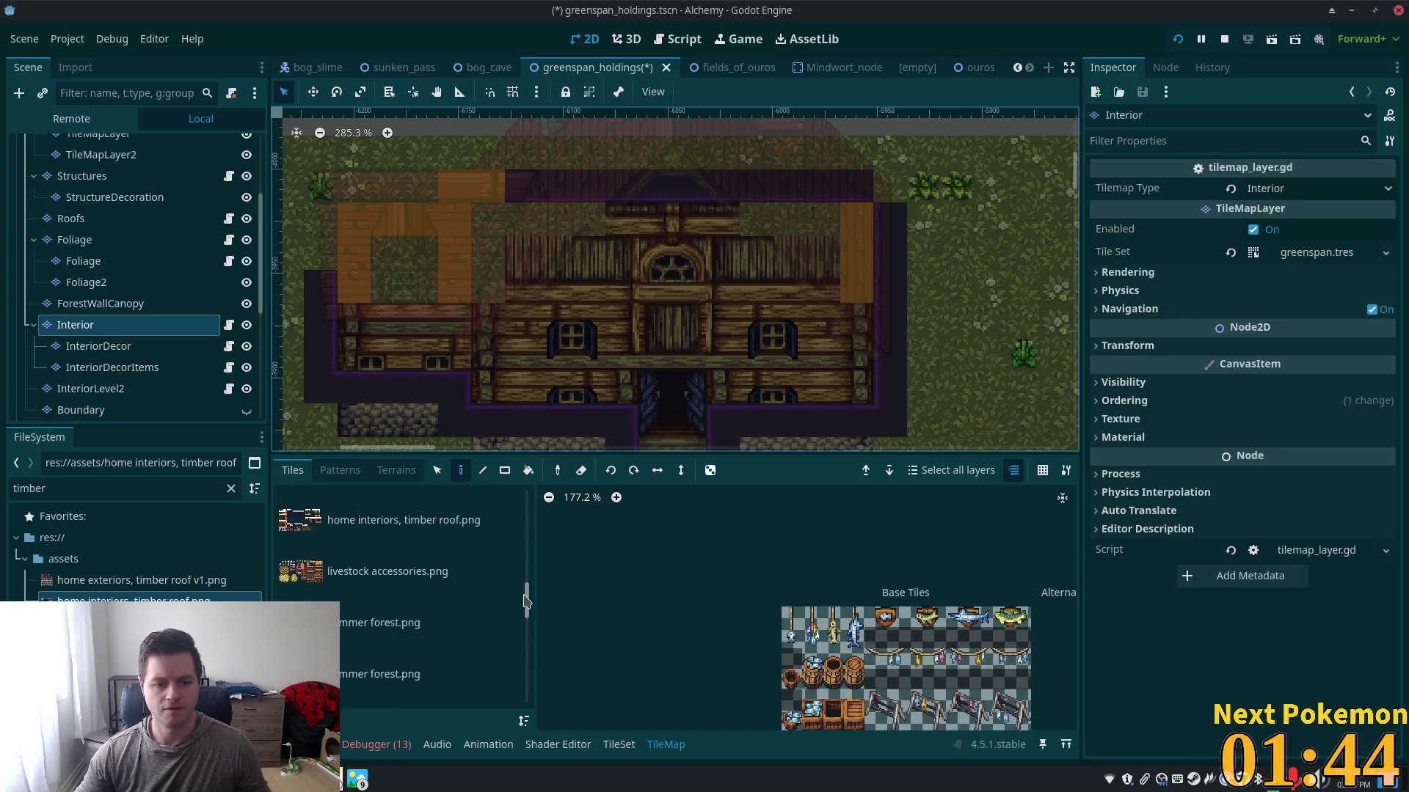
scroll(525, 606, "down", 2)
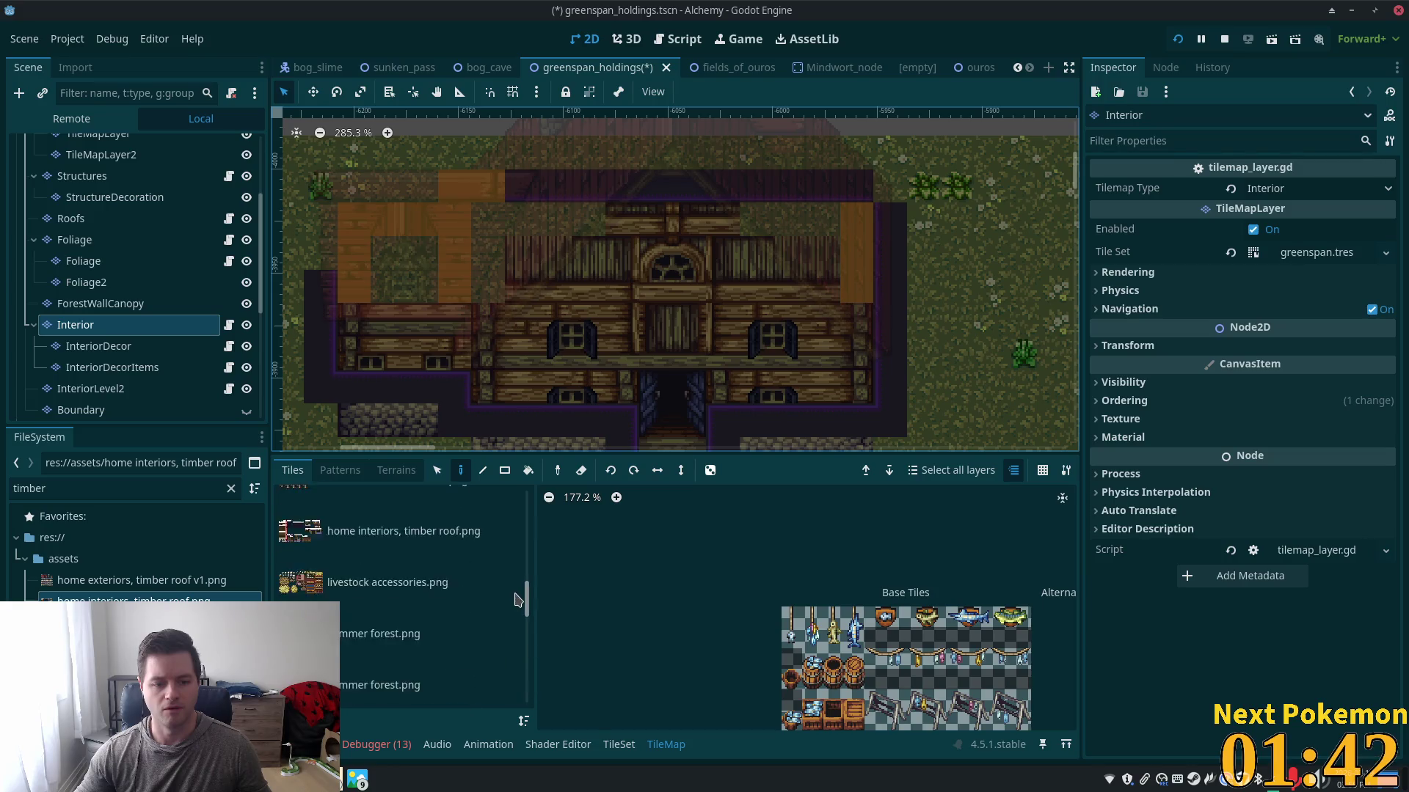
scroll(514, 617, "down", 5)
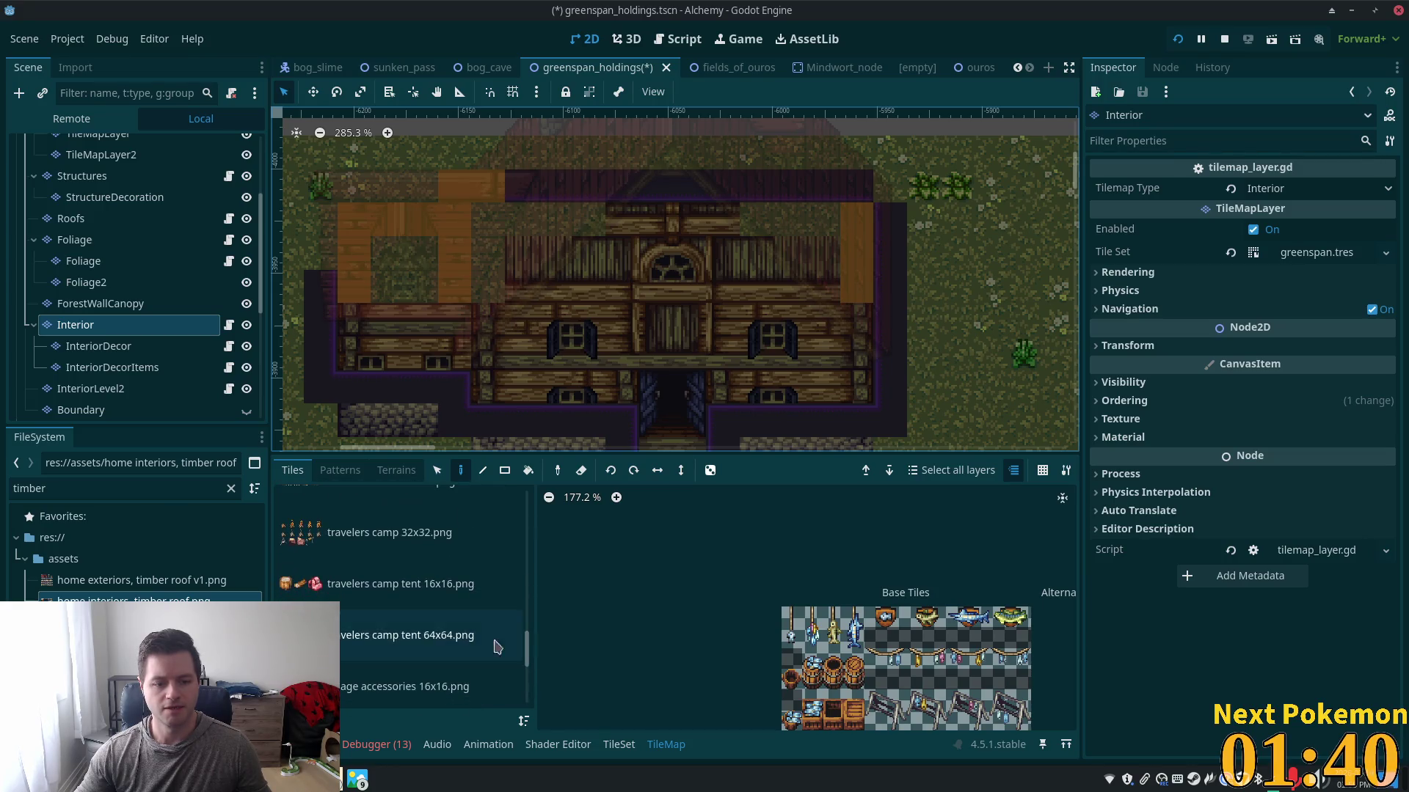
- Load the 'home interiors, timber roof.png' sheet from the source list
left_click_drag(529, 644, 526, 609)
scroll(477, 602, "up", 2)
left_click(455, 623)
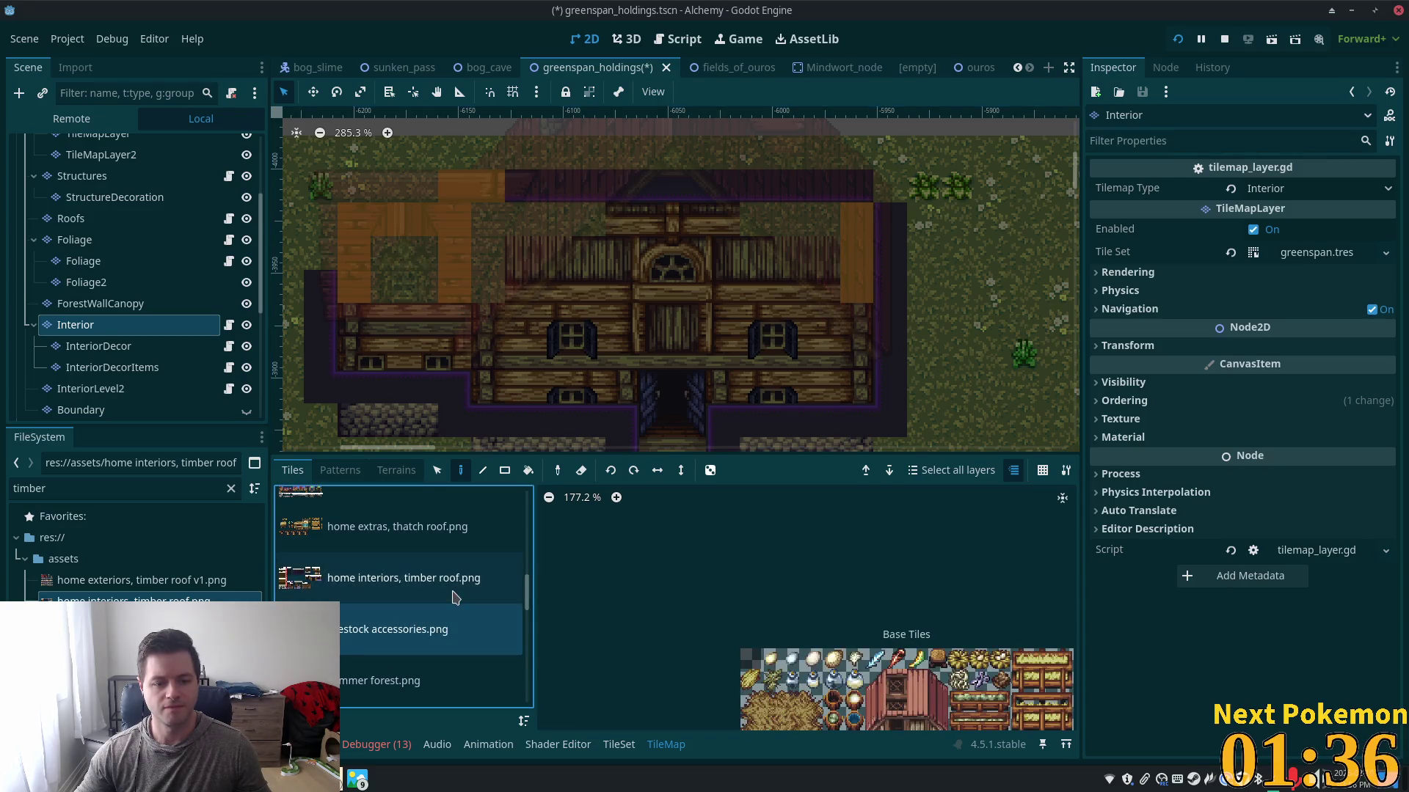
scroll(405, 561, "up", 1)
left_click(399, 660)
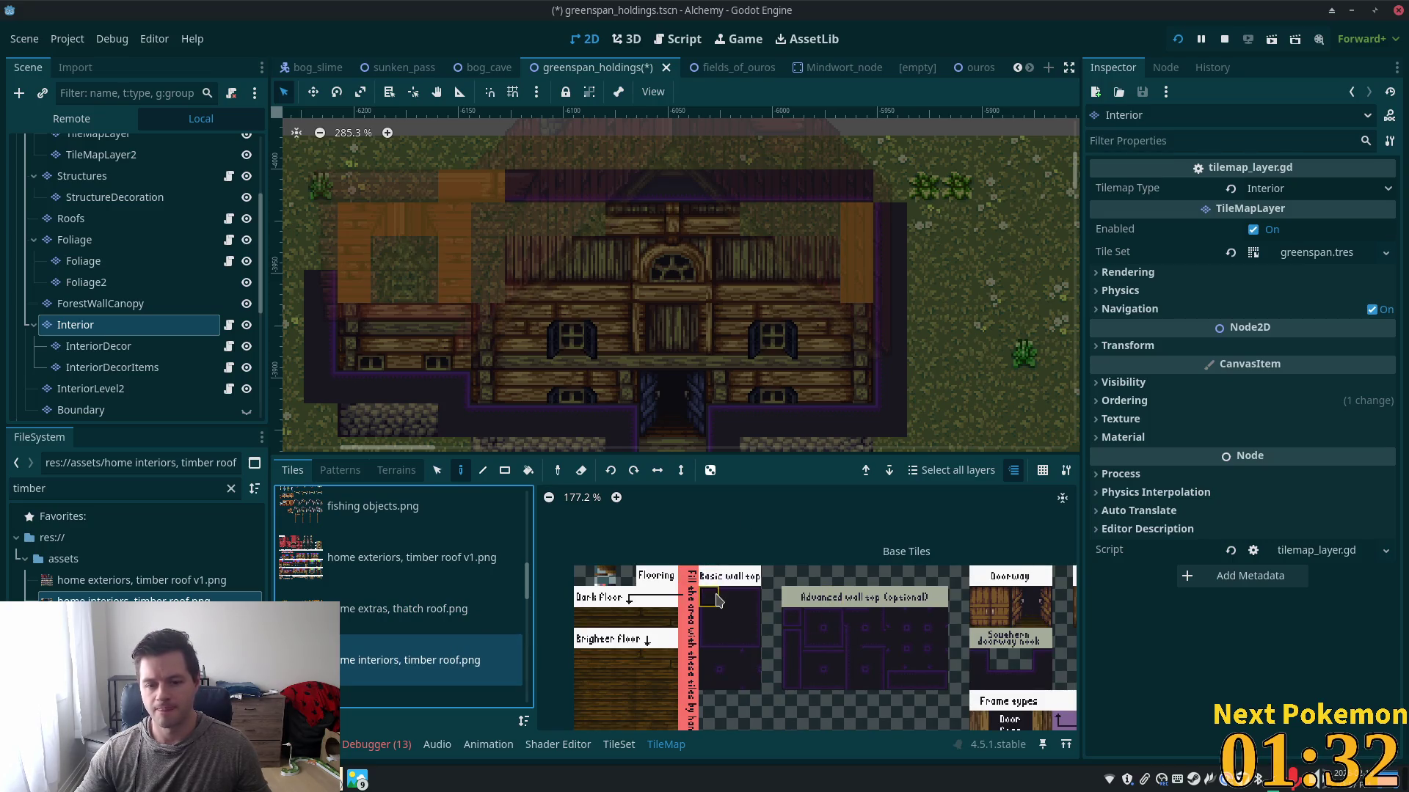
- Paint dark roof-edge and wall tiles over the orange upper edge
left_click(726, 618)
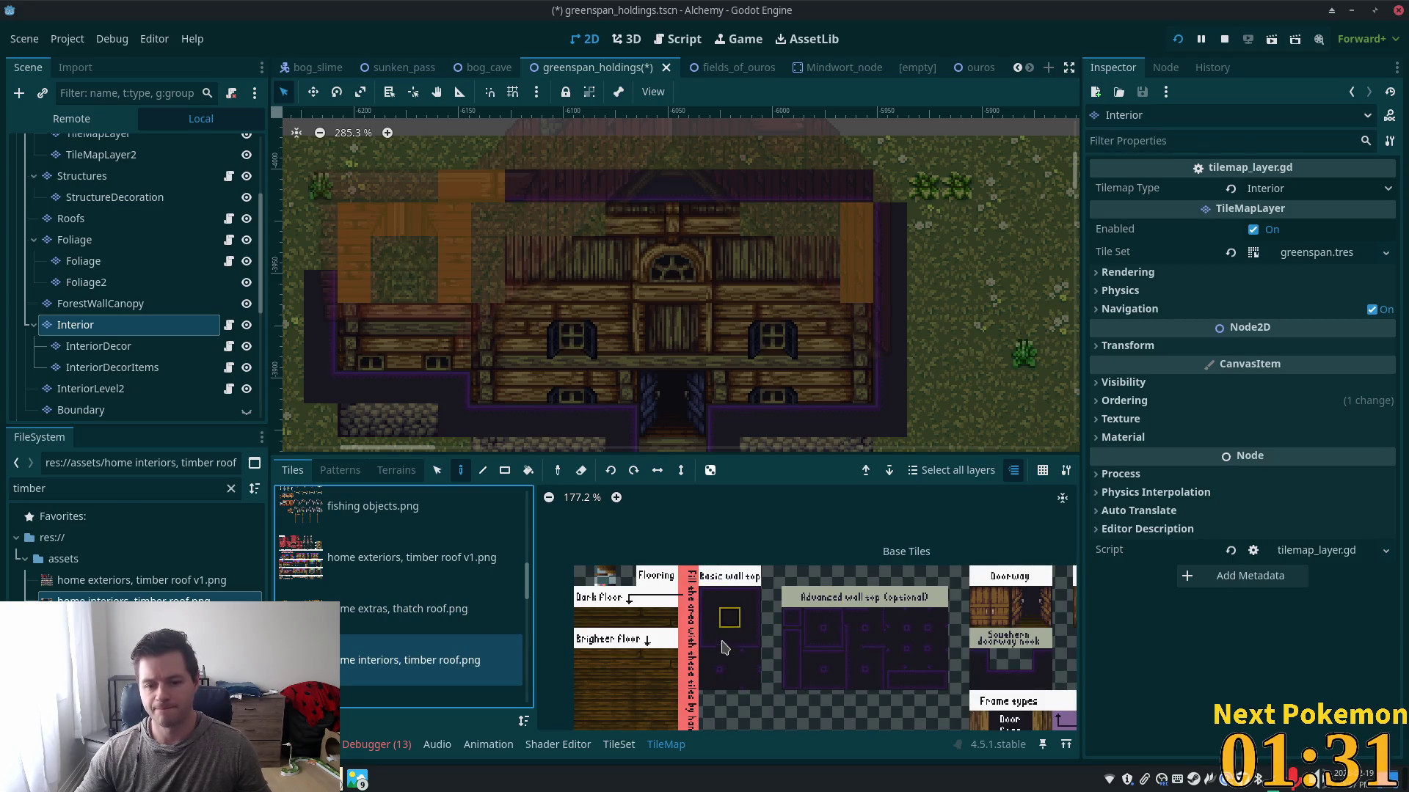
left_click(487, 189)
left_click(753, 620)
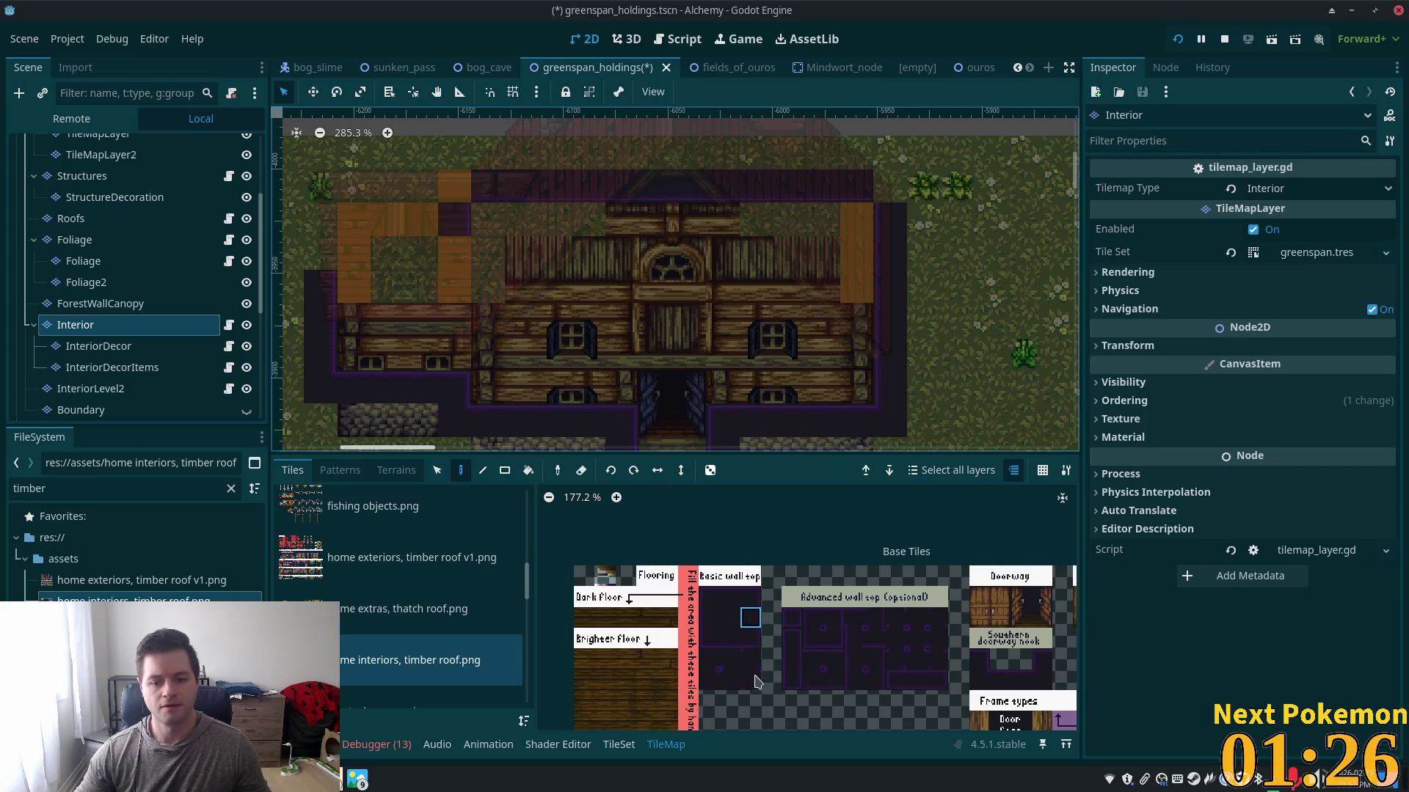
left_click(715, 668)
left_click(451, 196)
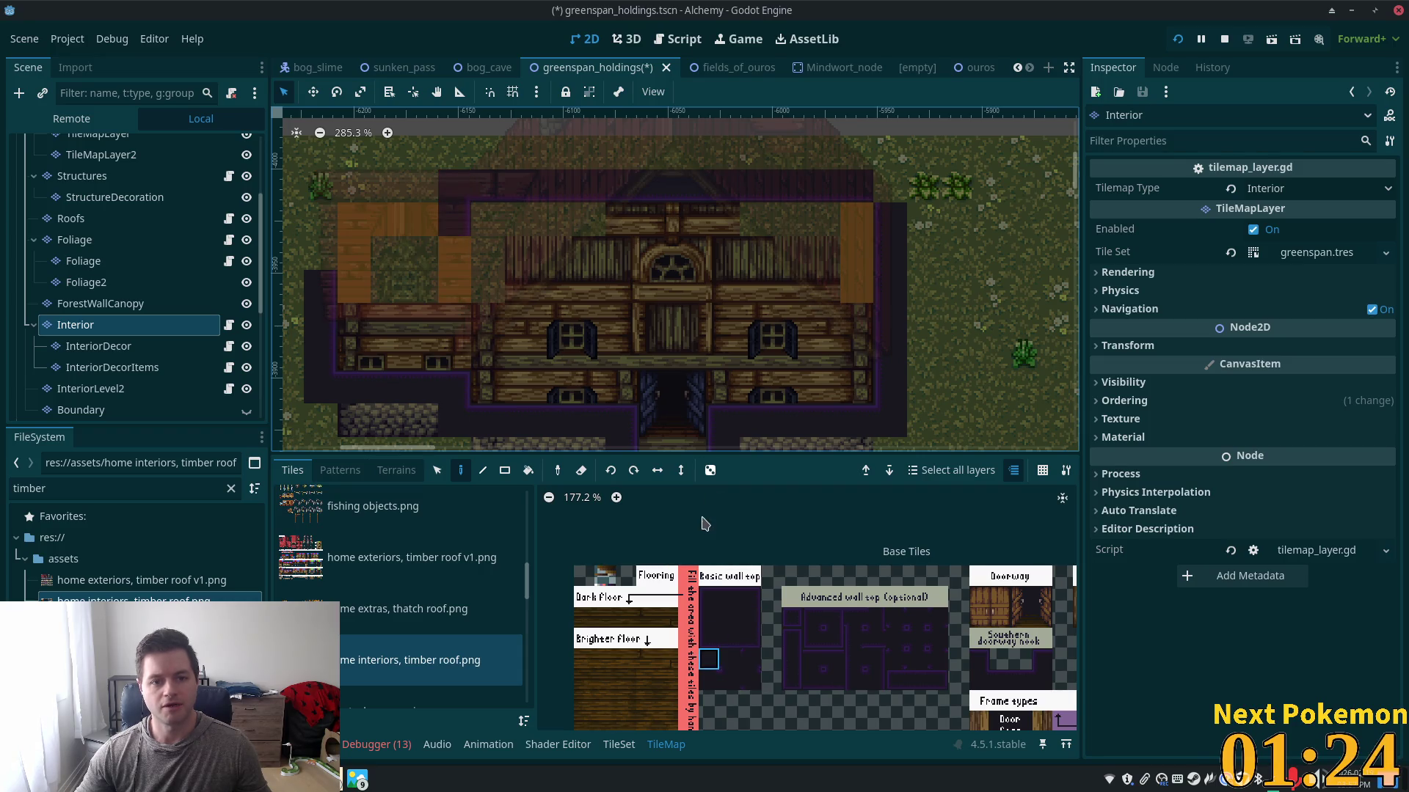
- Paint dark wall-top tiles leftward along the top edge
left_click(730, 640)
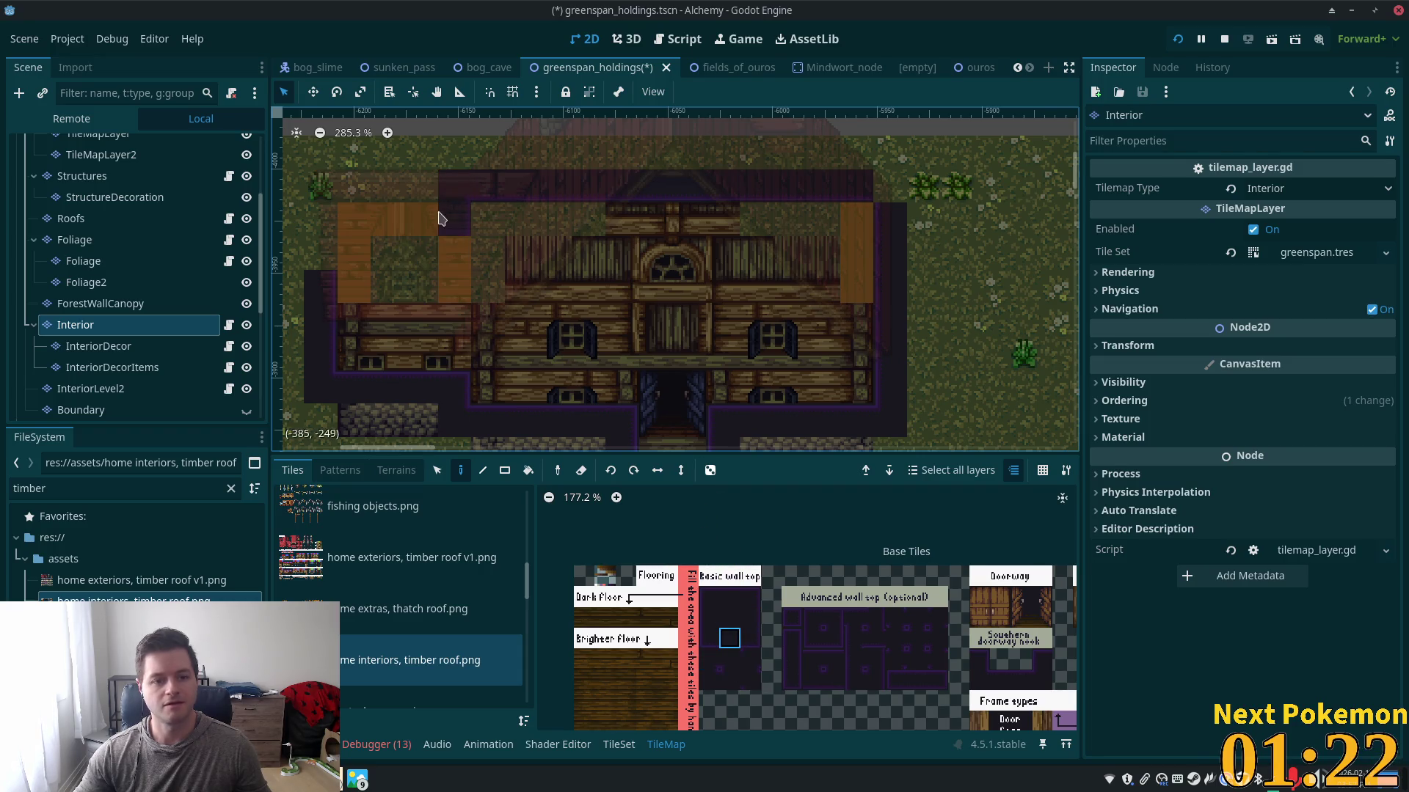
left_click_drag(418, 229, 367, 226)
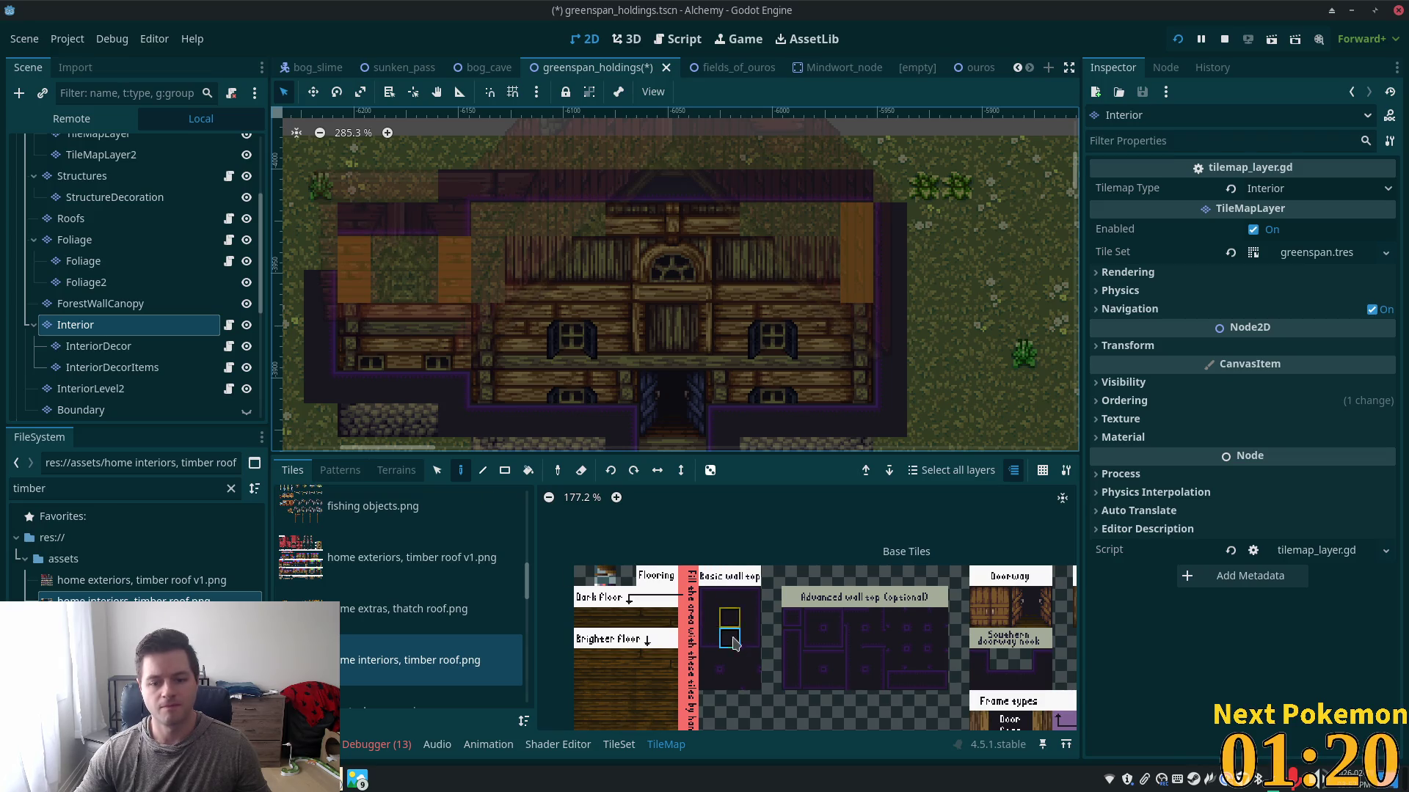
left_click(707, 660)
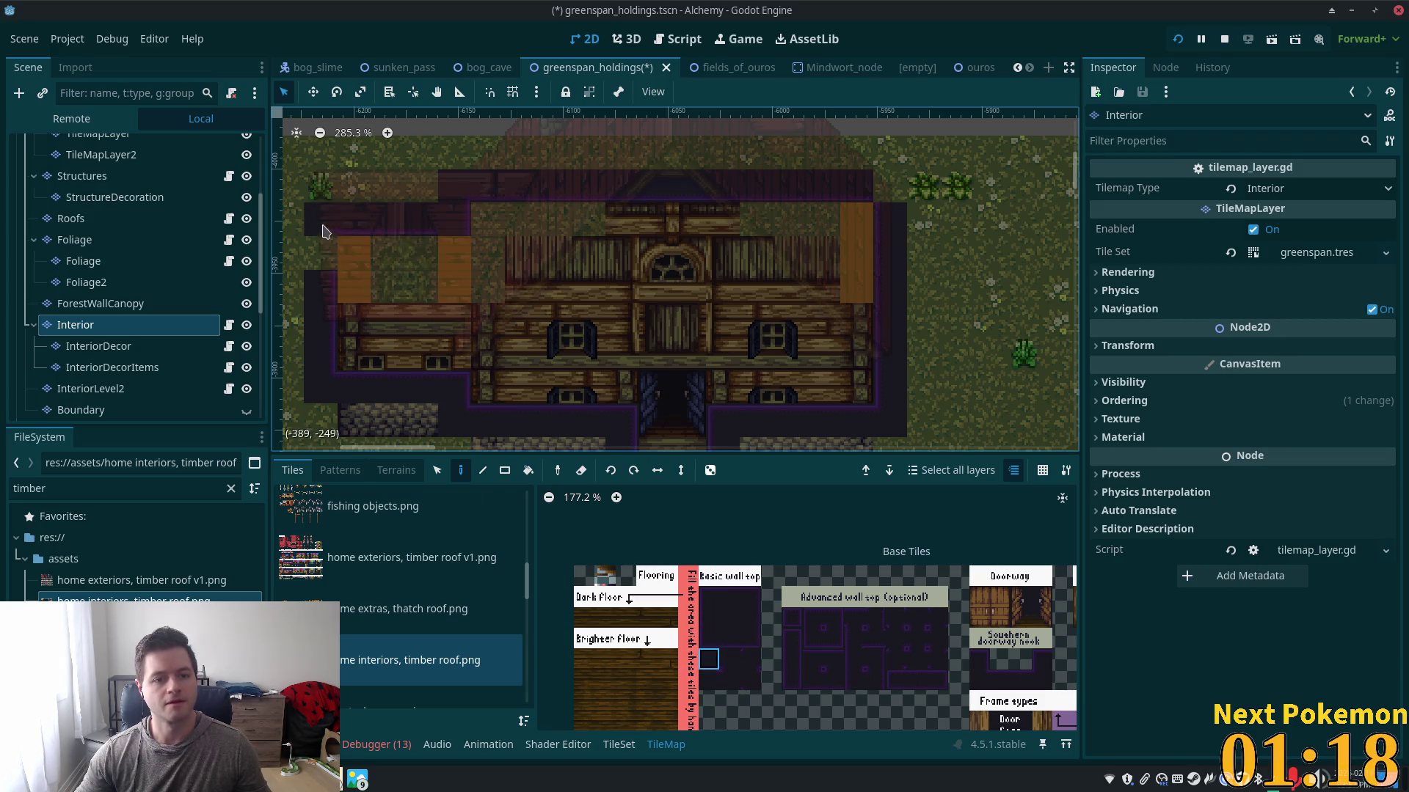
left_click(750, 617)
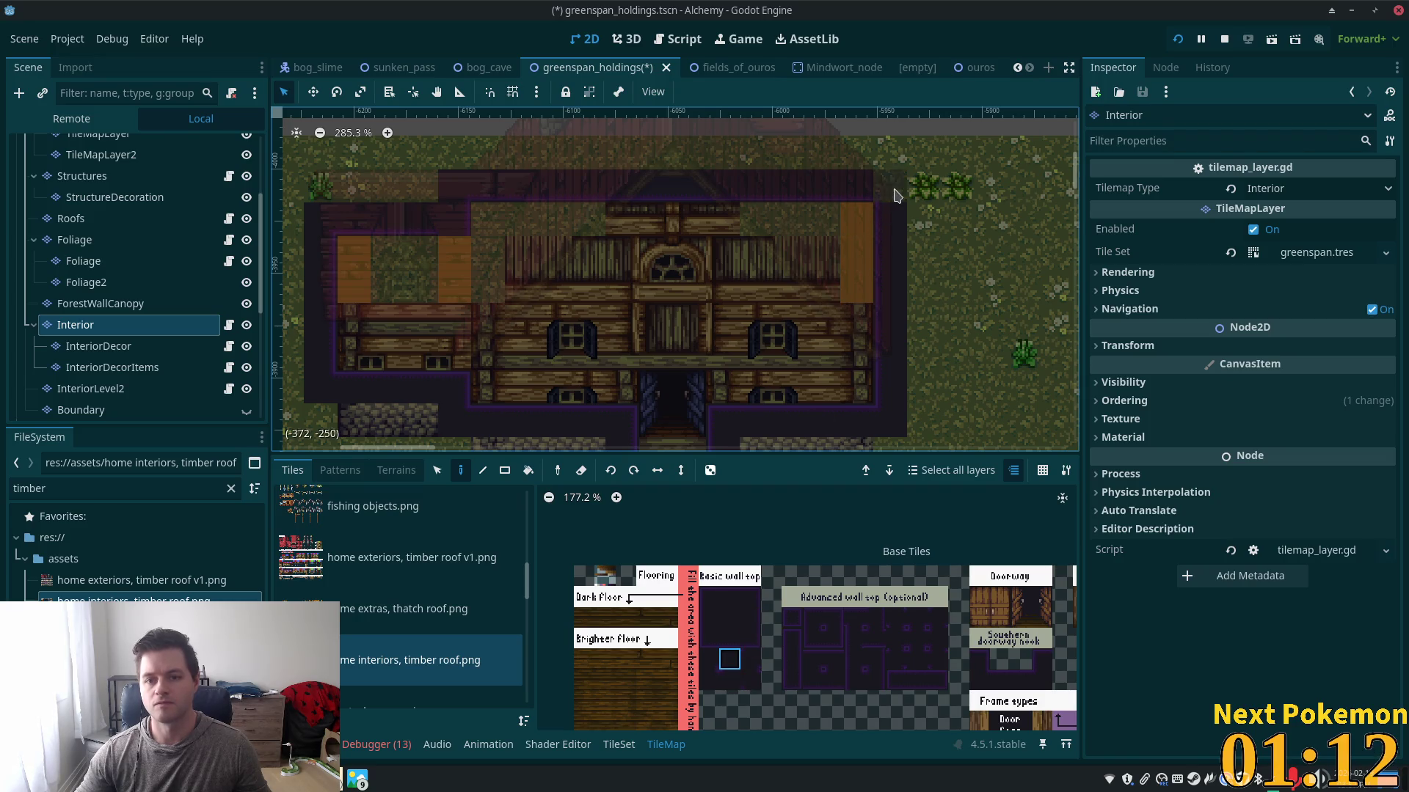
- Toggle the Interior layer's visibility to compare with the exterior, then recentre the house
scroll(508, 278, "up", 2)
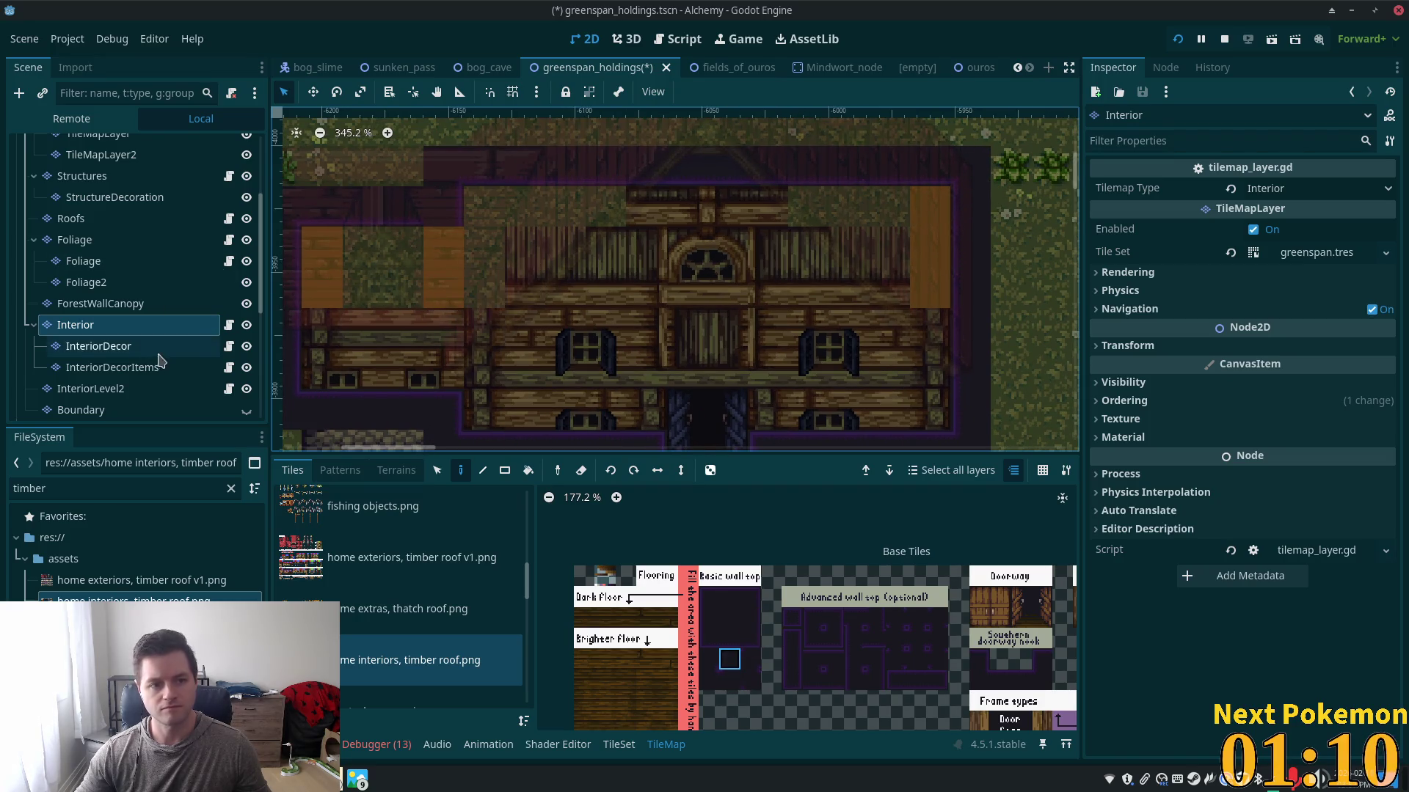
left_click(247, 325)
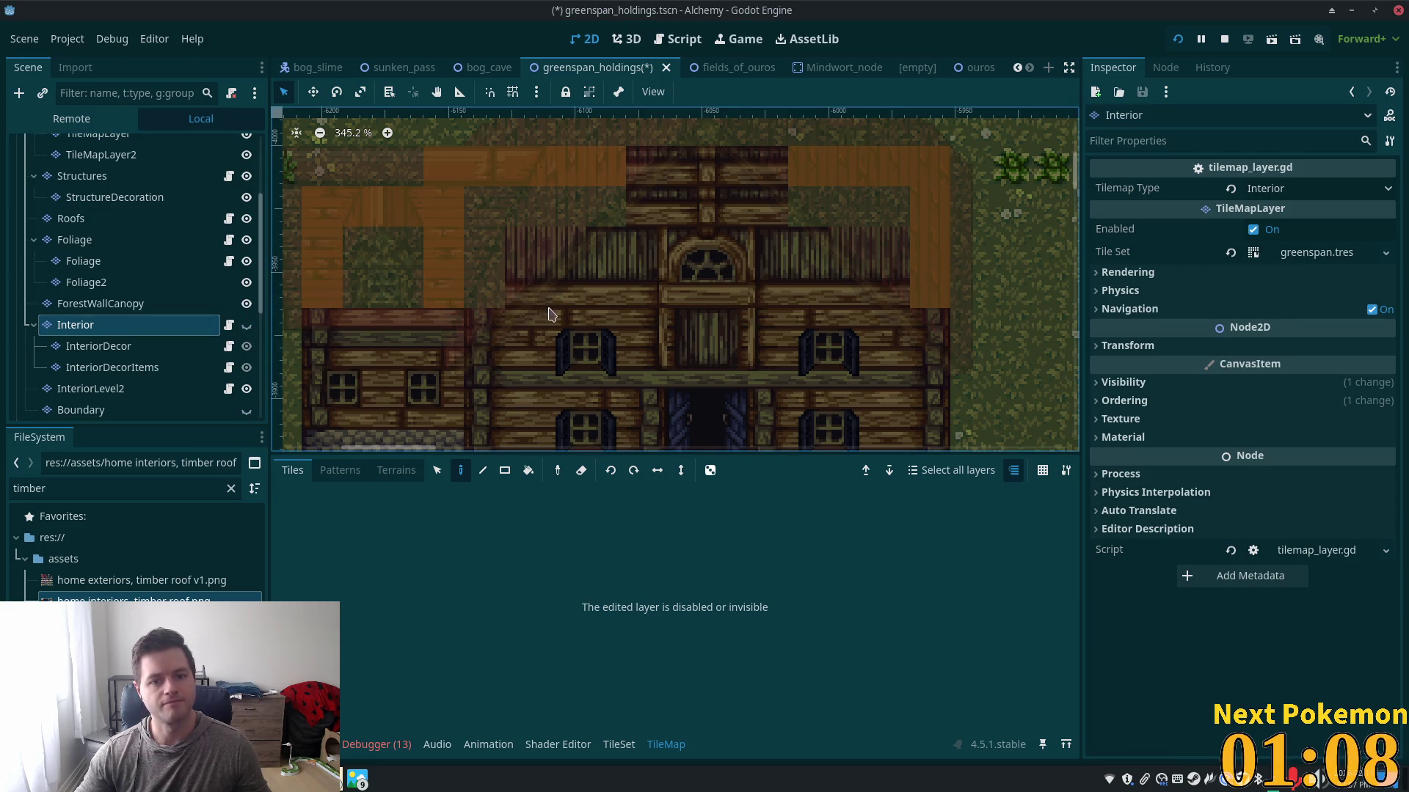
scroll(400, 309, "down", 2)
scroll(822, 330, "down", 3)
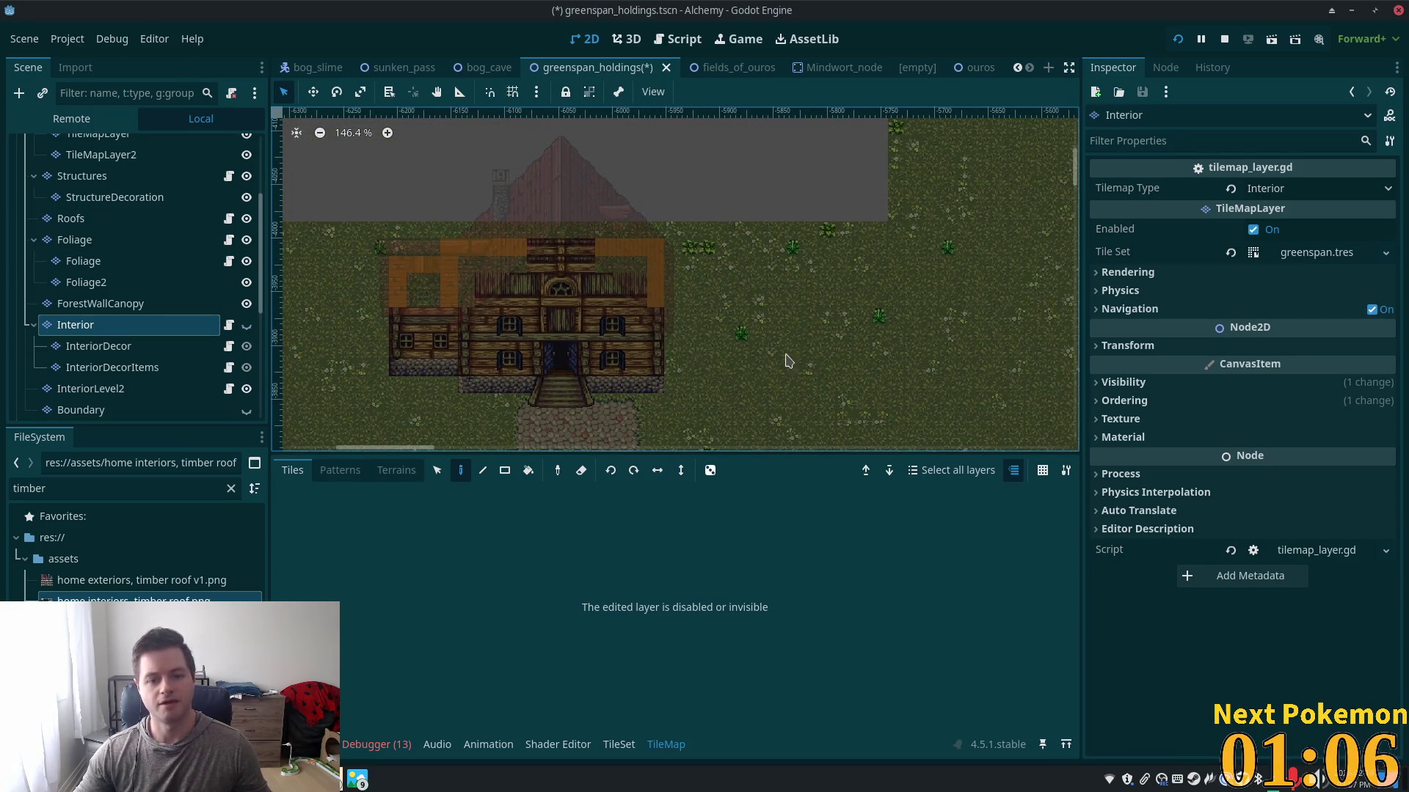
left_click(94, 328)
left_click(247, 326)
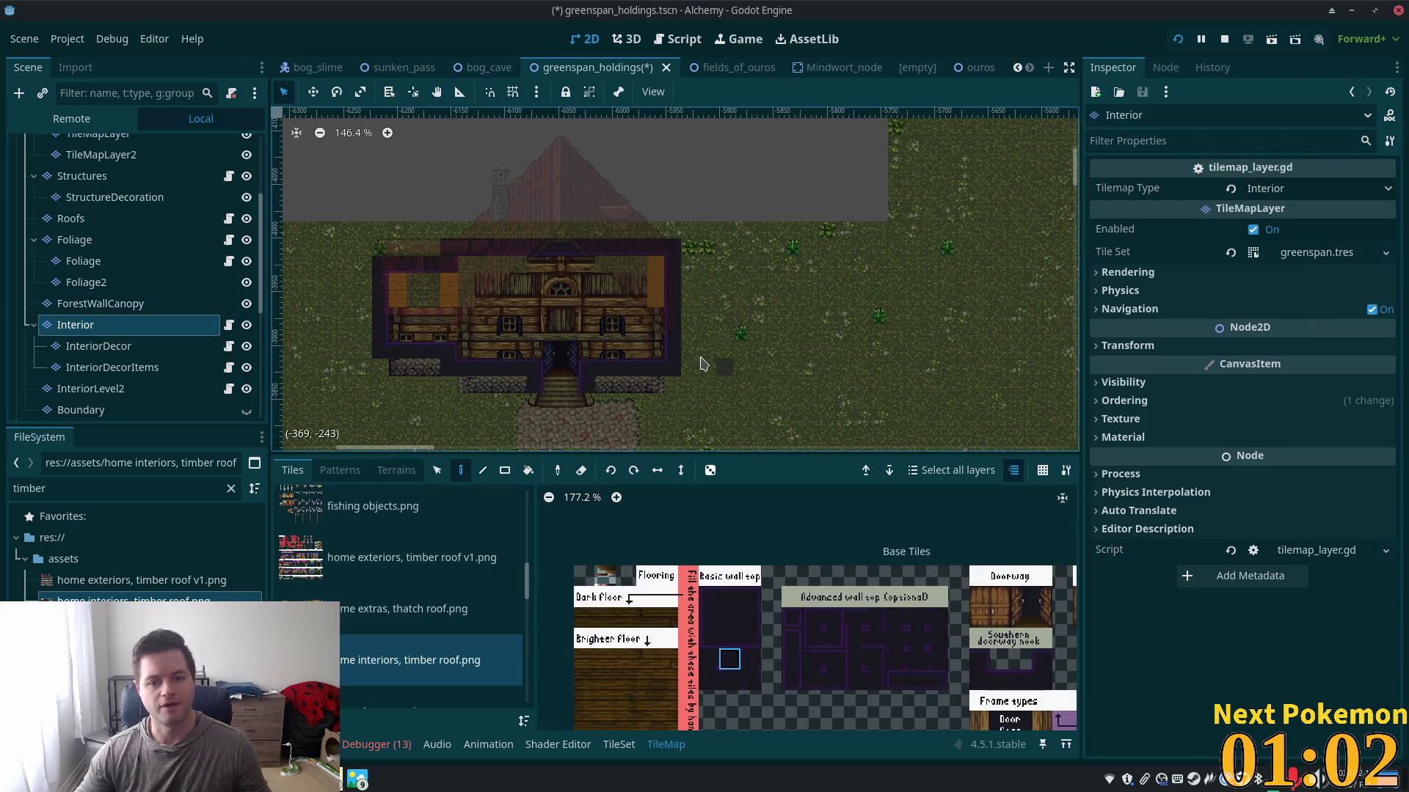
scroll(874, 348, "up", 1)
scroll(890, 352, "down", 2)
left_click_drag(799, 378, 734, 395)
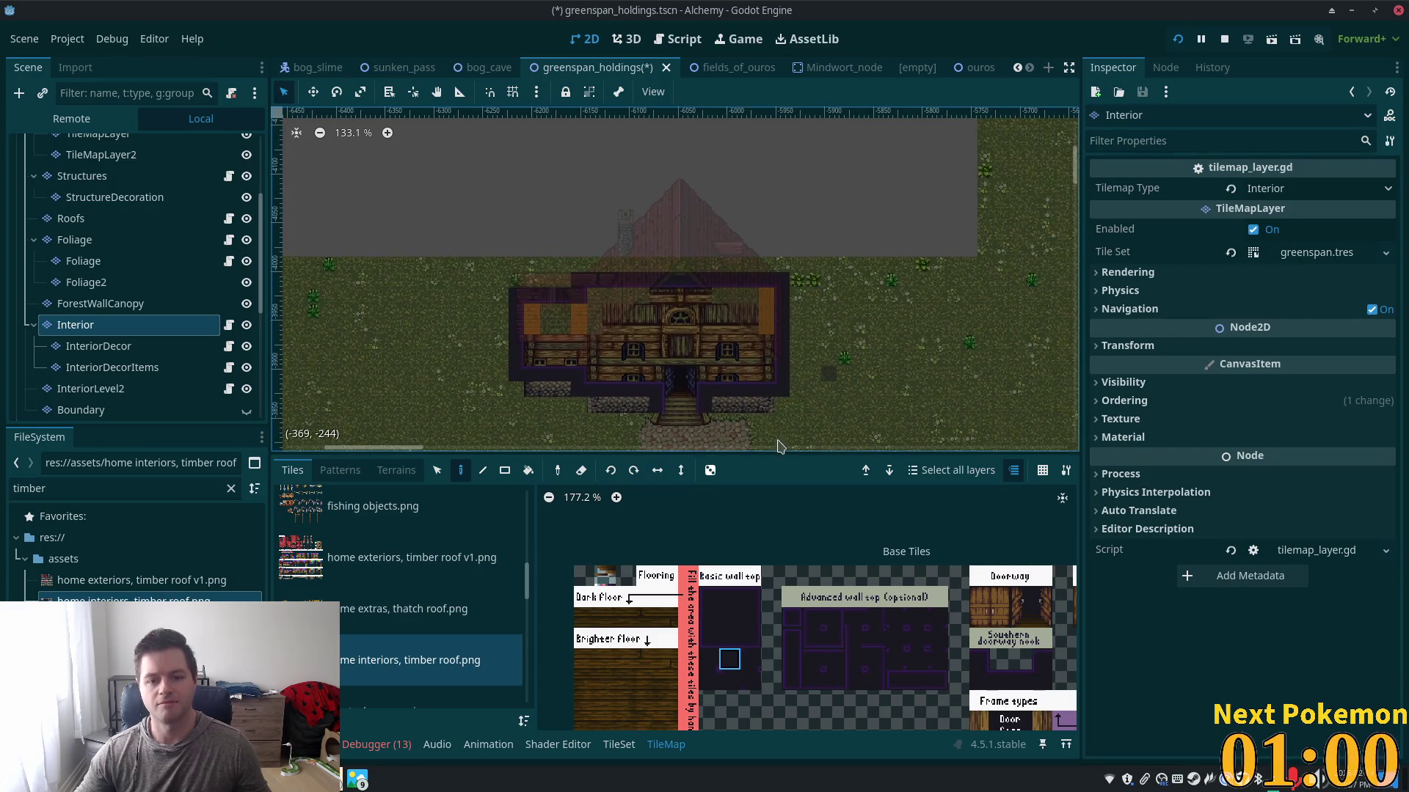
- Turn off the eraser and fill dark tiles left and right of the house
left_click(737, 624)
key("e")
mouse_move(576, 288)
left_mouse_down()
mouse_move(360, 99)
mouse_move(362, 119)
left_mouse_up()
mouse_move(593, 277)
left_mouse_down()
mouse_move(891, 136)
mouse_move(804, 121)
mouse_move(895, 439)
mouse_move(961, 442)
left_mouse_up()
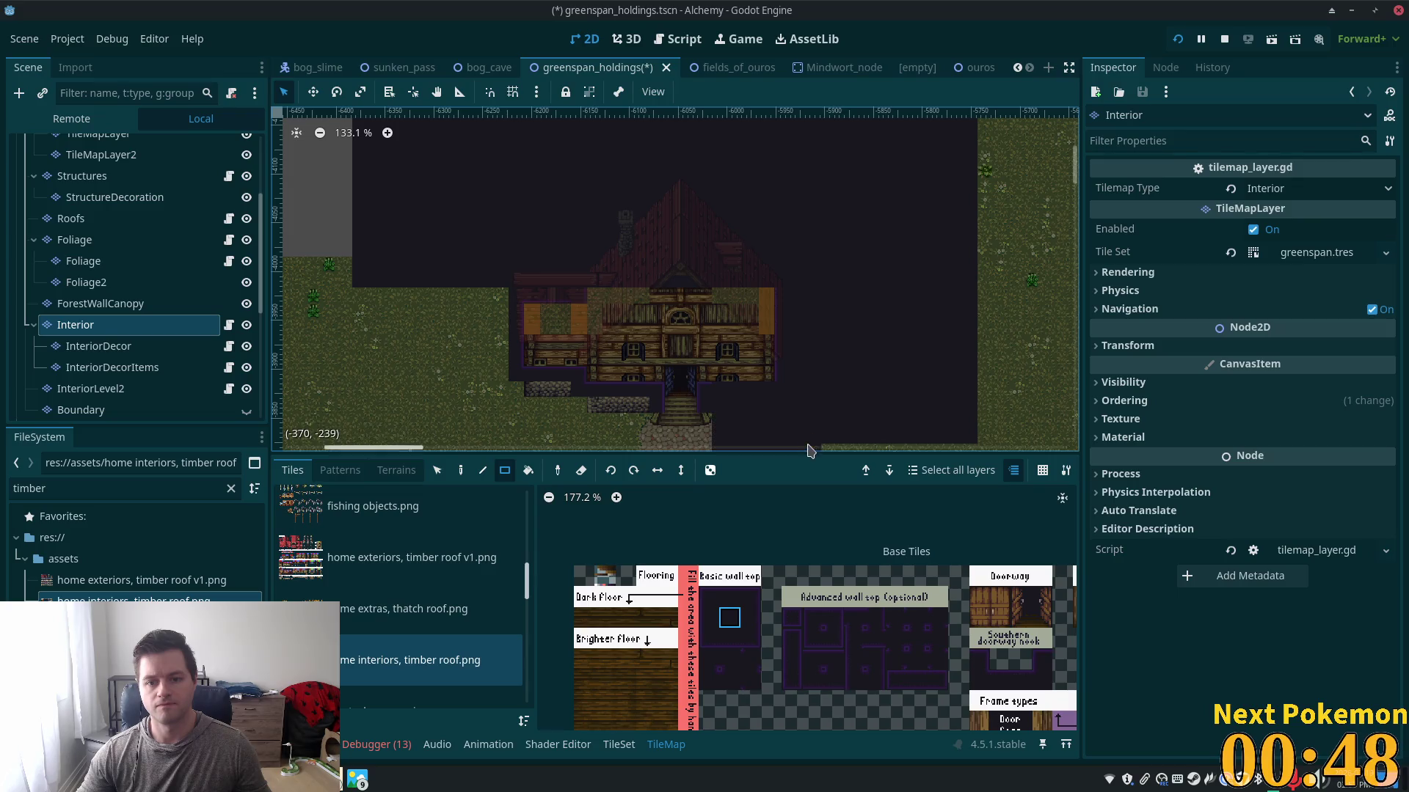
- Rectangle-fill dark tiles across the grass below the house
scroll(873, 367, "down", 3)
left_click_drag(571, 319, 880, 408)
mouse_move(835, 345)
left_mouse_down()
mouse_move(1001, 412)
mouse_move(983, 415)
left_mouse_up()
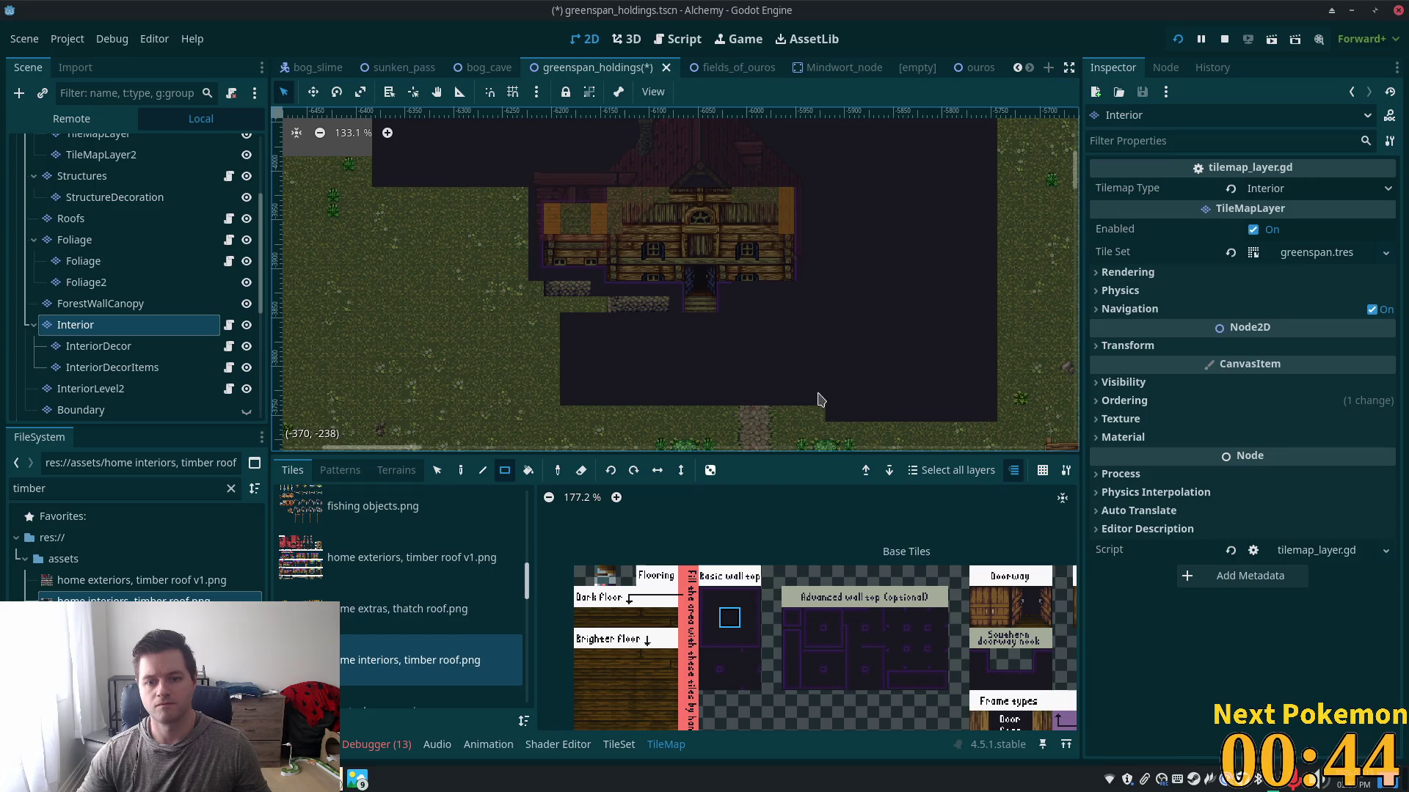
mouse_move(768, 412)
left_mouse_down()
mouse_move(506, 341)
mouse_move(484, 317)
left_mouse_up()
left_click_drag(664, 305, 491, 305)
left_click_drag(587, 288, 490, 290)
mouse_move(524, 193)
left_mouse_down()
mouse_move(420, 339)
mouse_move(389, 423)
mouse_move(375, 420)
left_mouse_up()
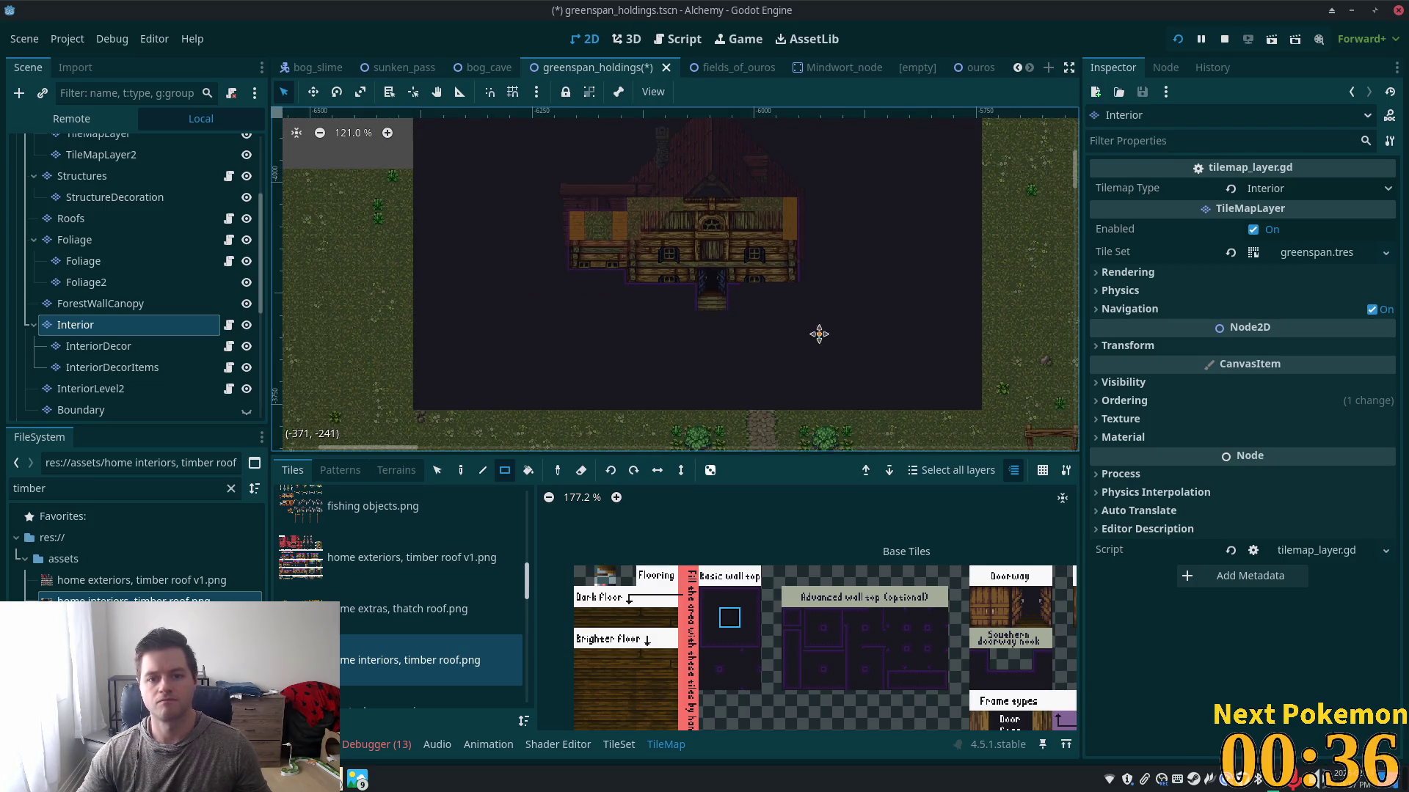
- Save greenspan_holdings and hide the Interior layer
scroll(836, 323, "down", 1)
key("ctrl+s")
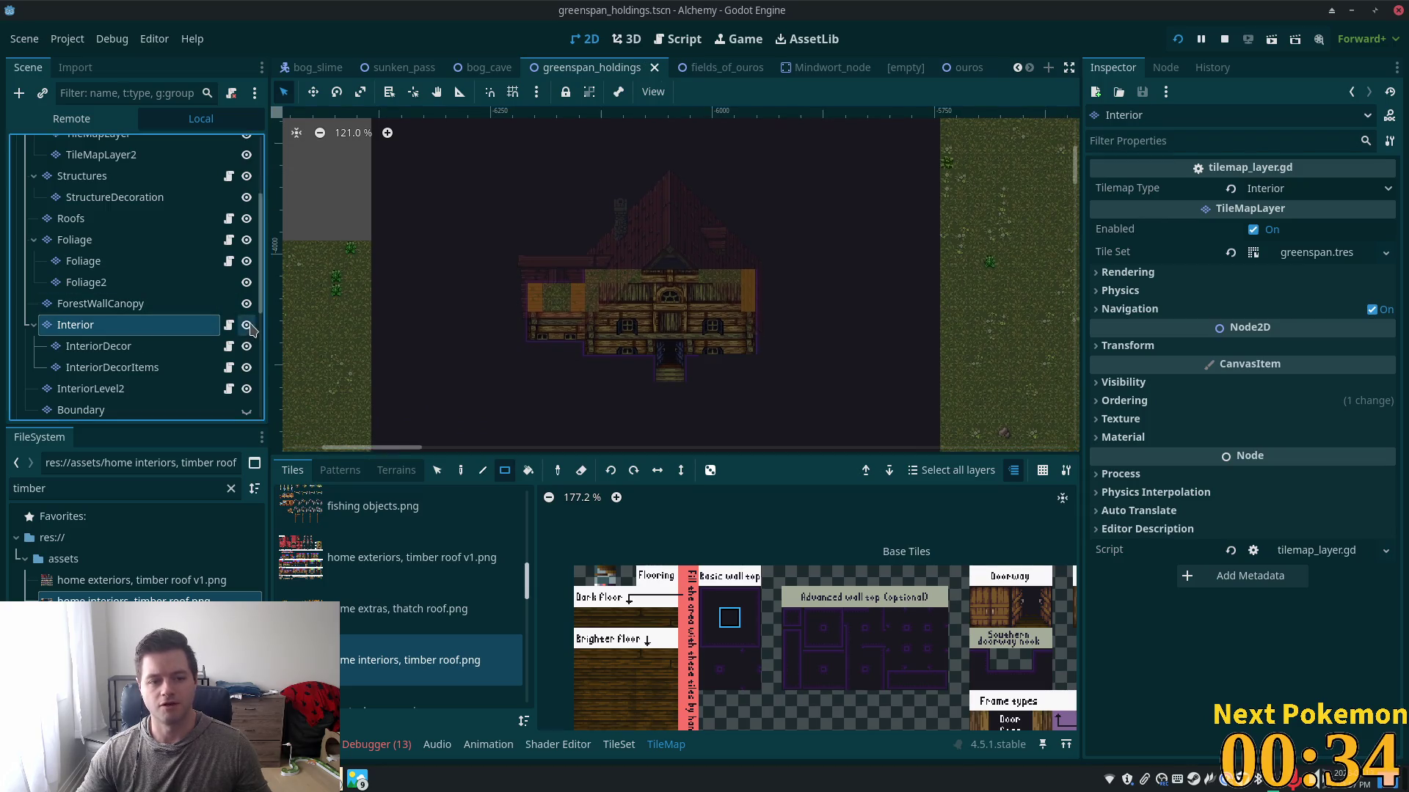
left_click(247, 325)
scroll(667, 340, "up", 5)
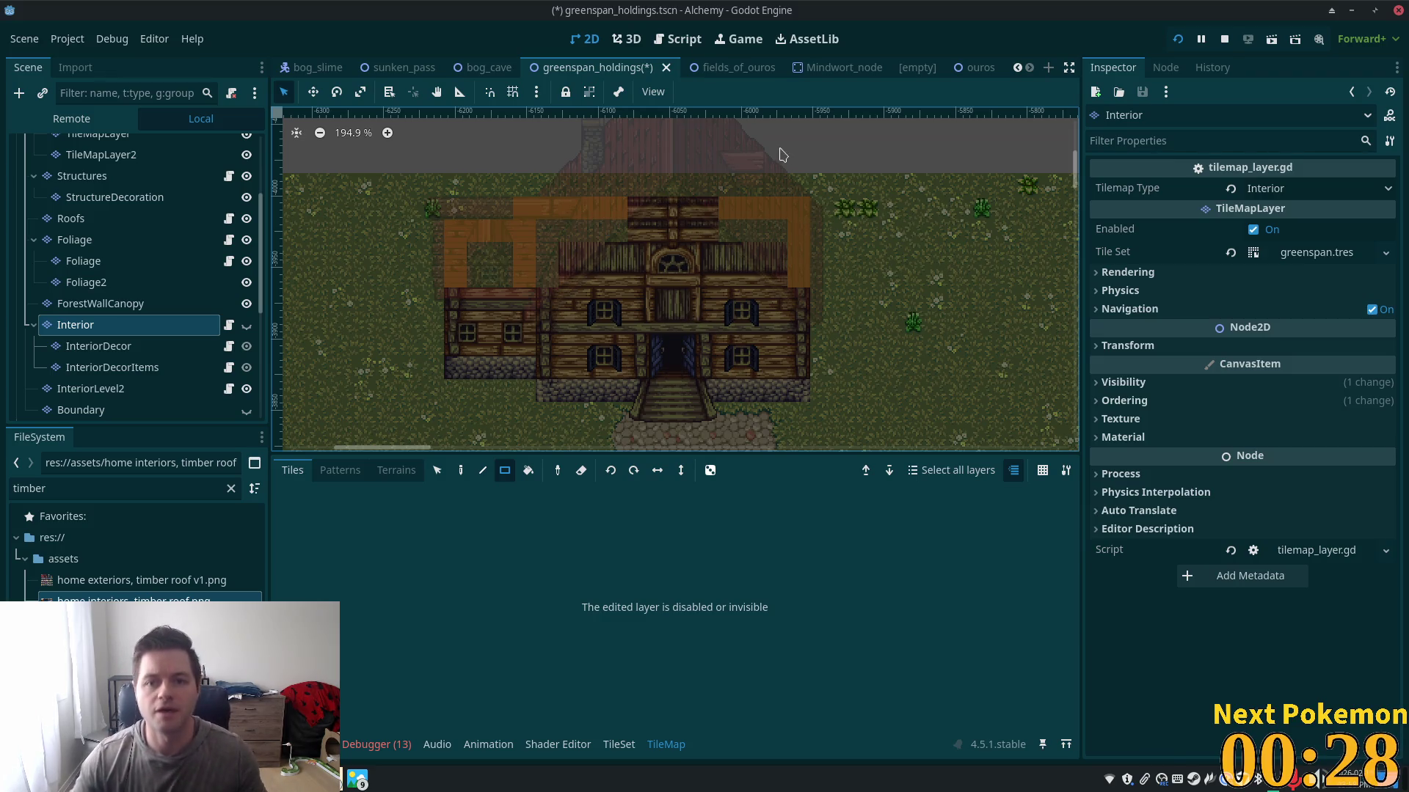
- Close the empty and Mindwort_node scene tabs
left_click(934, 69)
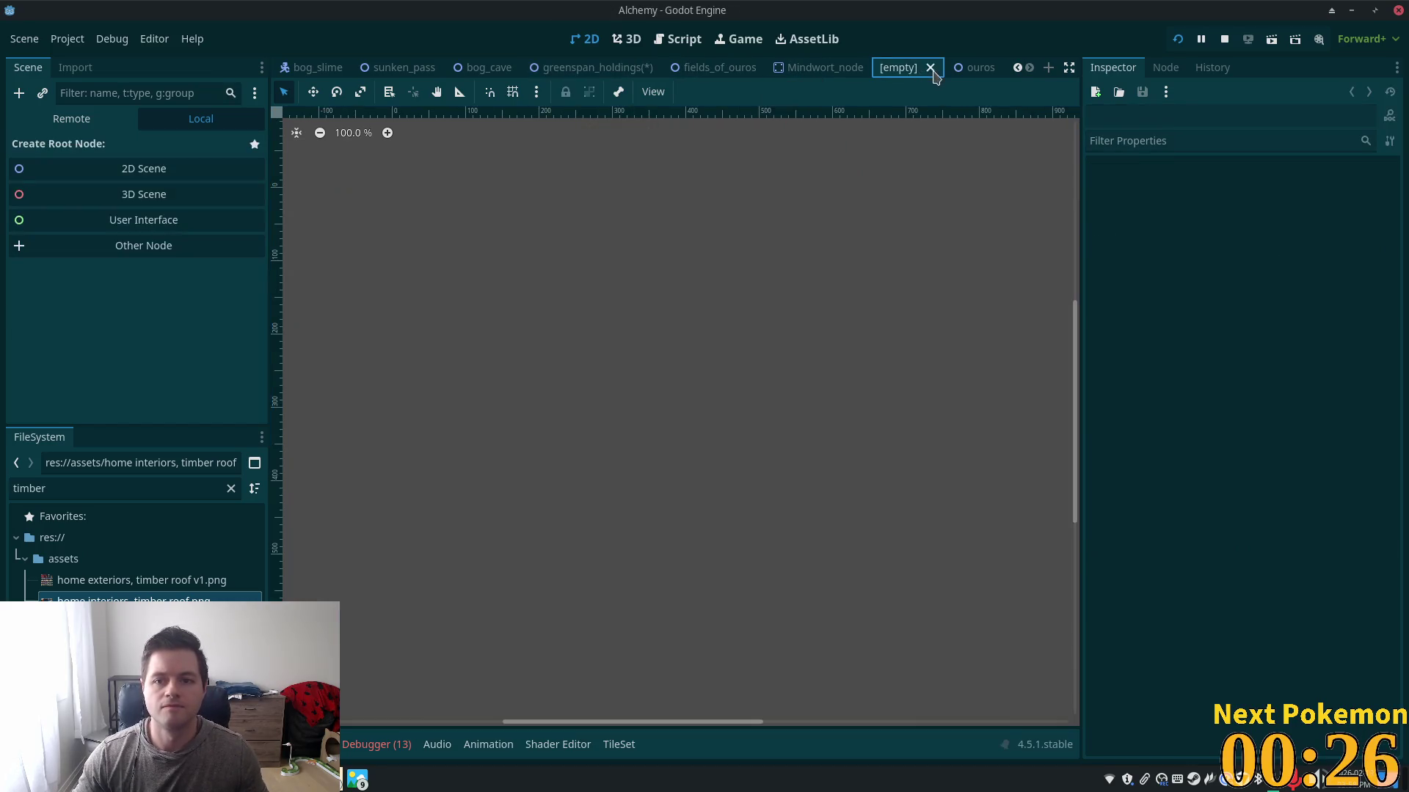
left_click(827, 73)
left_click(877, 67)
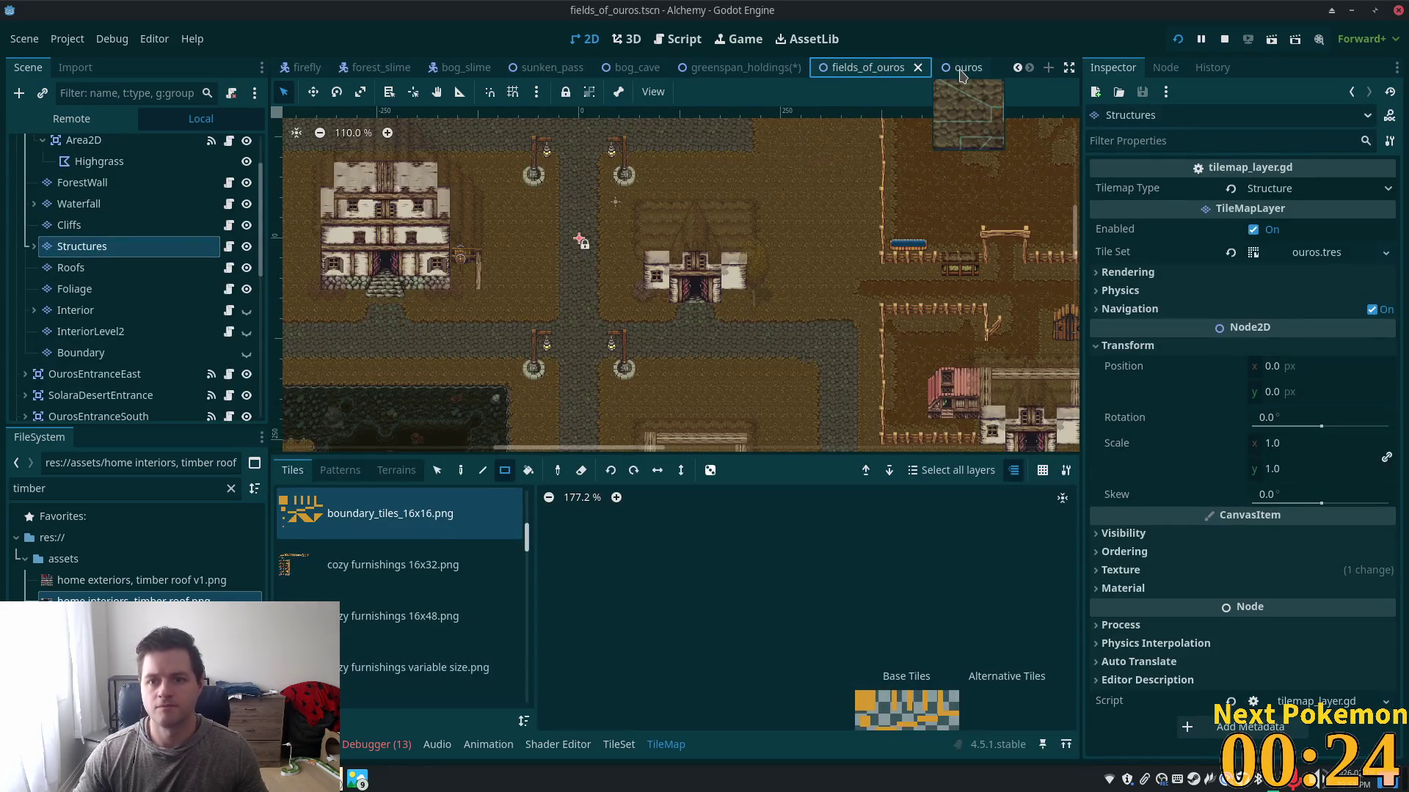
- In the ouros scene, select the Ouros root and hide the Interior layer
left_click(943, 70)
scroll(805, 304, "down", 4)
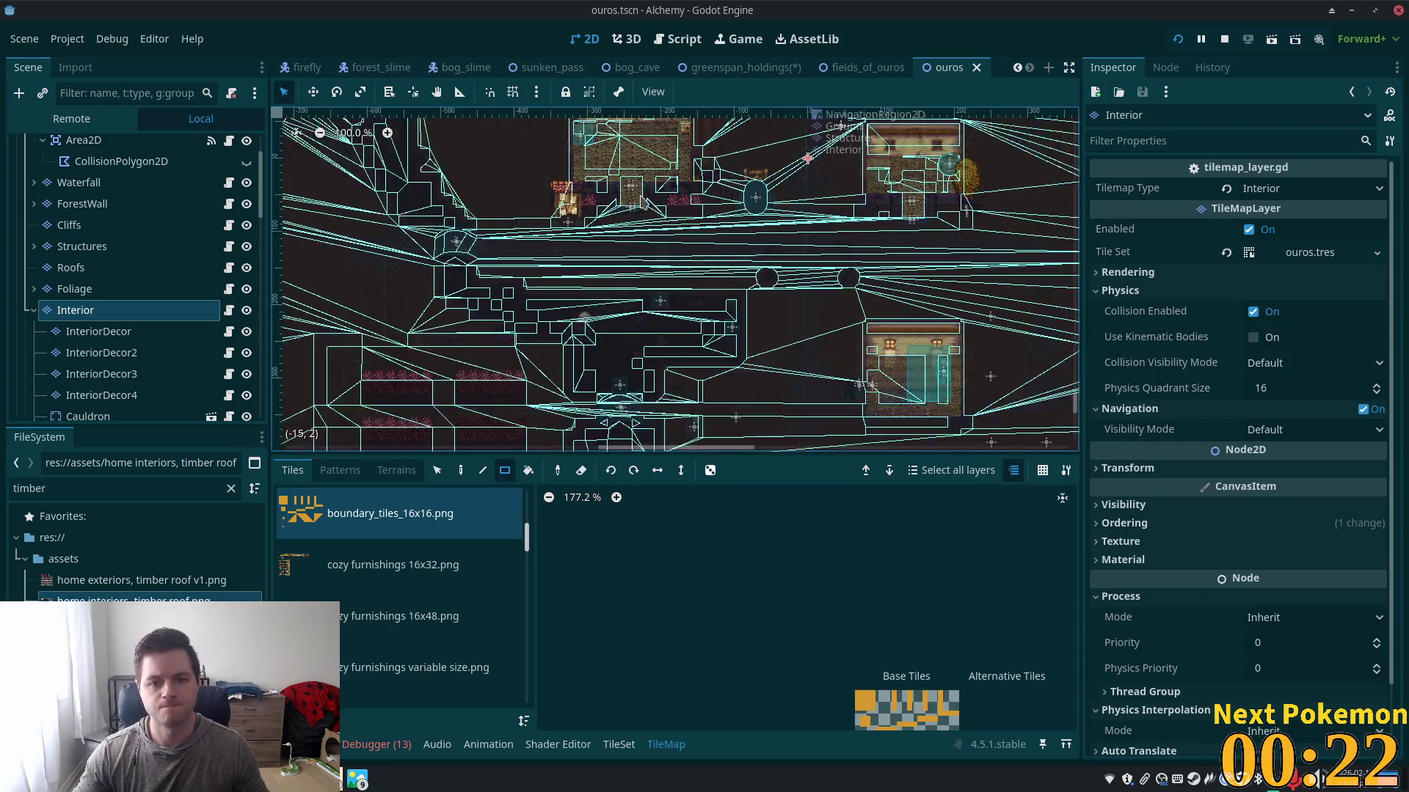
scroll(558, 235, "up", 2)
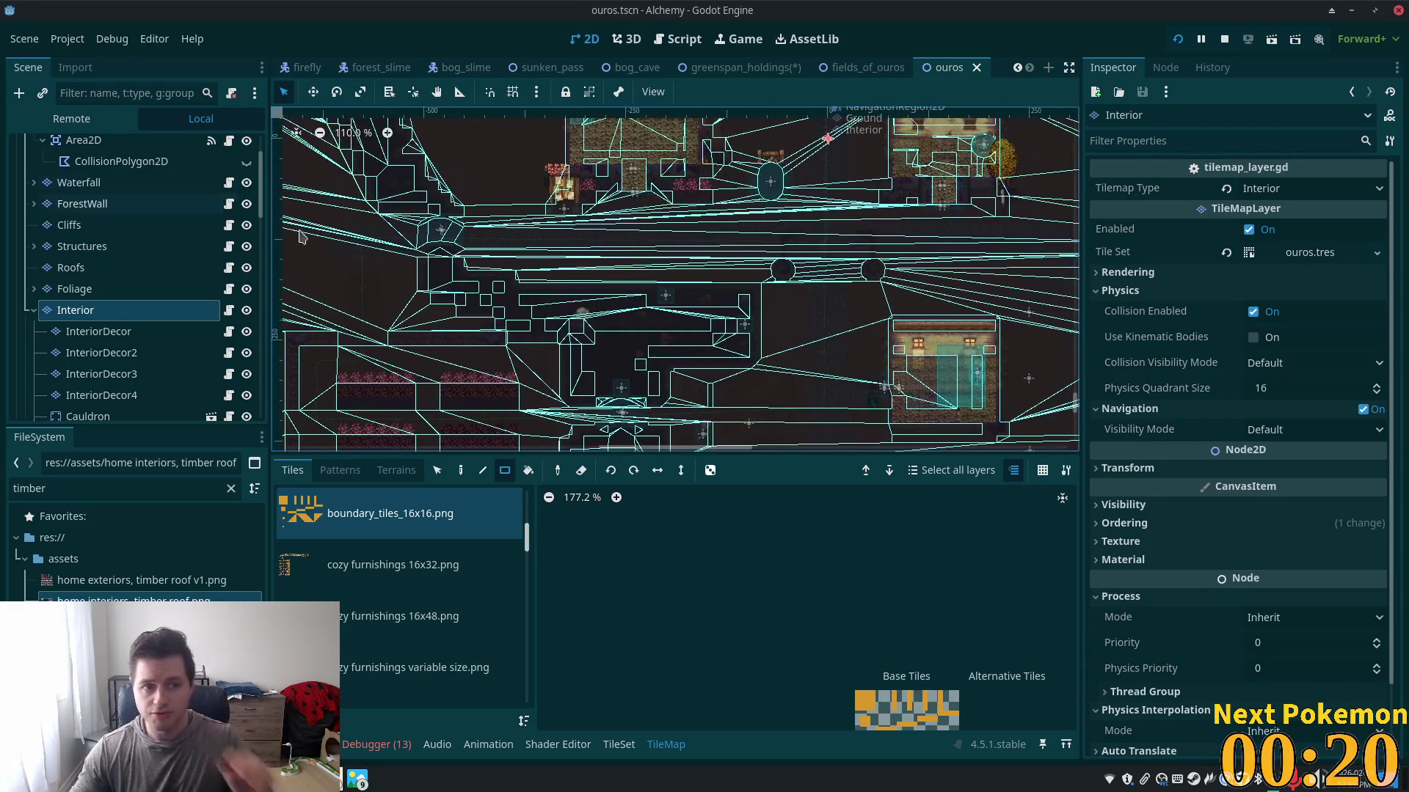
scroll(142, 150, "up", 3)
left_click(141, 150)
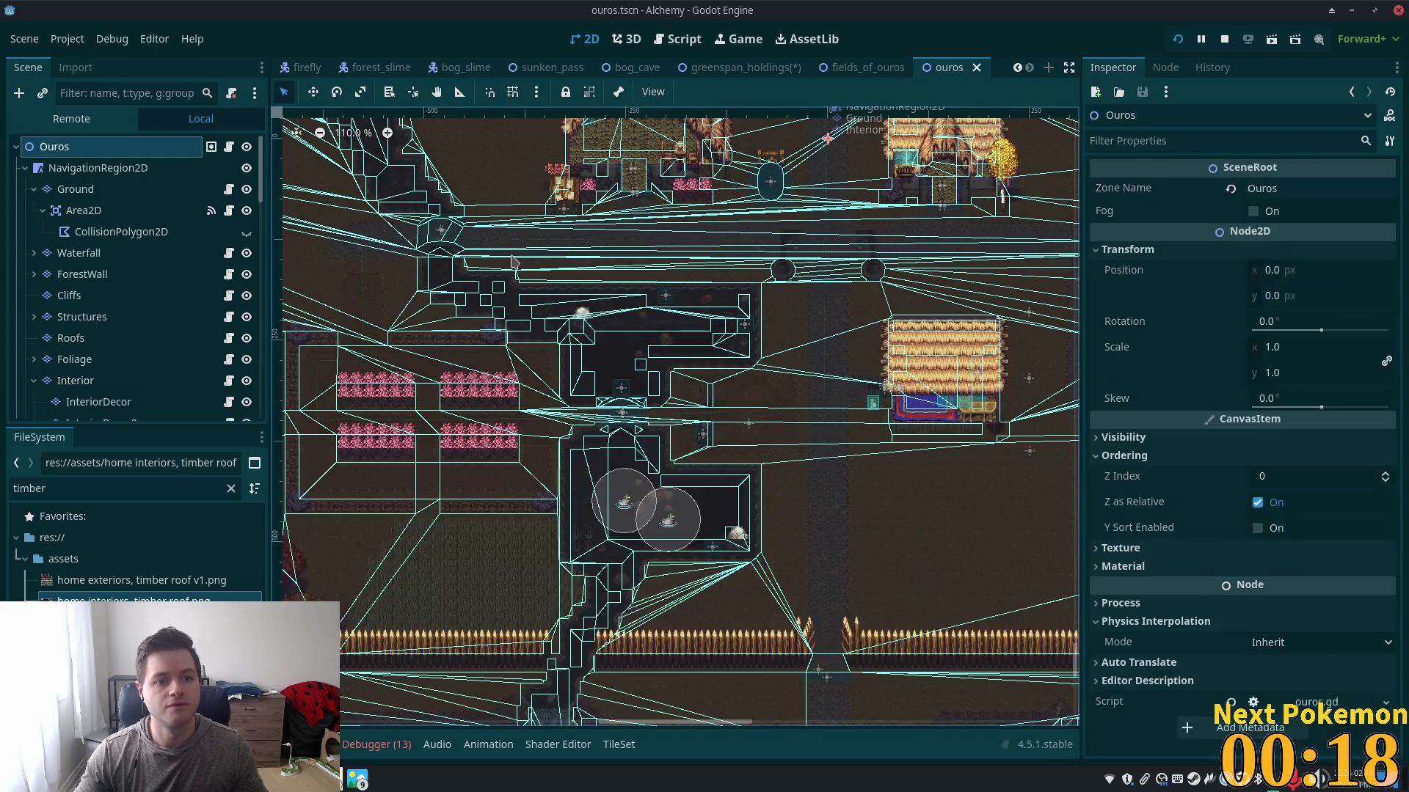
scroll(286, 384, "up", 7)
scroll(176, 389, "down", 1)
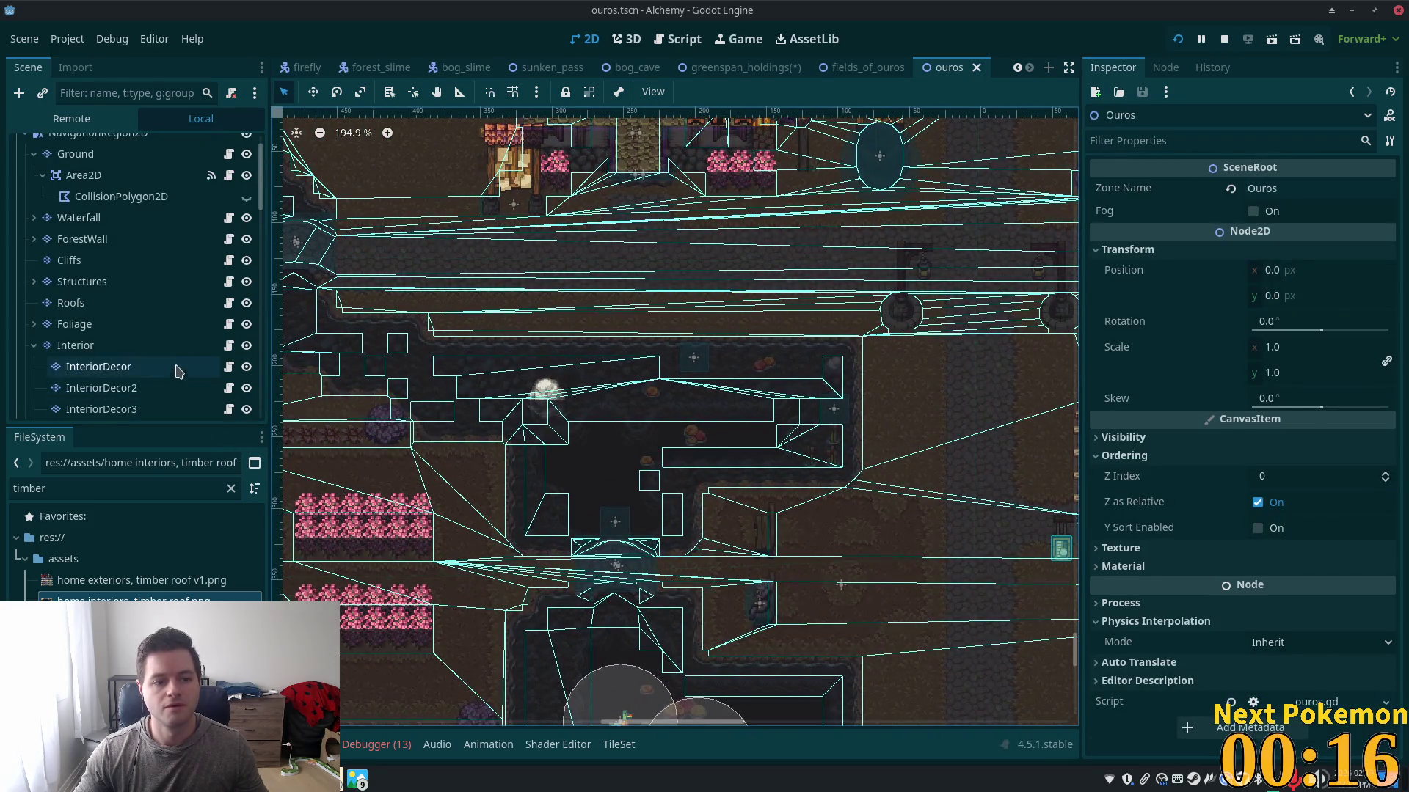
left_click(246, 345)
- Select the 2StoryHouseEntry doorway area, check its signals and properties, and copy it
scroll(616, 339, "up", 3)
scroll(616, 339, "up", 7)
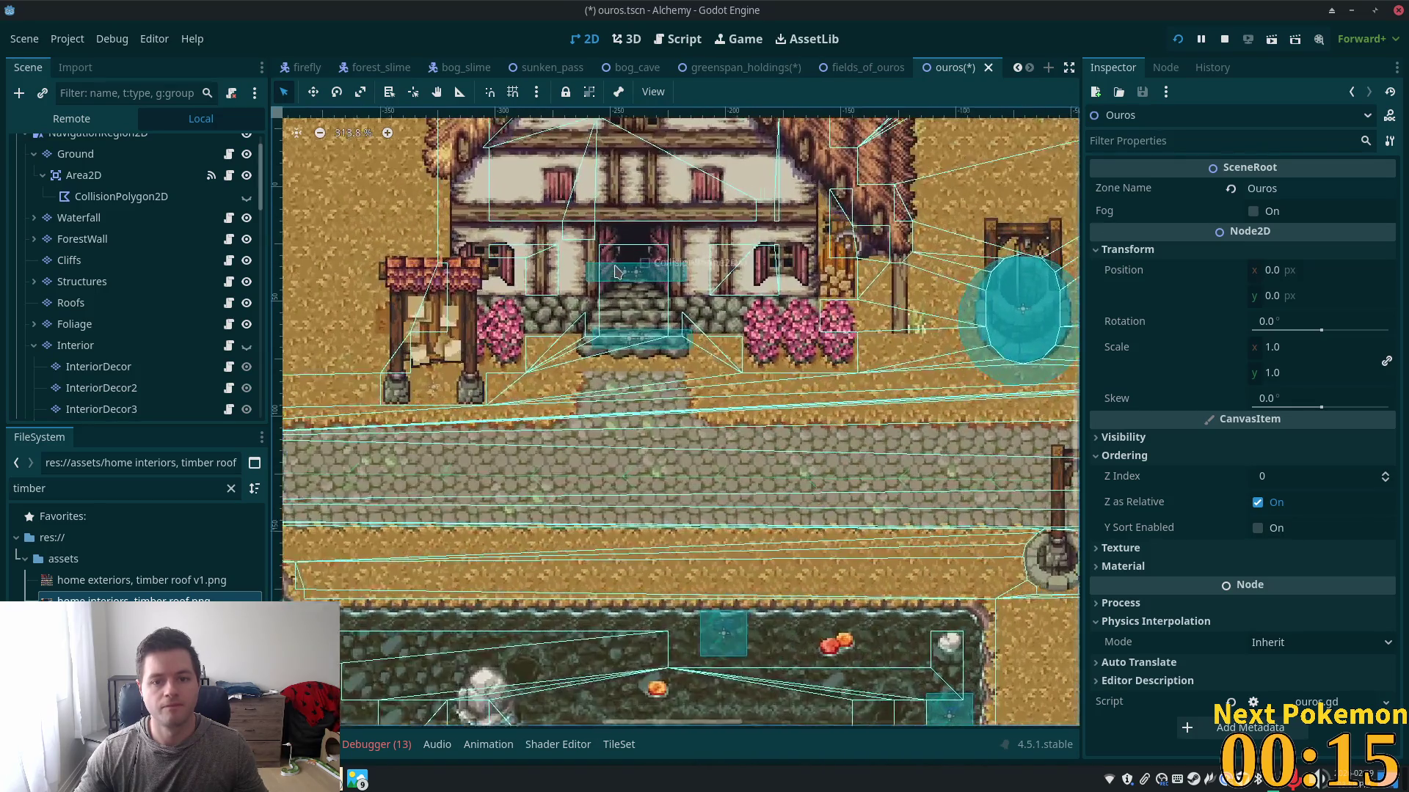
left_click(632, 270)
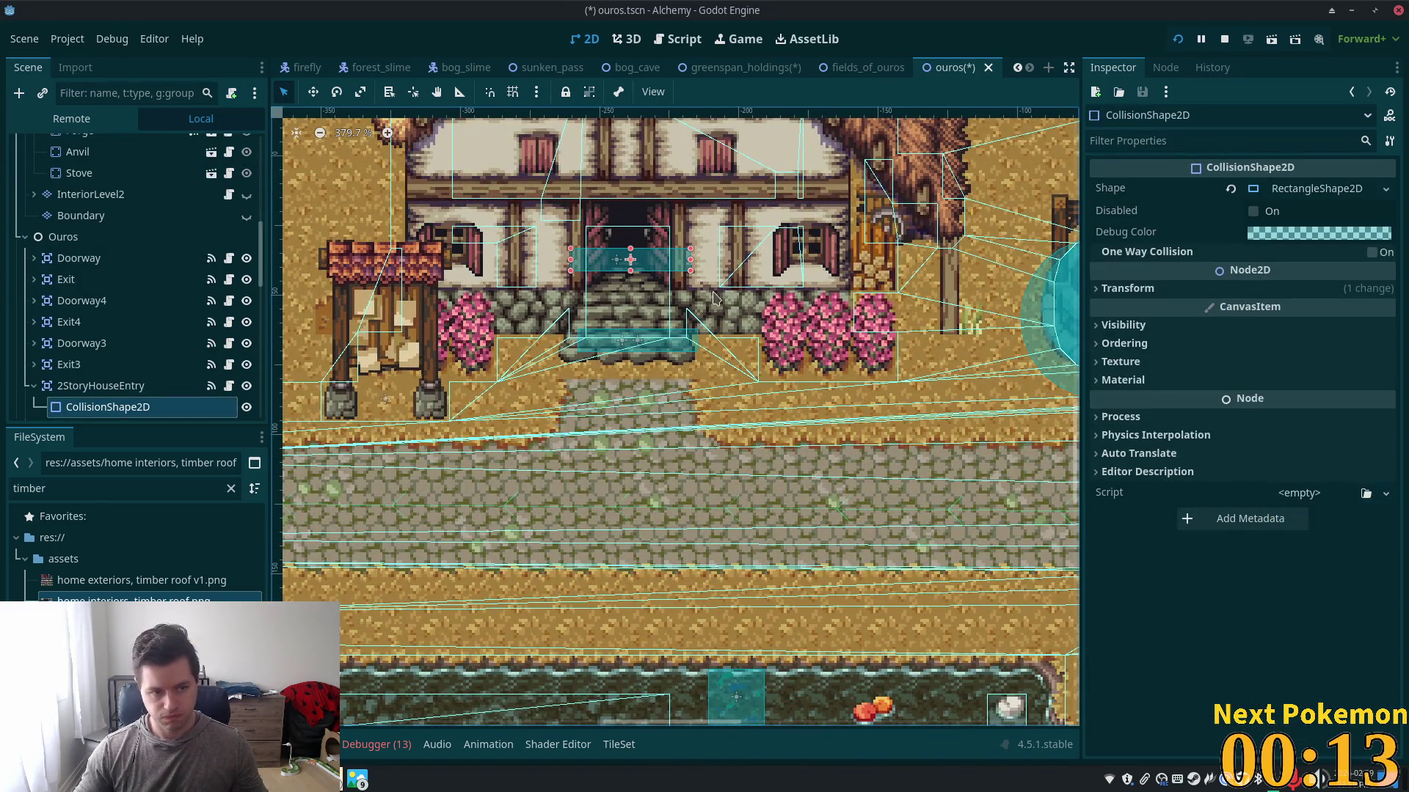
left_click(110, 386)
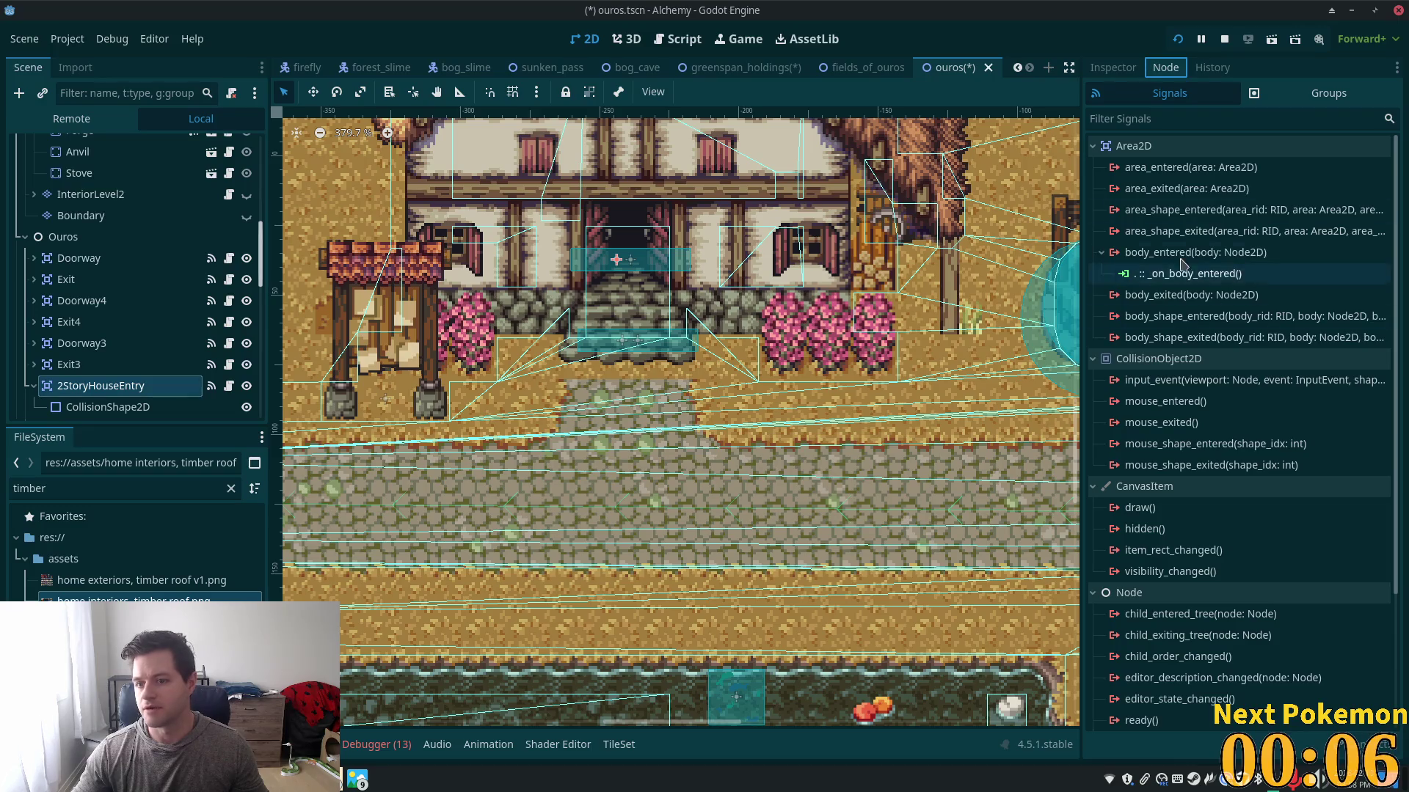
left_click(1113, 67)
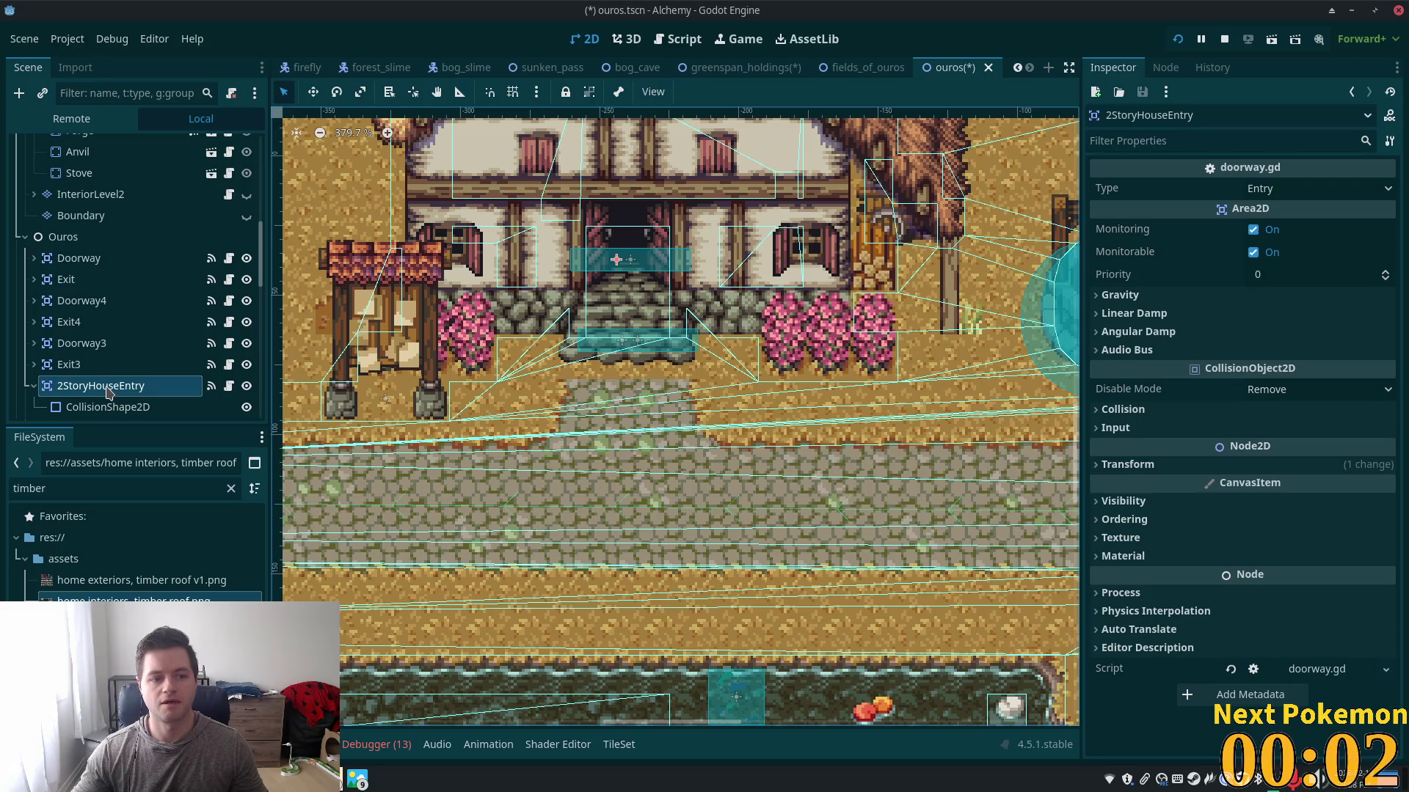
right_click(139, 389)
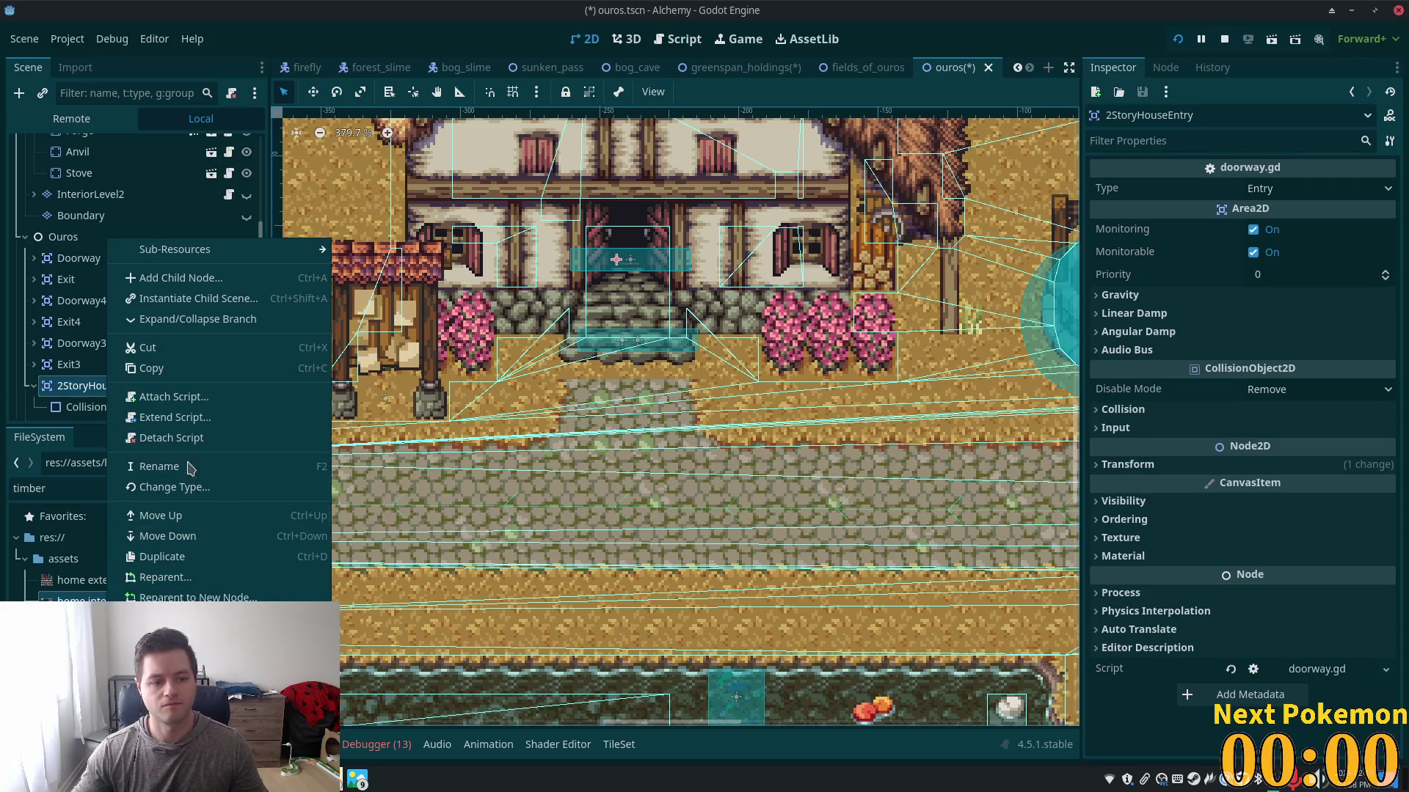
left_click(183, 369)
- Paste the entry node at the greenspan_holdings house doorway, then delete the misplaced copy
left_click(765, 68)
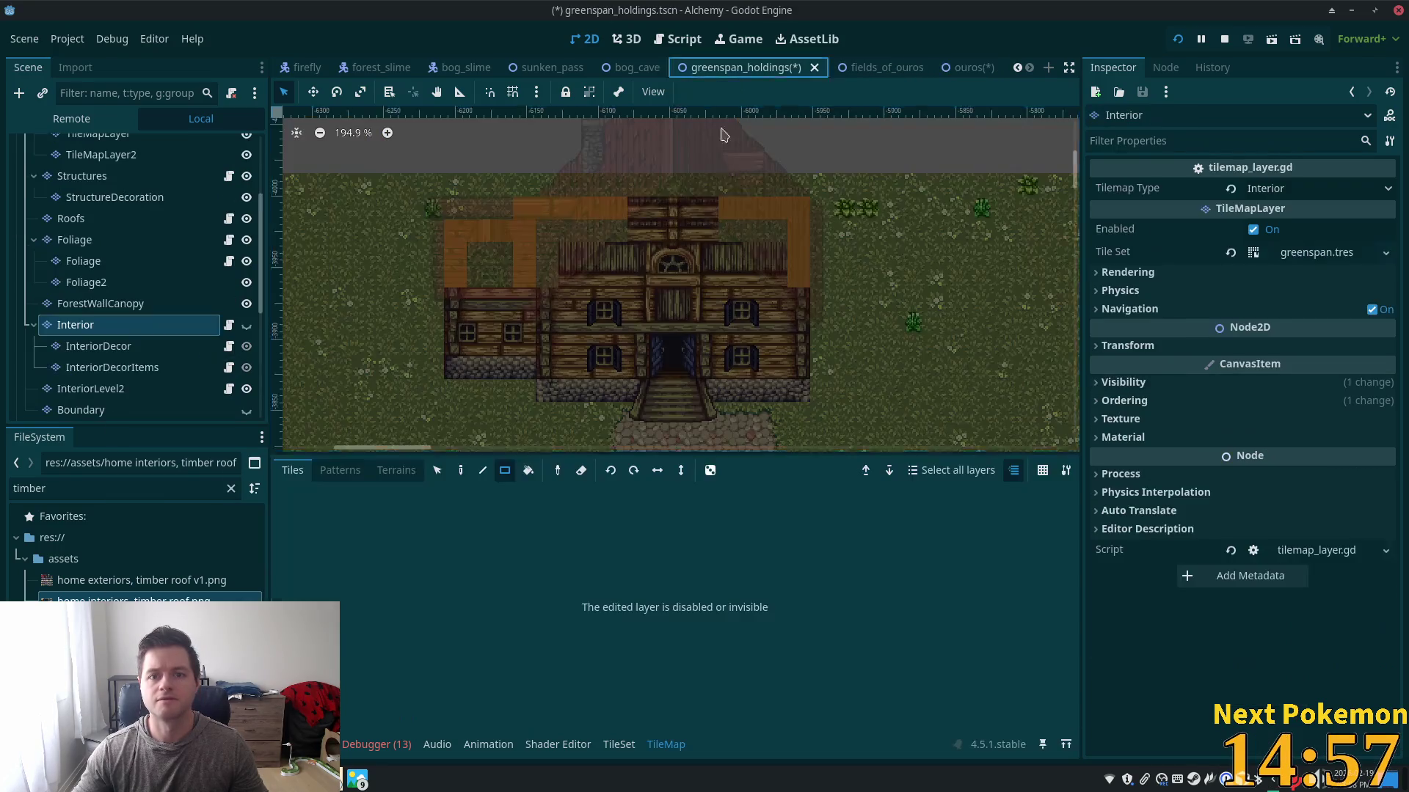
scroll(662, 342, "up", 4)
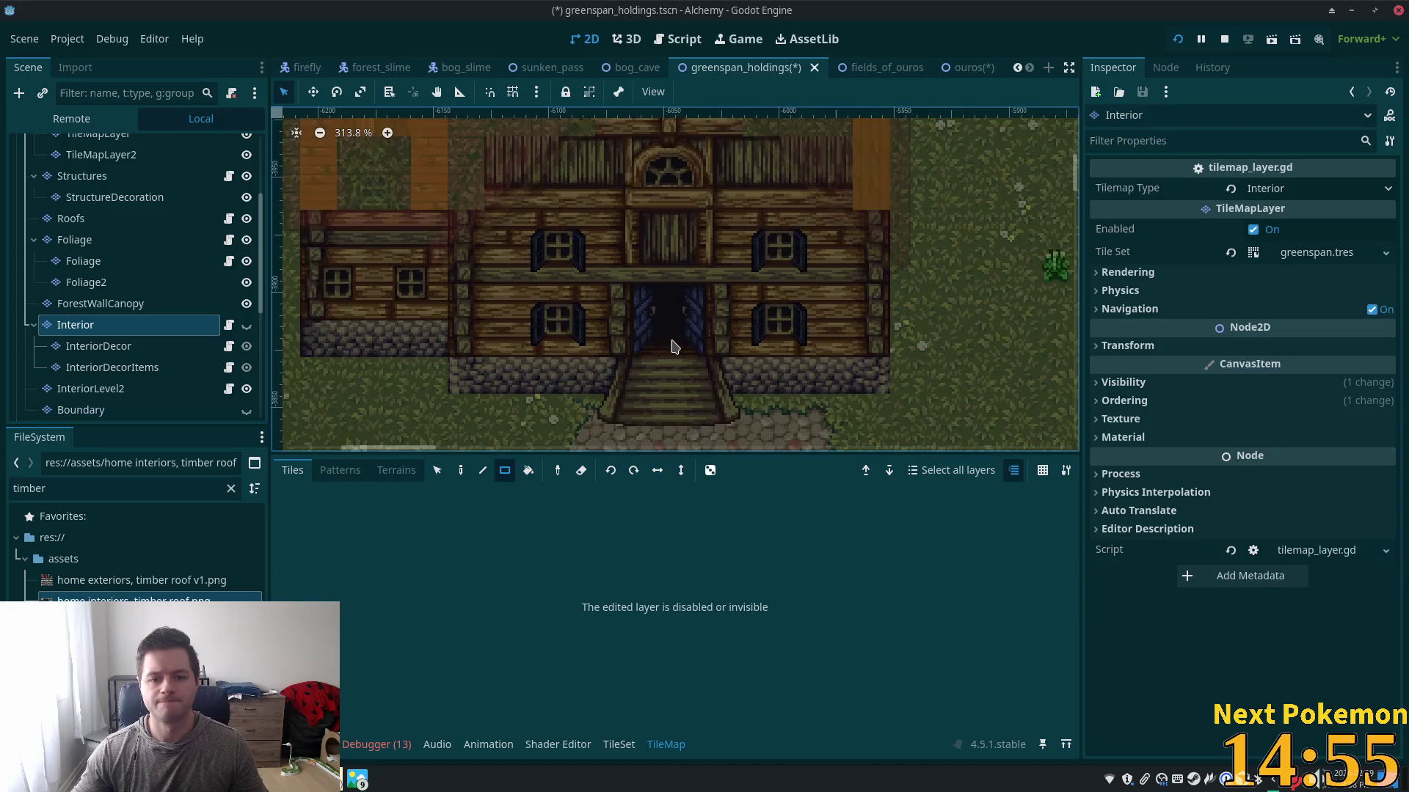
right_click(671, 338)
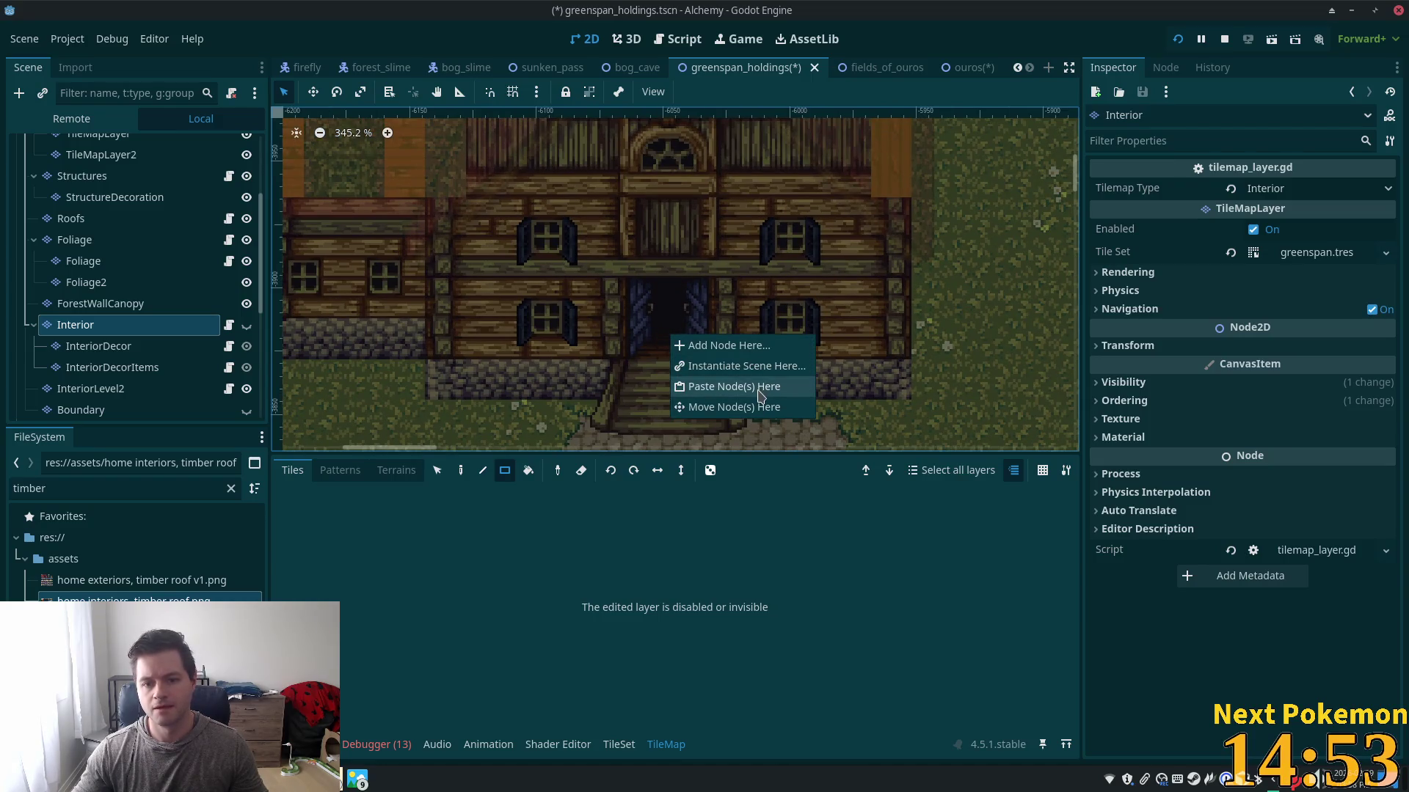
left_click(761, 387)
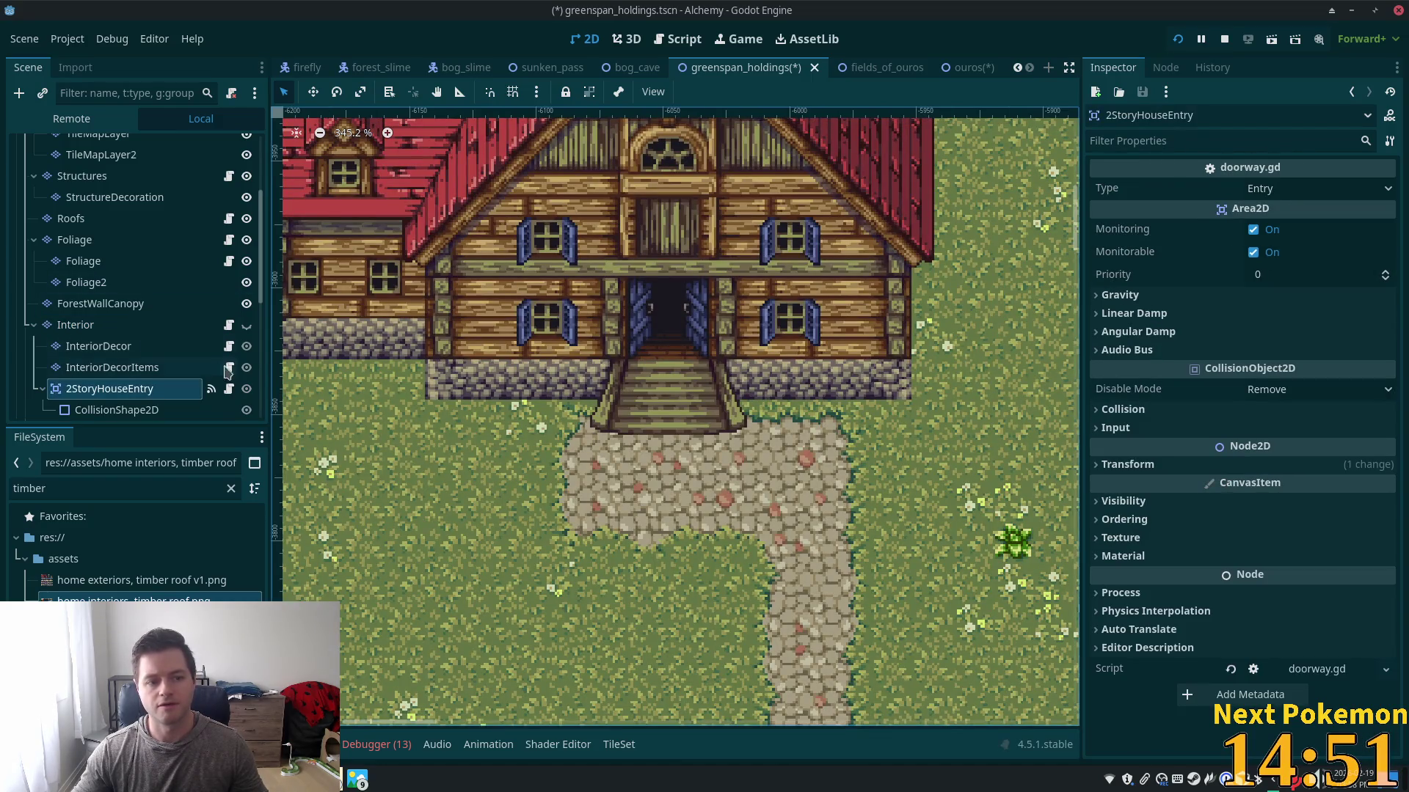
key("Delete")
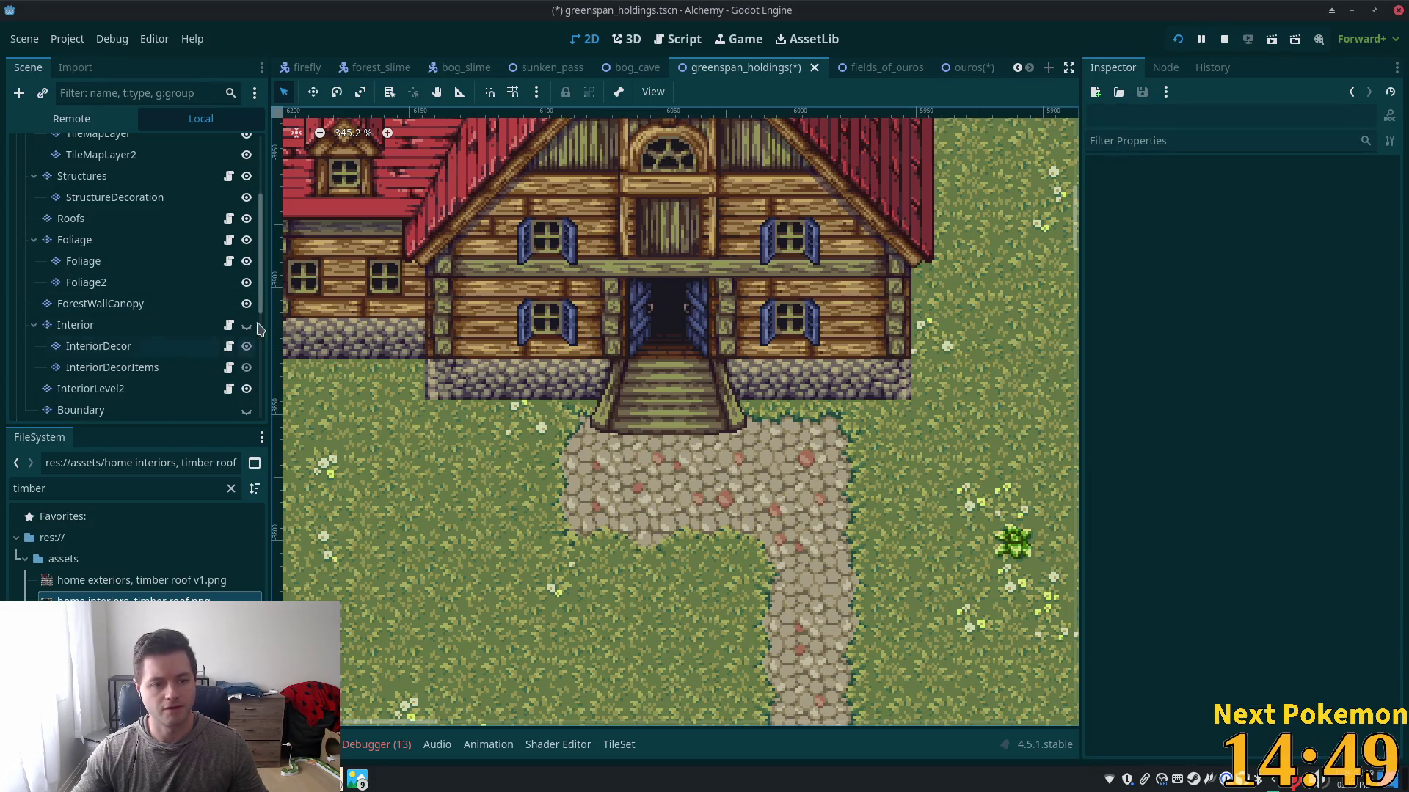
- Paste 2StoryHouseEntry at the doorway again with the scene root selected as parent
scroll(250, 339, "up", 5)
left_click(88, 147)
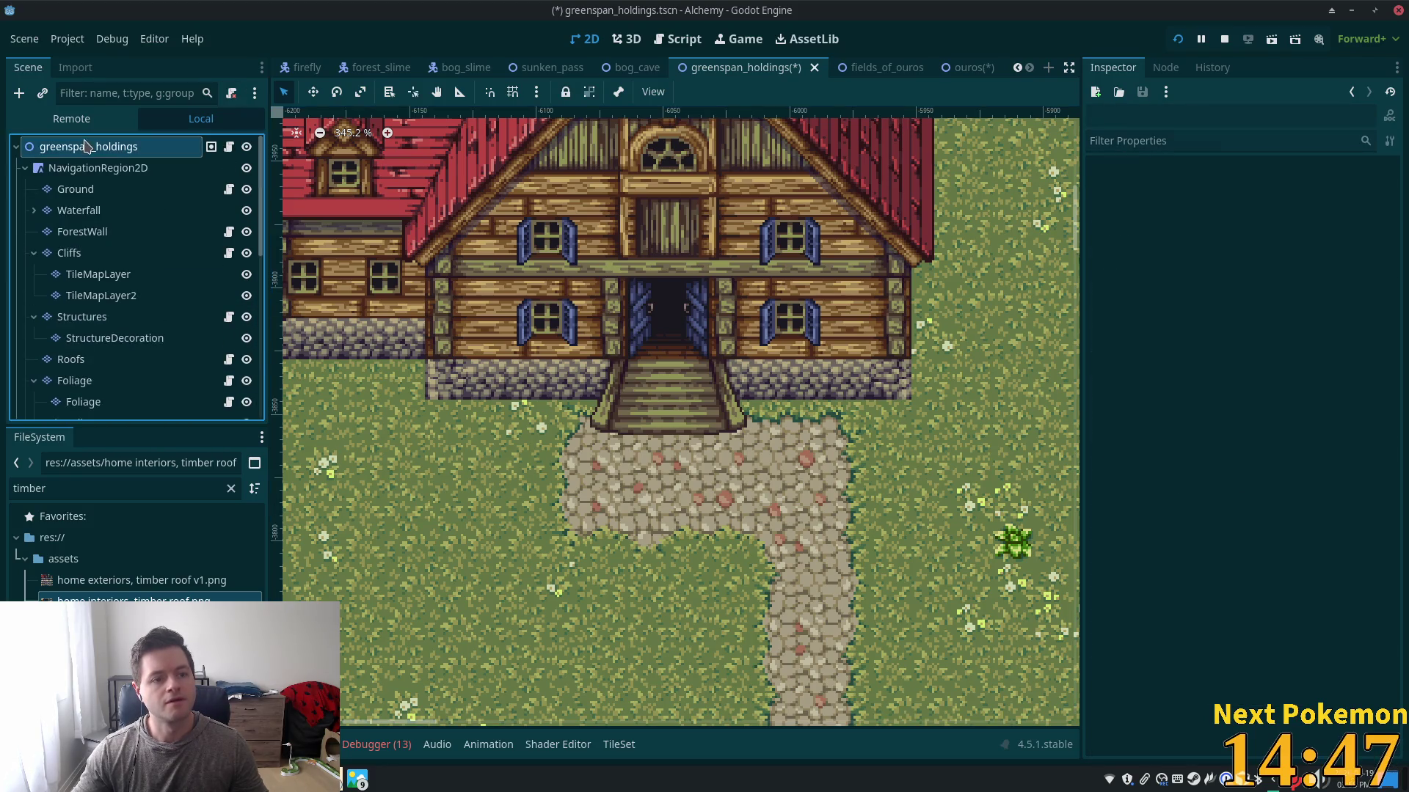
right_click(662, 325)
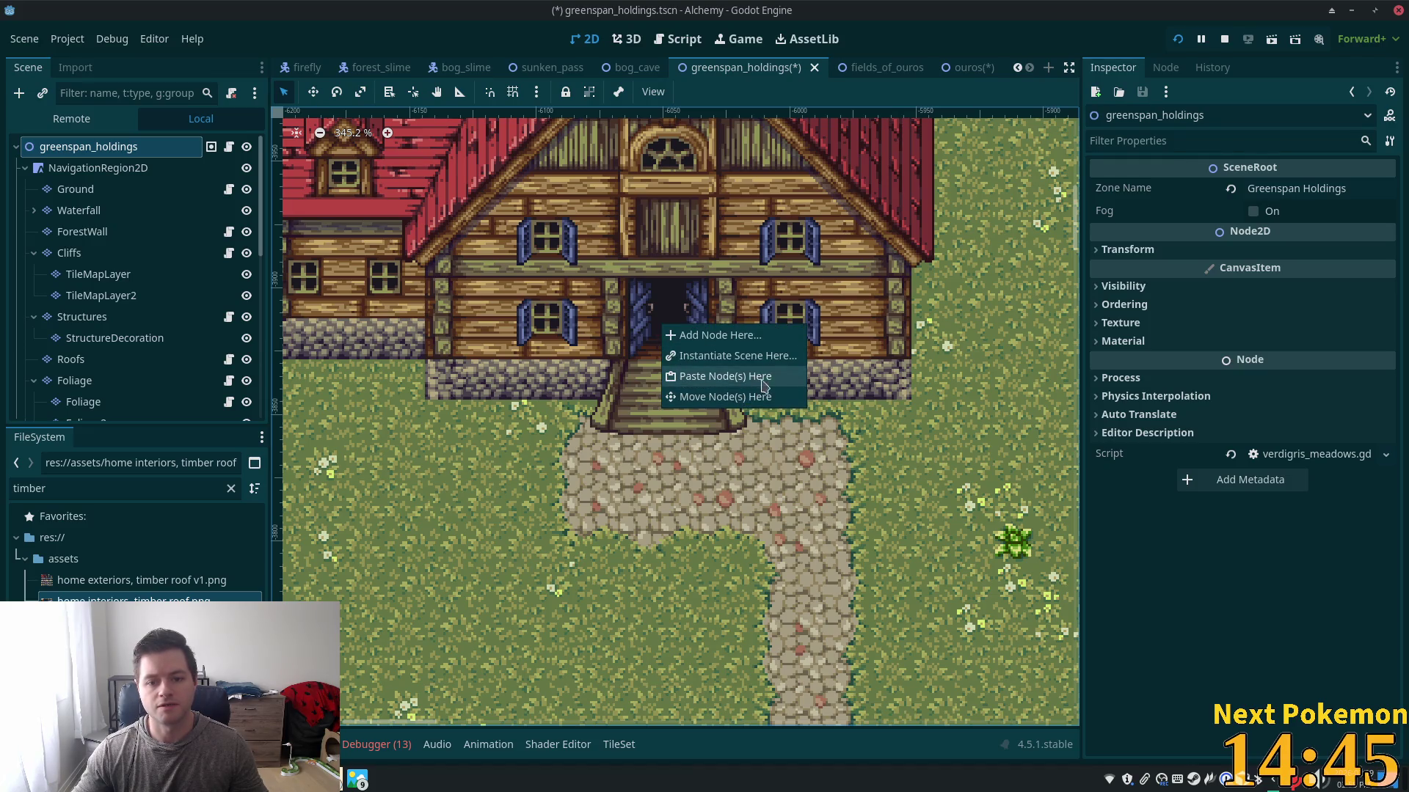
left_click(763, 377)
scroll(717, 373, "down", 1)
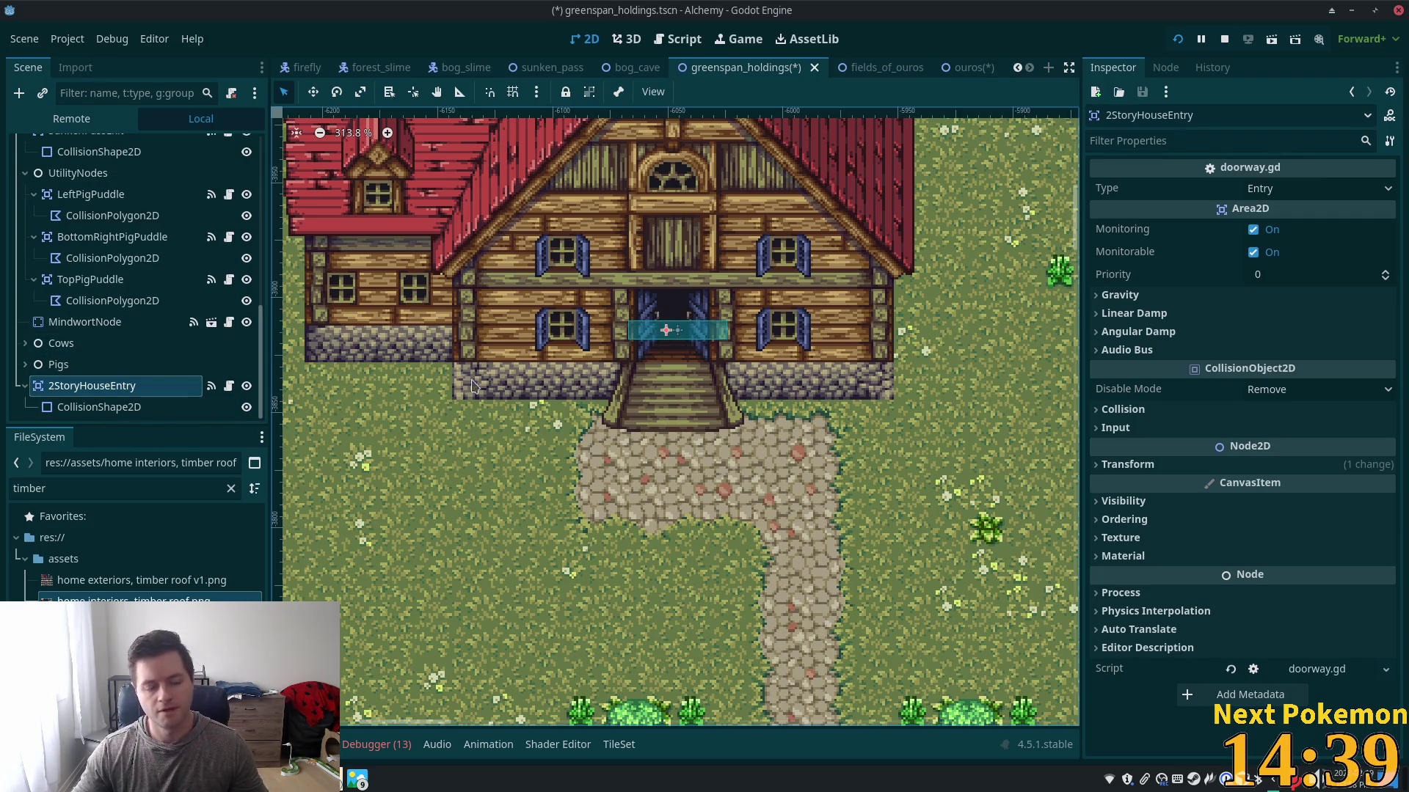
left_click(969, 67)
- Select the 2StoryHouseExit area on the ouros house steps and copy it
left_click(636, 337)
scroll(132, 330, "down", 2)
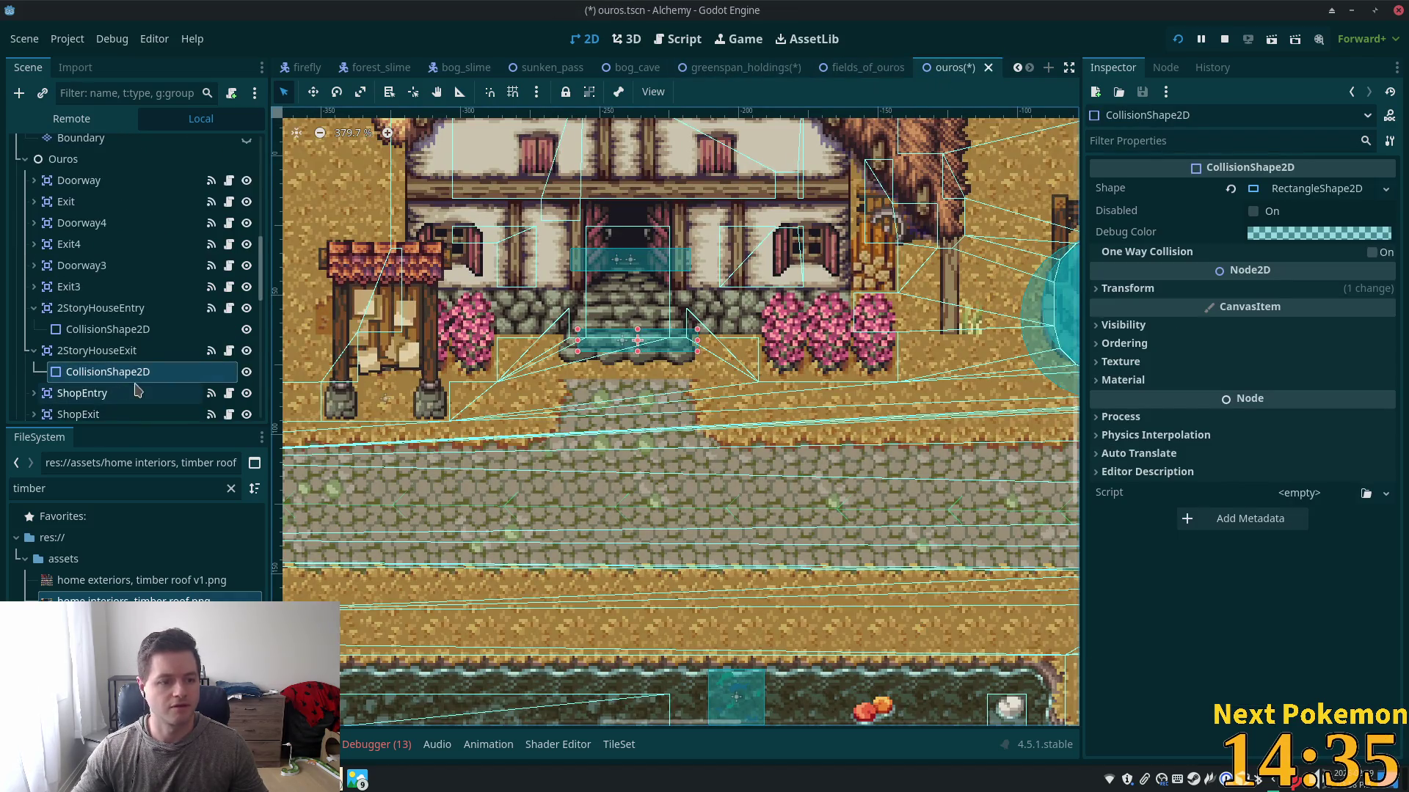
left_click(110, 349)
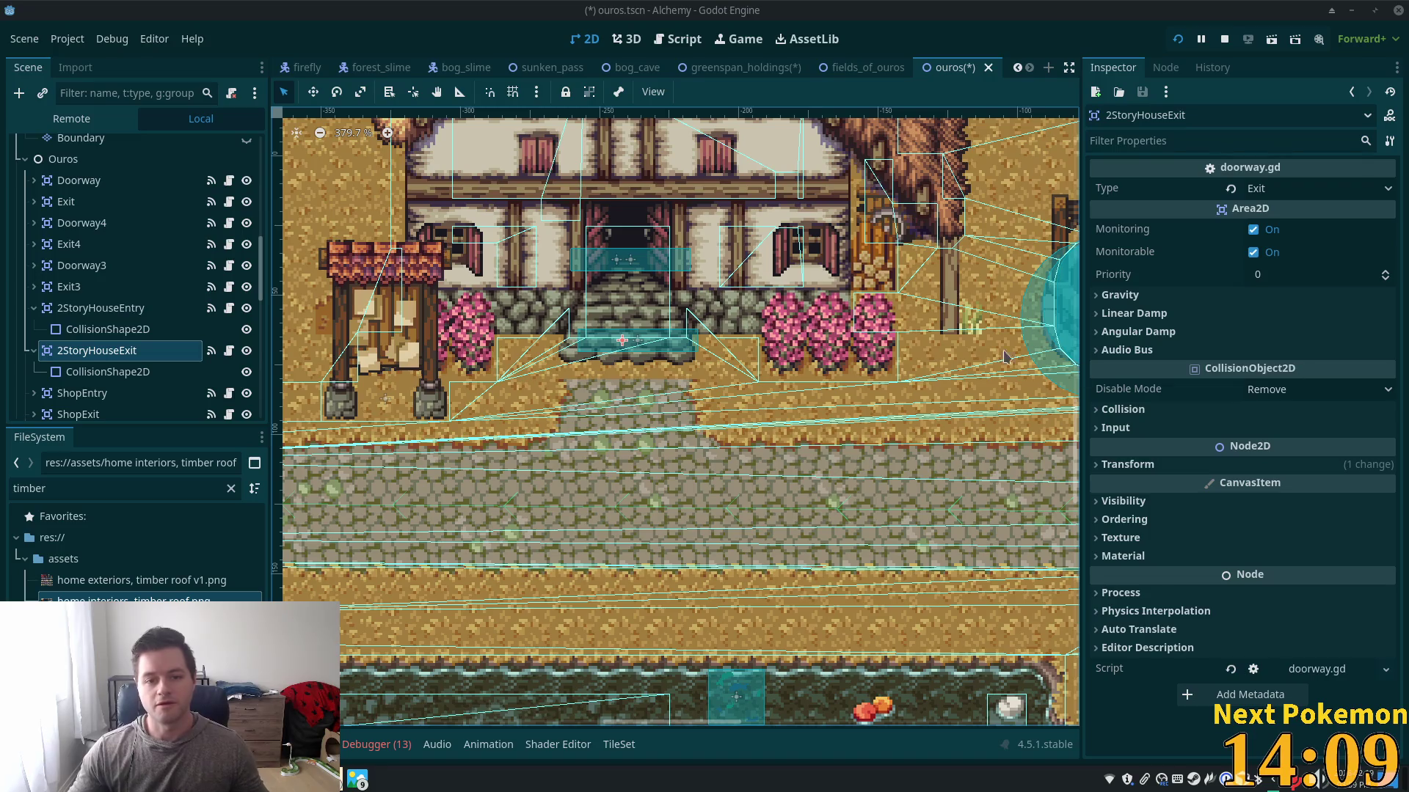
right_click(108, 351)
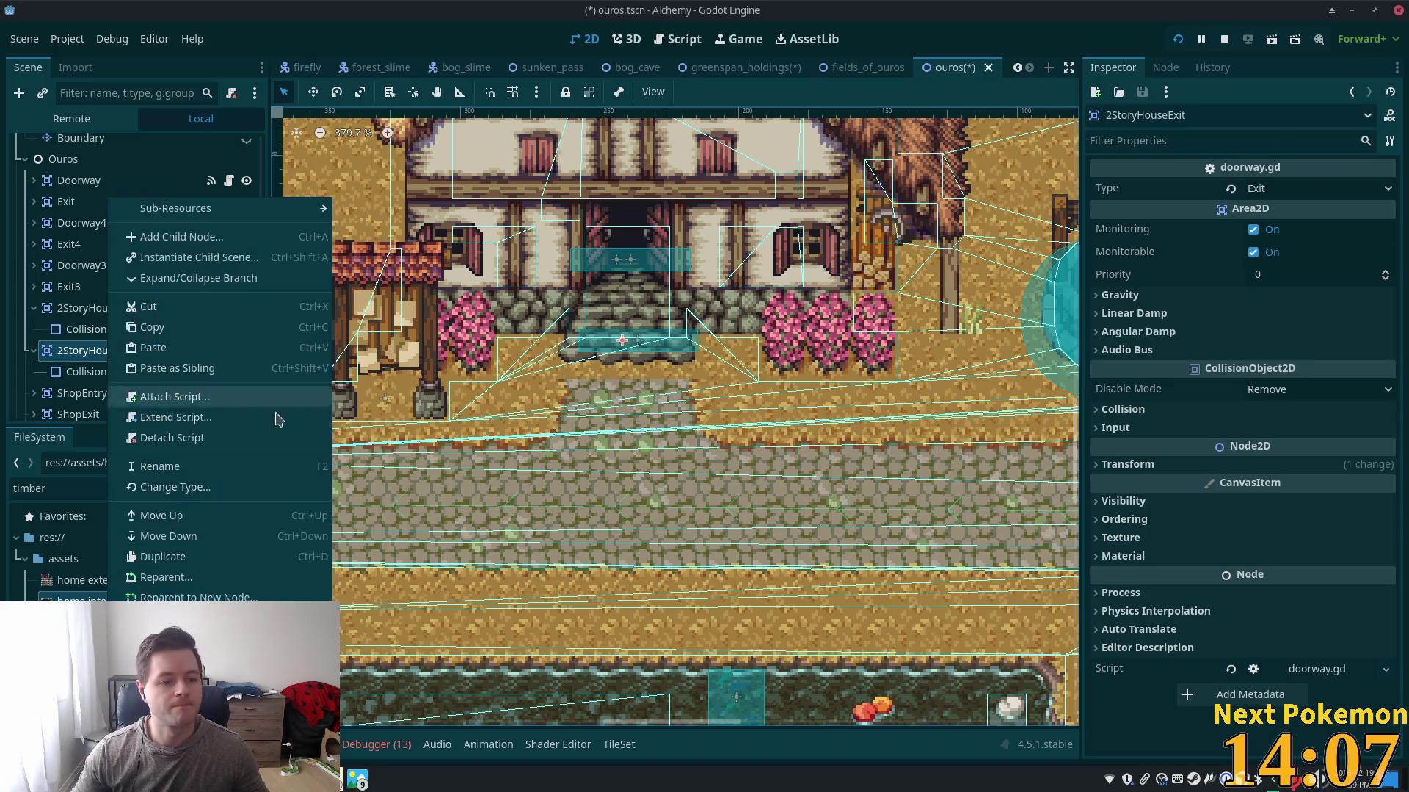
left_click(238, 326)
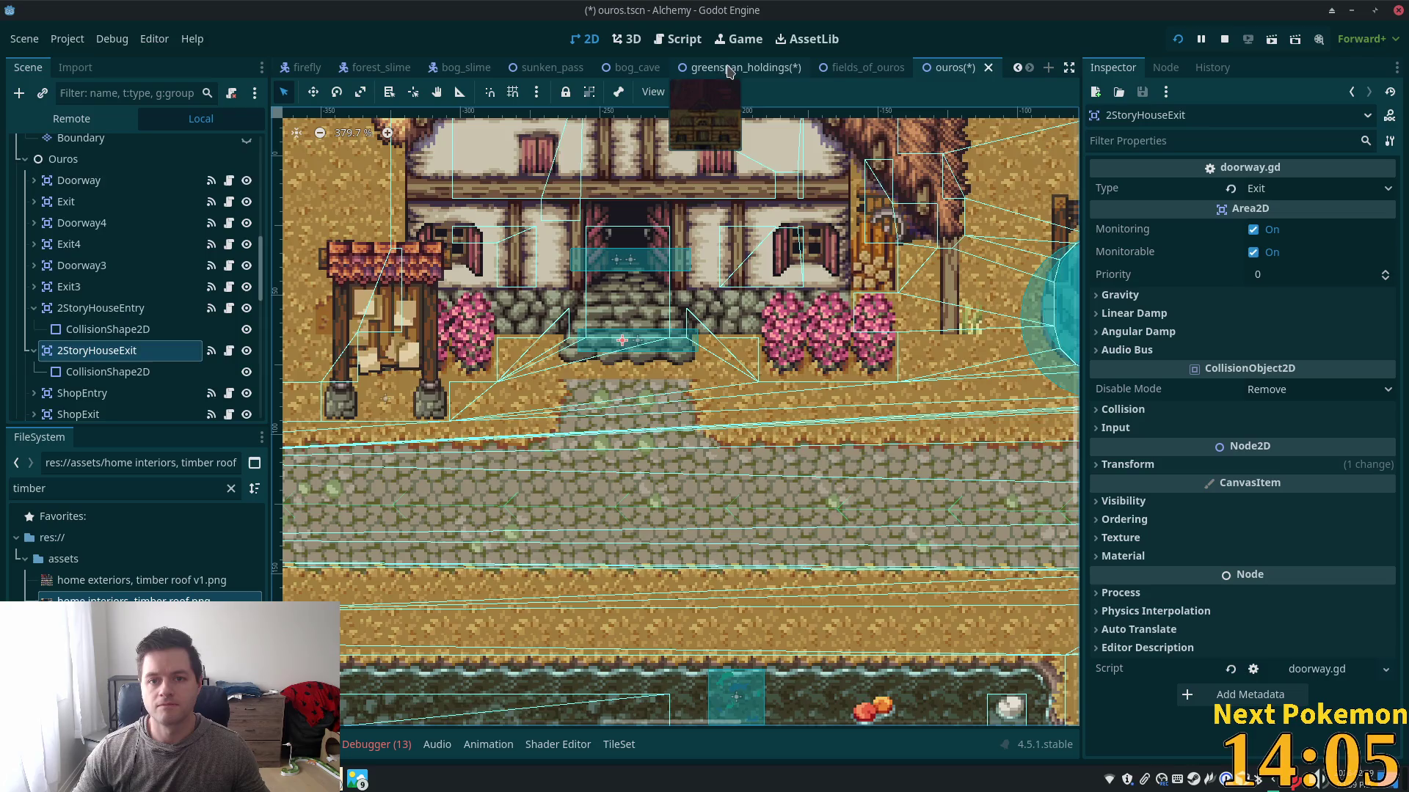
- Paste 2StoryHouseExit on the front stairs under the root, undoing the misplaced paste, and nudge it
left_click(726, 68)
scroll(667, 391, "up", 5)
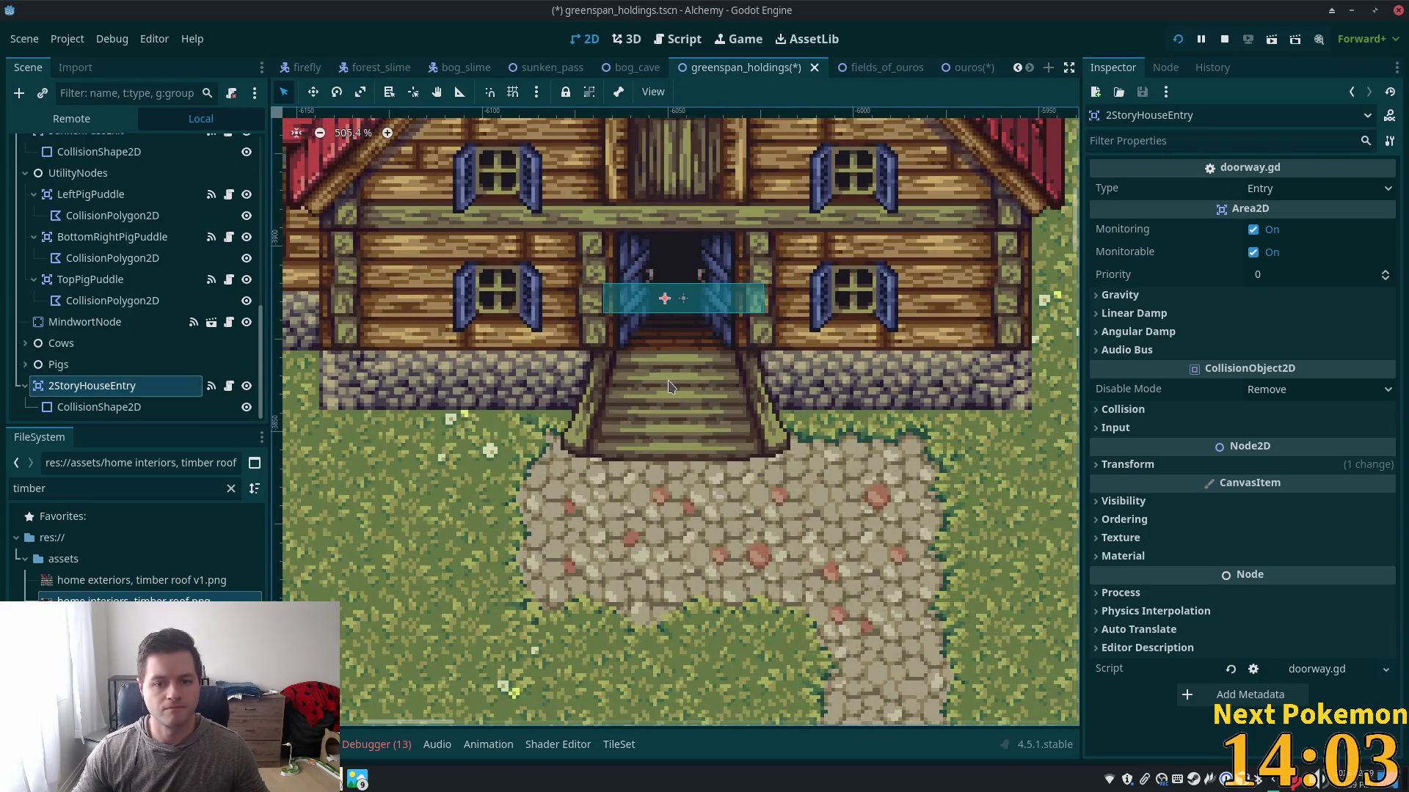
right_click(667, 383)
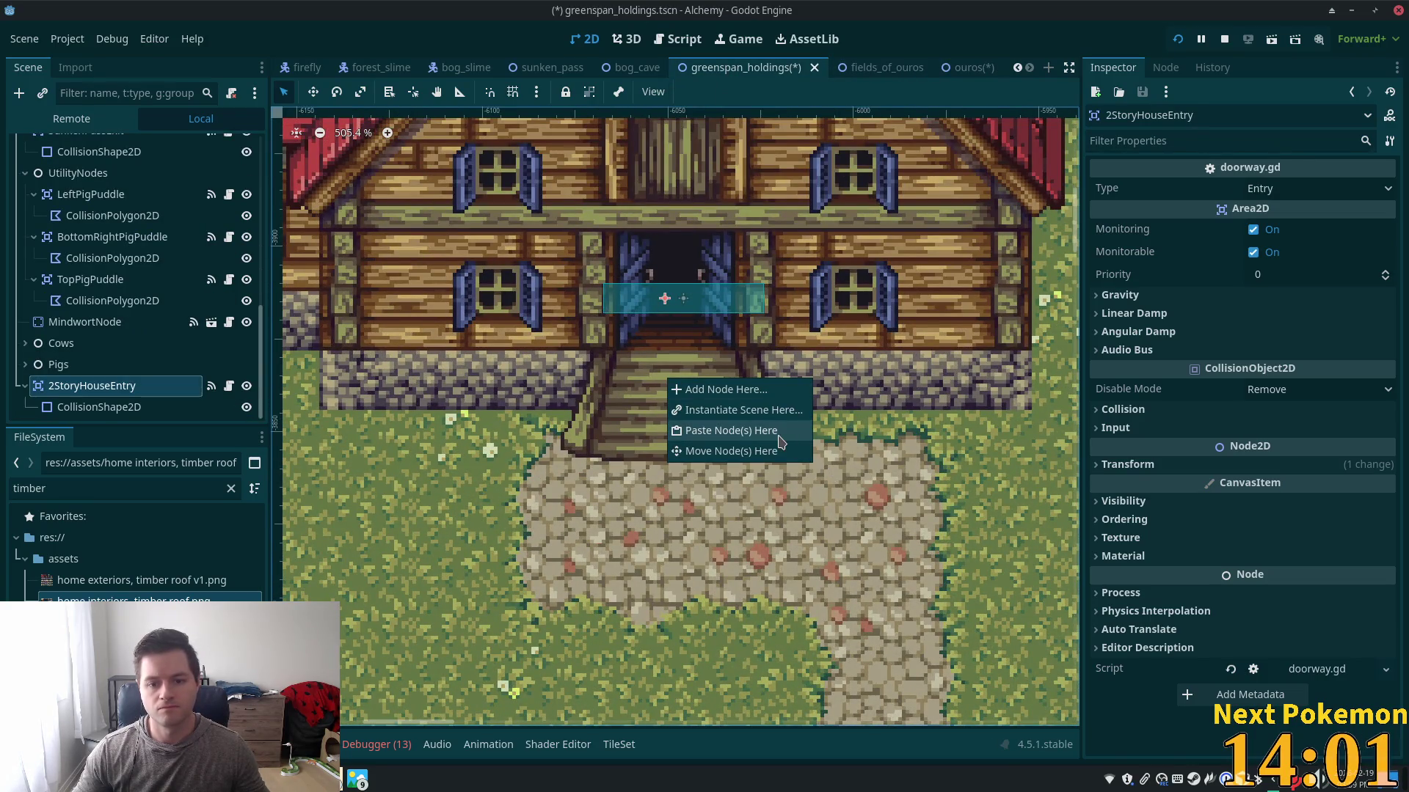
left_click(695, 430)
key("ctrl+z")
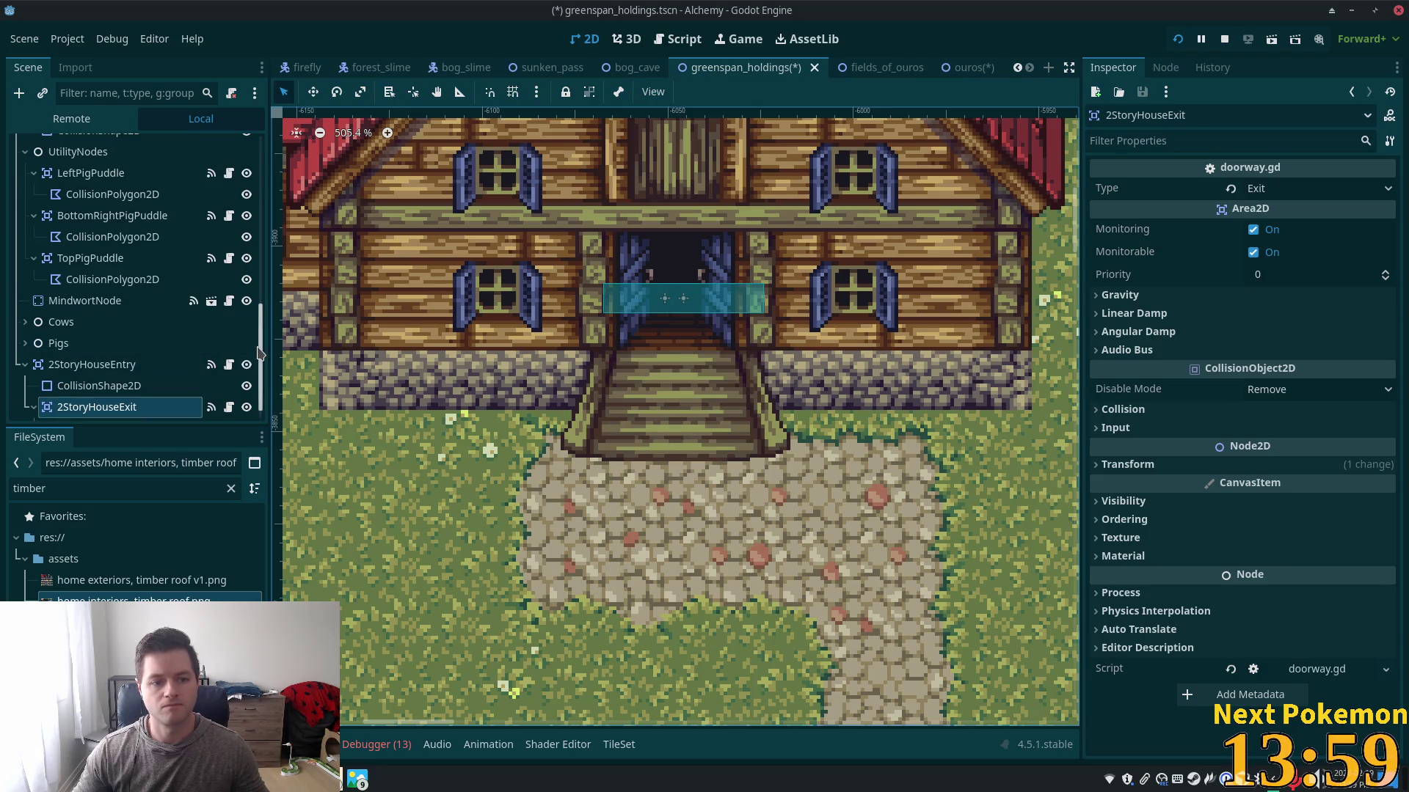
left_click_drag(261, 358, 261, 140)
left_click(88, 146)
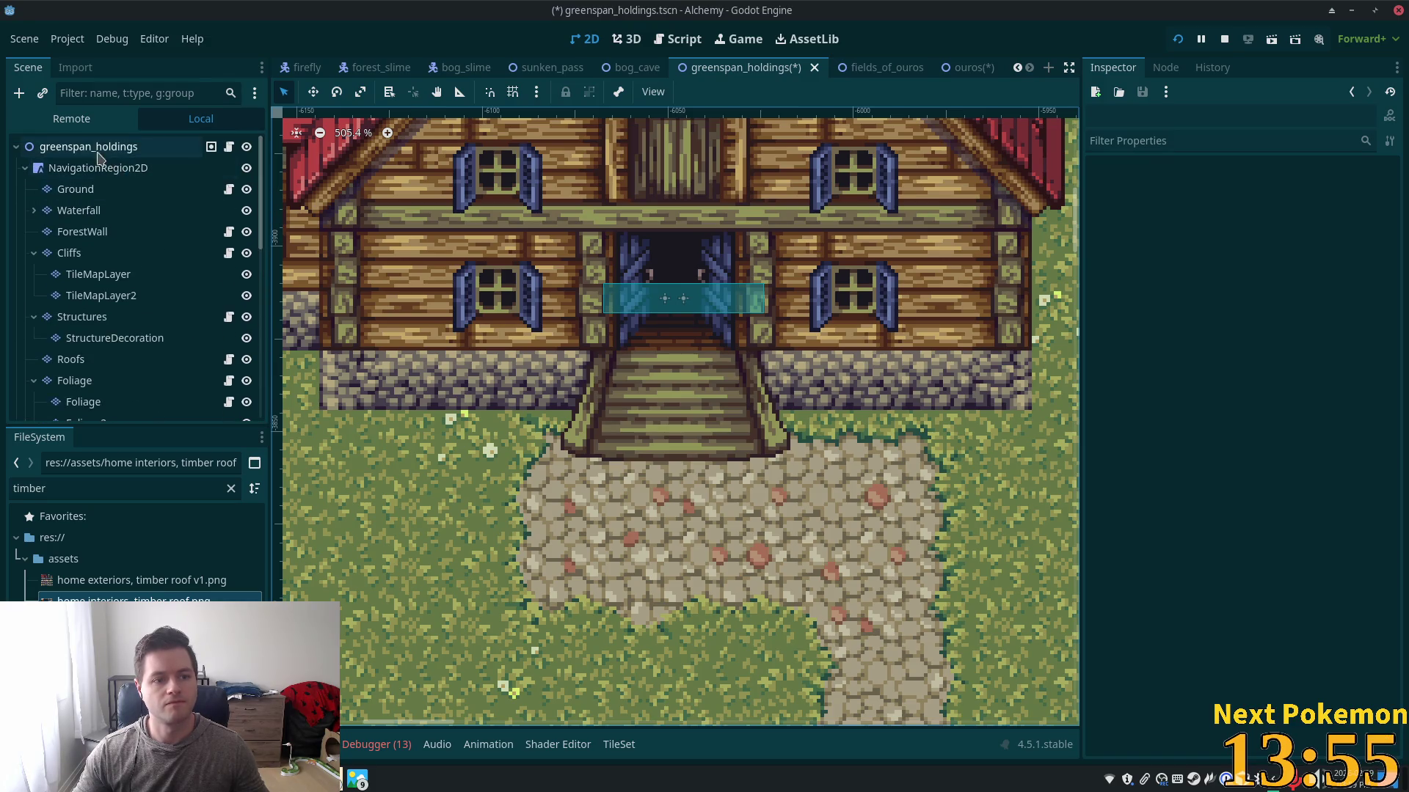
right_click(674, 409)
left_click(734, 457)
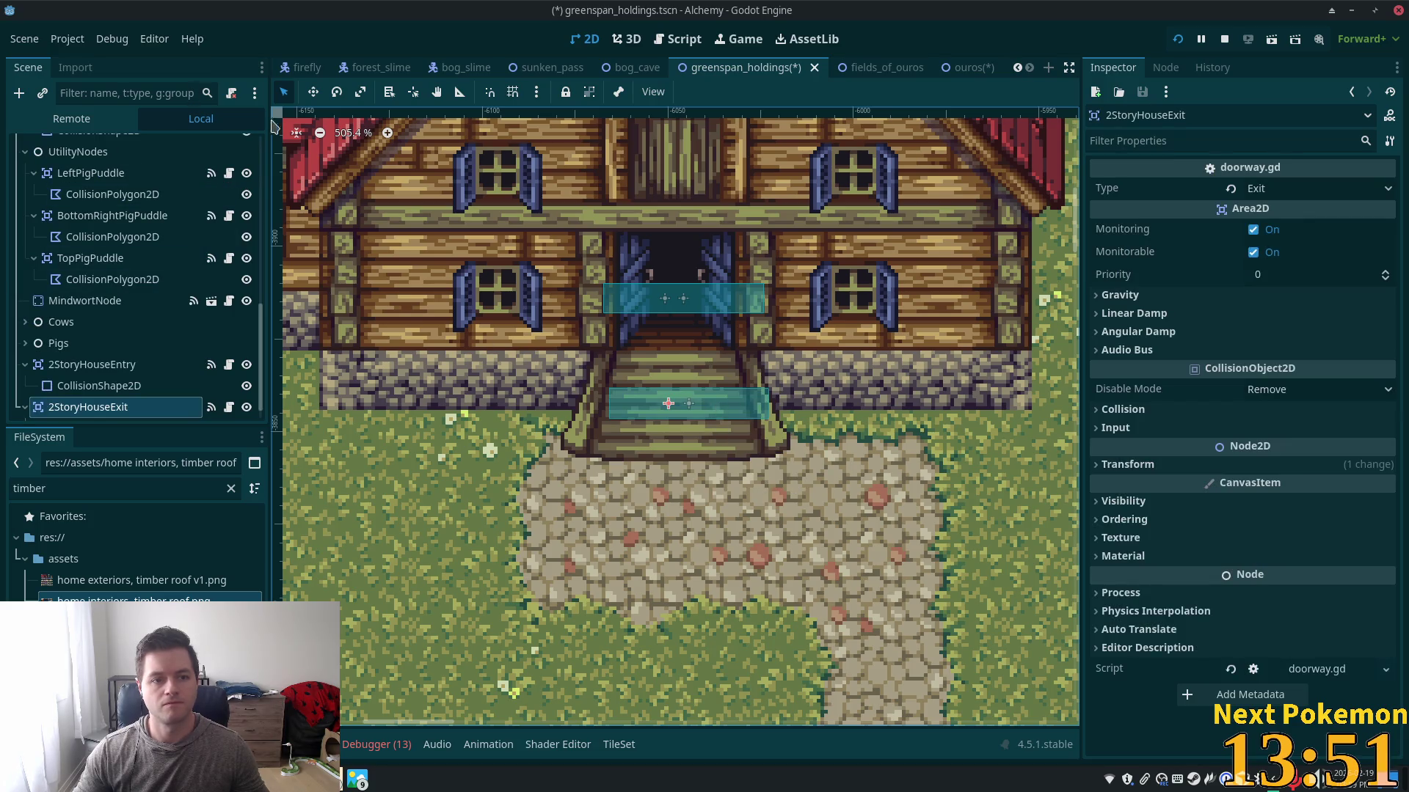
left_click_drag(585, 345, 565, 348)
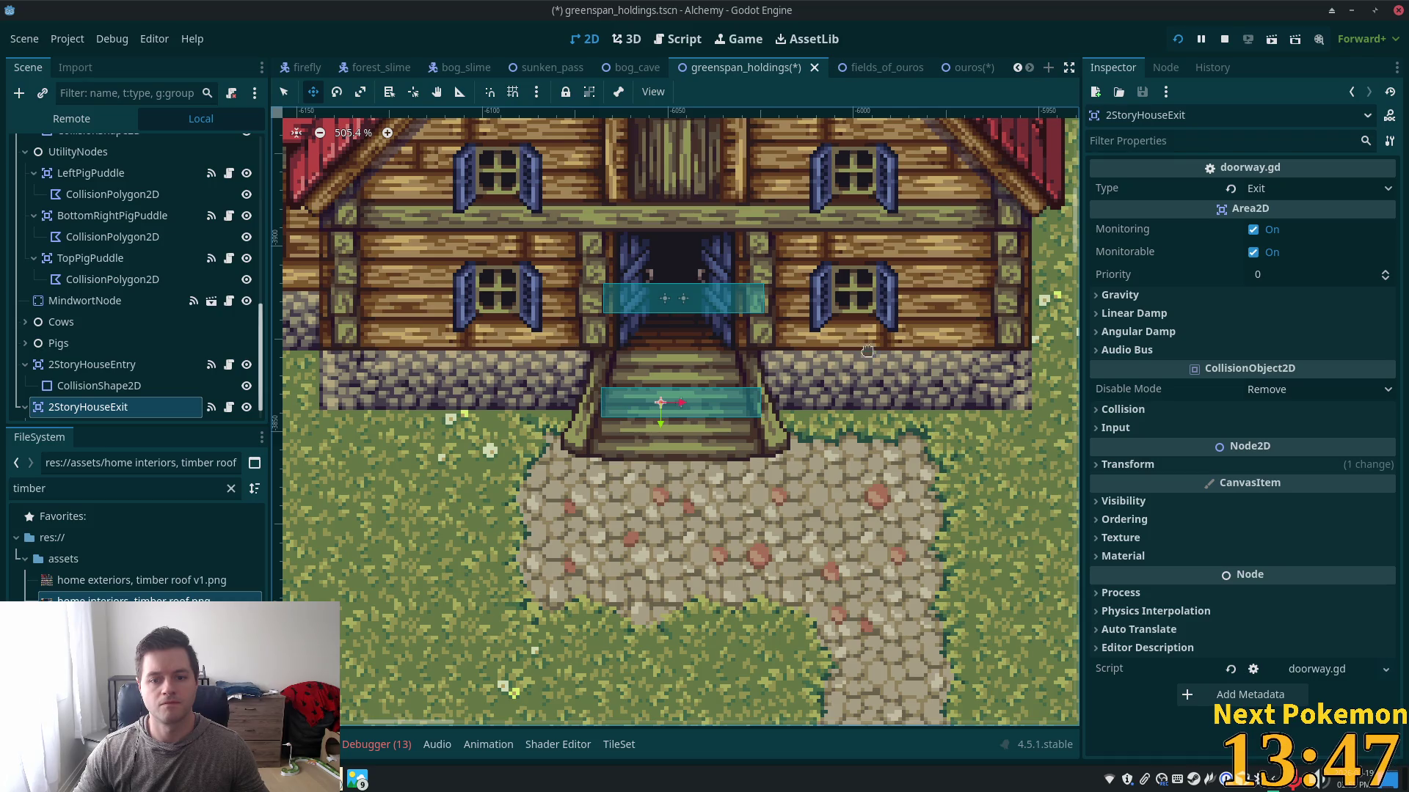
- Save the greenspan_holdings and ouros scenes, then run the game
key("ctrl+s")
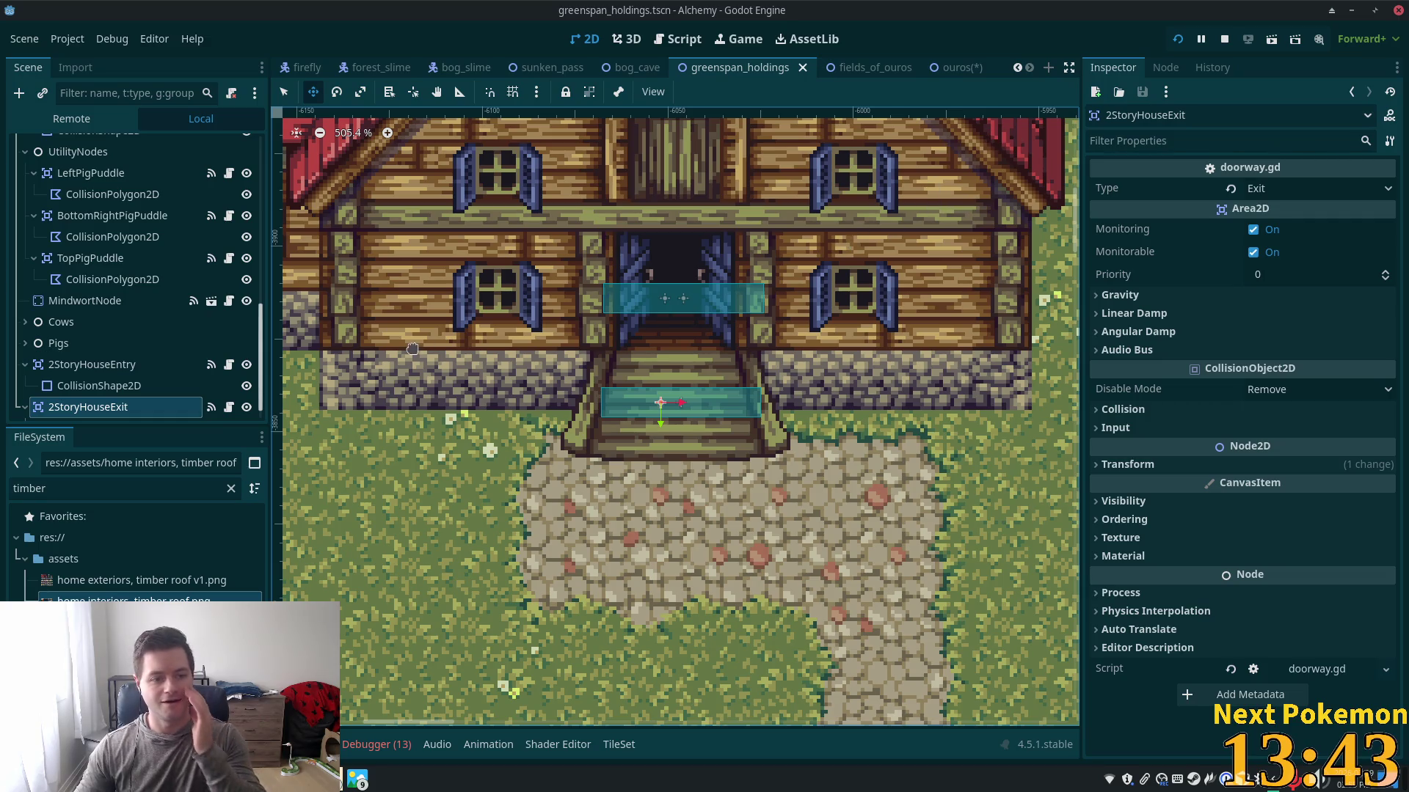
left_click(954, 67)
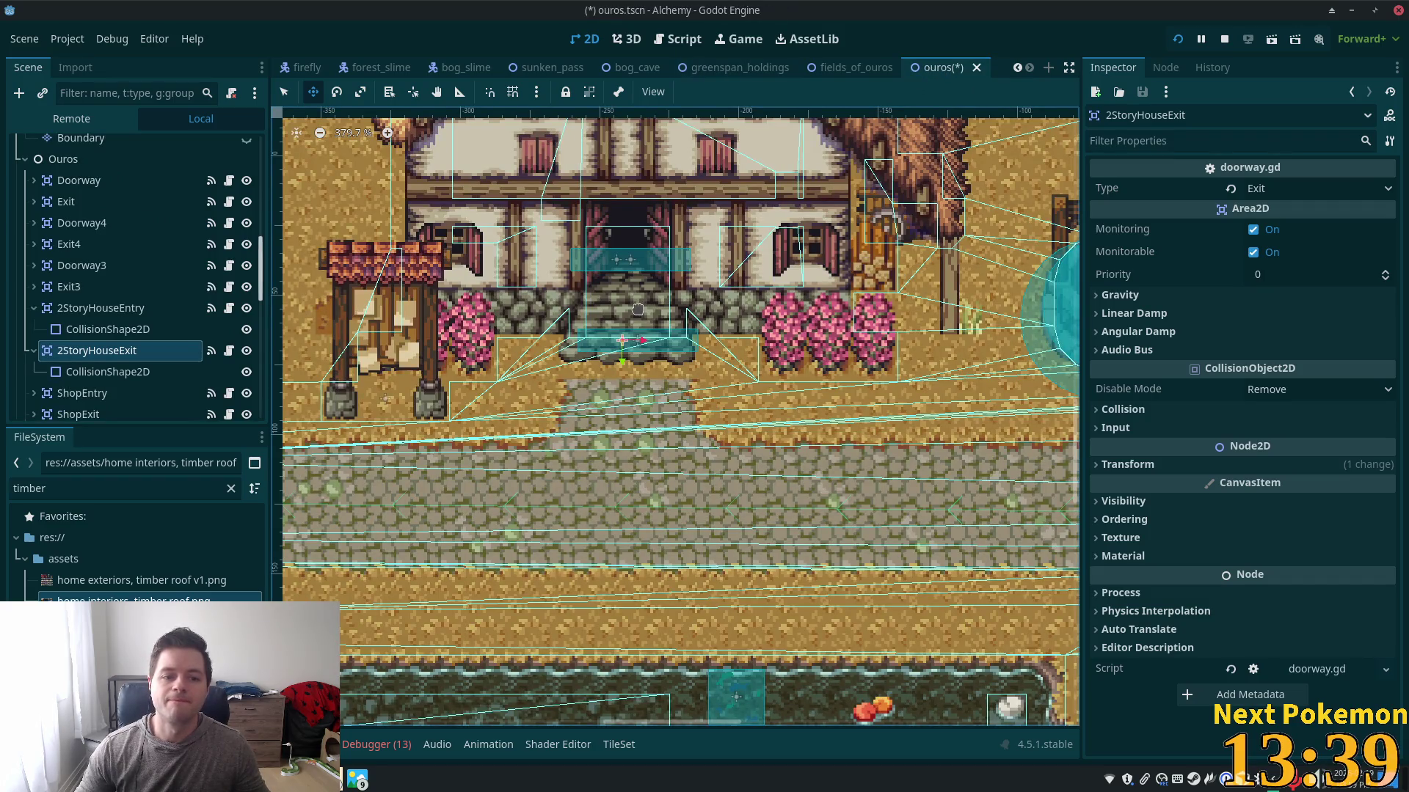
key("ctrl+s")
left_click(740, 66)
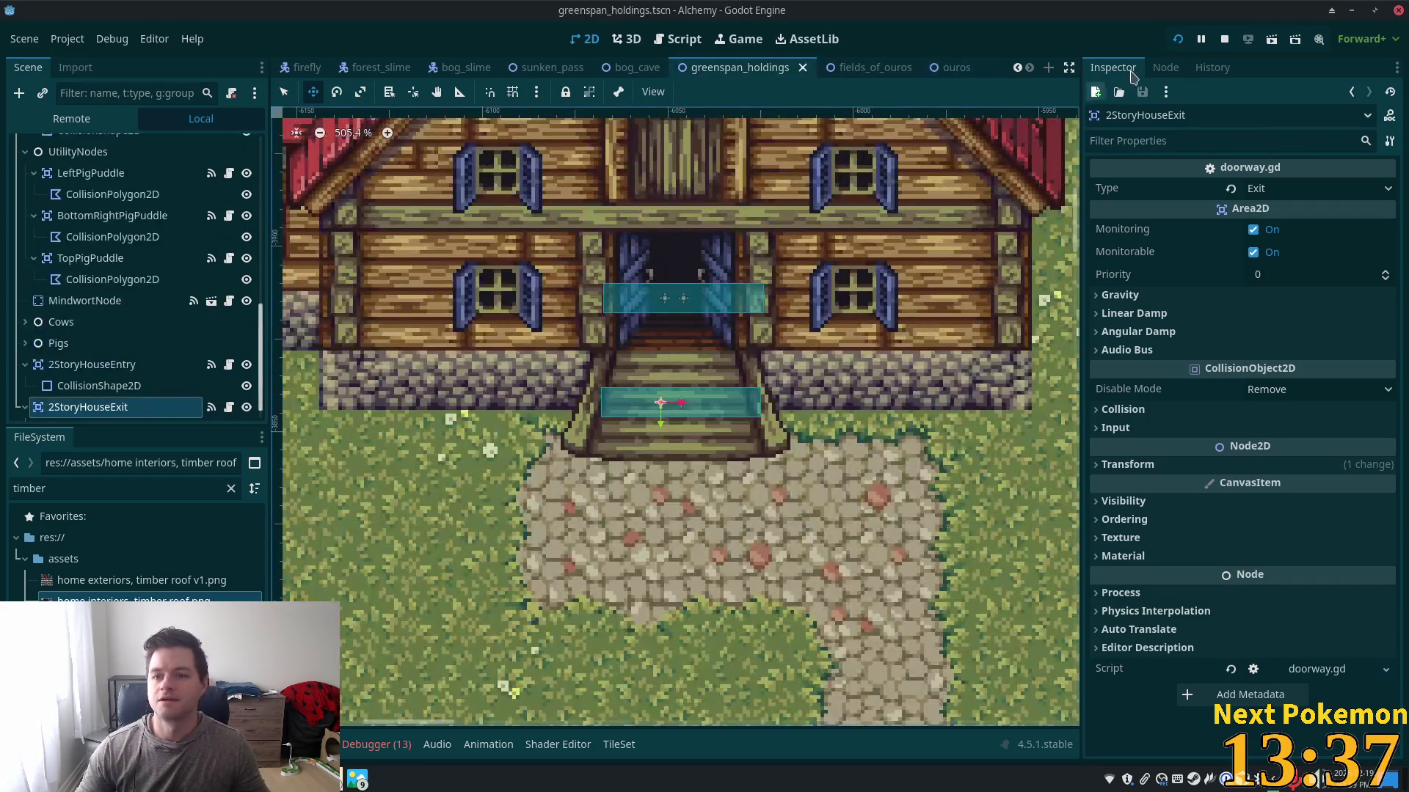
left_click(1178, 39)
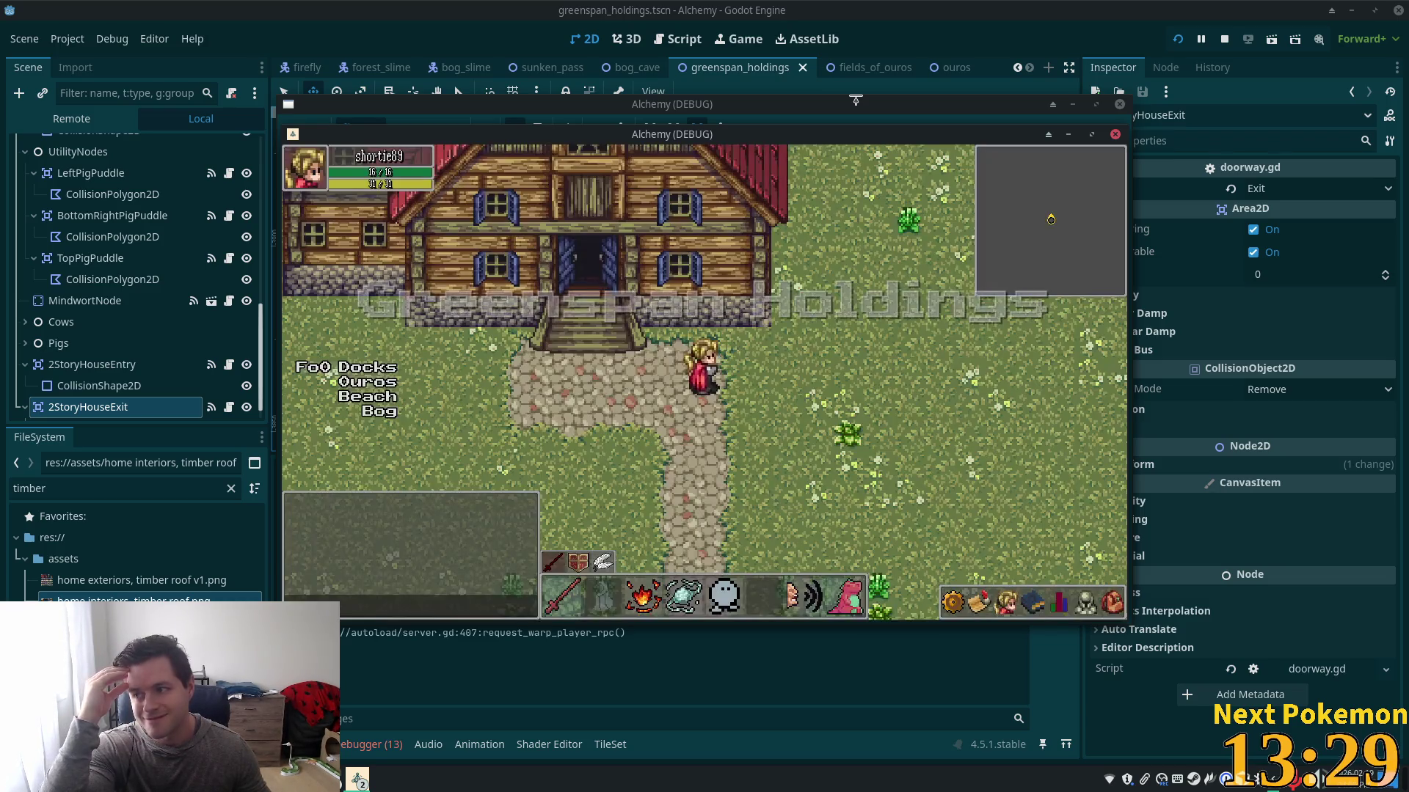
- Walk the player into the house, around the interior, and back out the front door
key("Down")
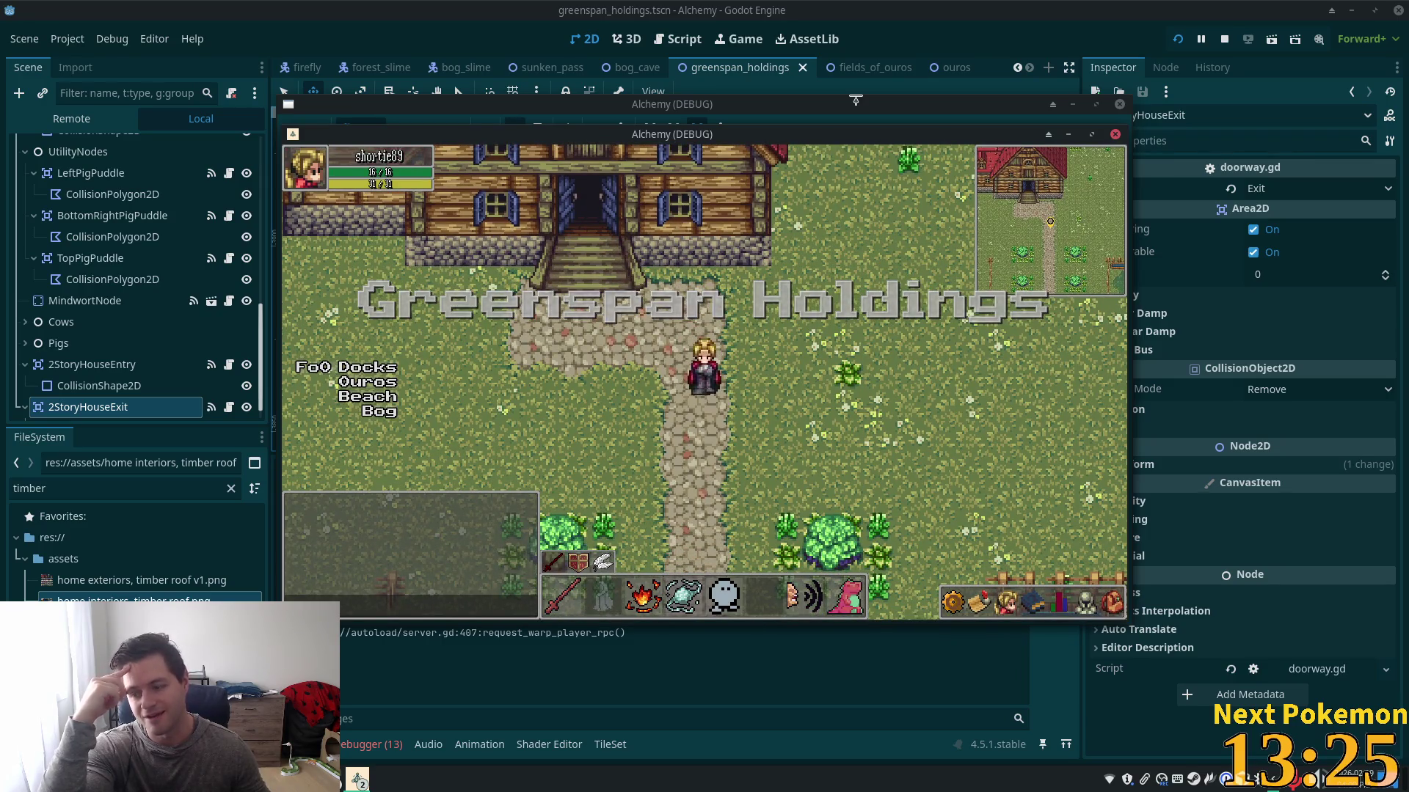
key("Up")
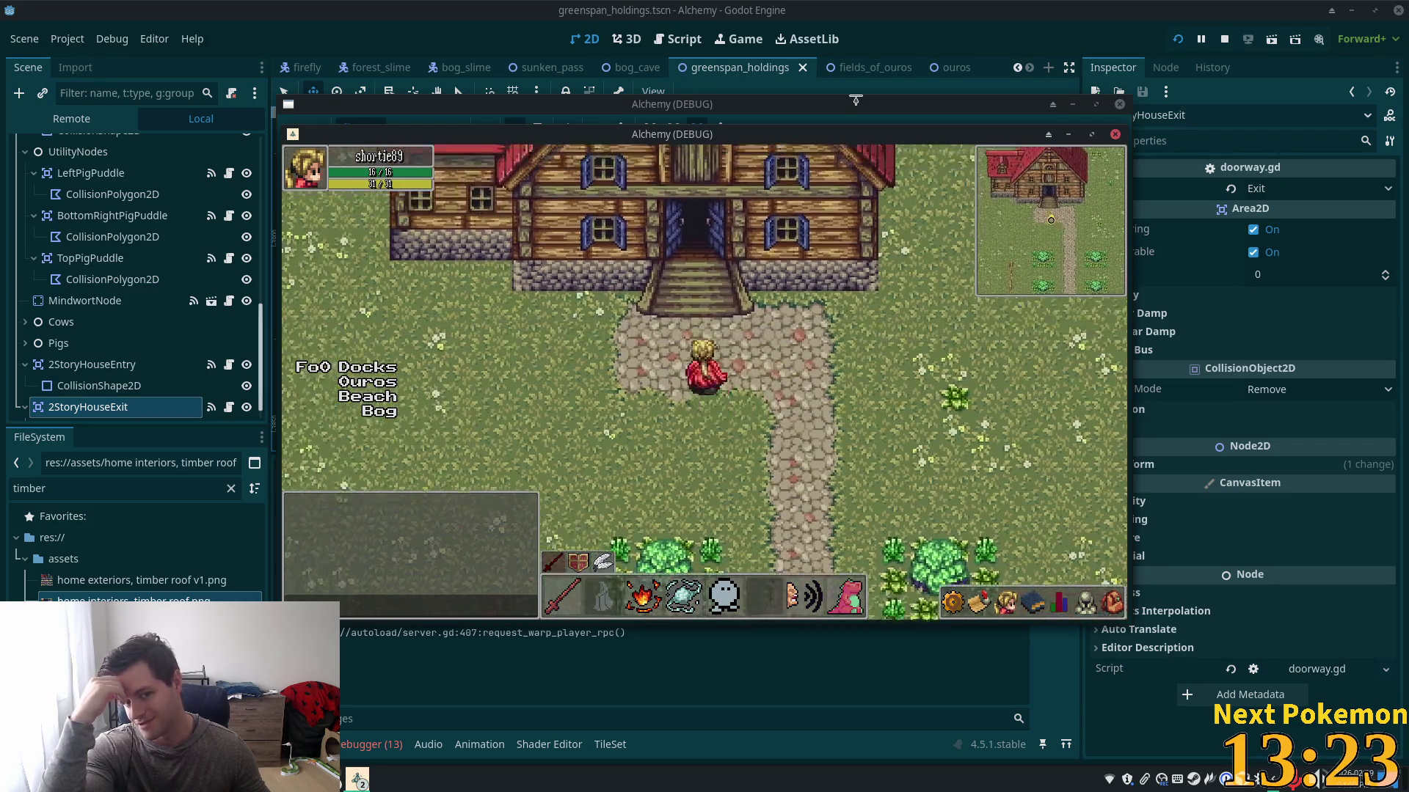
key("Up")
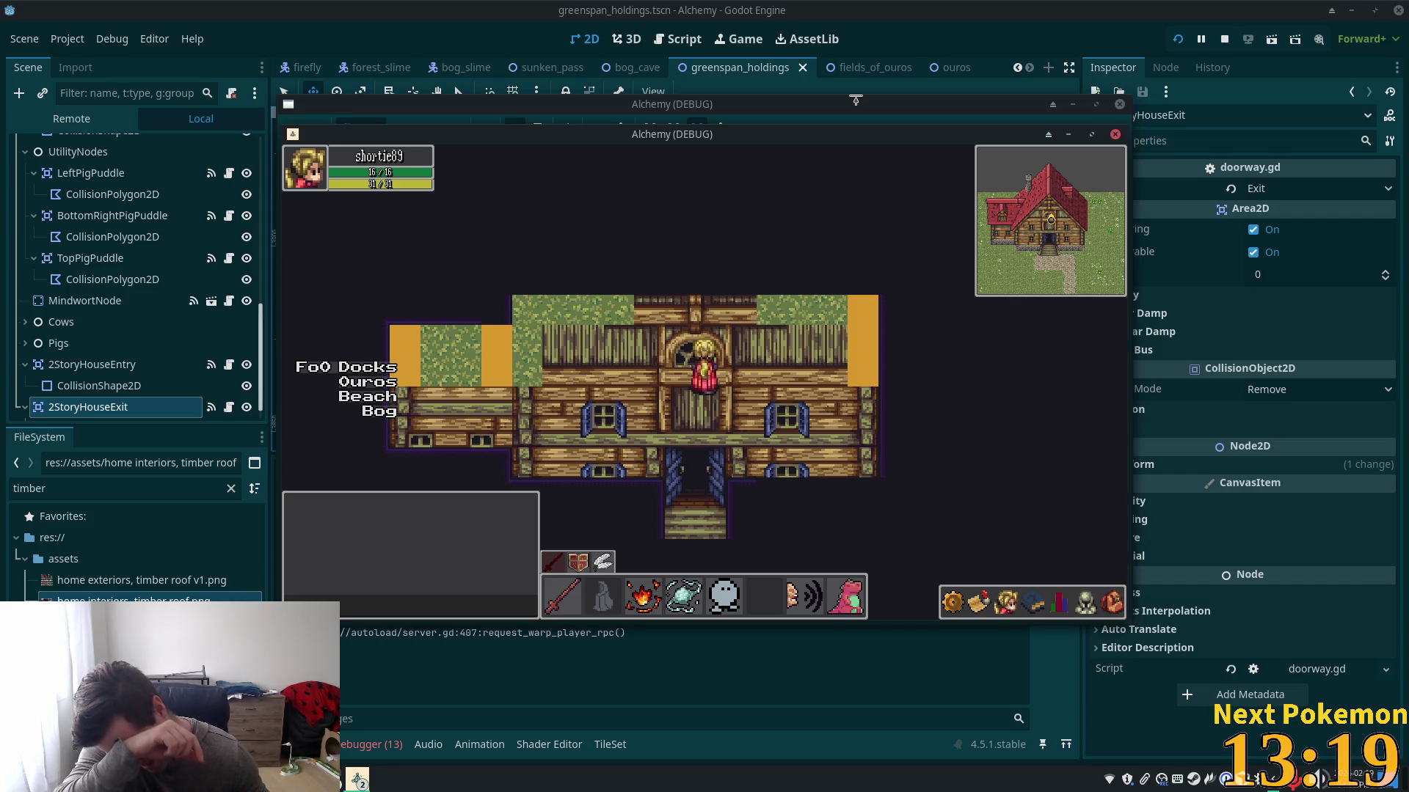
key("Right")
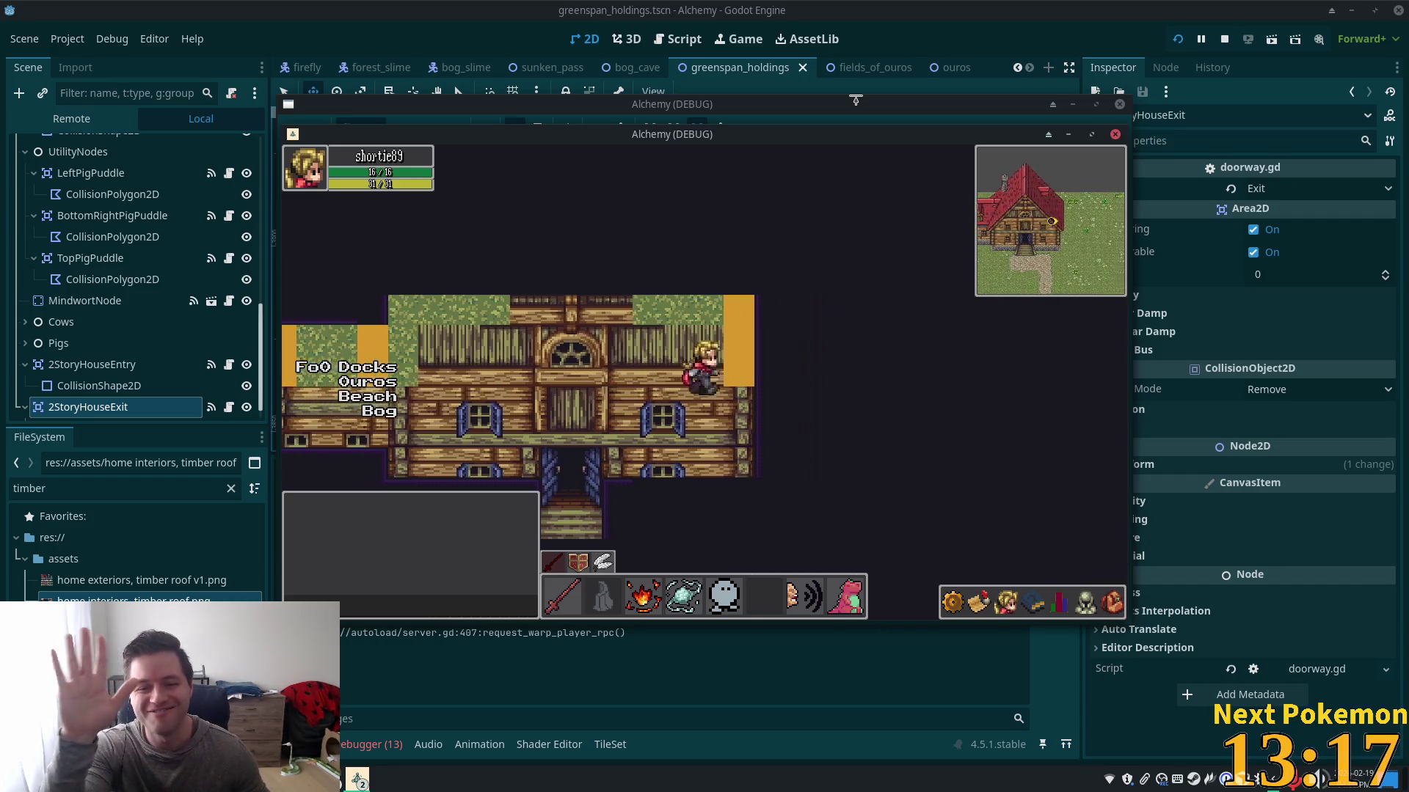
key("Up")
key("Left")
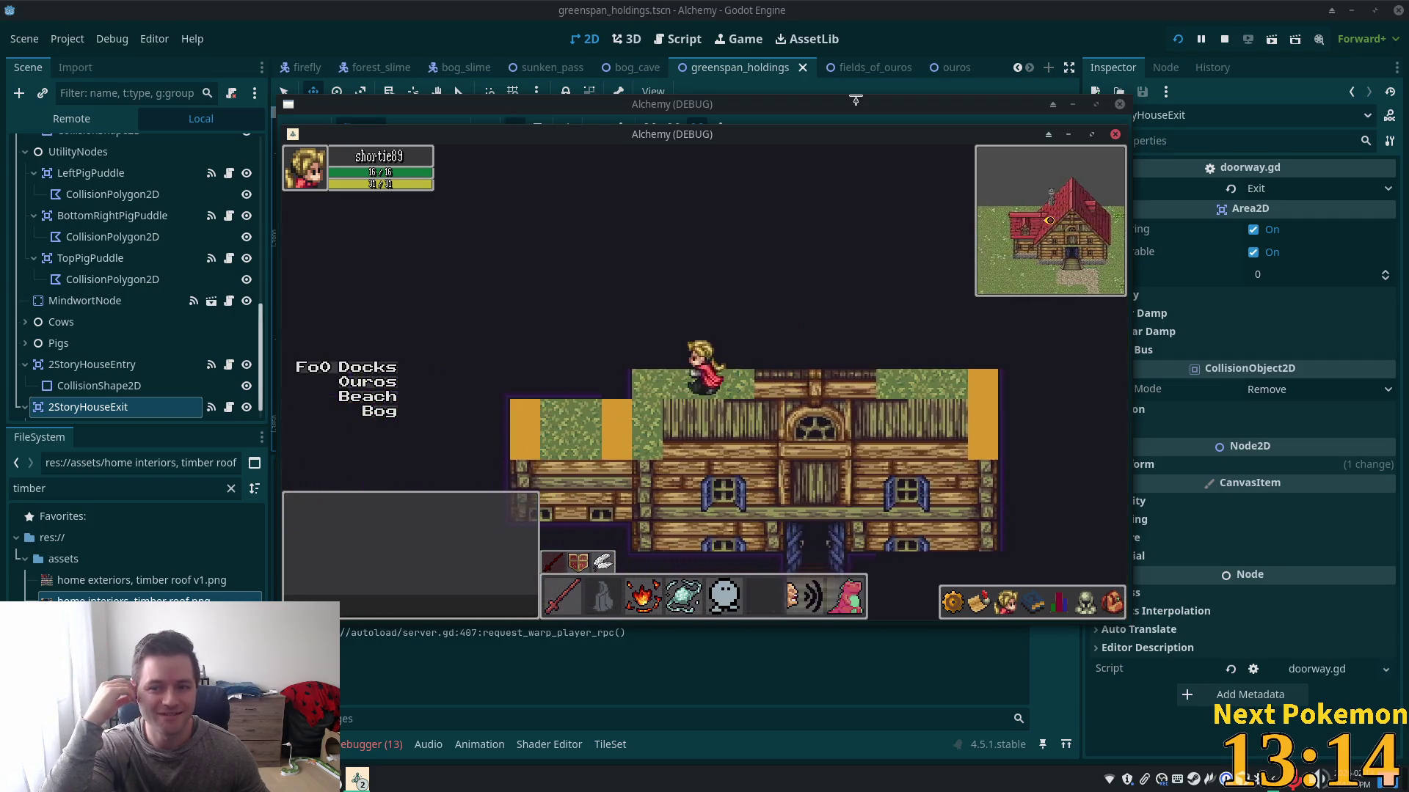
key("Left")
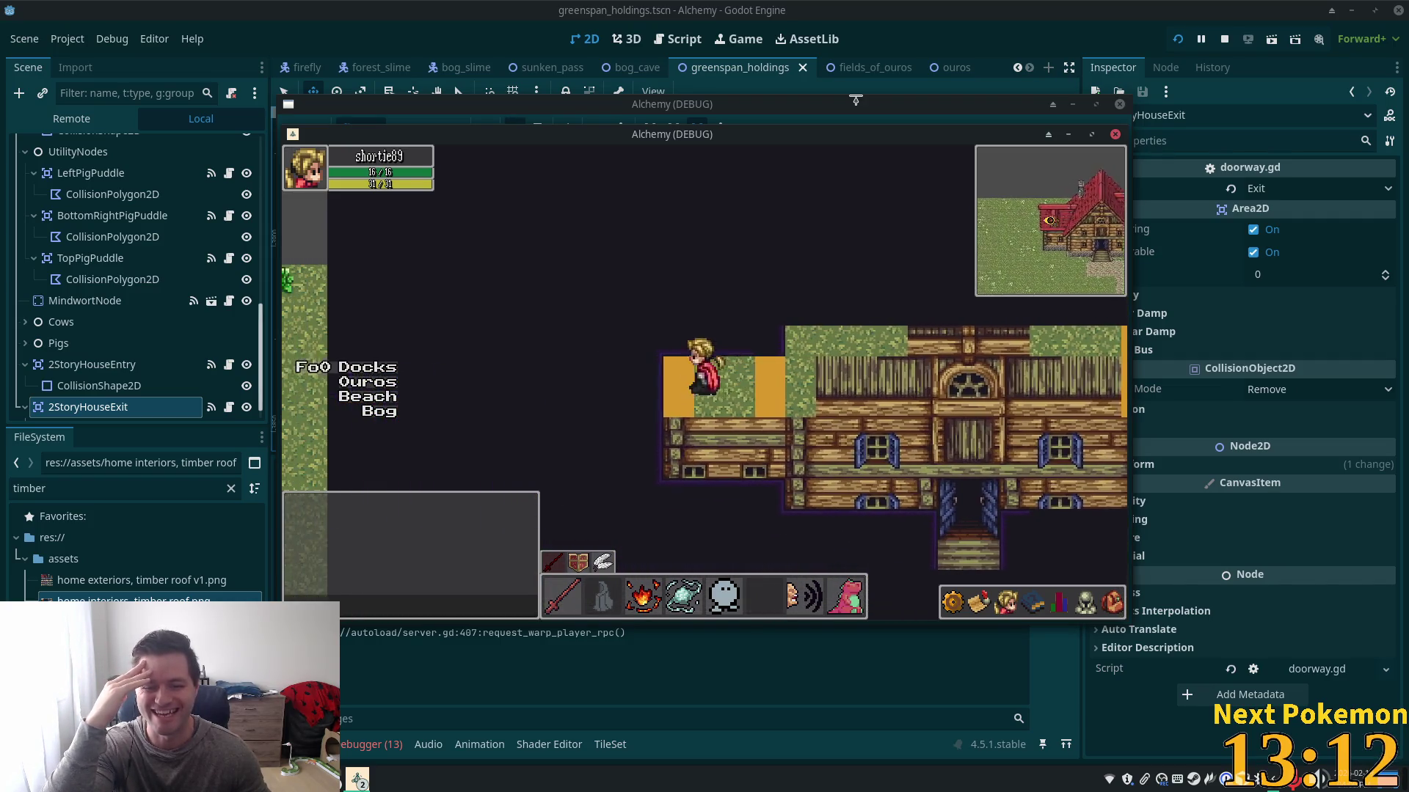
key("Down")
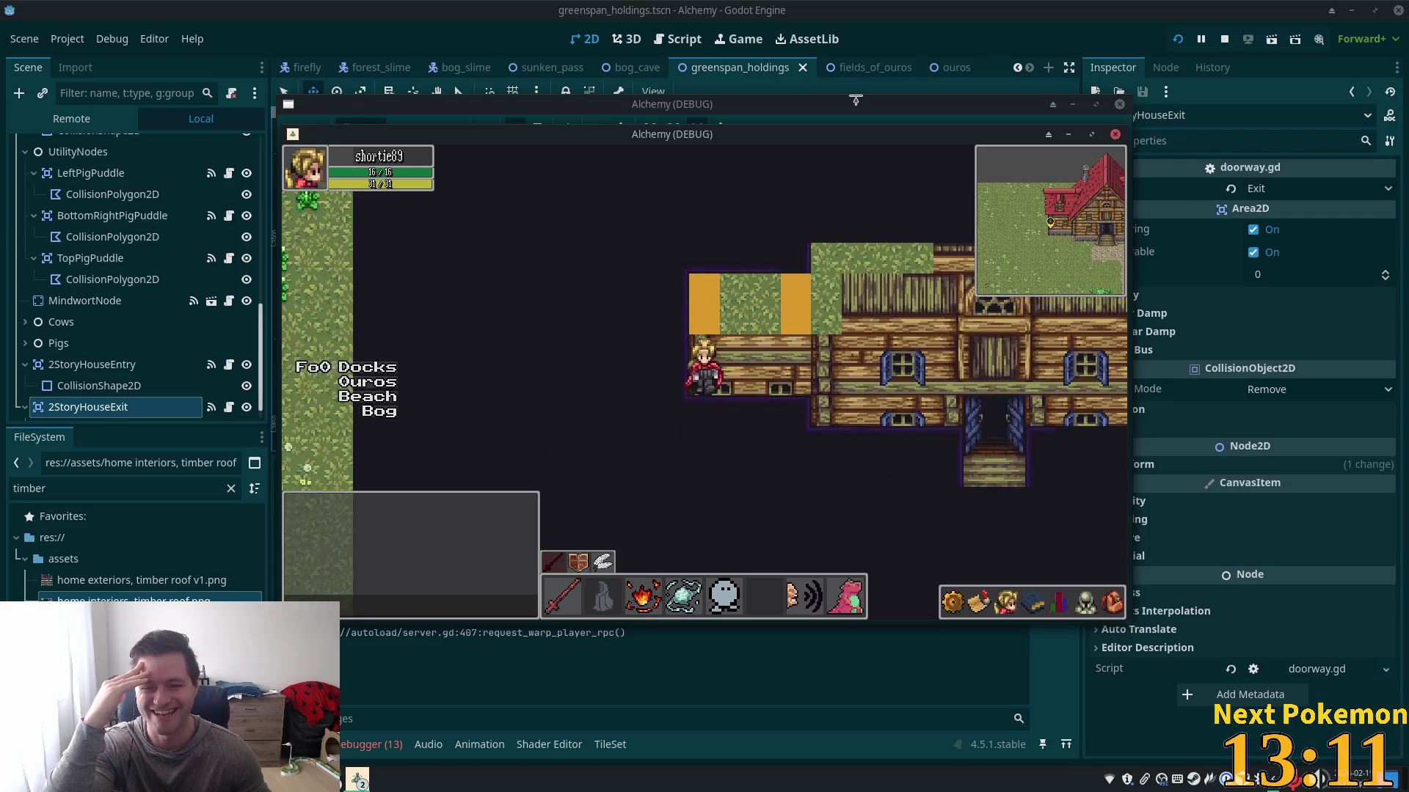
key("Right")
key("Down")
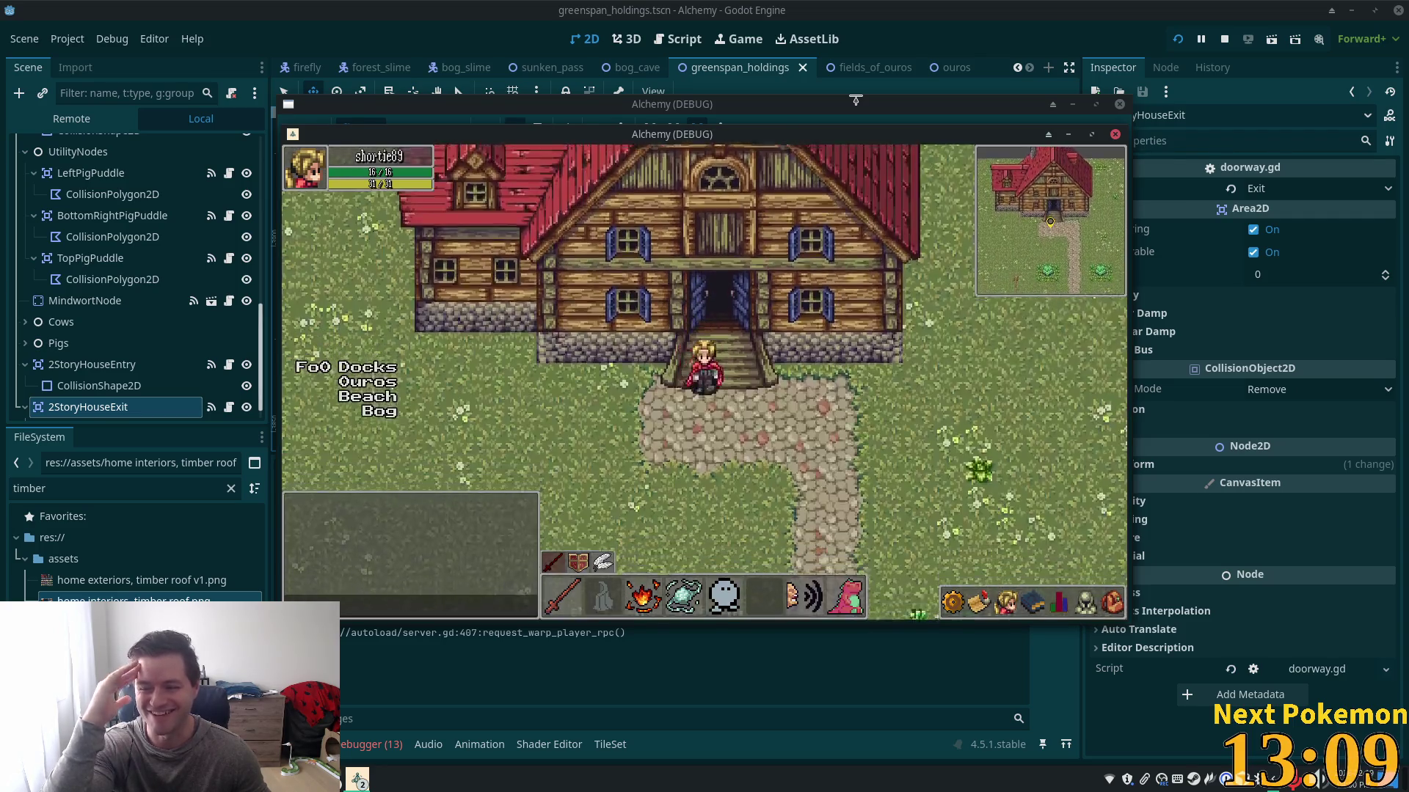
- Walk in and out of the doorway a few more times, then zoom out on the editor's house map
key("Up")
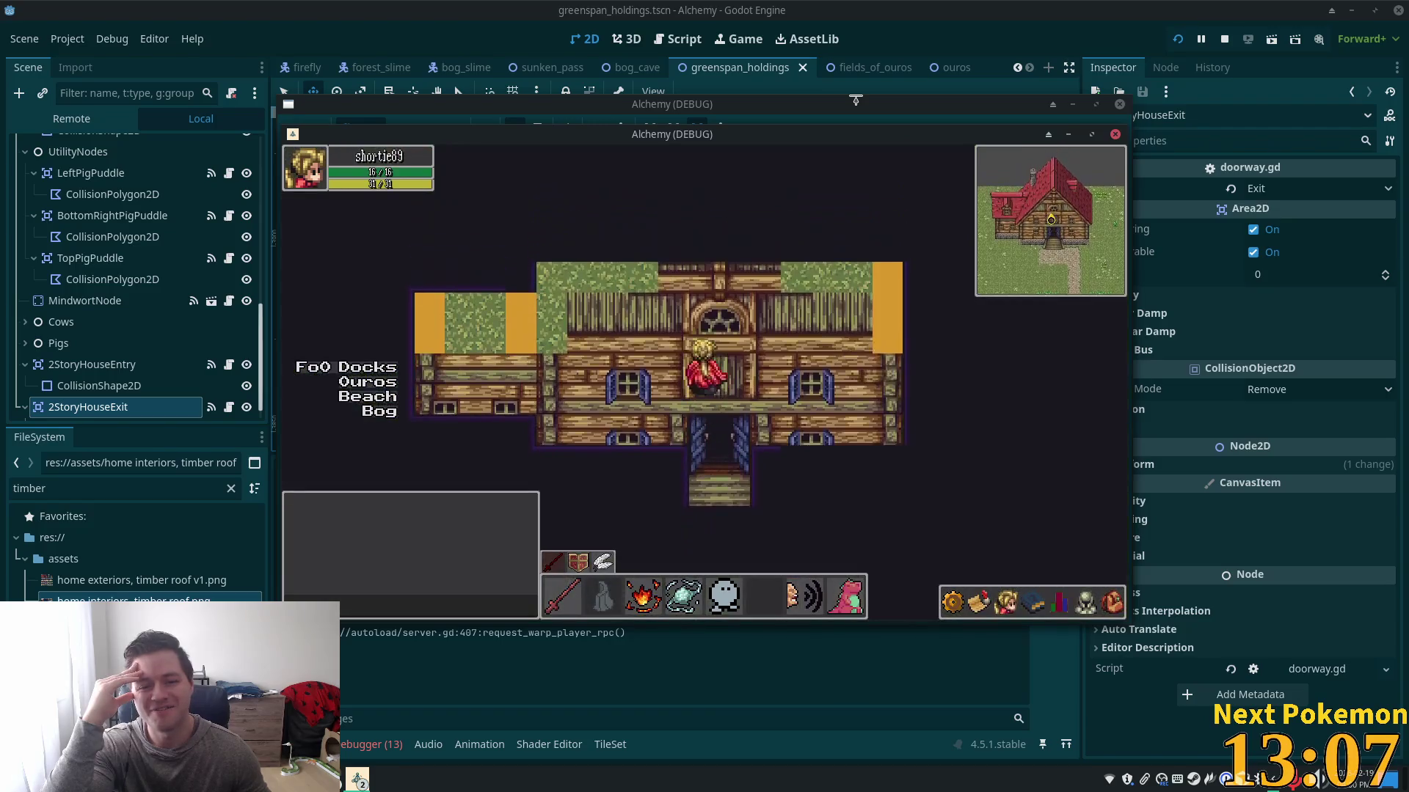
key("Down")
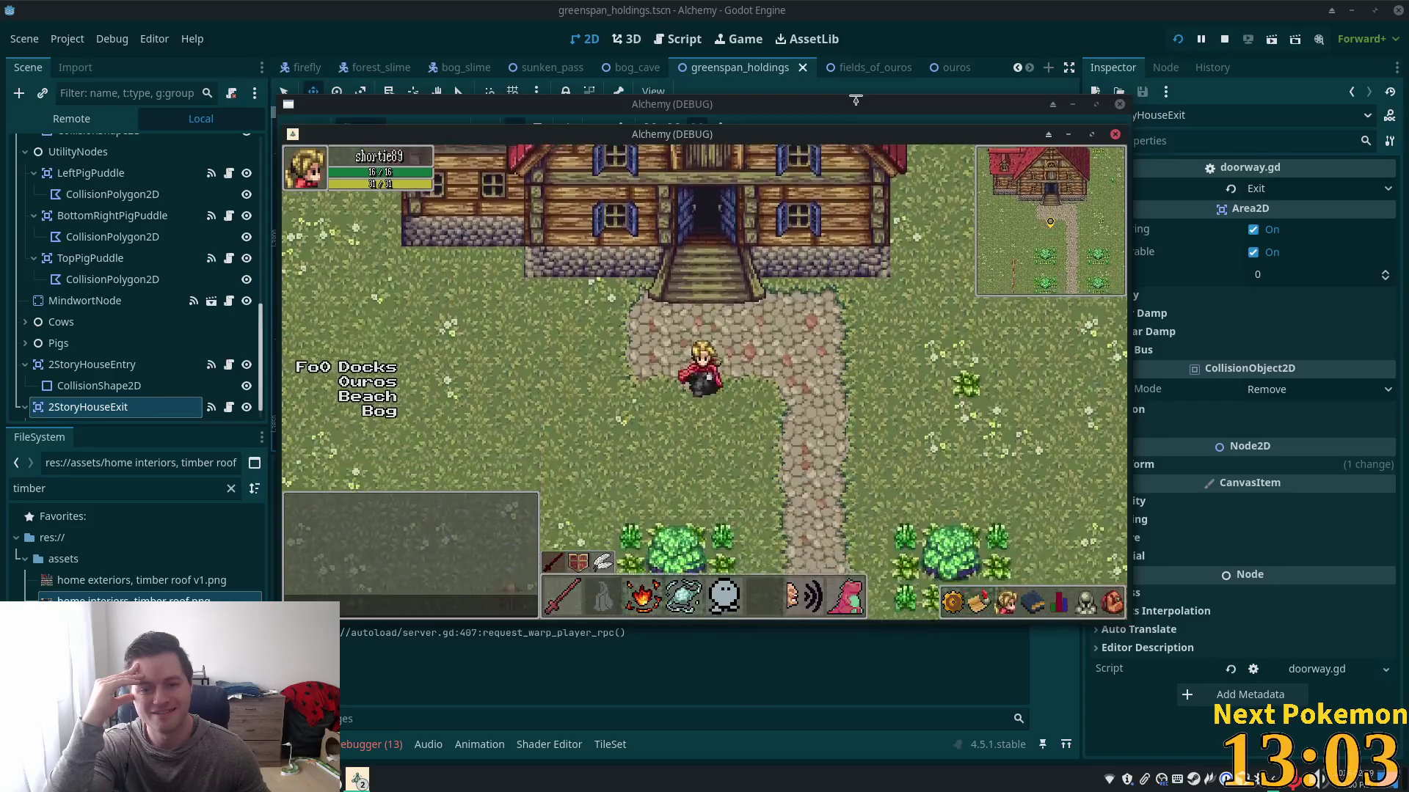
key("Up")
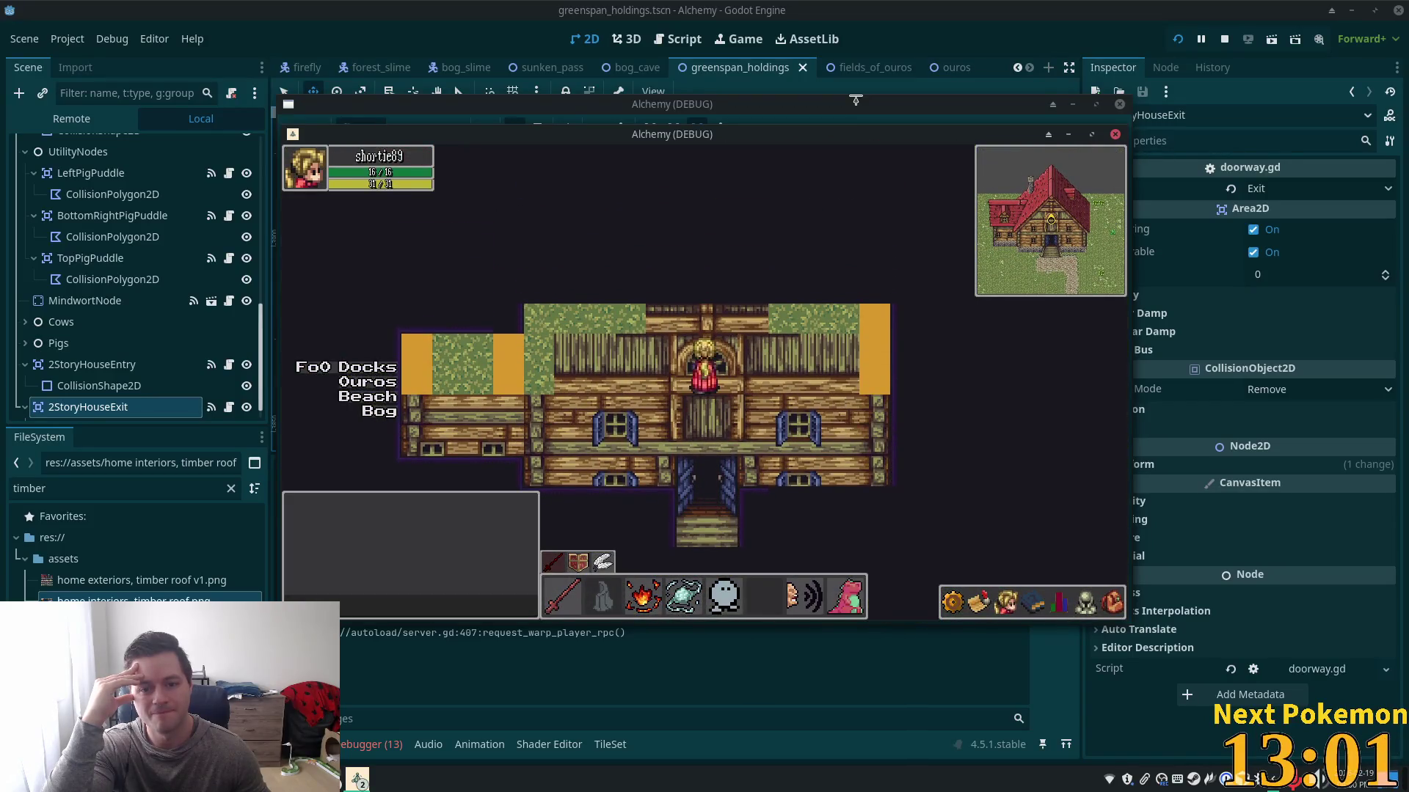
key("Down")
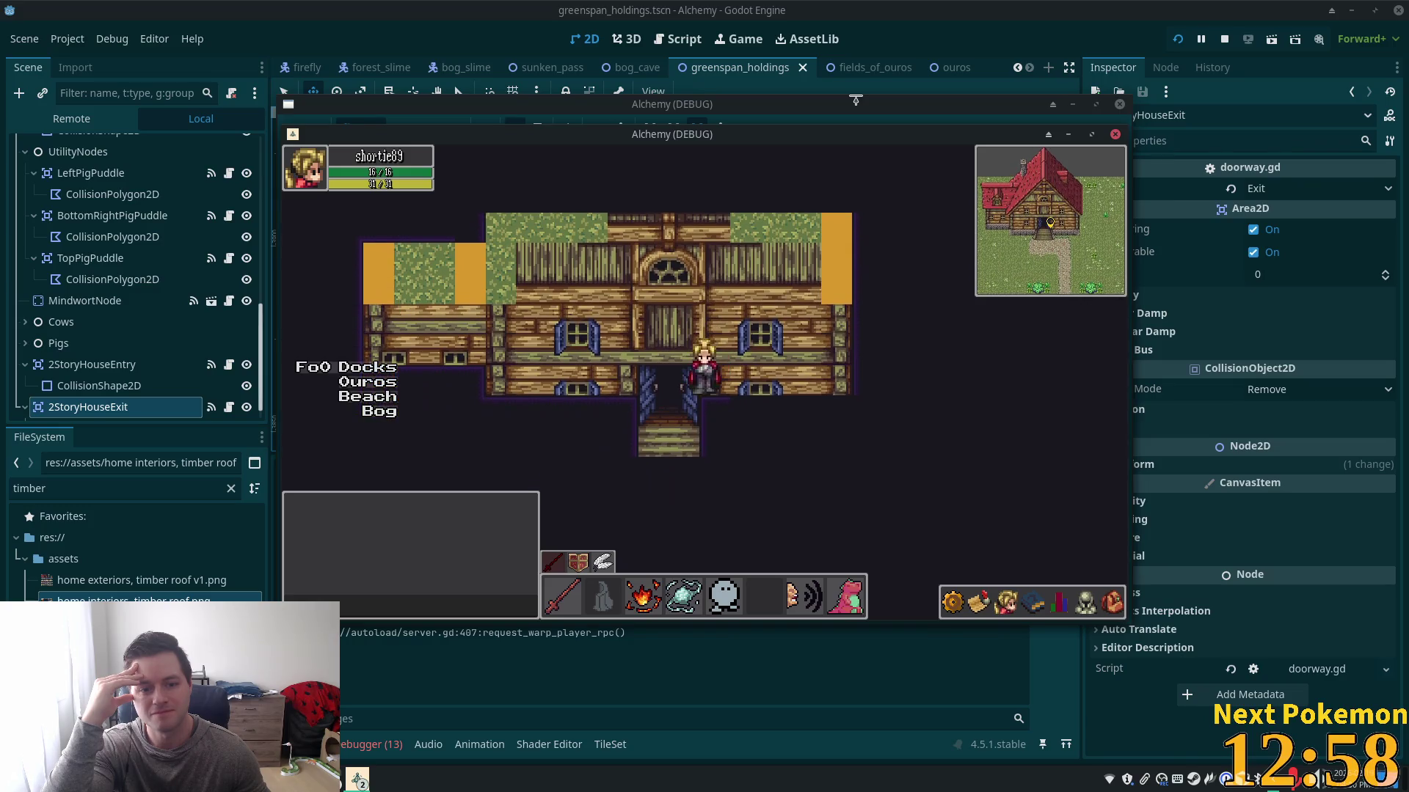
key("Left")
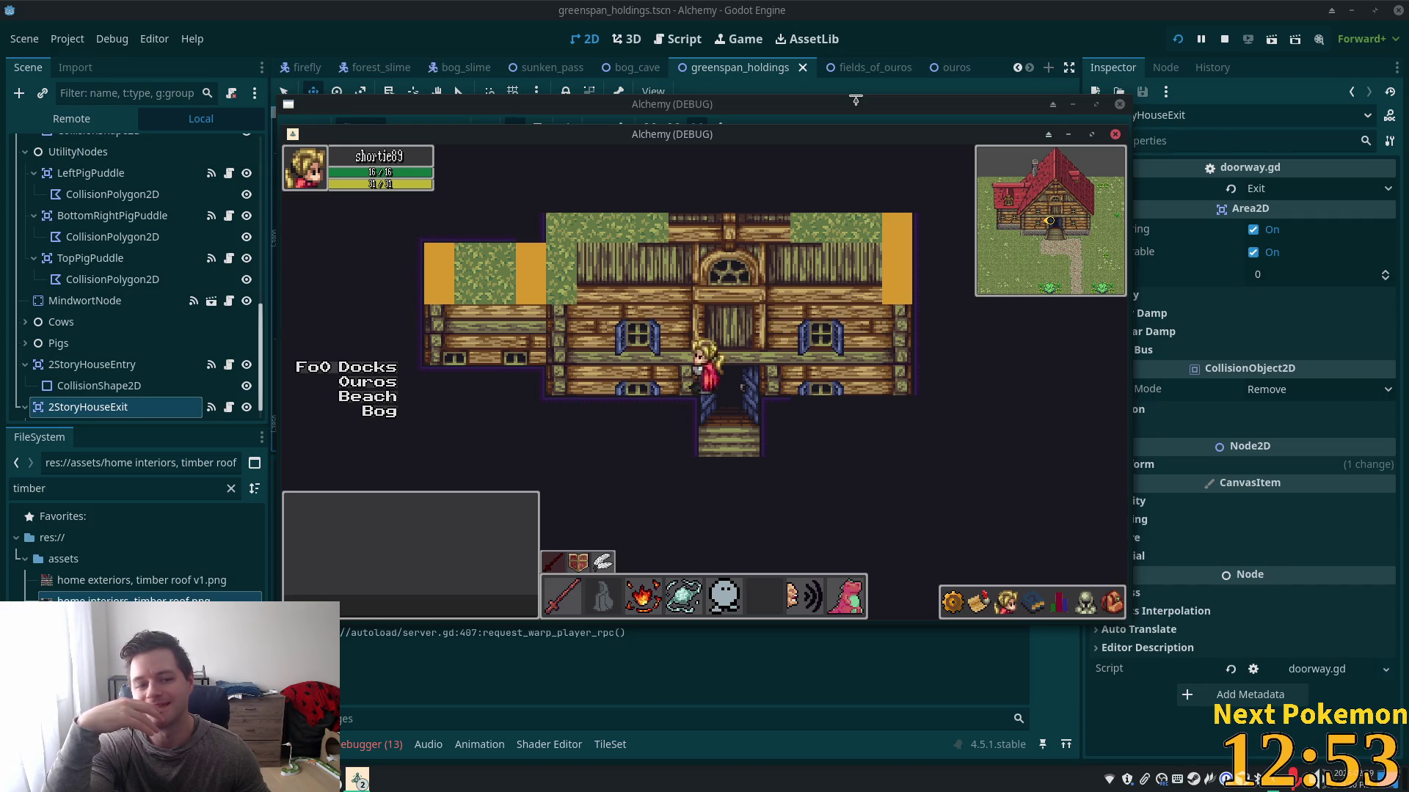
key("Down")
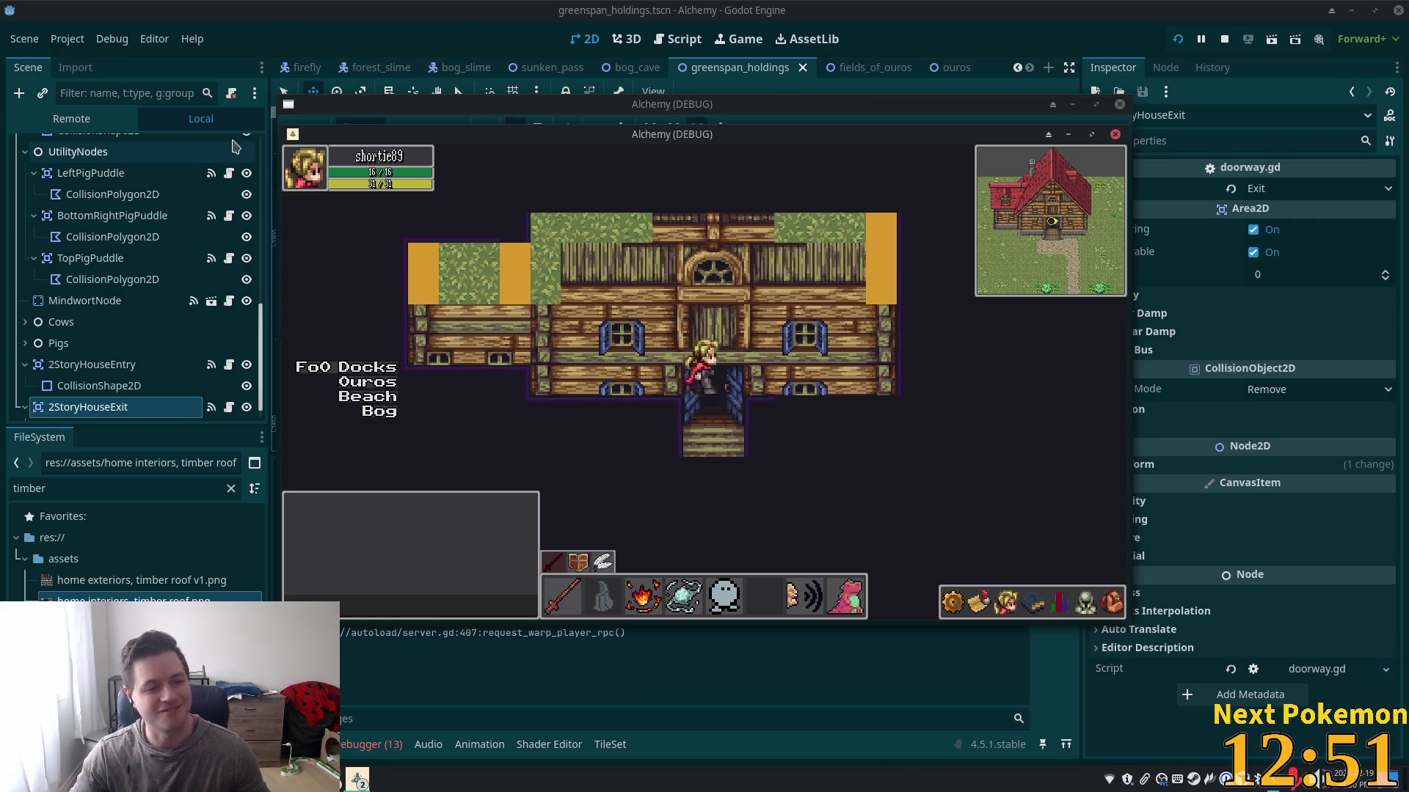
key("Up")
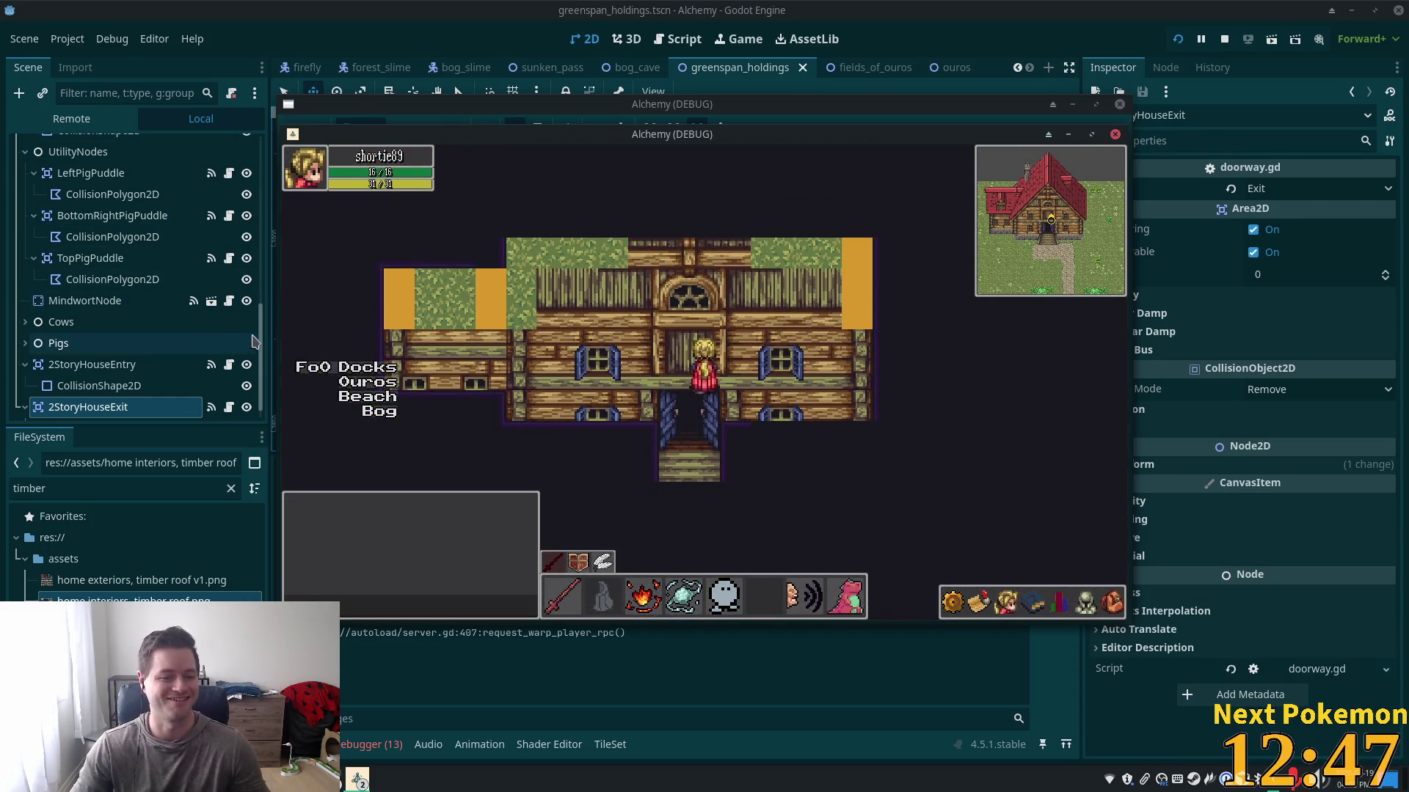
left_click_drag(260, 324, 269, 215)
scroll(393, 372, "down", 3)
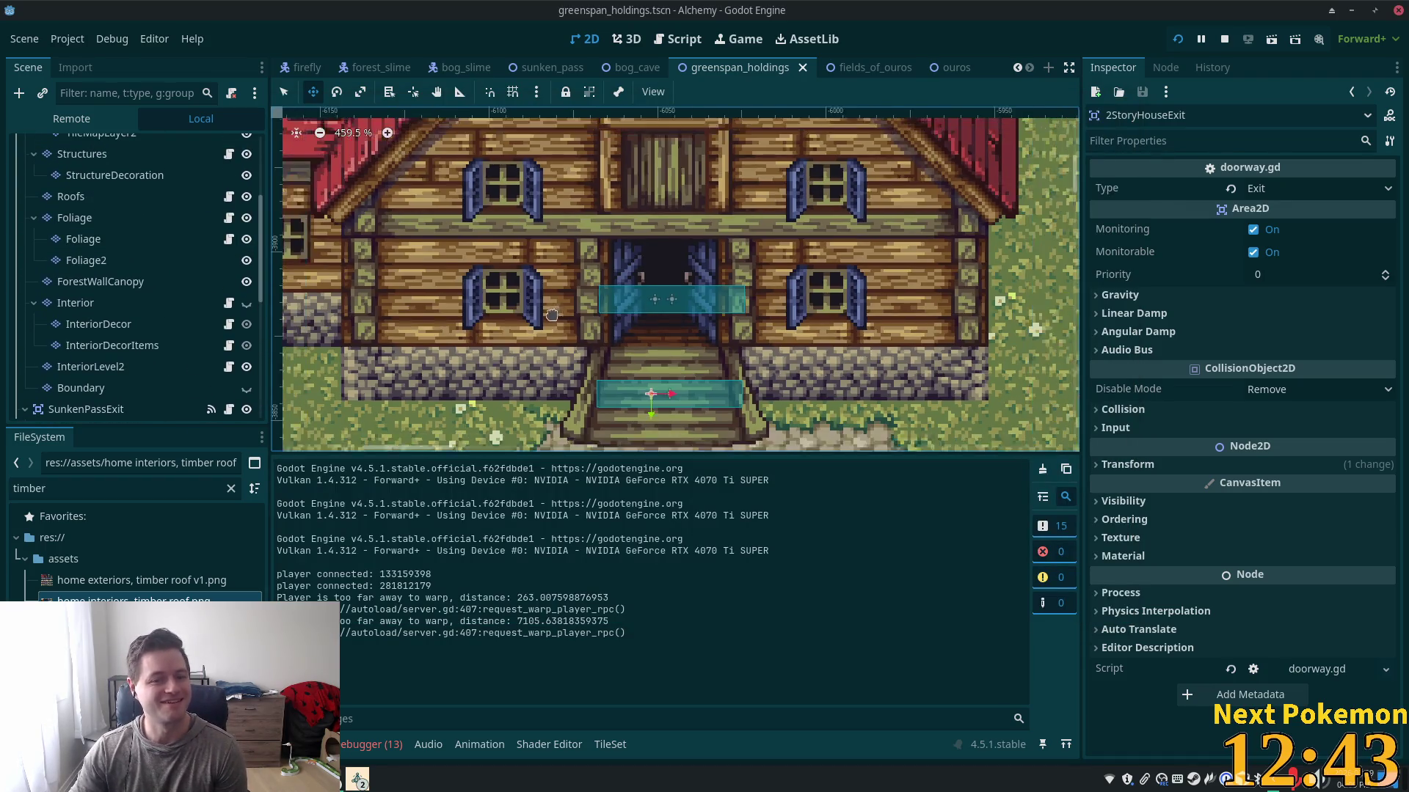
- Toggle the Interior layer back to hidden and hide StructureDecoration's blue window shutters
left_click(108, 305)
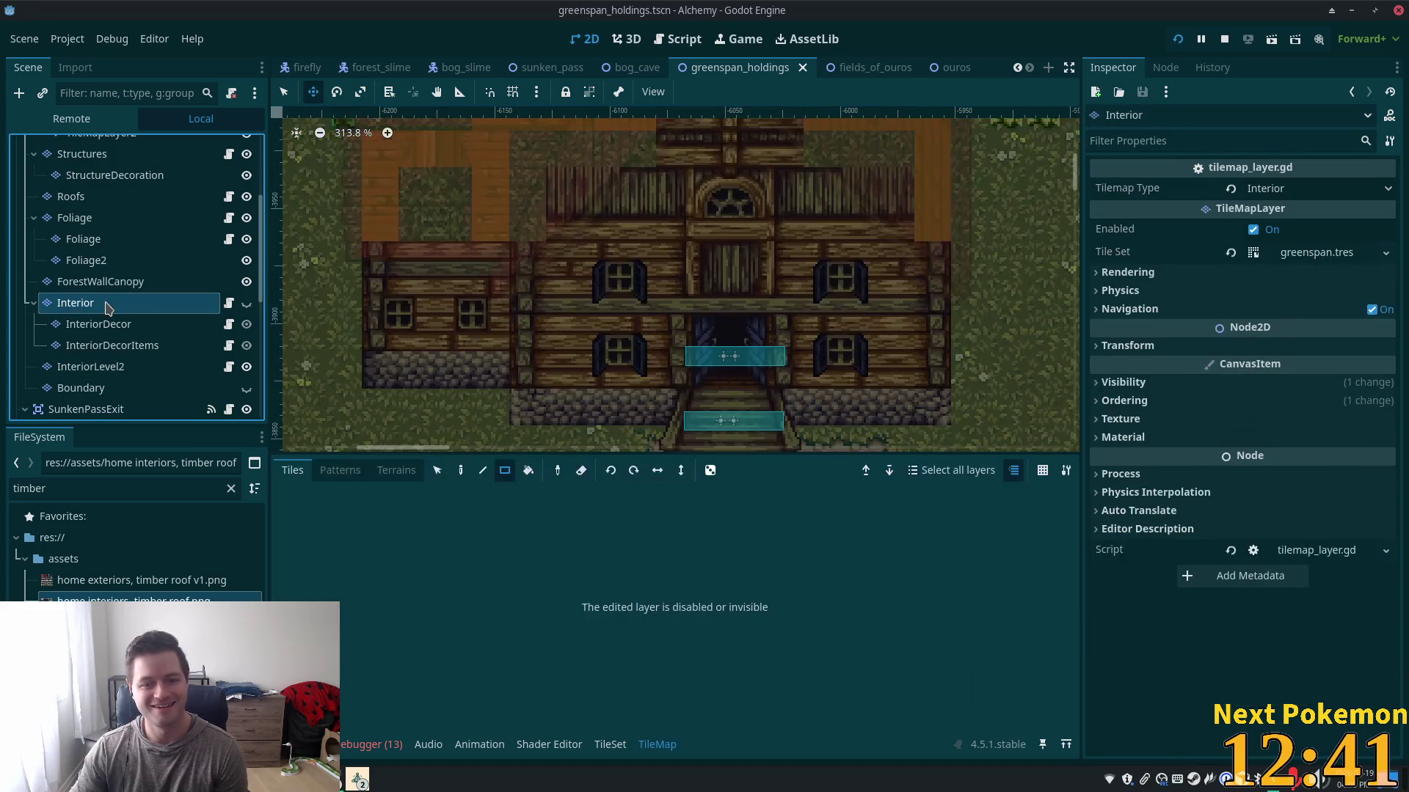
left_click(247, 303)
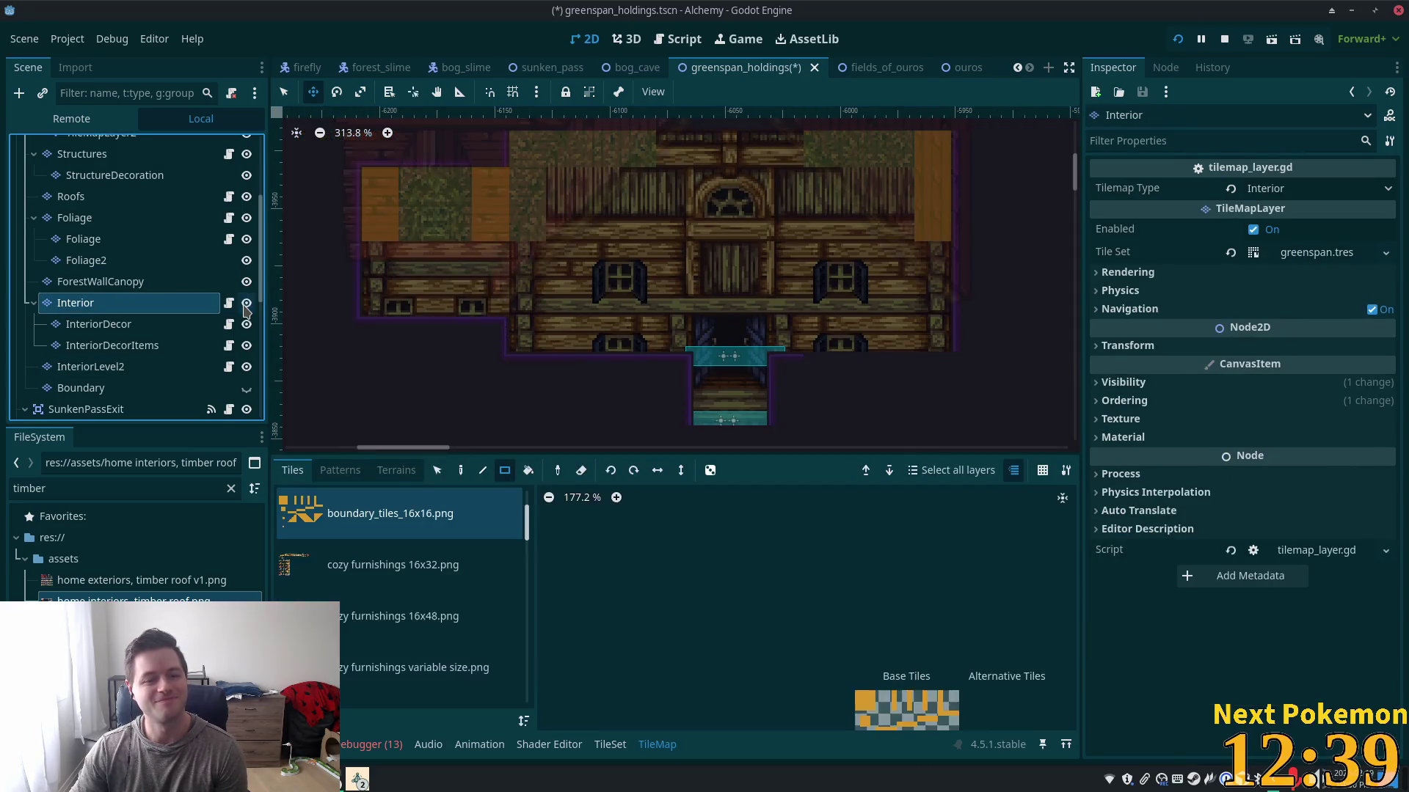
left_click(247, 304)
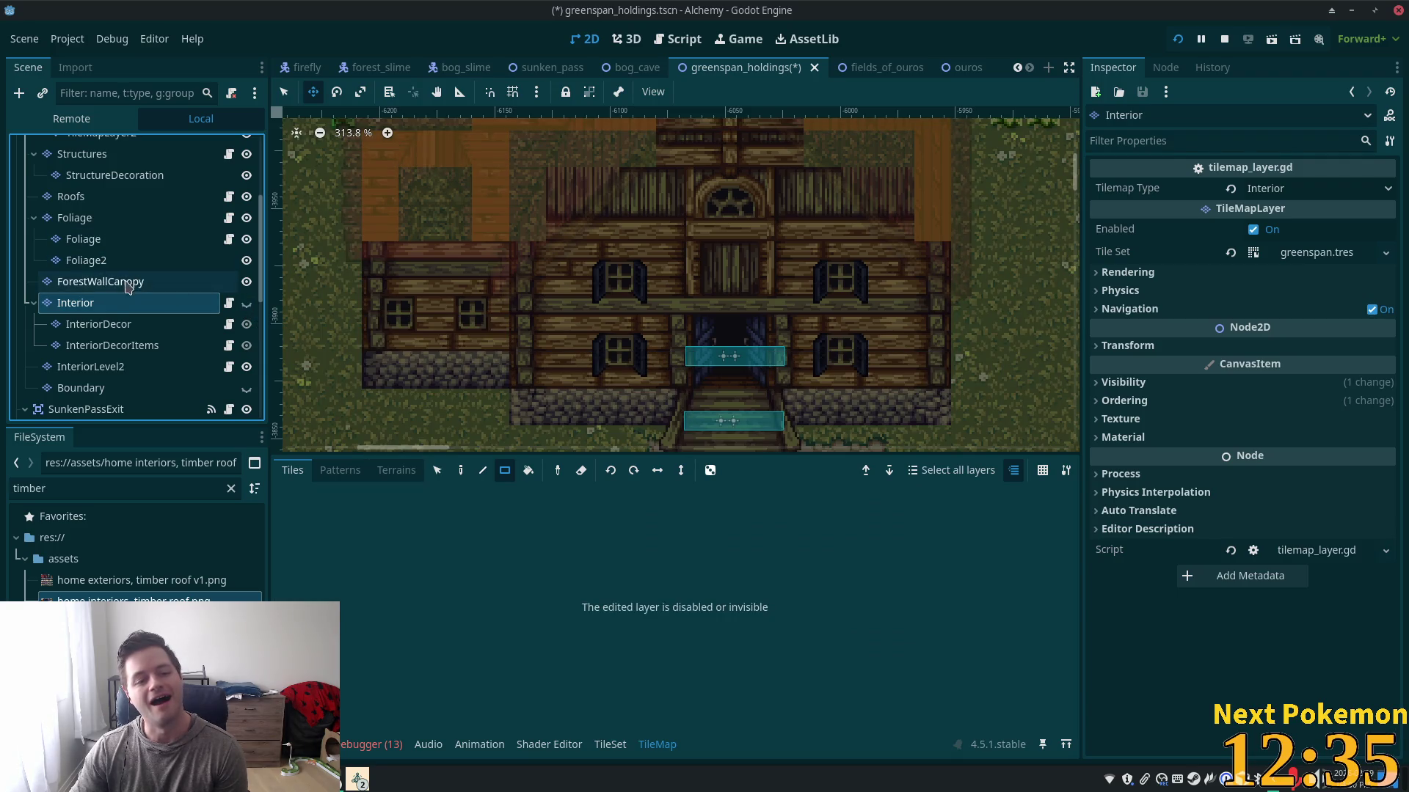
scroll(121, 290, "up", 3)
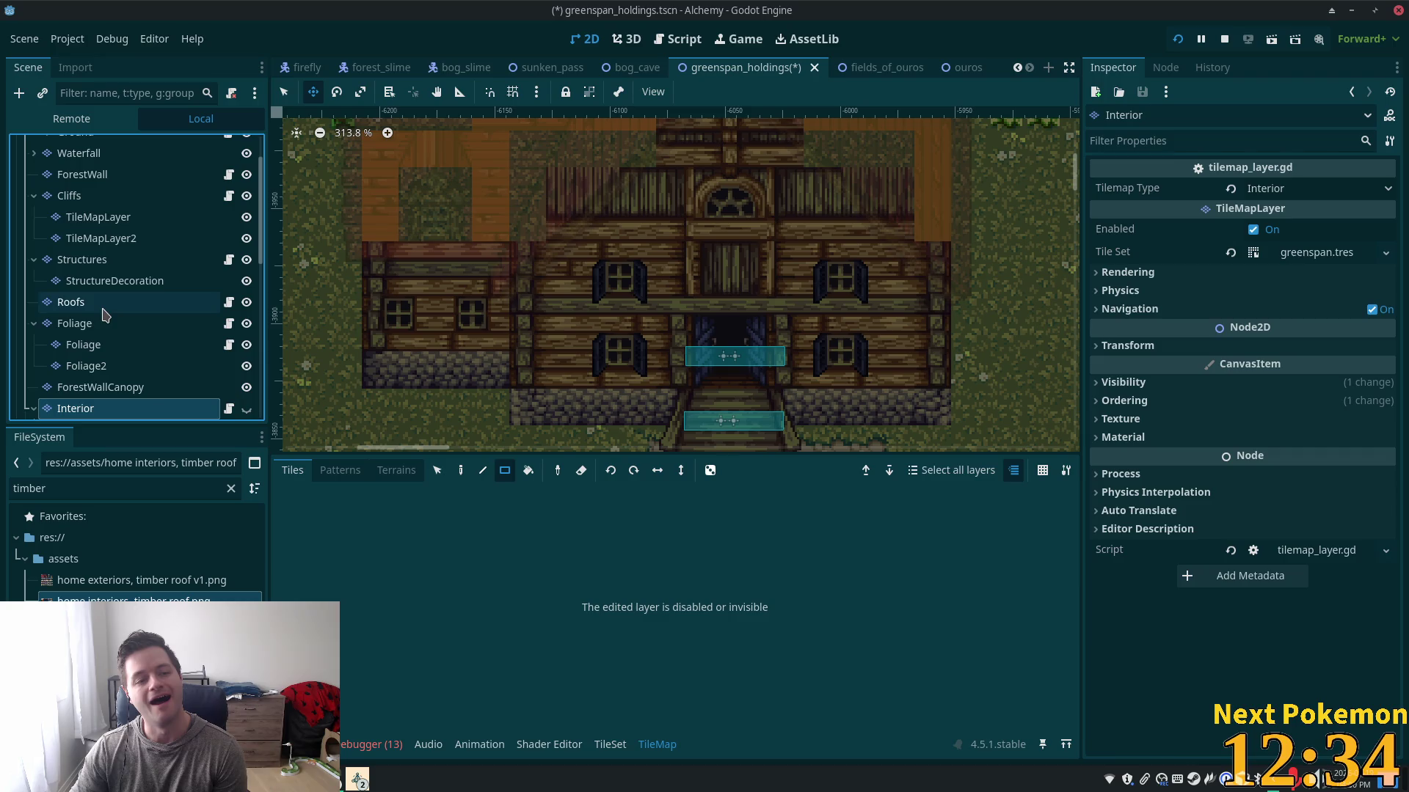
left_click(110, 263)
left_click(103, 283)
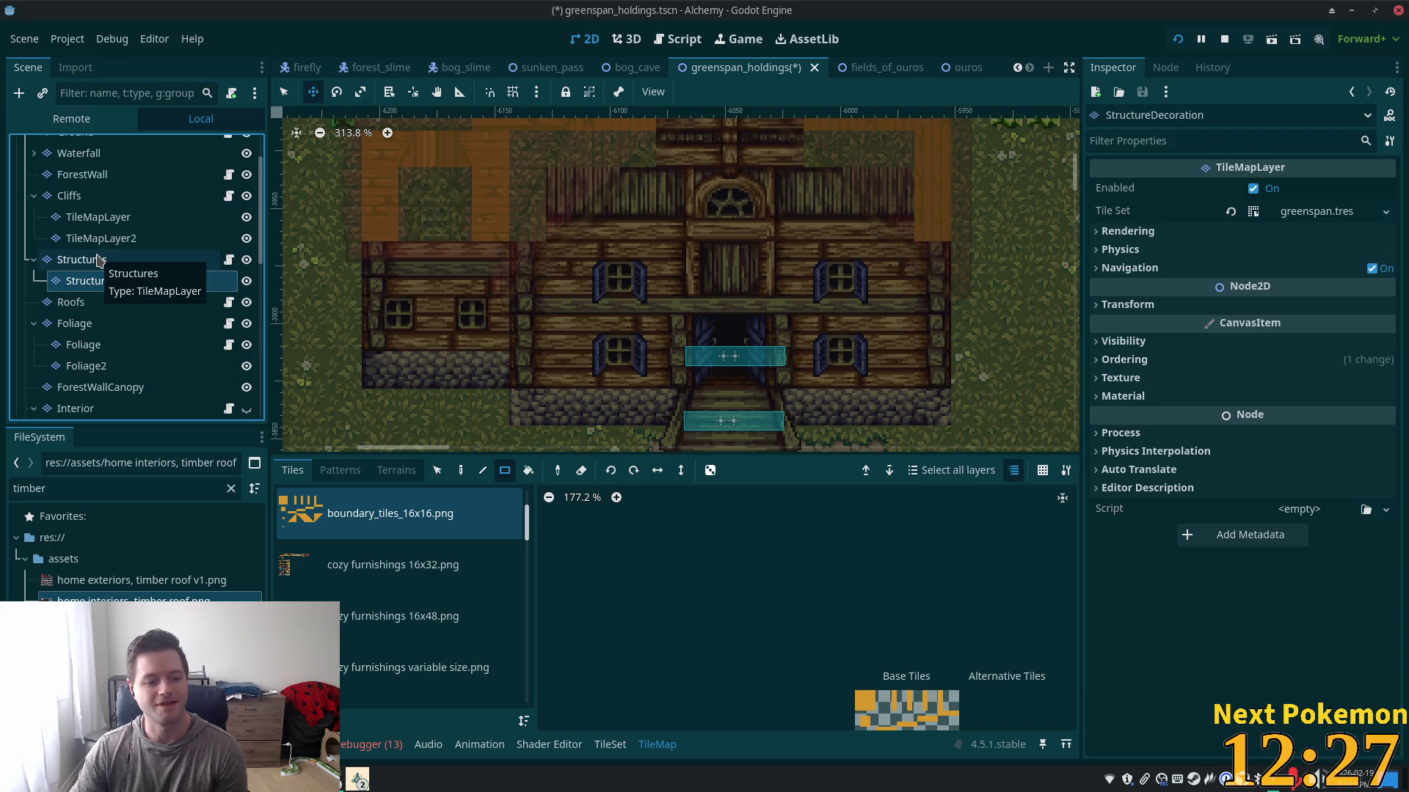
left_click(246, 282)
- Select the Structures layer and check its Tilemap Type list, which is set to Structure
left_click(247, 284)
left_click(163, 261)
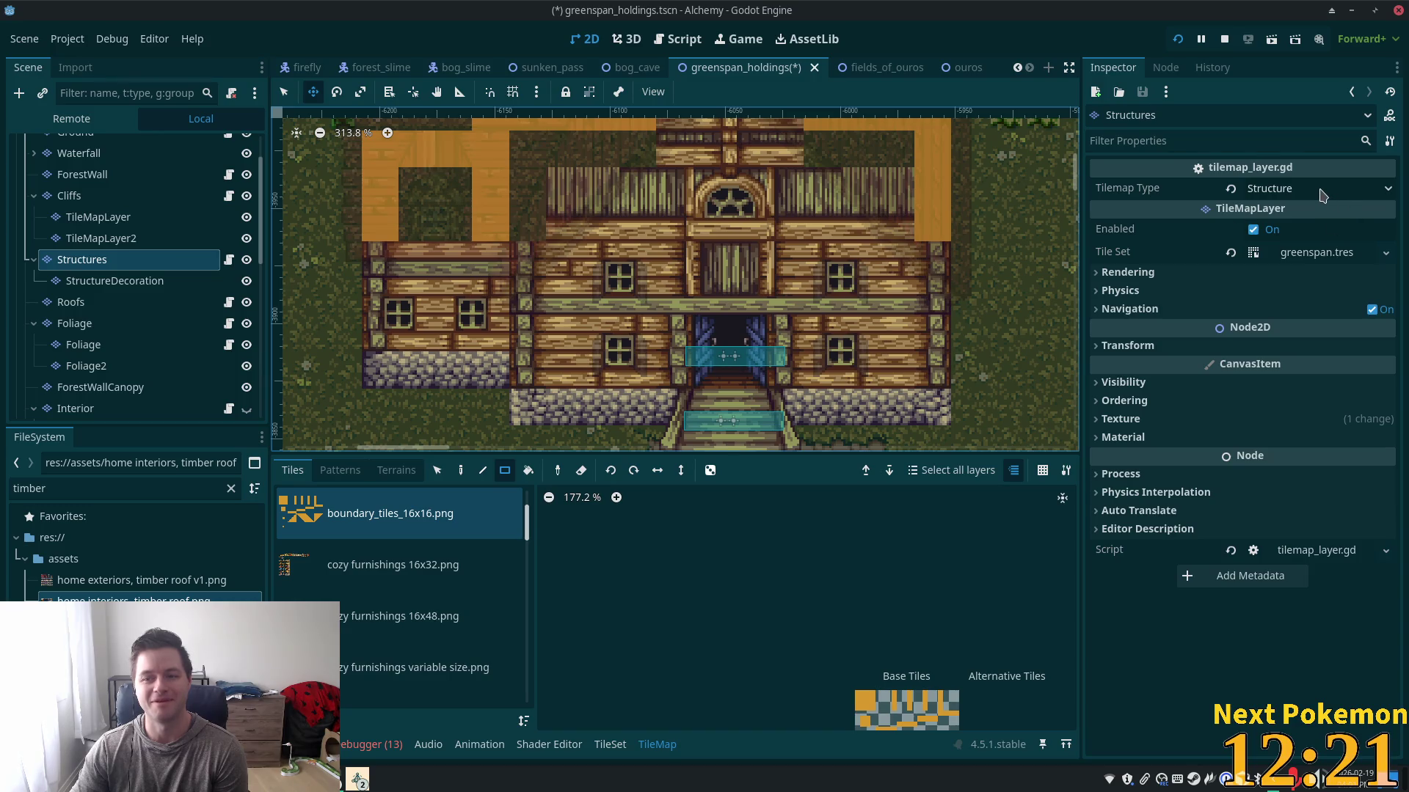
left_click(1323, 190)
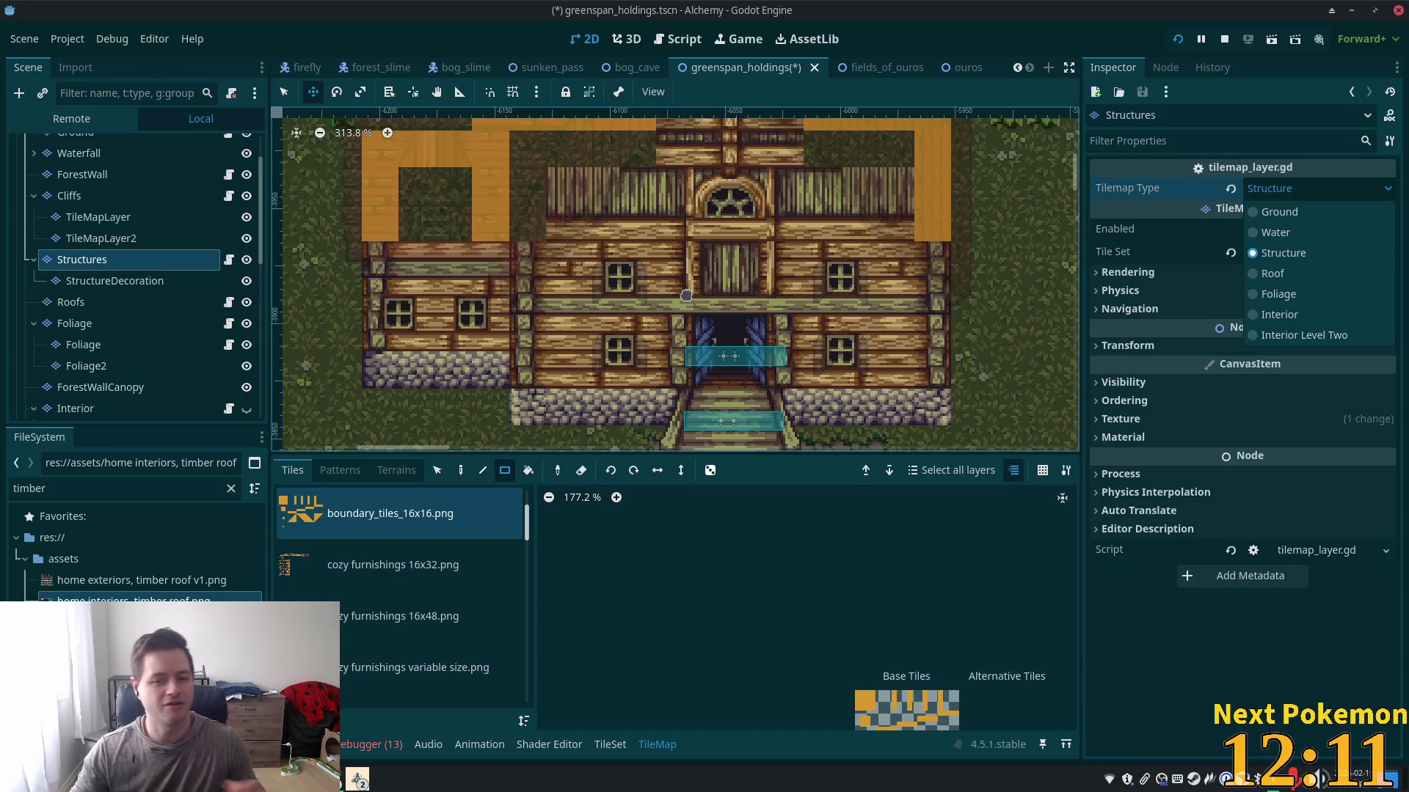
left_click(358, 779)
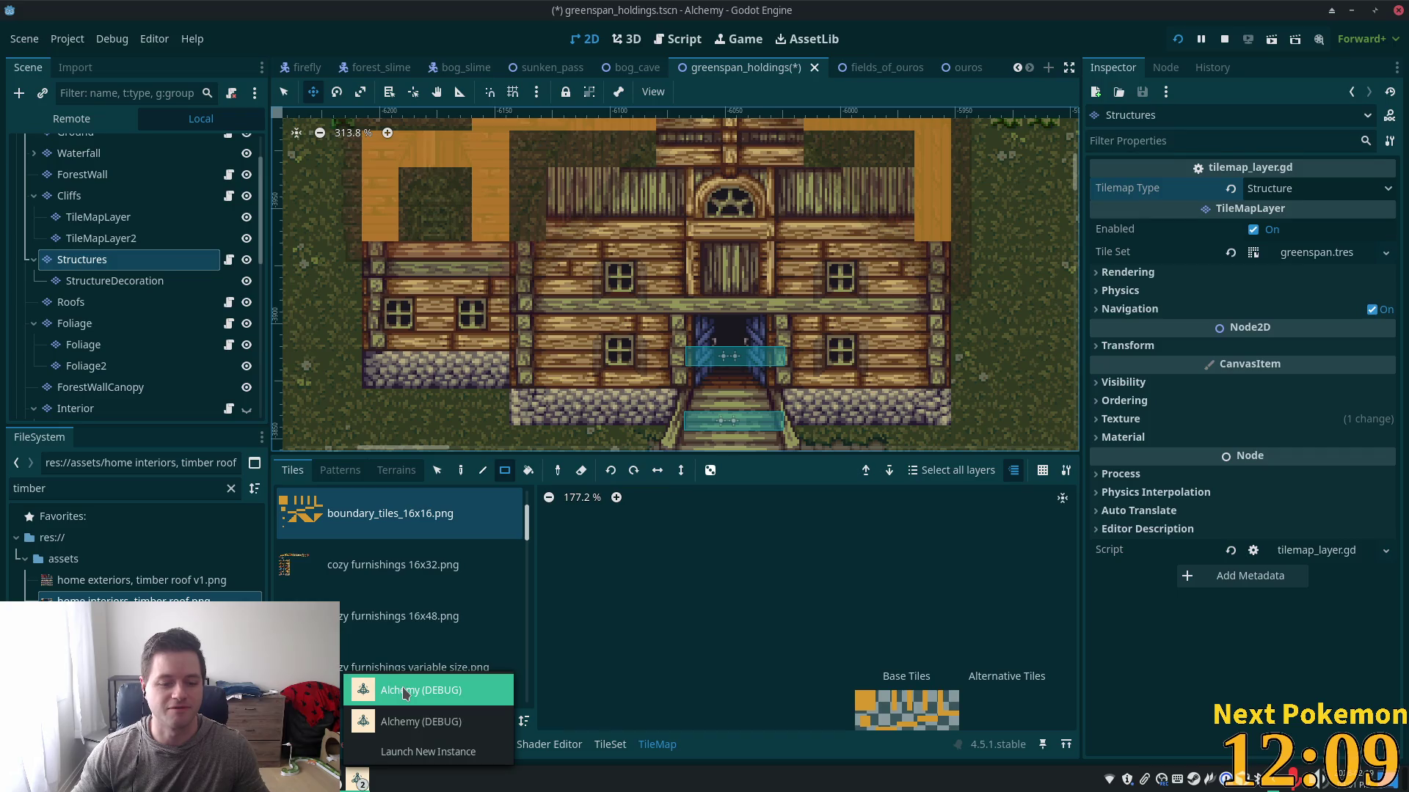
- Switch to the other Alchemy game instance and walk the character into the house and out
left_click(395, 723)
left_click(357, 780)
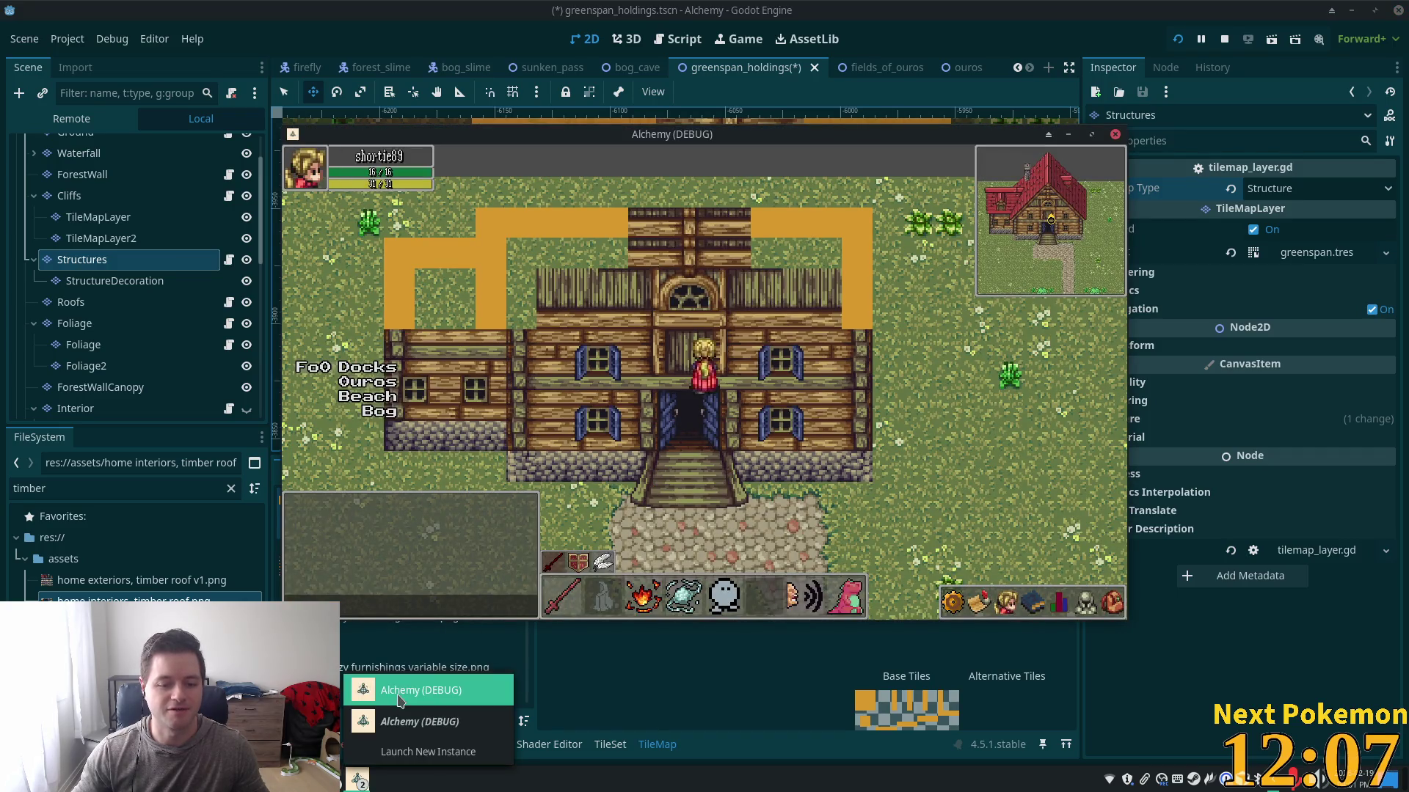
left_click(399, 689)
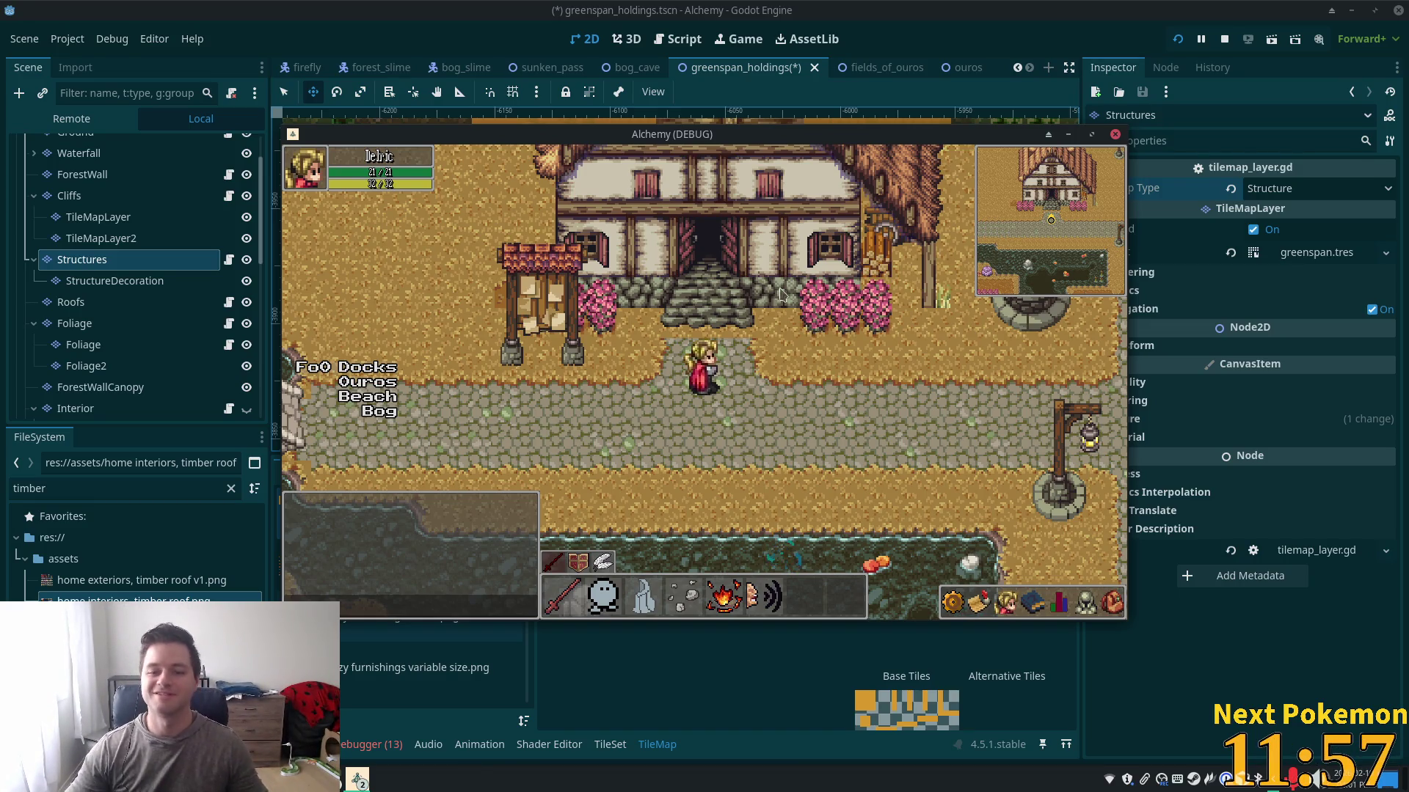
key("Up")
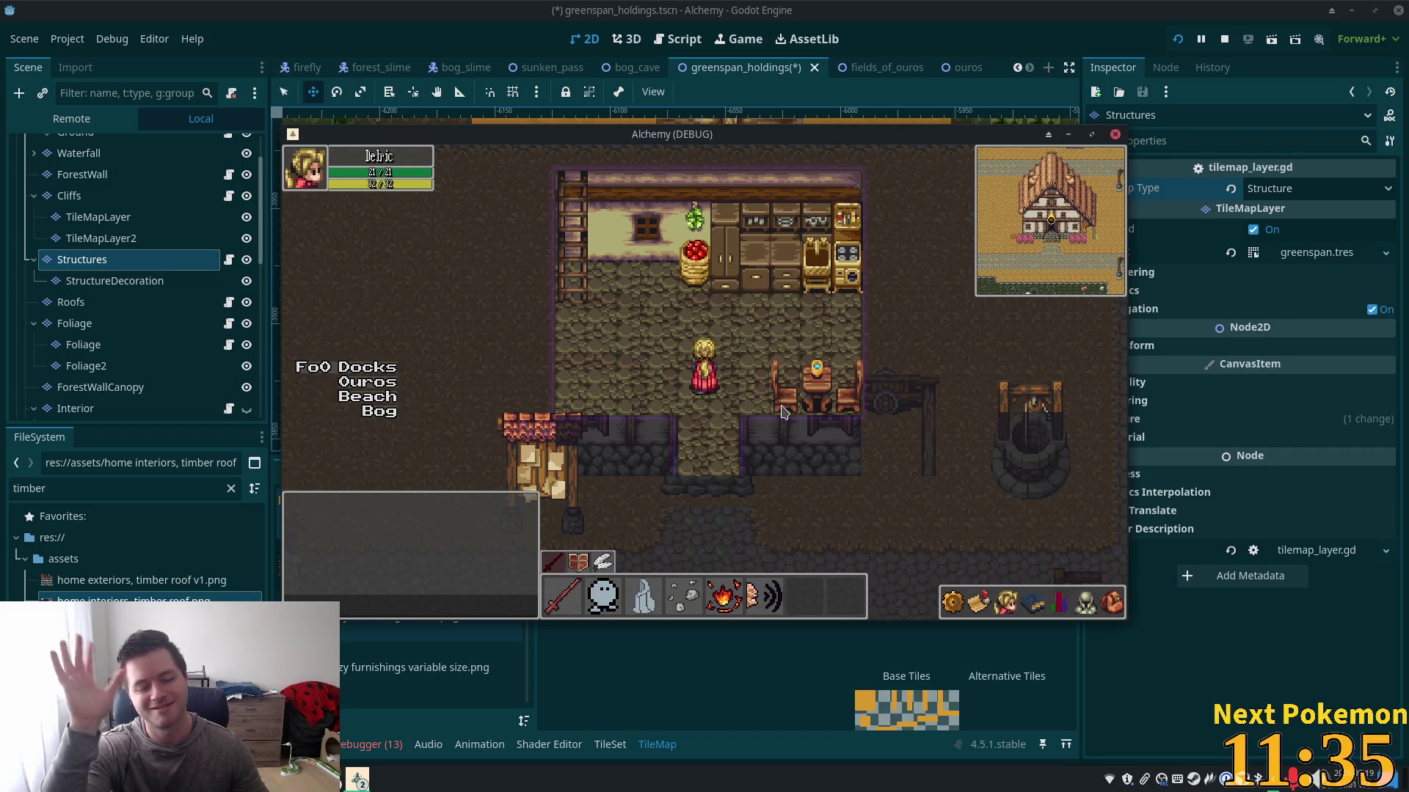
key("Down")
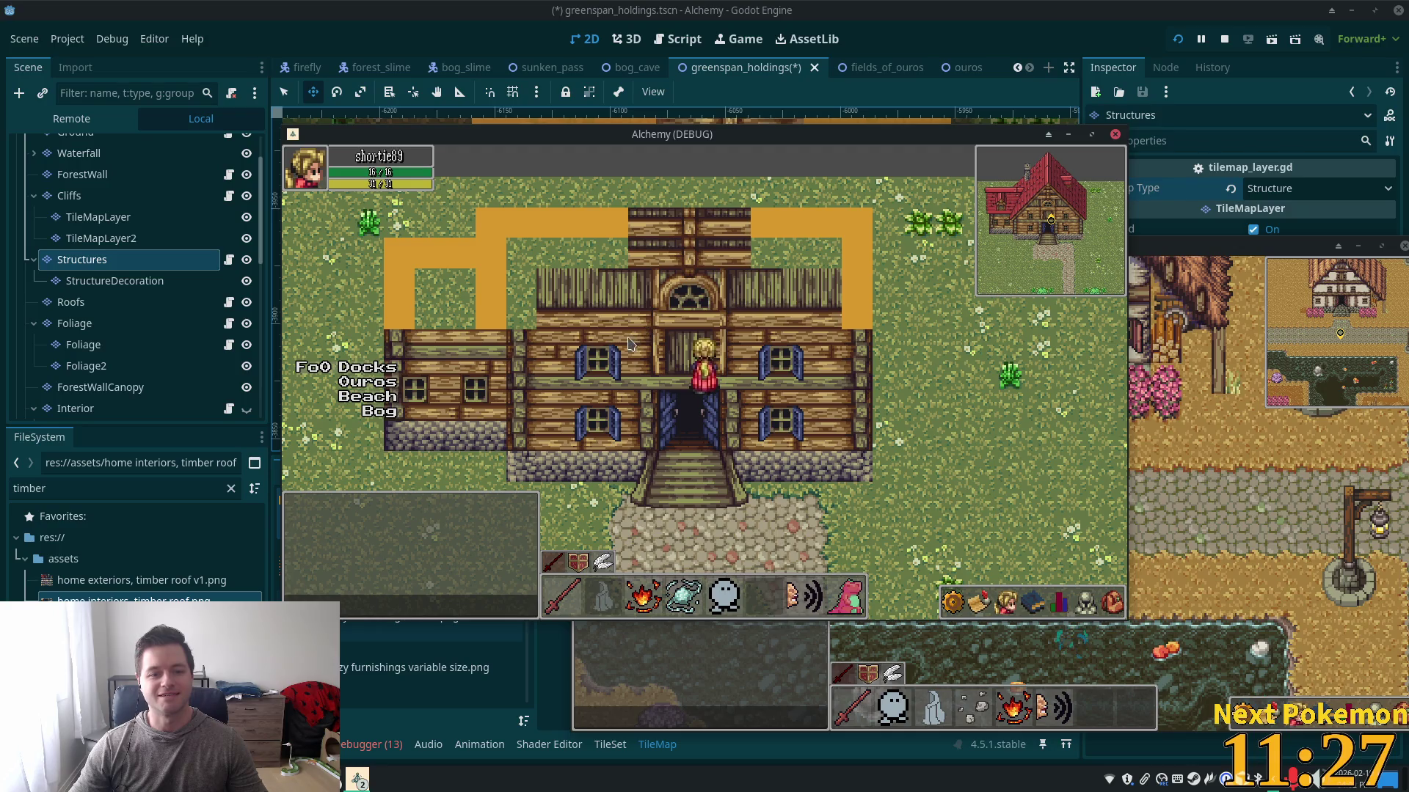
key("Down")
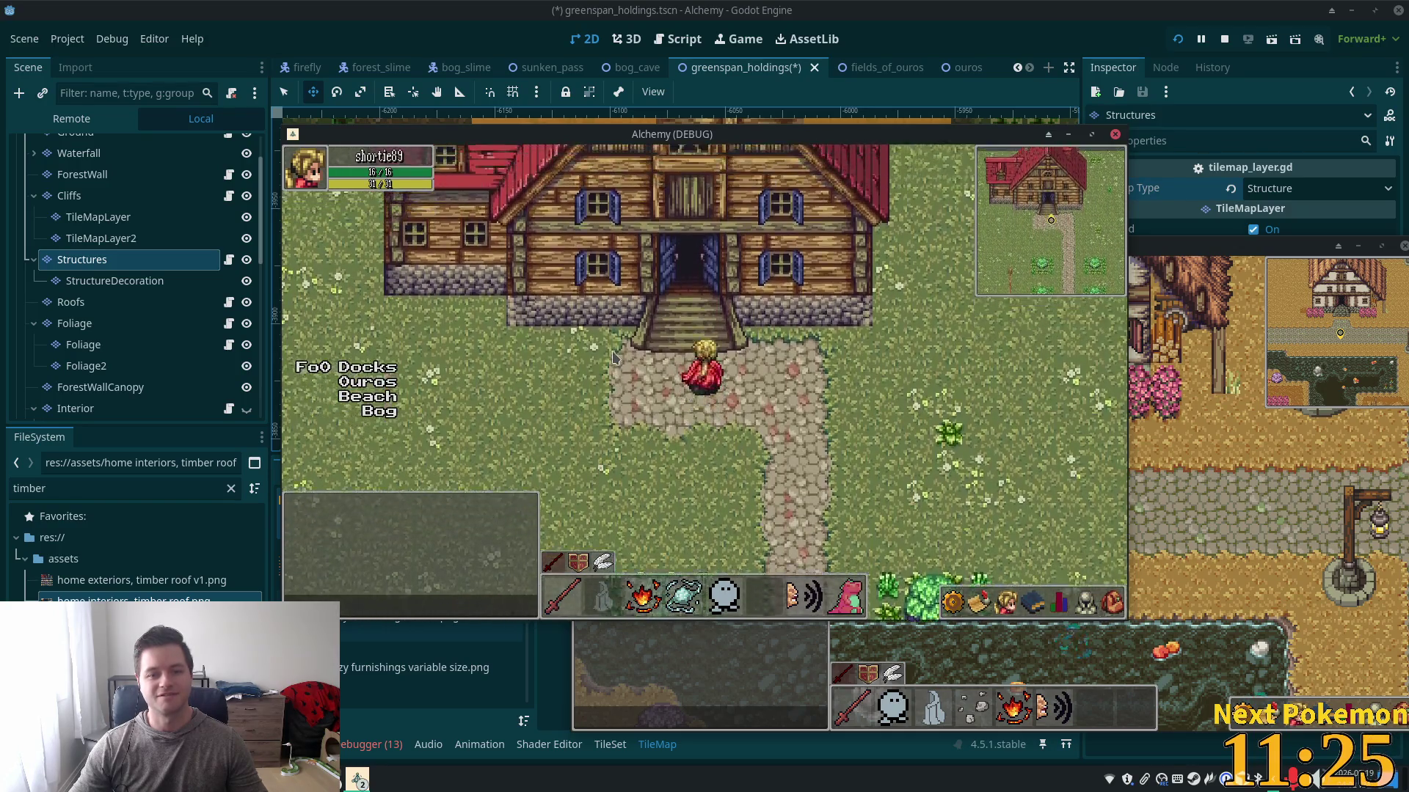
- Walk in and out of the house twice more, then close the game with F8
key("Up")
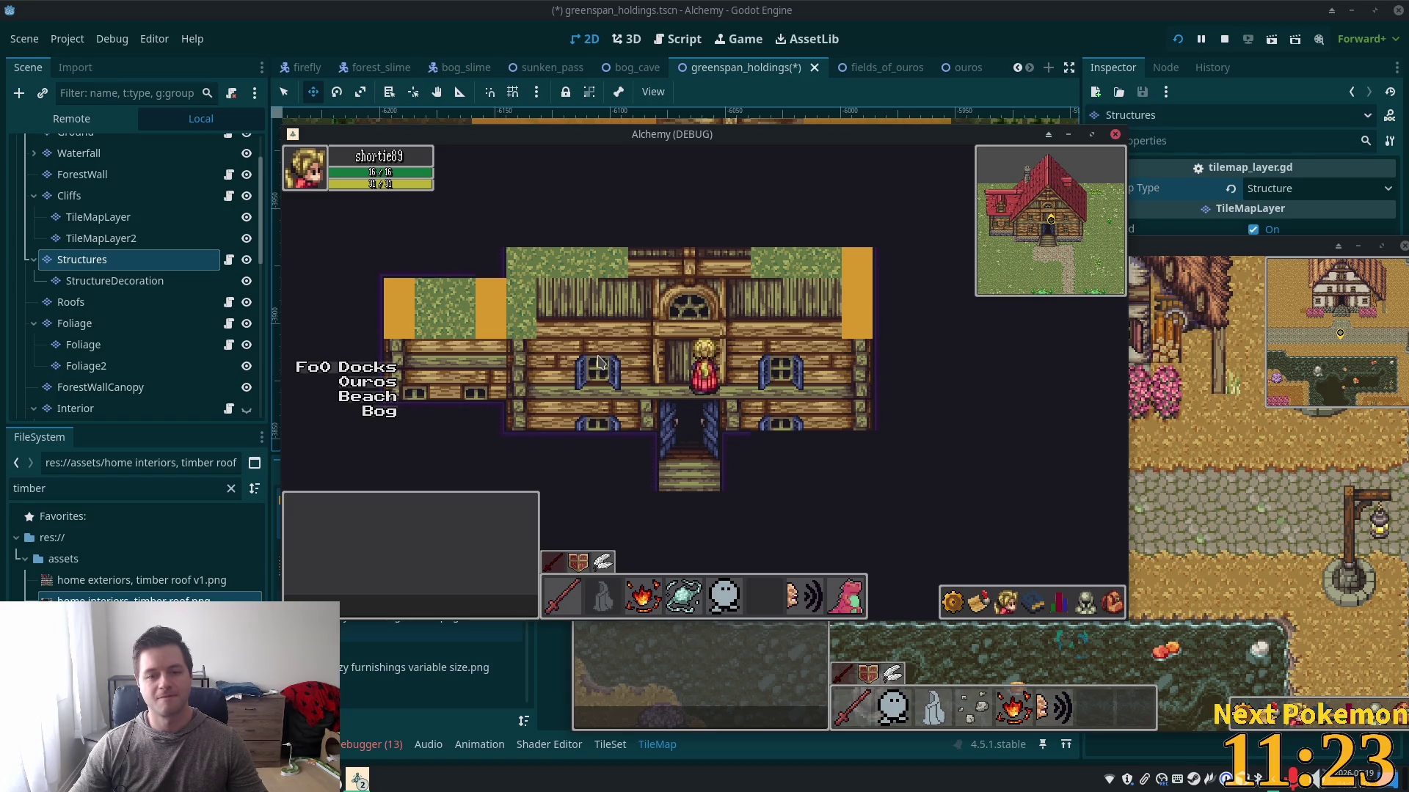
key("Down")
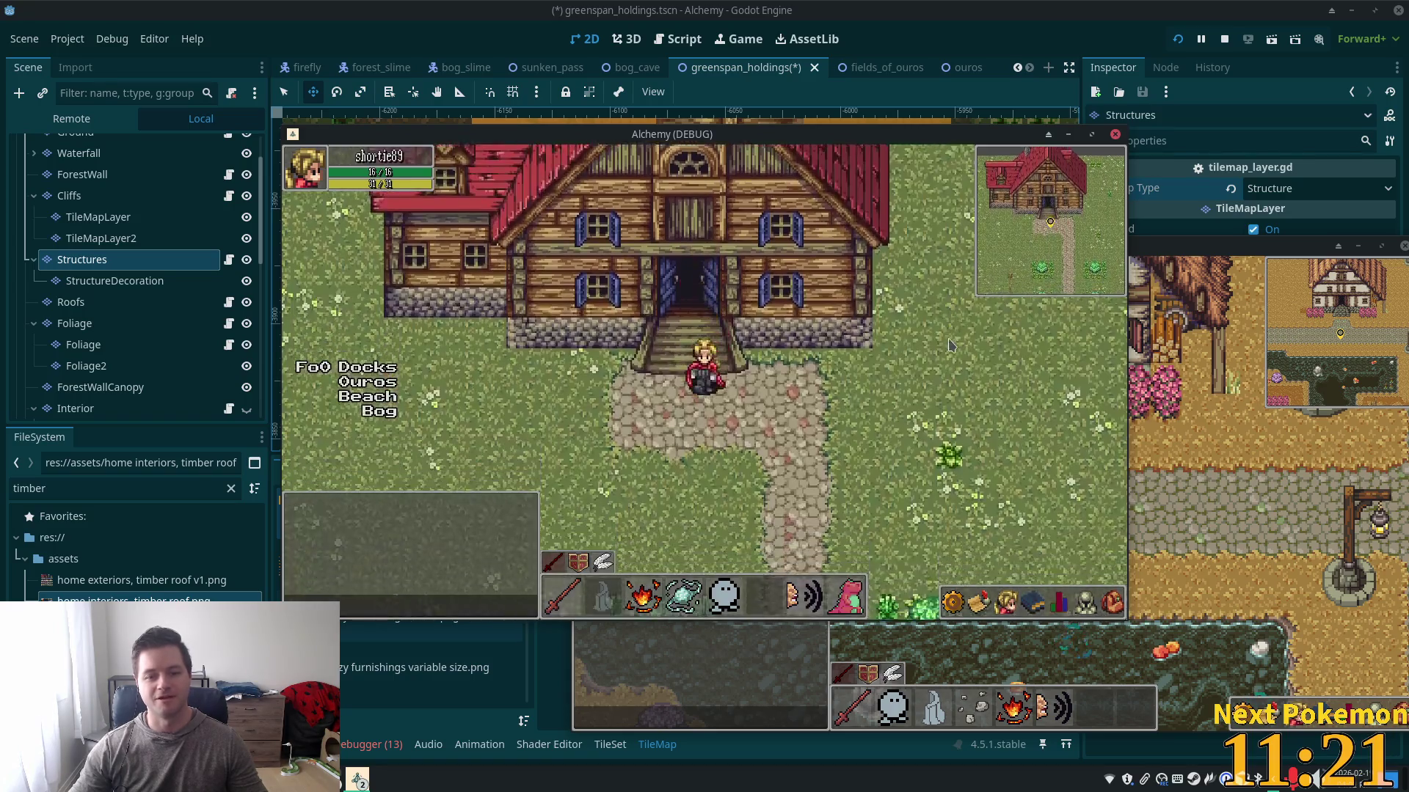
key("Up")
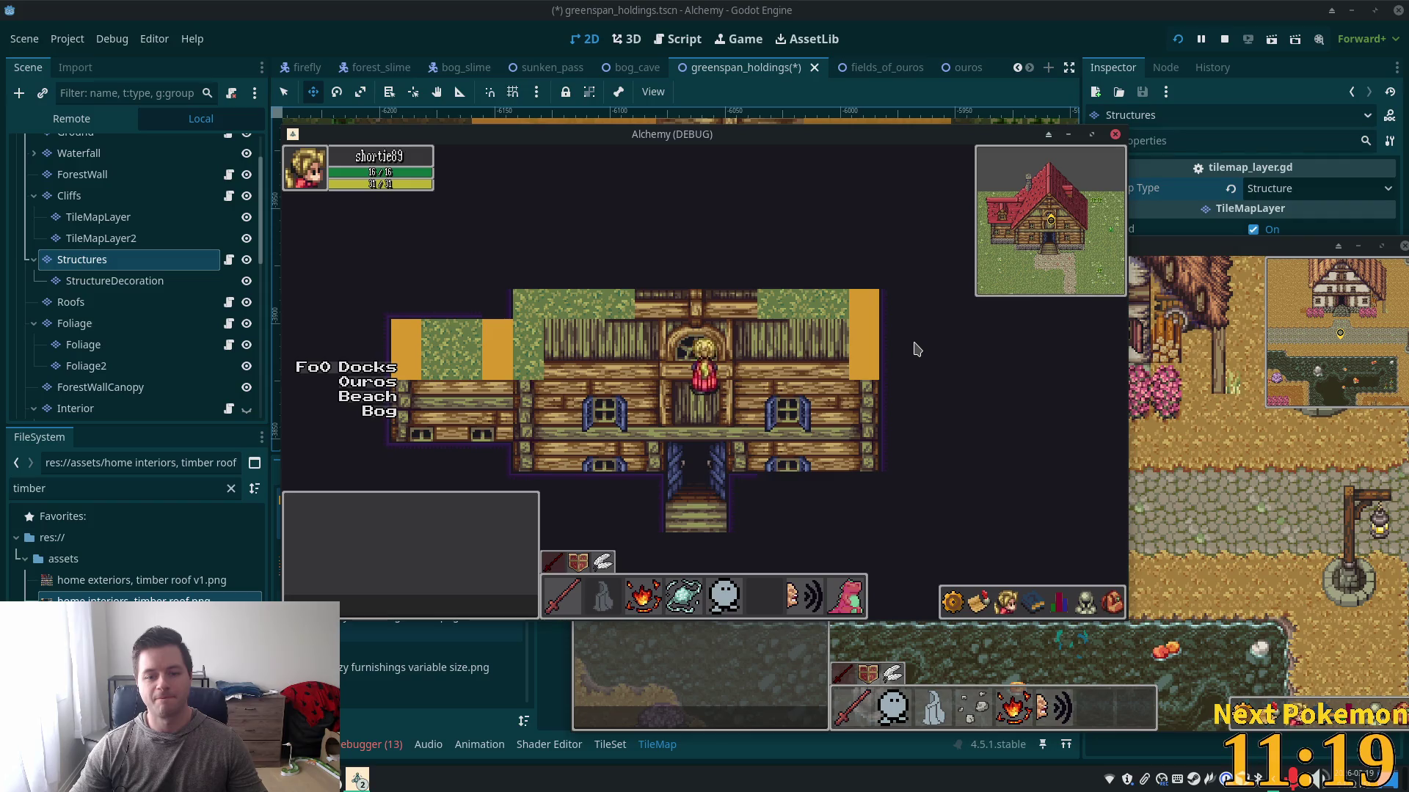
key("Down")
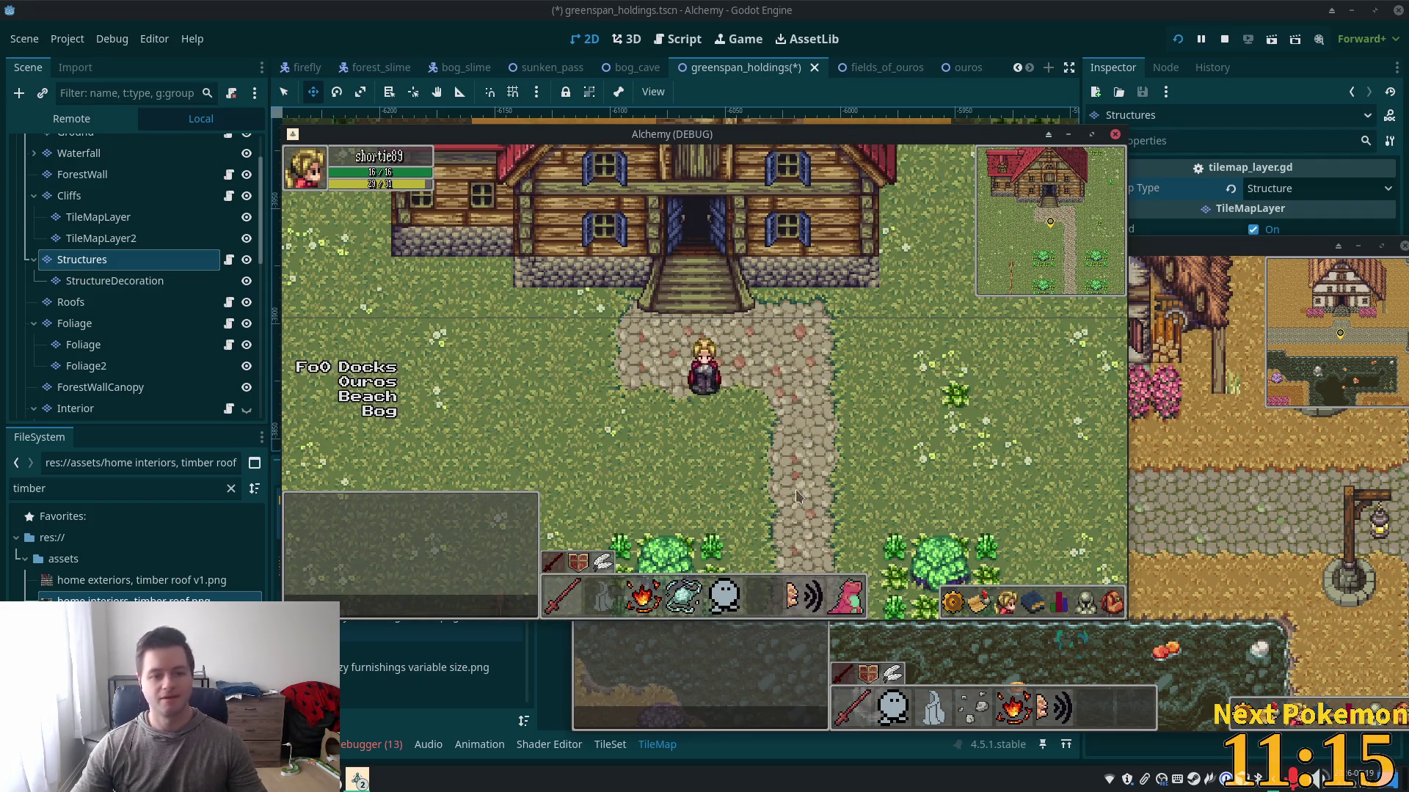
key("F8")
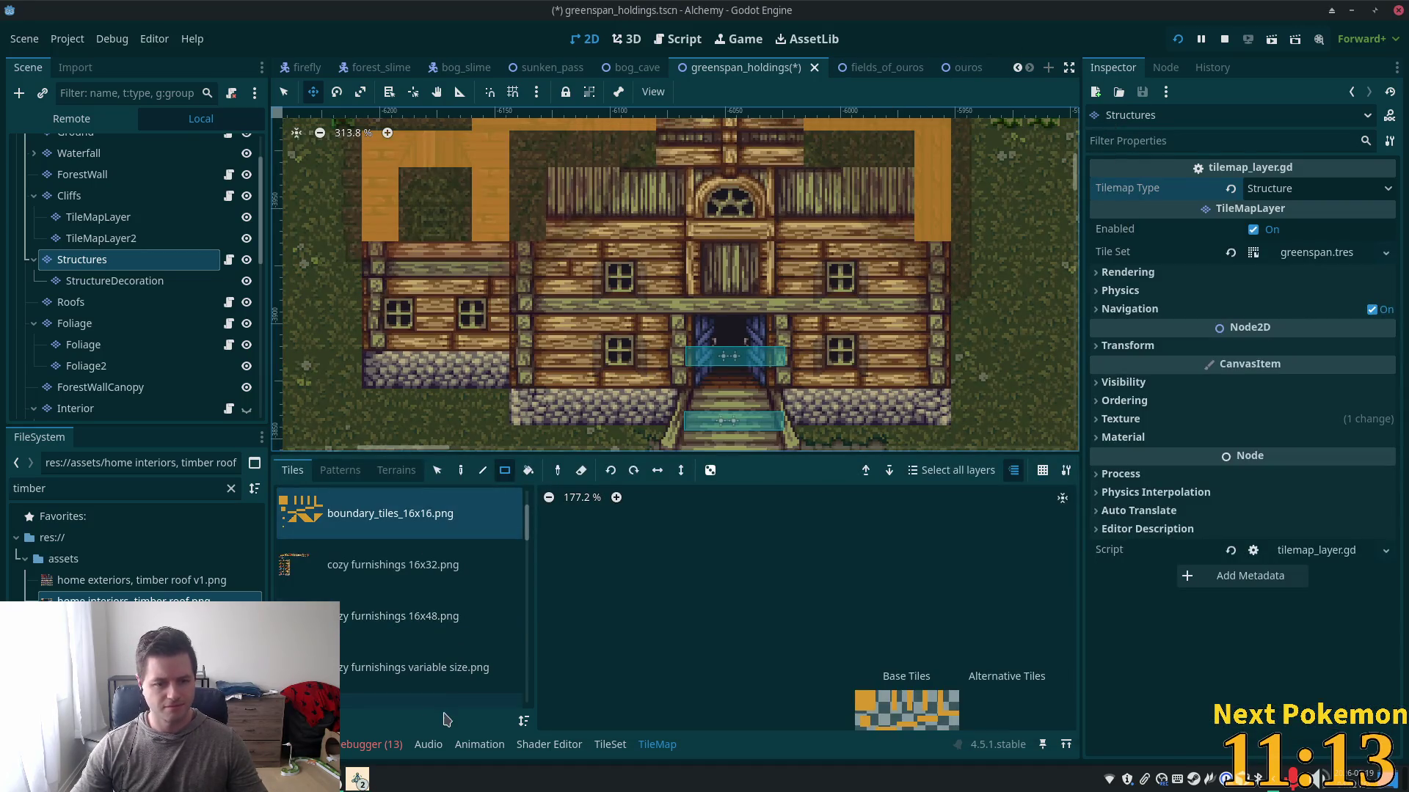
- Choose the 'home interiors, timber roof.png' tile sheet in the TileMap panel
scroll(528, 536, "down", 5)
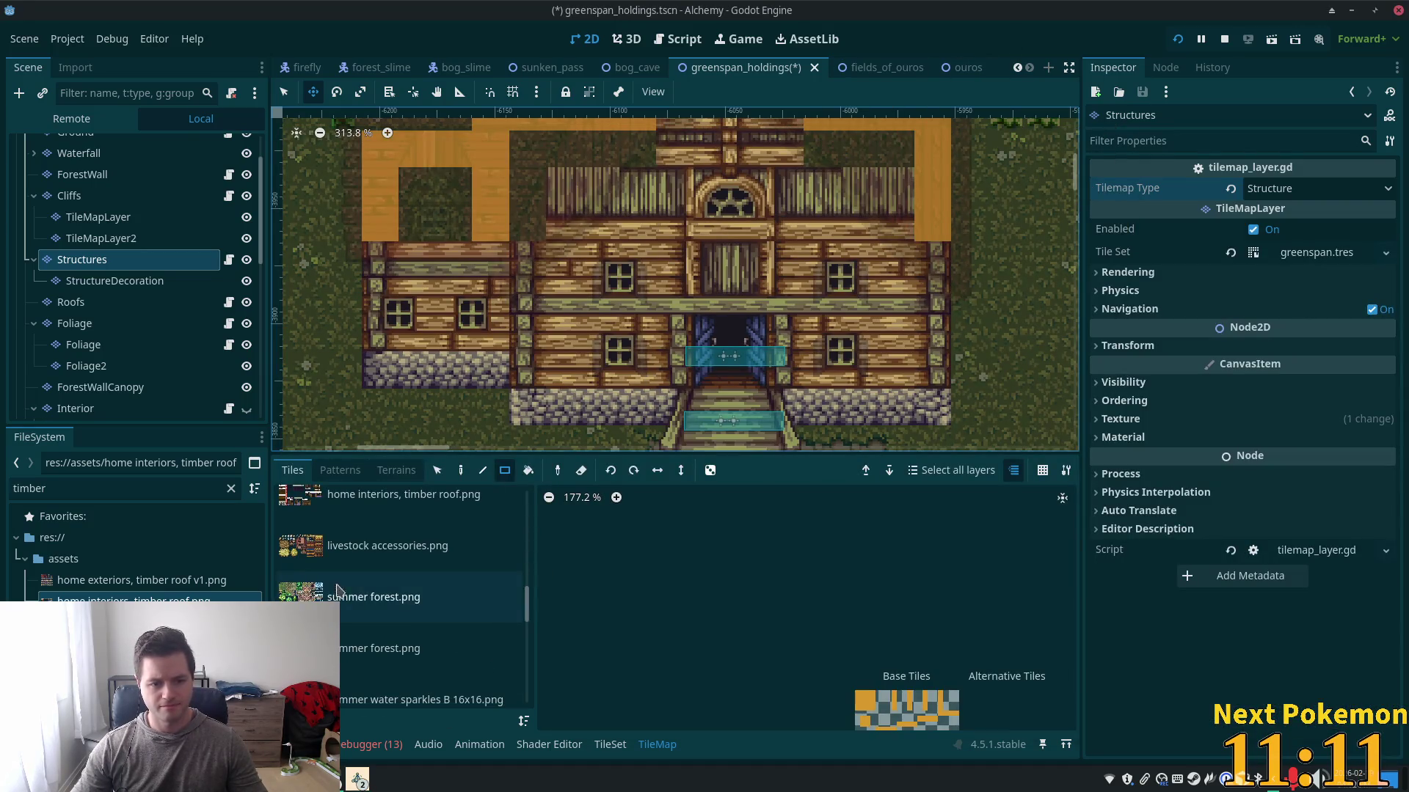
scroll(394, 583, "down", 5)
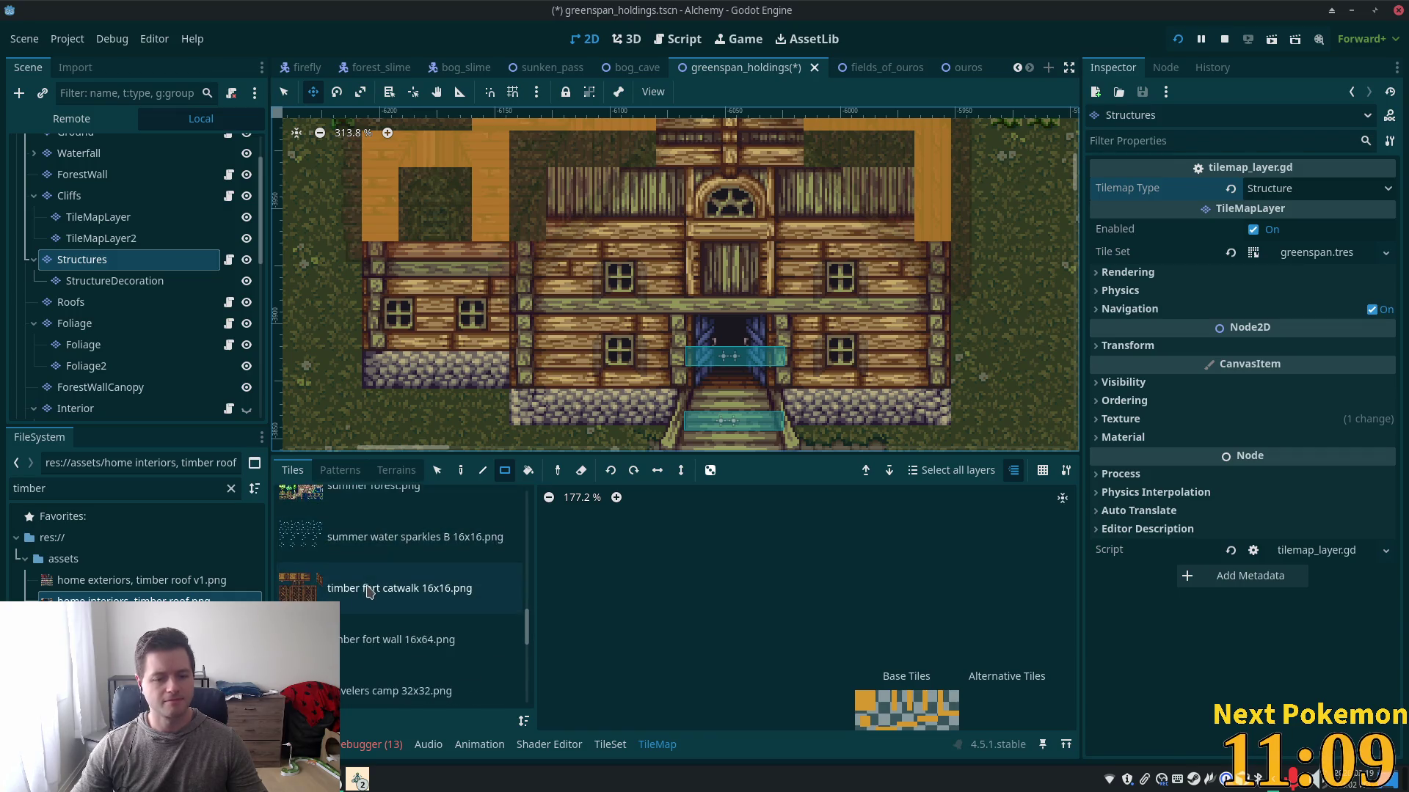
scroll(389, 603, "down", 1)
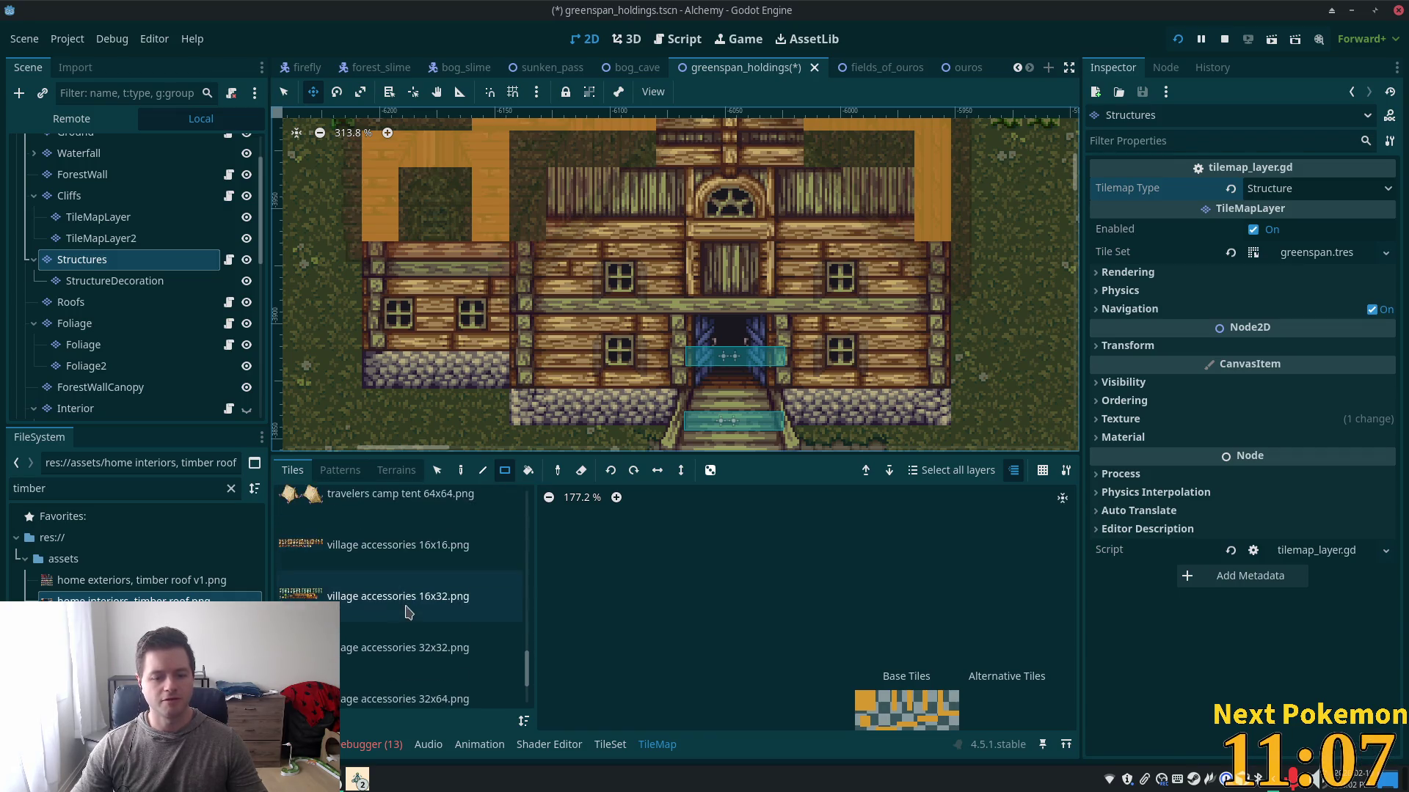
scroll(411, 579, "up", 4)
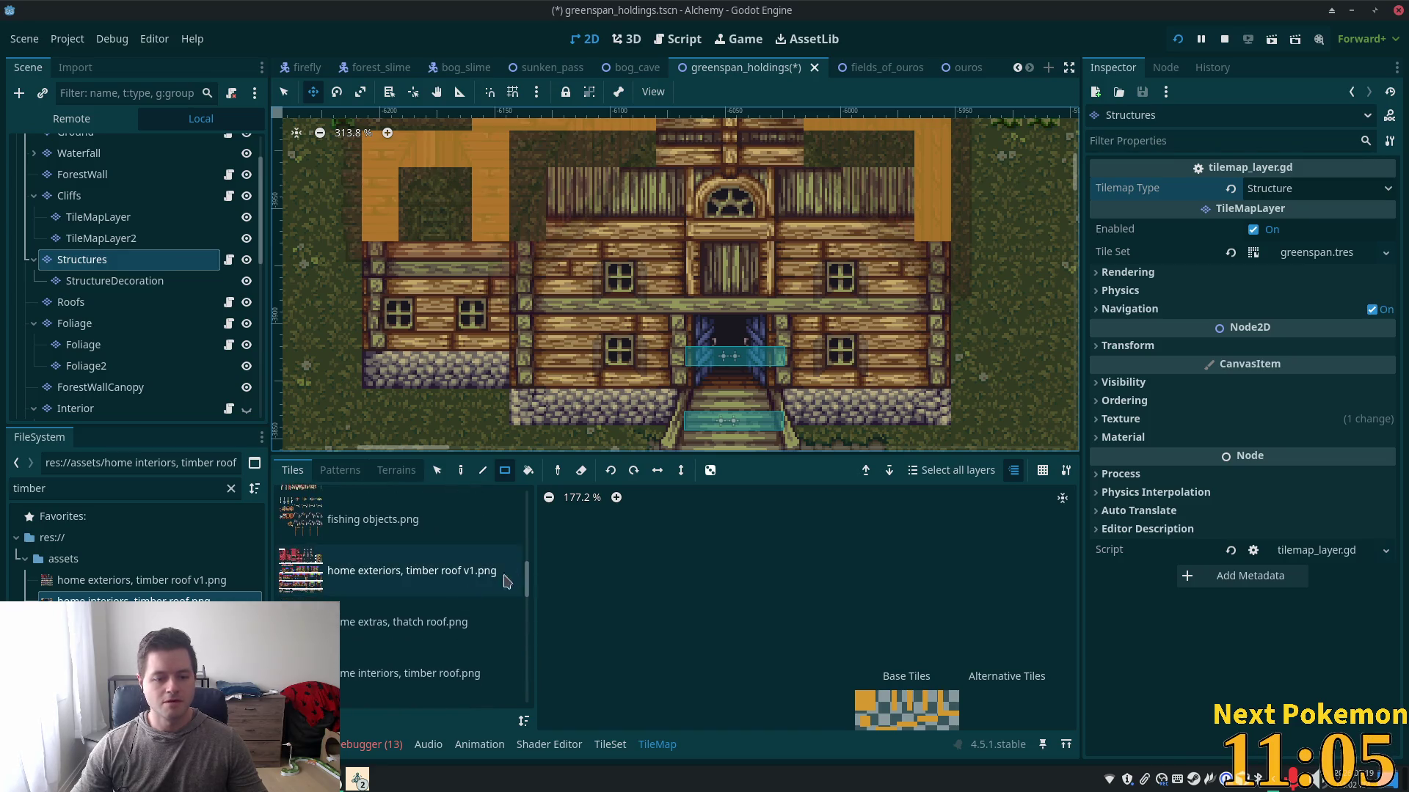
left_click(400, 571)
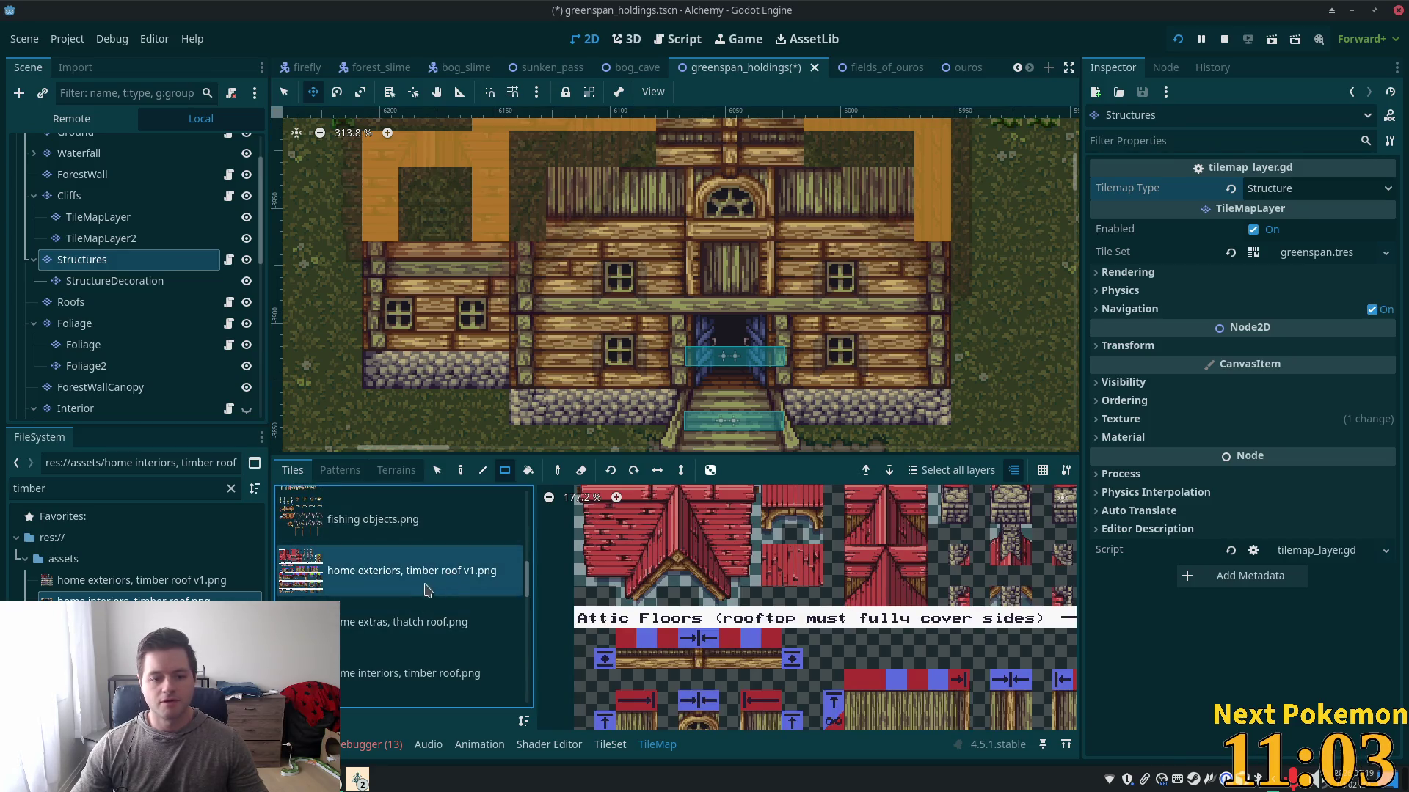
left_click(417, 679)
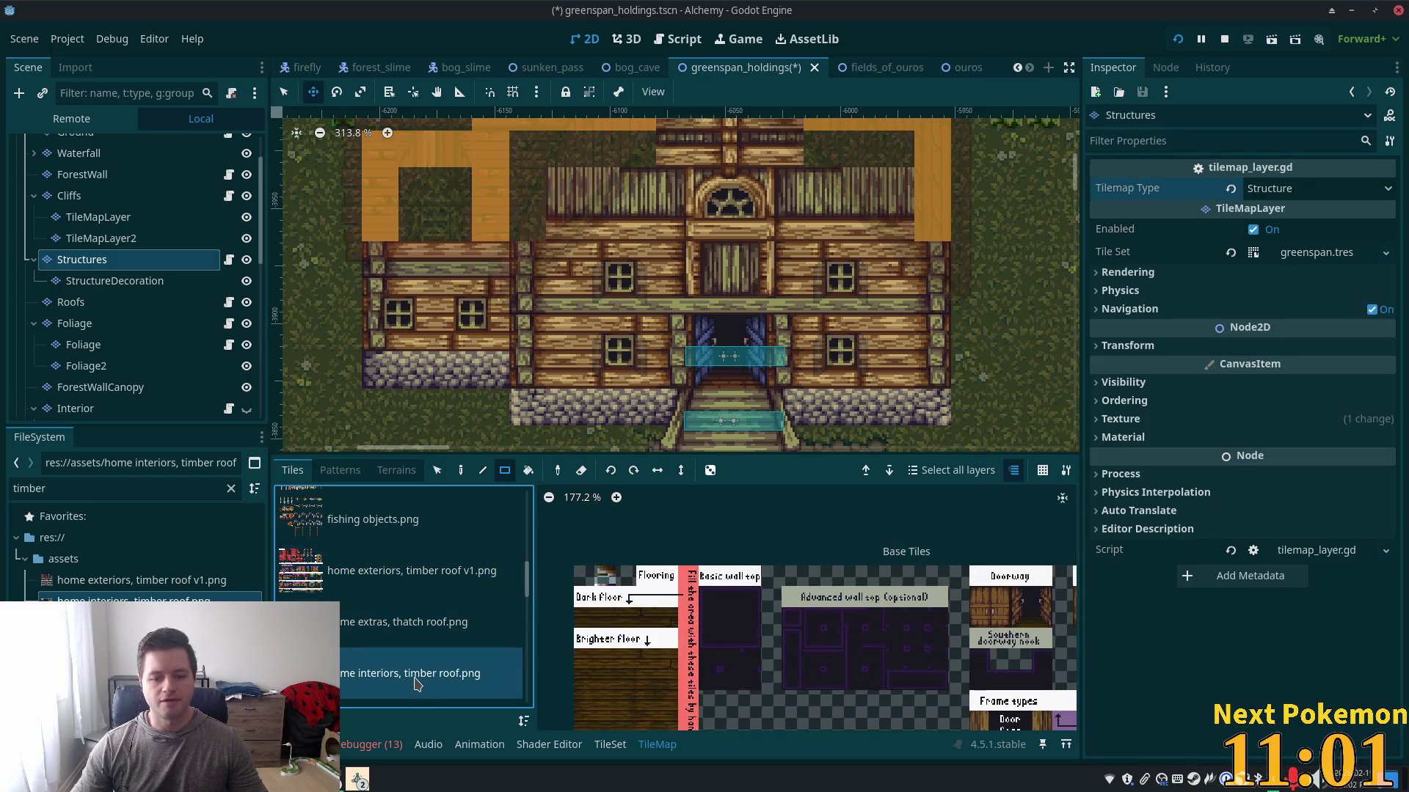
- Navigate the timber interior atlas and pick one of the window wall tiles
scroll(873, 649, "down", 4)
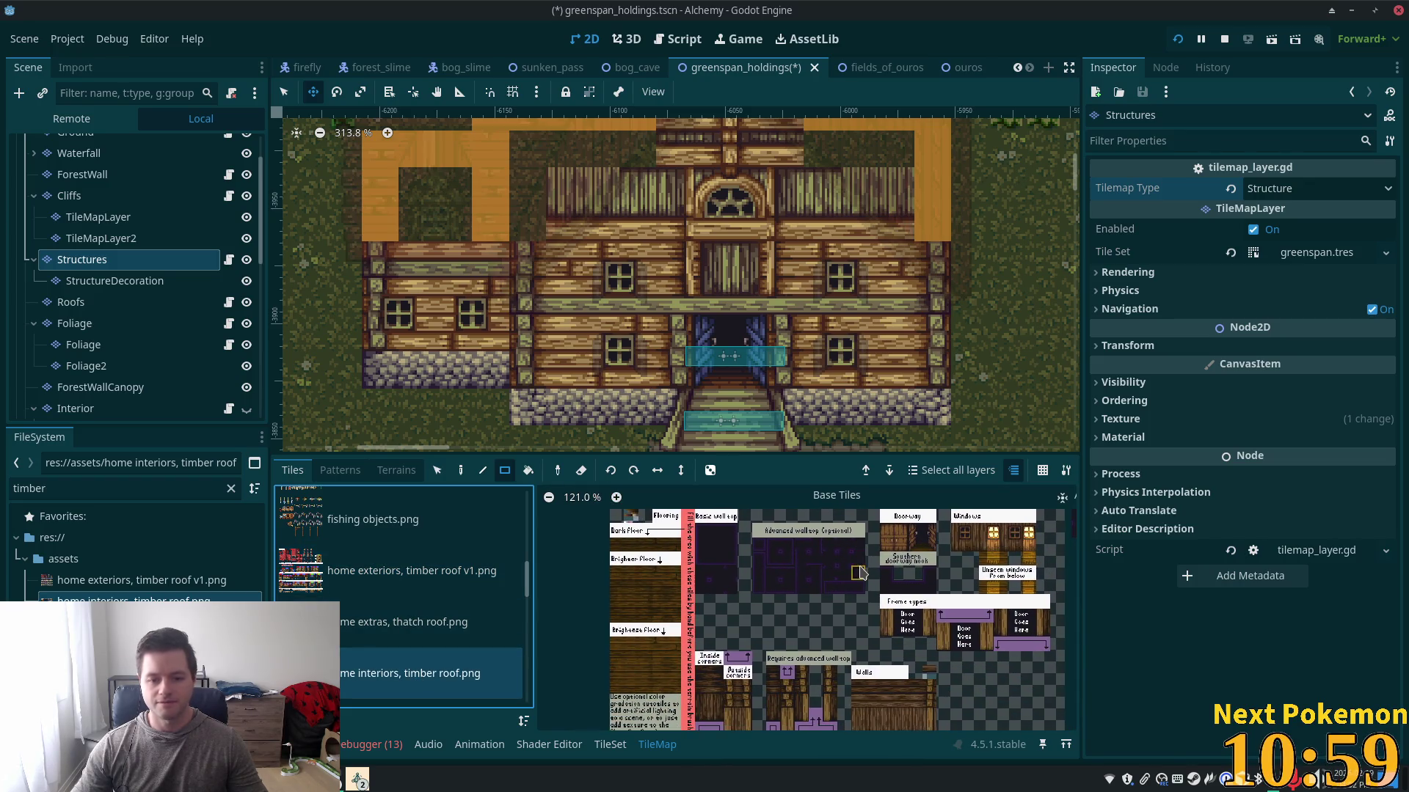
scroll(686, 579, "up", 8)
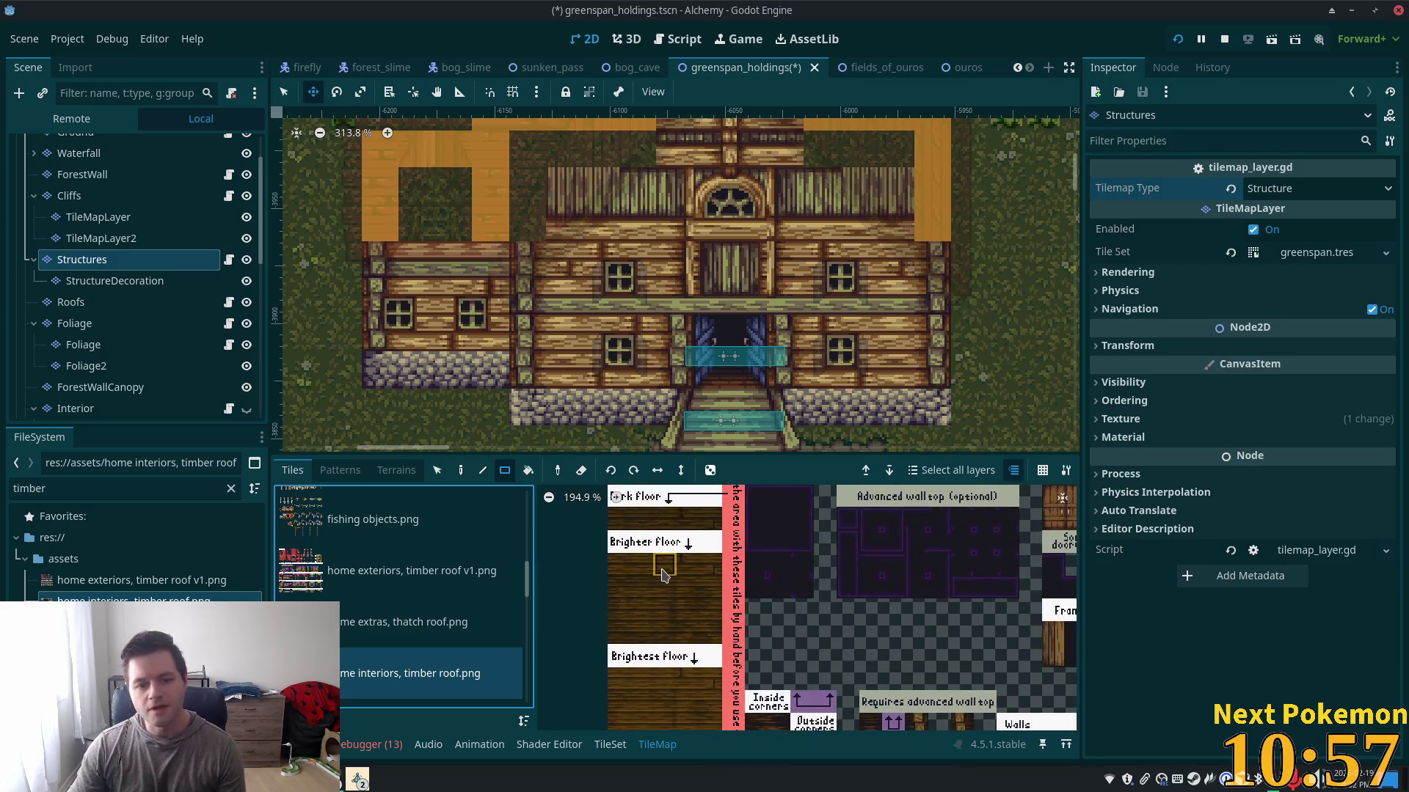
scroll(734, 587, "down", 6)
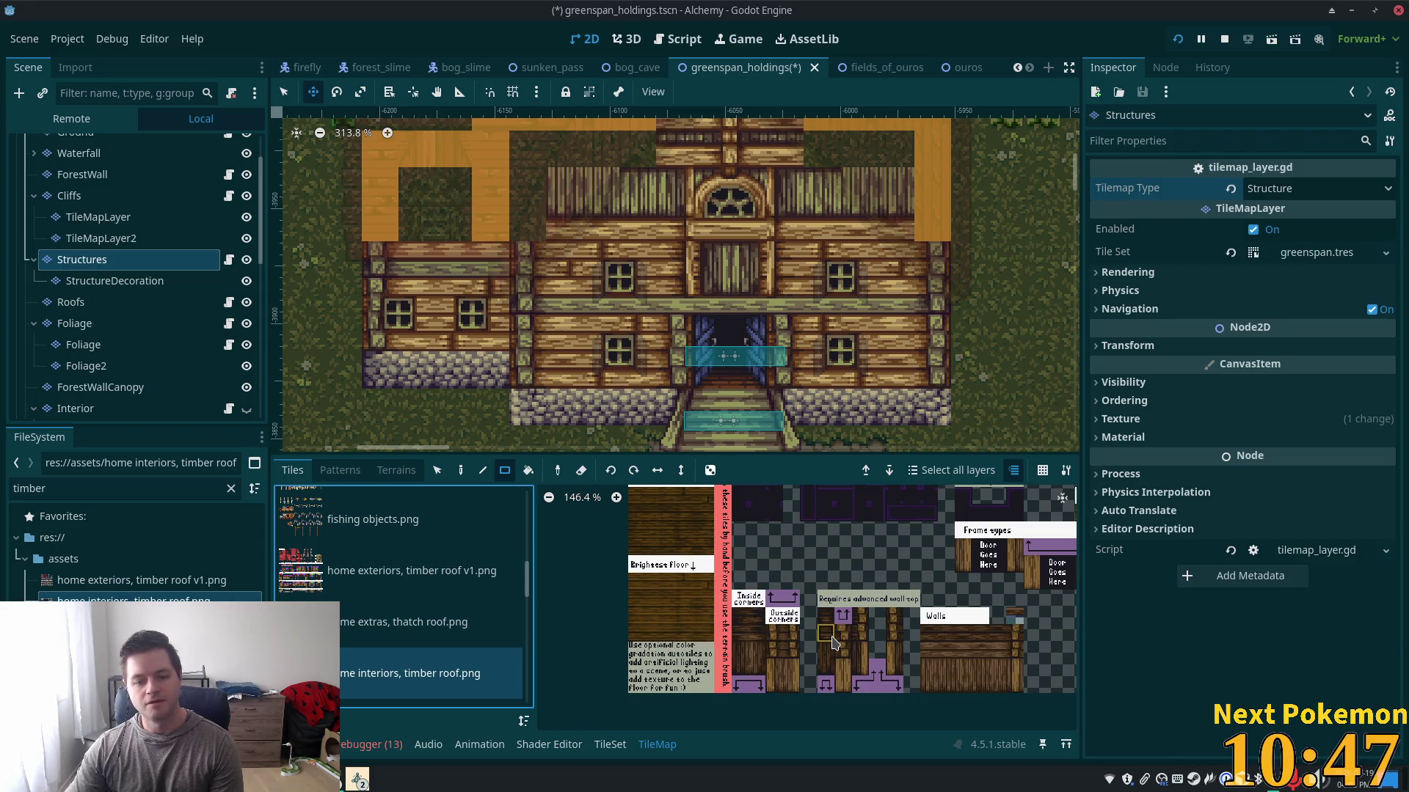
scroll(694, 684, "up", 4)
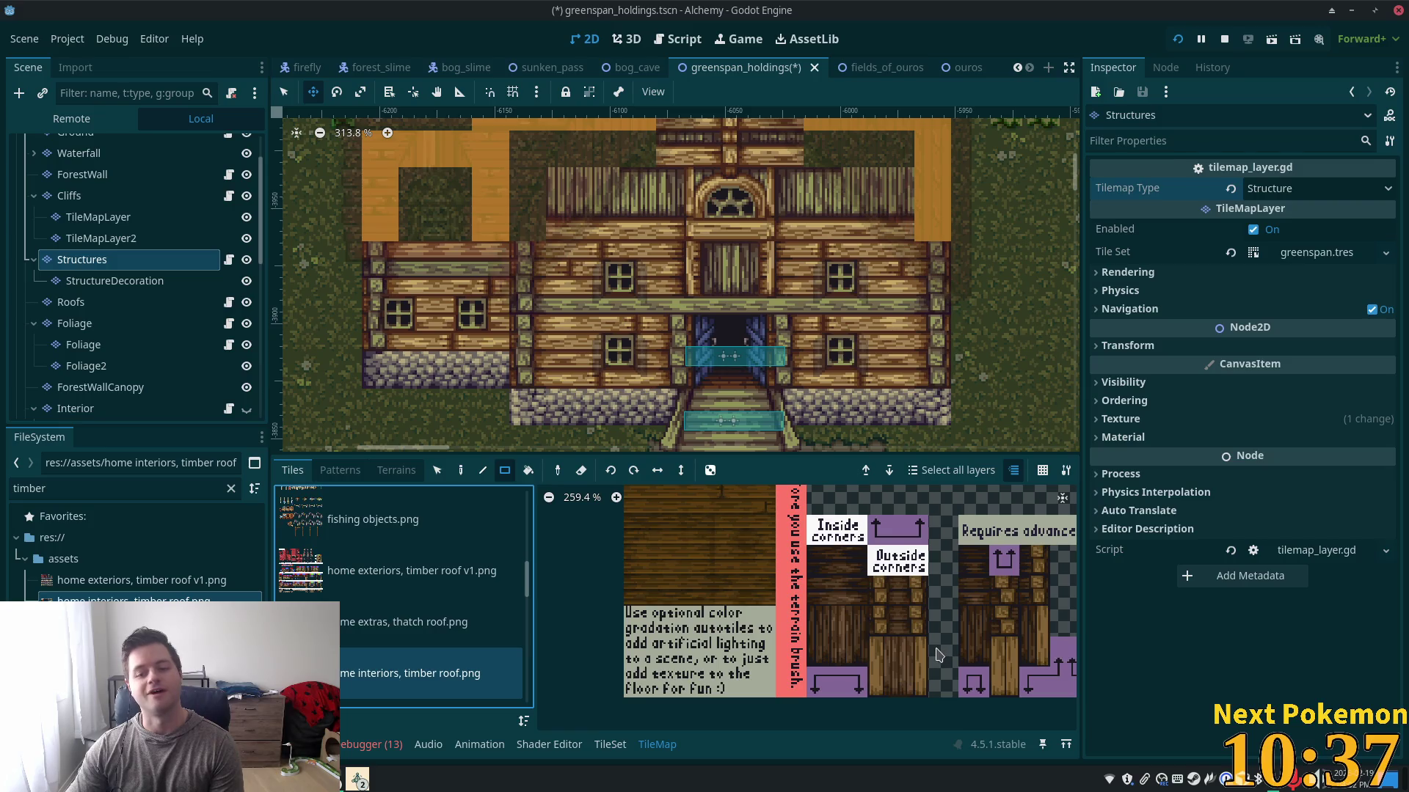
scroll(938, 649, "down", 4)
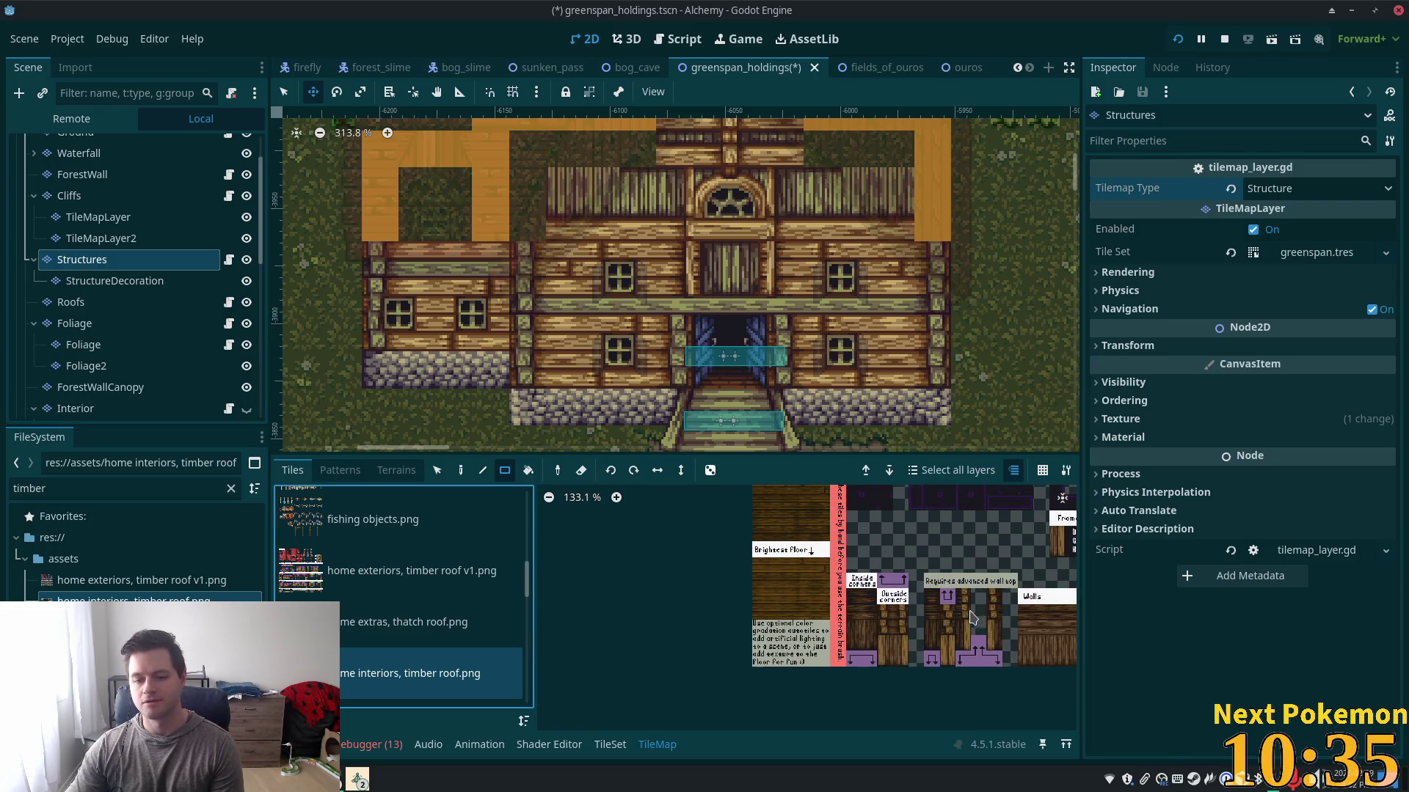
scroll(973, 618, "right", 3)
scroll(1013, 640, "down", 2)
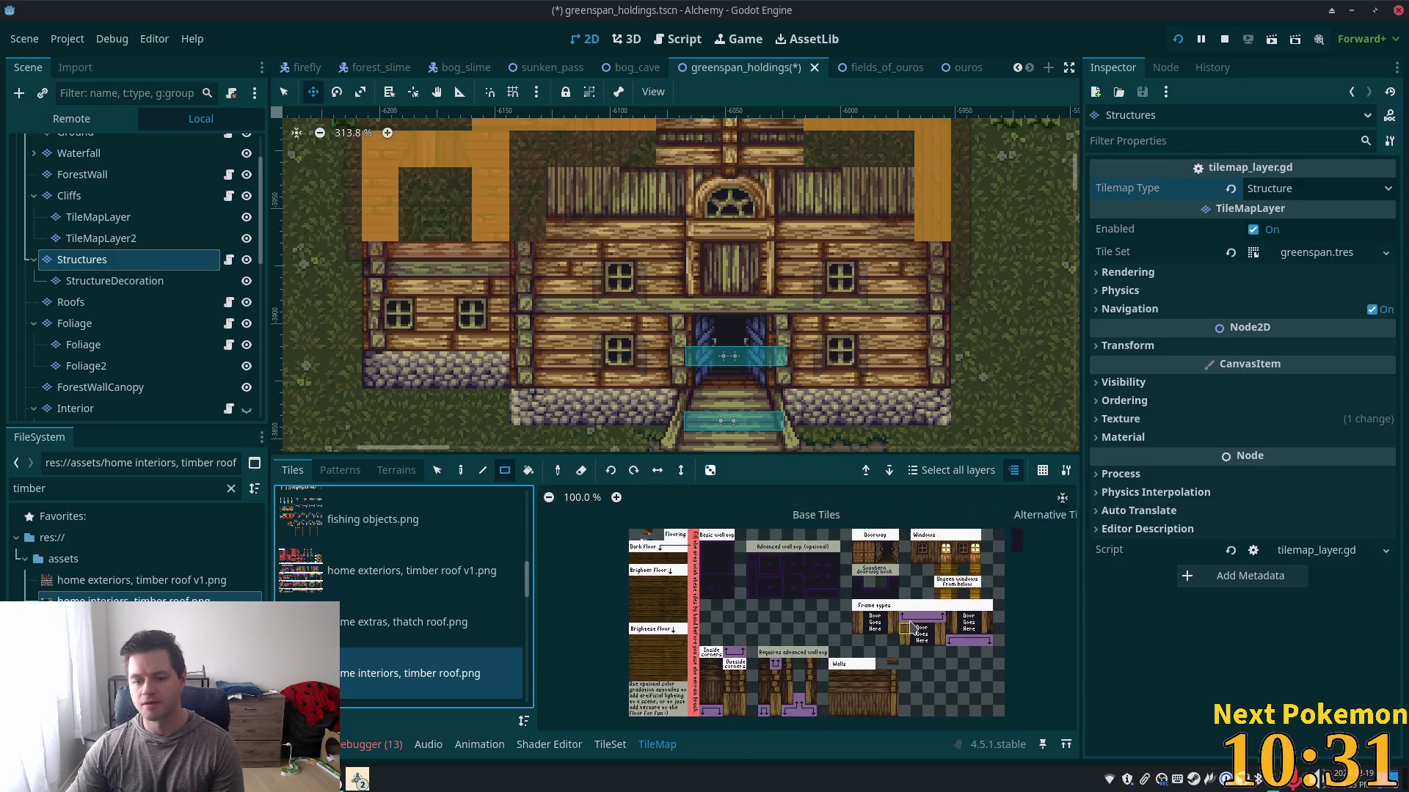
scroll(911, 625, "up", 2)
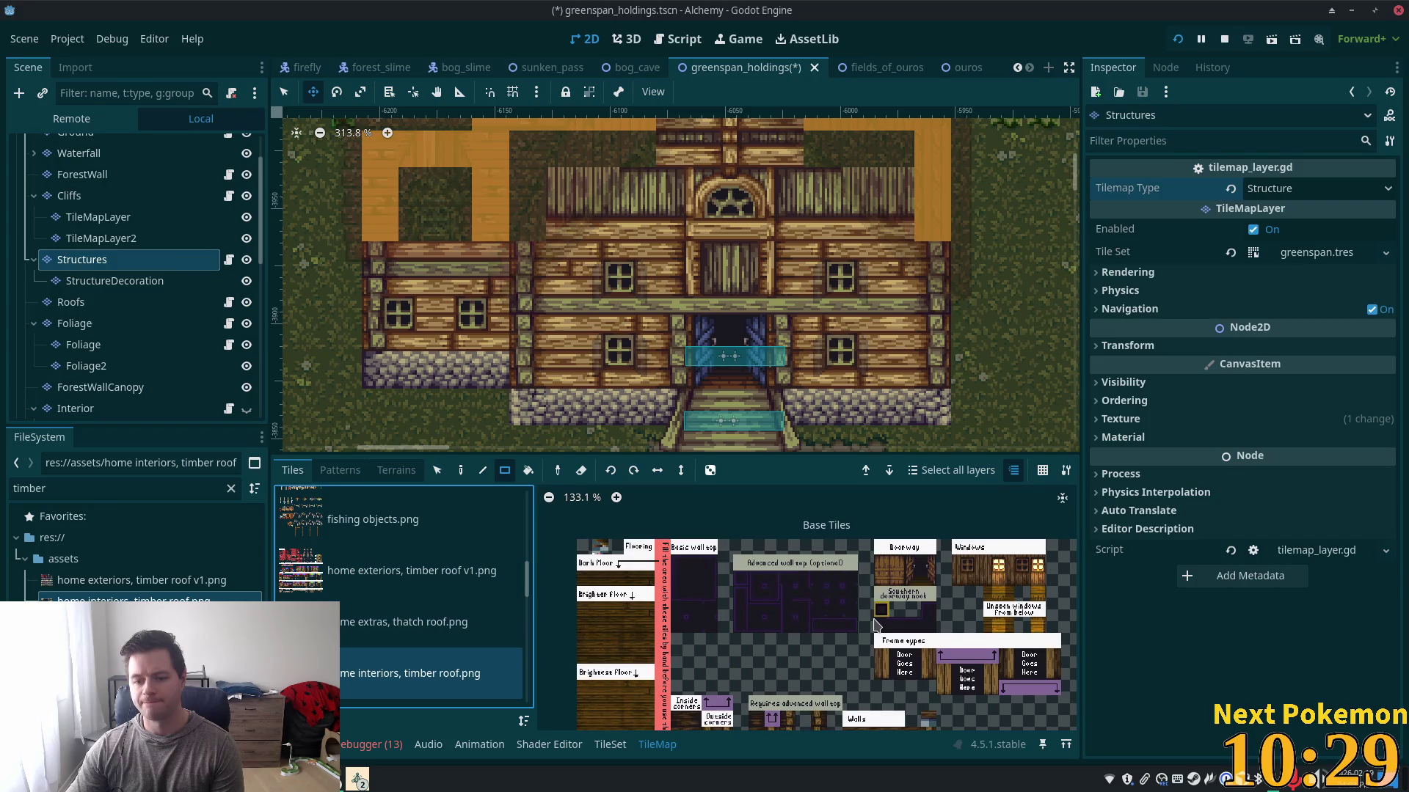
scroll(953, 602, "up", 7)
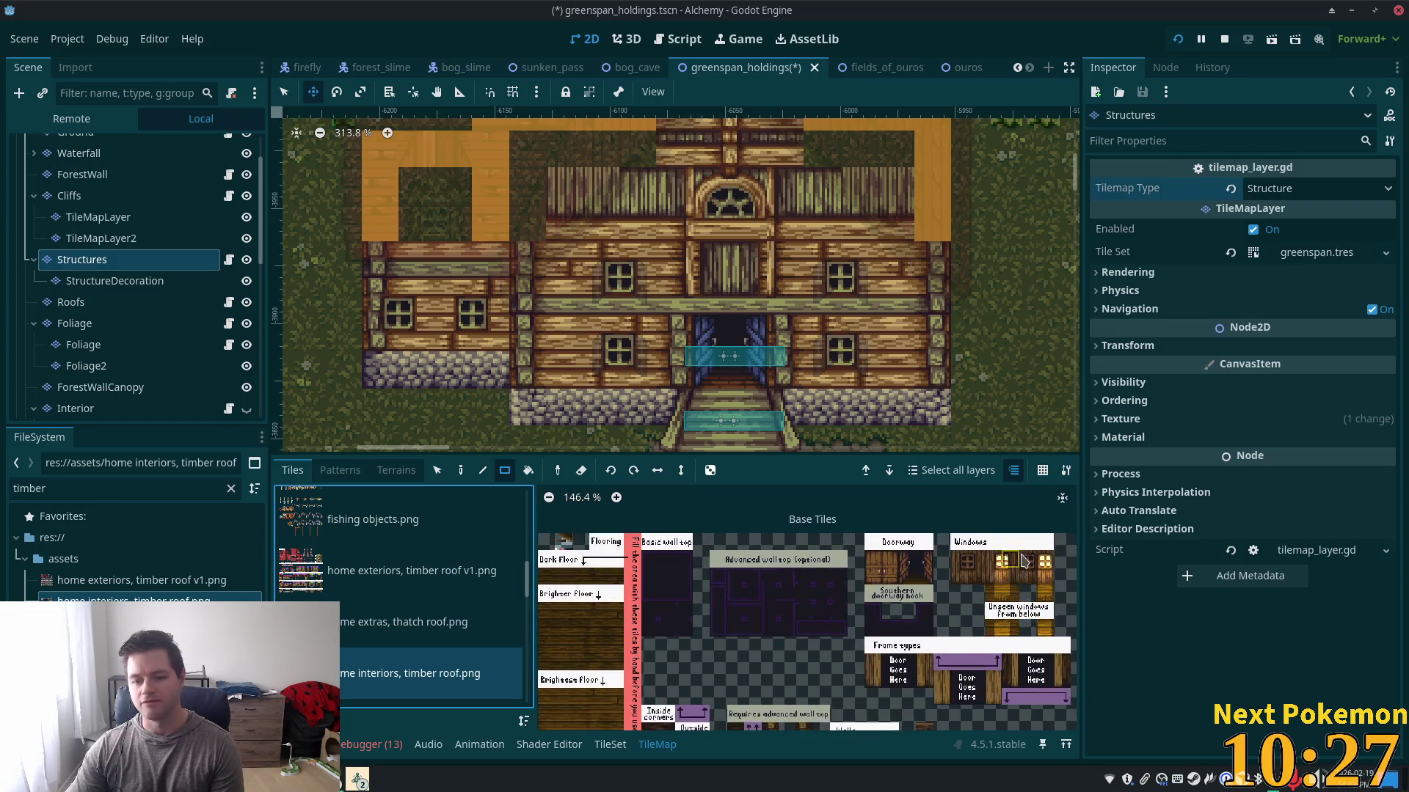
scroll(976, 603, "up", 5)
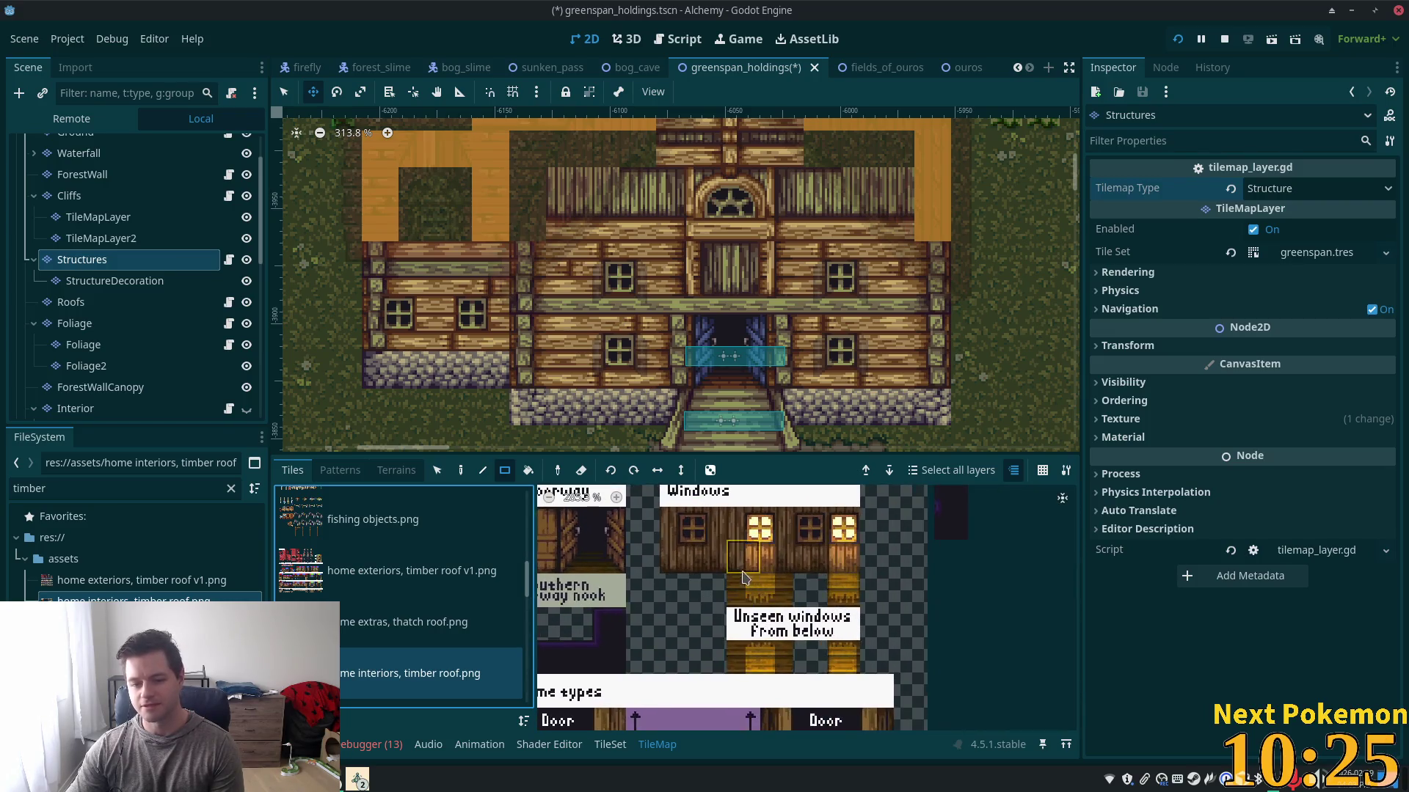
left_click_drag(917, 561, 887, 602)
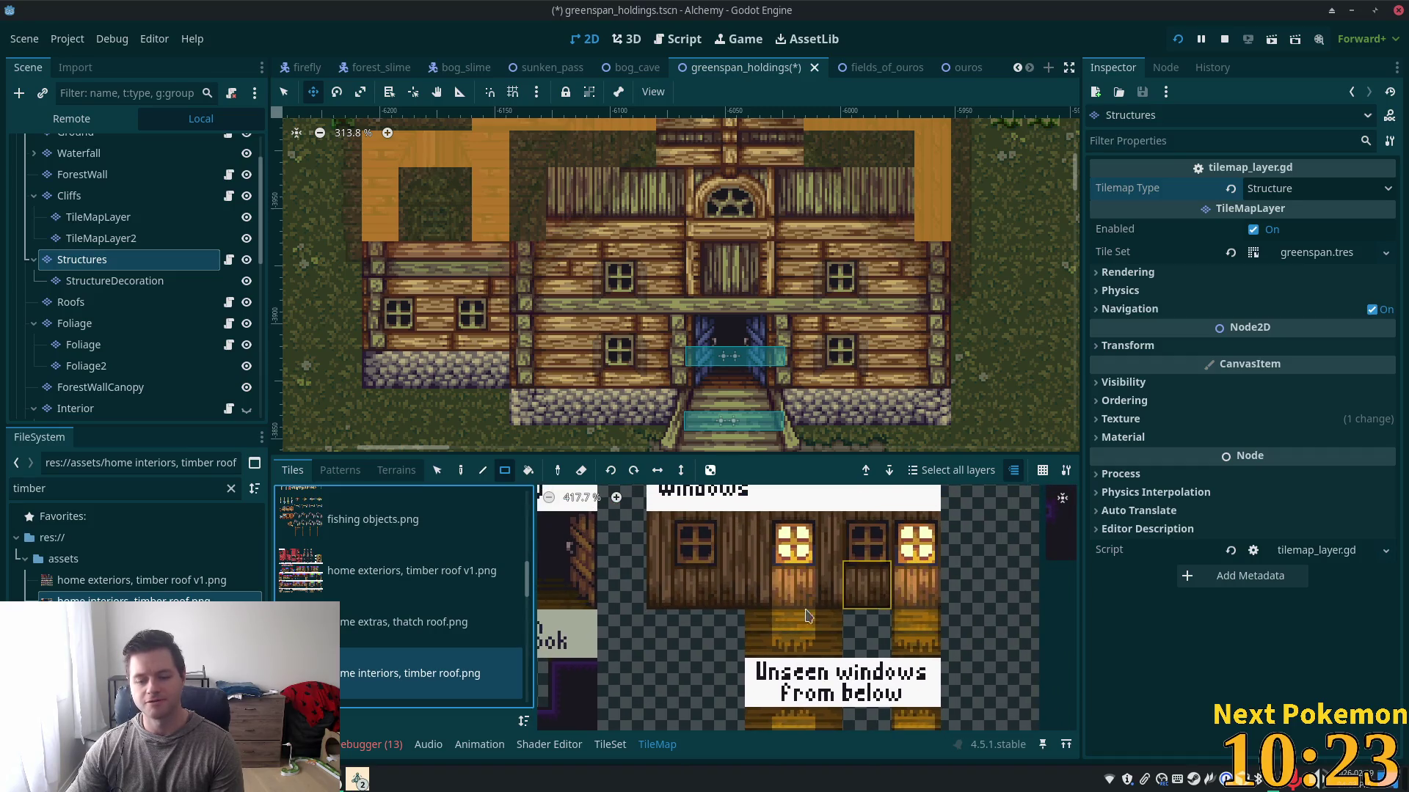
left_click(777, 638)
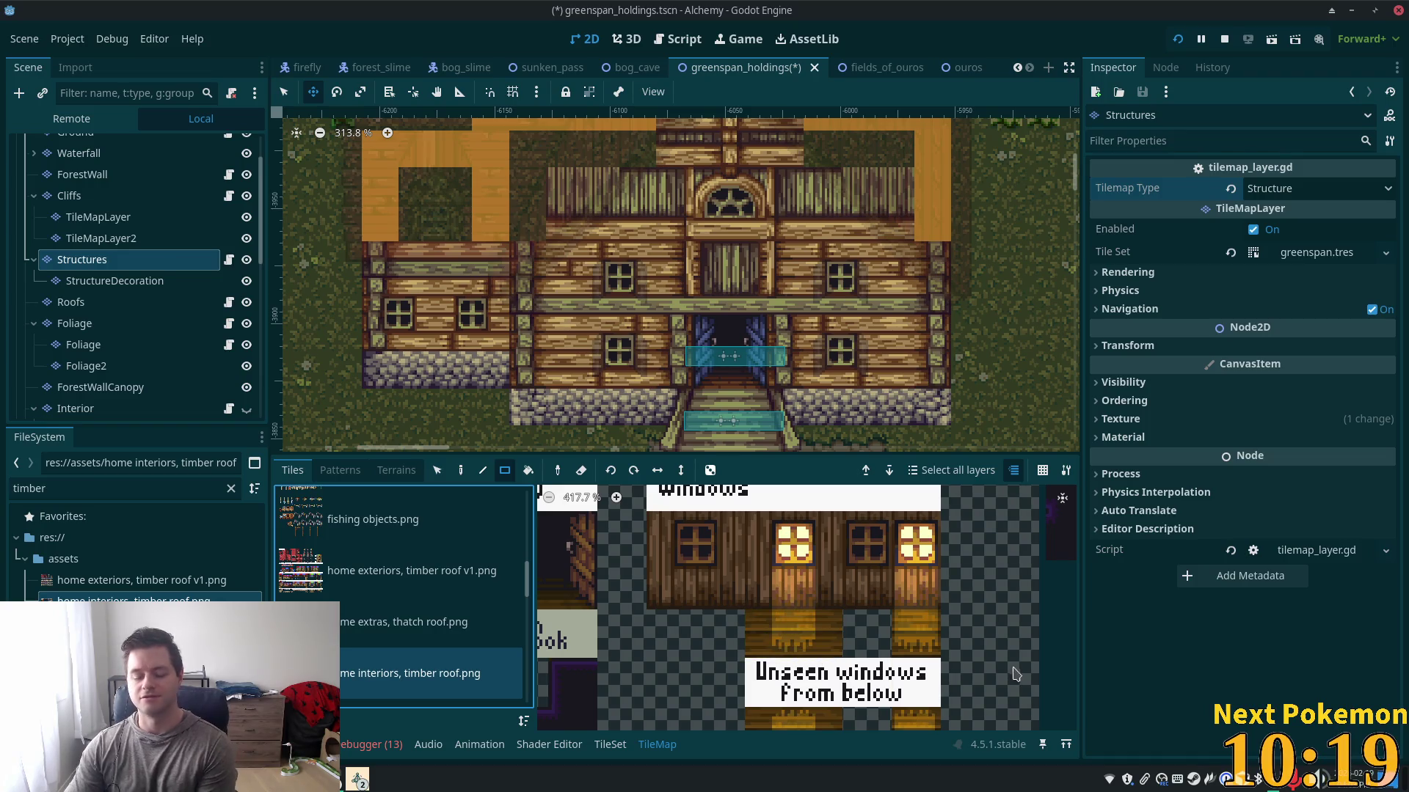
- Select the Interior tile layer for editing
scroll(996, 675, "down", 10)
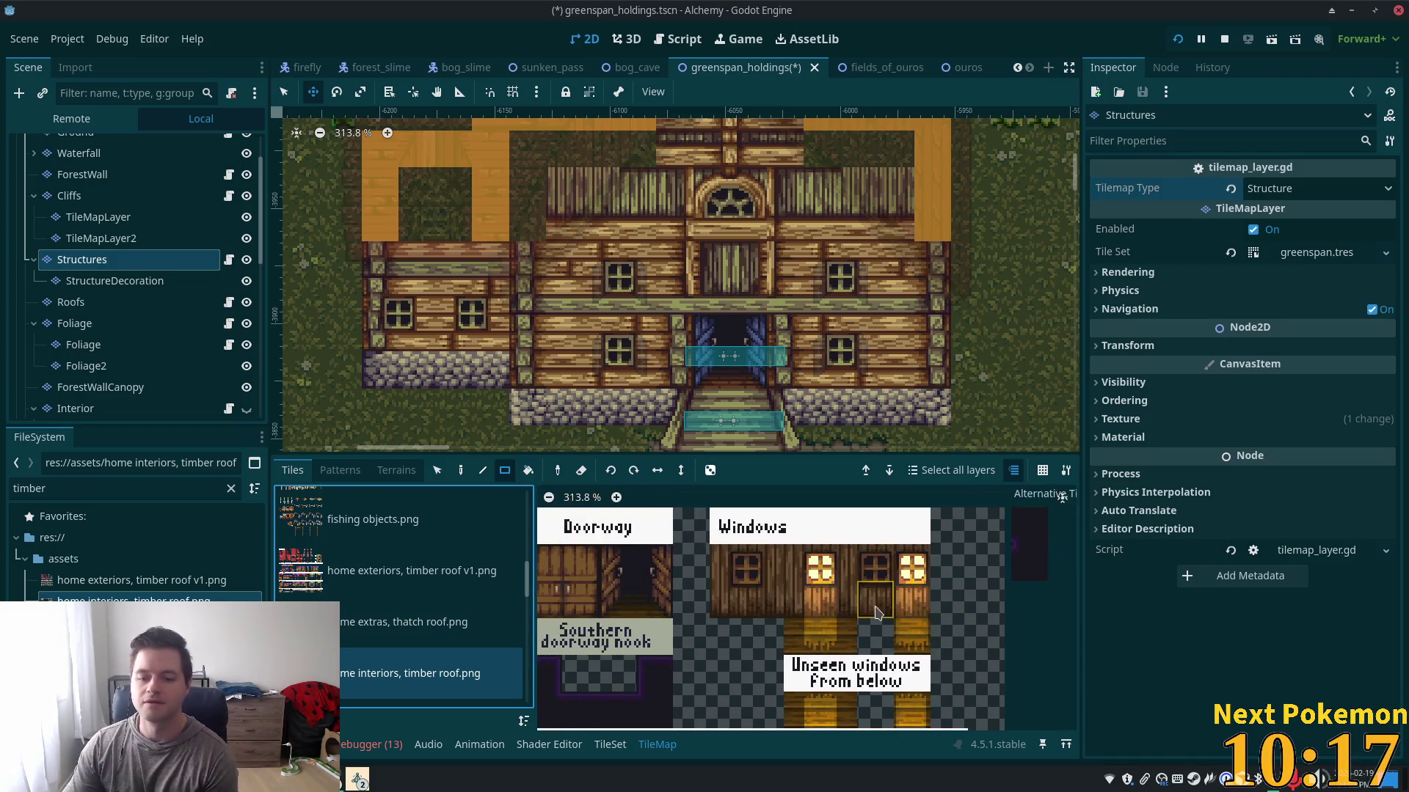
left_click_drag(759, 620, 917, 572)
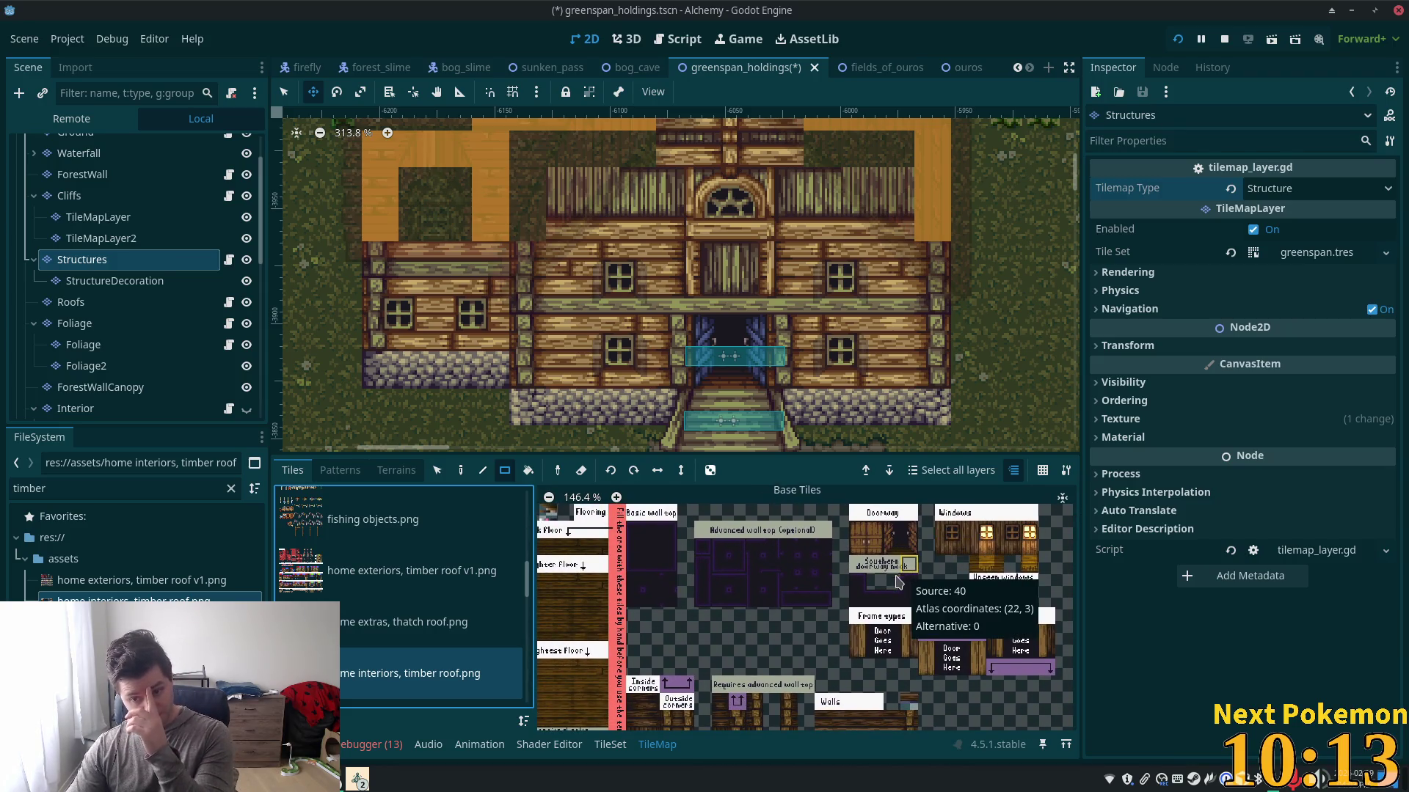
scroll(849, 628, "down", 2)
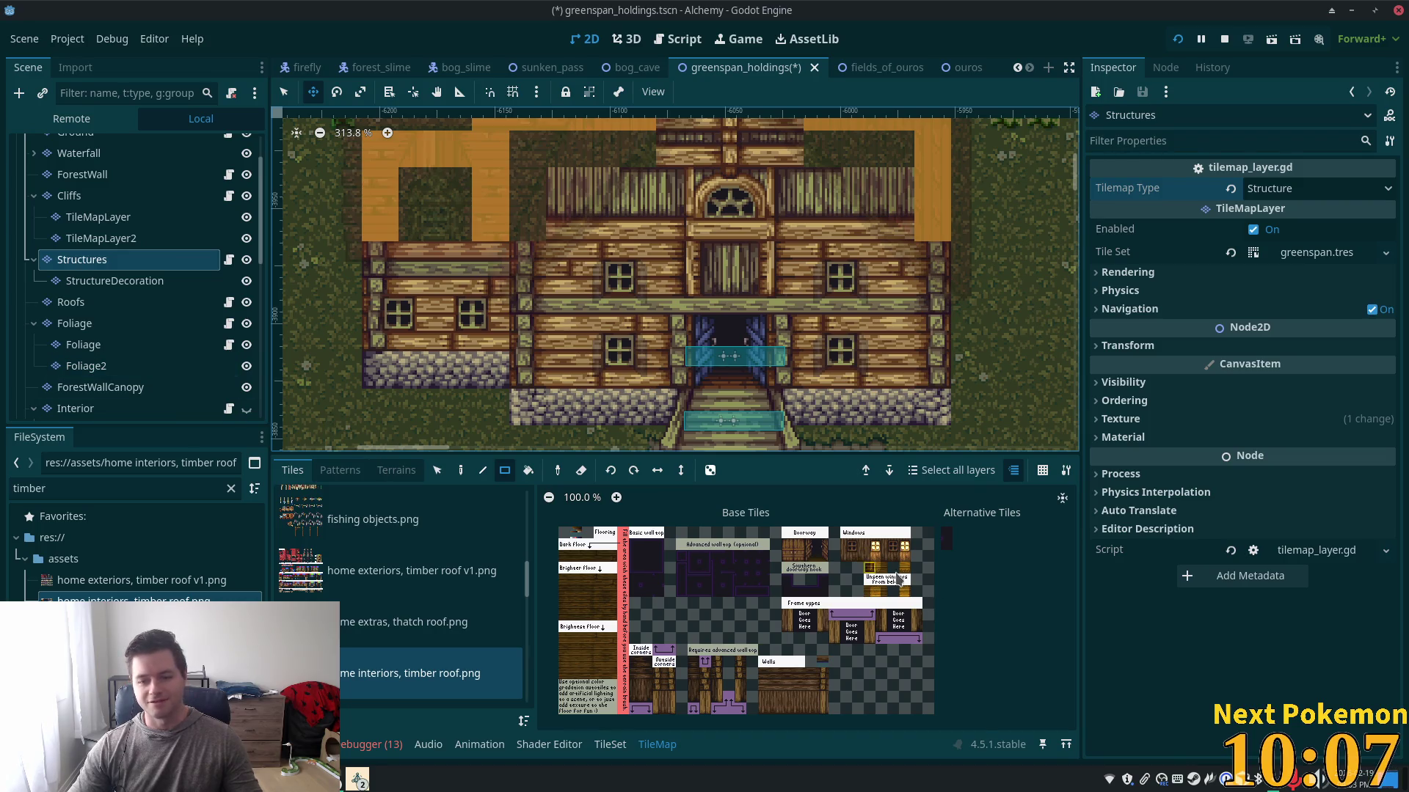
scroll(134, 326, "down", 3)
left_click(139, 304)
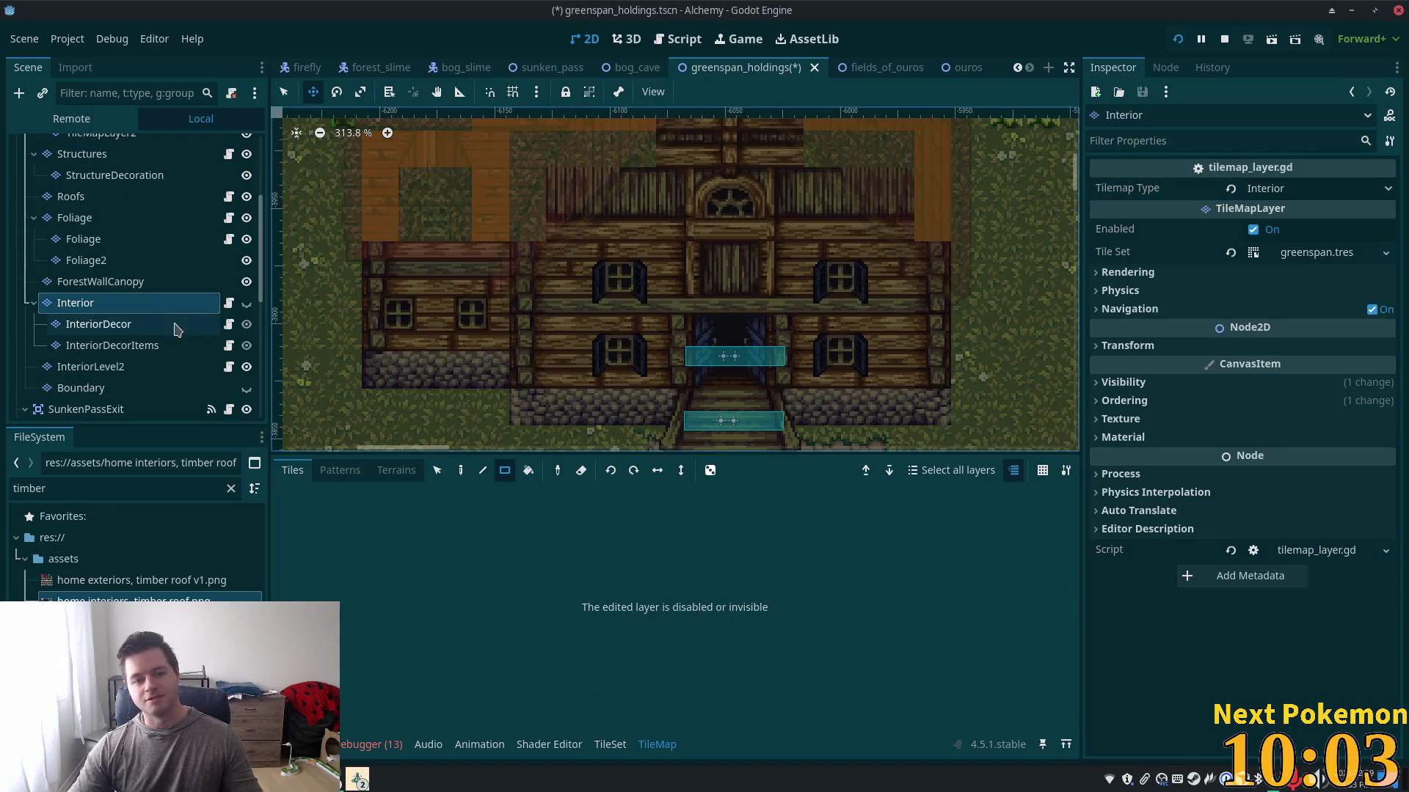
- Show the Interior layer and pick a 5x4 block of Brighter floor tiles for painting
left_click(246, 305)
left_click_drag(929, 347, 952, 399)
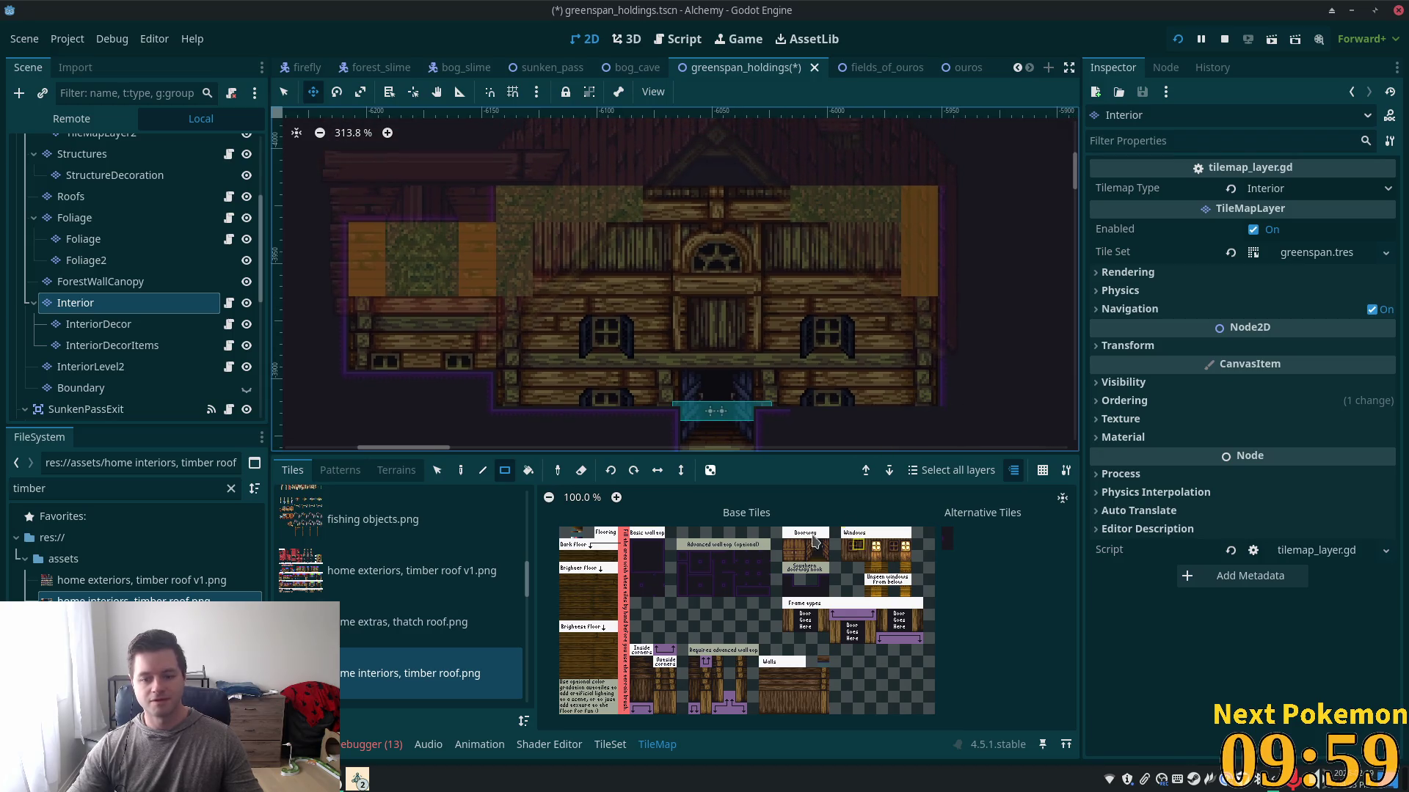
scroll(760, 541, "up", 4)
mouse_move(690, 591)
left_mouse_down()
mouse_move(760, 620)
mouse_move(760, 637)
left_mouse_up()
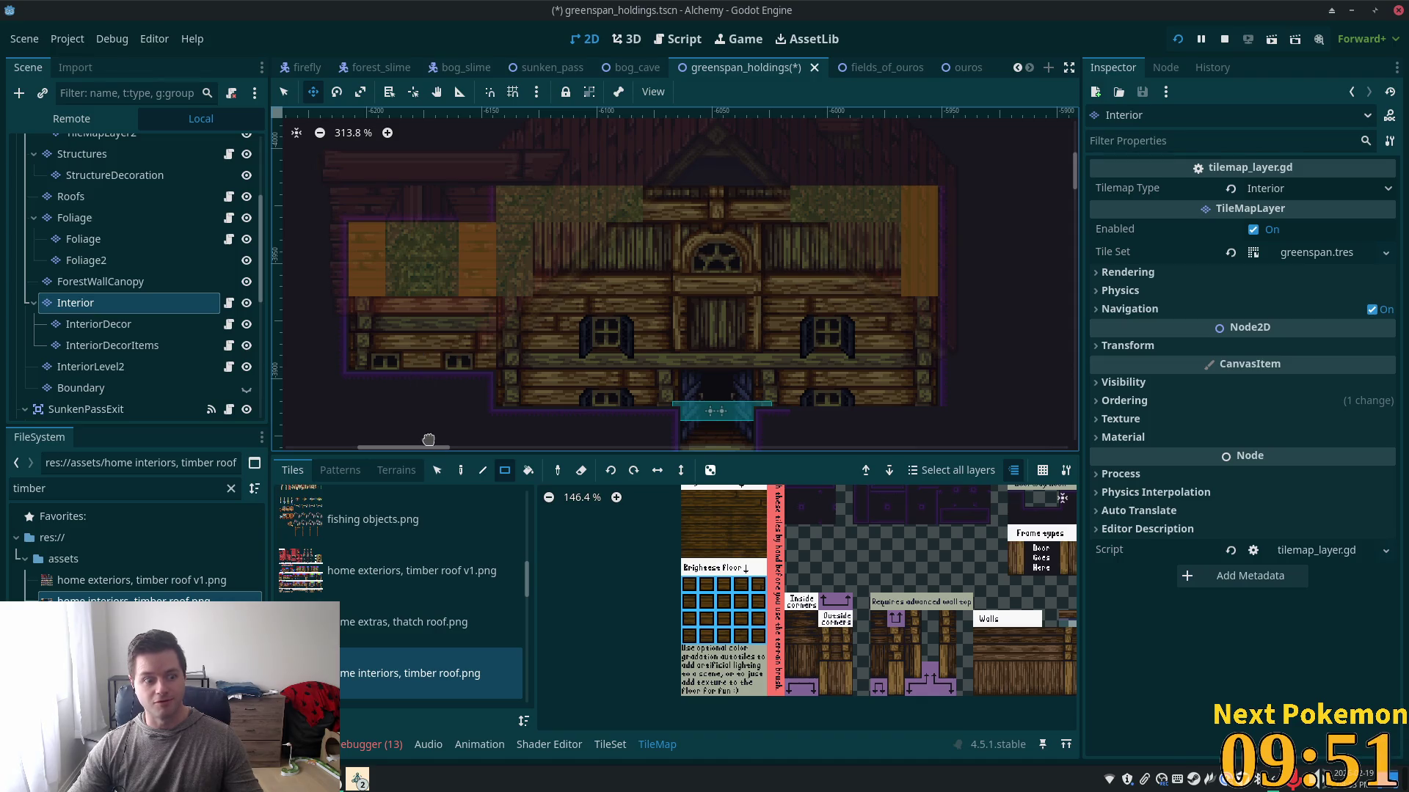
left_click(461, 471)
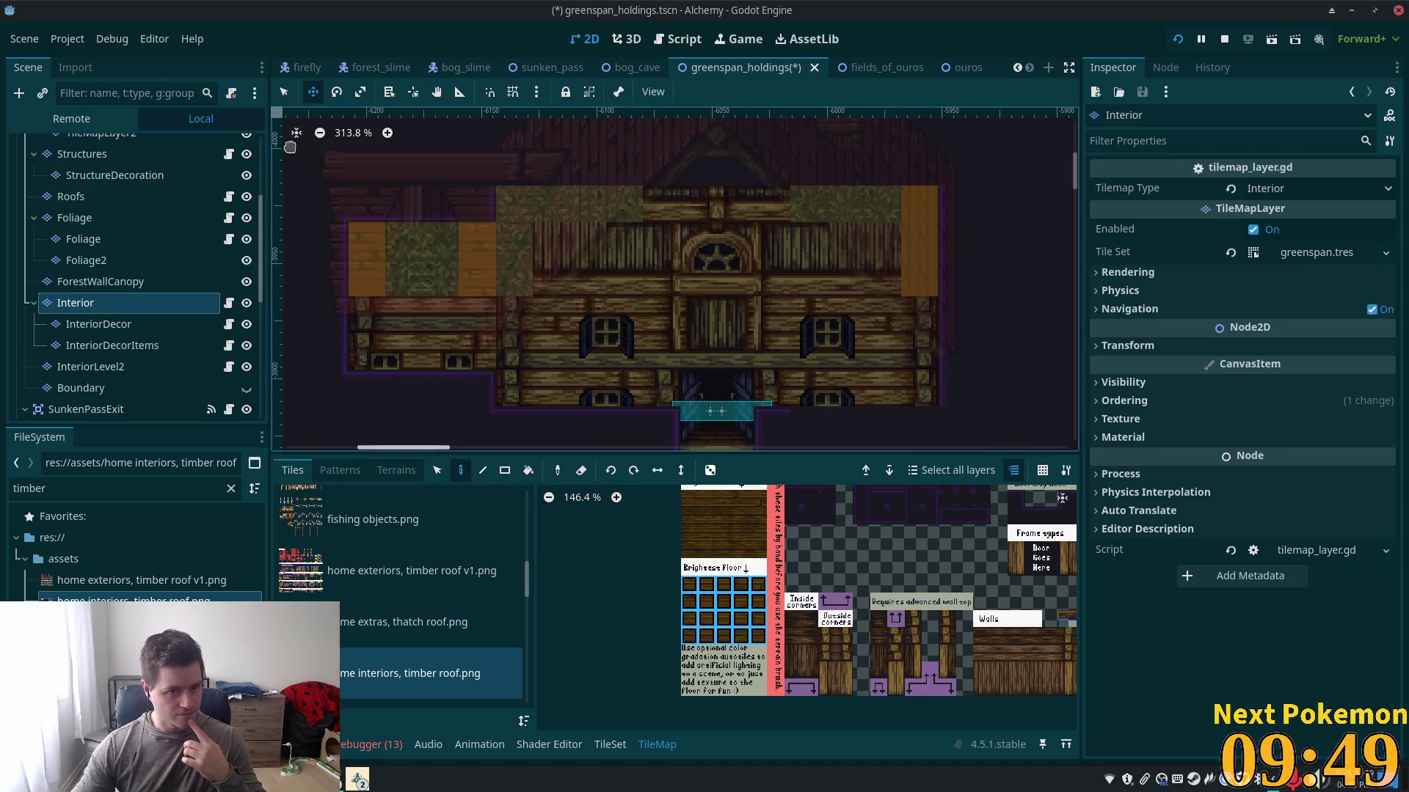
- Switch to selection mode, reposition the view over the house, and run the game with F5
left_click(283, 91)
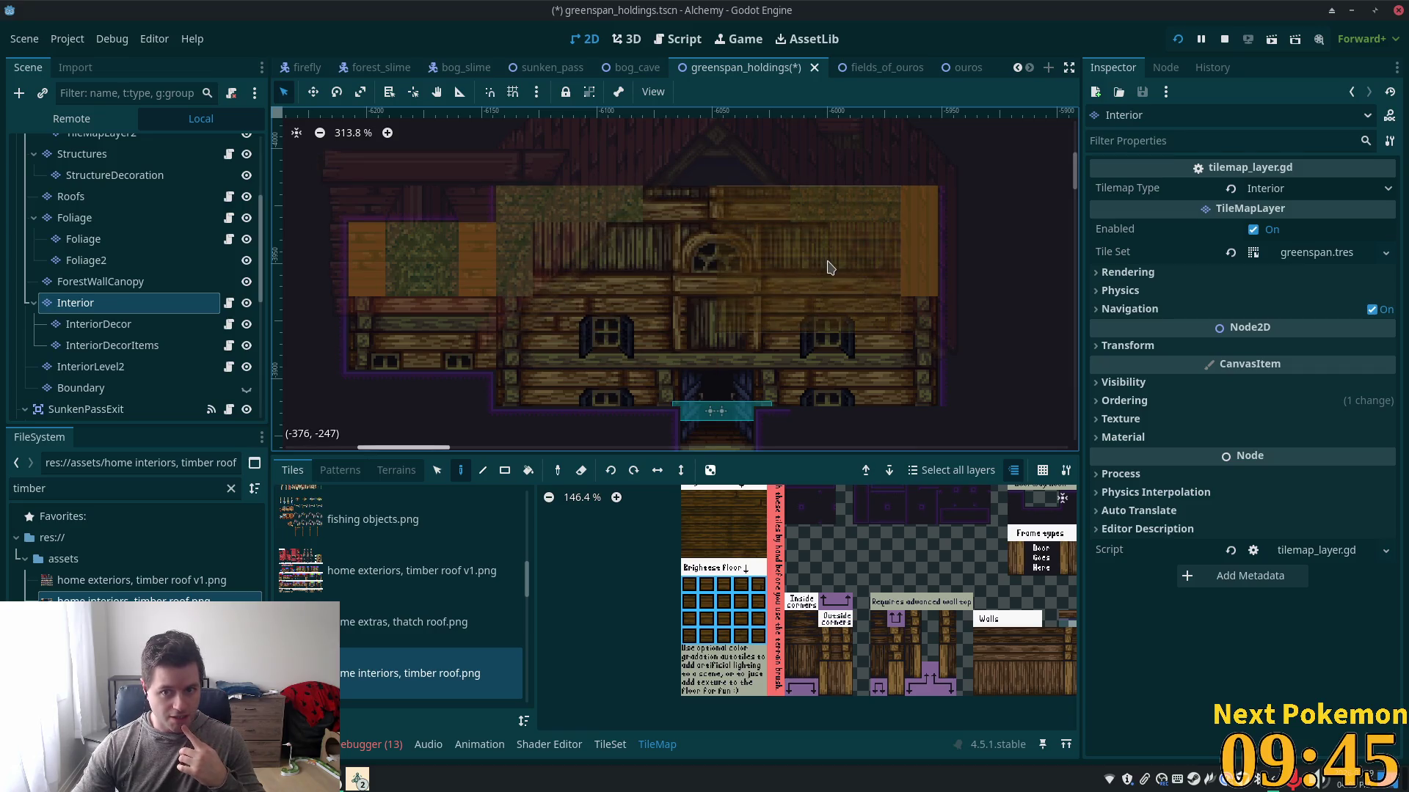
left_click_drag(824, 267, 817, 346)
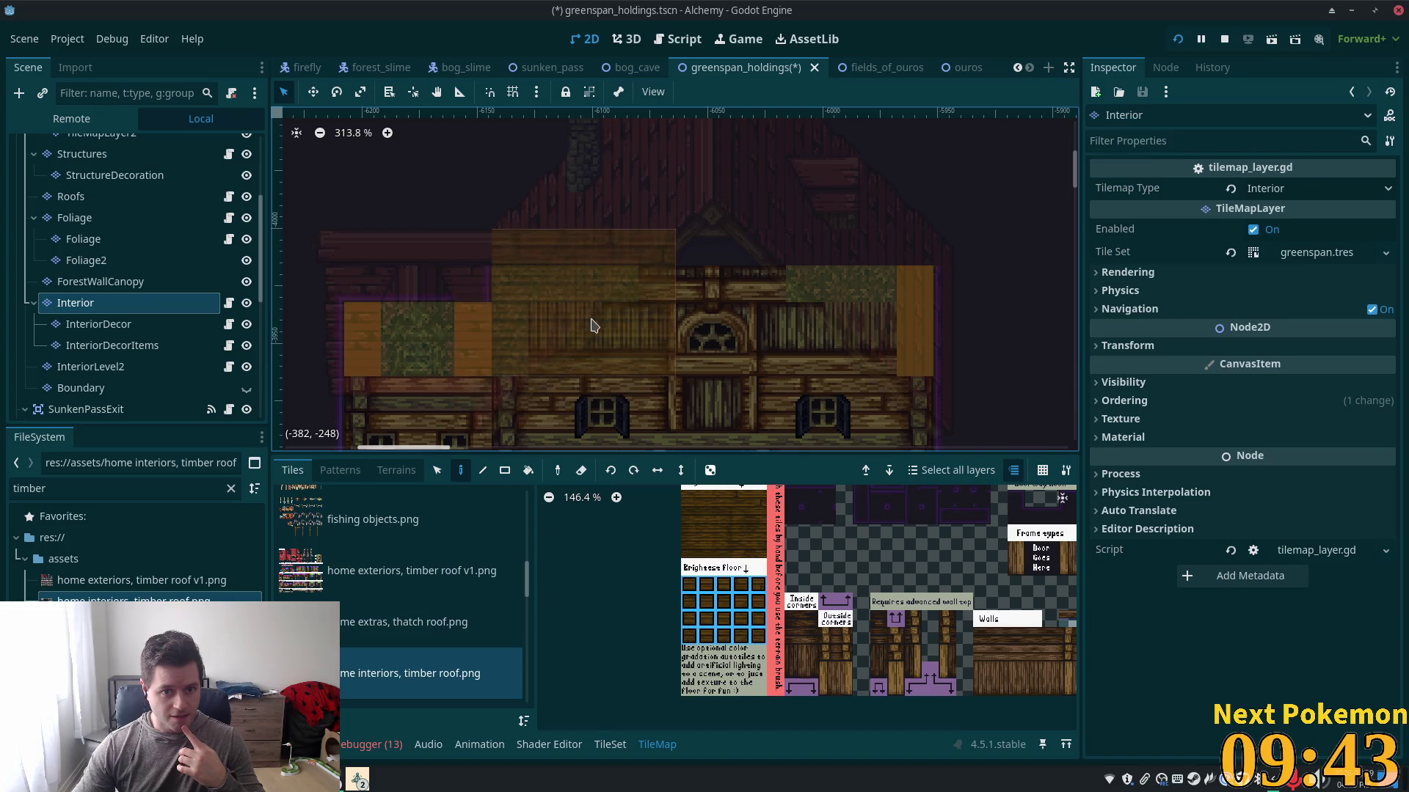
mouse_move(624, 234)
left_mouse_down()
mouse_move(818, 214)
mouse_move(653, 313)
left_mouse_up()
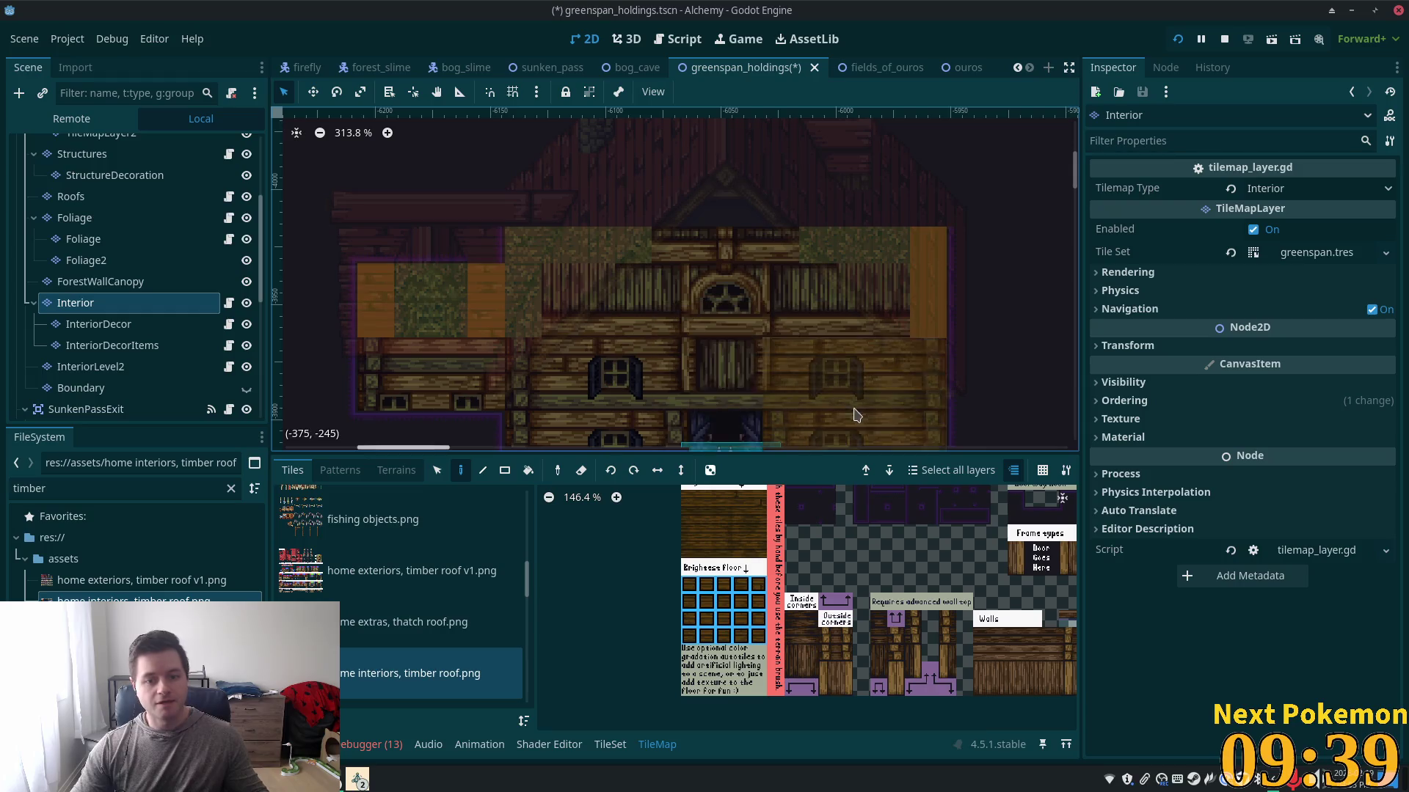
key("F5")
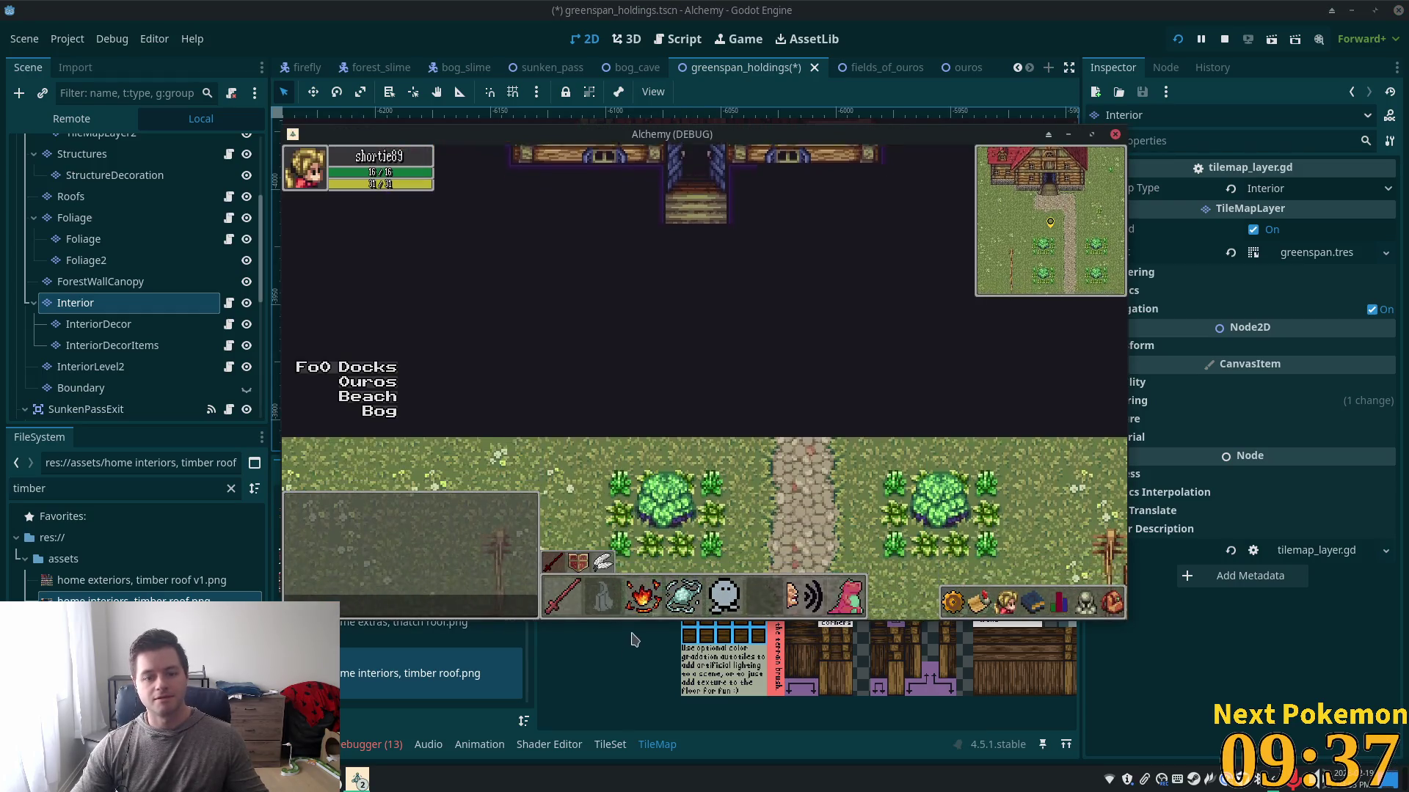
- In the second Alchemy window, walk the player into the house and out twice, then return to the editor
left_click(359, 782)
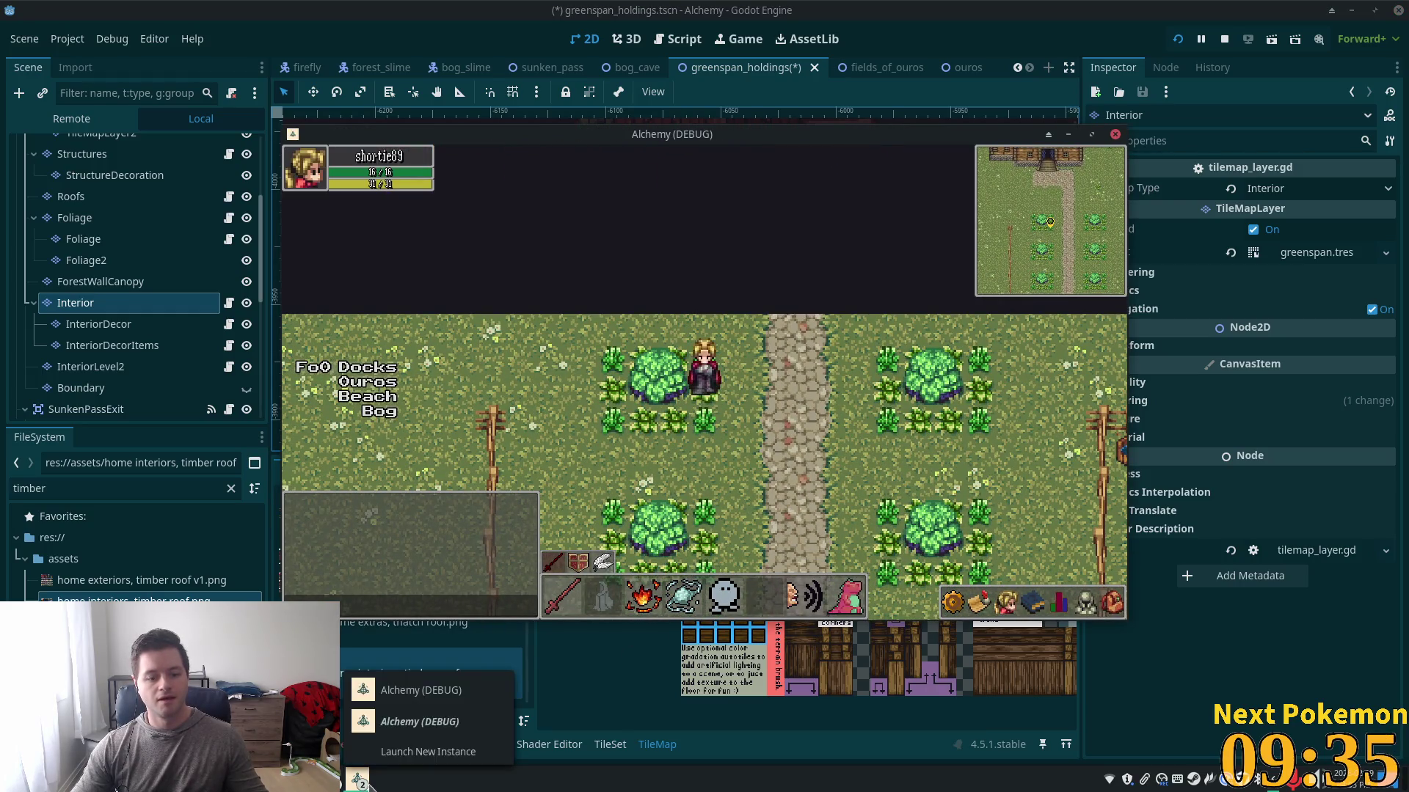
left_click(438, 723)
key("Up")
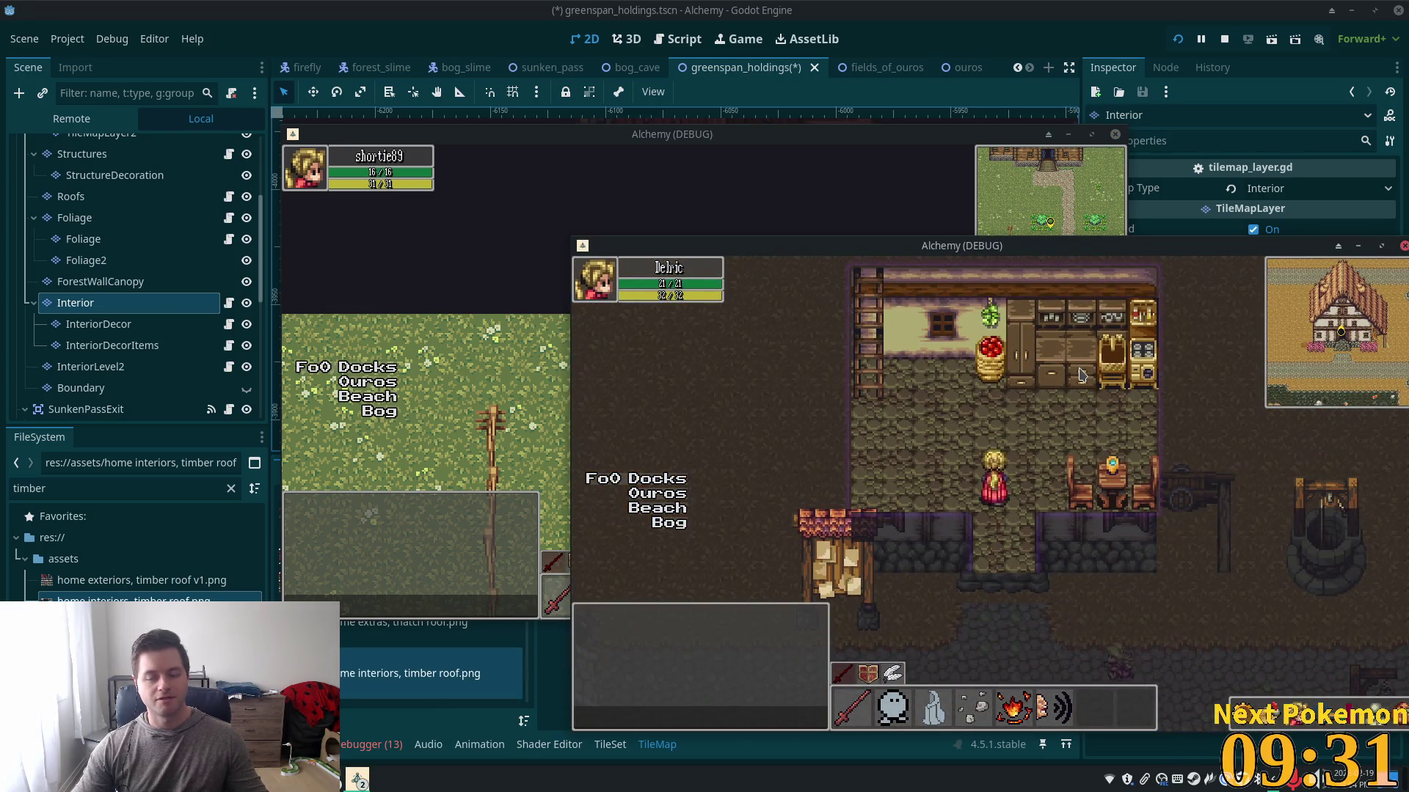
key("Down")
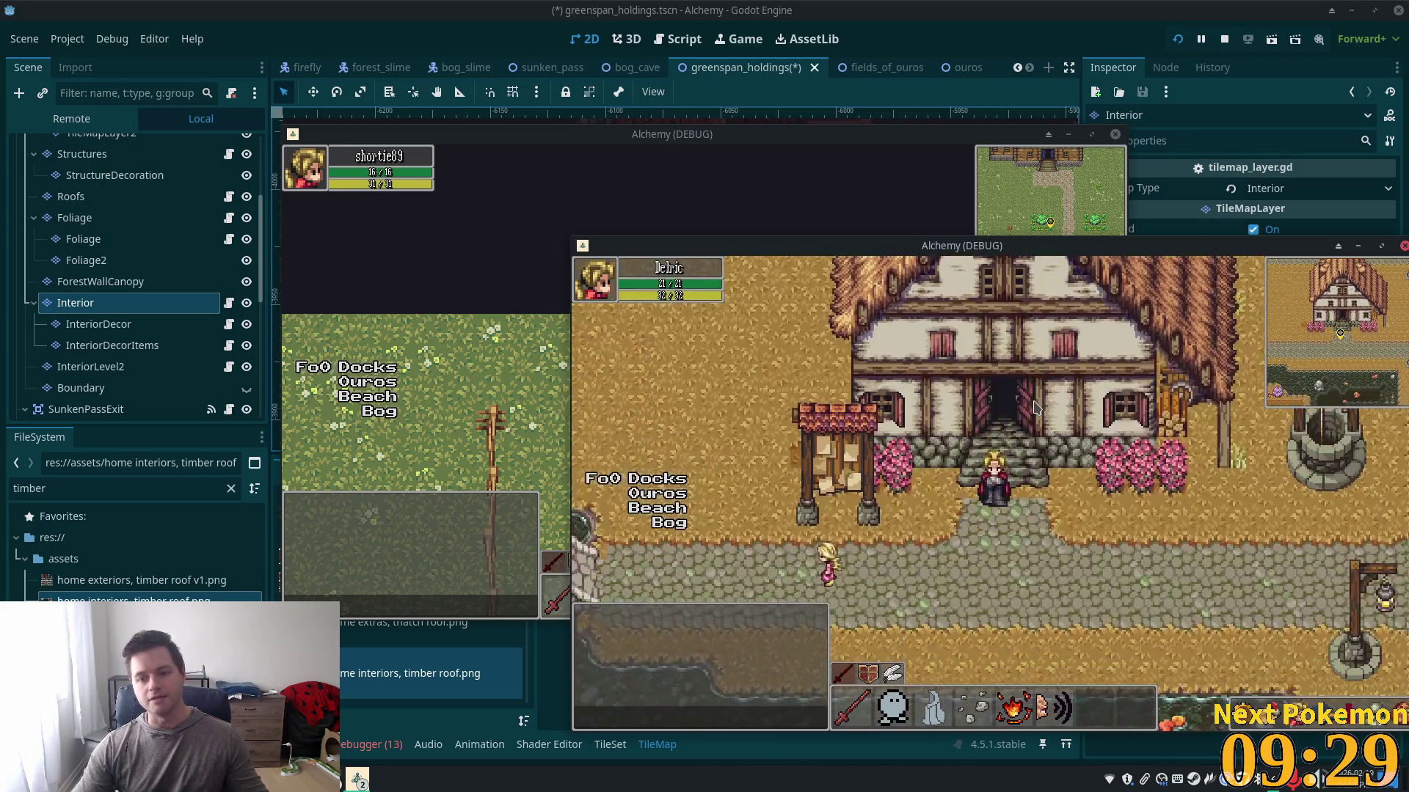
key("Up")
key("Down")
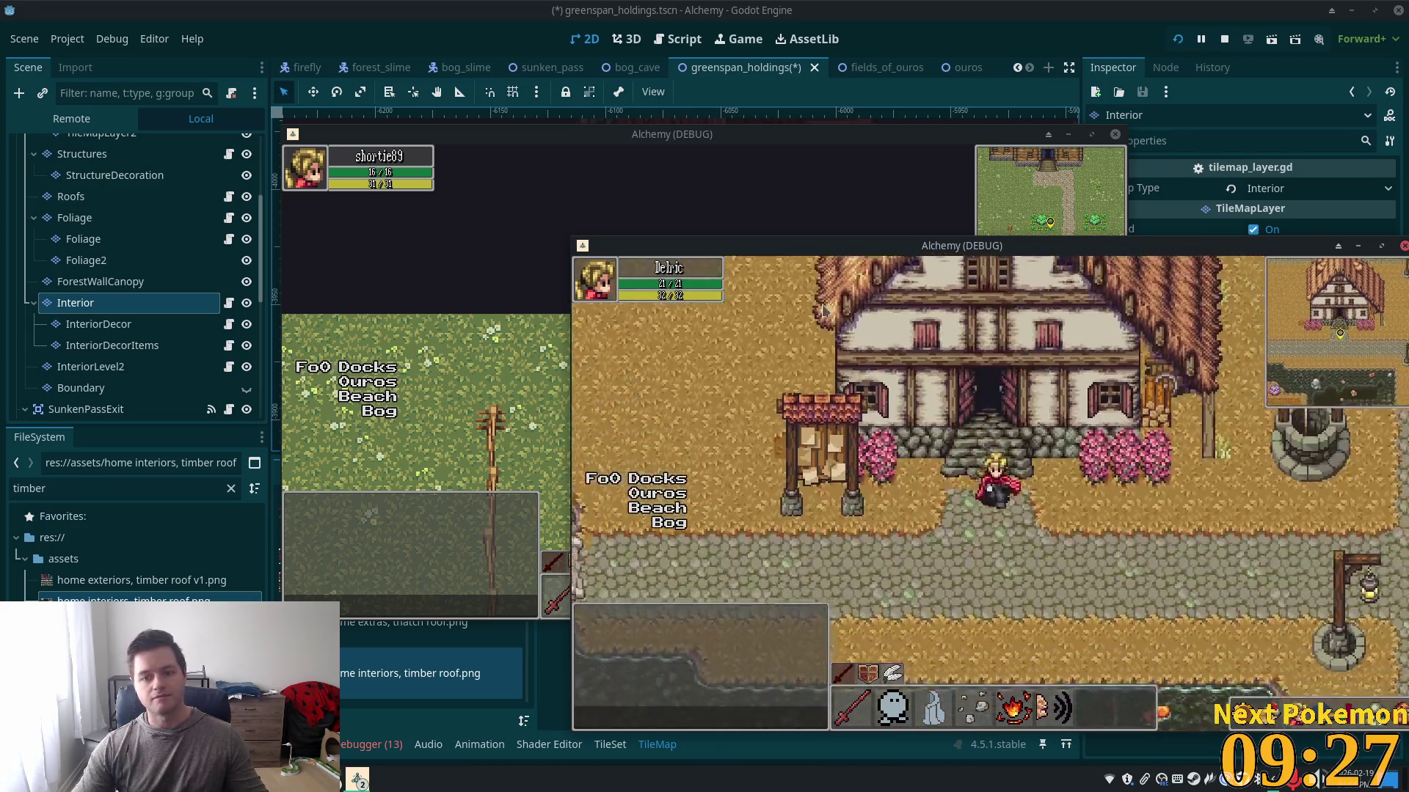
left_click(951, 7)
scroll(731, 334, "down", 2)
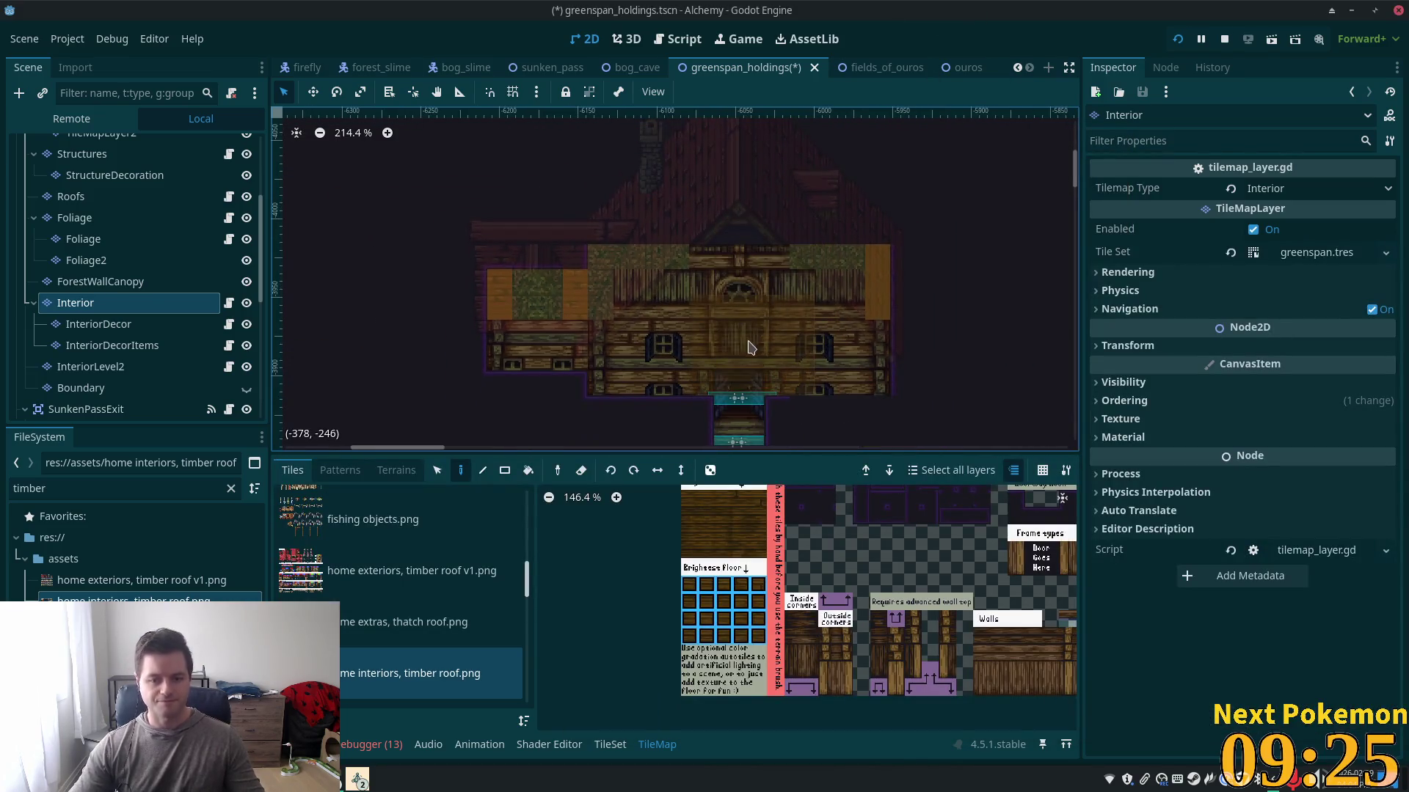
- Open the tileset's source editor and bring the upper-left of the home interiors sheet into view
scroll(731, 335, "down", 1)
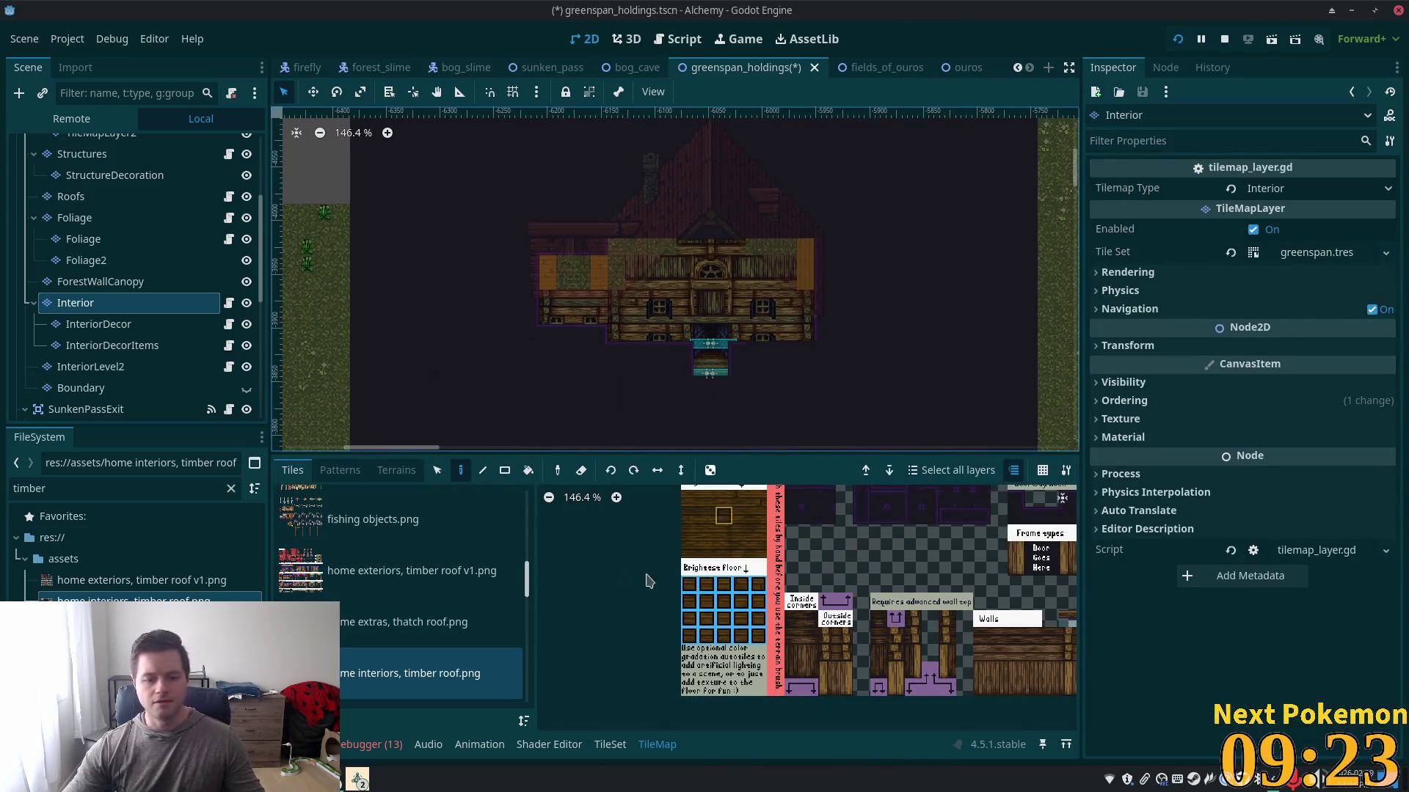
left_click(608, 745)
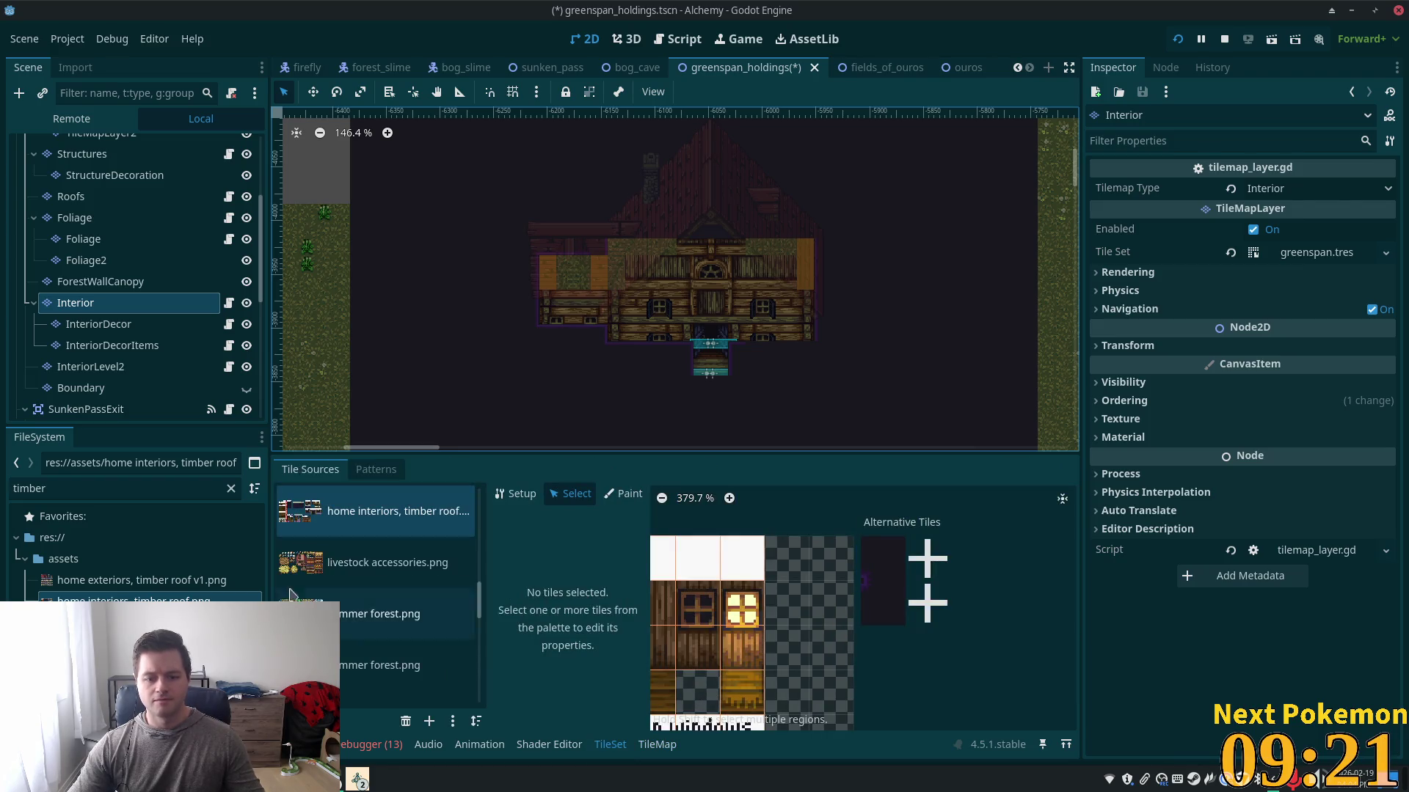
scroll(317, 531, "up", 2)
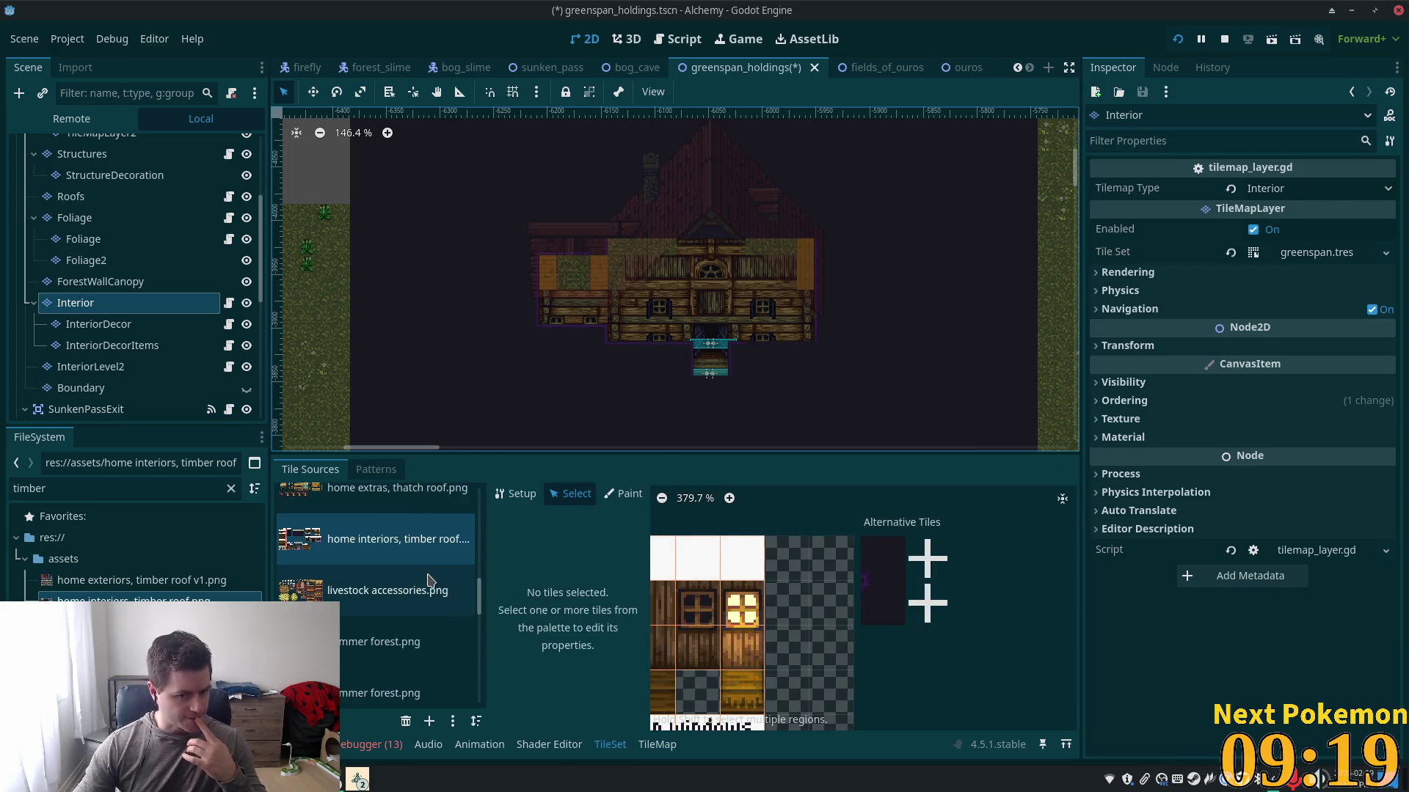
scroll(784, 640, "down", 5)
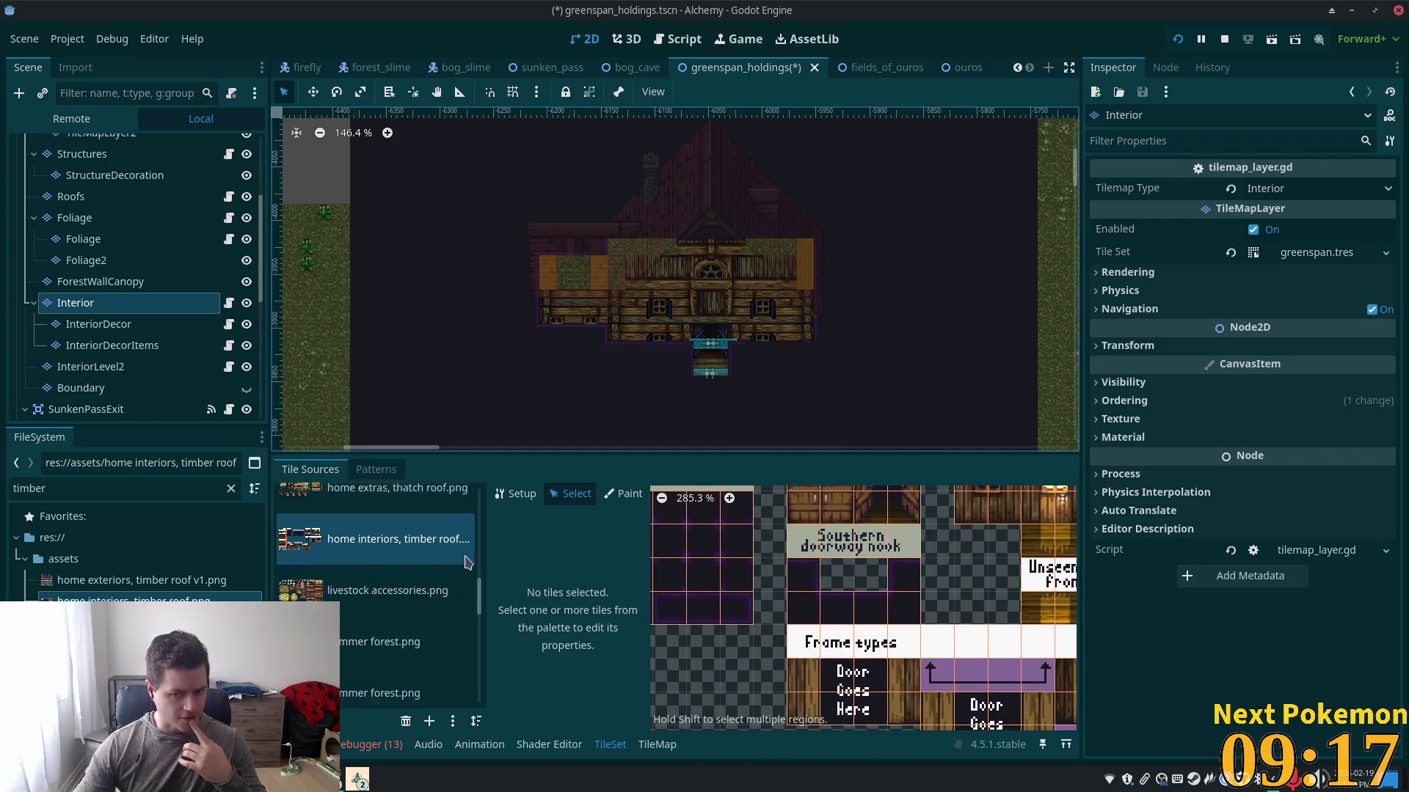
scroll(749, 630, "down", 3)
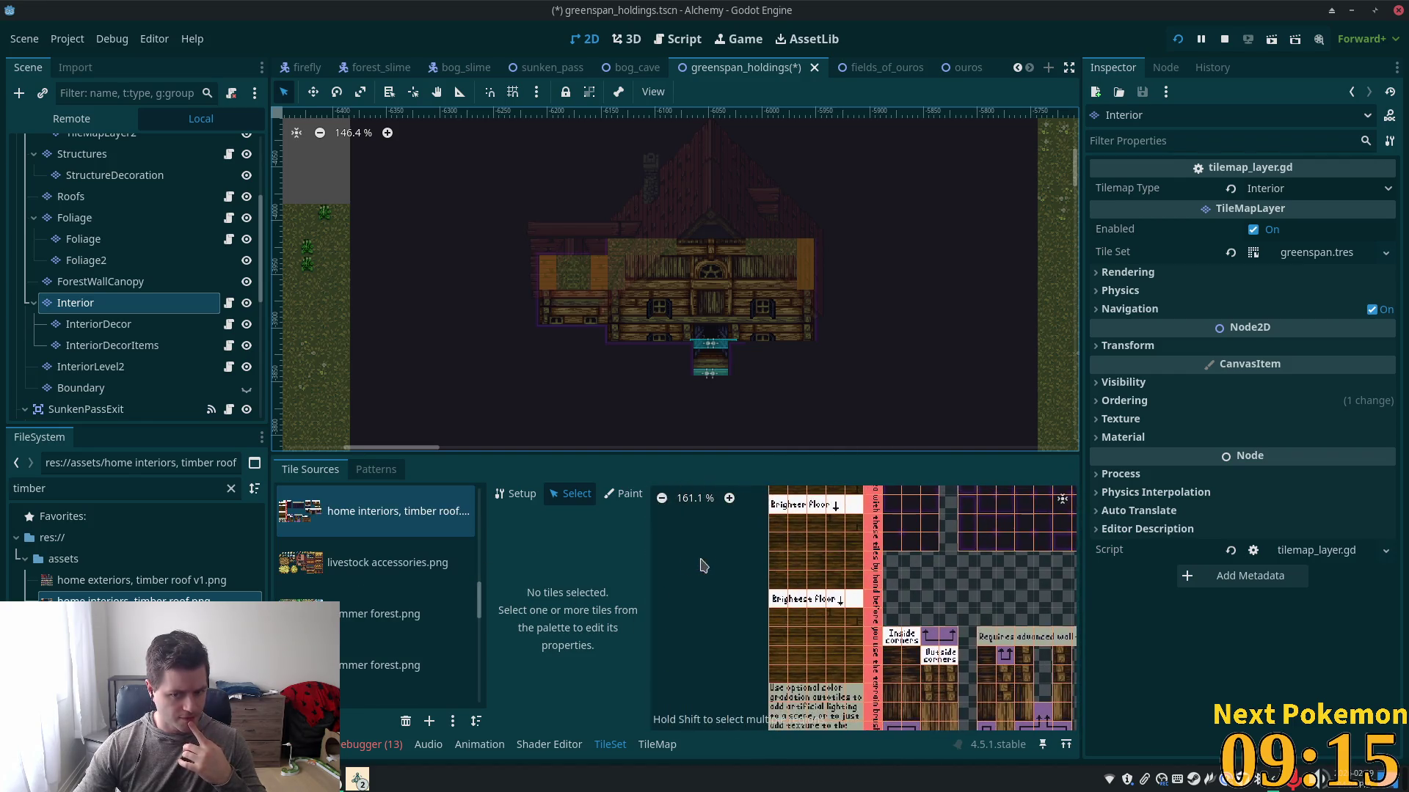
left_click_drag(861, 640, 837, 582)
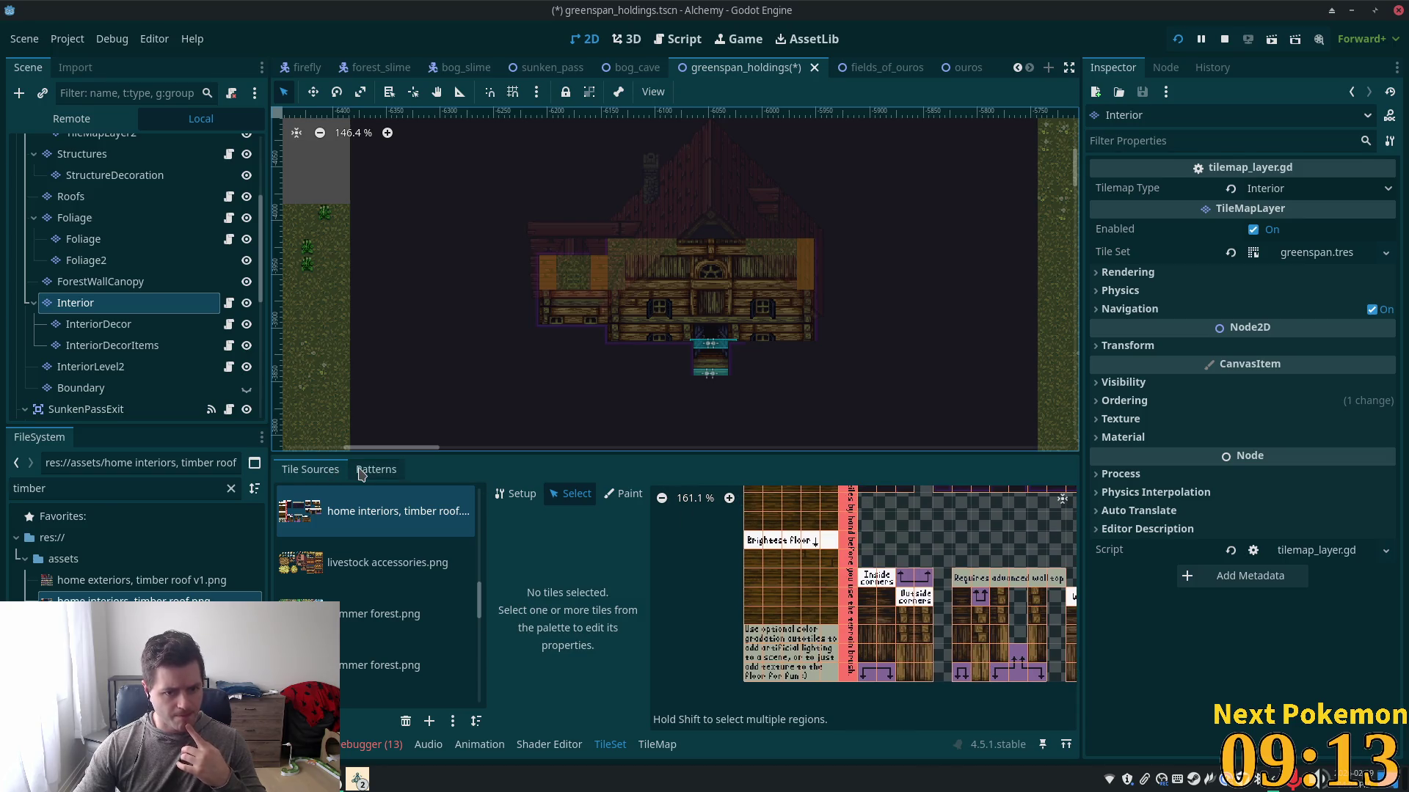
- Glance at Patterns, return to Tile Sources, and switch the atlas editor to Paint mode
left_click(363, 472)
left_click(291, 471)
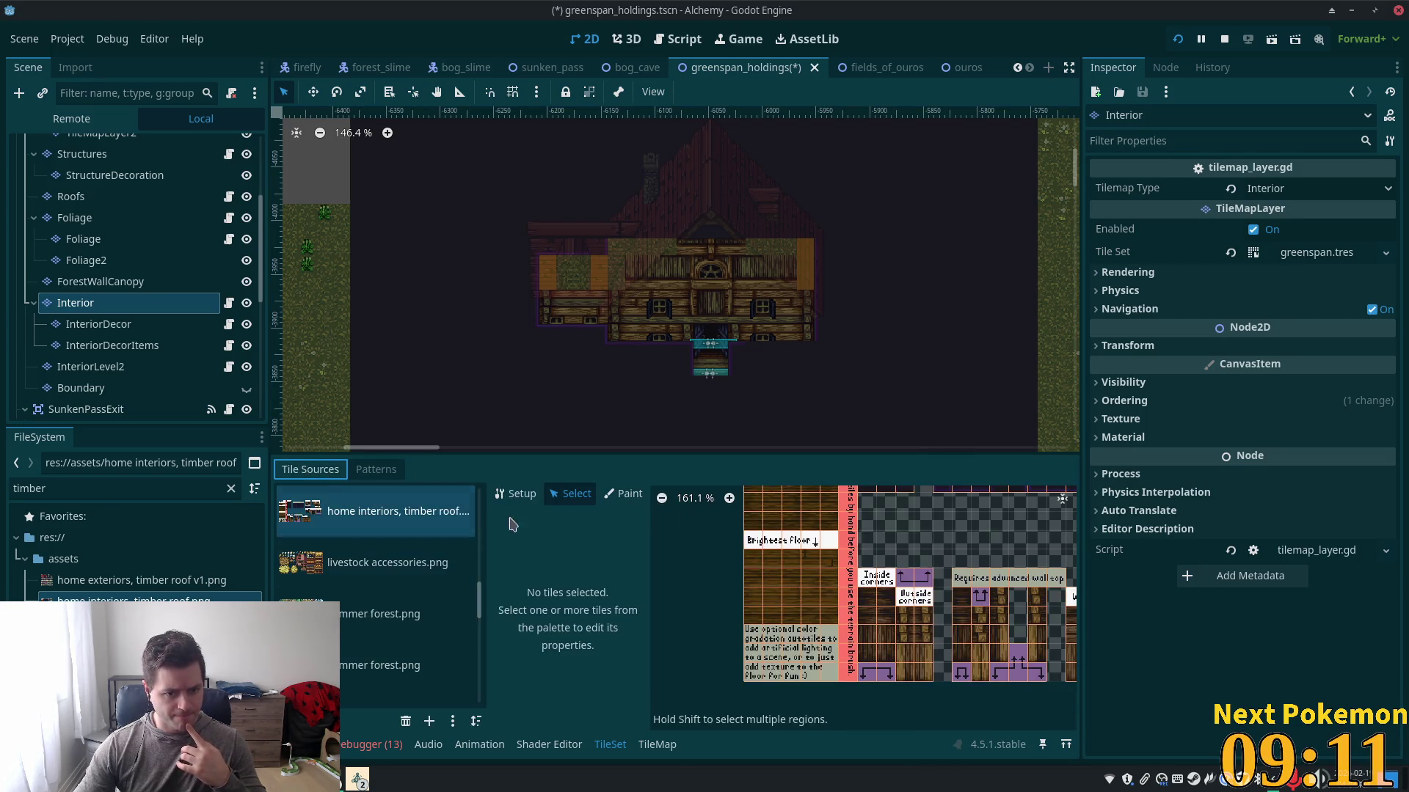
left_click(622, 493)
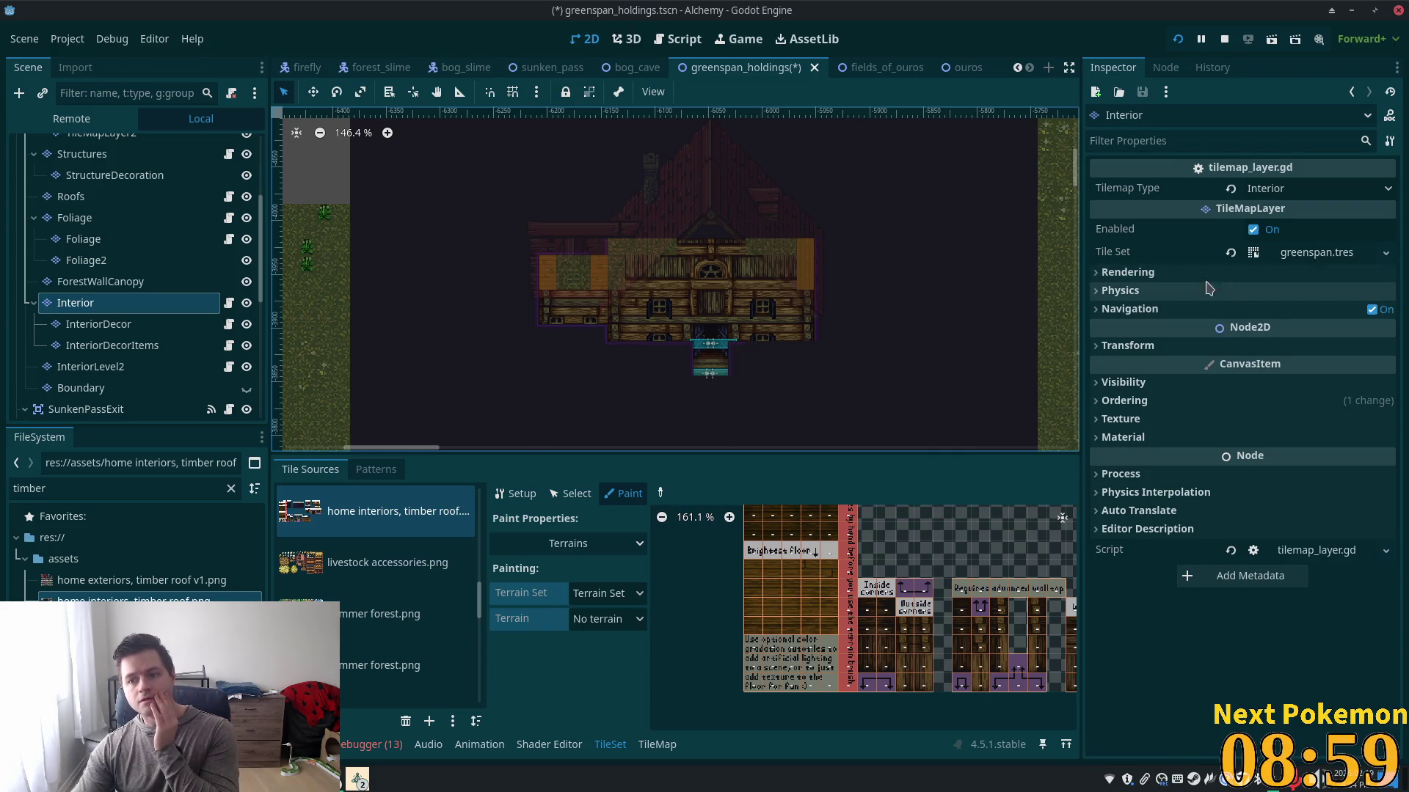
- Expand greenspan.tres and add a second terrain set under Terrain Sets
left_click(1270, 257)
scroll(1285, 518, "down", 5)
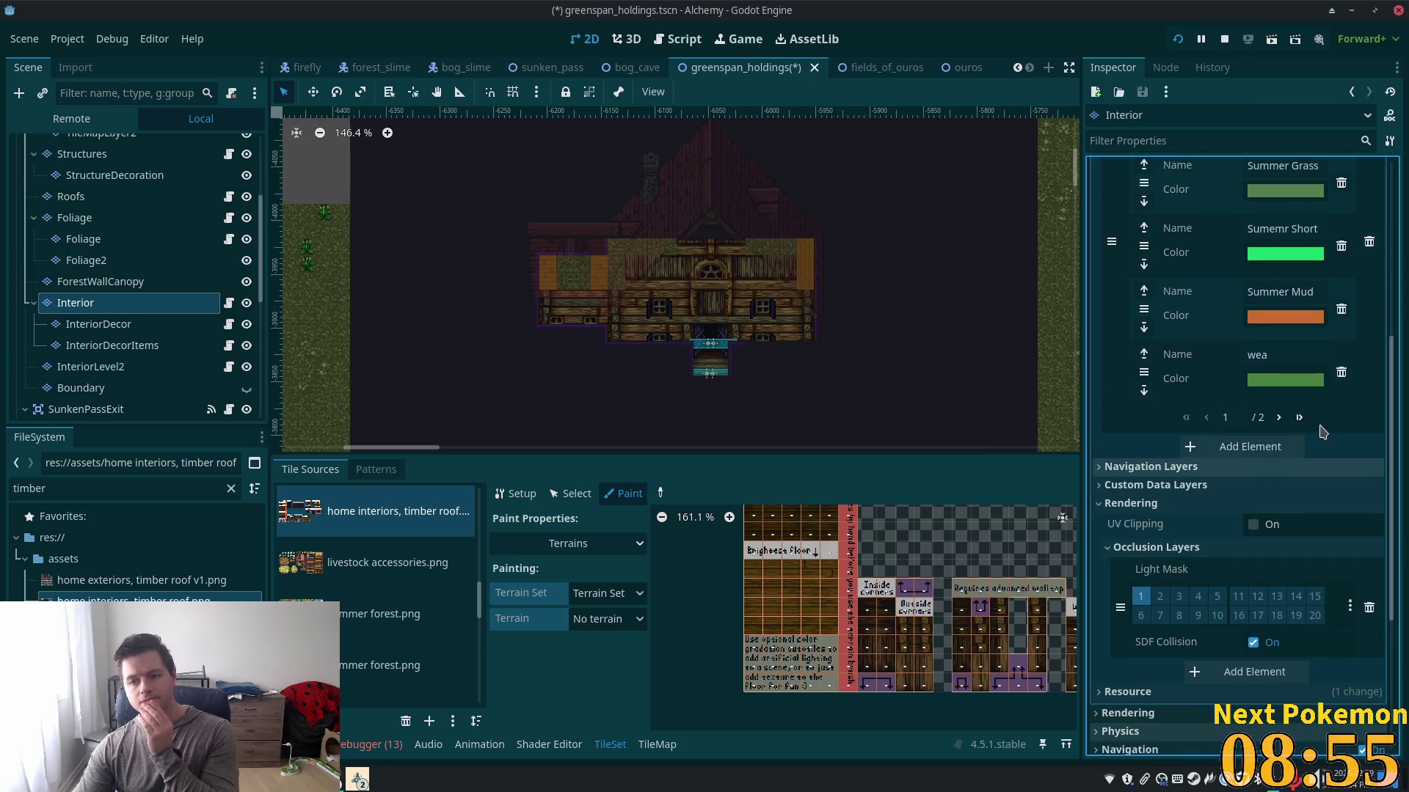
scroll(1280, 449, "up", 3)
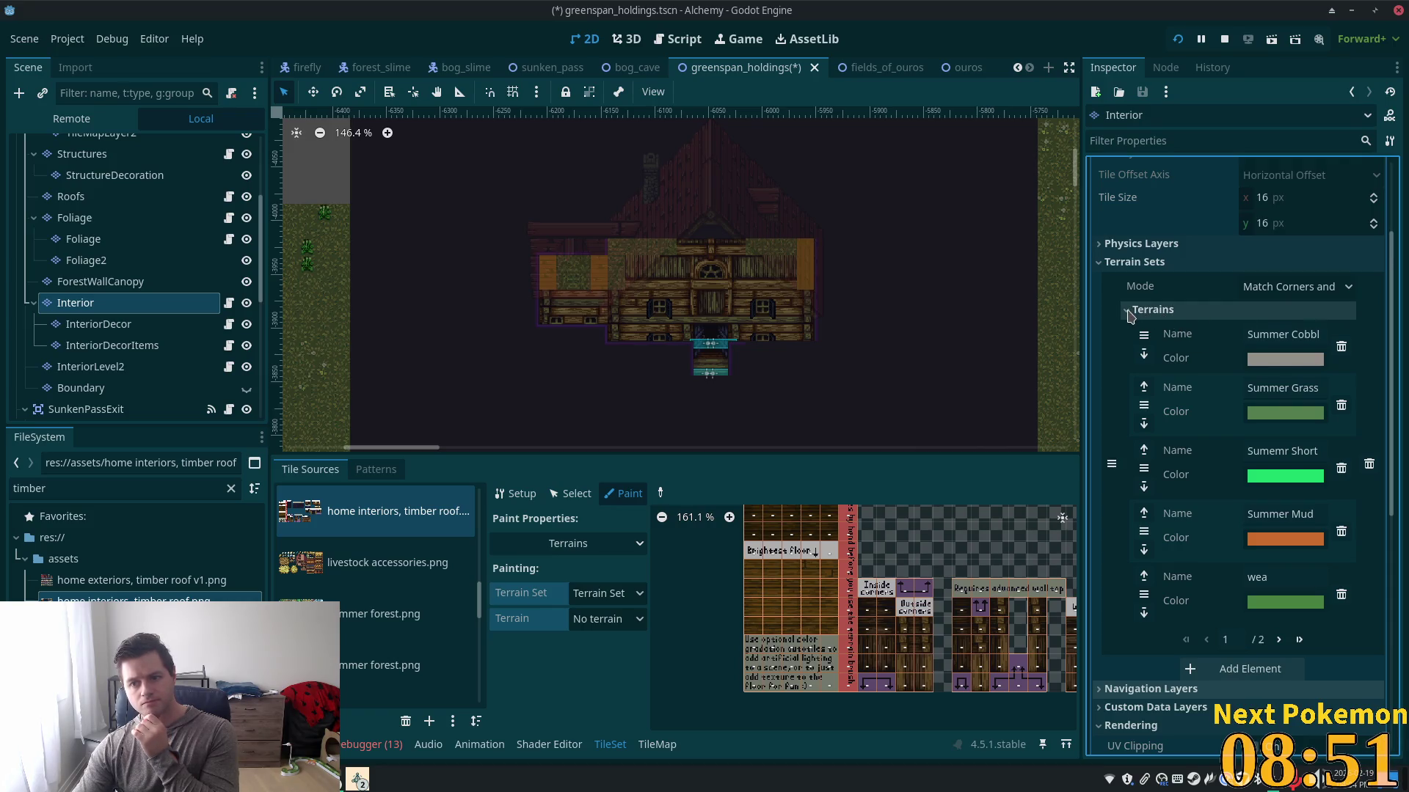
left_click(1129, 310)
left_click(1220, 334)
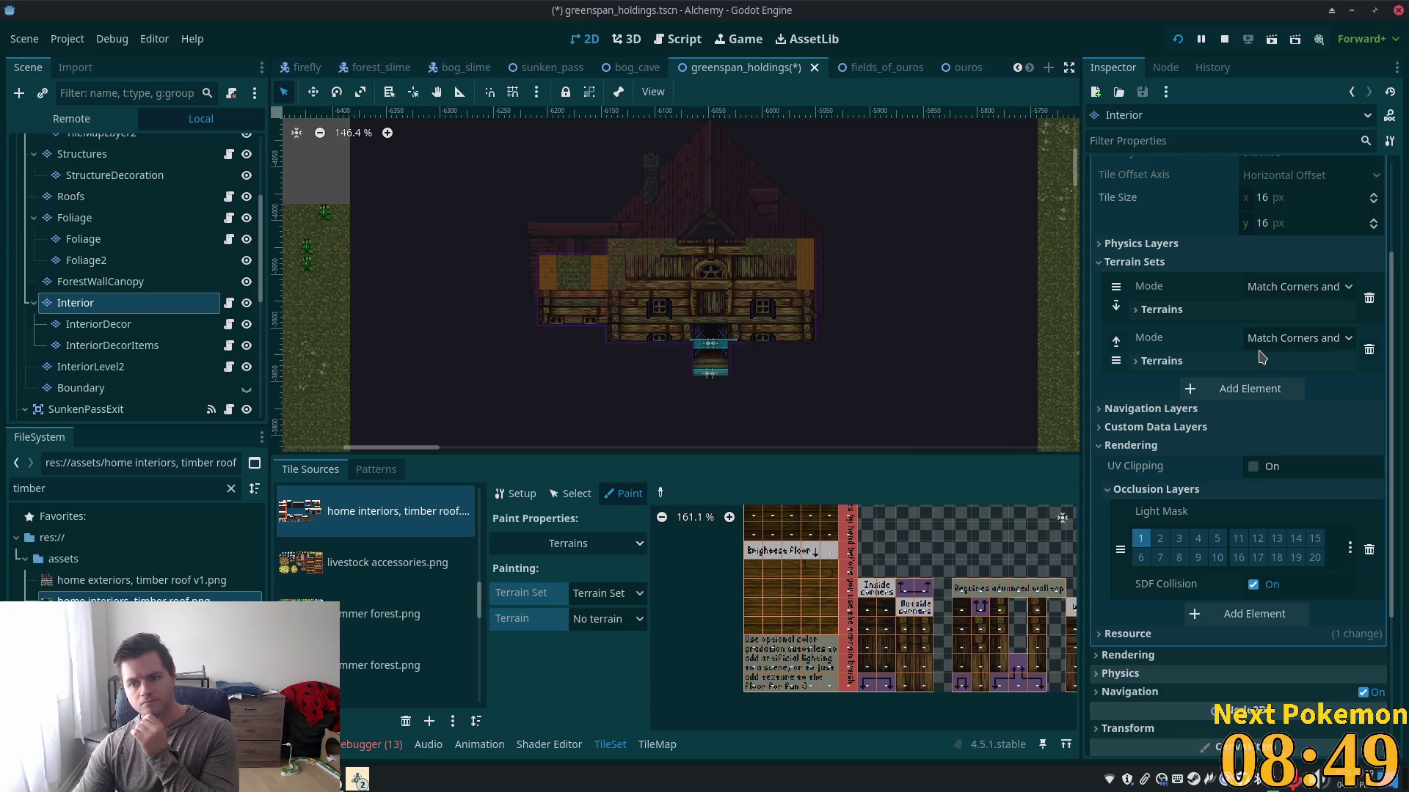
right_click(1171, 367)
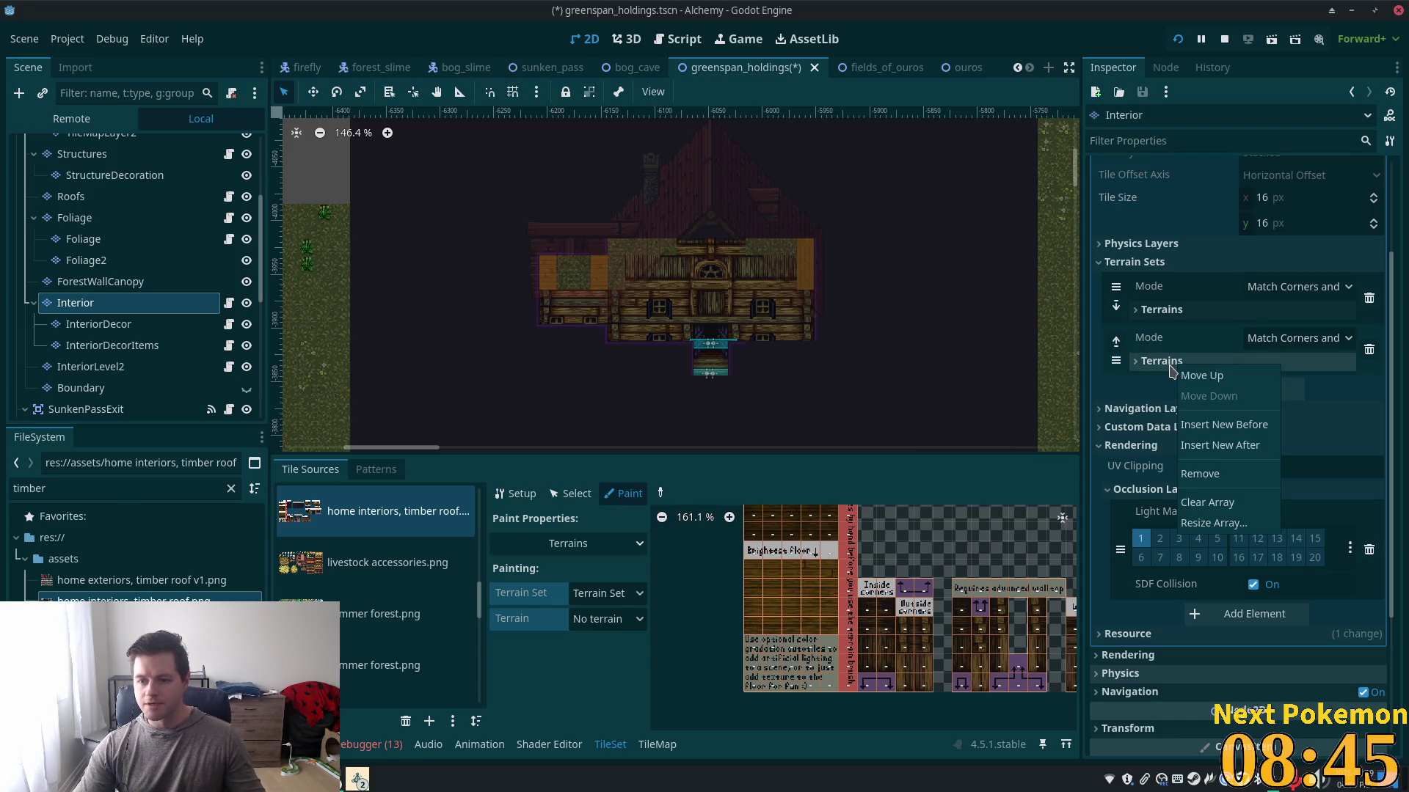
left_click(1171, 367)
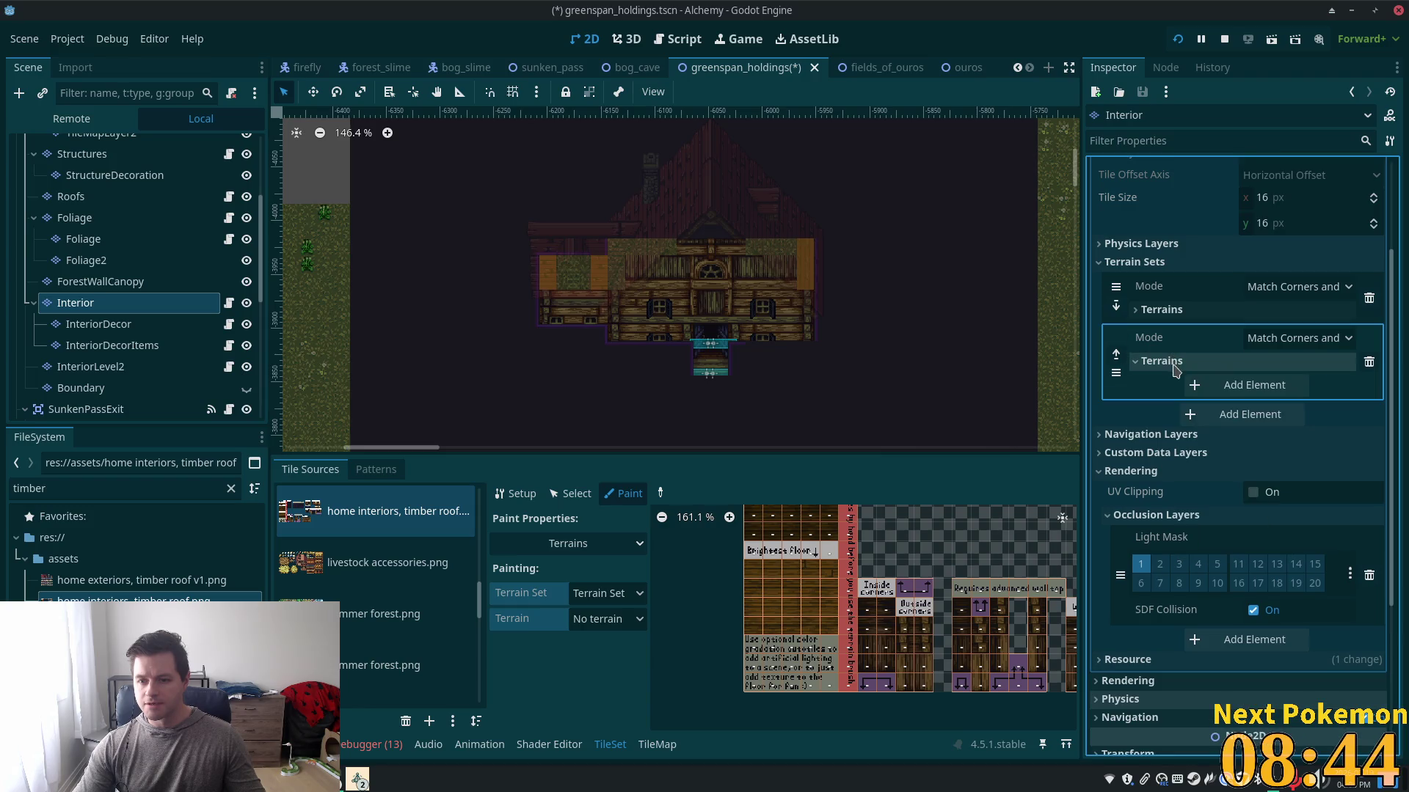
left_click(1227, 362)
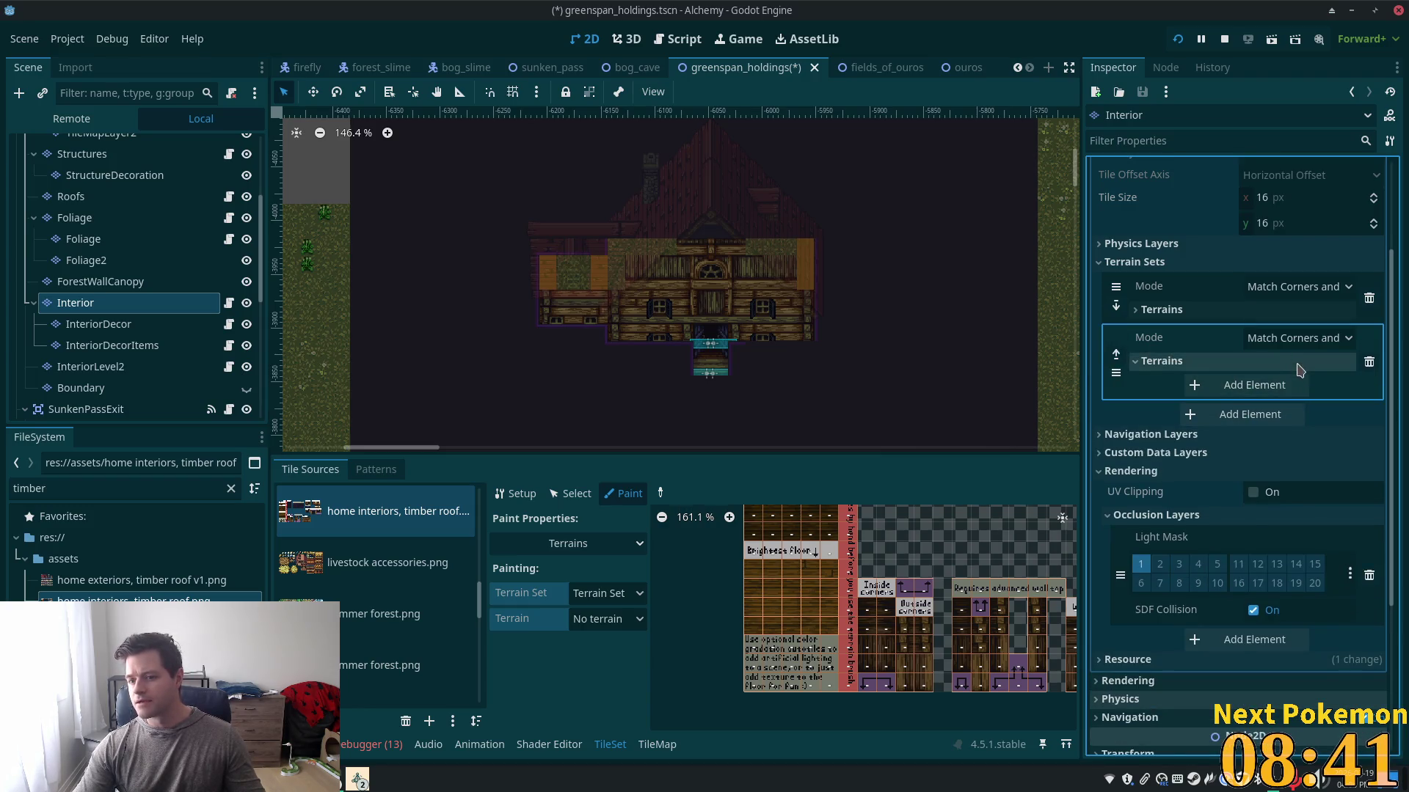
- Add a terrain named Wooden Floors Bright to the new set and lighten its colour
left_click(1282, 387)
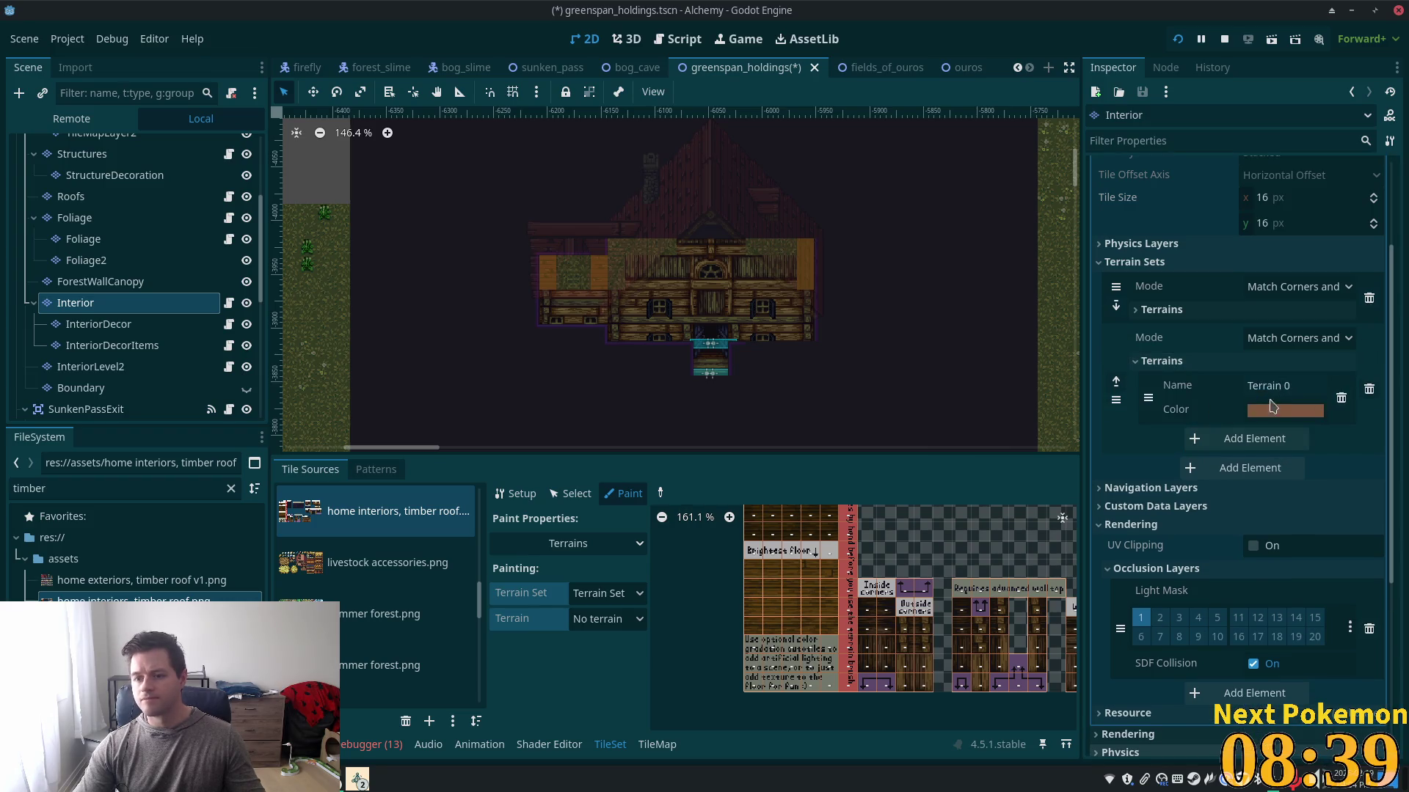
double_click(1277, 385)
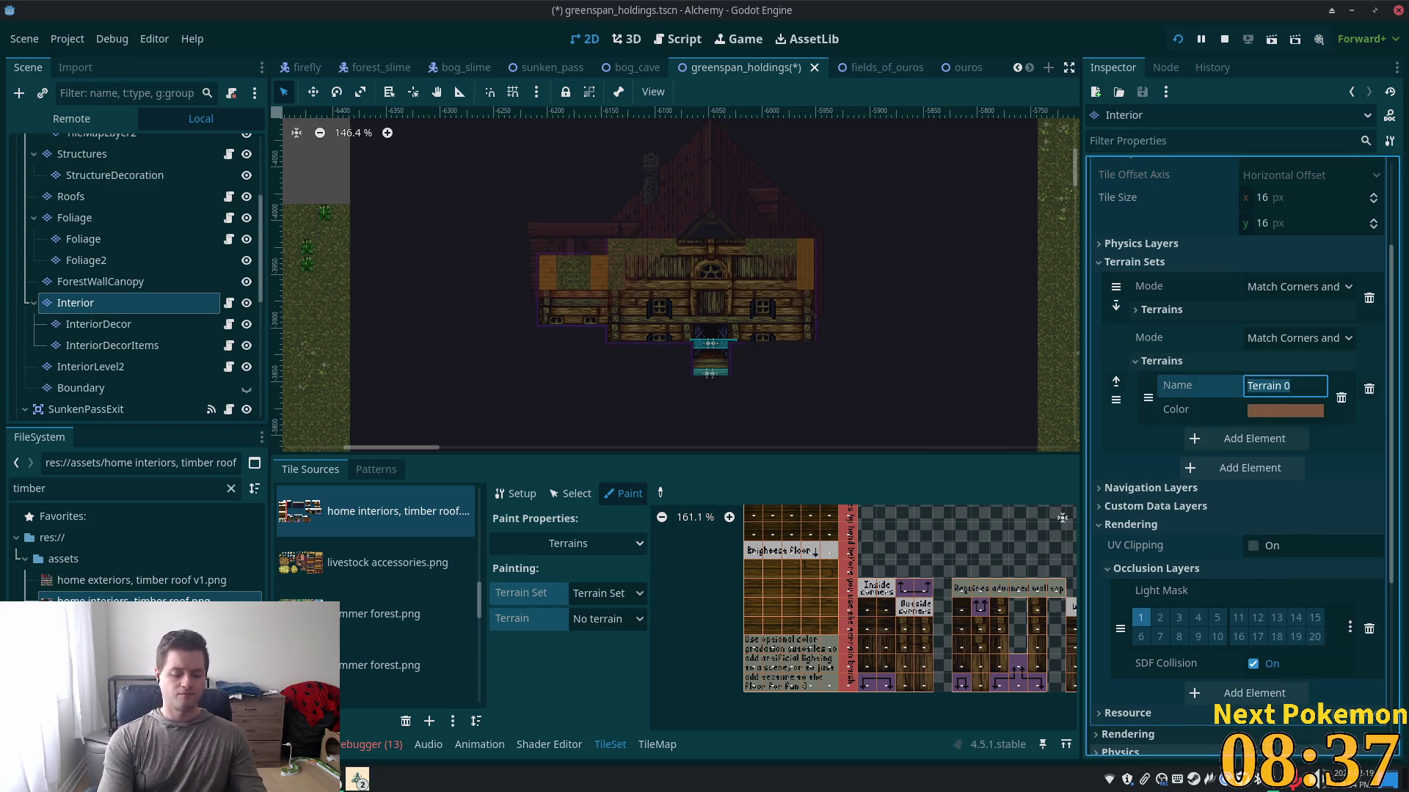
type("Wooden")
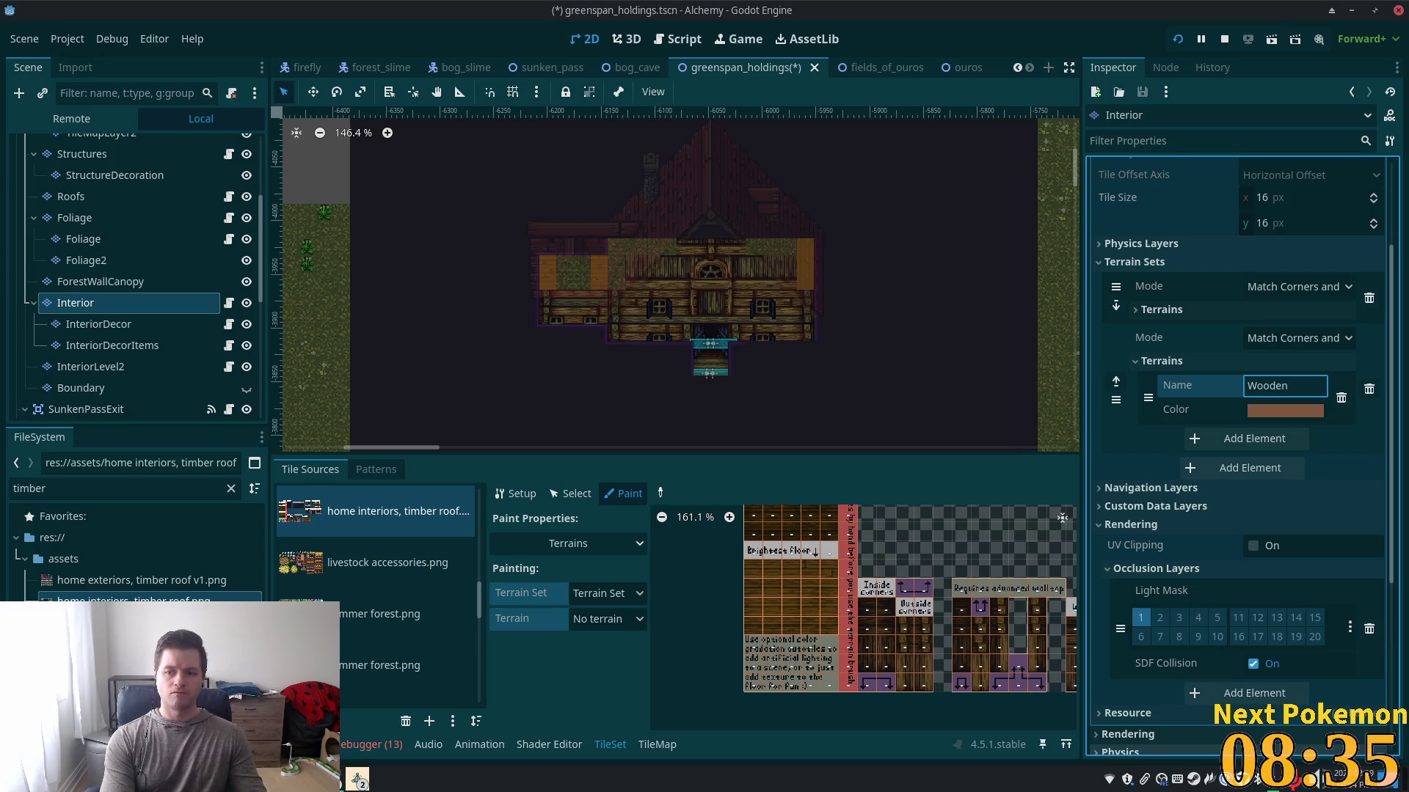
key("BackSpace")
type("od")
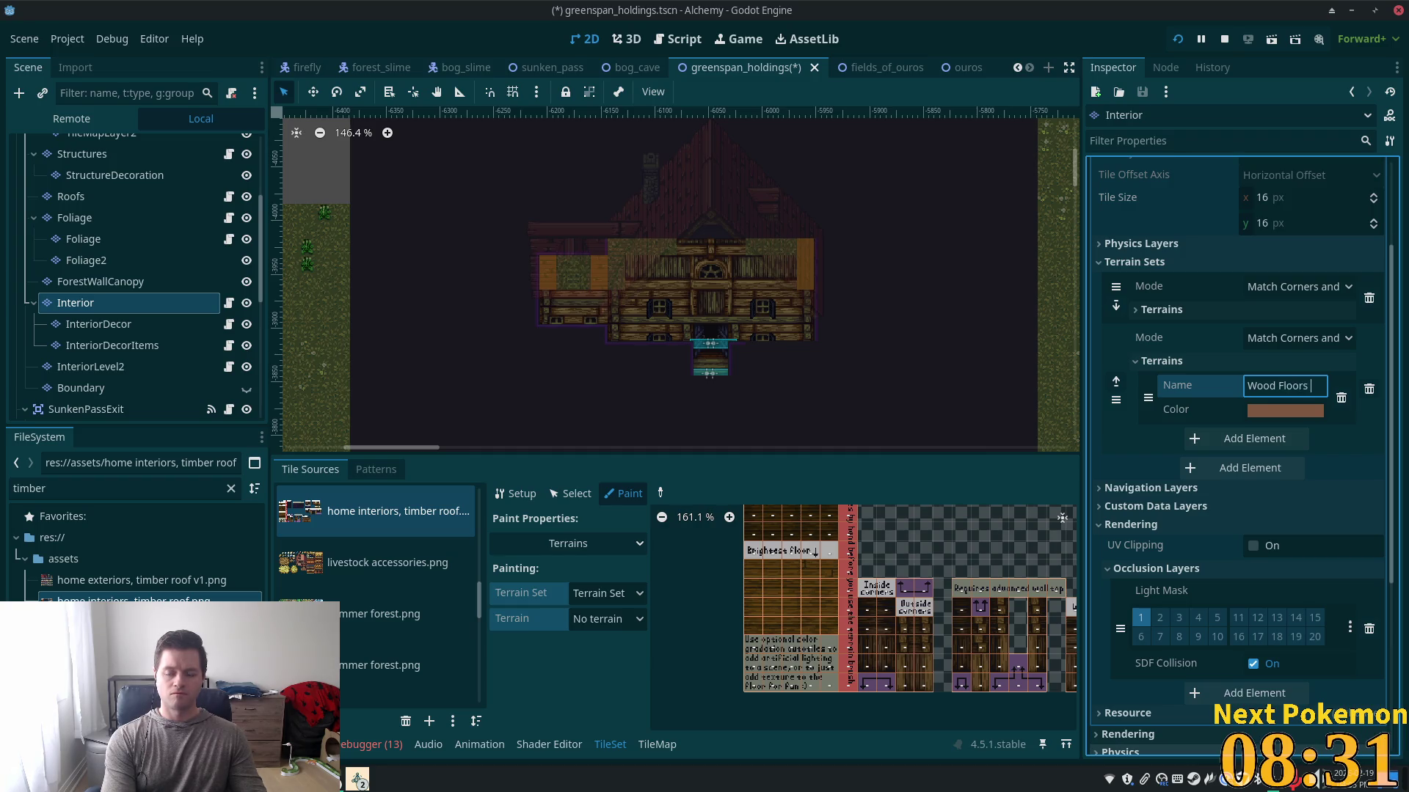
type("Bright")
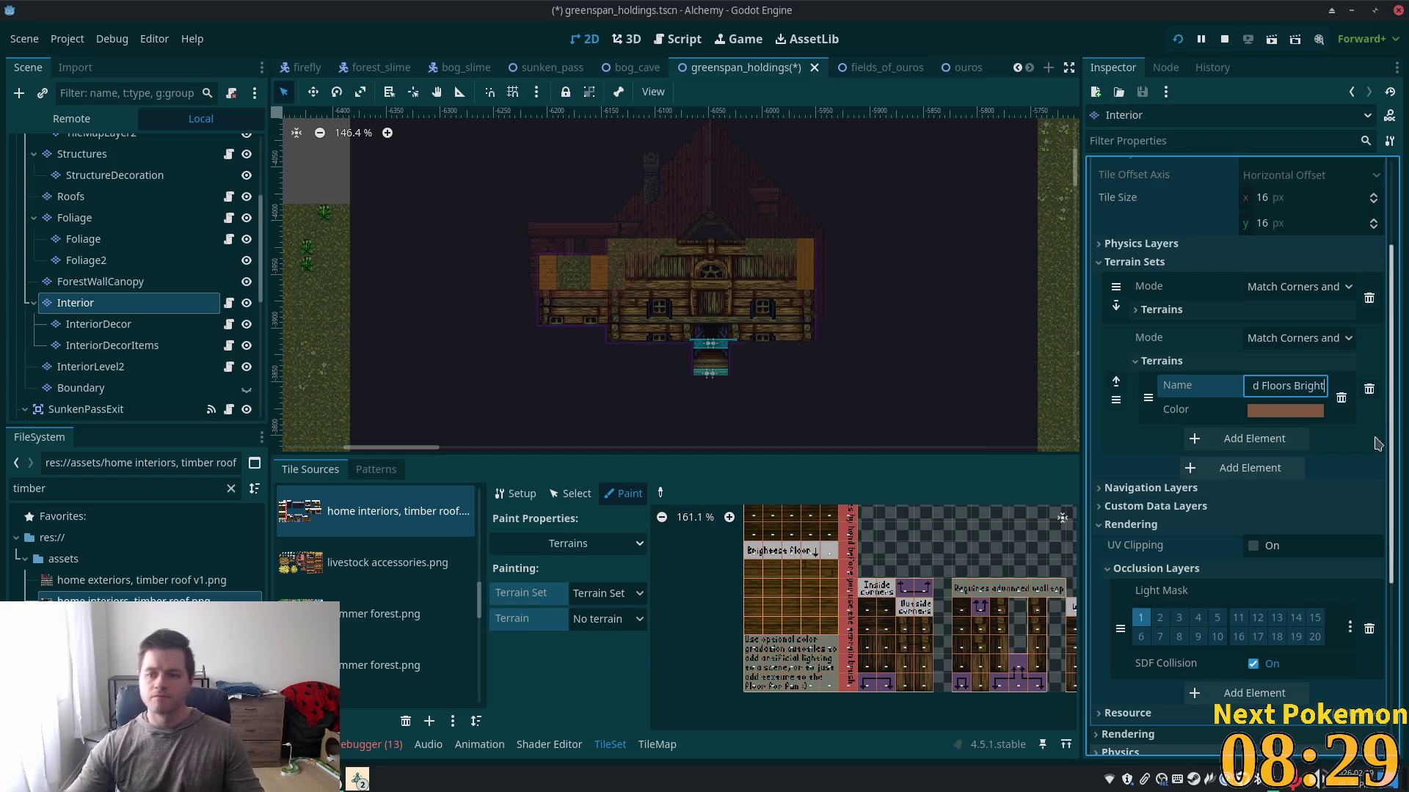
left_click(1280, 412)
left_click_drag(1378, 139, 1378, 102)
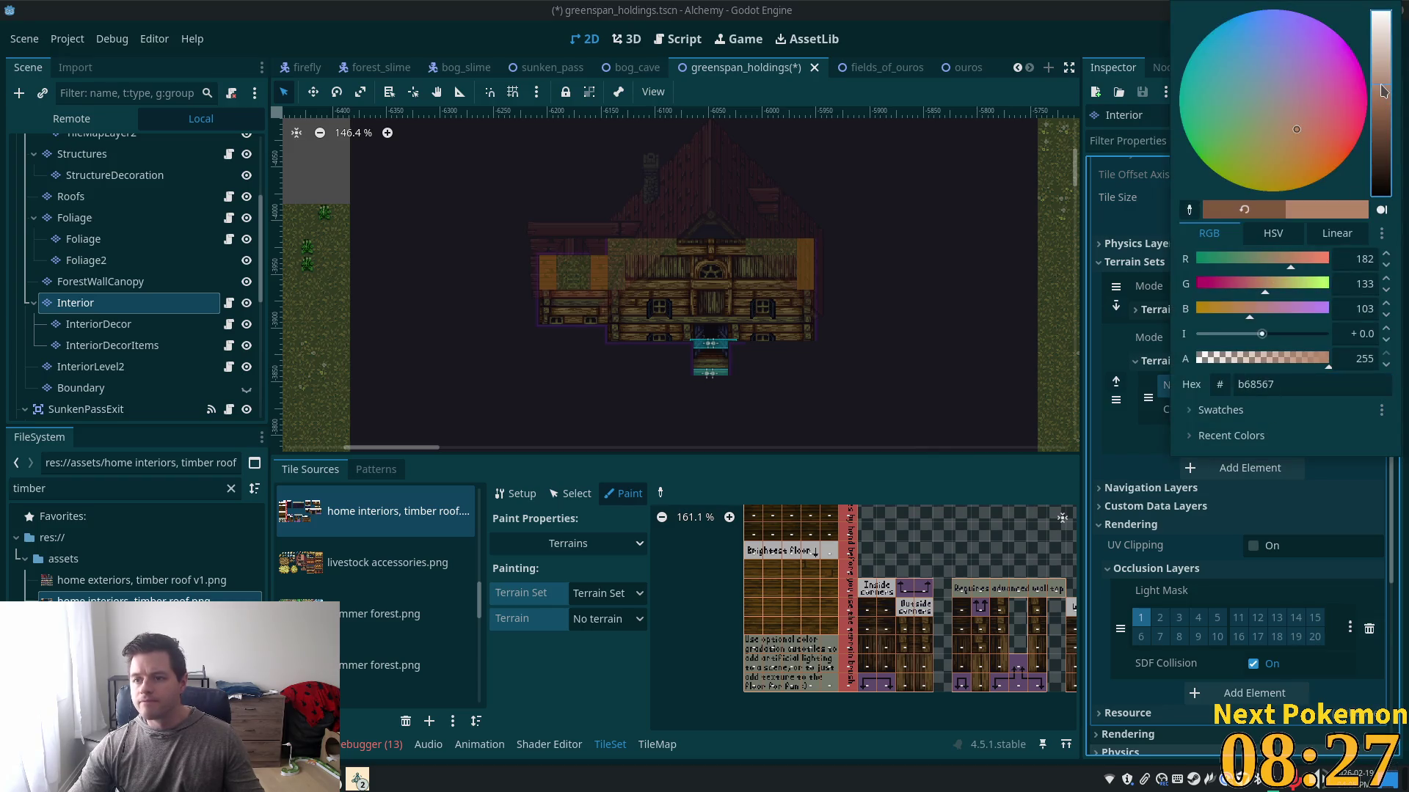
- Keep the lighter colour, save, and choose Terrain Set 1 with Wood Floors Bright as the paint terrain
left_click(1369, 492)
key("ctrl+s")
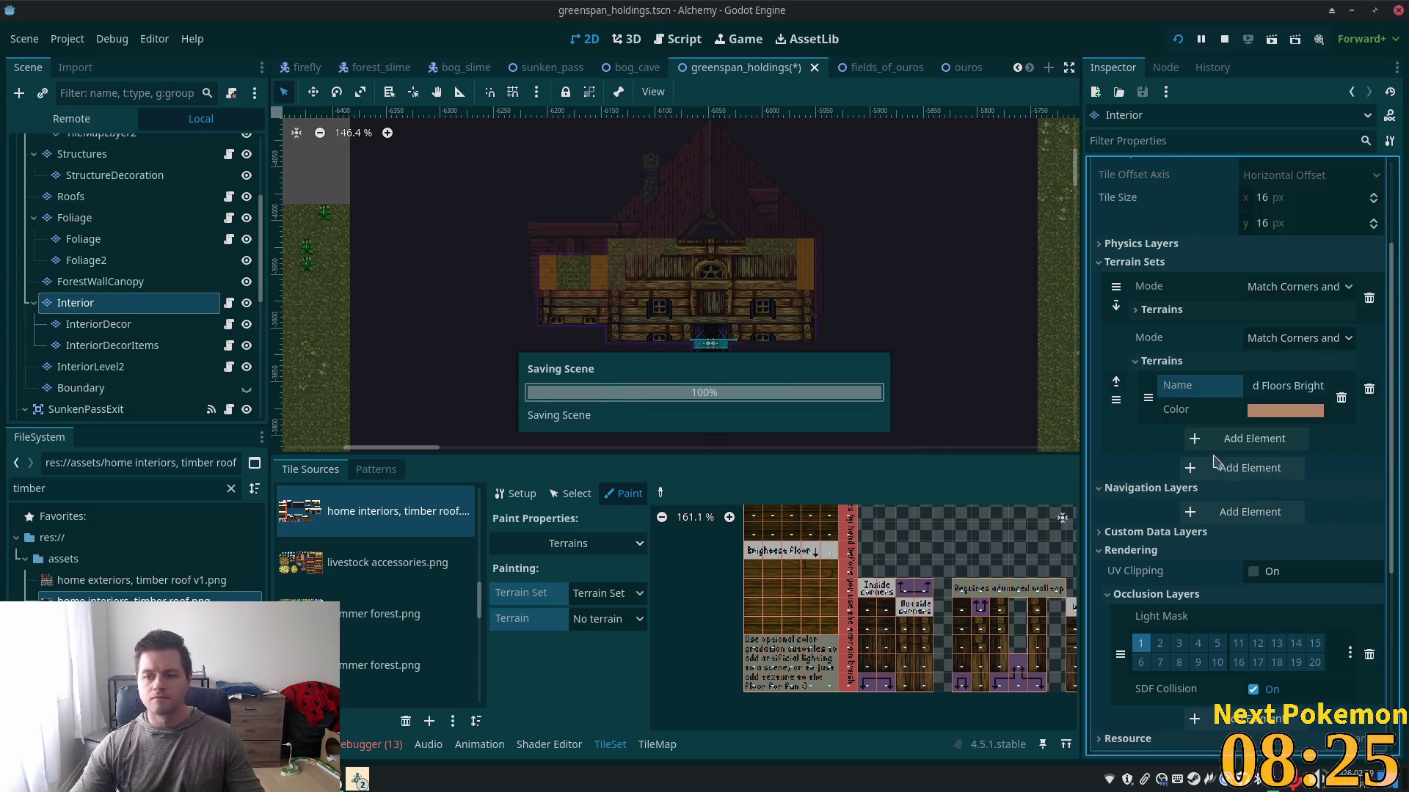
left_click(638, 587)
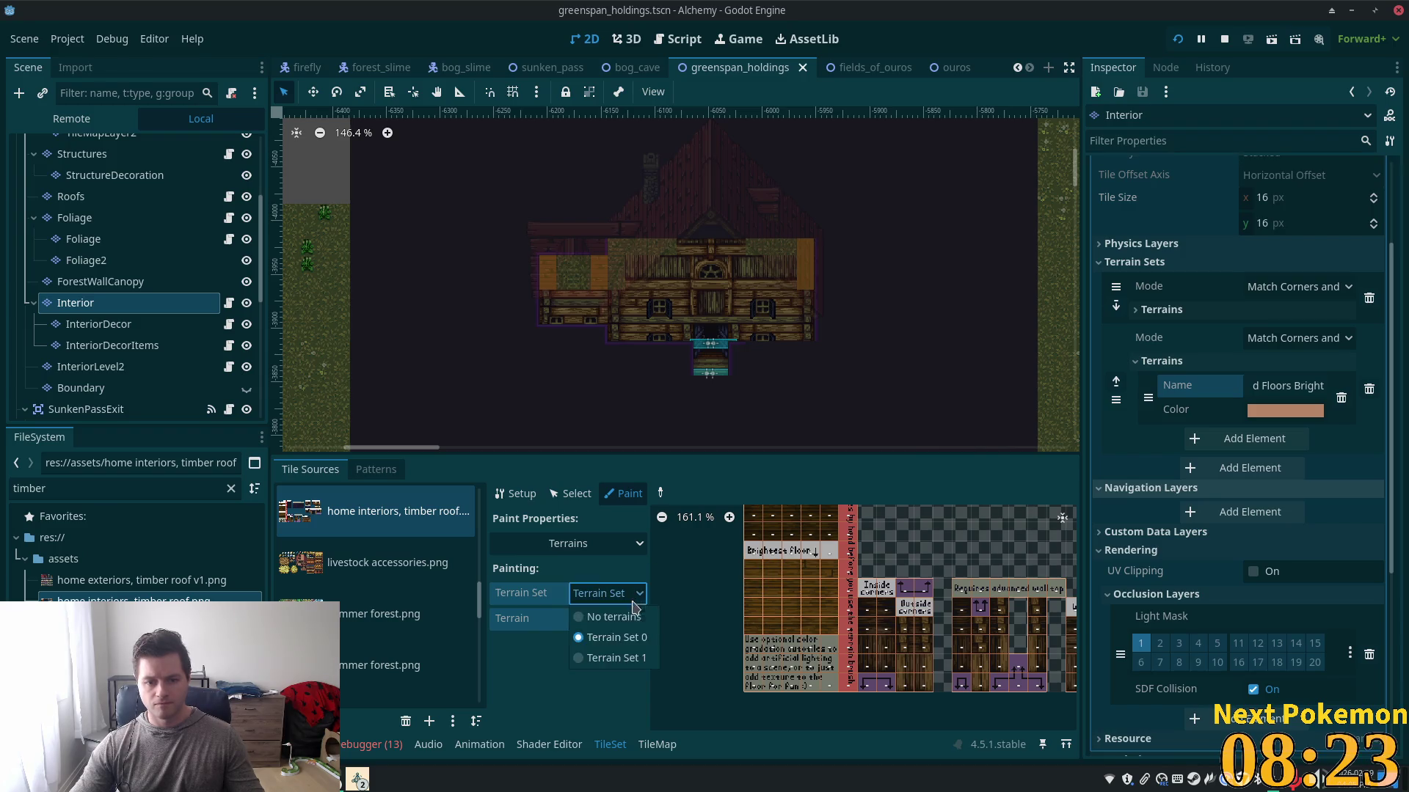
left_click(627, 664)
left_click(627, 624)
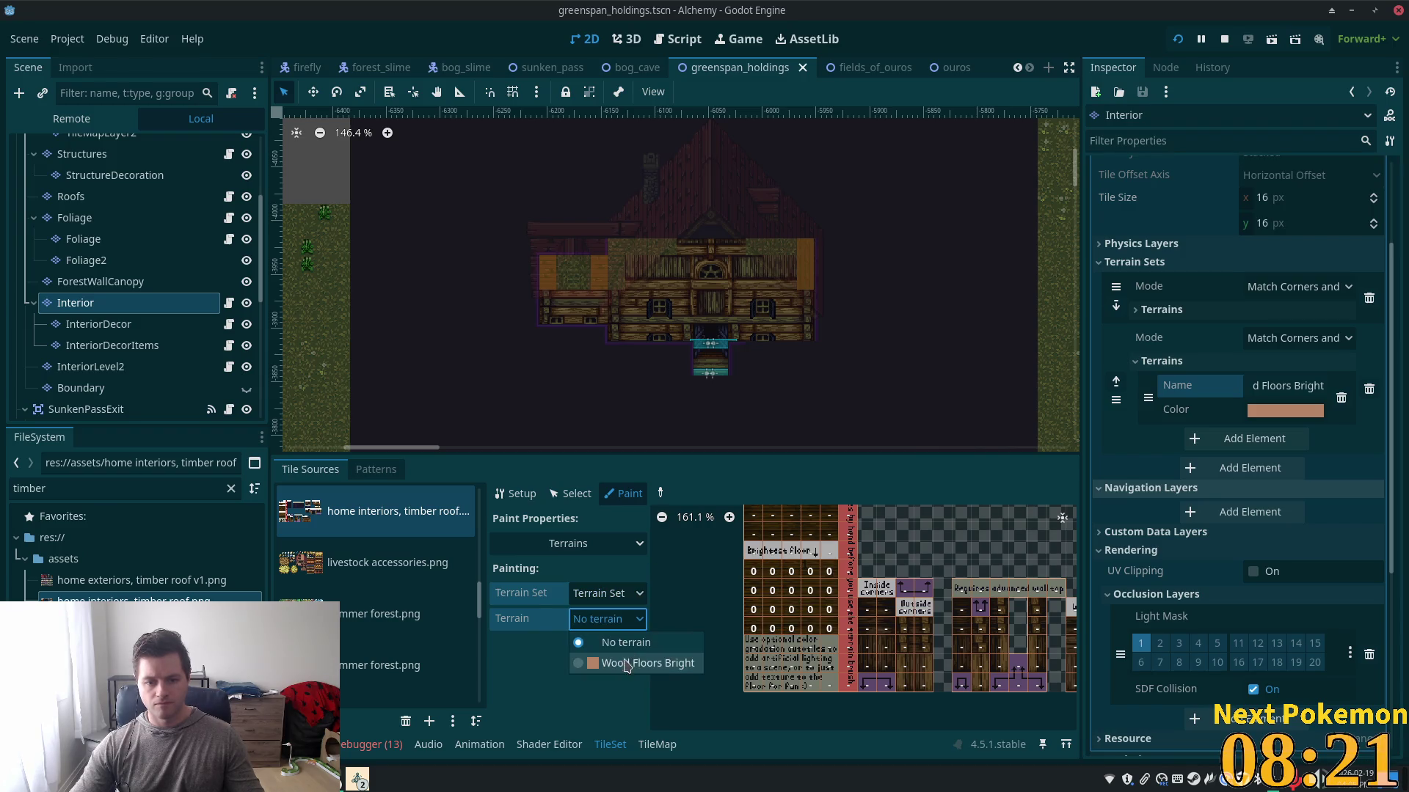
left_click(609, 664)
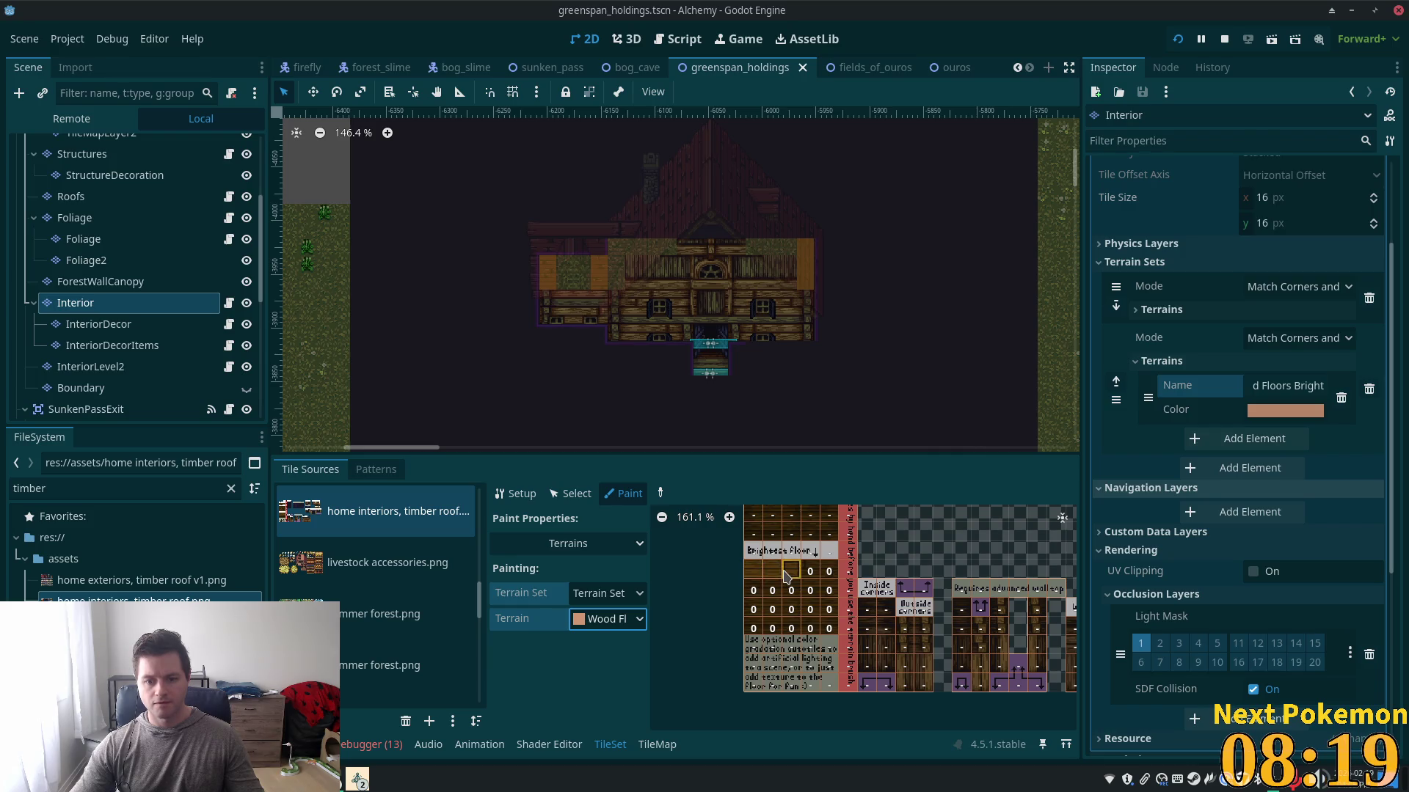
- Paint Wood Floors Bright over the Brightest Floor atlas tiles and save the scene
mouse_move(829, 593)
left_mouse_down()
mouse_move(826, 628)
mouse_move(785, 587)
mouse_move(774, 629)
left_mouse_up()
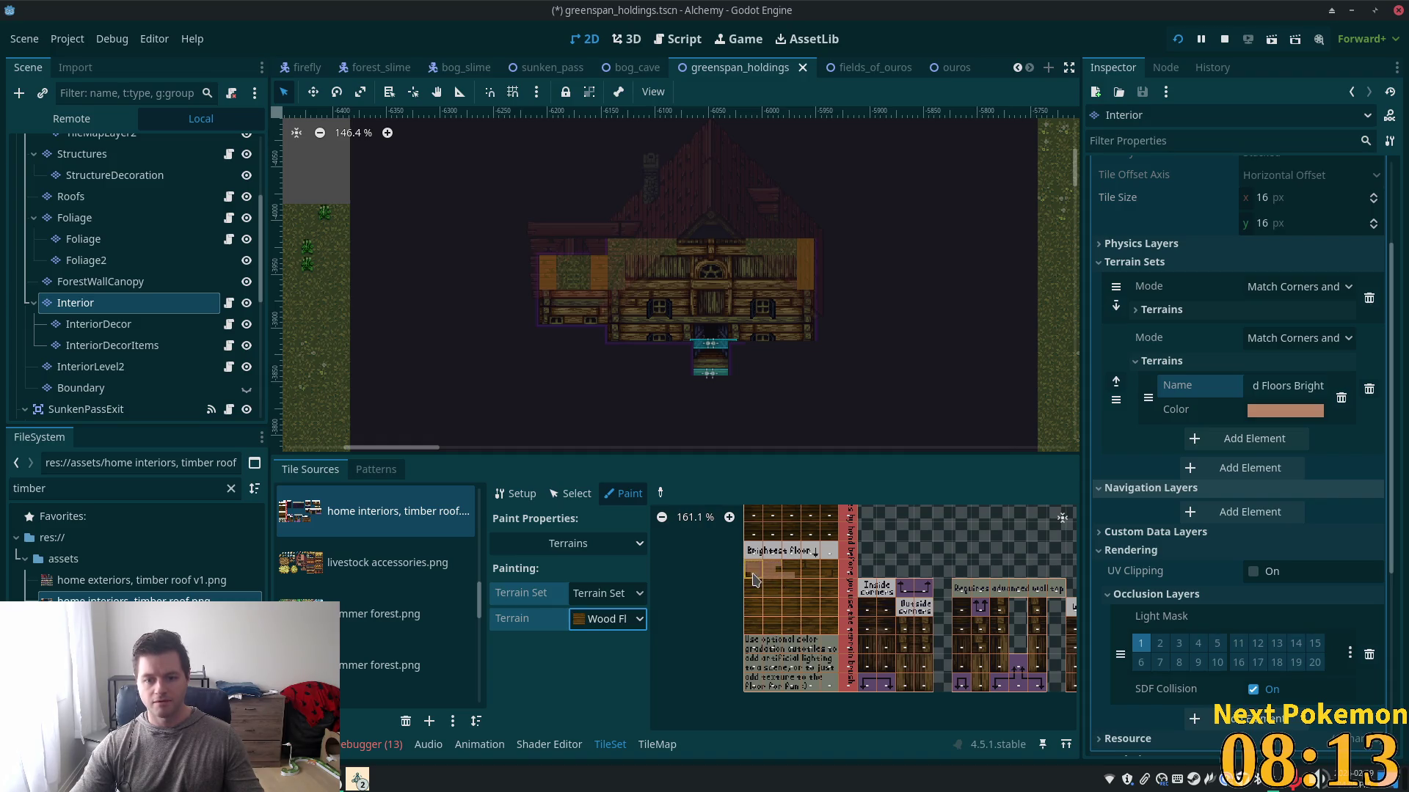
scroll(759, 554, "up", 4)
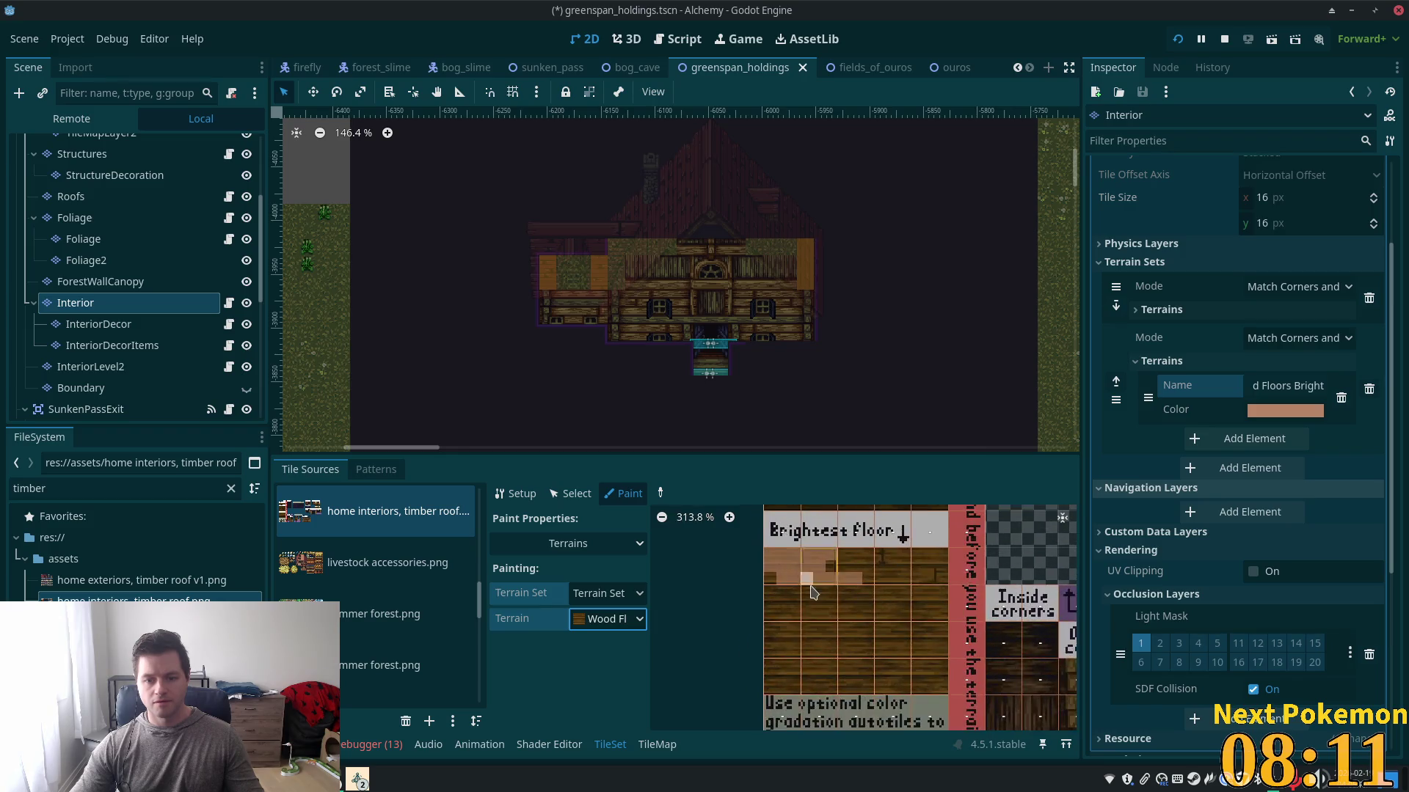
mouse_move(845, 639)
left_mouse_down()
mouse_move(800, 565)
mouse_move(983, 547)
mouse_move(866, 554)
mouse_move(998, 558)
mouse_move(987, 598)
mouse_move(978, 589)
left_mouse_up()
scroll(946, 587, "down", 2)
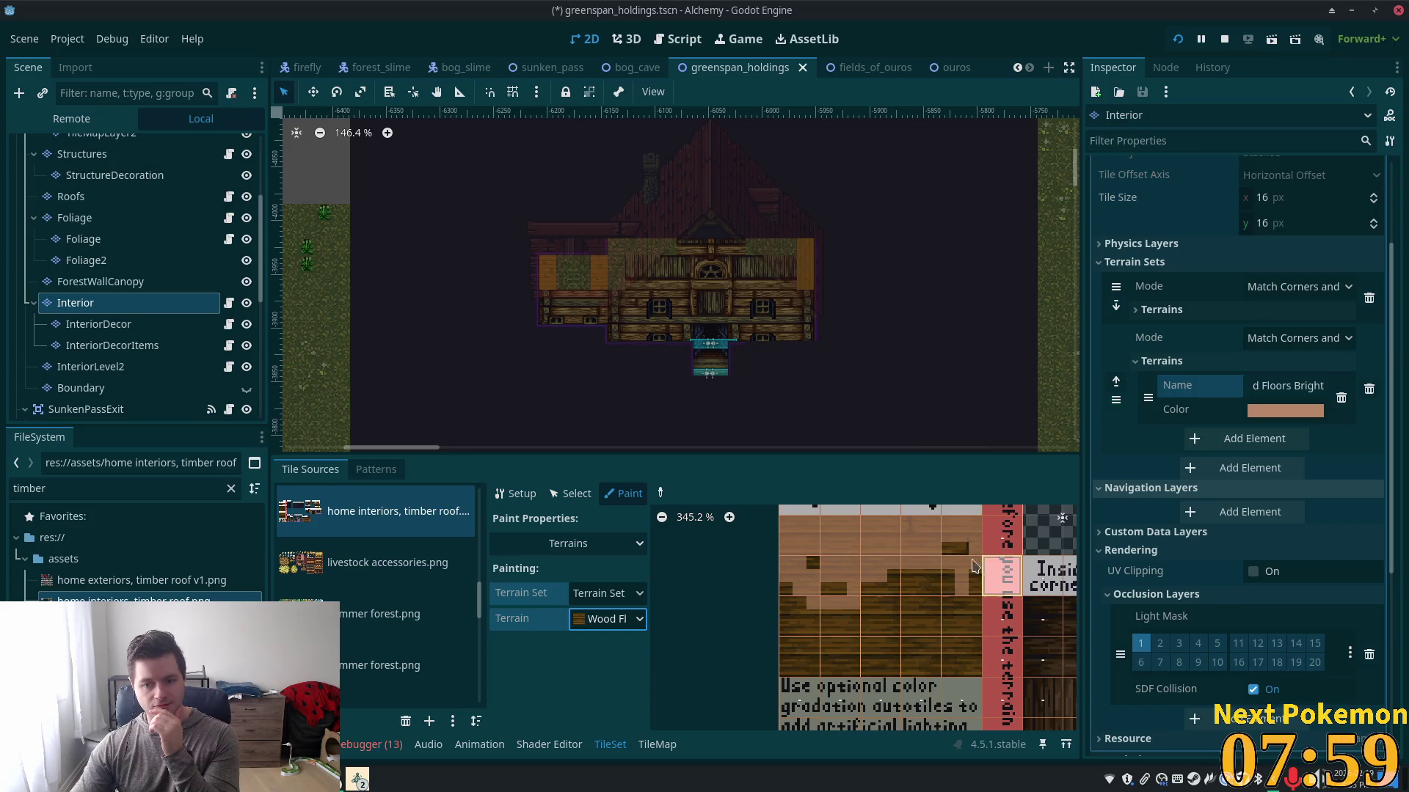
mouse_move(967, 606)
left_mouse_down()
mouse_move(965, 664)
mouse_move(792, 664)
mouse_move(785, 591)
mouse_move(800, 587)
mouse_move(807, 646)
mouse_move(836, 609)
mouse_move(826, 619)
mouse_move(849, 657)
mouse_move(969, 660)
mouse_move(851, 631)
mouse_move(968, 616)
mouse_move(835, 596)
mouse_move(897, 575)
mouse_move(961, 579)
left_mouse_up()
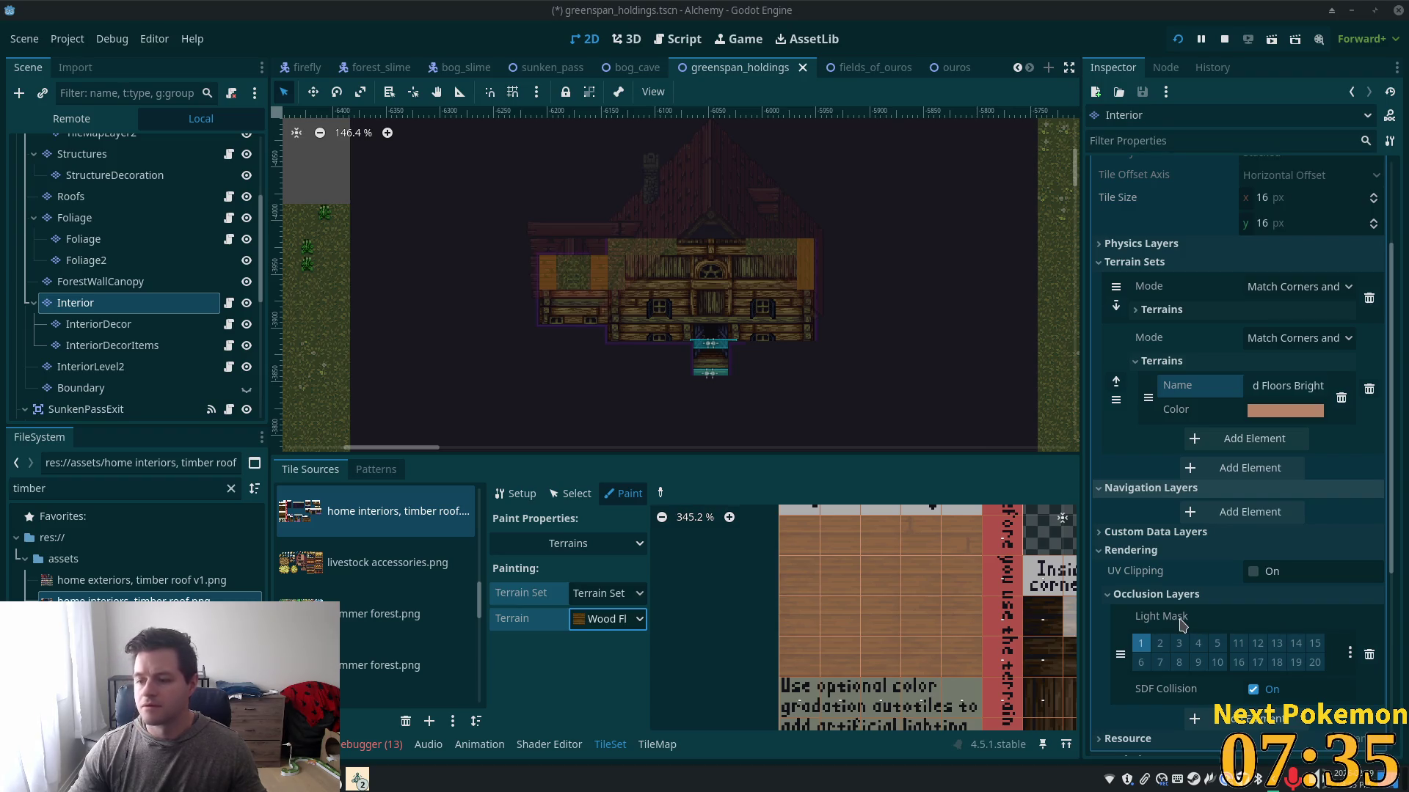
scroll(697, 334, "up", 2)
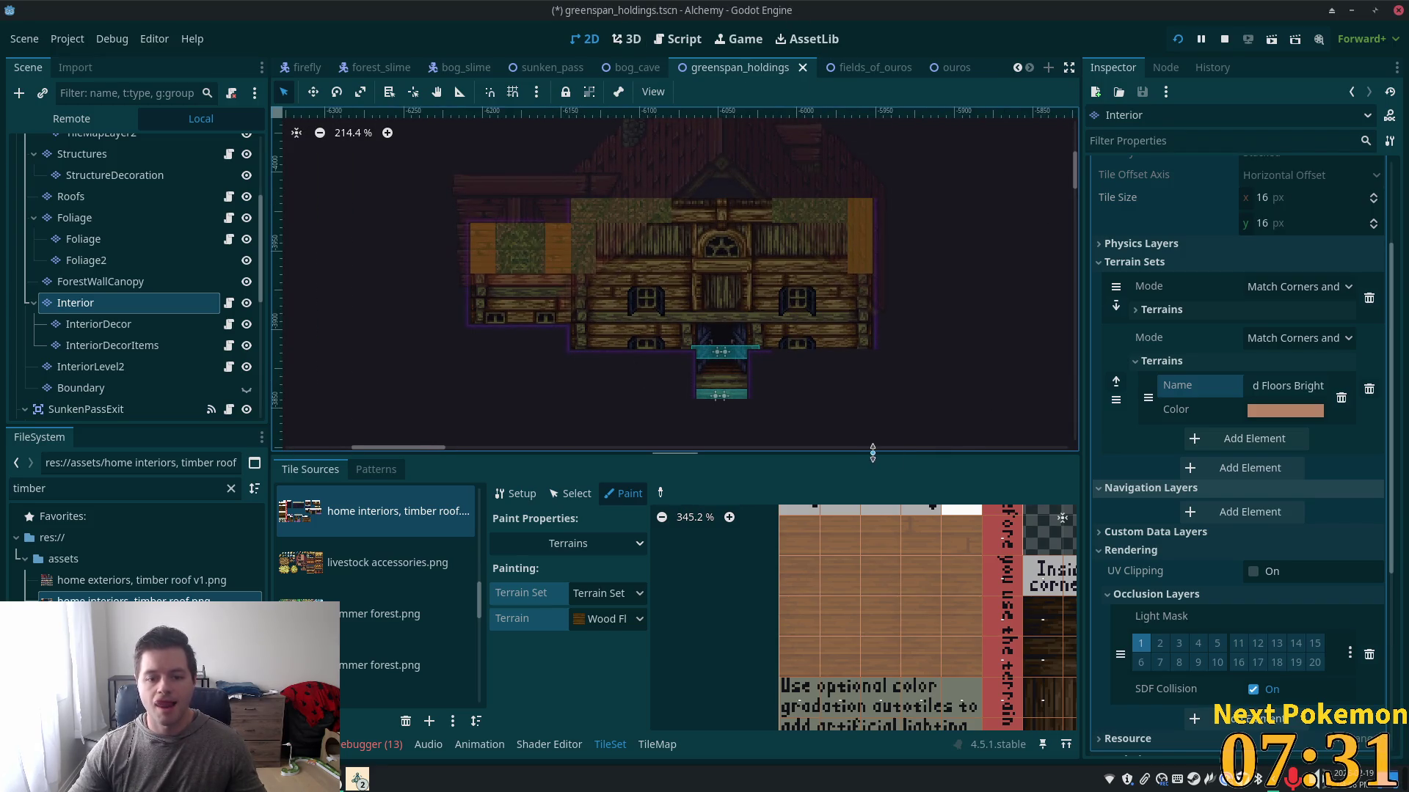
key("ctrl+s")
left_click(657, 745)
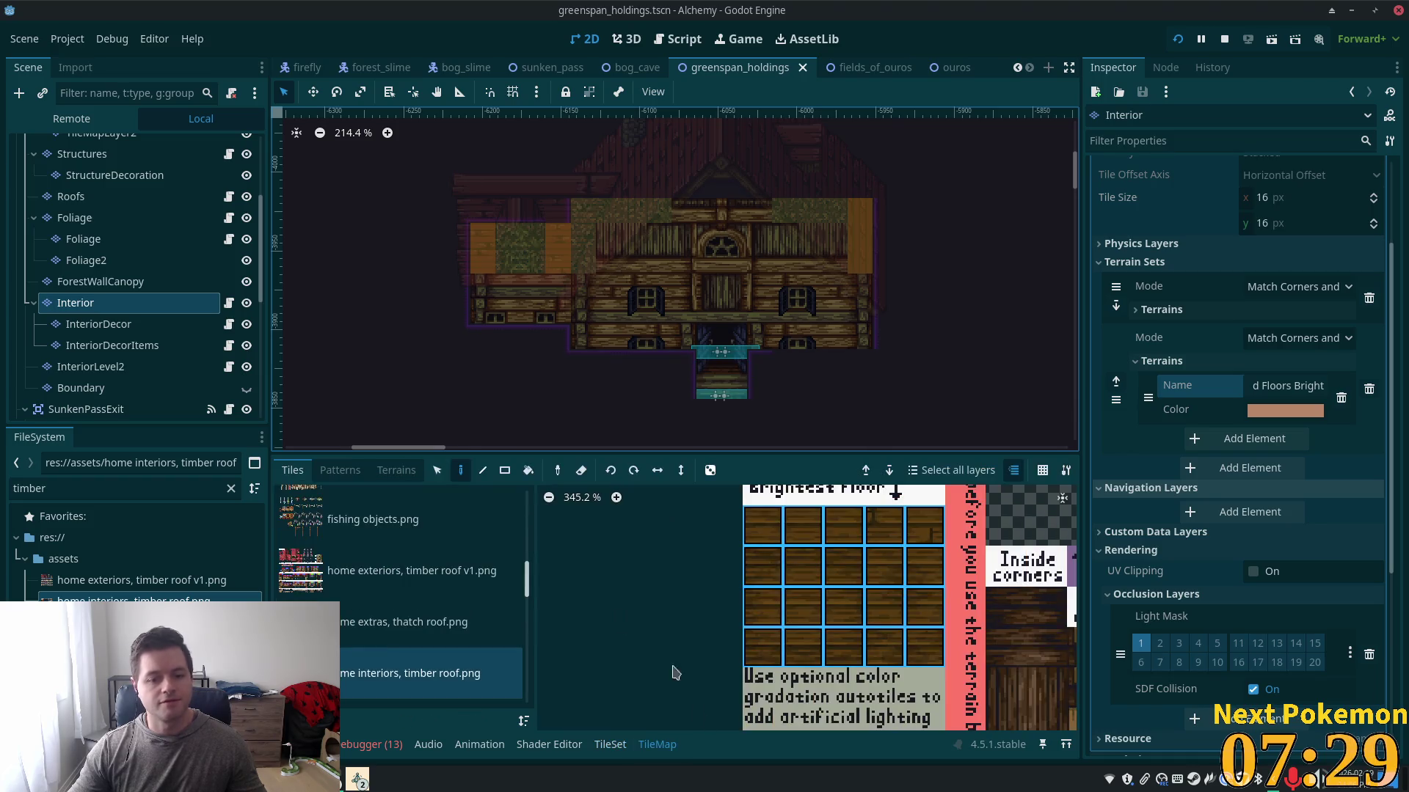
- Rectangle-fill the house interior and small left room with Wood Floors Bright, then save
left_click(396, 471)
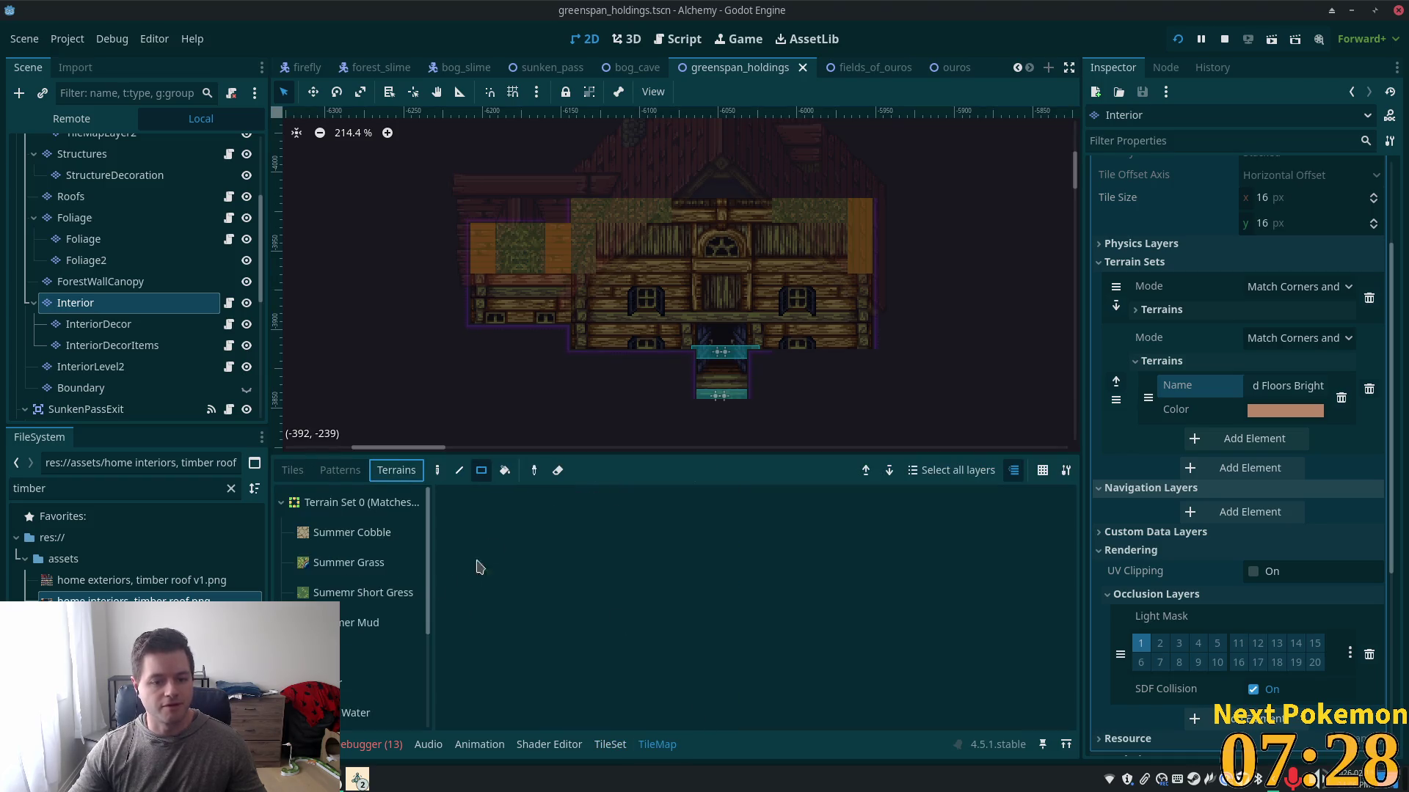
left_click(281, 503)
left_click(359, 563)
left_click_drag(704, 343, 667, 420)
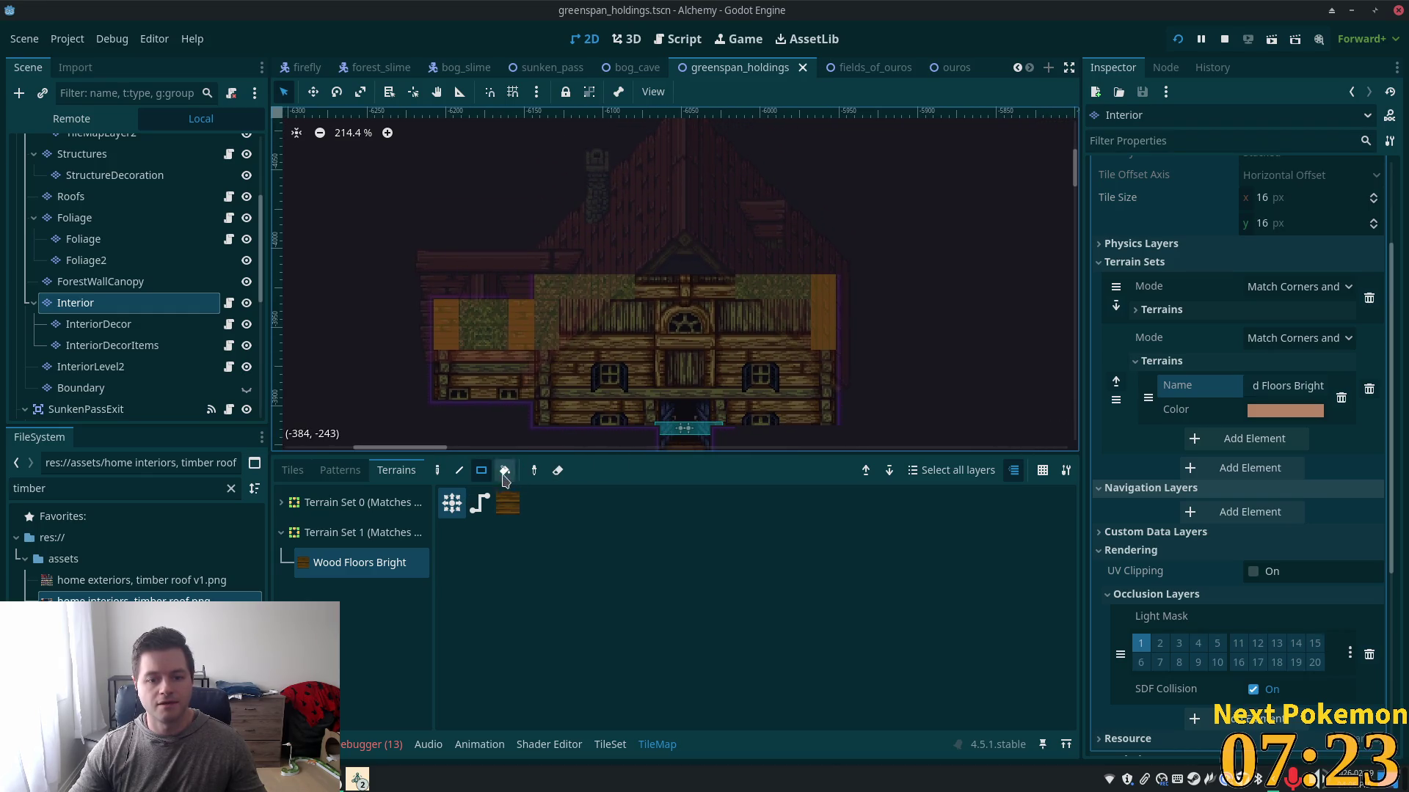
mouse_move(538, 424)
left_mouse_down()
mouse_move(557, 402)
mouse_move(823, 293)
left_mouse_up()
left_click_drag(448, 312, 525, 396)
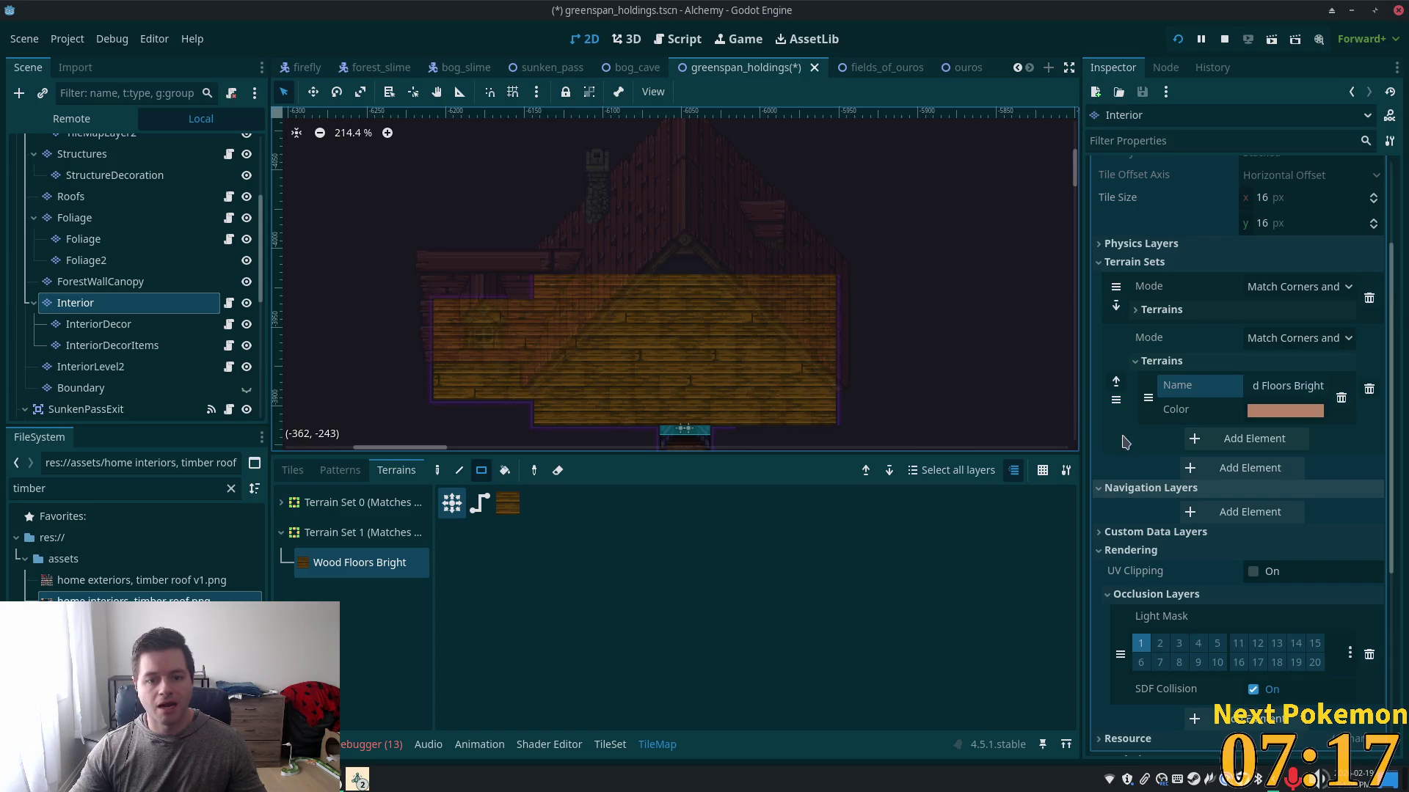
key("ctrl+s")
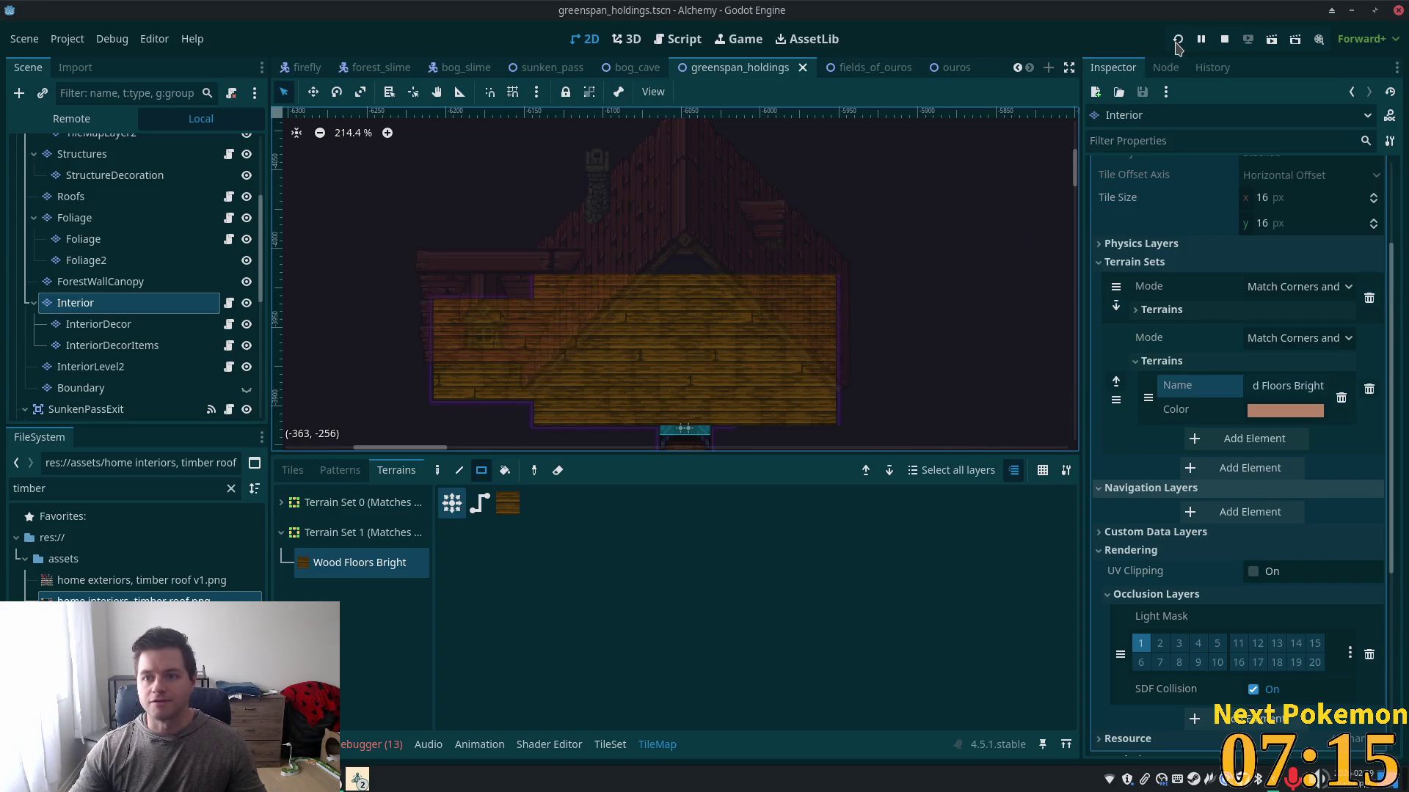
- Run the game and walk the character through the door into the house
left_click(1176, 42)
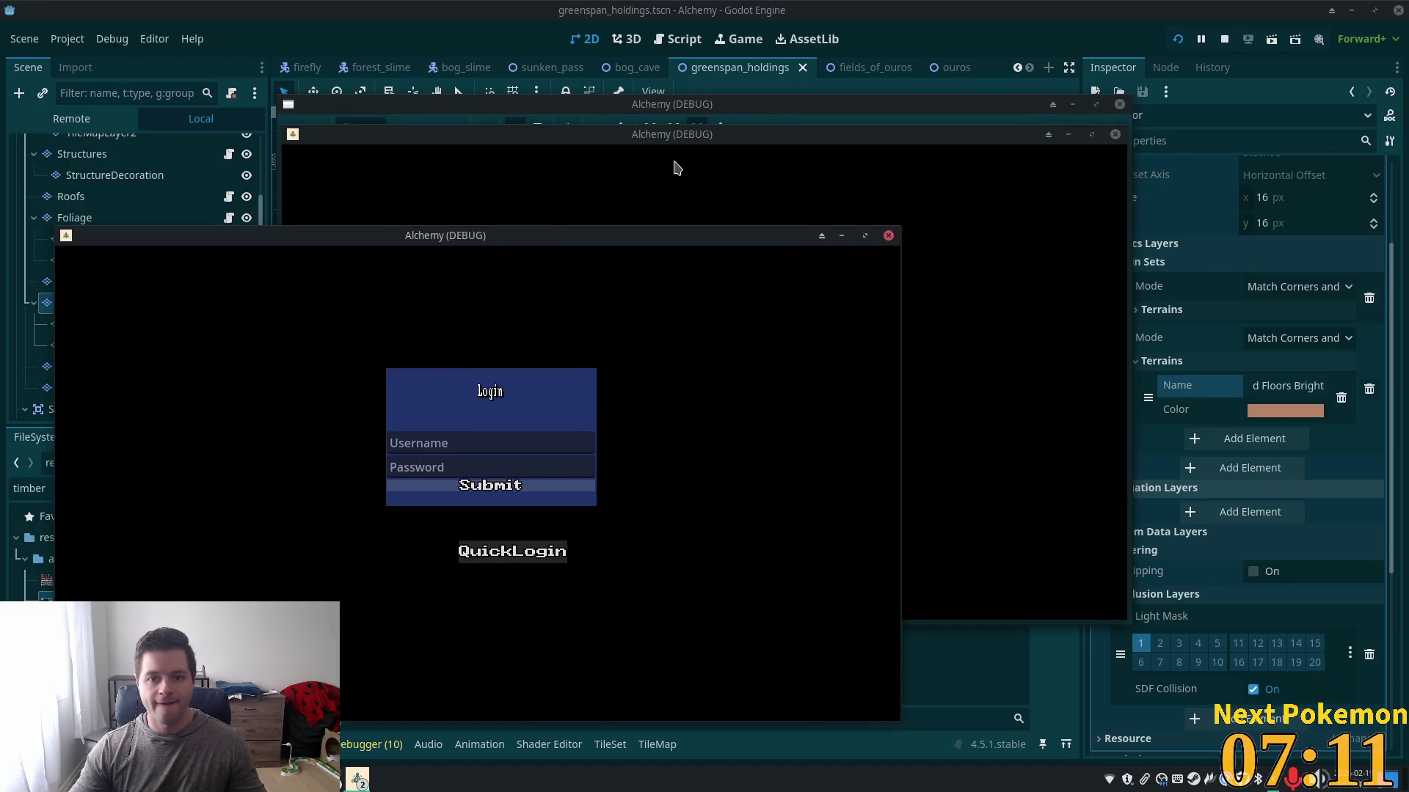
left_click_drag(672, 164, 894, 195)
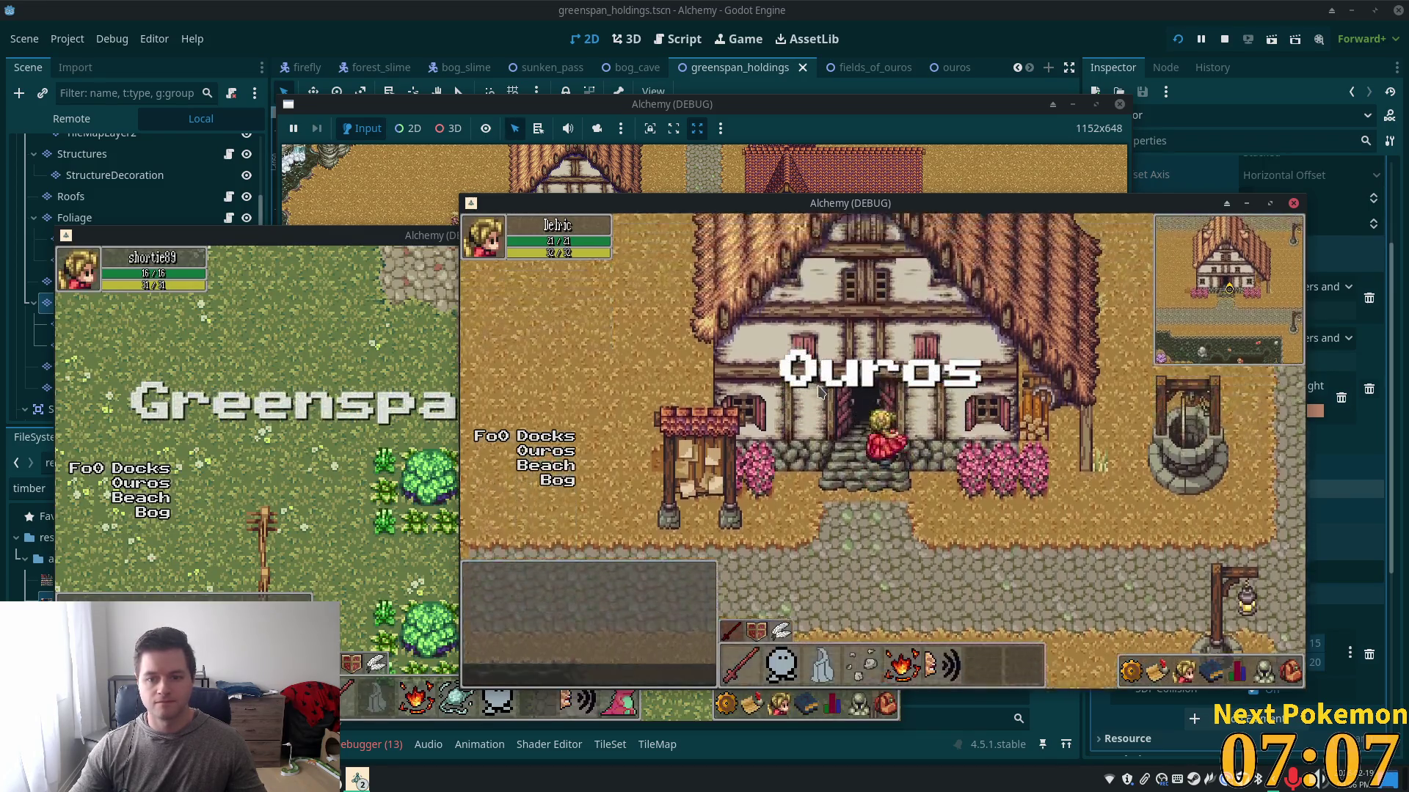
key("Up")
left_click(394, 489)
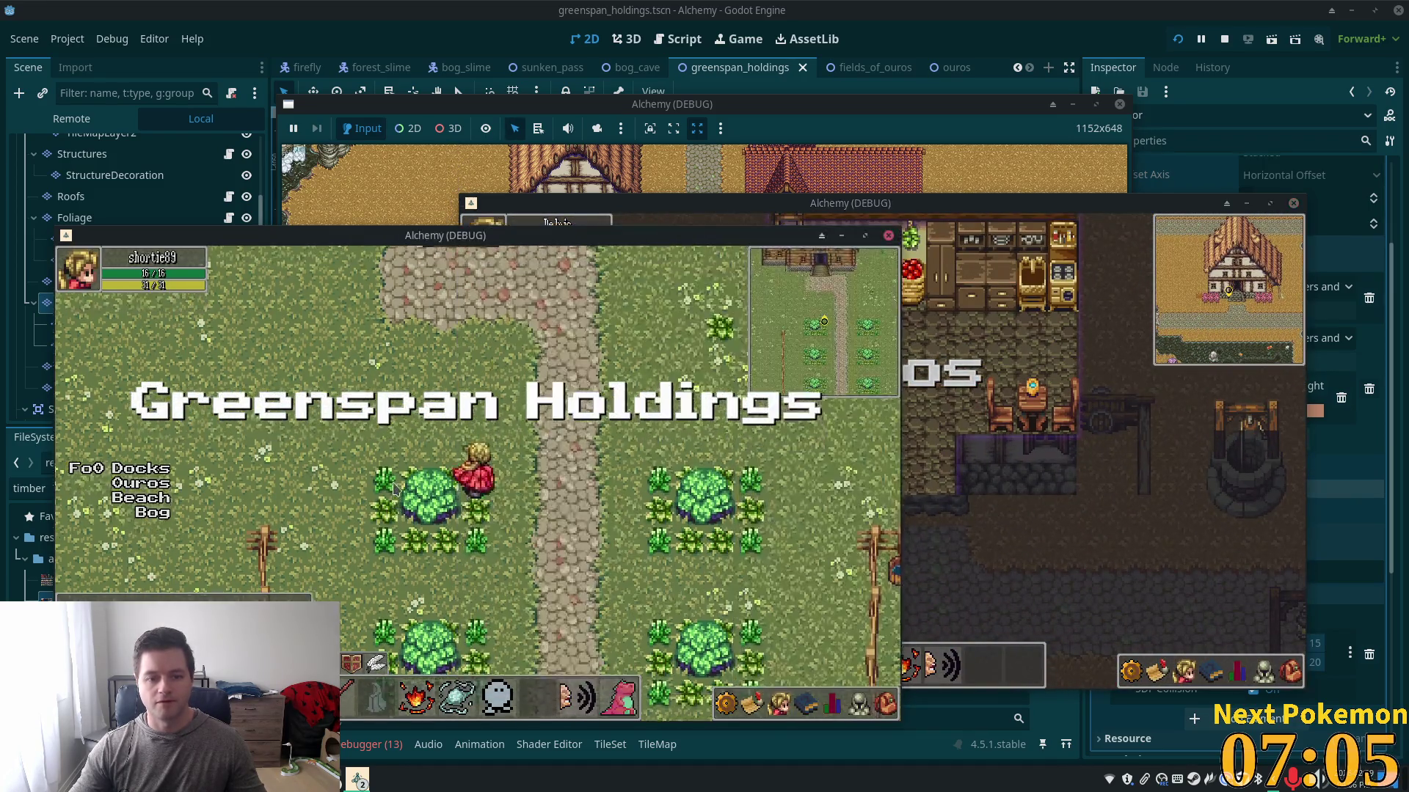
key("Up")
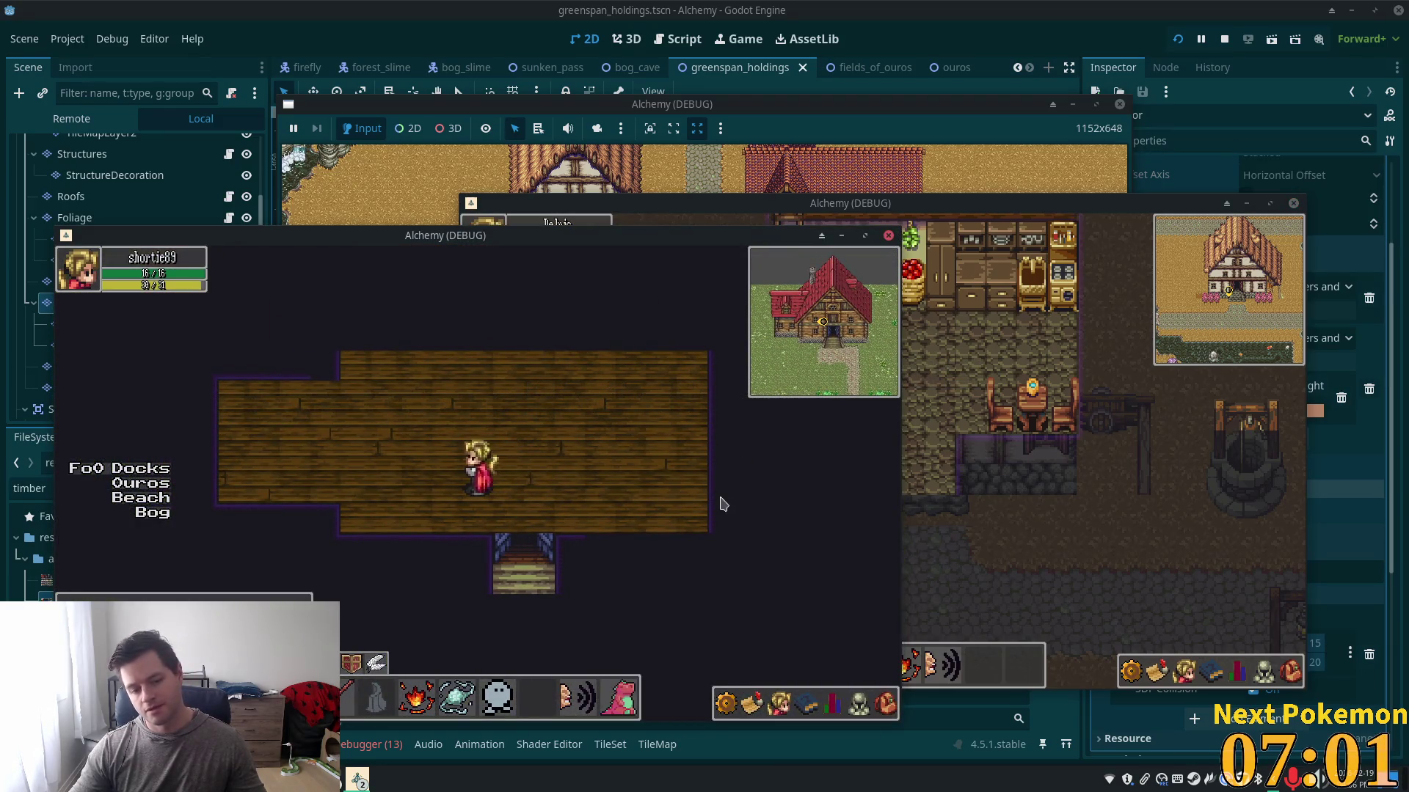
left_click(955, 156)
left_click_drag(965, 110, 963, 82)
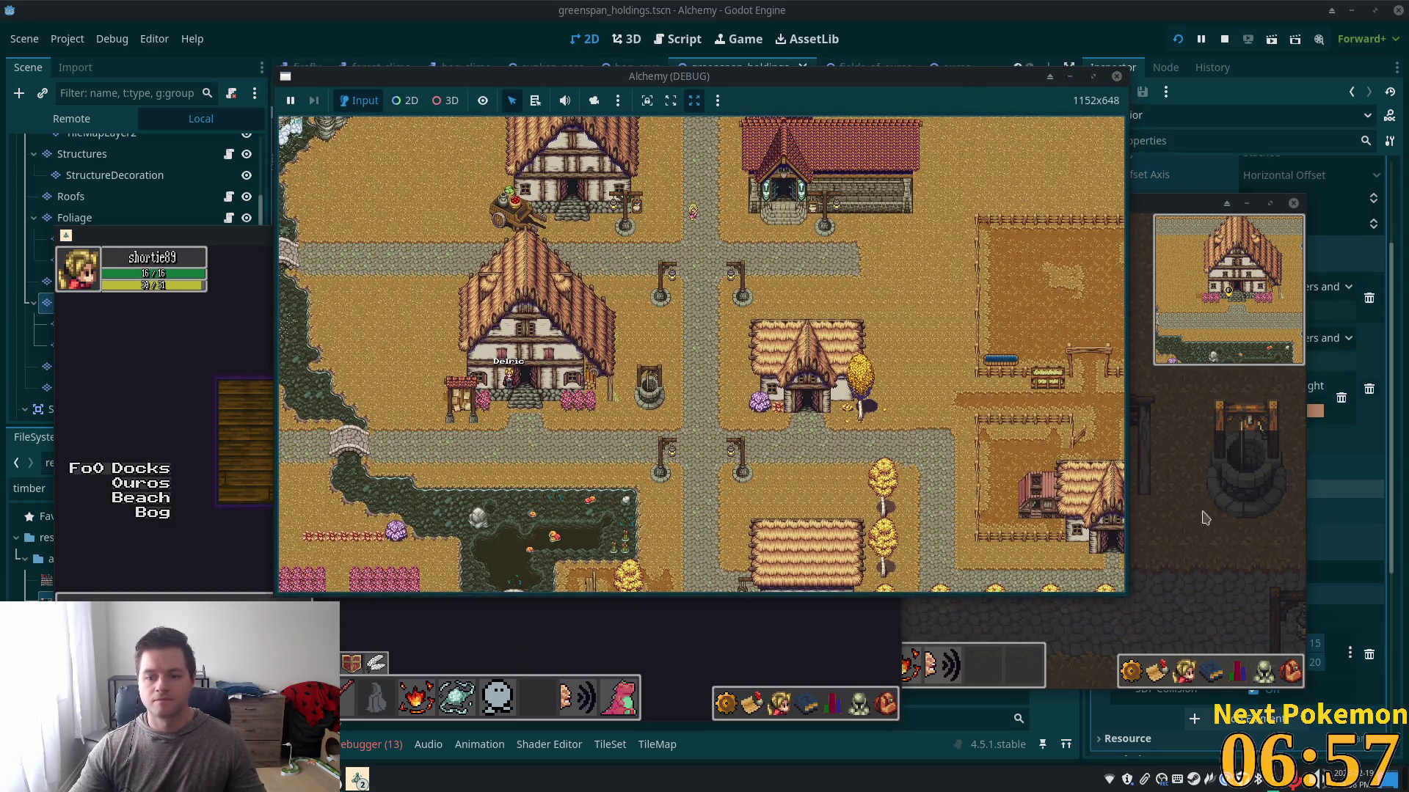
left_click(1104, 519)
- Walk across the wooden room and down the stairs outside, then stop the game with F8
key("d")
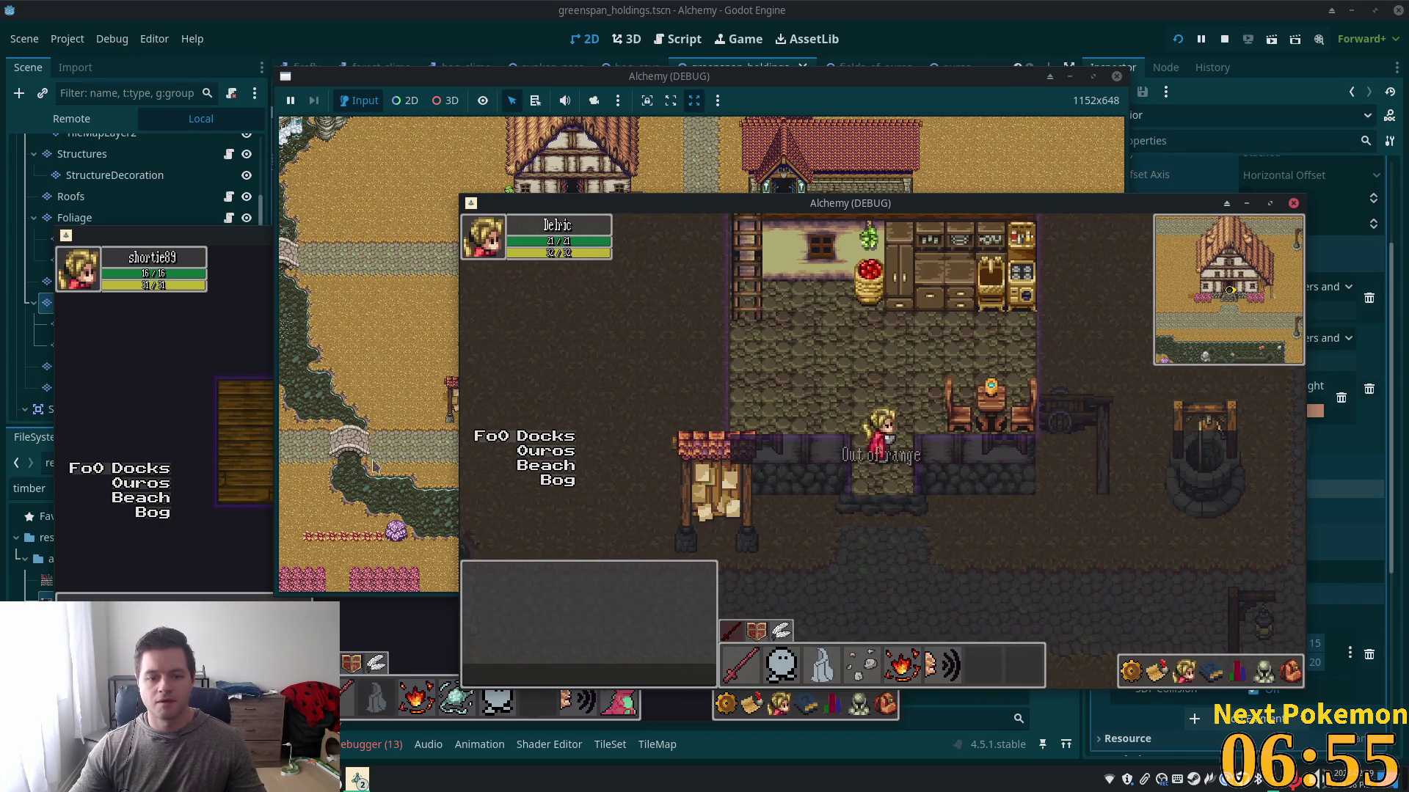
left_click(156, 424)
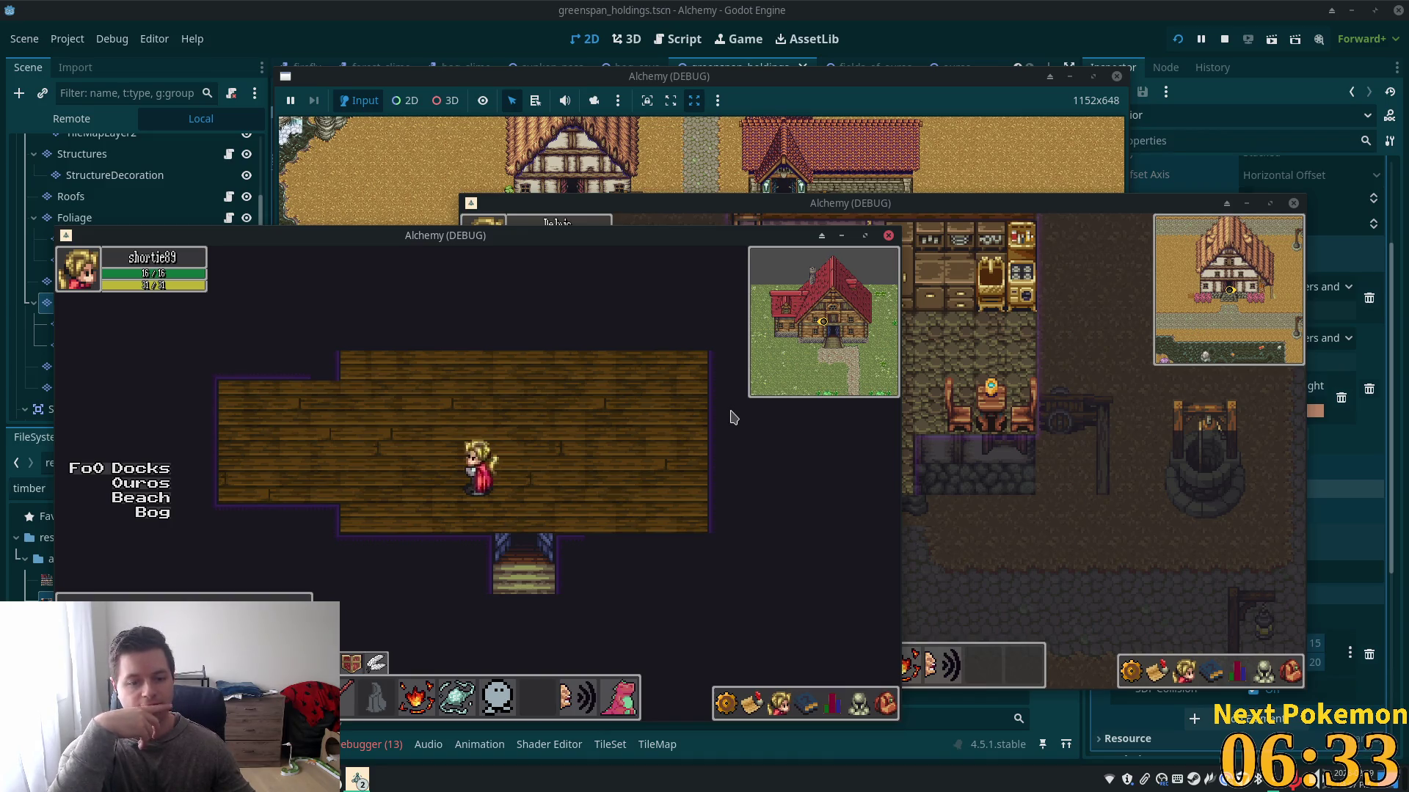
key("Right")
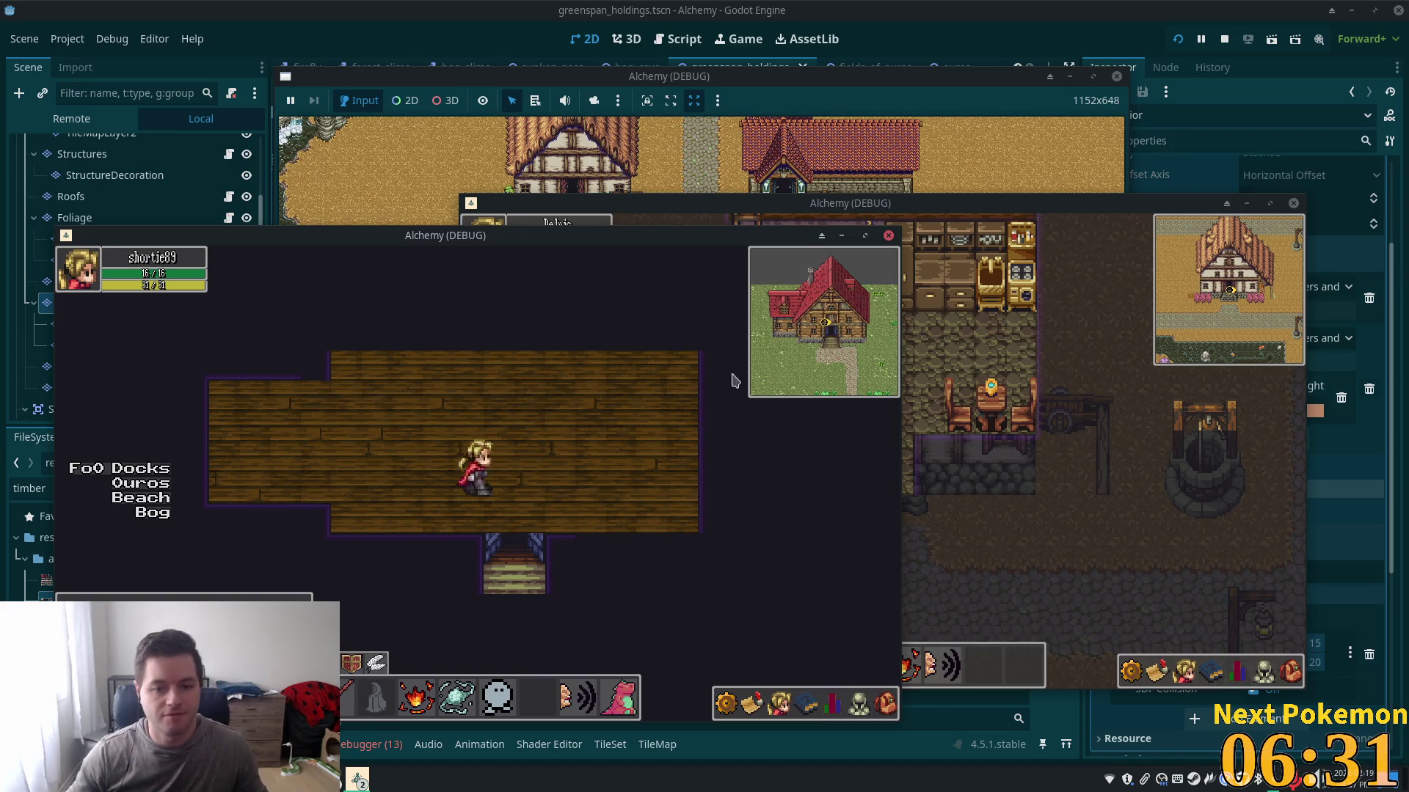
key("Left")
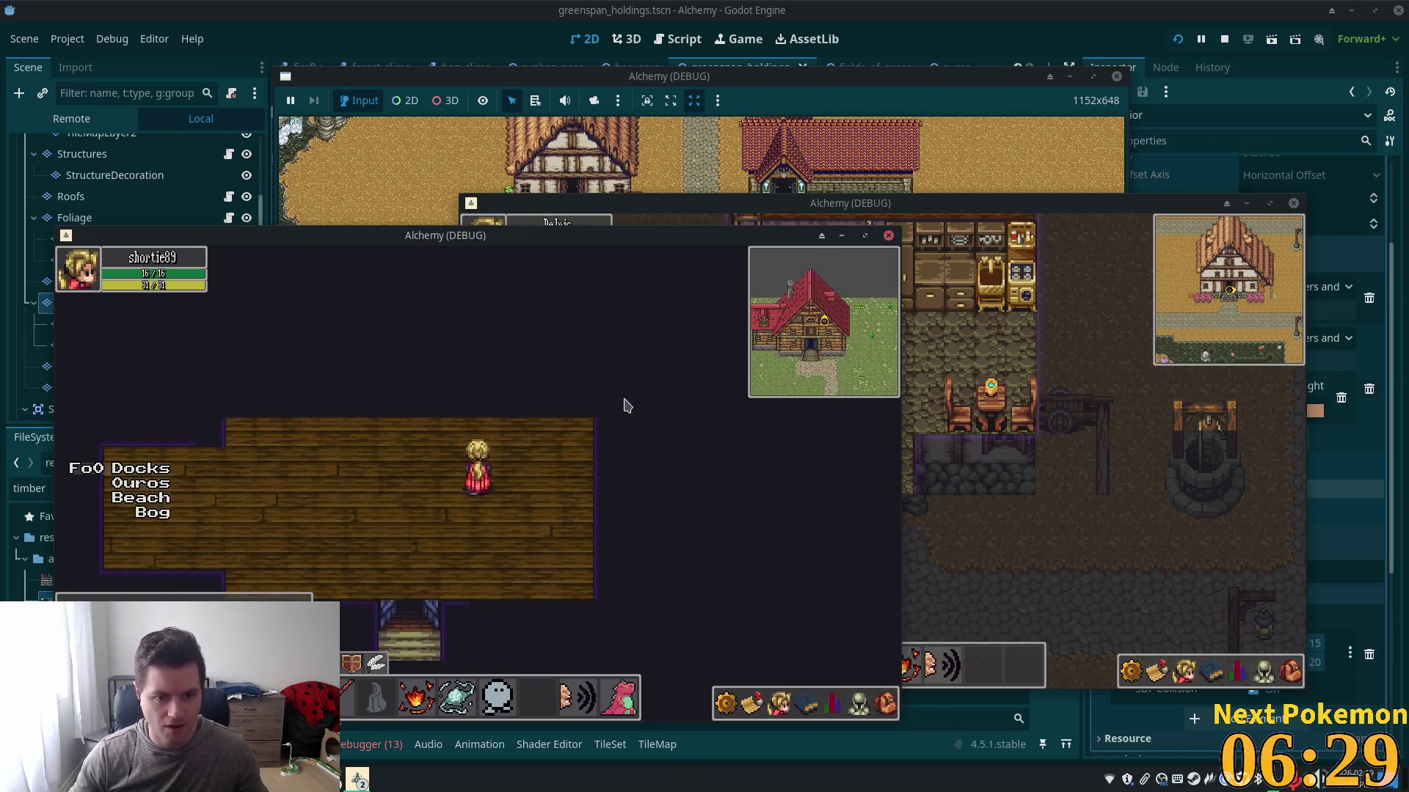
key("Down")
key("Down")
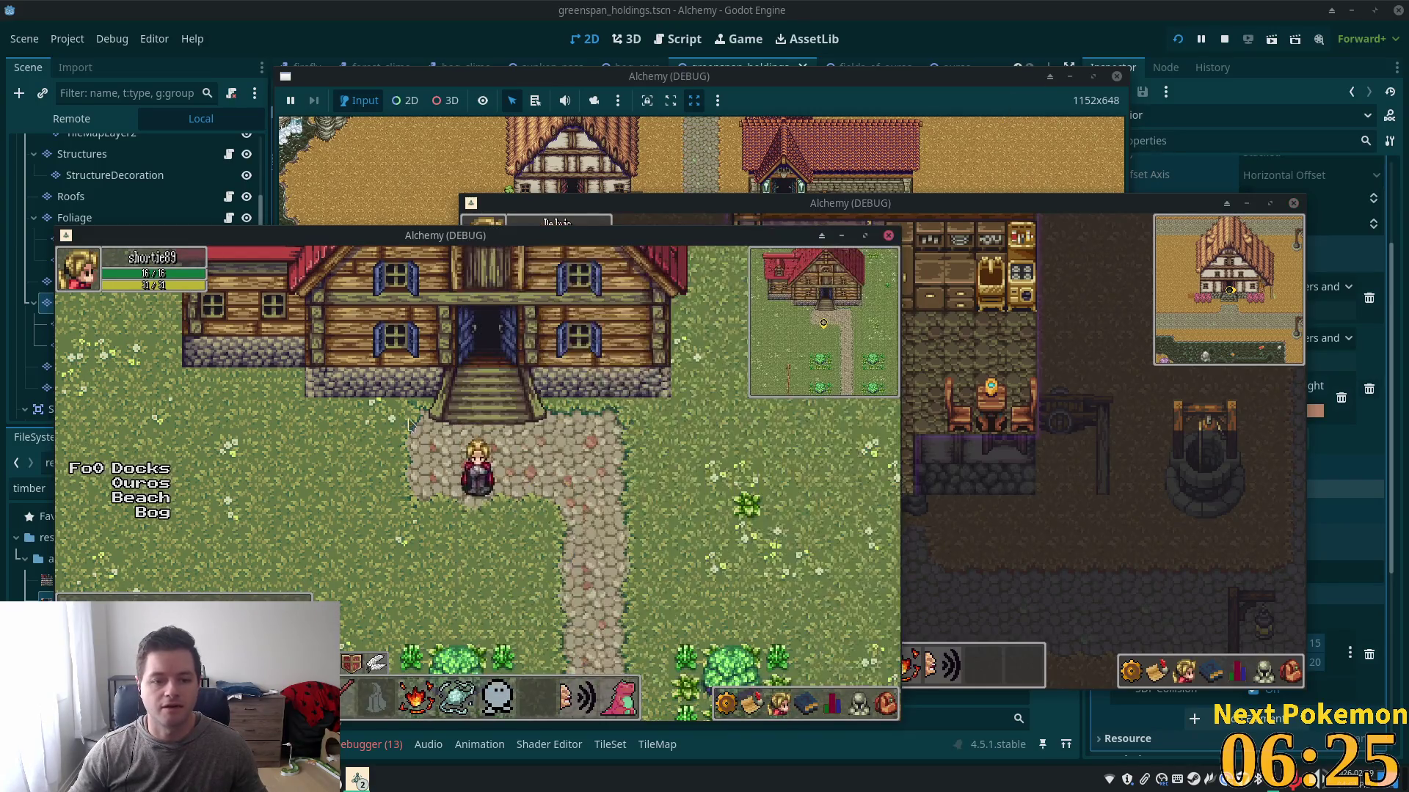
key("F8")
scroll(711, 387, "up", 4)
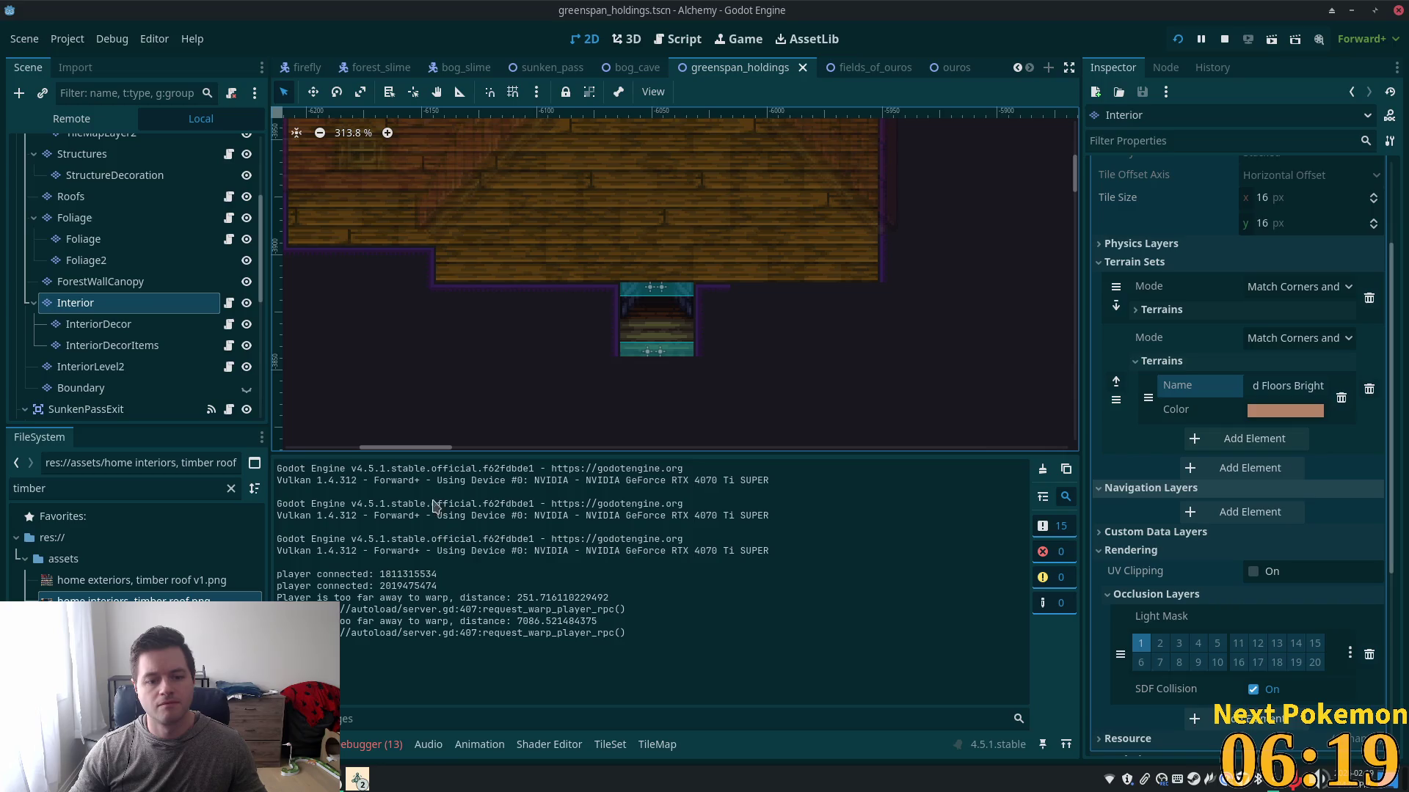
- Rectangle-paint the doorway strip below the floor with Wood Floors Bright and check it by toggling the Interior layer
left_click(656, 745)
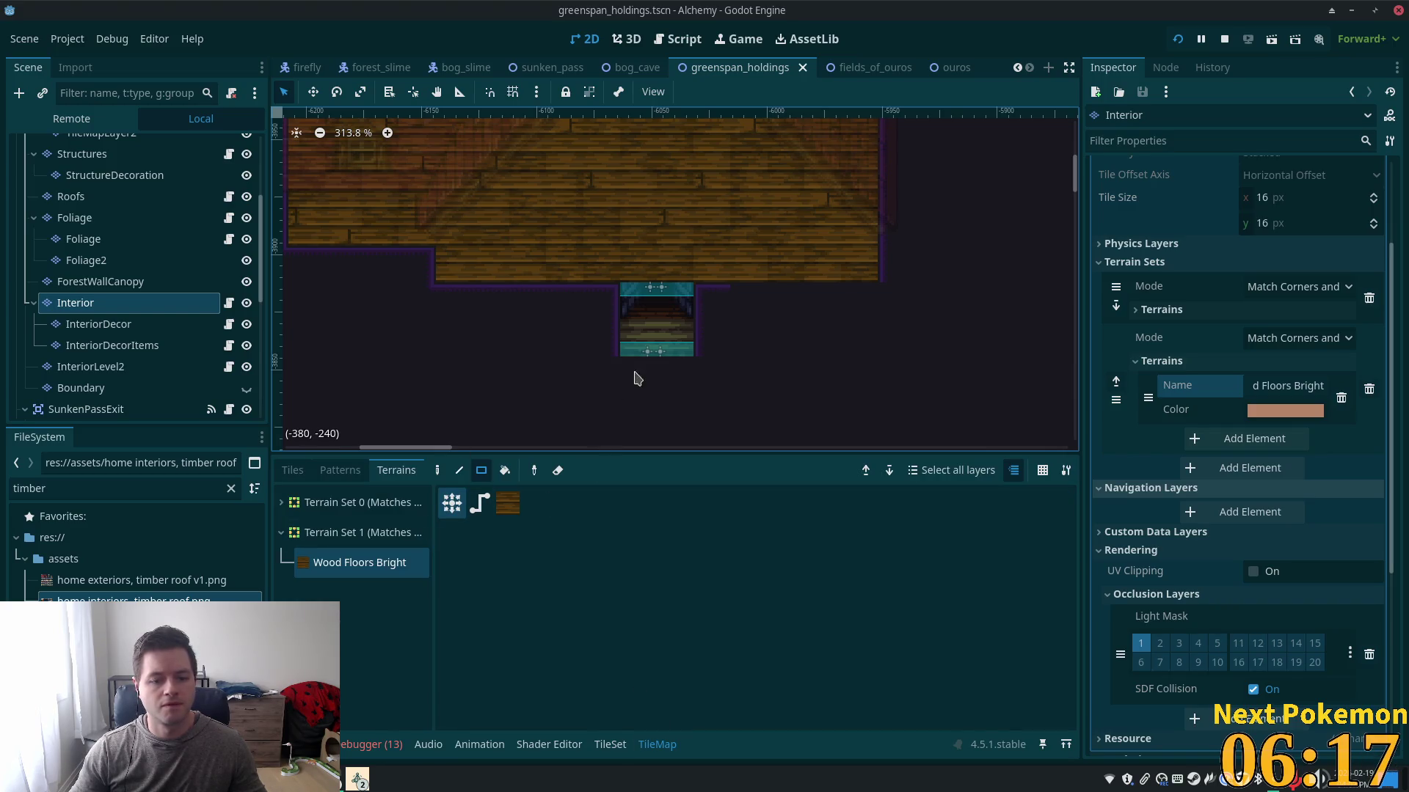
left_click_drag(637, 341, 678, 300)
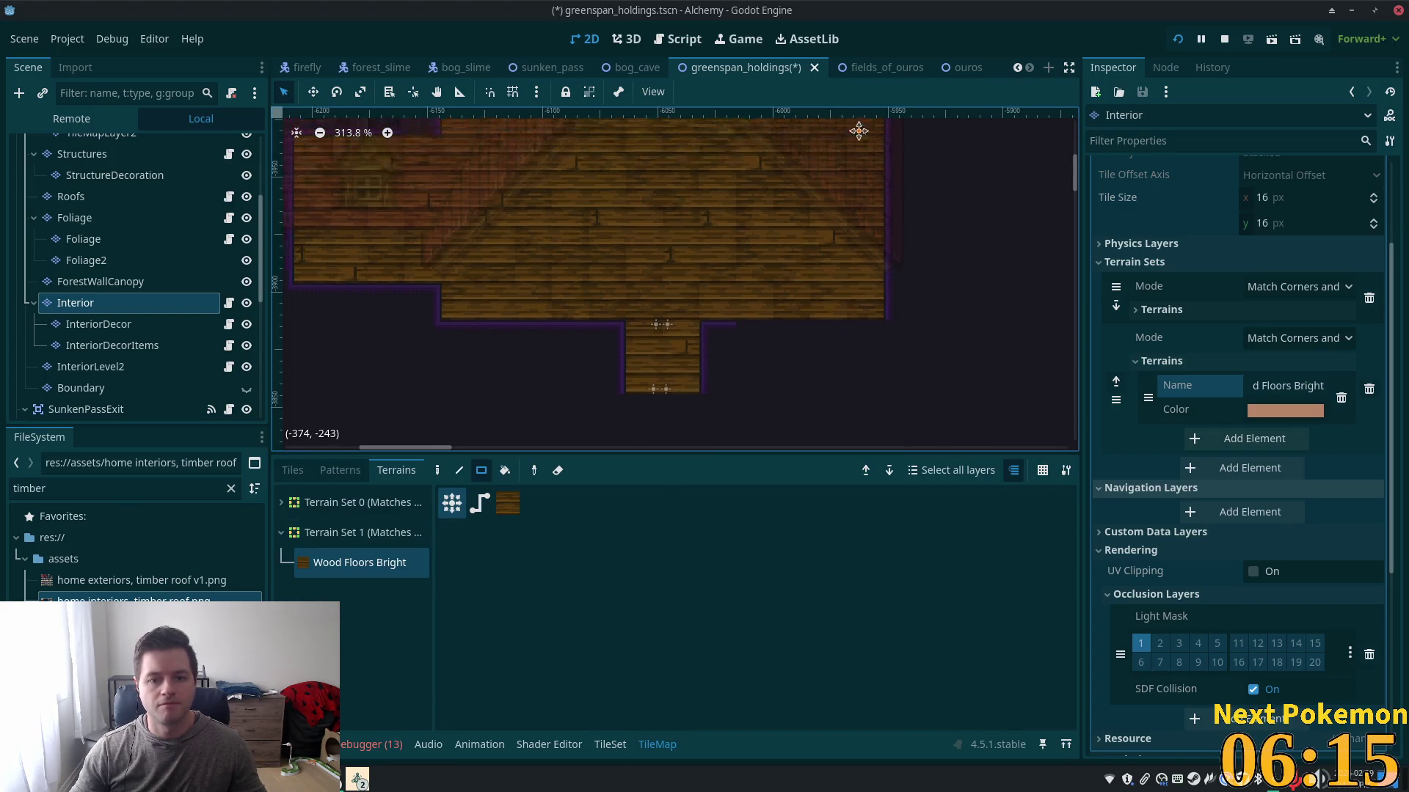
scroll(844, 120, "up", 3)
scroll(844, 386, "down", 1)
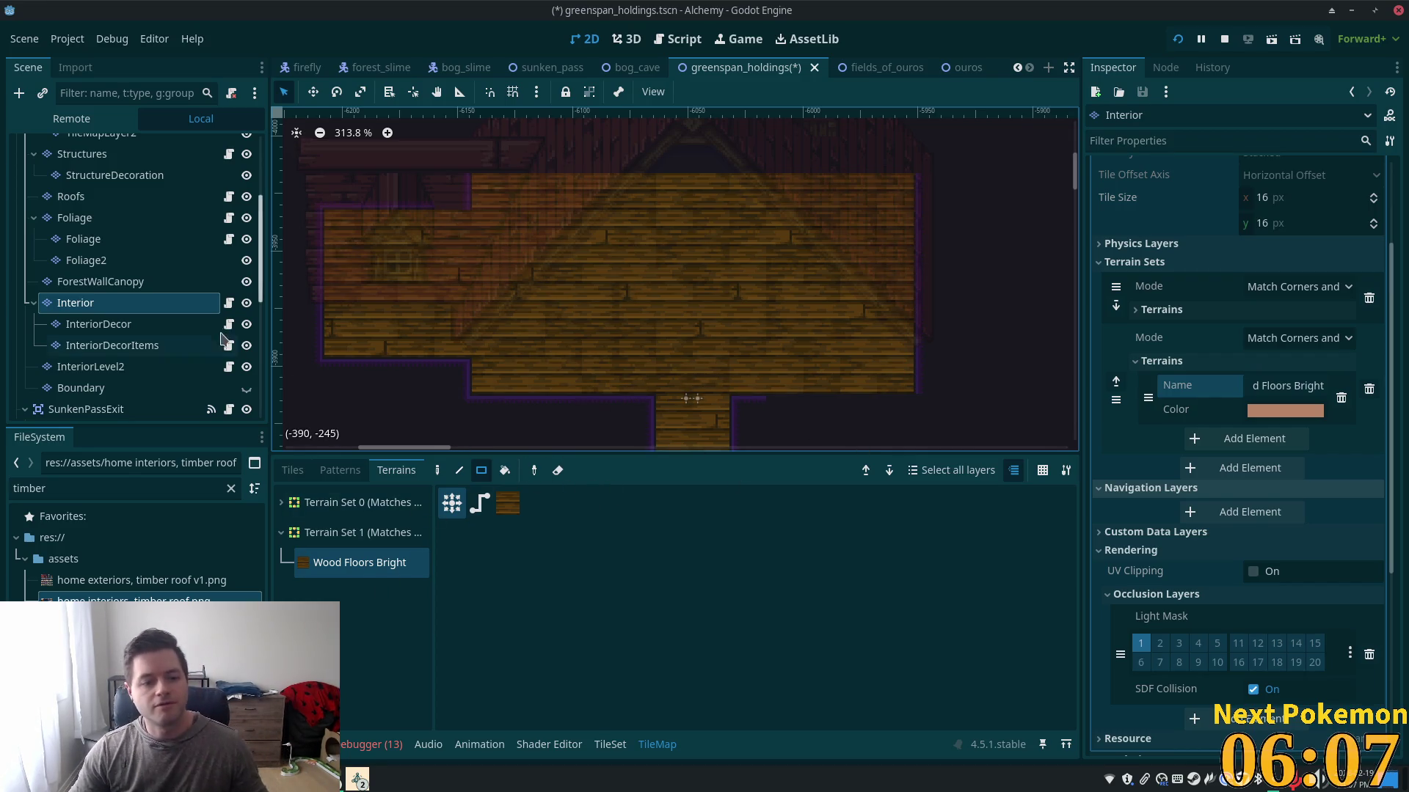
left_click(246, 304)
left_click(247, 304)
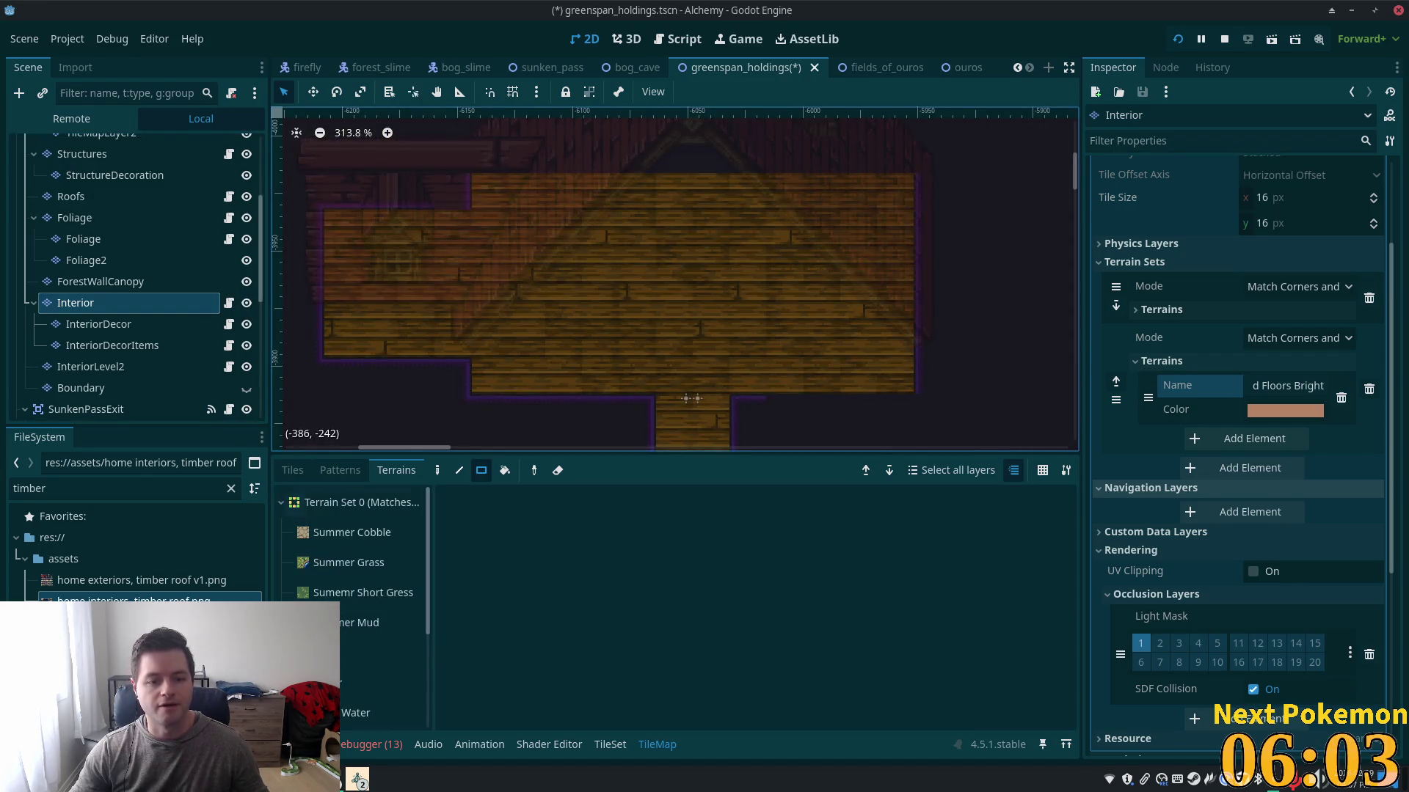
left_click(292, 470)
- Select the two lit 'Unseen windows from below' tiles in the atlas and compare the Interior layer on and off
scroll(1025, 551, "up", 3)
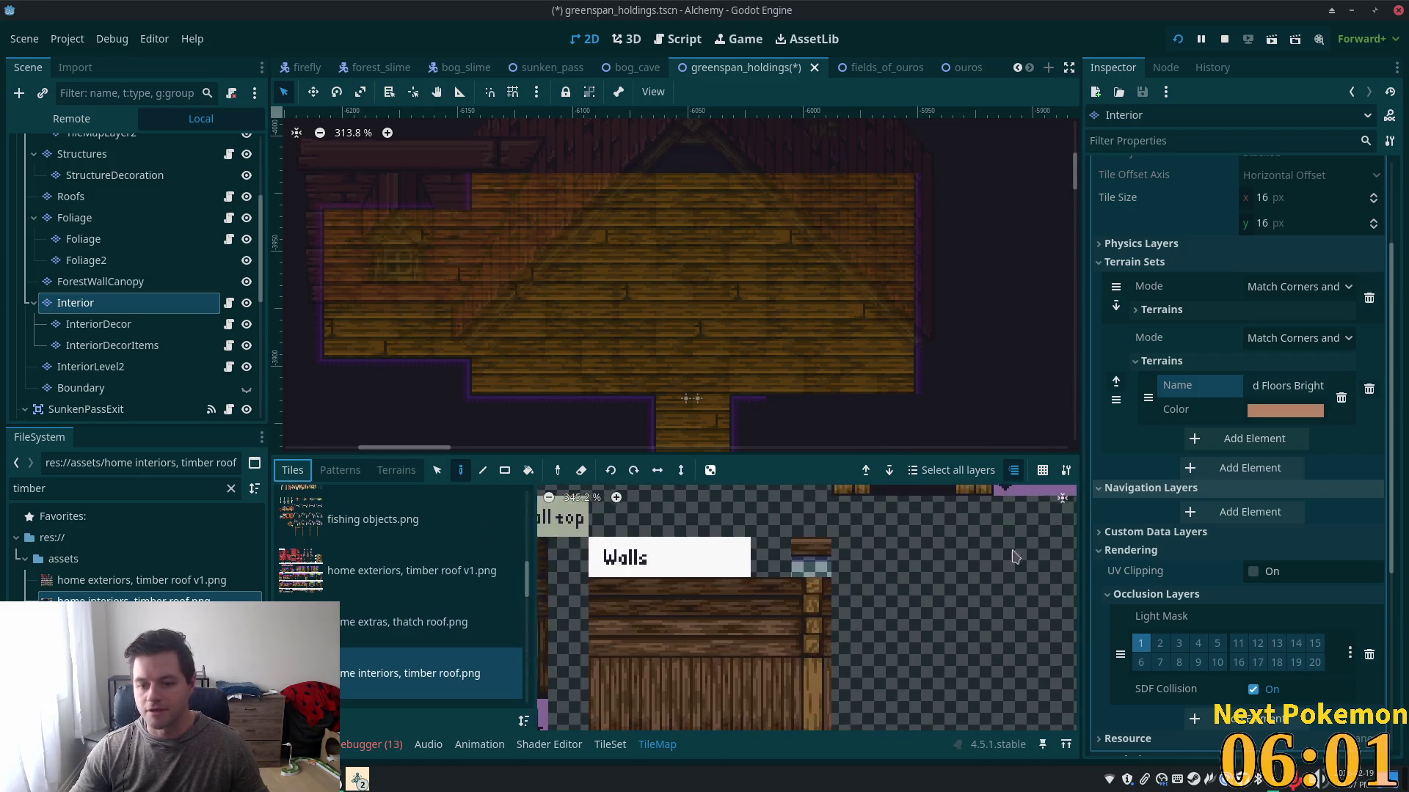
scroll(1025, 552, "down", 5)
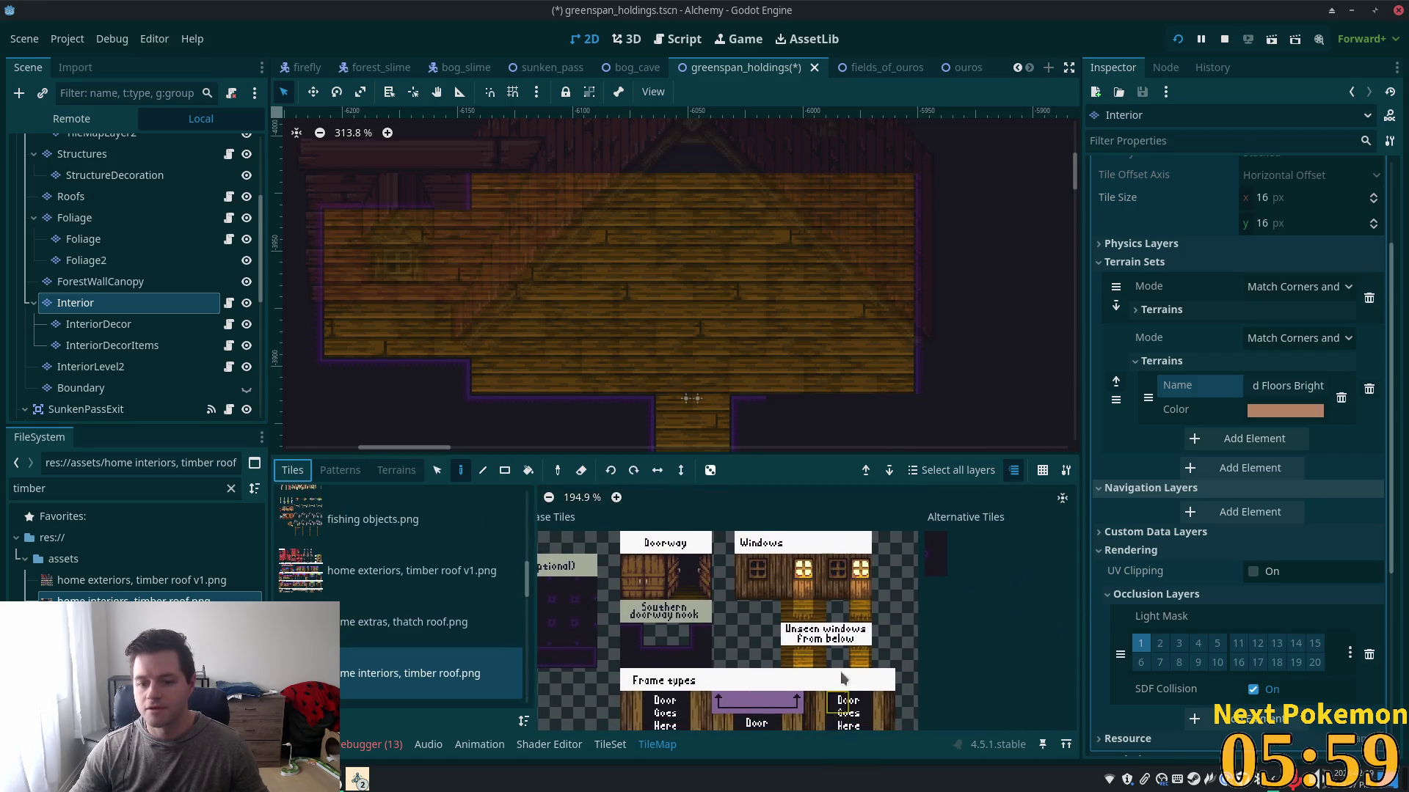
scroll(842, 684, "up", 3)
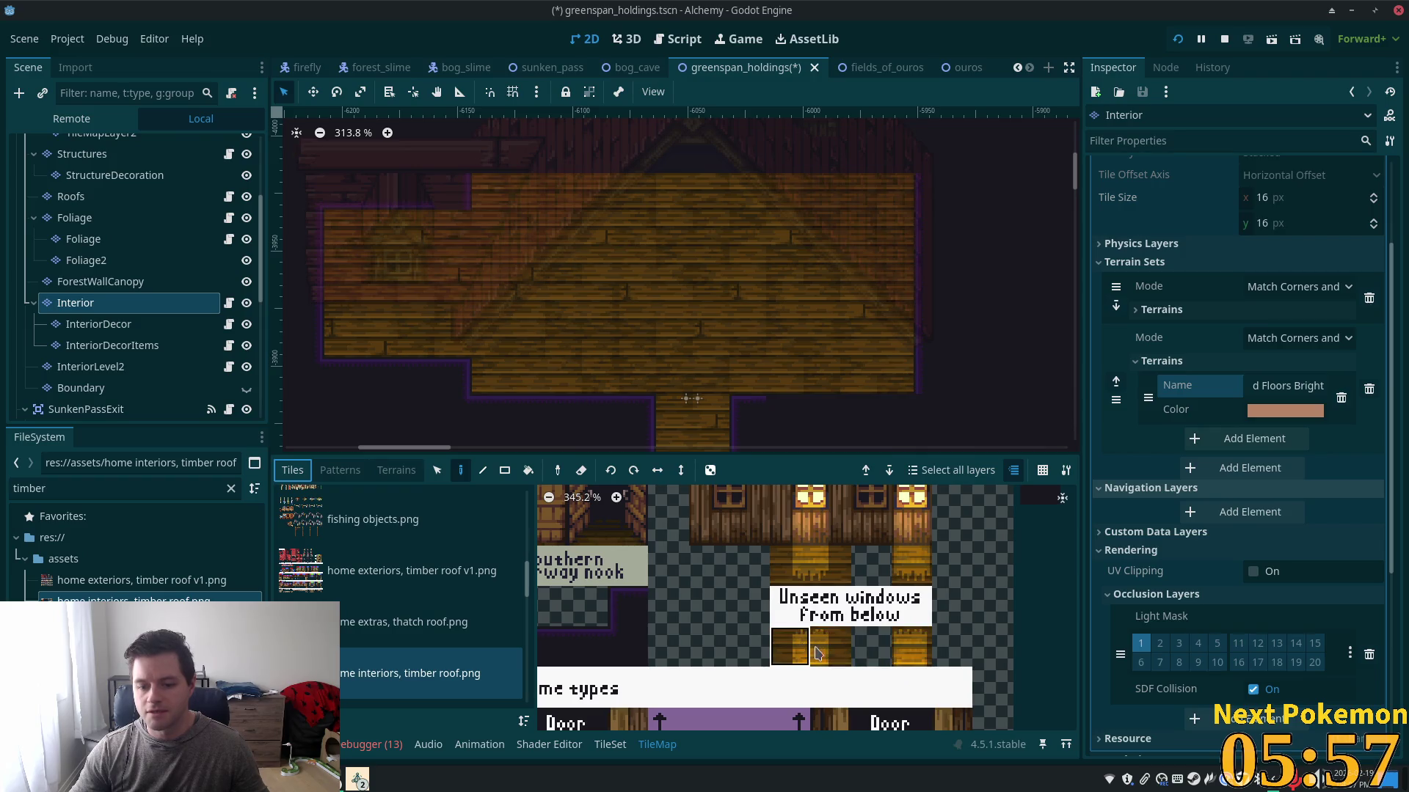
left_click_drag(815, 652, 789, 649)
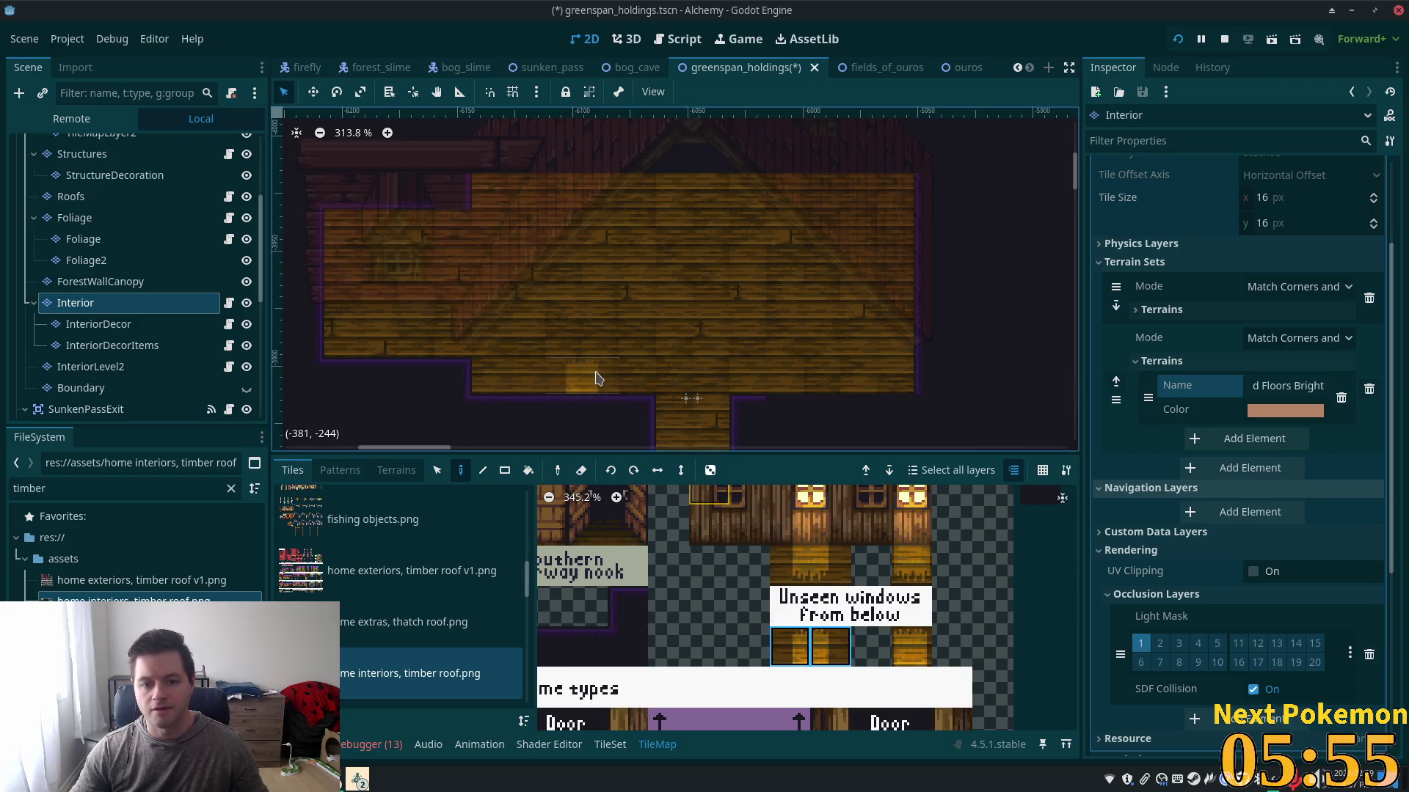
left_click(246, 303)
left_click(246, 303)
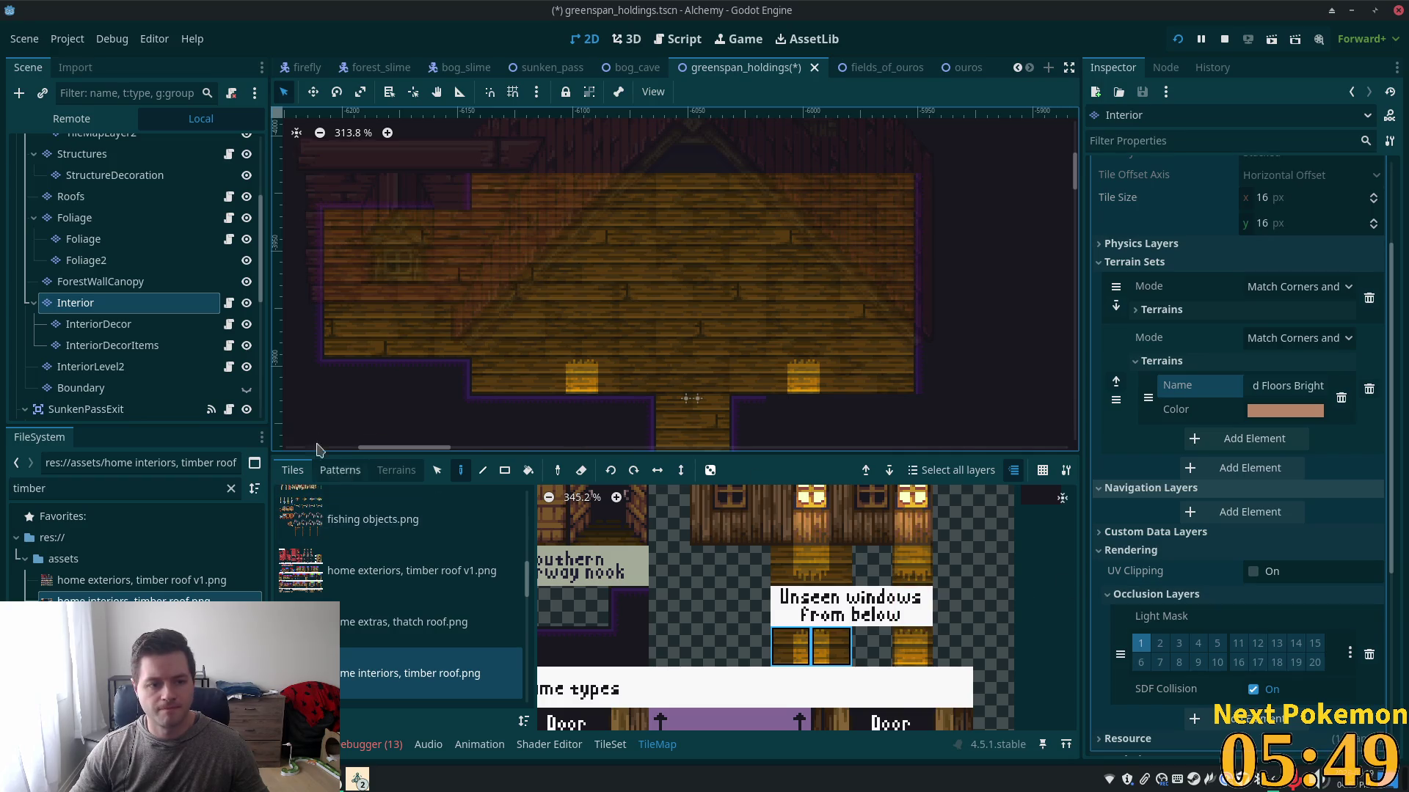
scroll(393, 367, "down", 2)
scroll(783, 339, "down", 2)
scroll(703, 662, "down", 5)
scroll(703, 663, "left", 8)
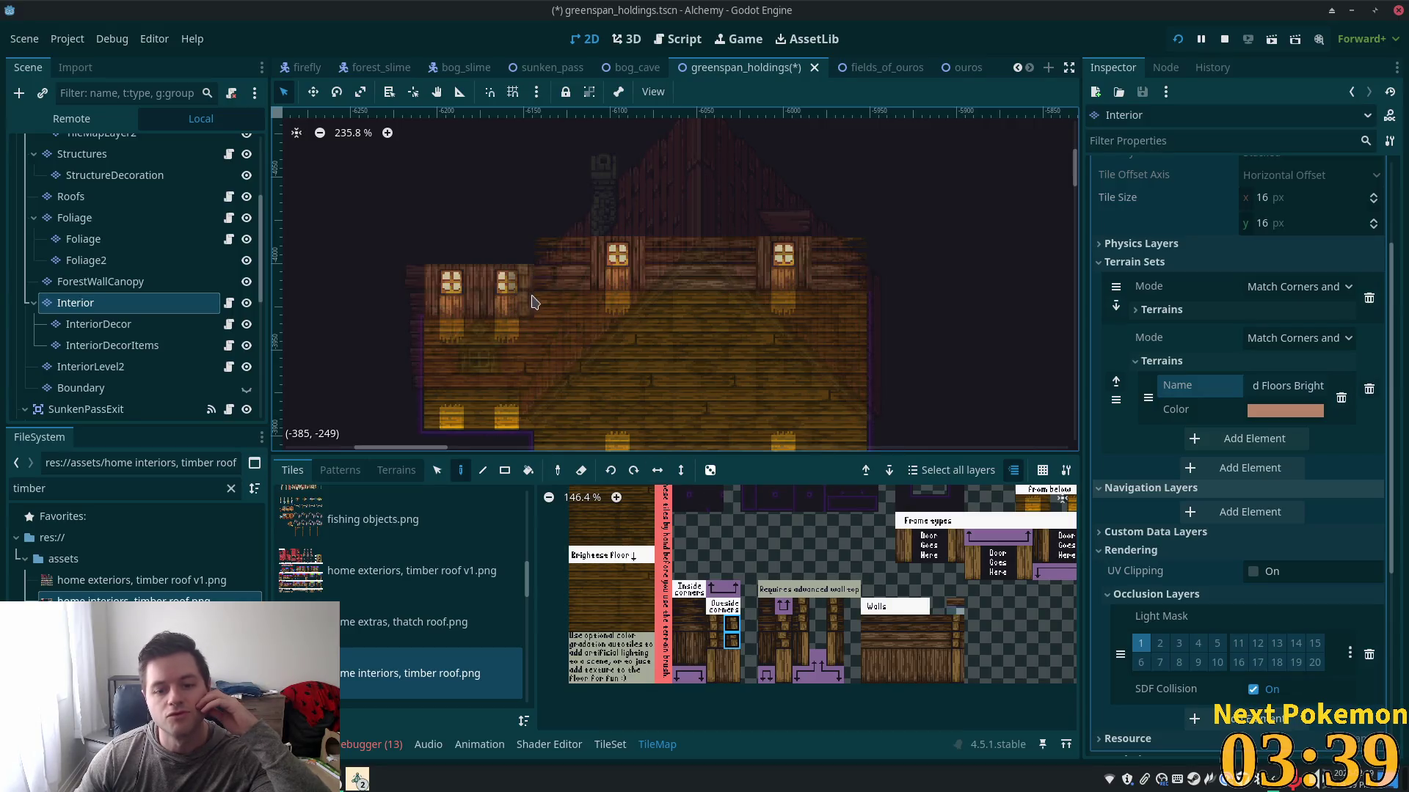
scroll(813, 653, "down", 4)
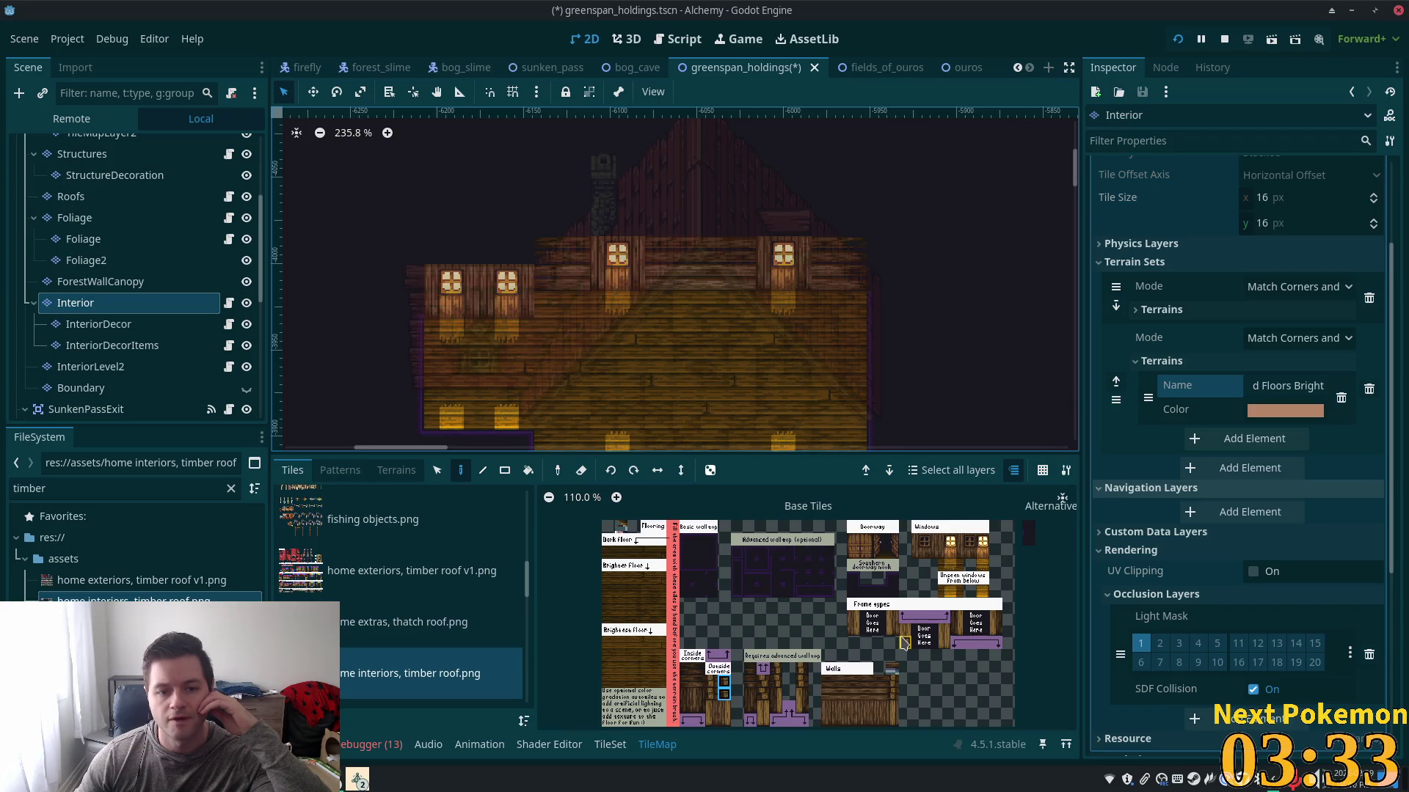
- Place a window tile on the interior wall, then select the column of window tiles in the atlas
left_click(246, 303)
left_click(245, 309)
left_click(245, 309)
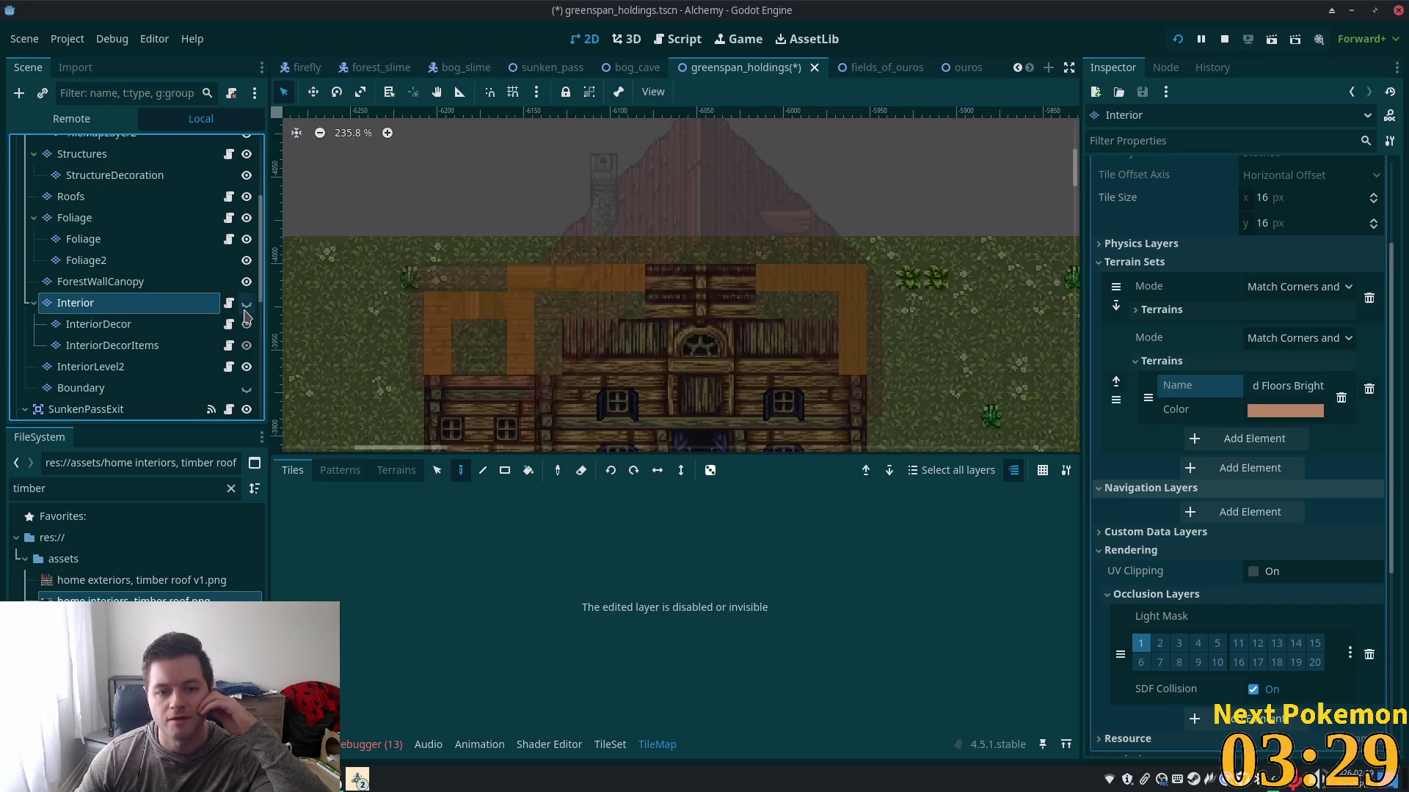
left_click(245, 309)
scroll(660, 308, "down", 2)
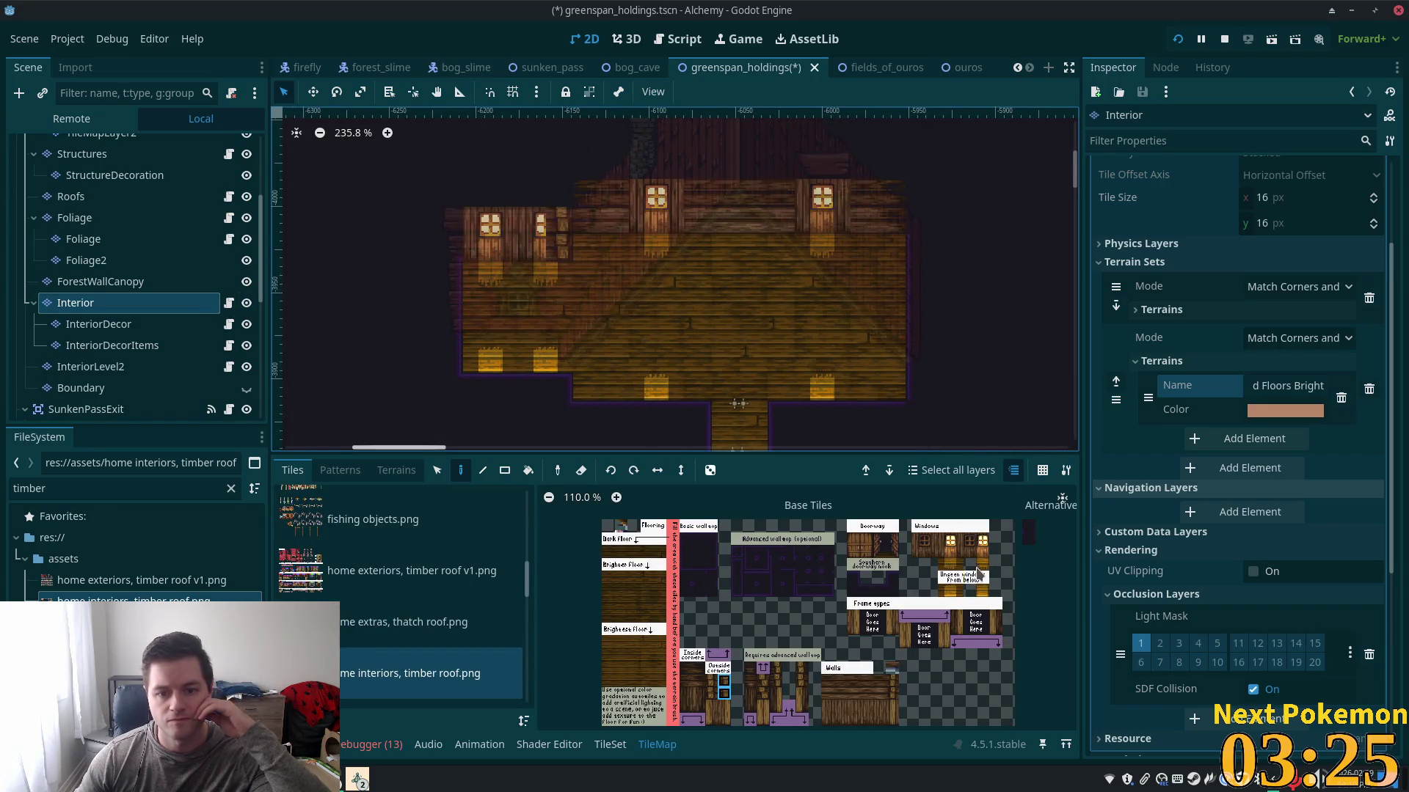
left_click(534, 255)
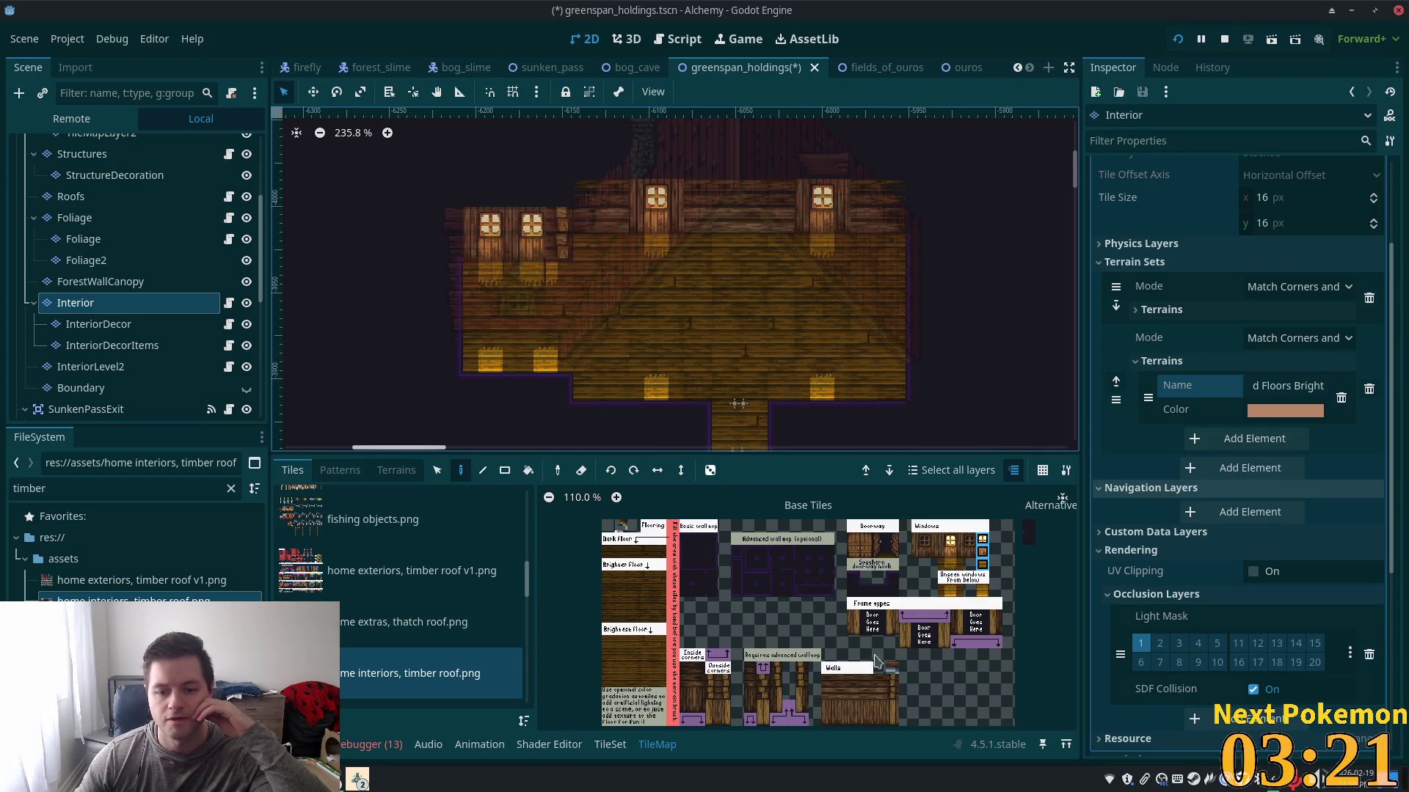
left_click(646, 654)
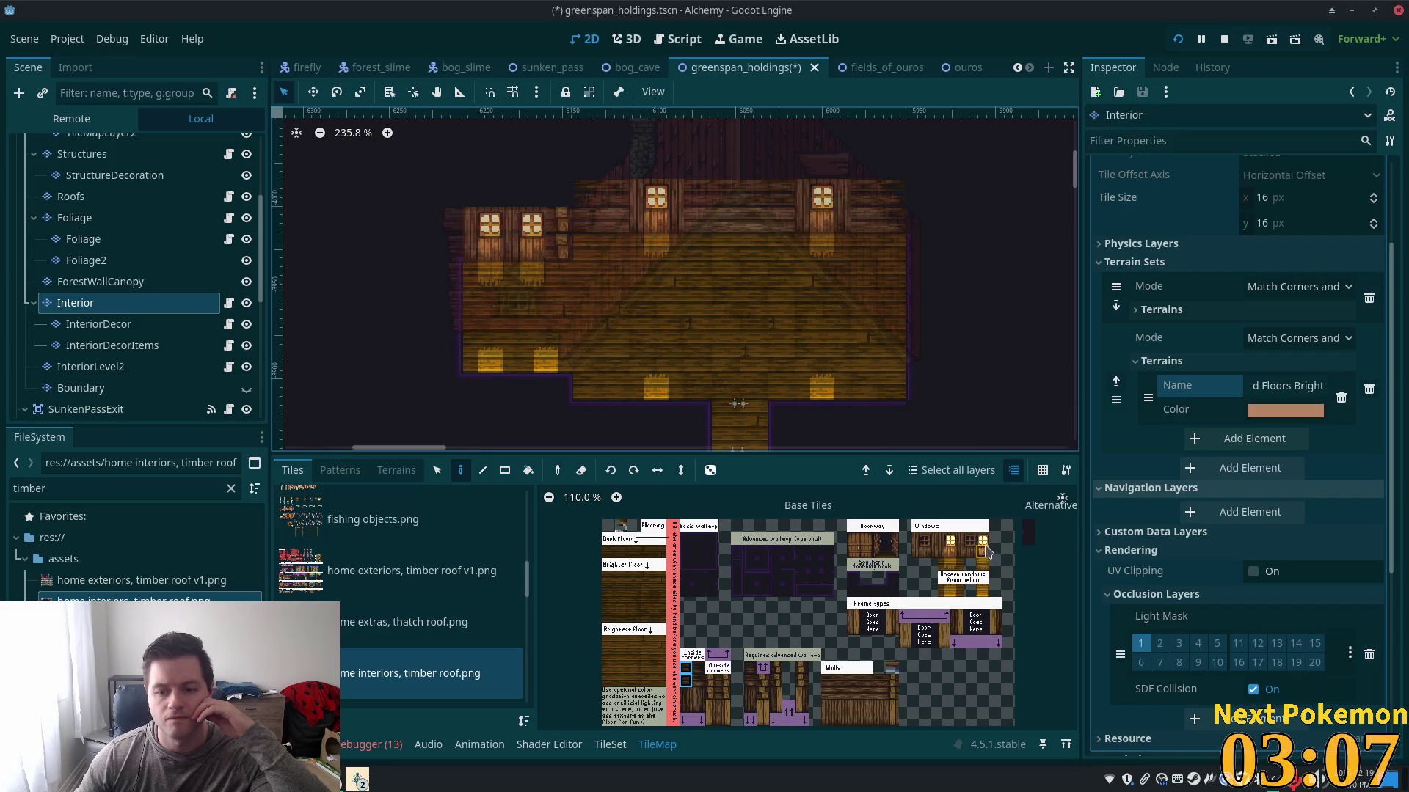
left_click_drag(984, 565, 983, 538)
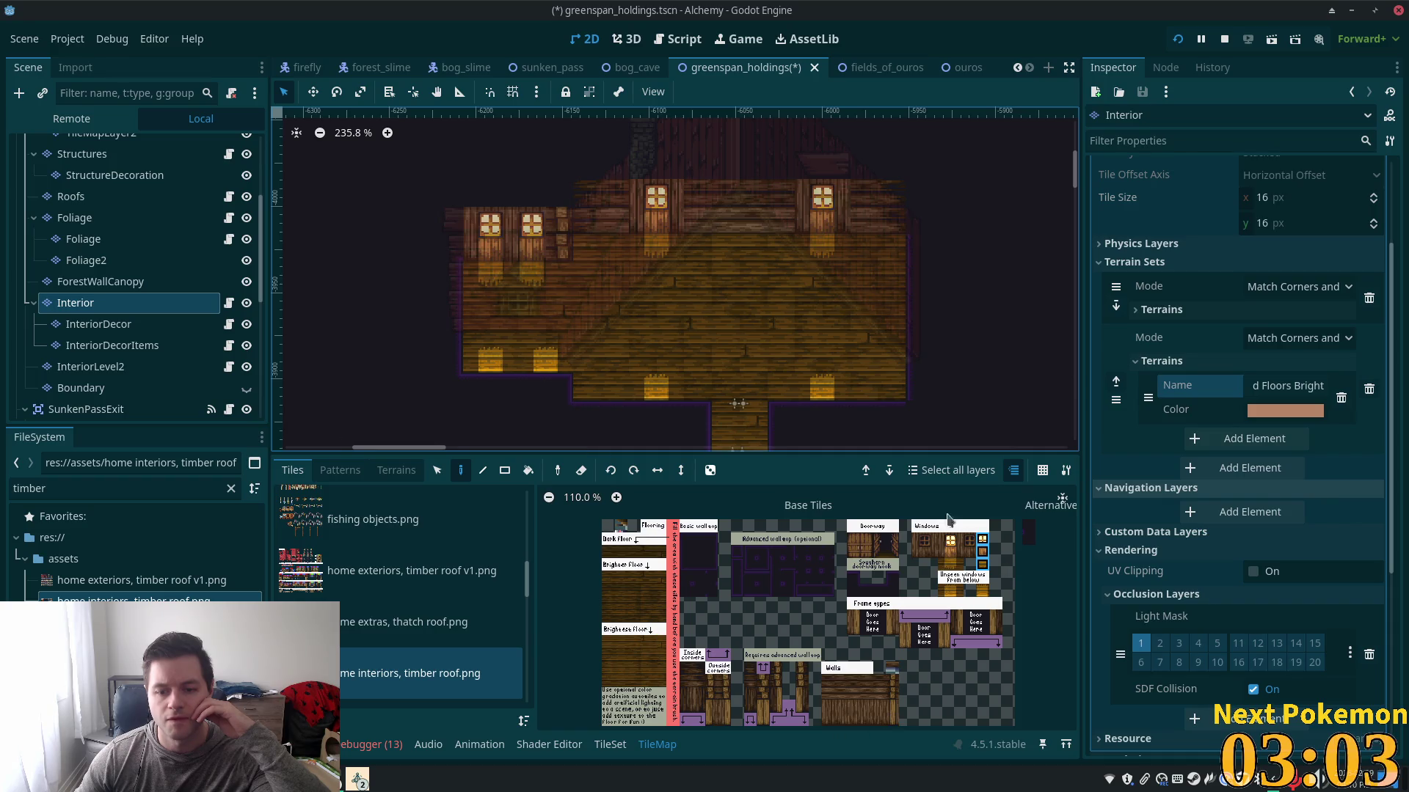
- Pick an existing tile from the map, then paint plain floor over the small crate tile
left_click(438, 470)
left_click(534, 364)
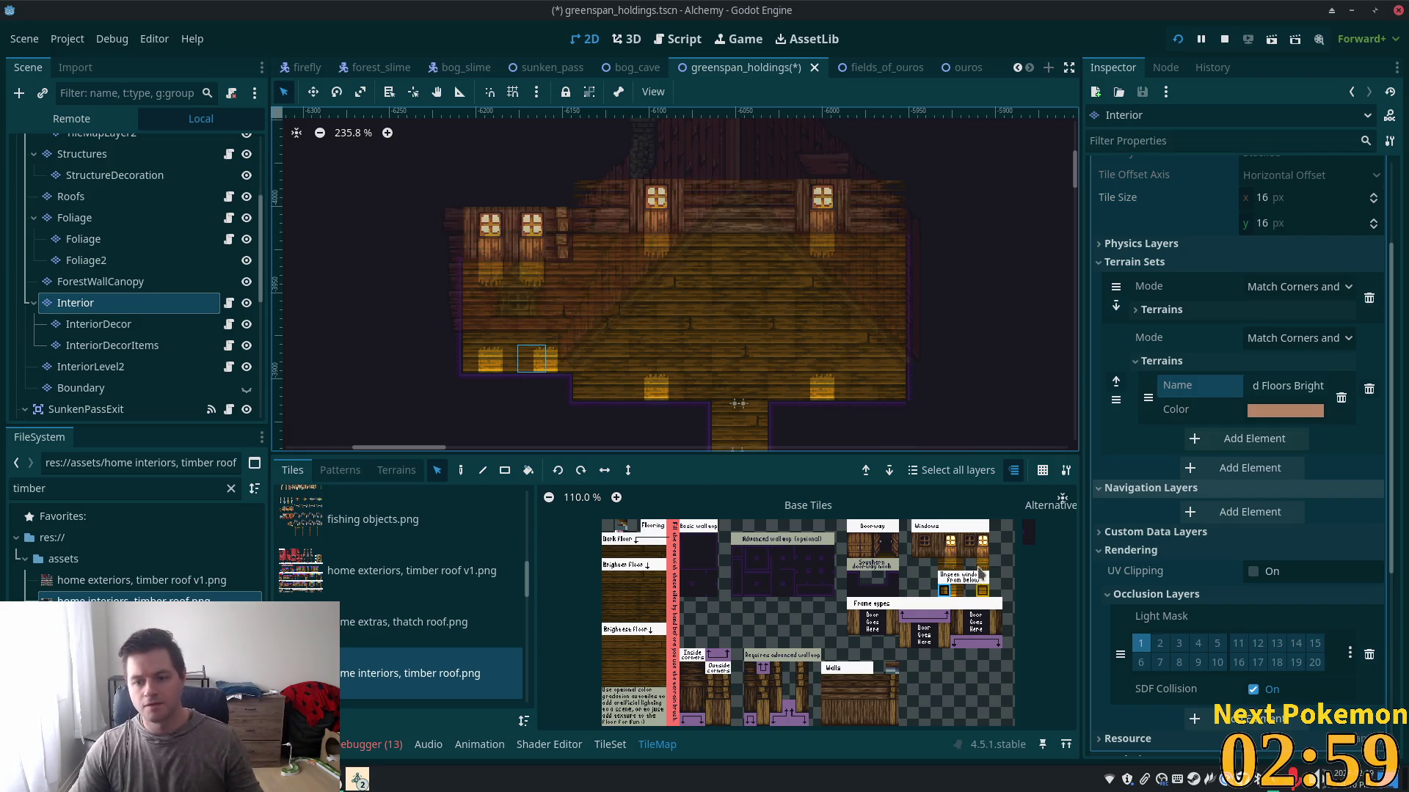
left_click(461, 470)
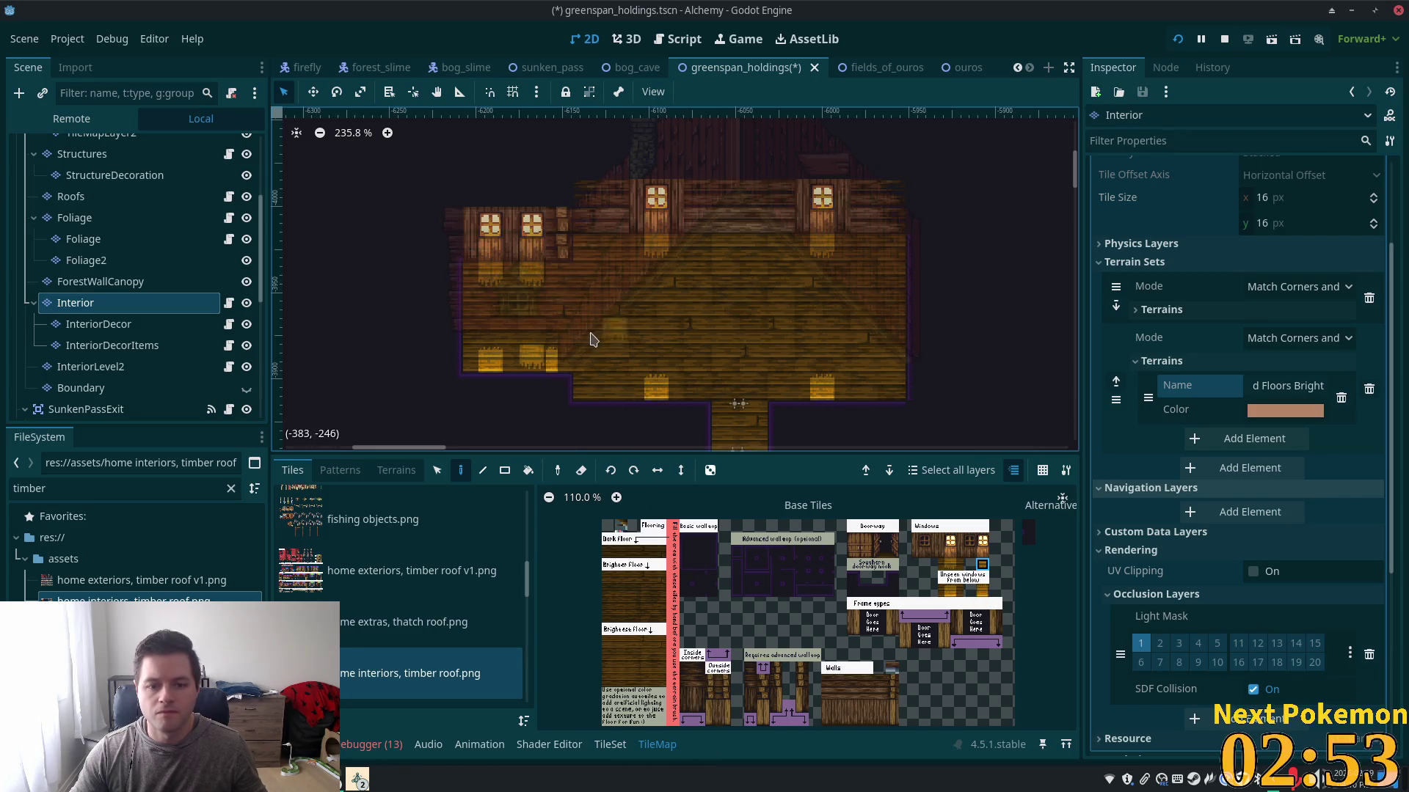
scroll(541, 359, "up", 3)
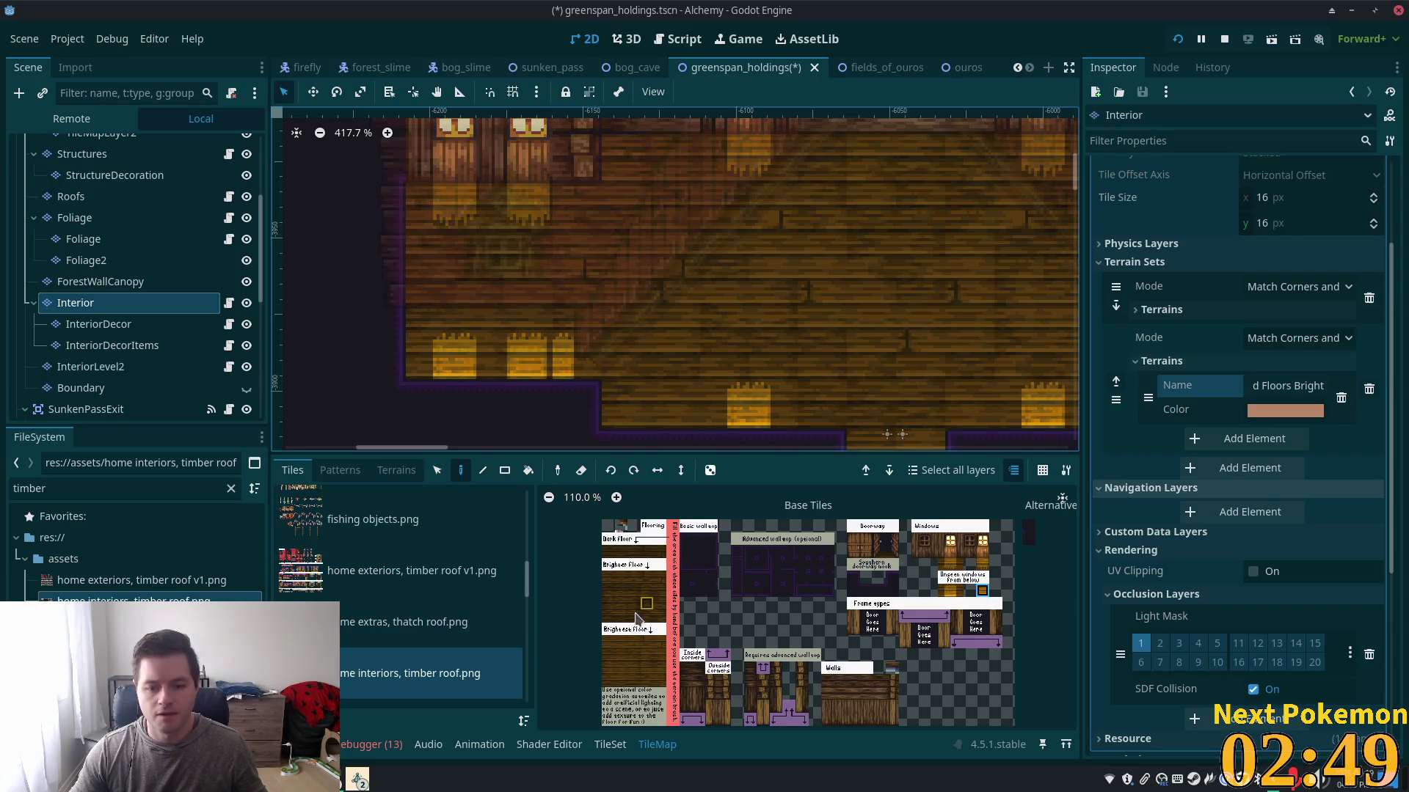
left_click(650, 667)
left_click(563, 356)
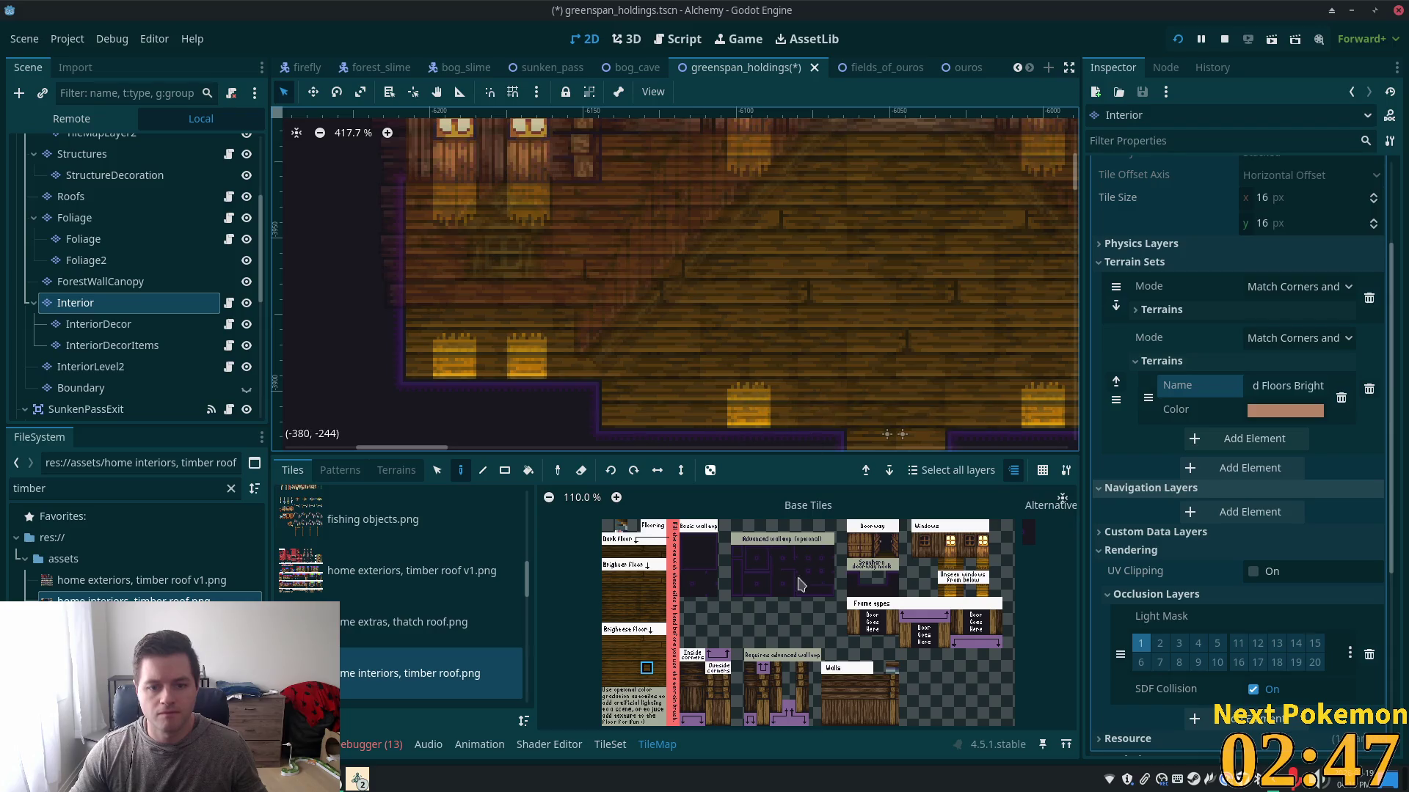
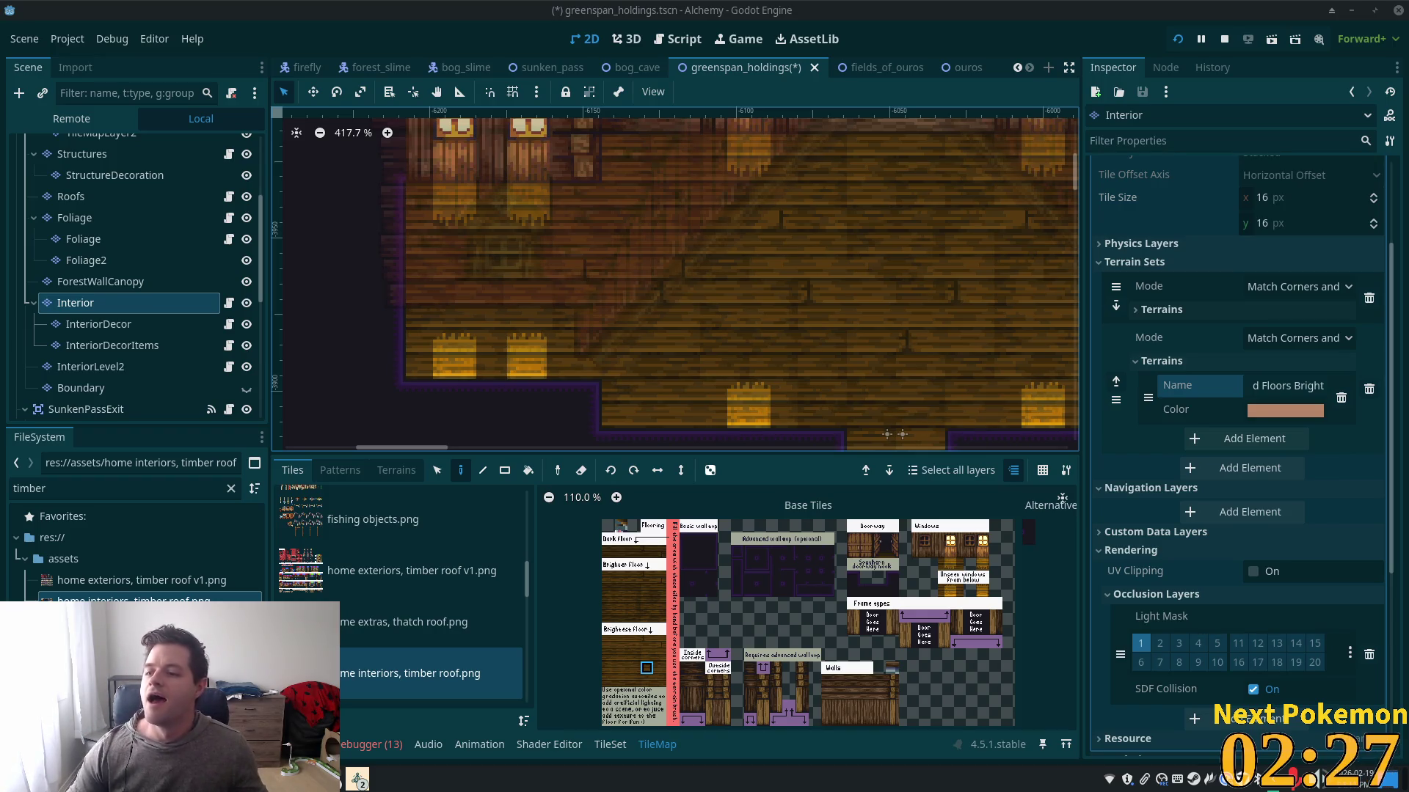
- Scroll past the timber fort catwalk set and show the bonus wooden stairs.png atlas
scroll(807, 217, "down", 4)
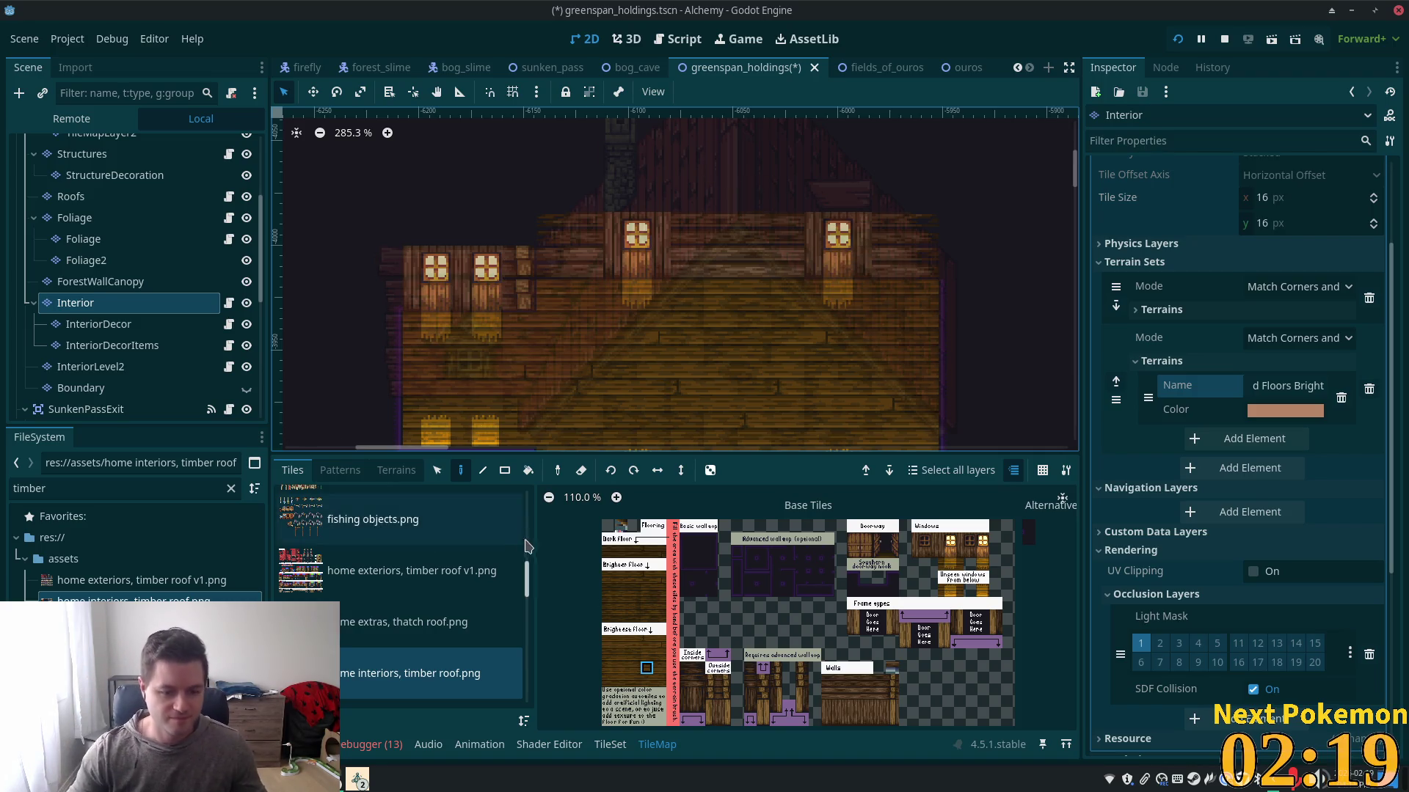
scroll(515, 607, "down", 3)
scroll(516, 608, "down", 3)
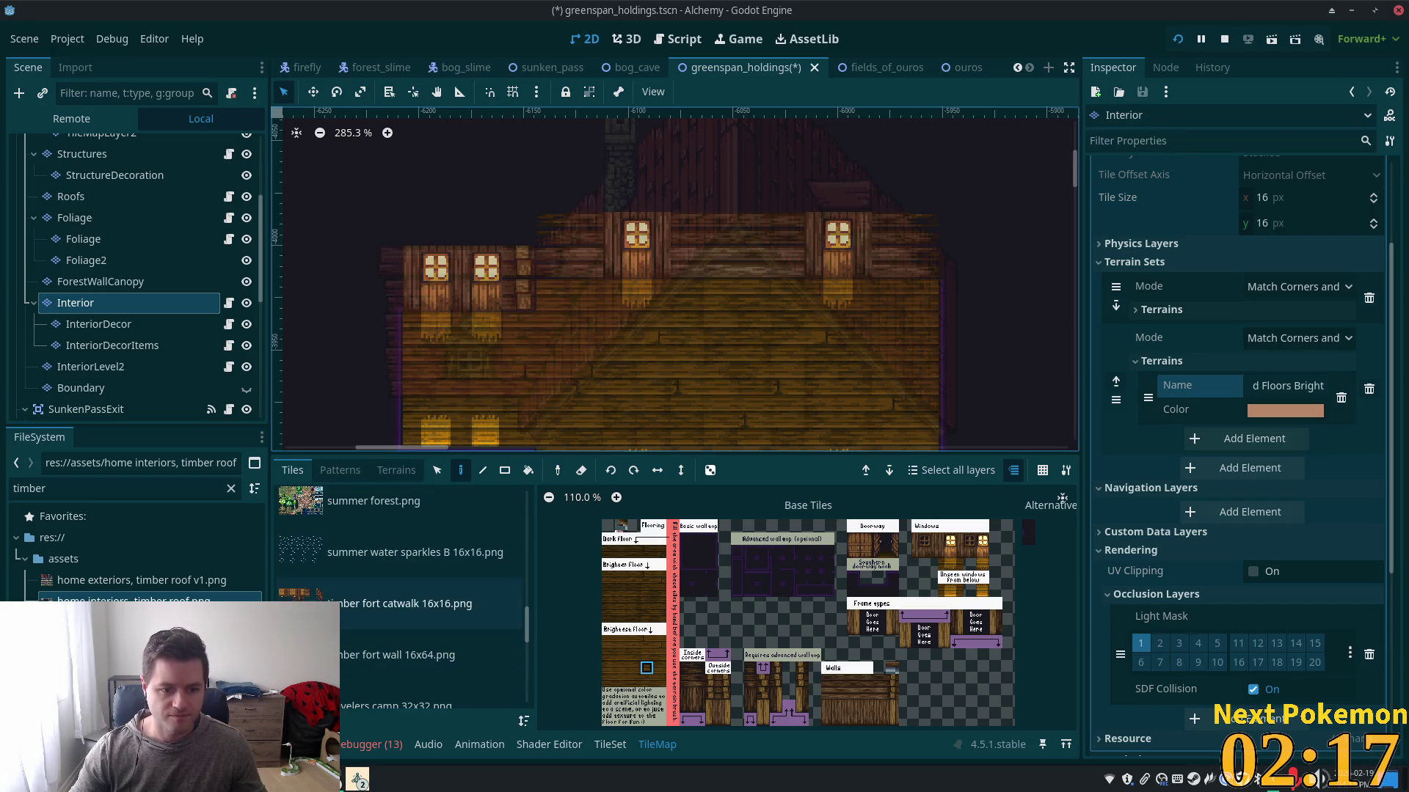
left_click(499, 623)
scroll(499, 632, "down", 3)
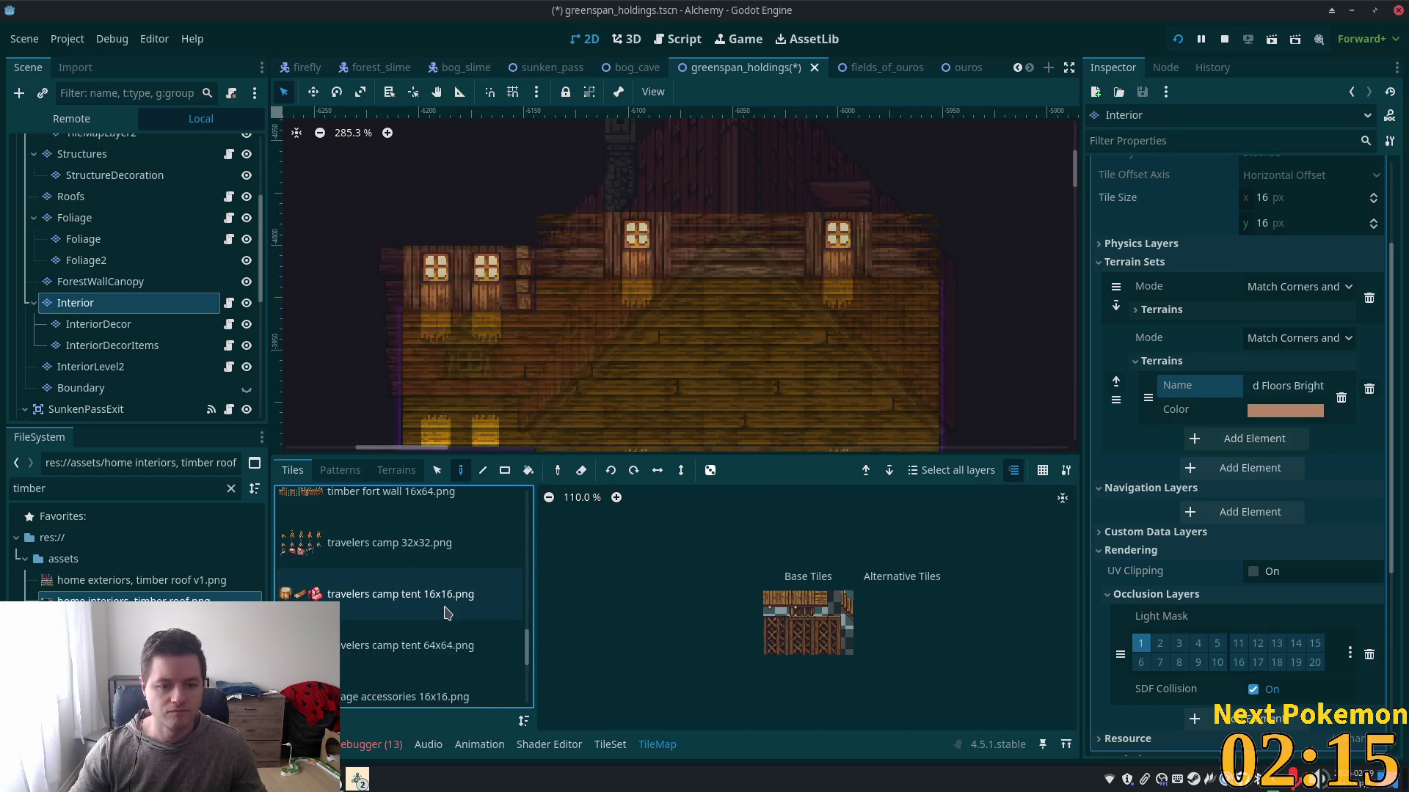
scroll(525, 663, "down", 3)
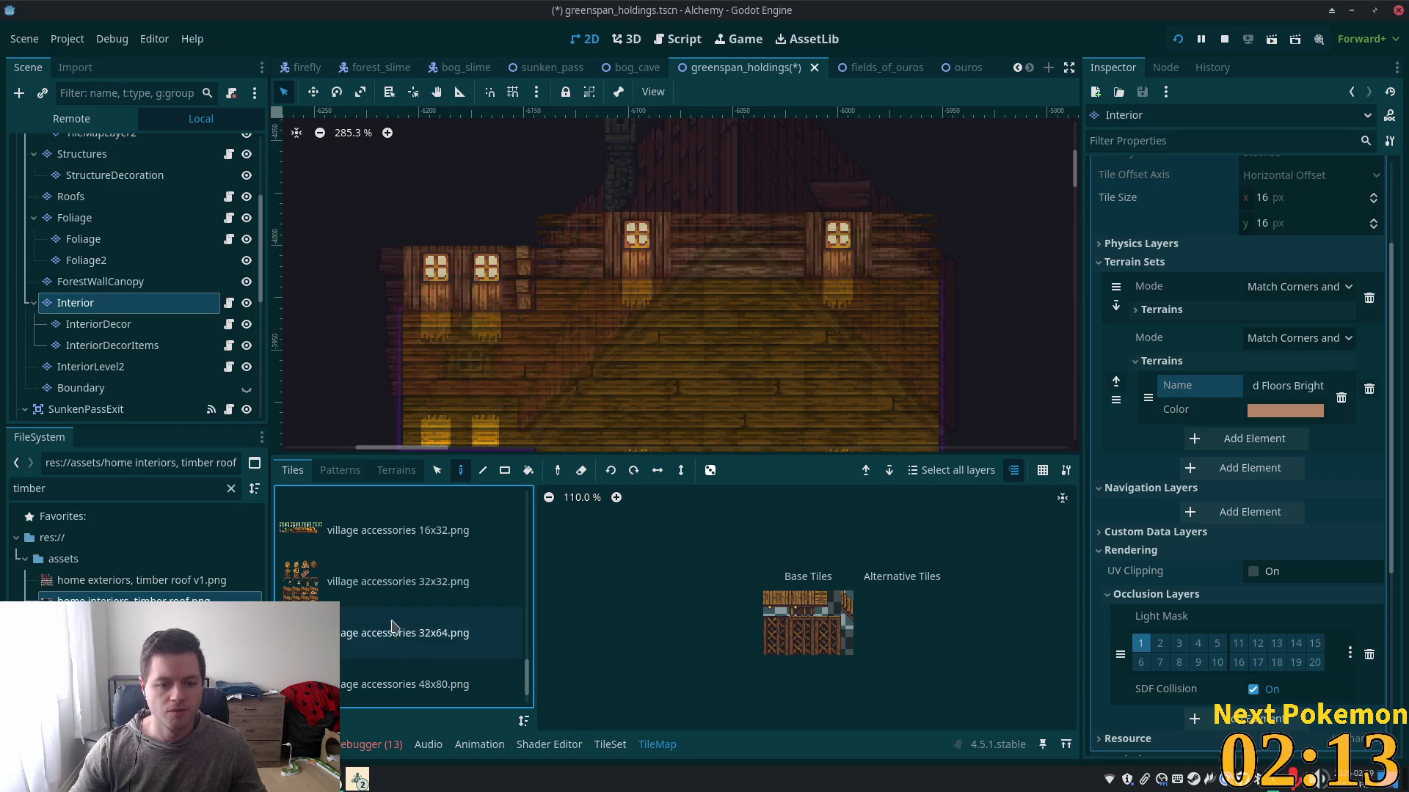
left_click_drag(525, 686, 539, 518)
left_click(389, 565)
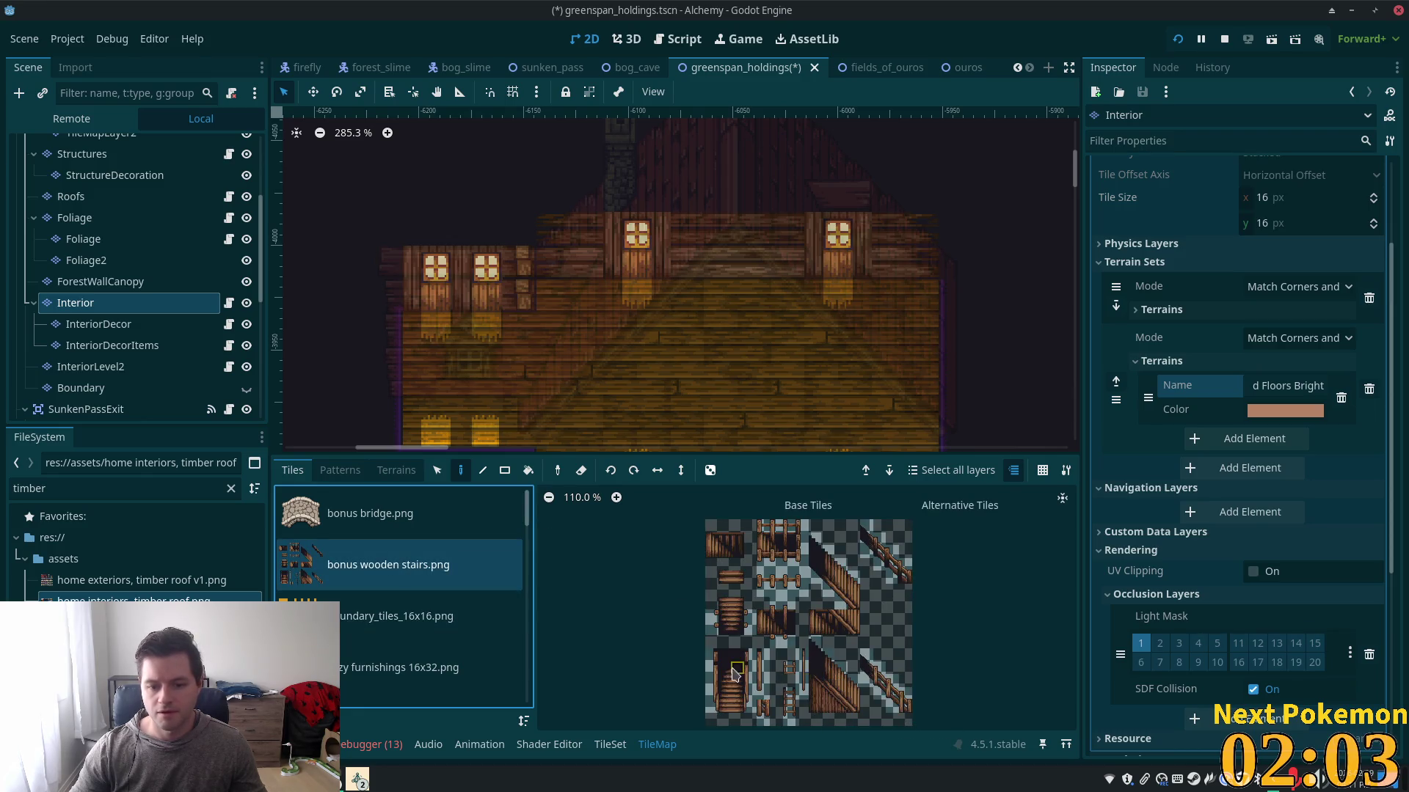
- Pick a tall stair tile, switch to the Selection tool, and pan across the interior floor
left_click(724, 678)
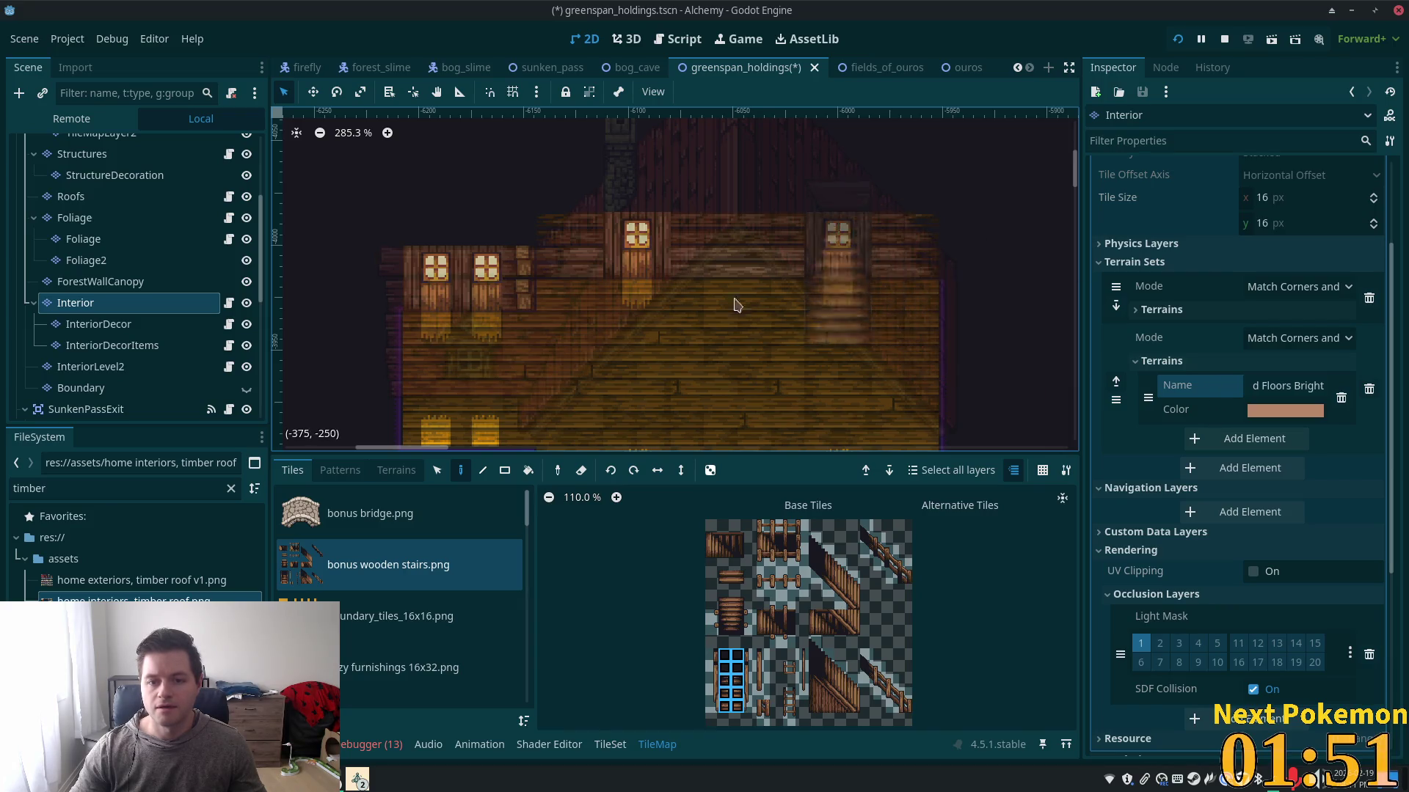
left_click(436, 470)
scroll(842, 262, "up", 4)
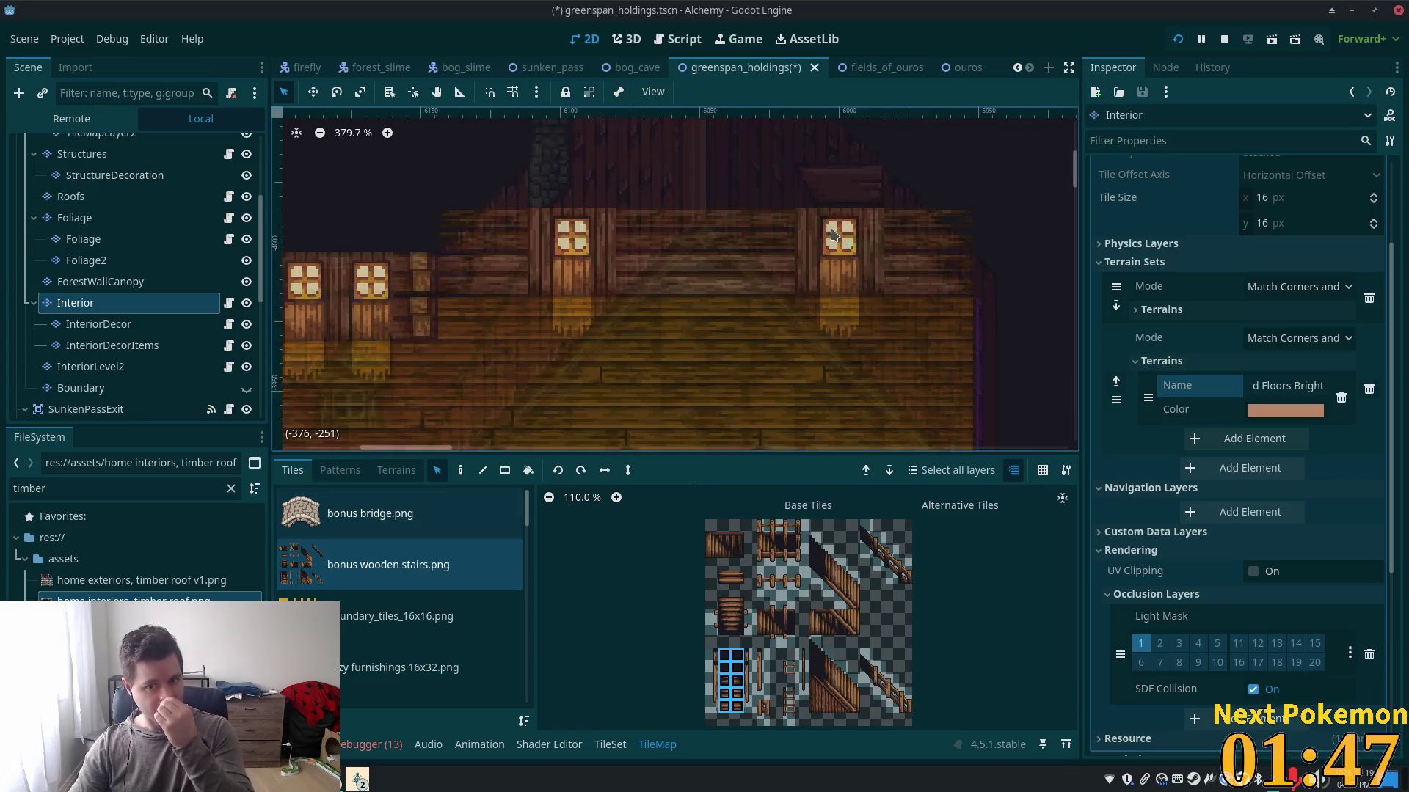
scroll(822, 279, "up", 1)
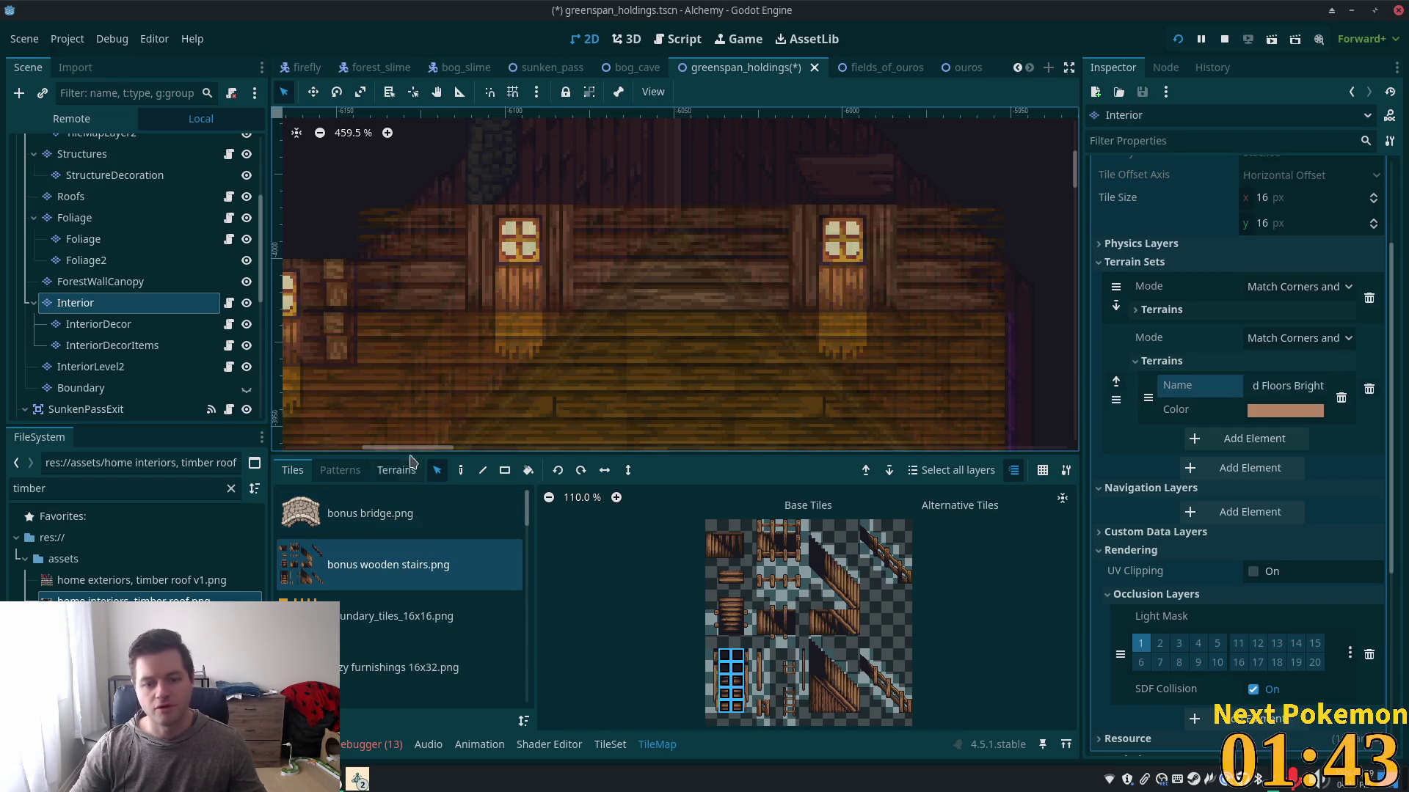
mouse_move(483, 345)
left_mouse_down()
mouse_move(710, 338)
mouse_move(692, 274)
mouse_move(779, 319)
left_mouse_up()
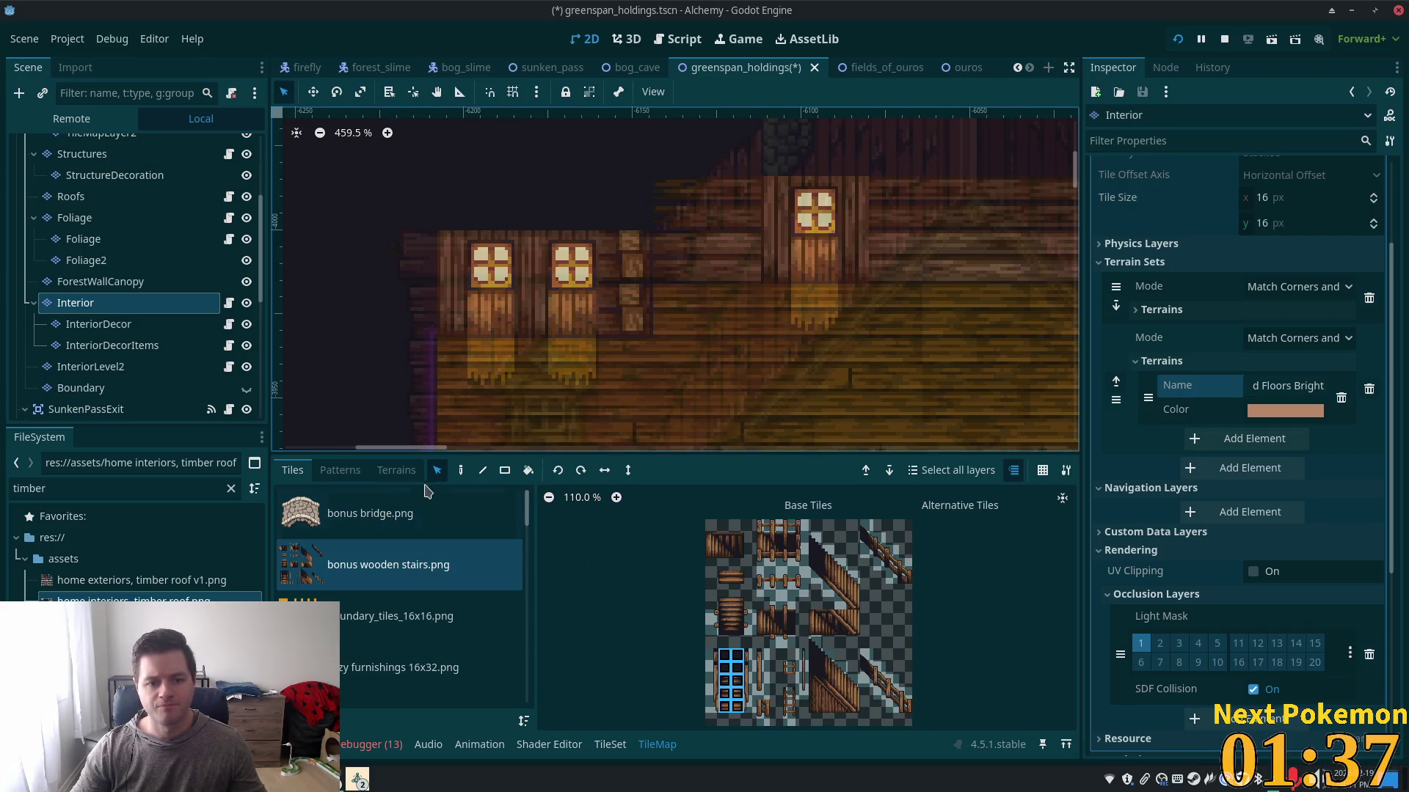
- Switch the tile source from home exteriors, timber roof v1 to home interiors, timber roof.png
scroll(448, 624, "down", 3)
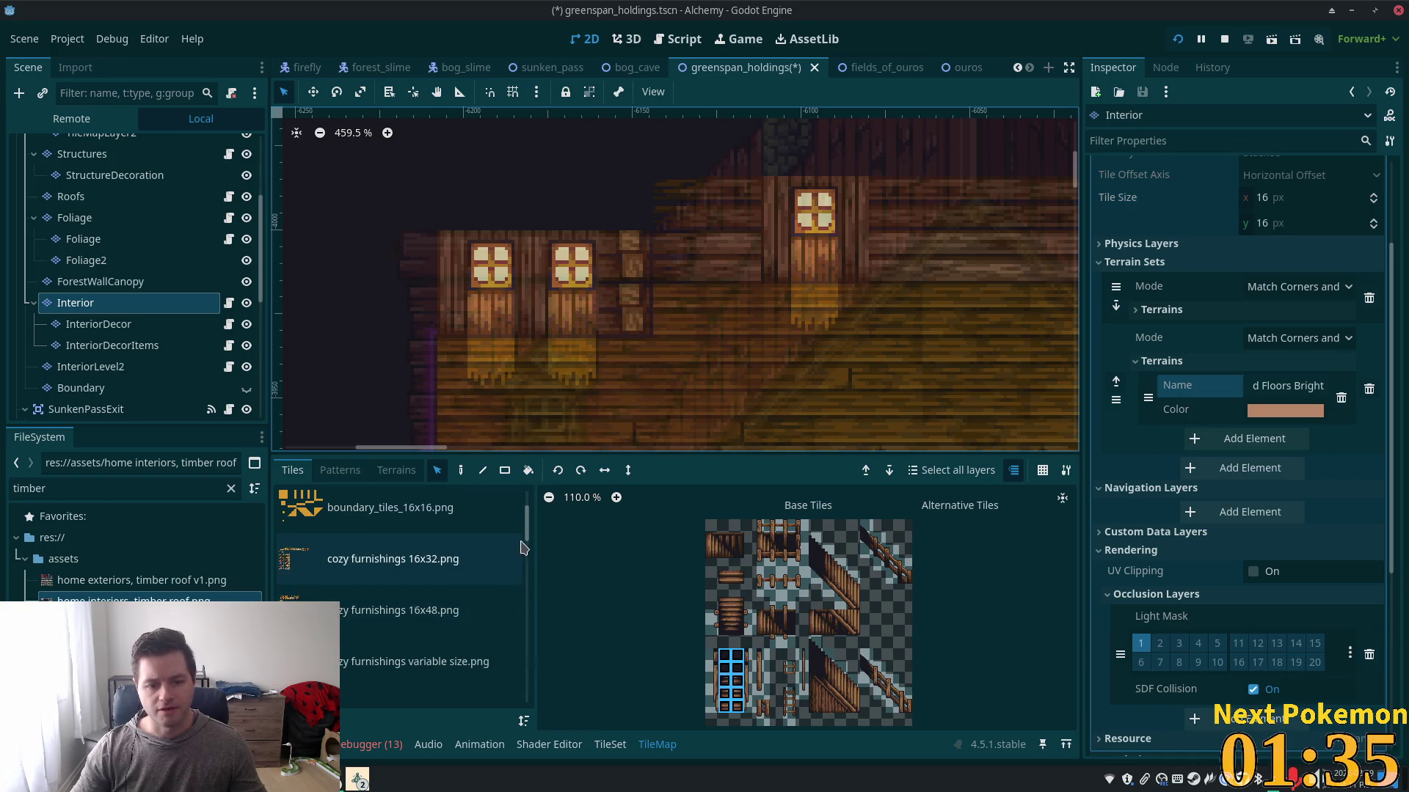
scroll(527, 591, "down", 2)
scroll(527, 590, "down", 4)
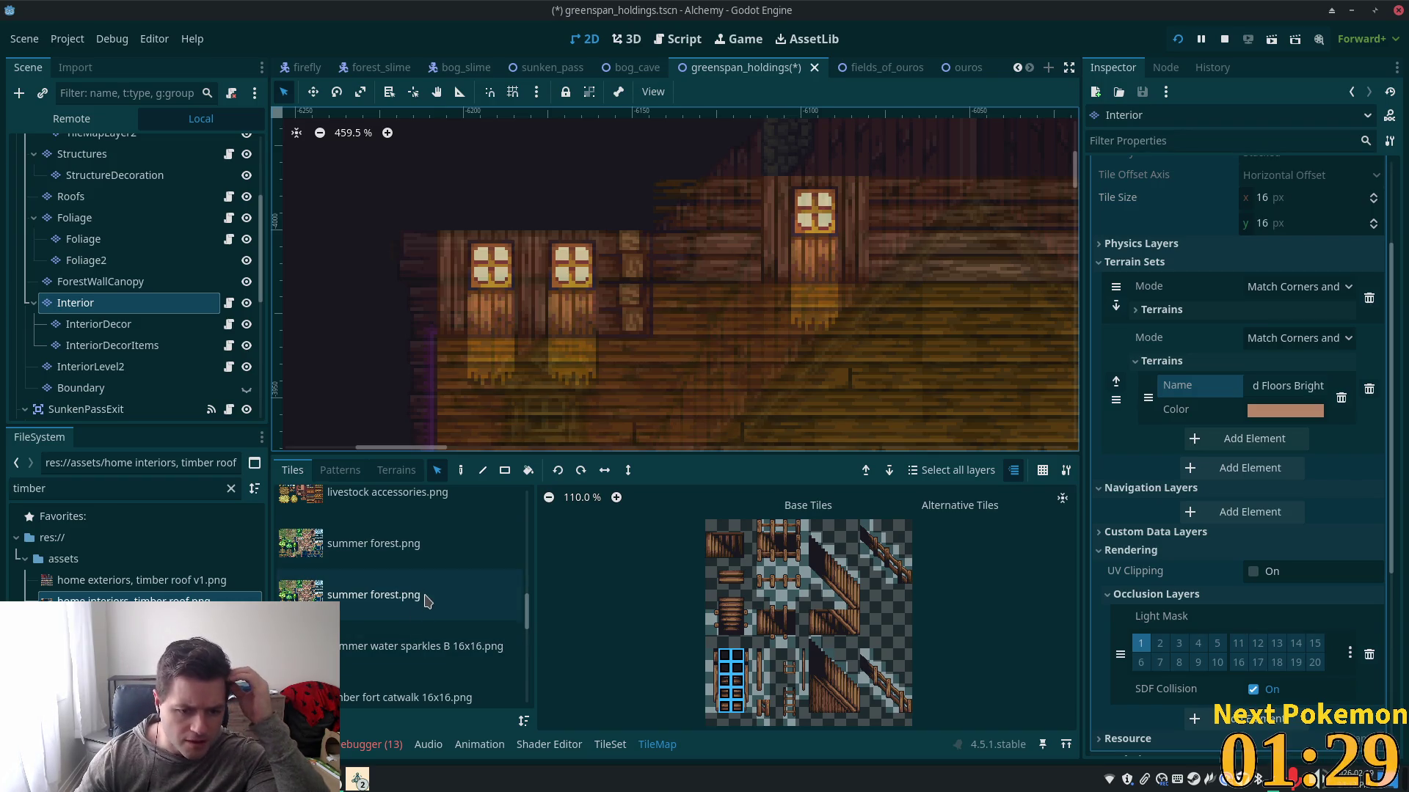
scroll(426, 598, "down", 4)
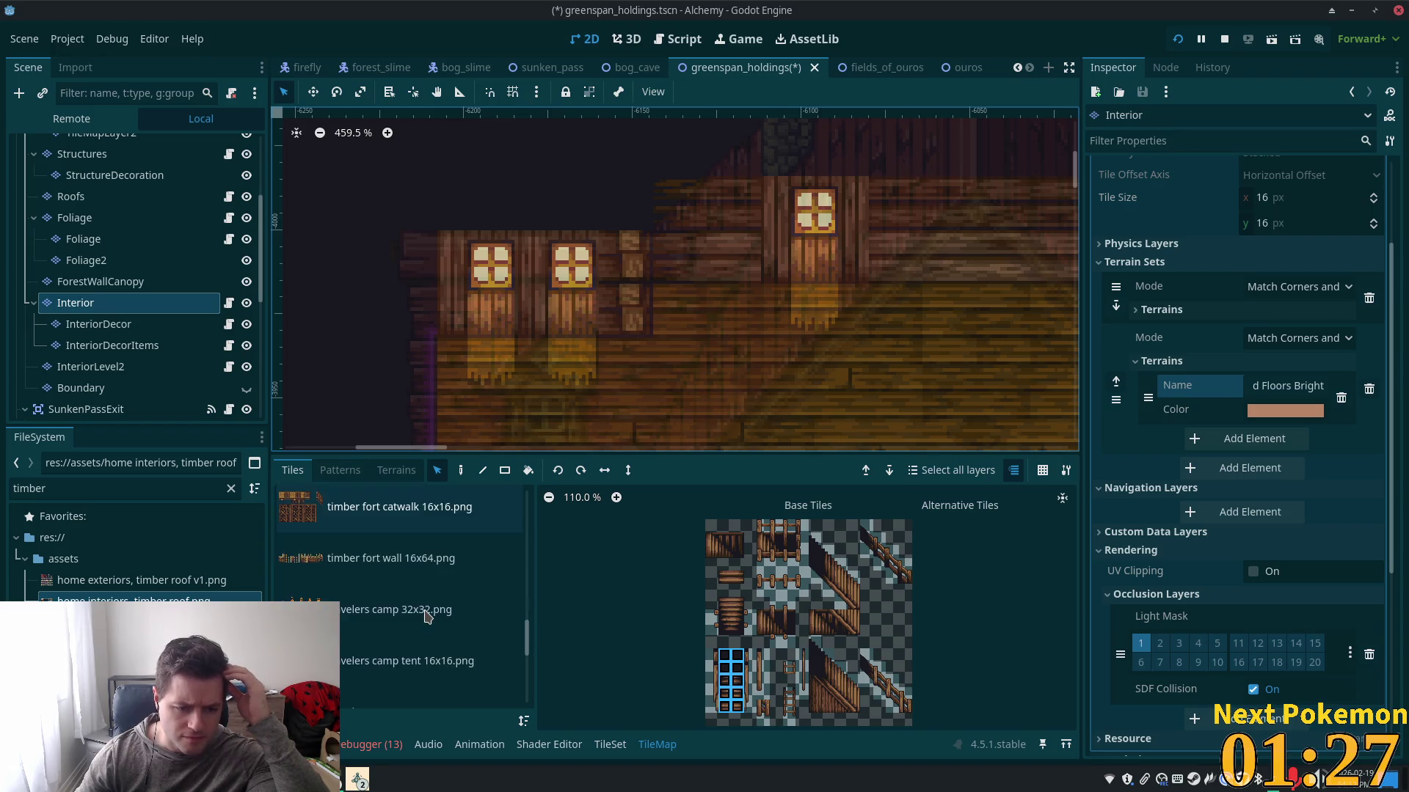
scroll(428, 615, "down", 2)
scroll(529, 603, "up", 2)
scroll(528, 604, "up", 4)
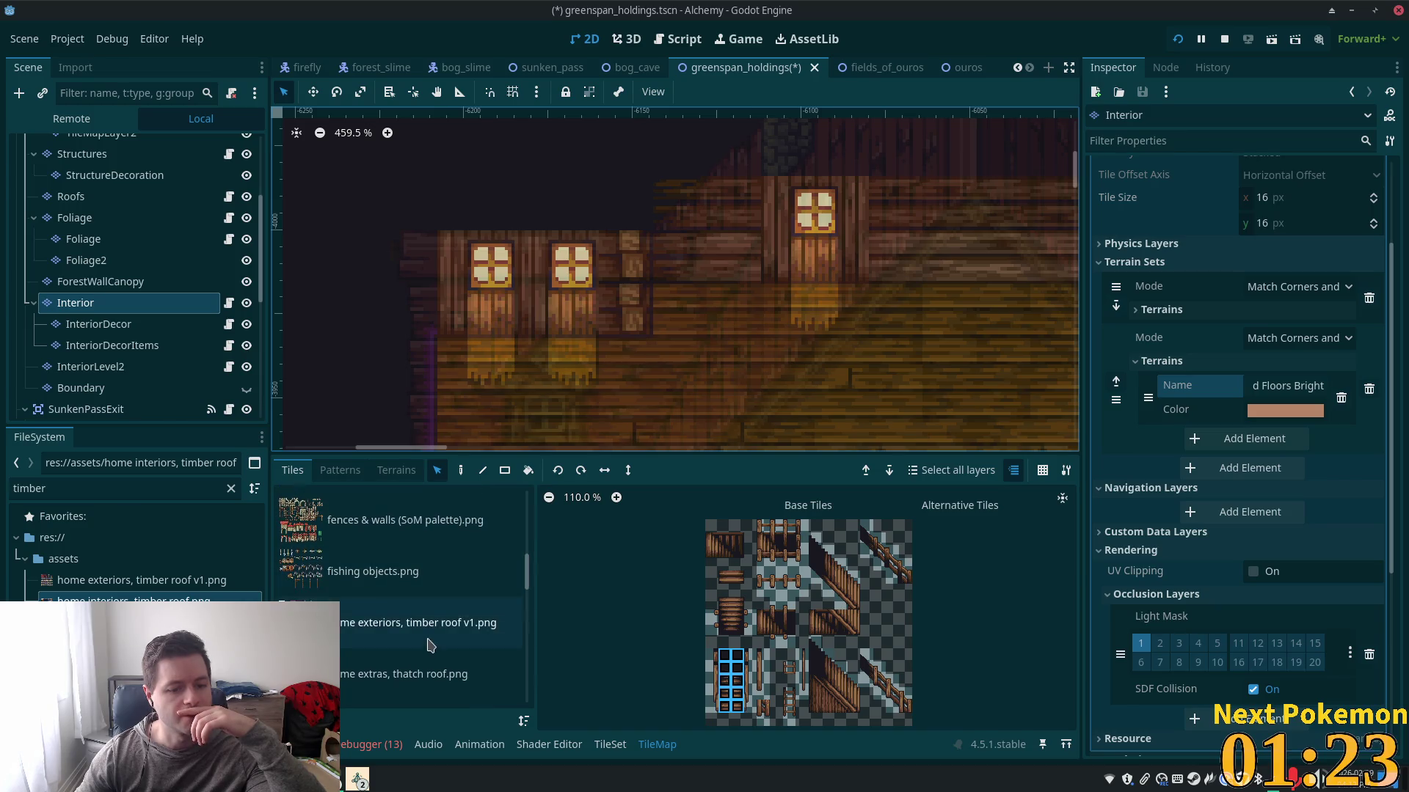
left_click(426, 623)
scroll(440, 616, "down", 2)
left_click(467, 623)
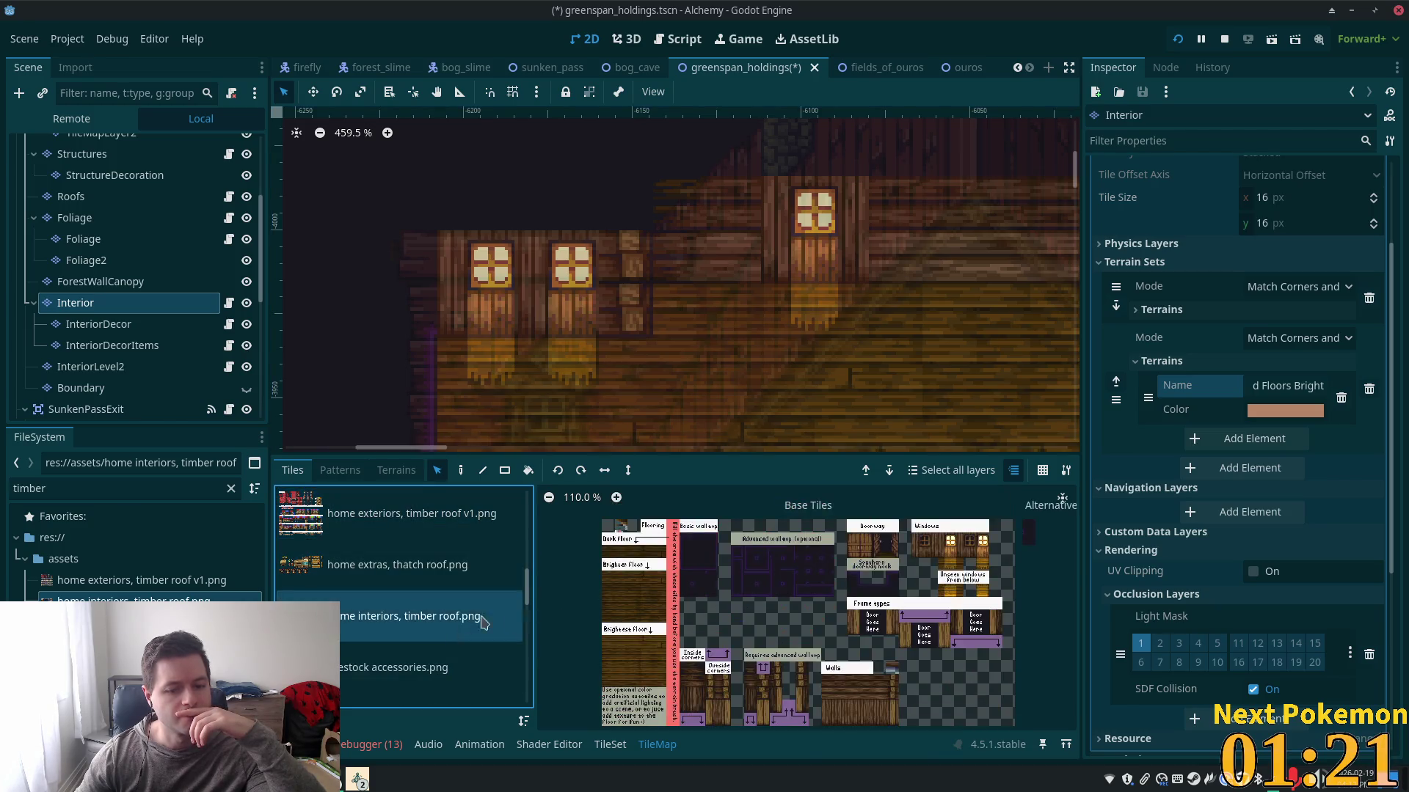
- Bring the corner and wall tiles into view and pick the tile next to the inside corners
scroll(874, 572, "up", 5)
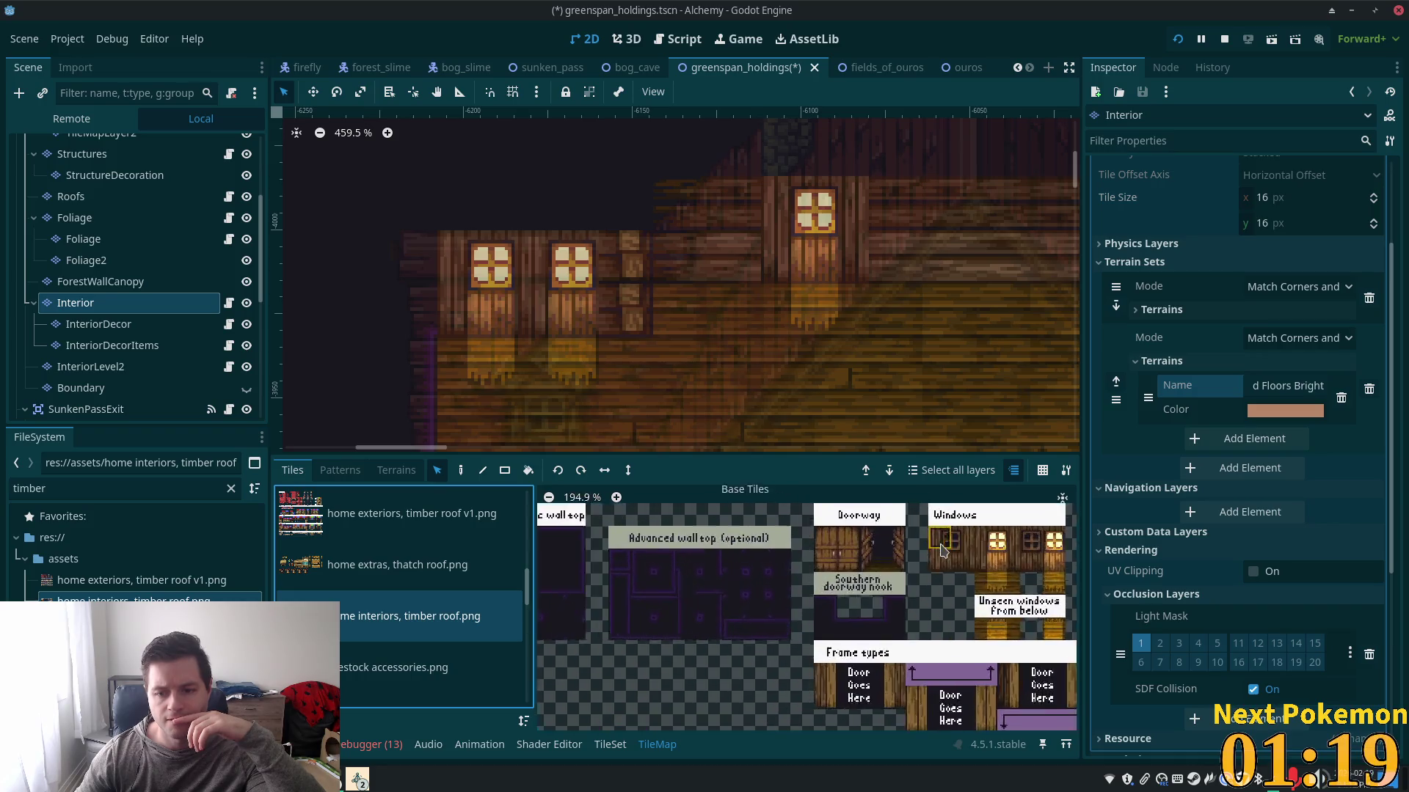
scroll(668, 594, "down", 4)
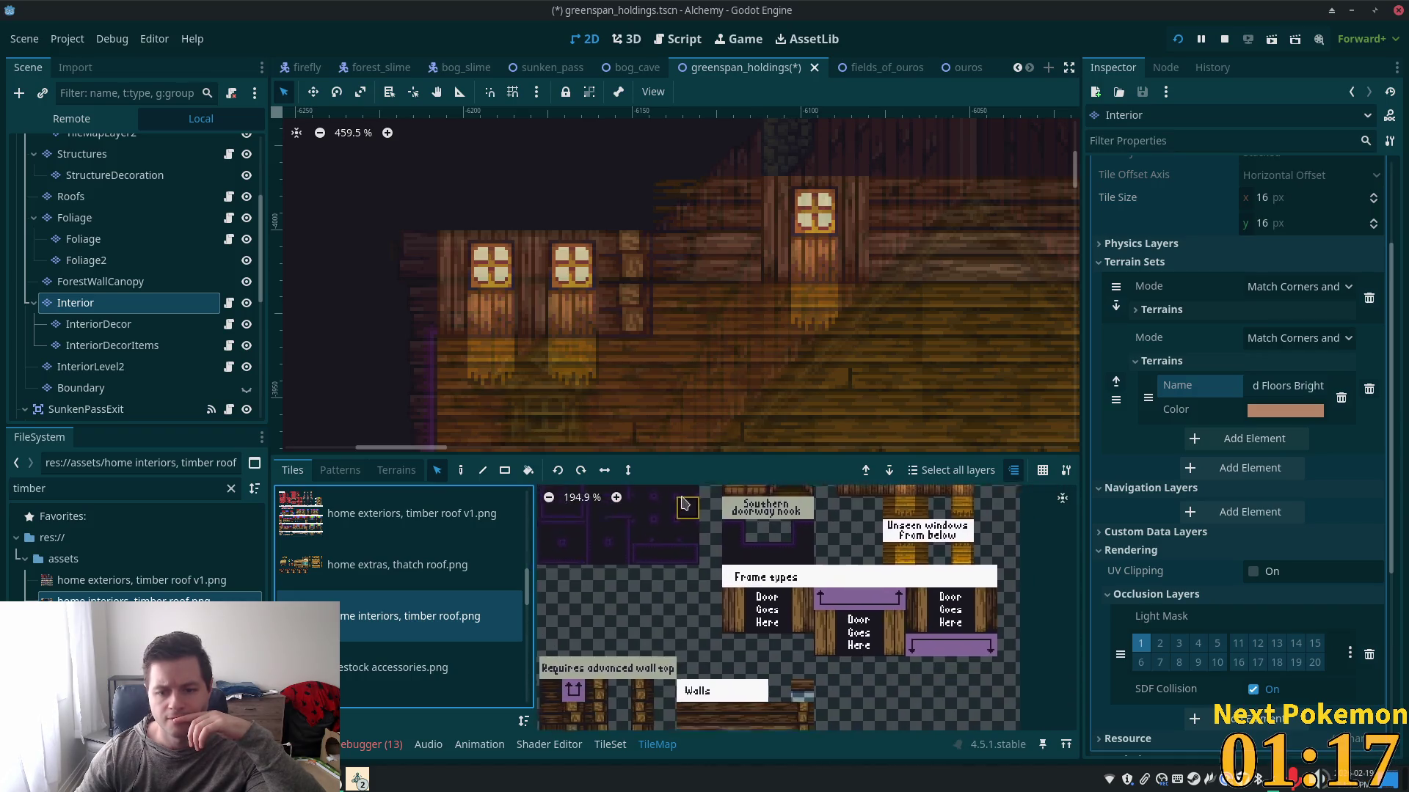
mouse_move(676, 716)
left_mouse_down()
mouse_move(694, 683)
mouse_move(829, 660)
left_mouse_up()
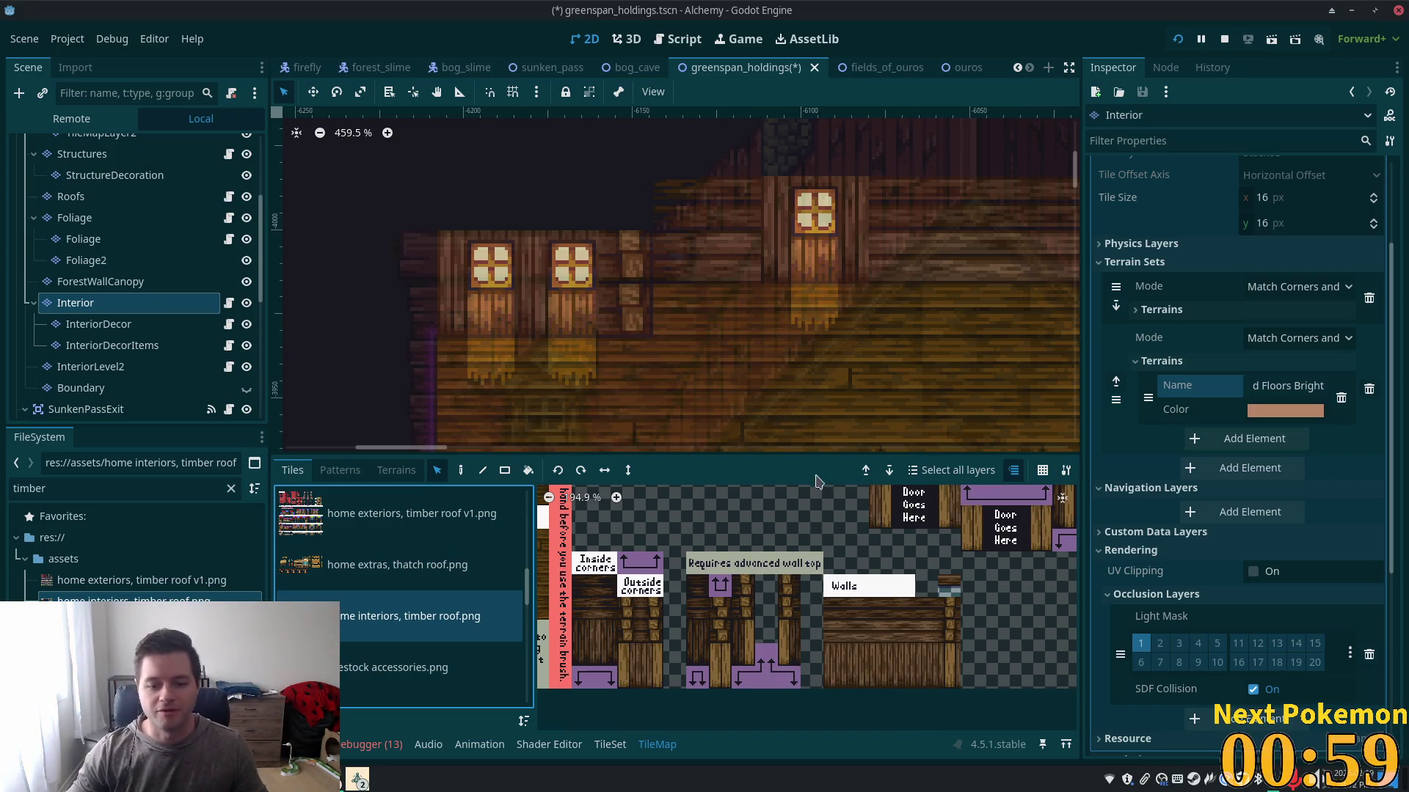
scroll(943, 373, "down", 1)
scroll(823, 505, "down", 1)
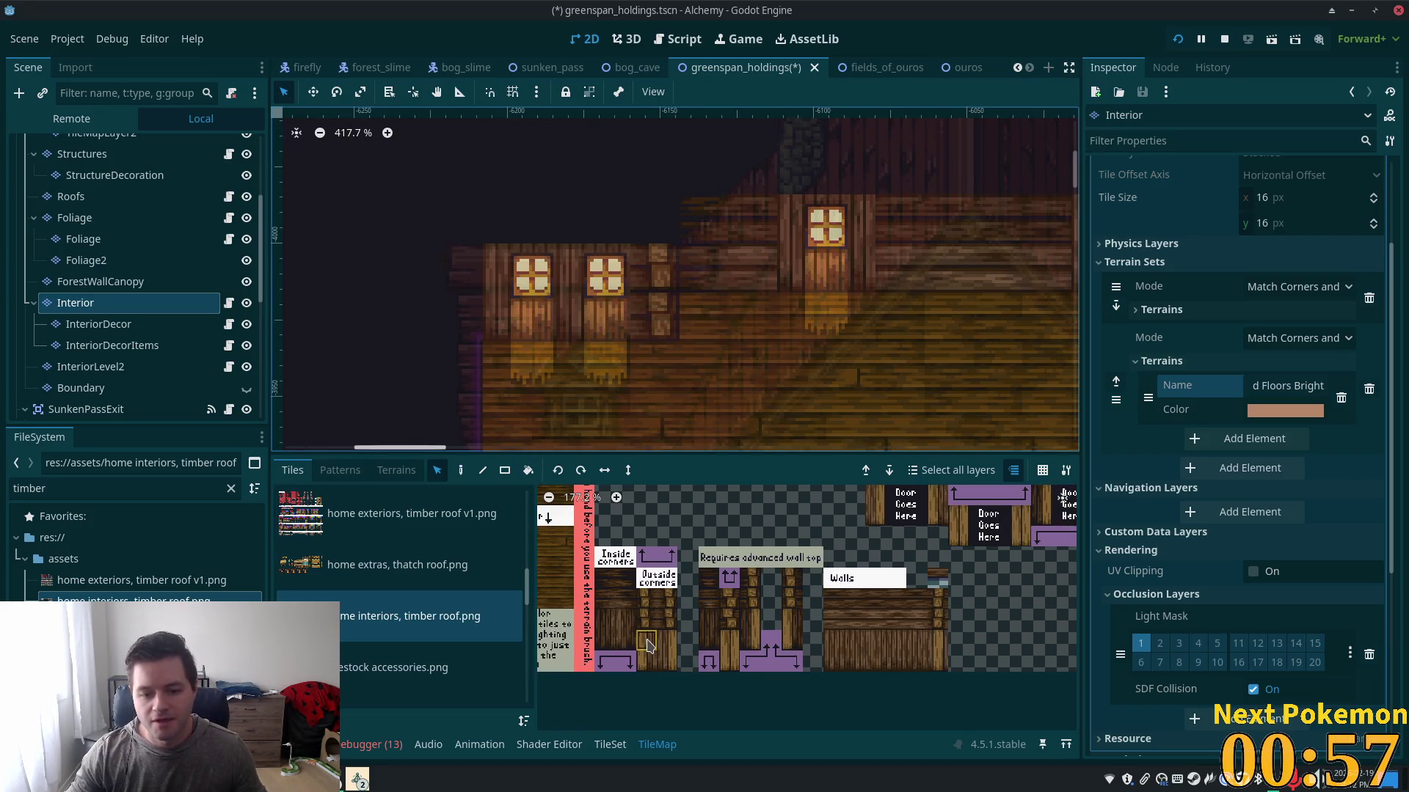
left_click(625, 619)
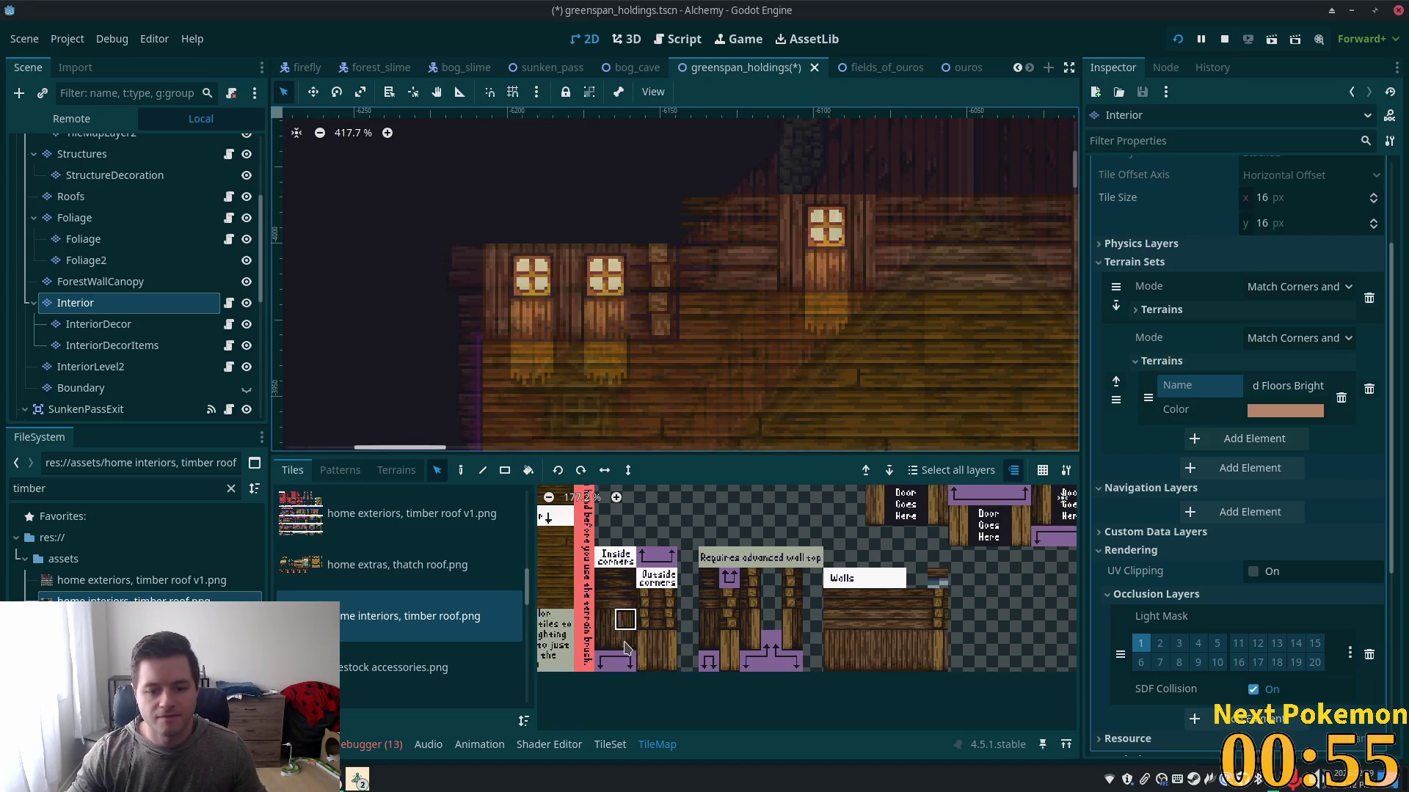
- Pick the tall tile at the left edge of the home interiors sheet
left_click(606, 622)
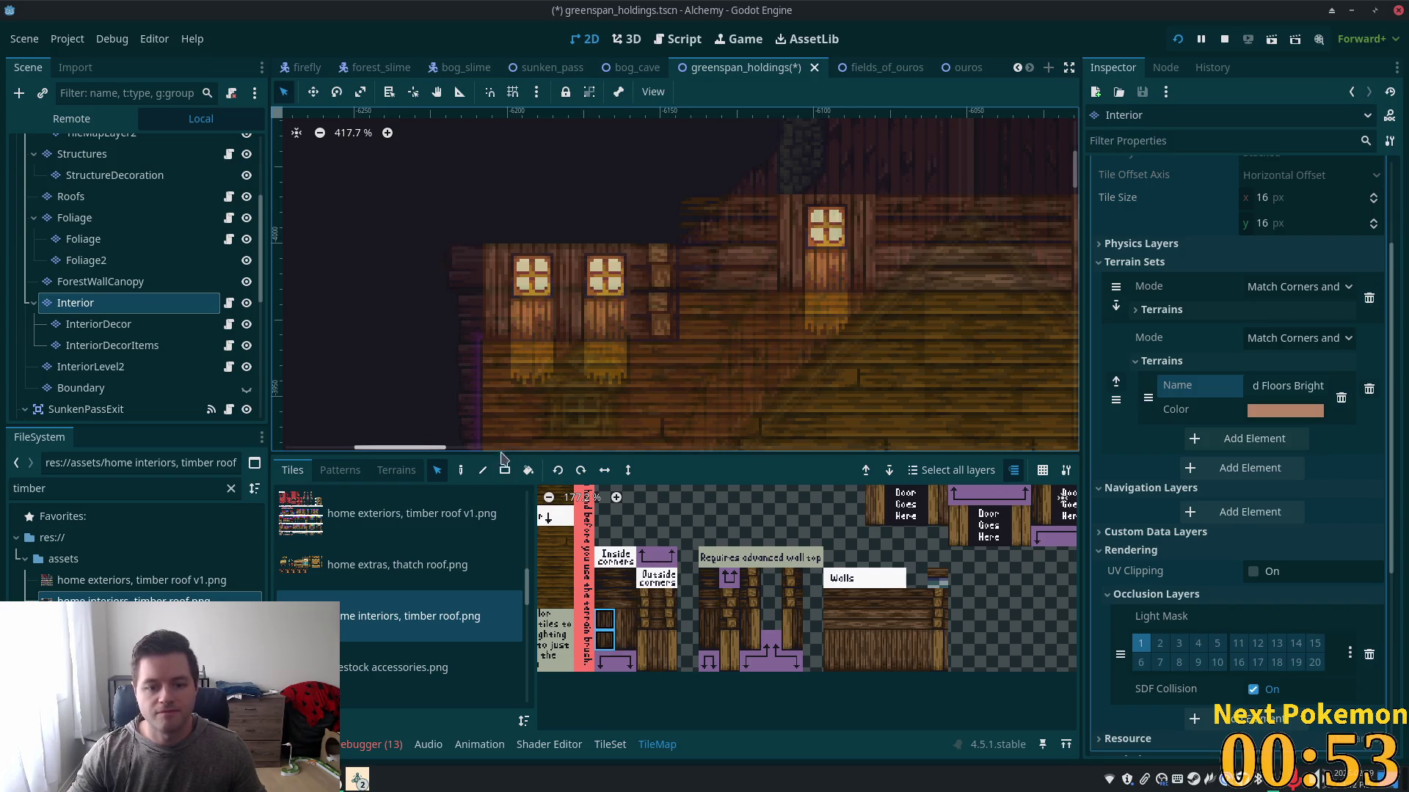
scroll(919, 593, "down", 4)
scroll(918, 593, "up", 5)
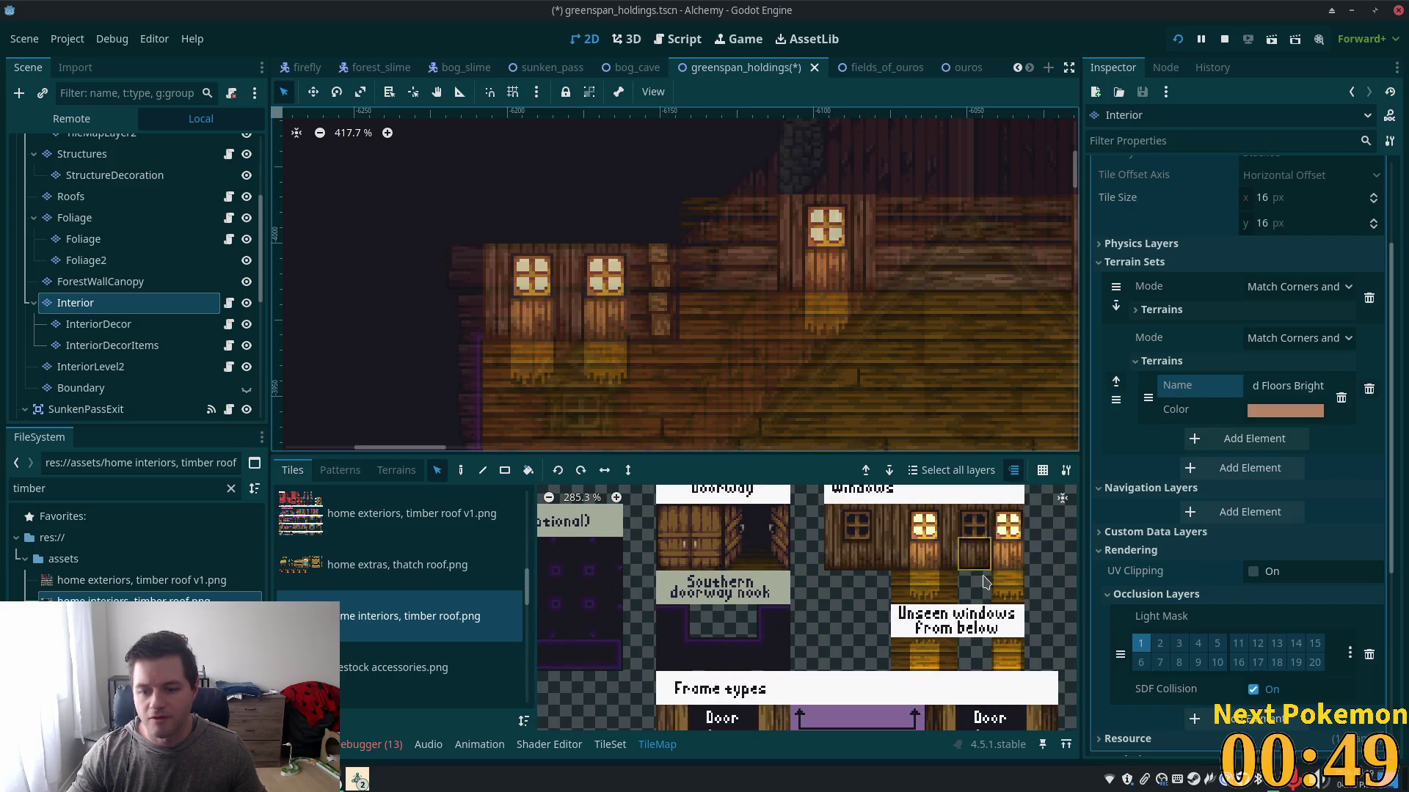
scroll(921, 580, "down", 4)
scroll(912, 609, "up", 1)
scroll(910, 614, "down", 1)
scroll(910, 614, "down", 3)
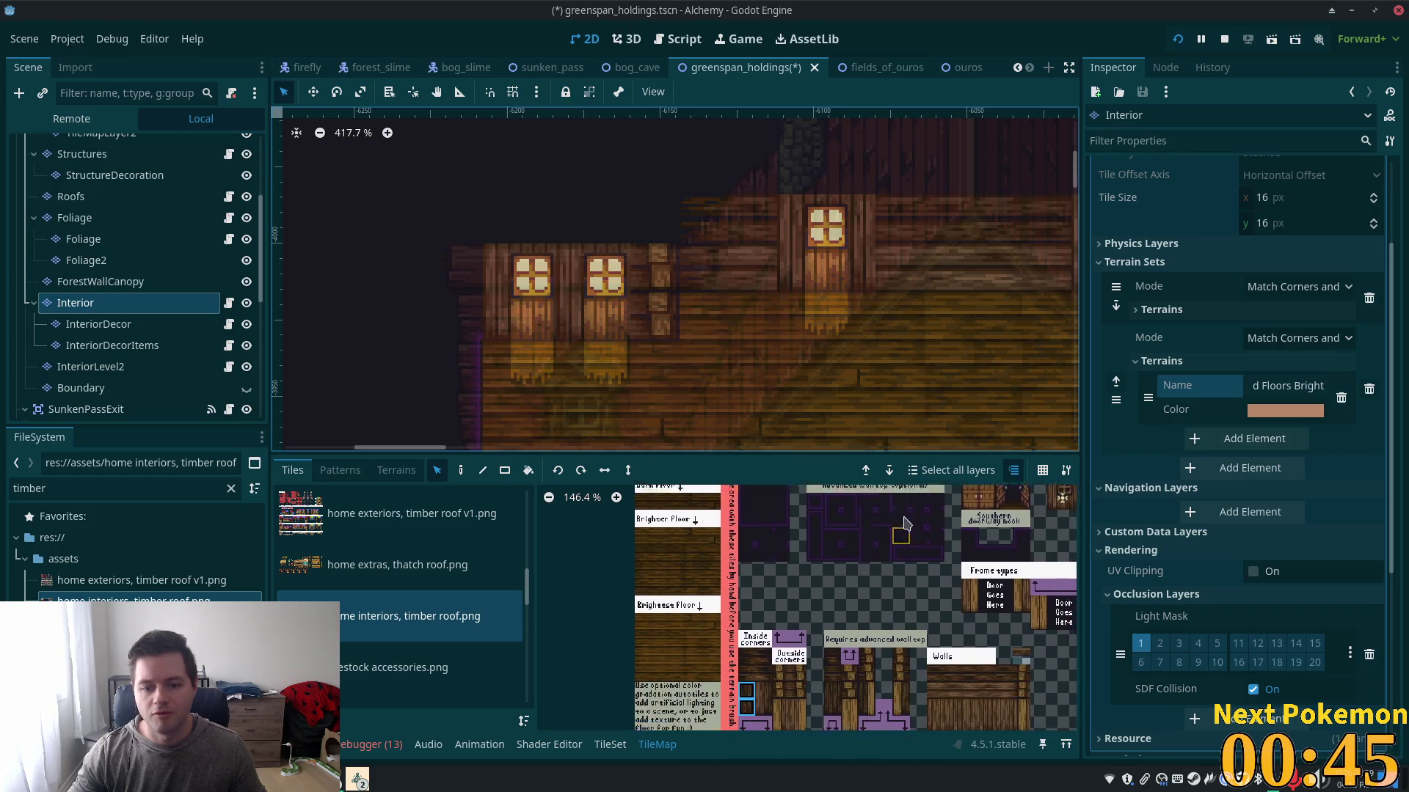
- Return to the Paint tool and select three stacked wall tiles, then pan to the house interior
key("d")
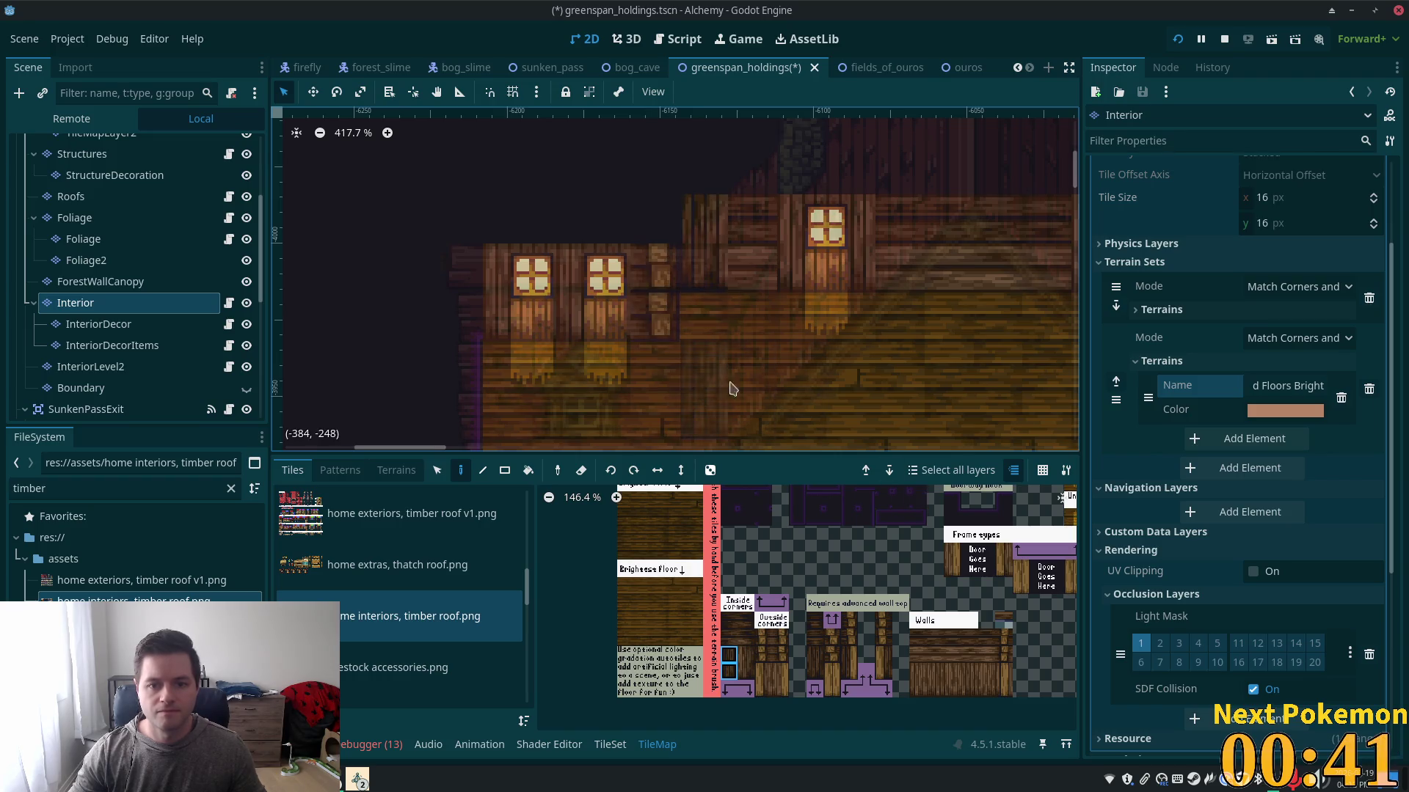
scroll(843, 559, "down", 2, "ctrl")
left_click(763, 629)
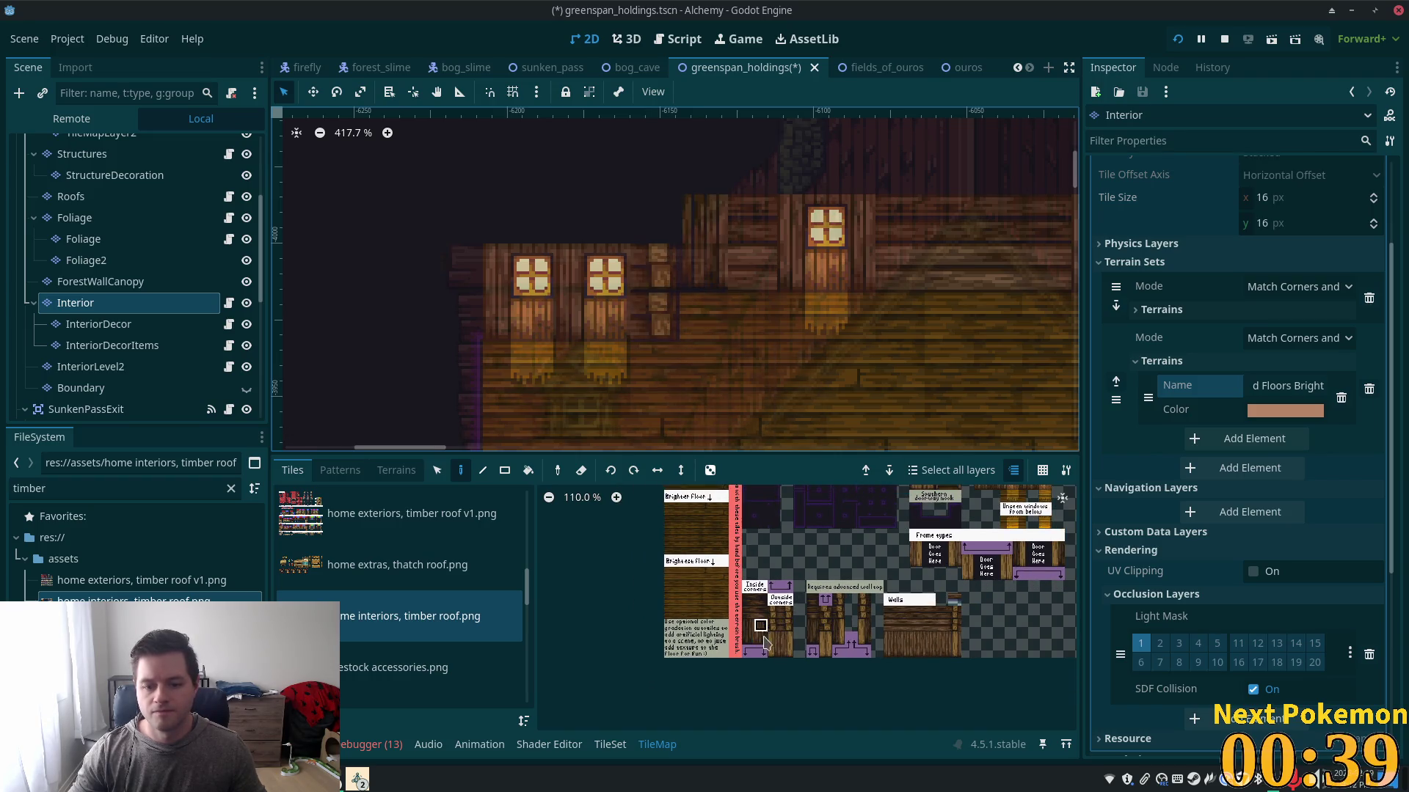
scroll(692, 403, "right", 5)
scroll(692, 403, "up", 1)
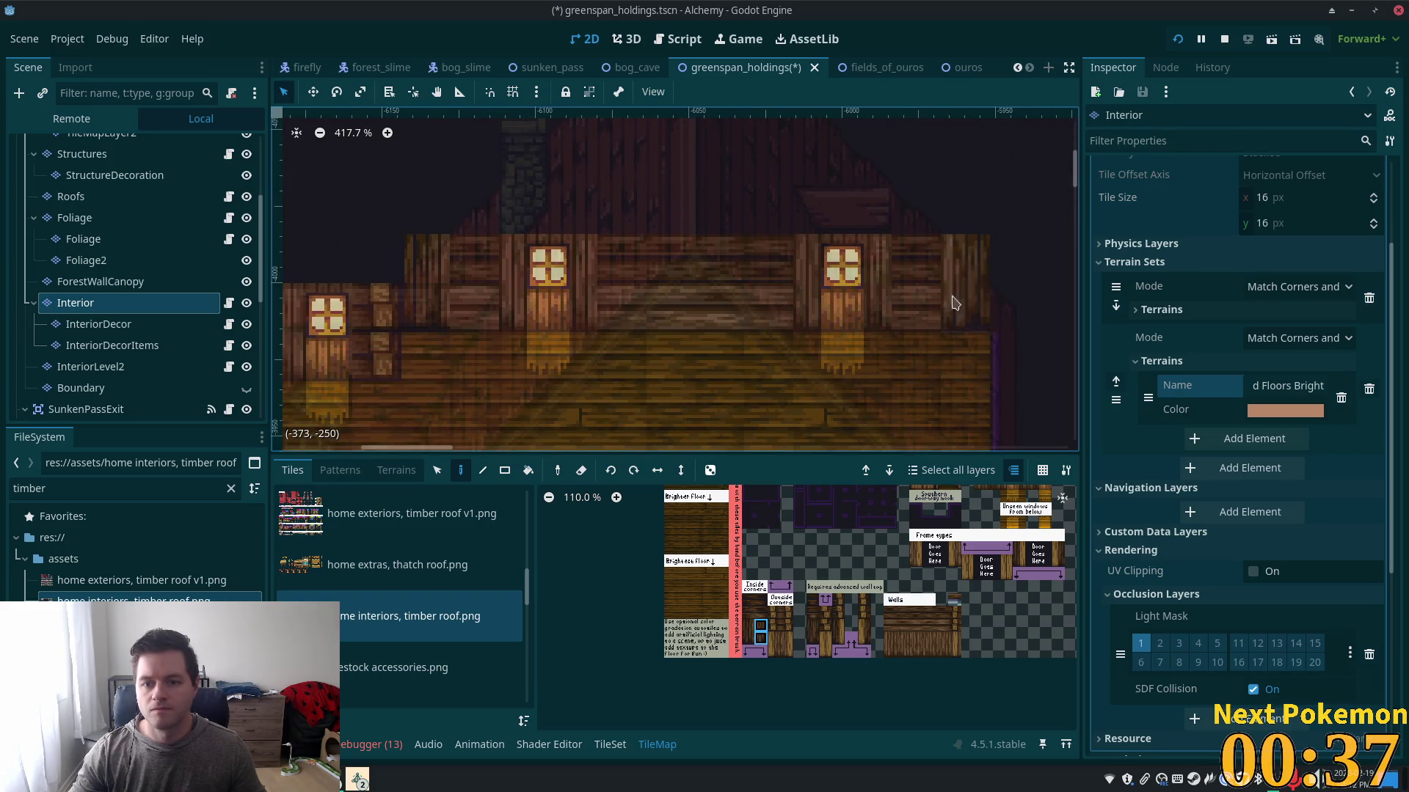
scroll(826, 346, "left", 8)
scroll(827, 345, "down", 2)
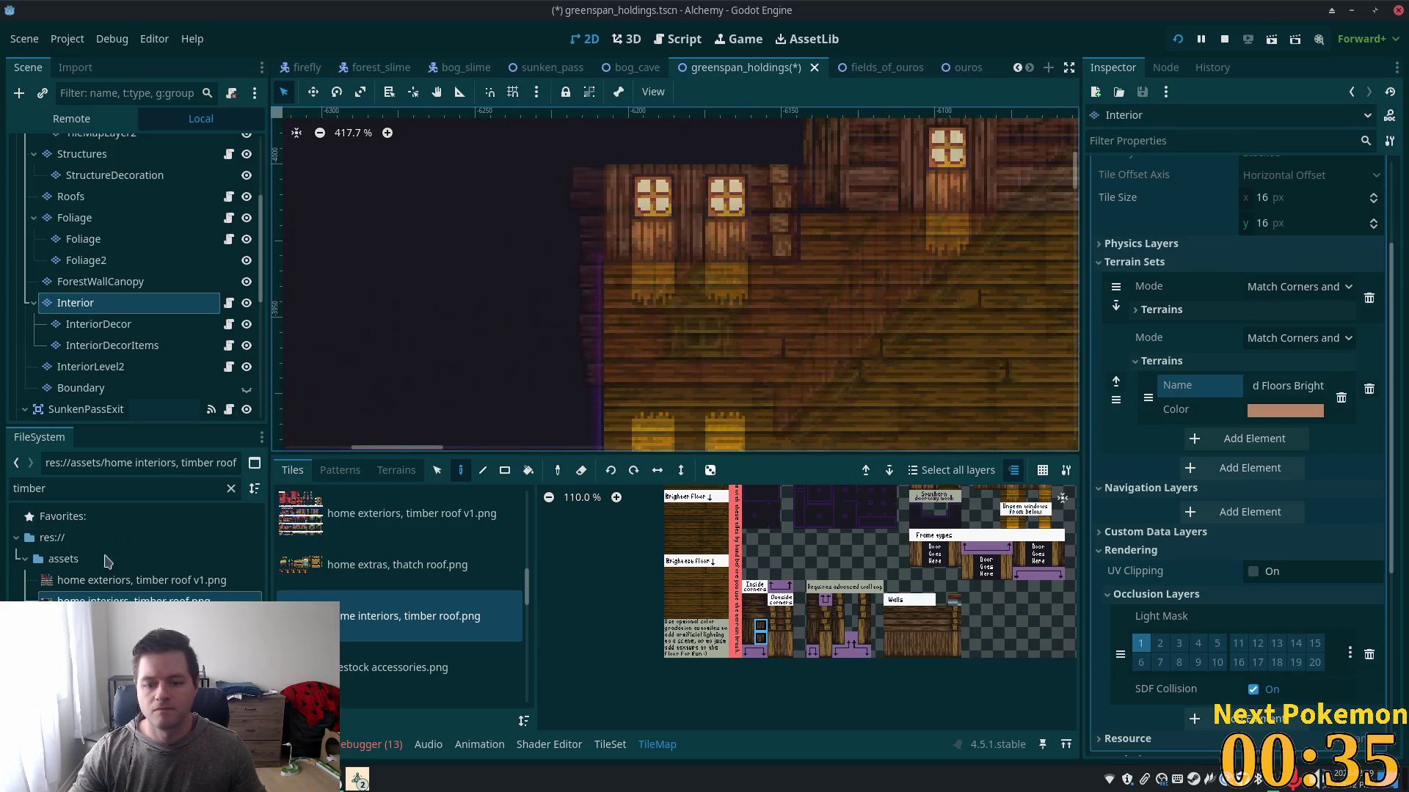
left_click(749, 629)
left_click_drag(750, 652, 748, 652)
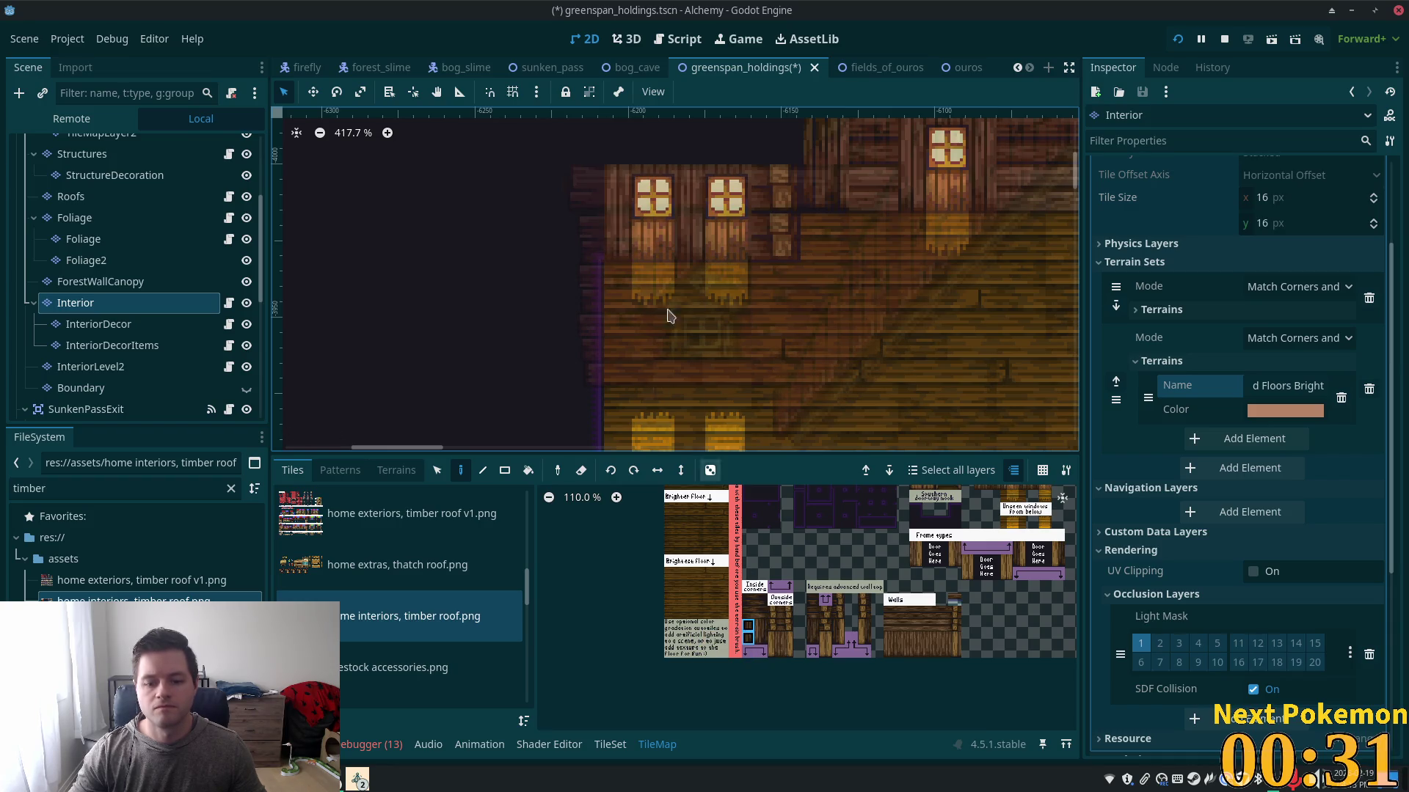
scroll(888, 368, "down", 3)
mouse_move(888, 368)
left_mouse_down()
mouse_move(682, 441)
mouse_move(635, 425)
left_mouse_up()
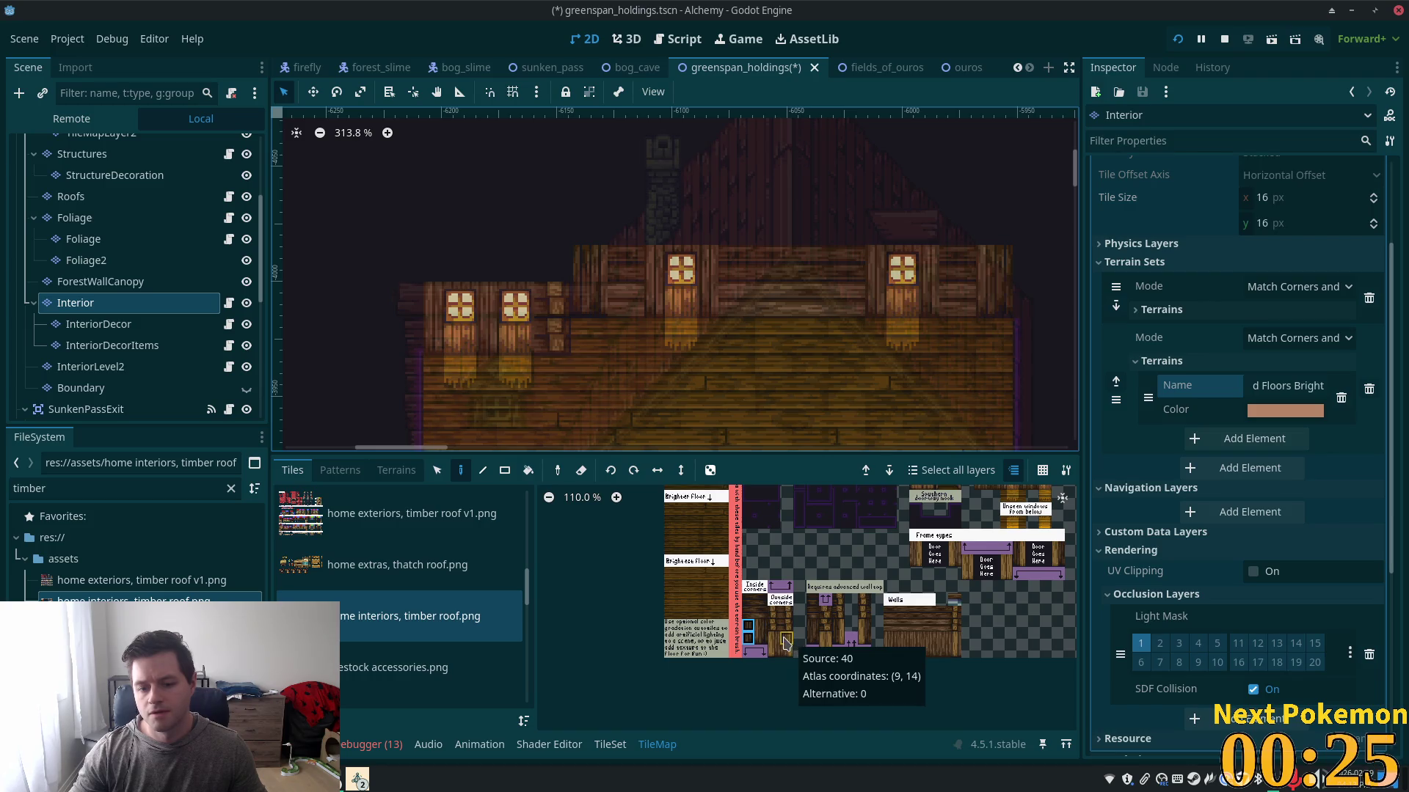
- Select two stacked wall tiles and paint a timber wall column onto the wall
left_click_drag(784, 637, 789, 663)
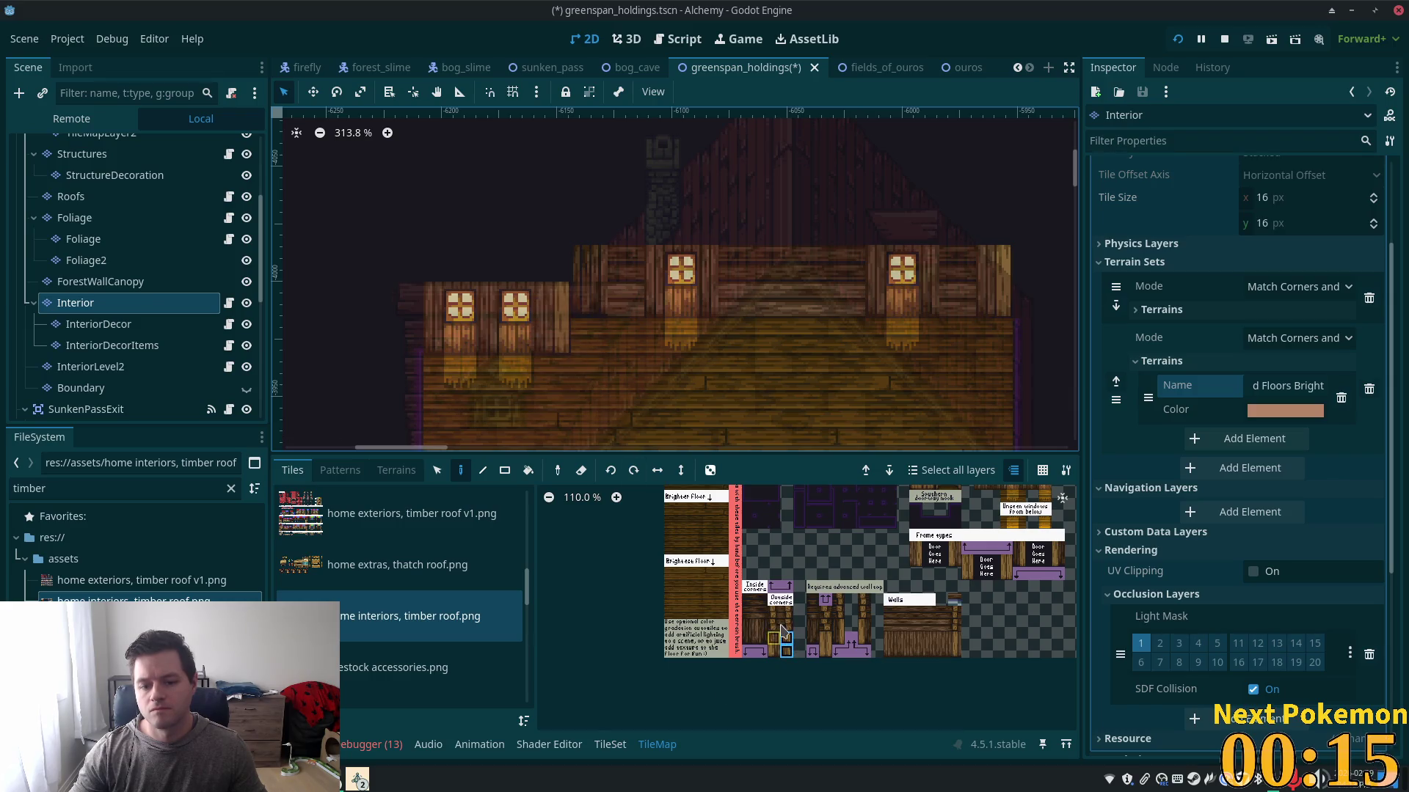
left_click_drag(774, 639, 773, 652)
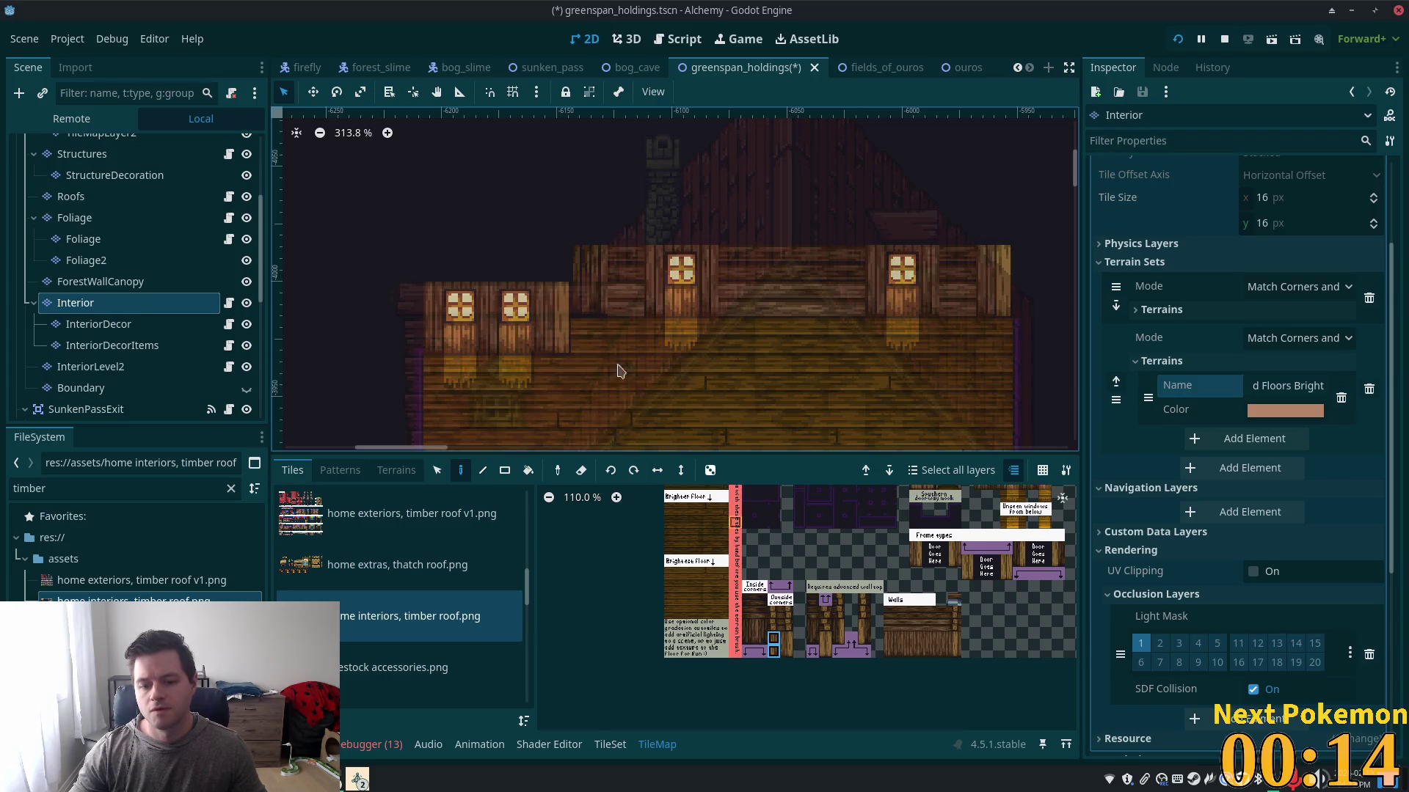
left_click(587, 278)
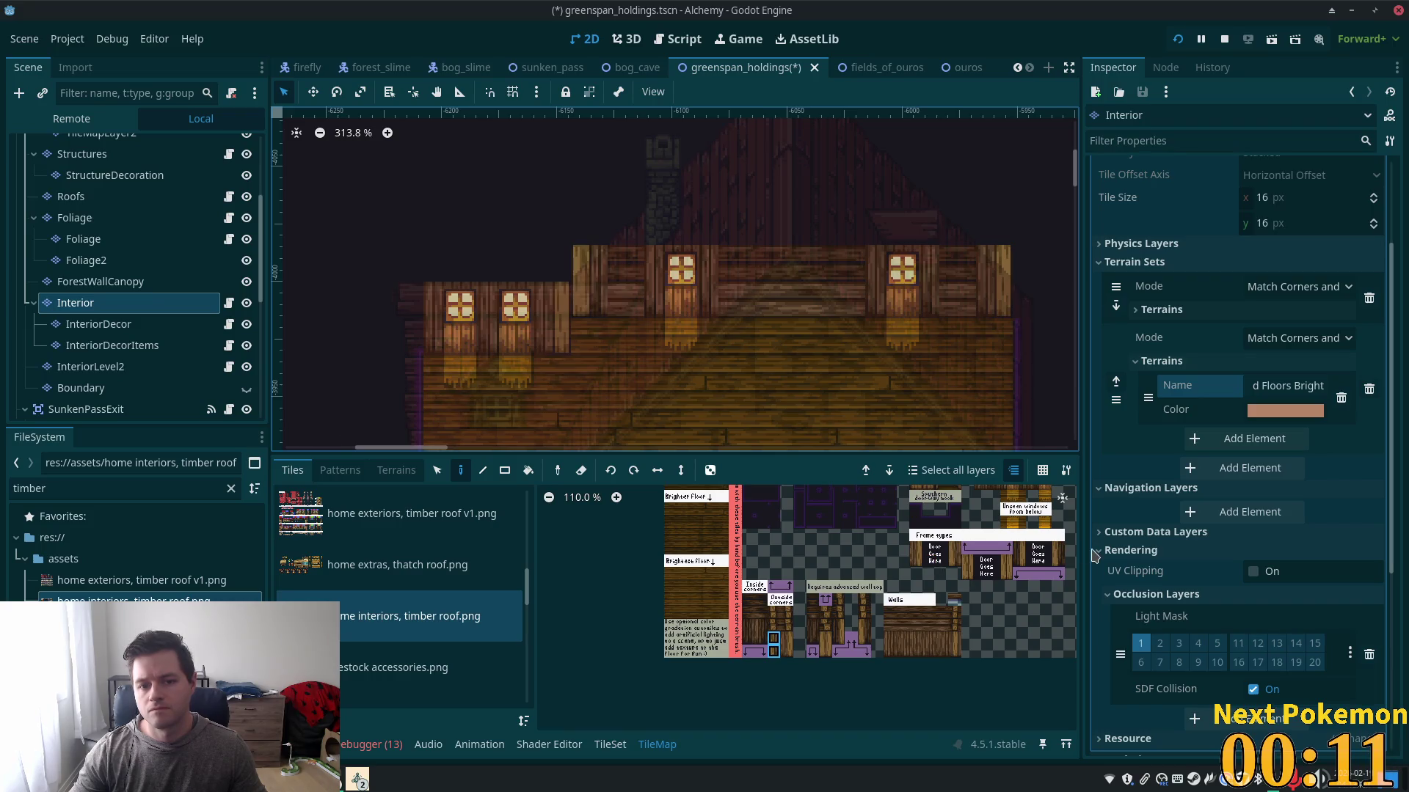
- Select a 4x2 block of timber wall tiles and paint it twice onto the interior wall
scroll(972, 540, "up", 2)
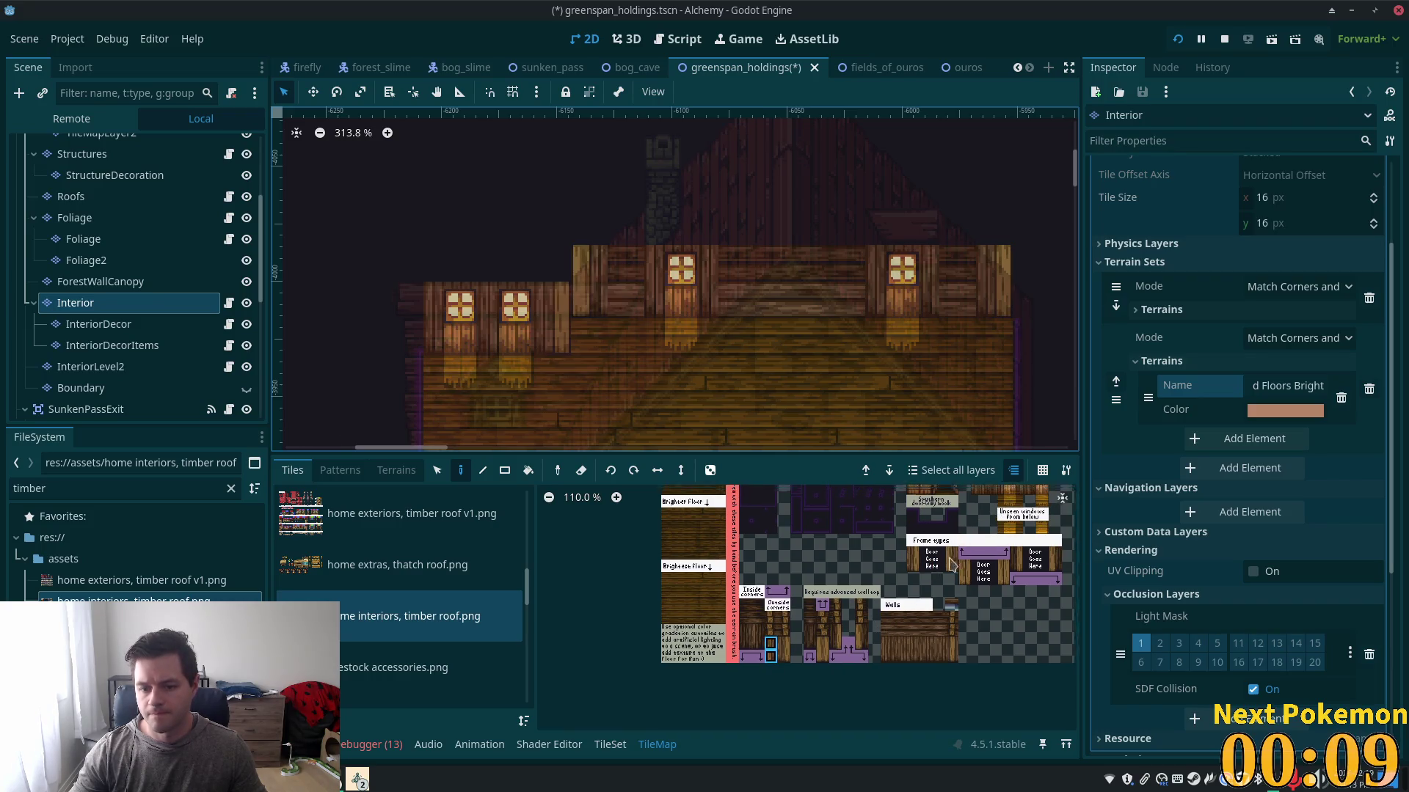
scroll(880, 628, "up", 2)
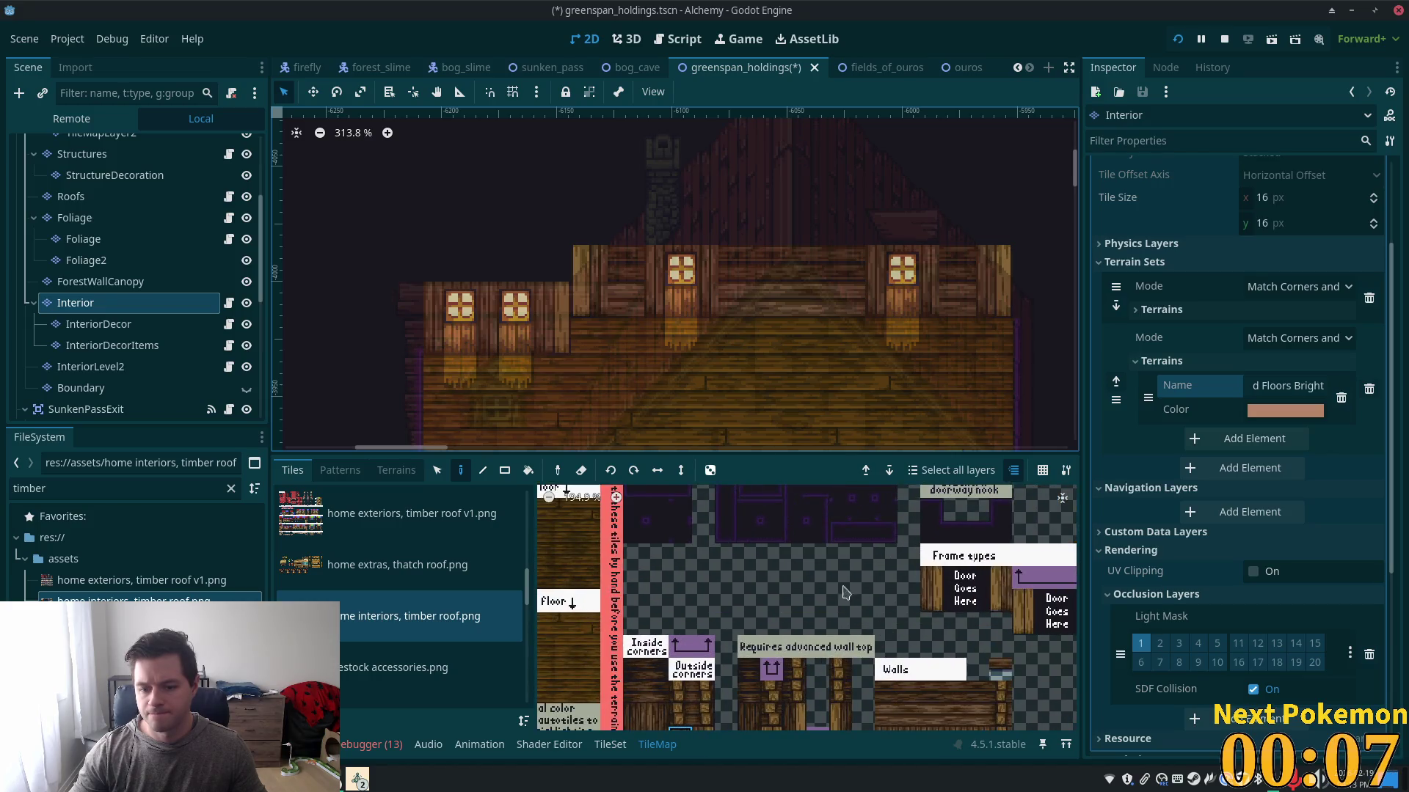
scroll(877, 594, "down", 3)
left_click_drag(903, 574, 952, 575)
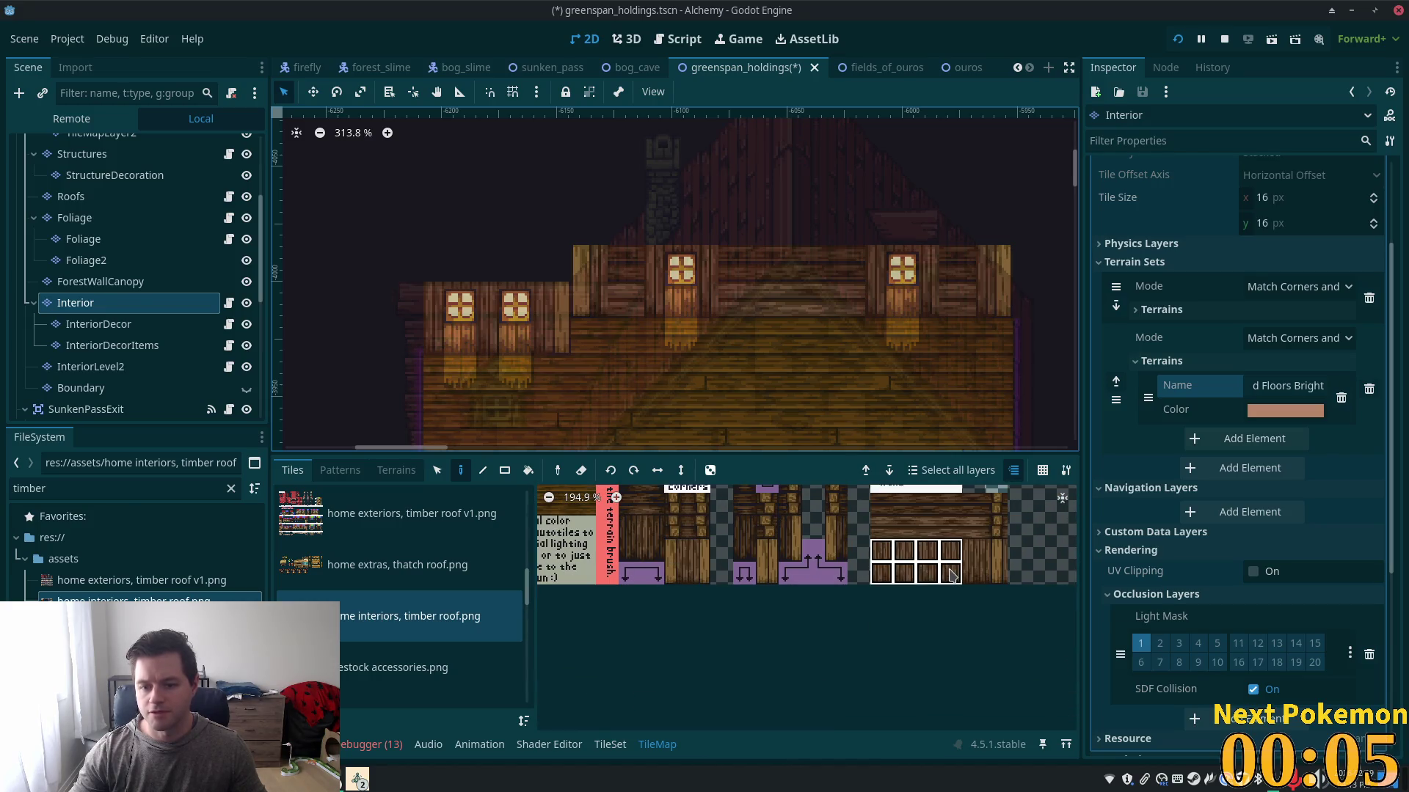
left_click(801, 328)
left_click(881, 555)
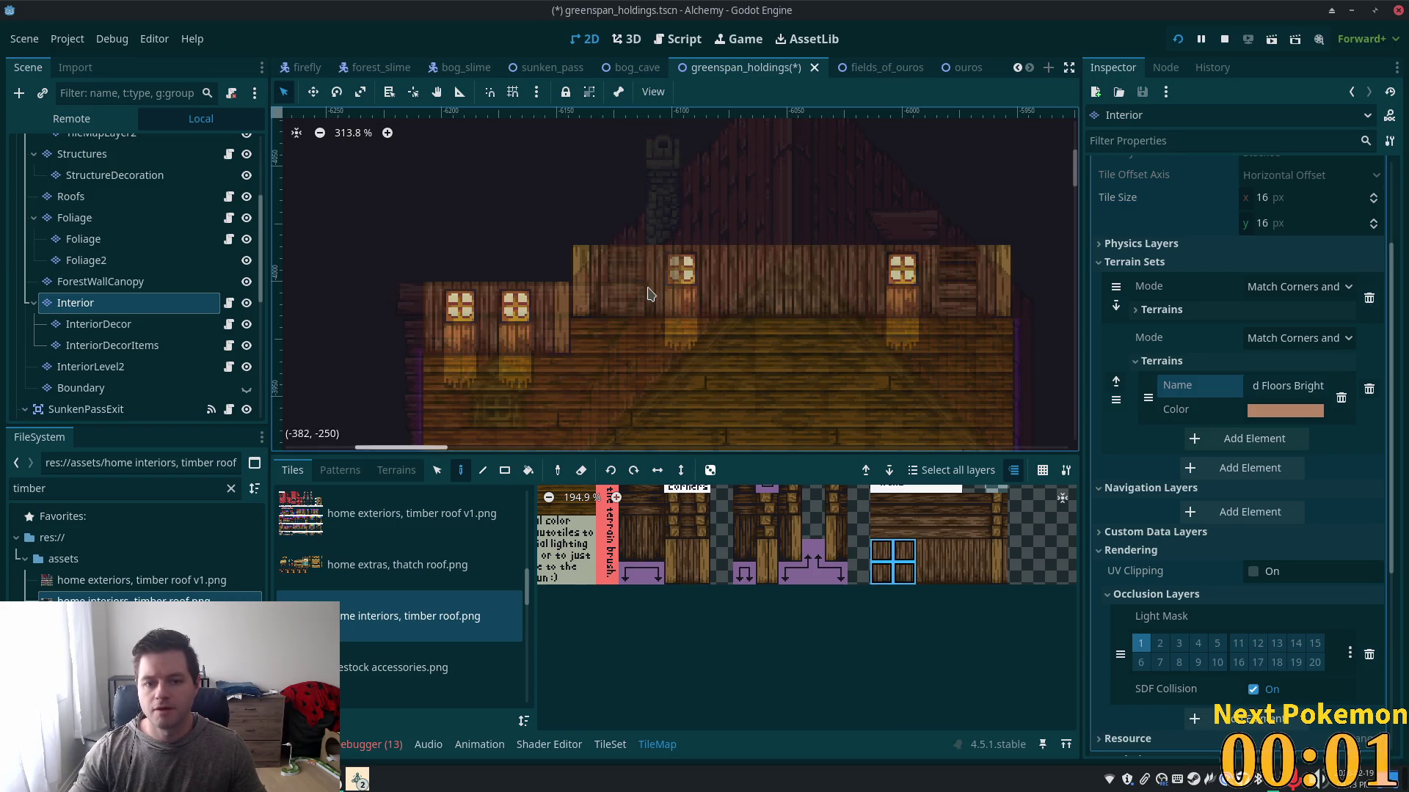
left_click(888, 556)
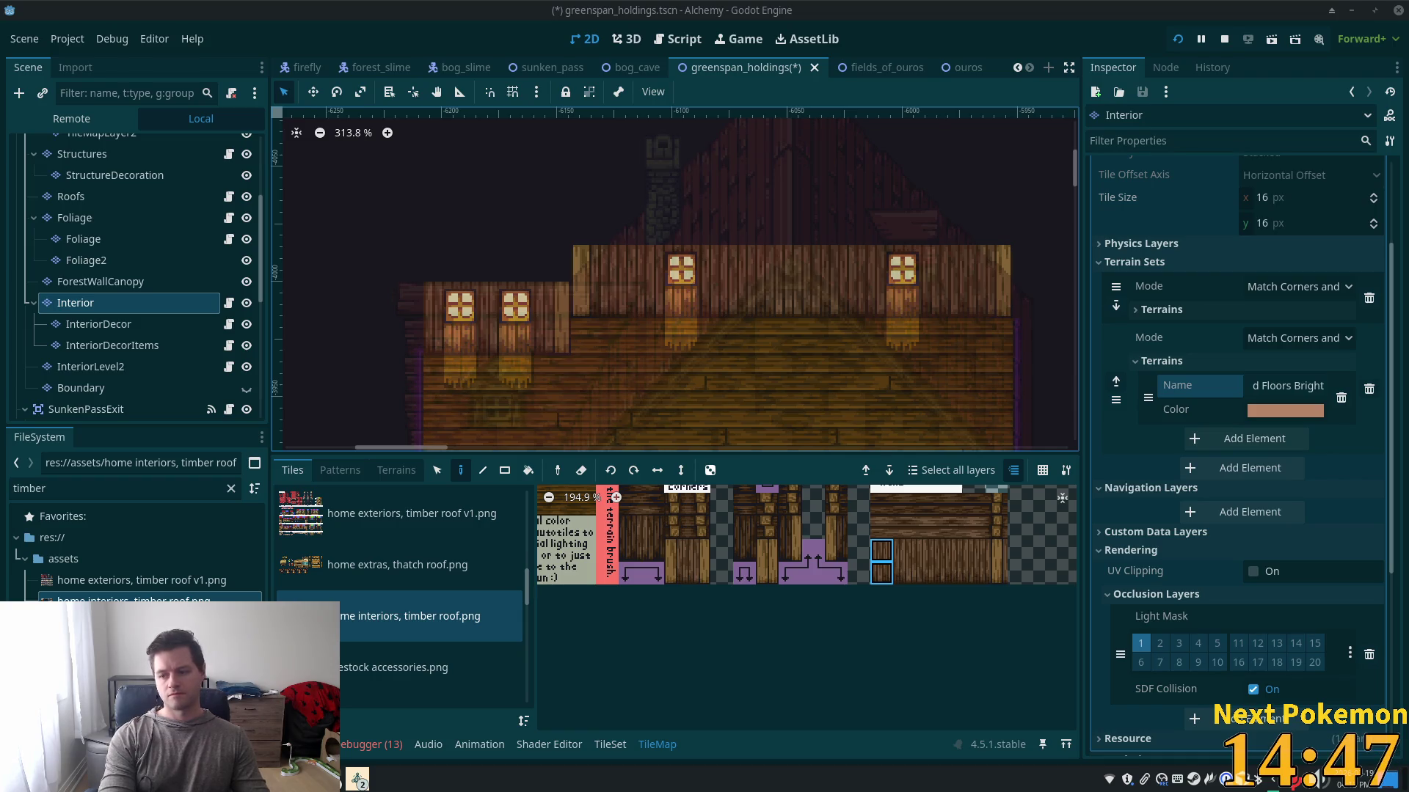
- Review the interior, save the scene with Ctrl+S, and launch the game
scroll(711, 380, "down", 6)
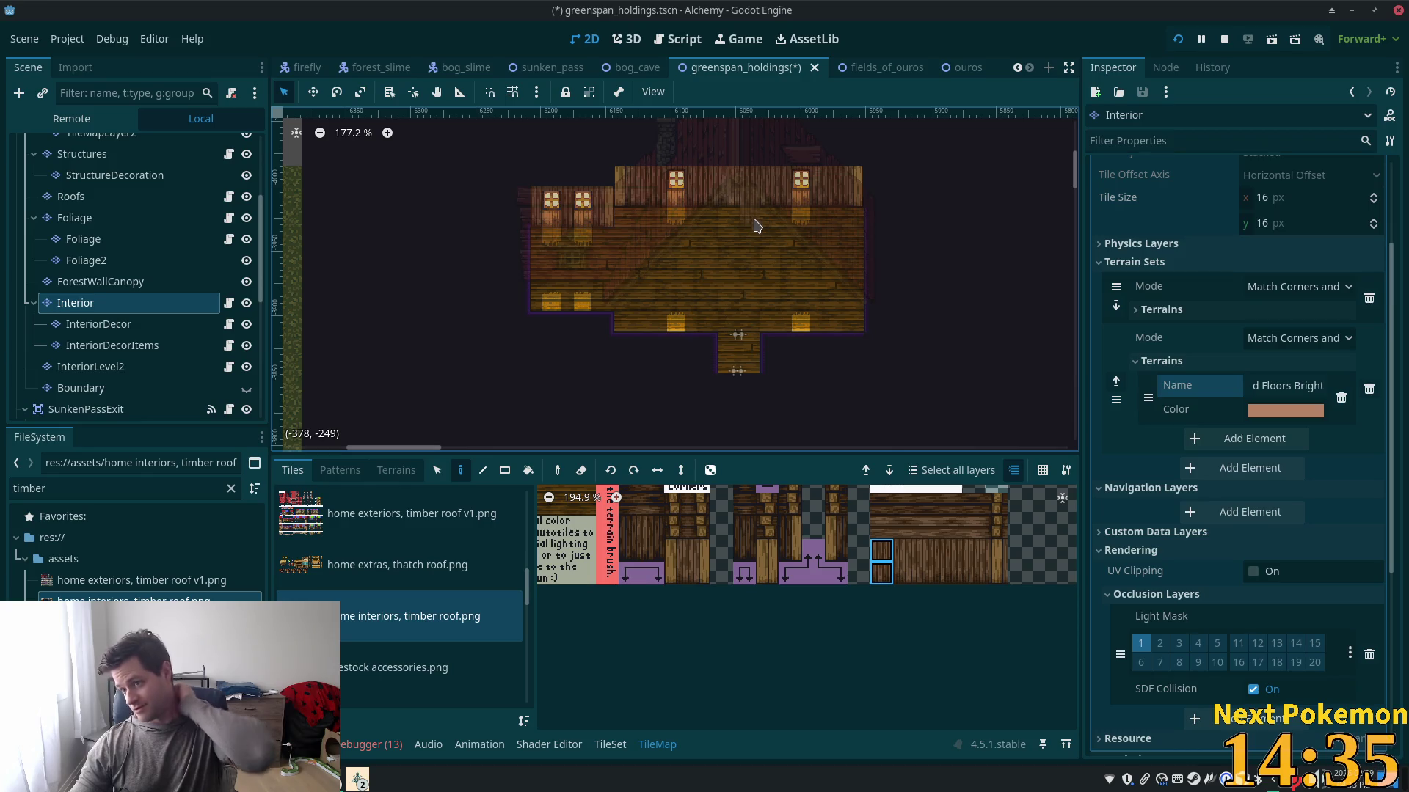
scroll(748, 284, "up", 5)
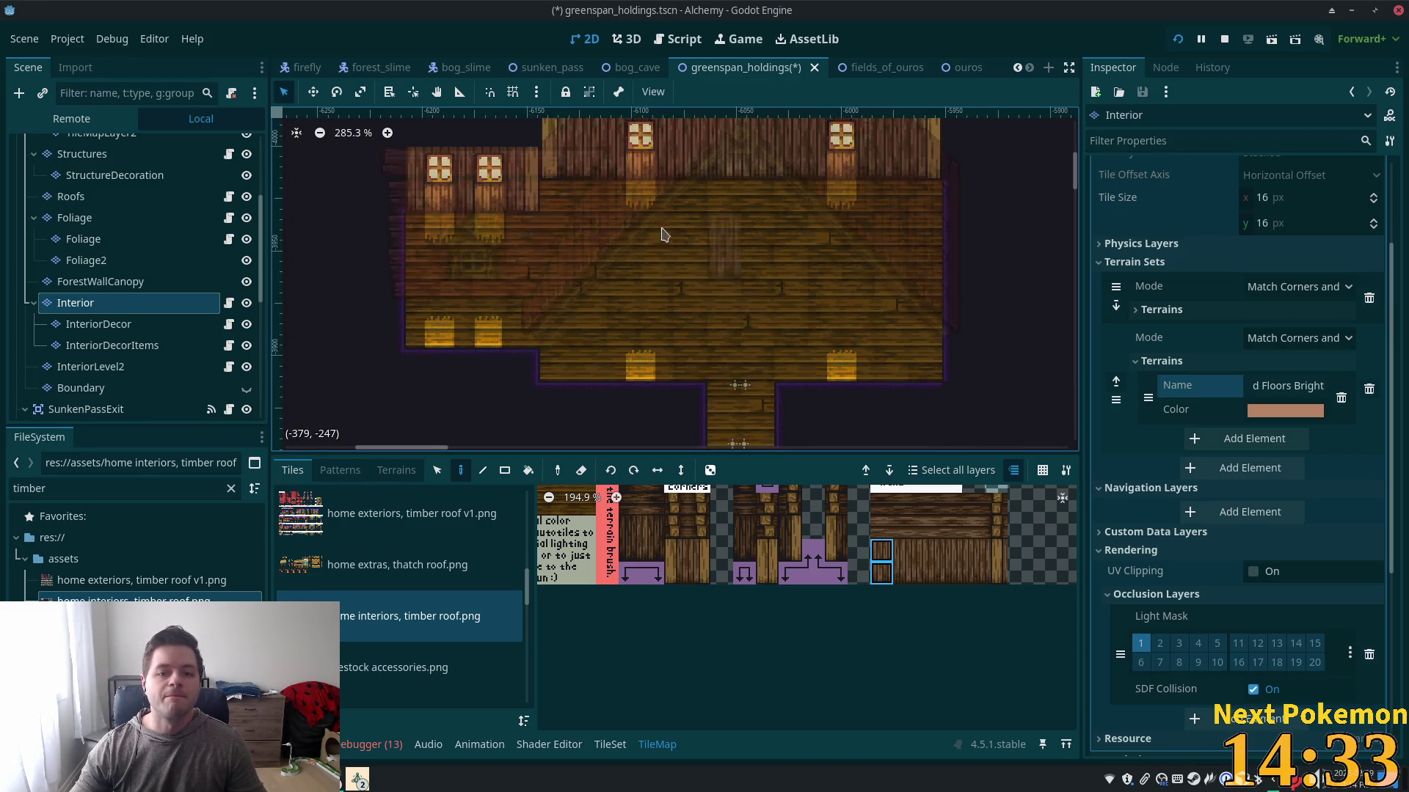
key("ctrl+s")
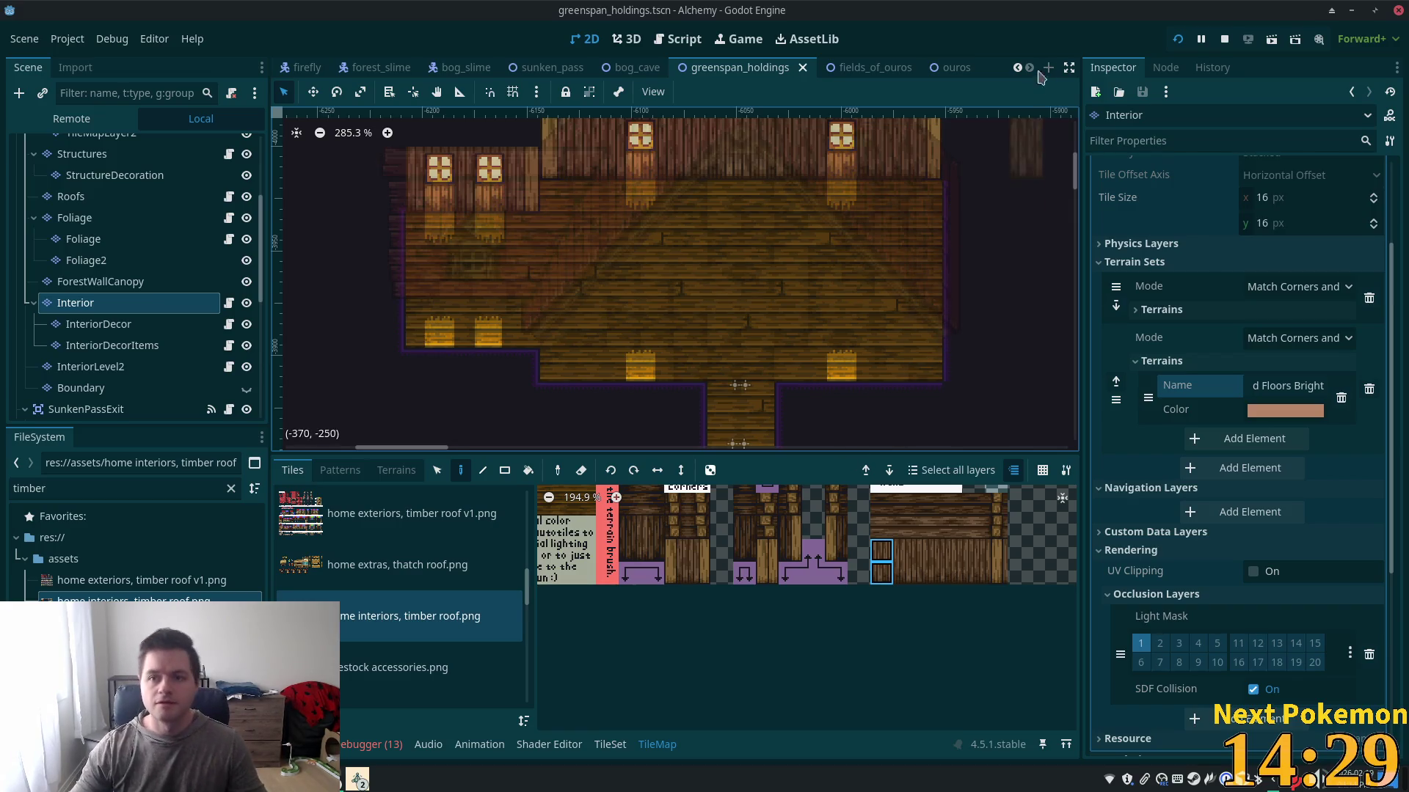
left_click(1177, 39)
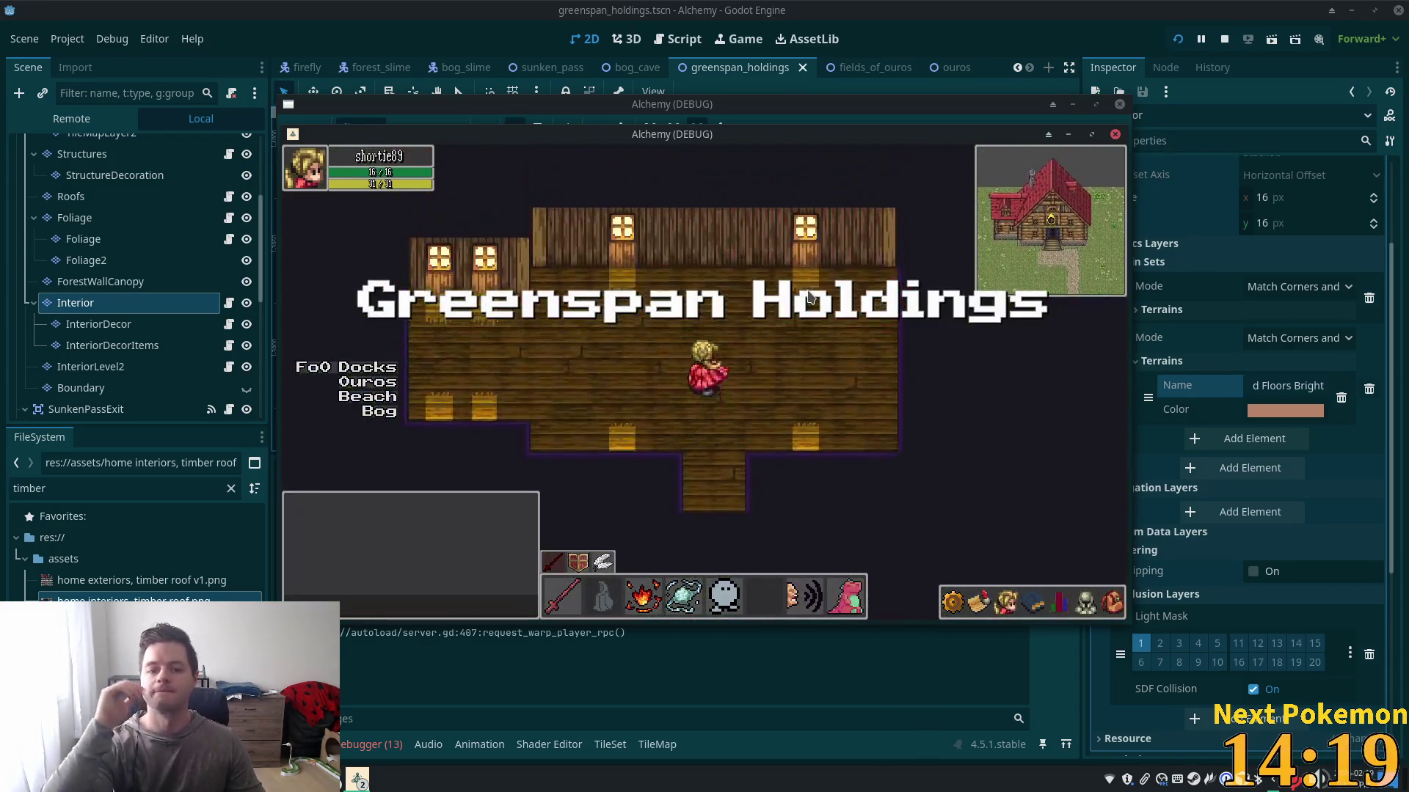
- Walk the character north, down, left and right around the interior room
key("Up")
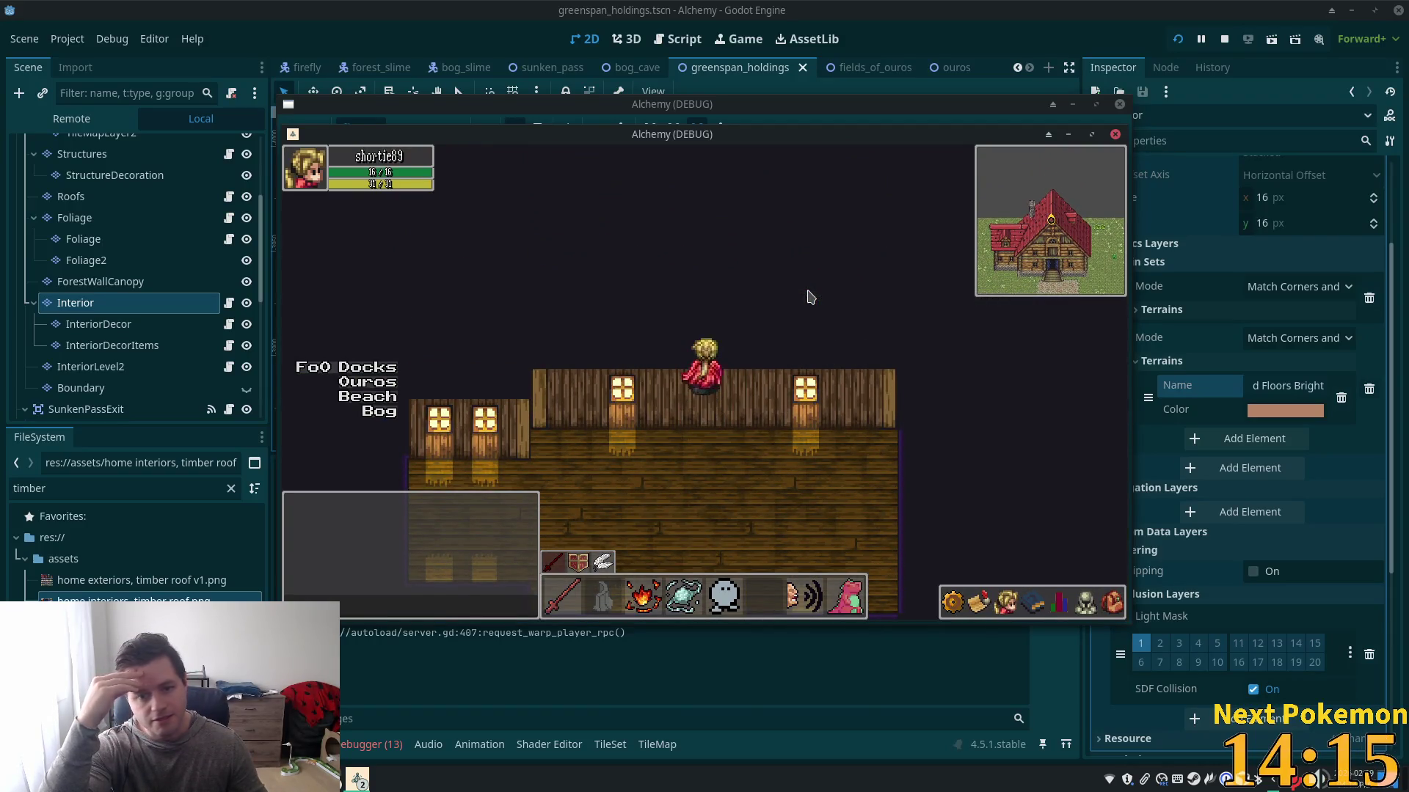
key("Down")
key("Left")
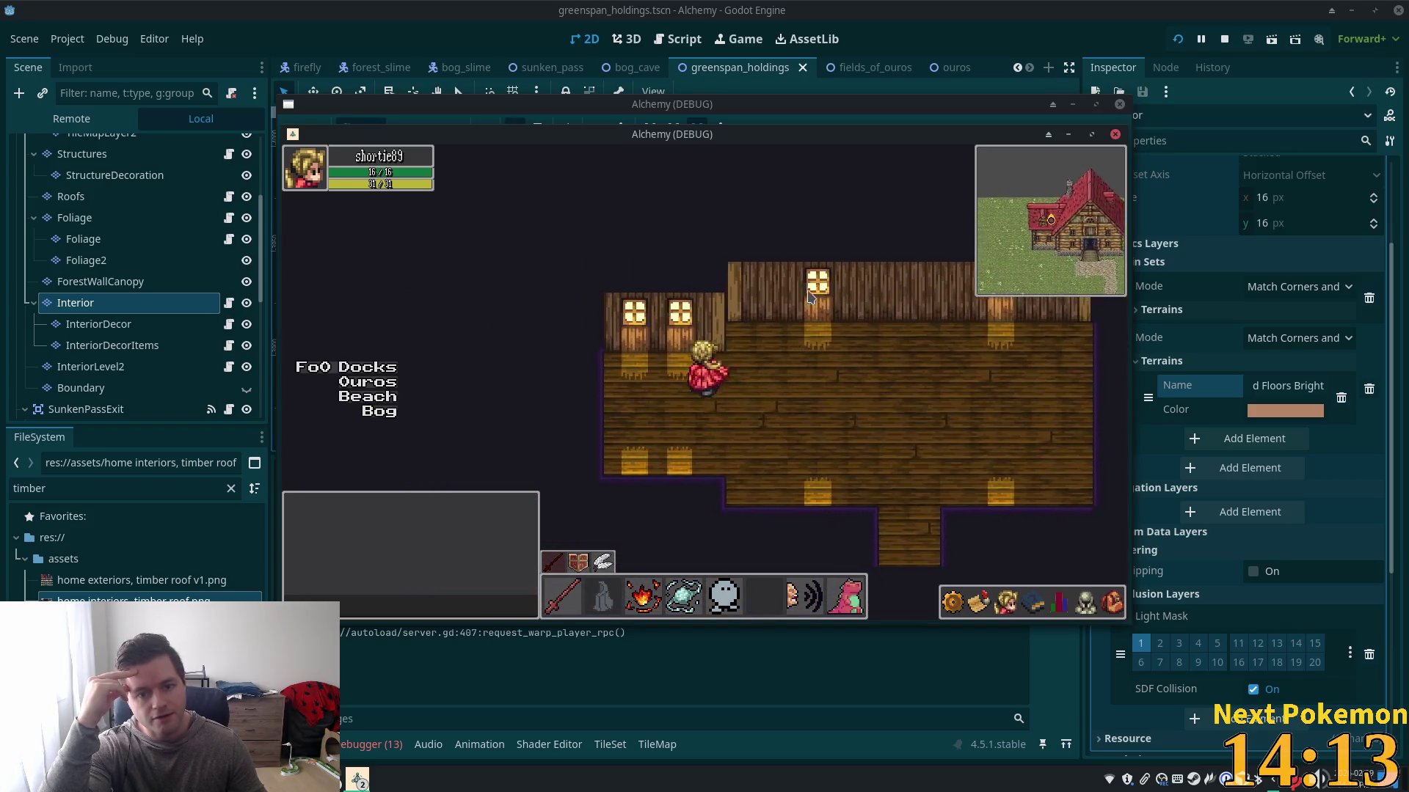
key("Right")
key("Down")
key("Right")
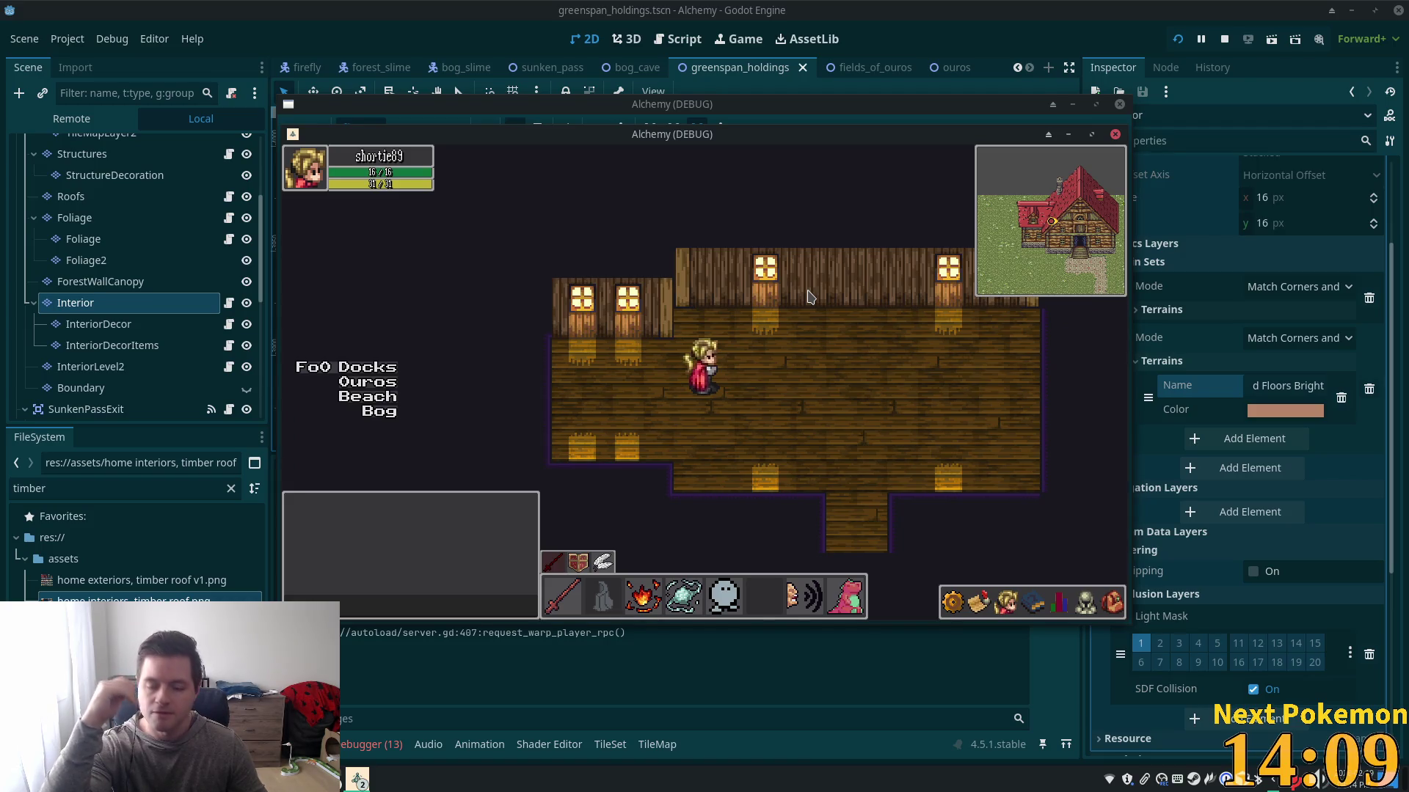
key("Left")
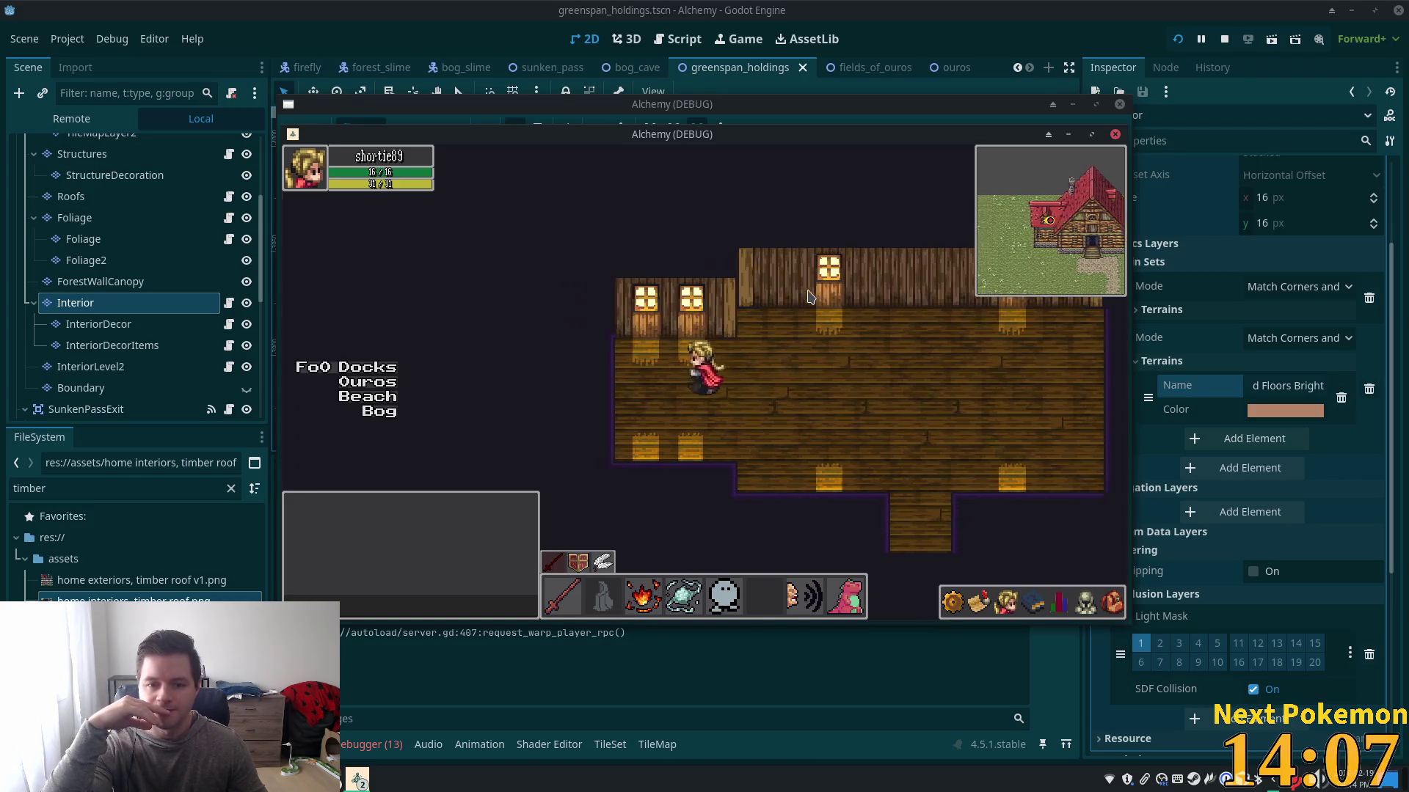
key("Right")
- Walk out of the house, wander outside, and re-enter through the front door
key("Down")
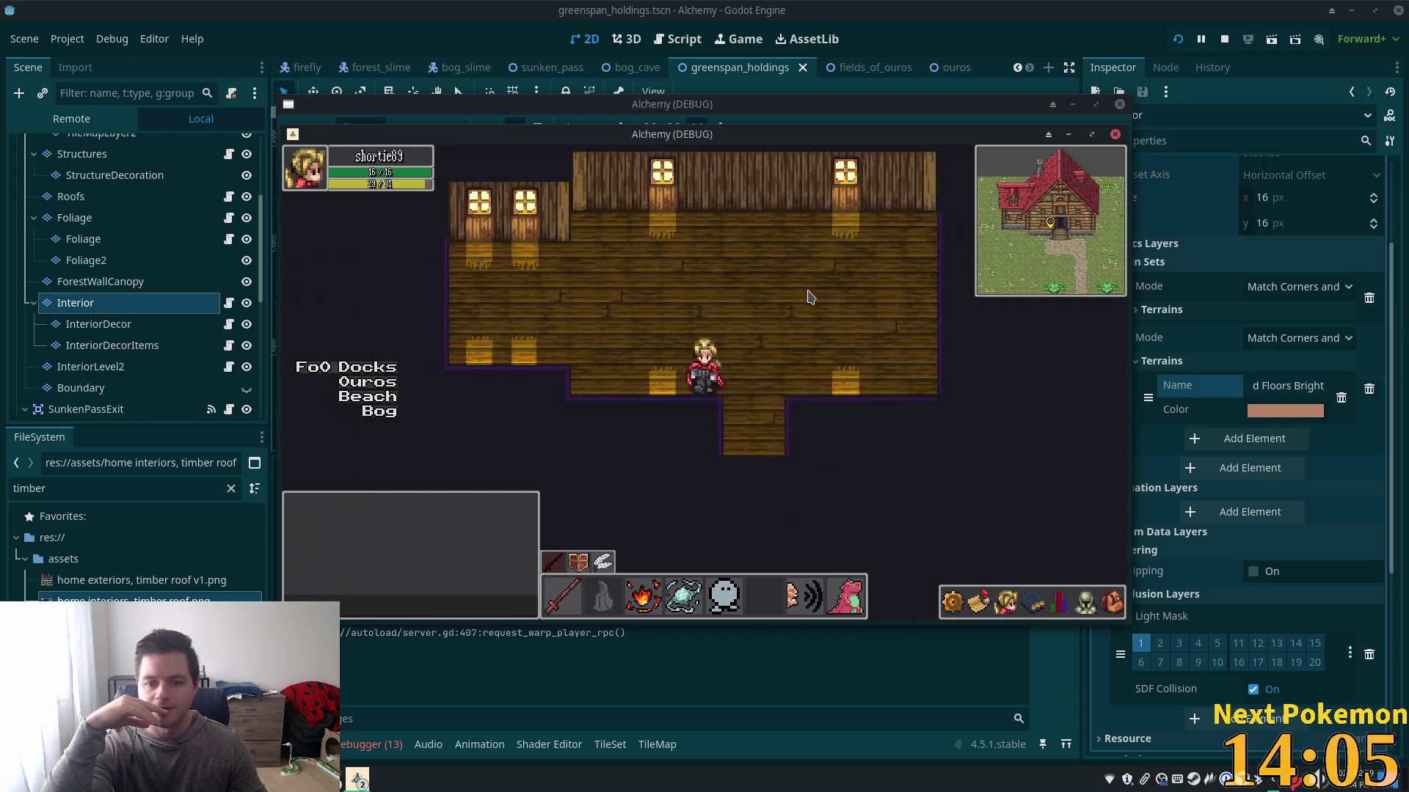
key("Left")
key("Right")
key("Left")
key("Down")
key("Right")
key("Up")
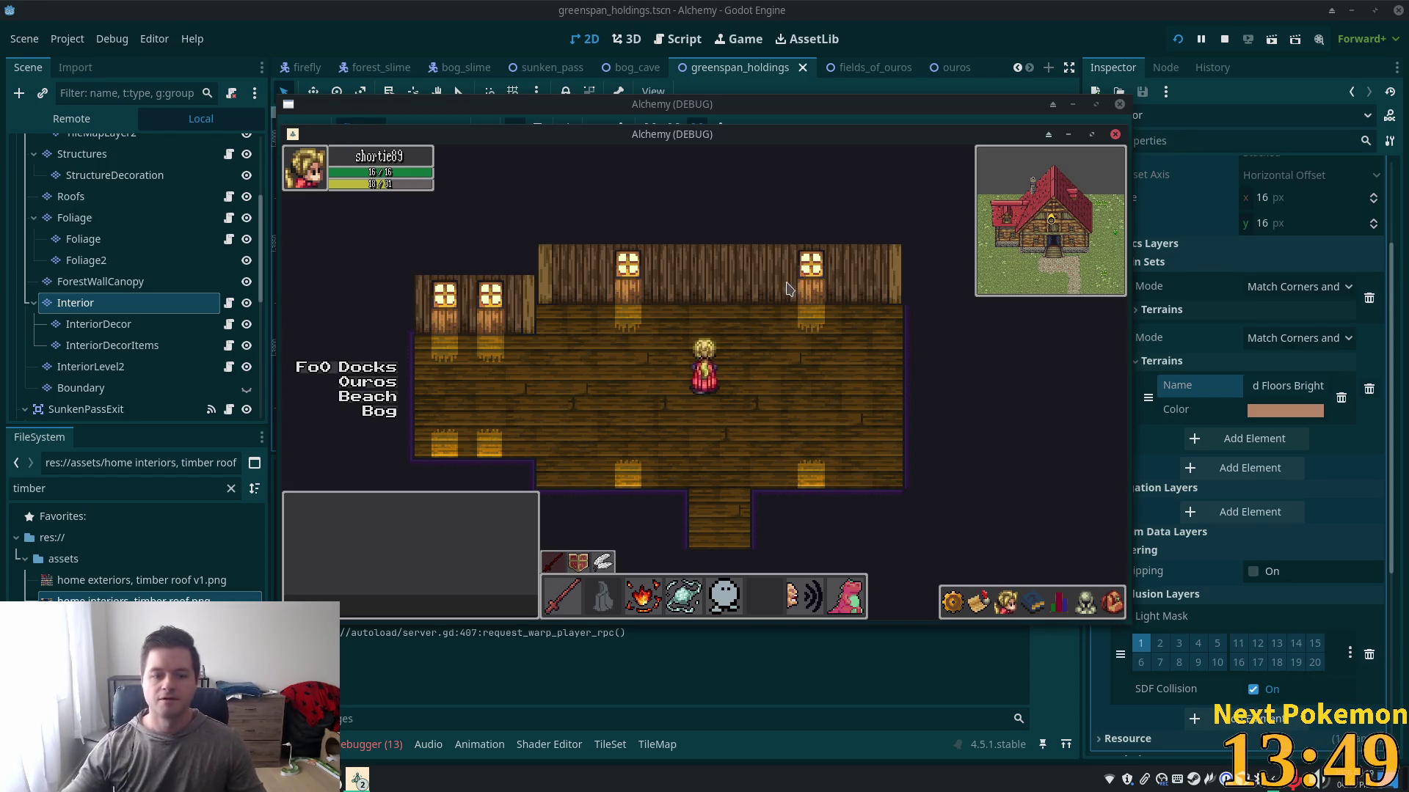
- Walk right across the room, out the exit and back inside, then close the game
left_click(923, 367)
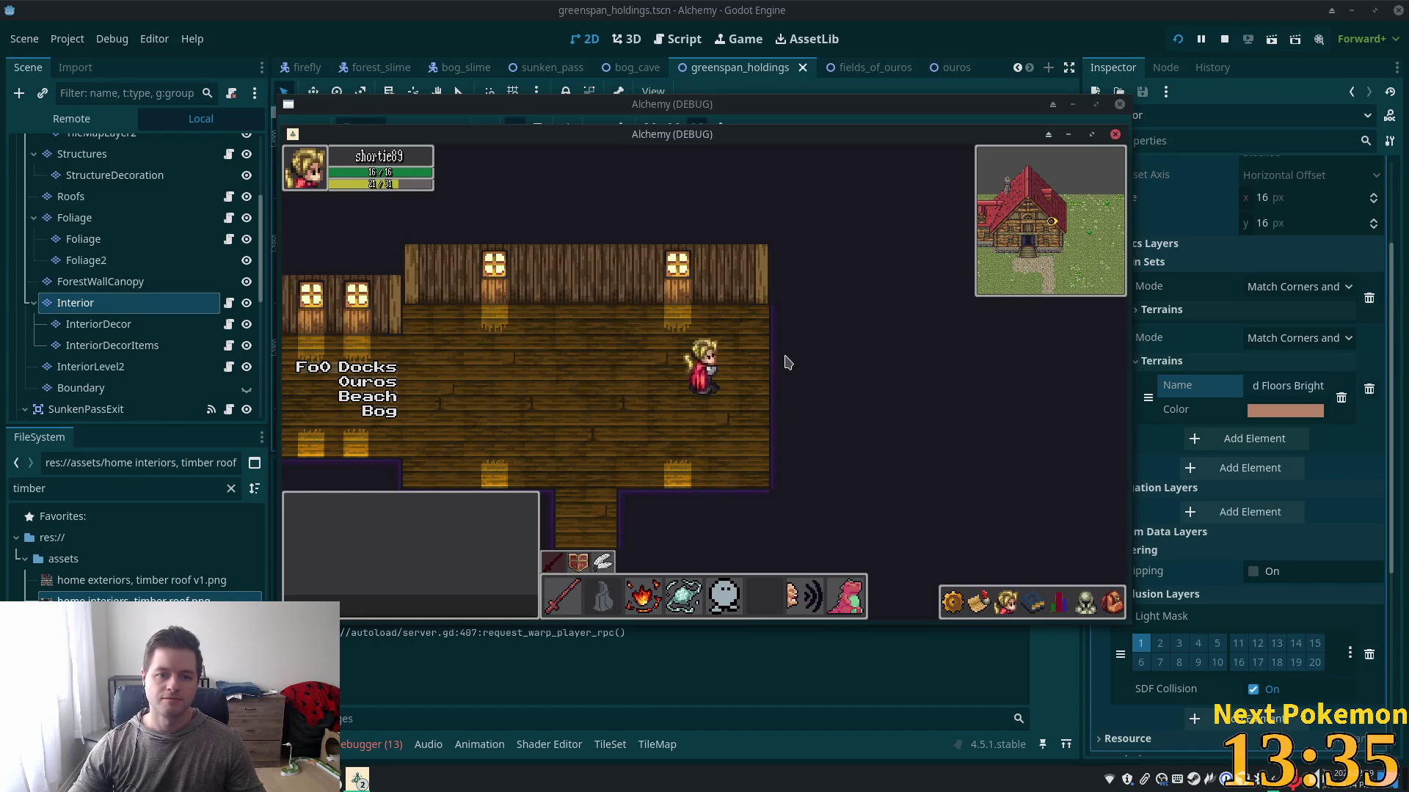
key("Right")
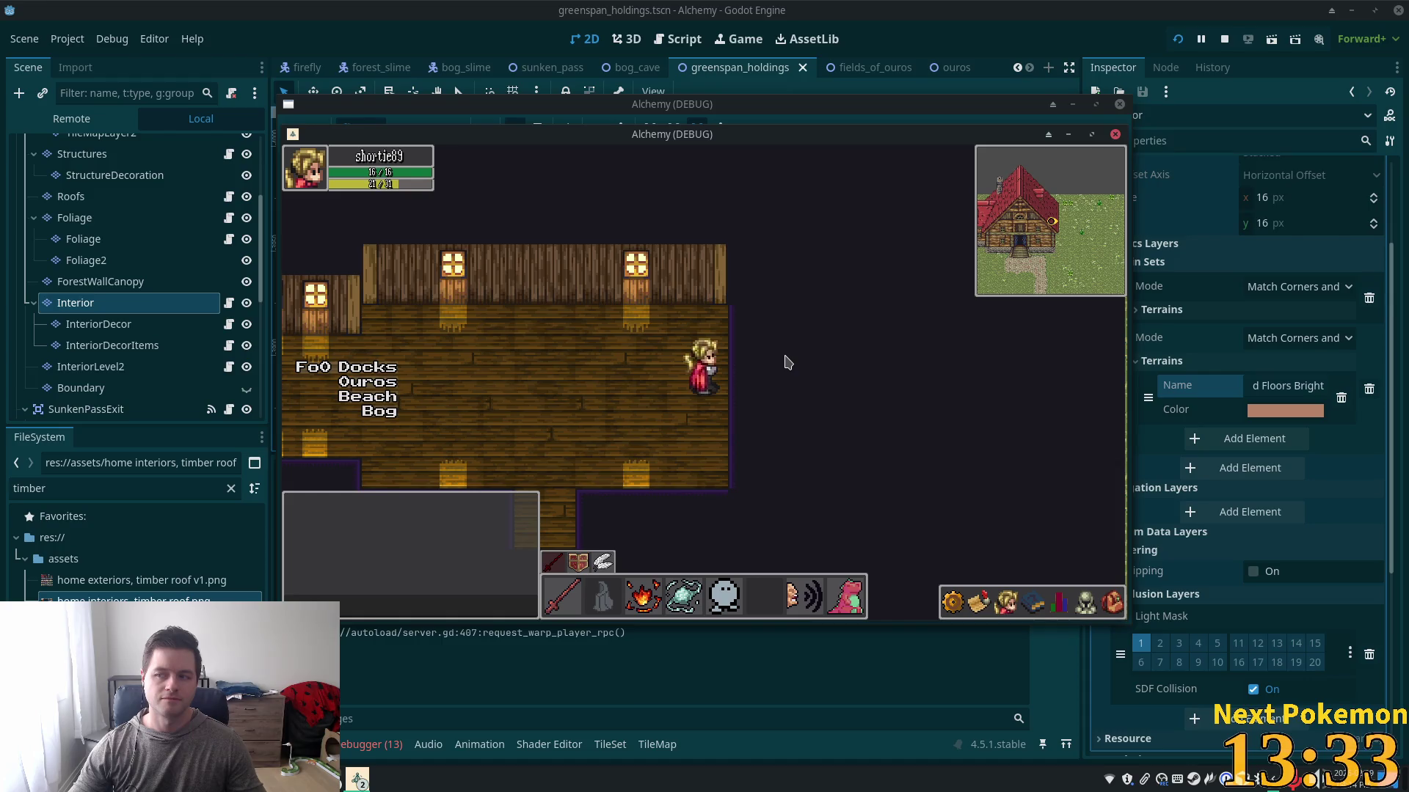
key("Left")
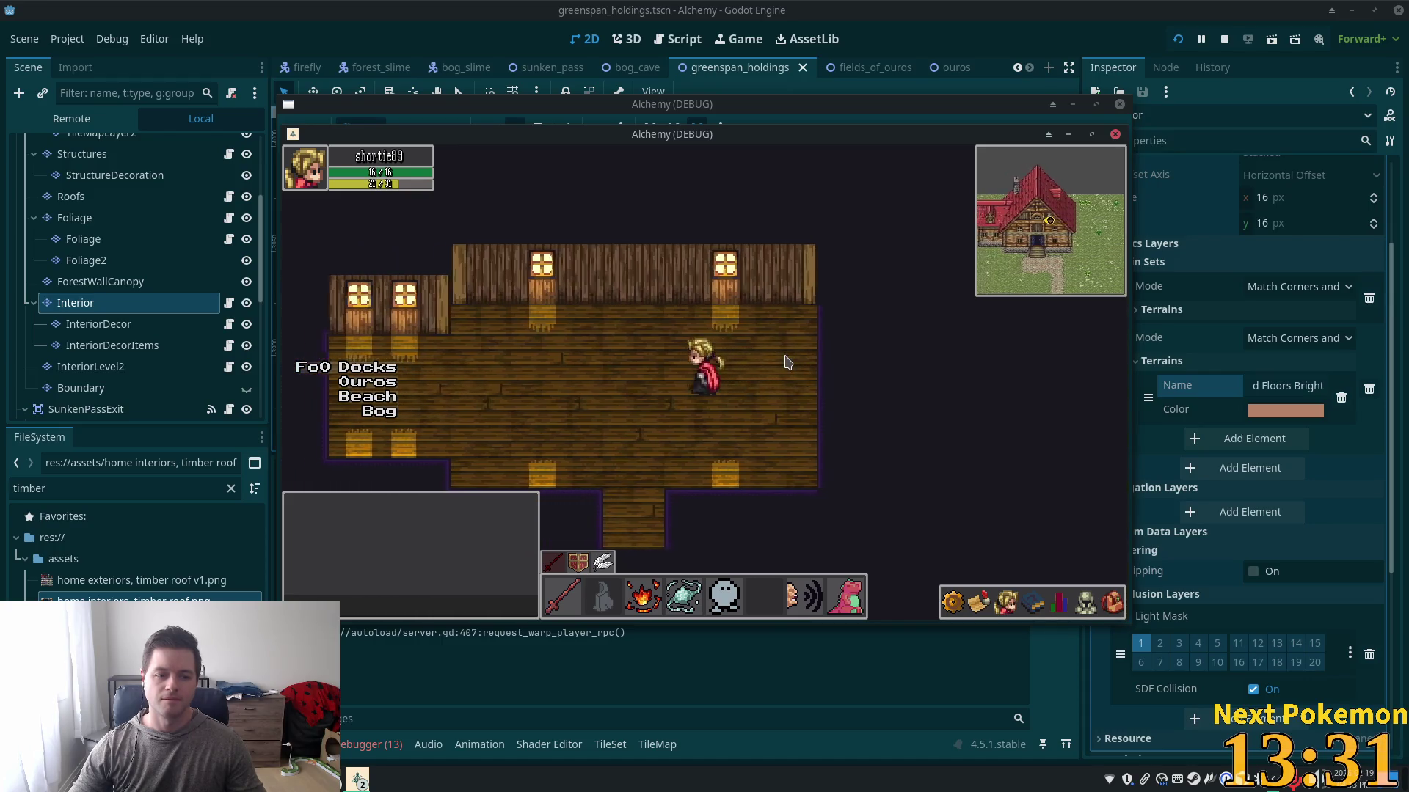
key("Down")
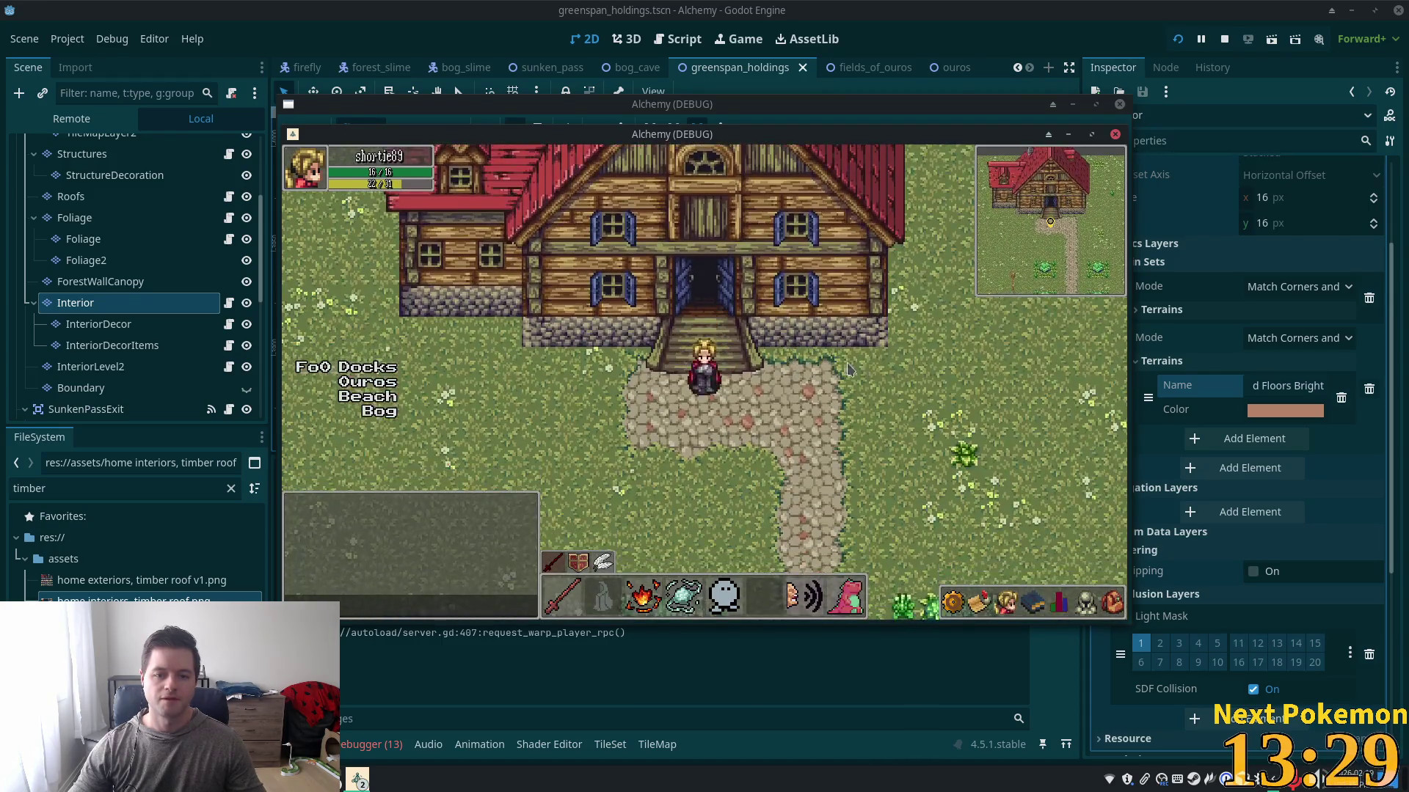
key("Up")
left_click(1079, 53)
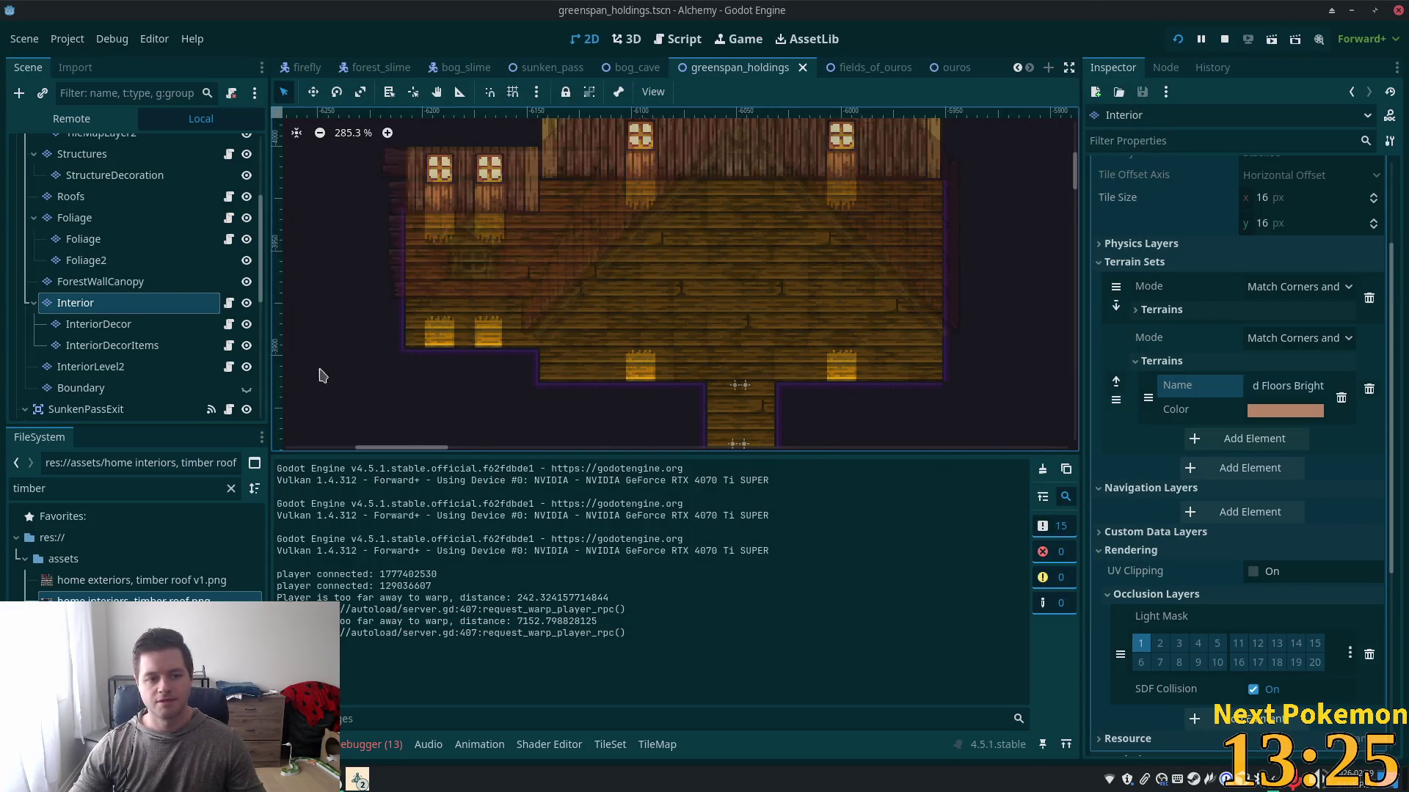
- Select the InteriorDecor layer and hide the Structures and Roofs layers
left_click(140, 336)
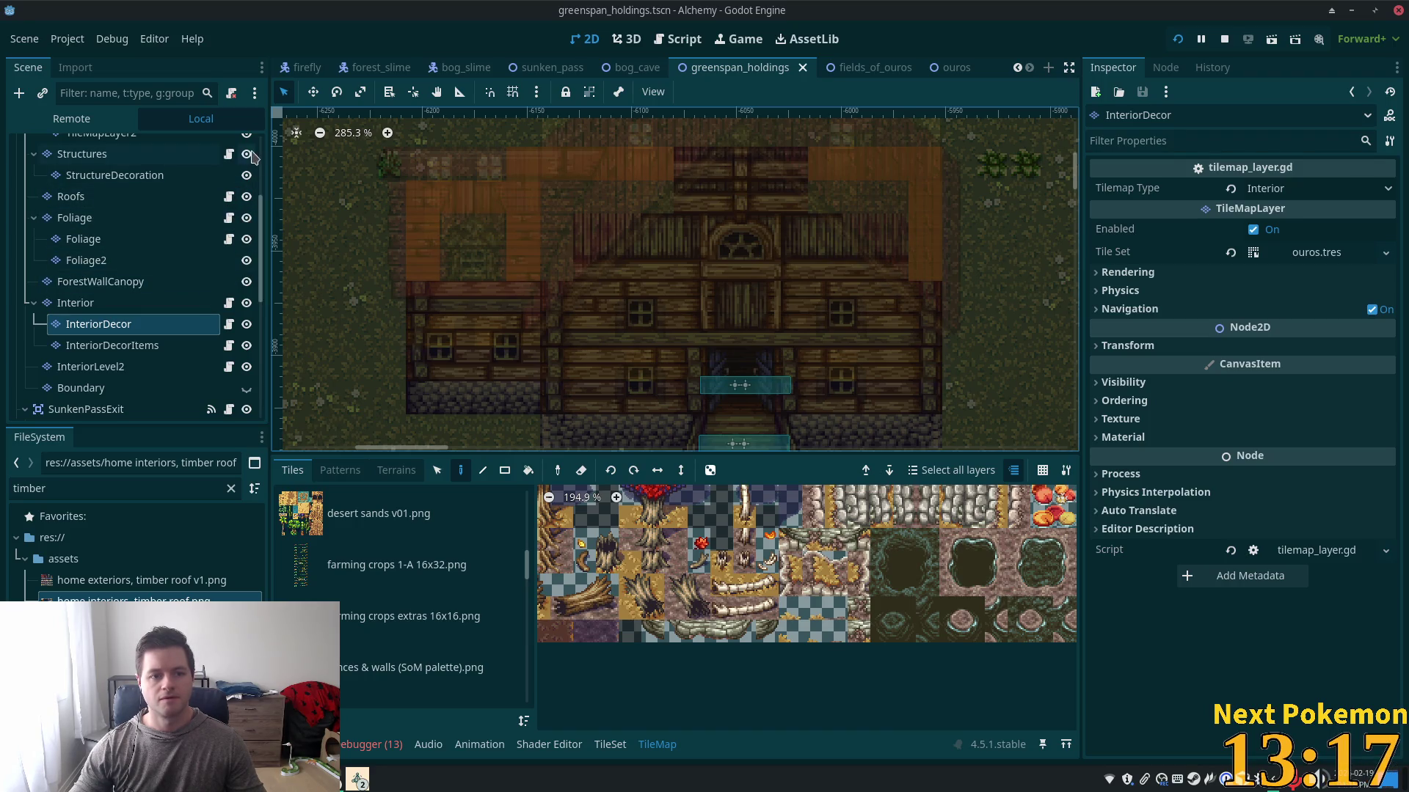
left_click(246, 154)
scroll(224, 294, "up", 2)
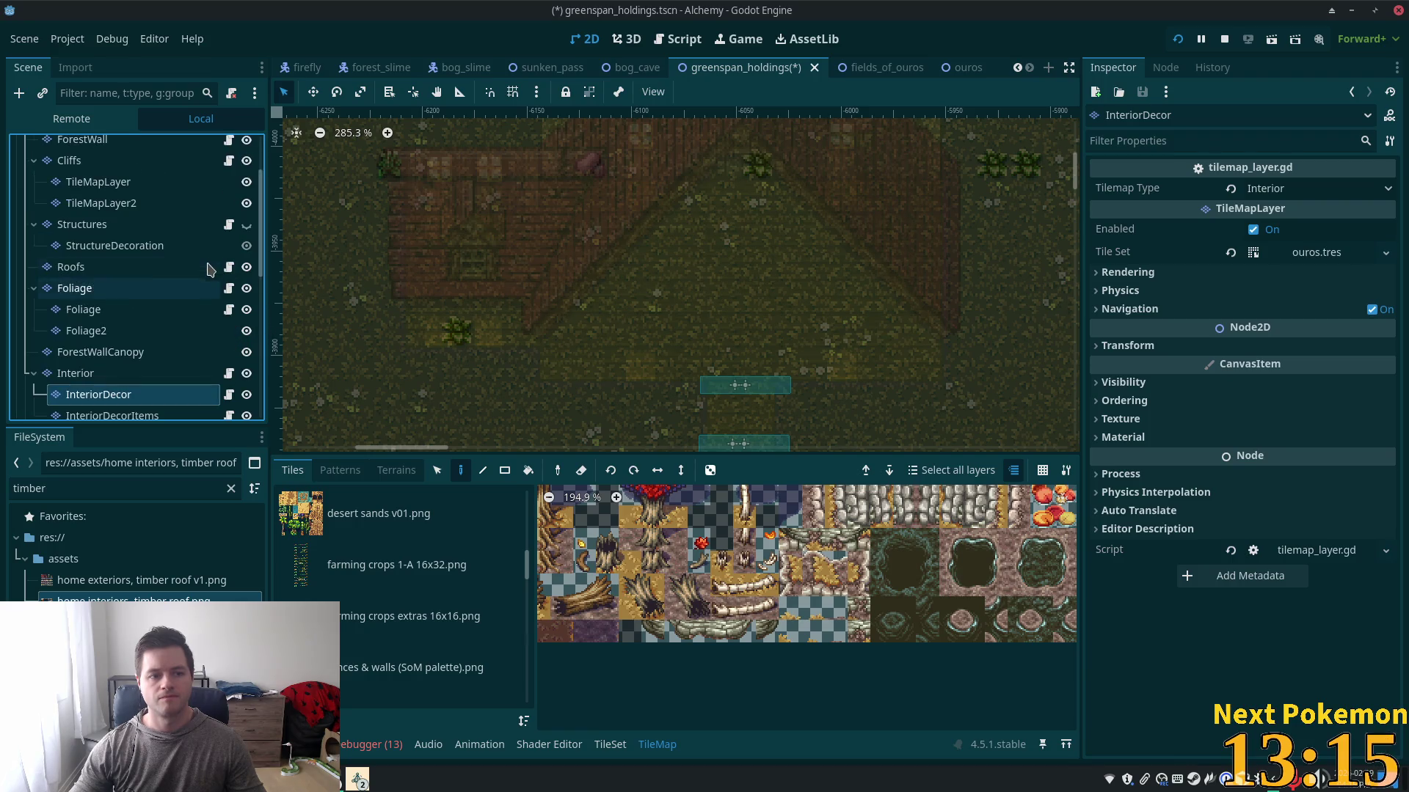
left_click(246, 267)
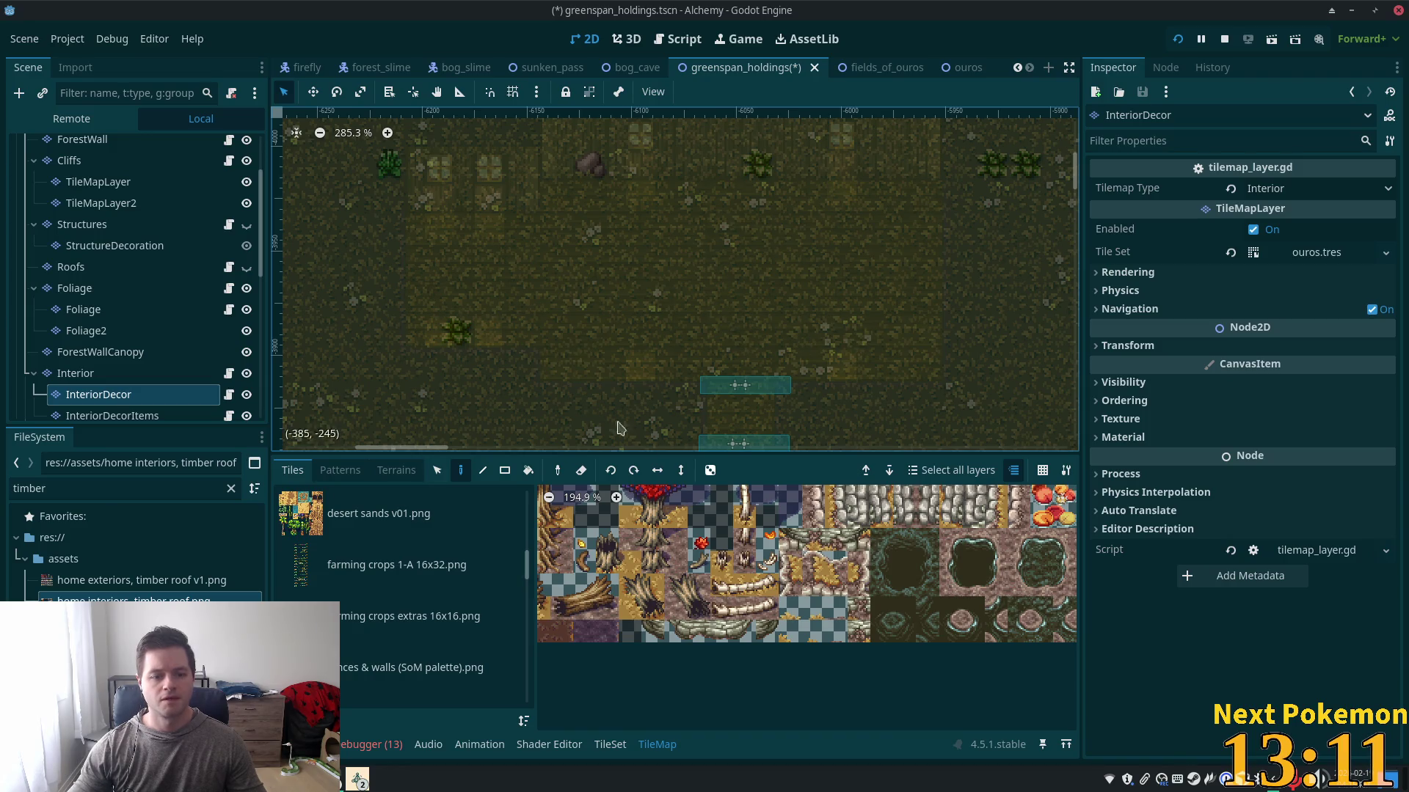
scroll(530, 619, "down", 3)
scroll(530, 631, "down", 10)
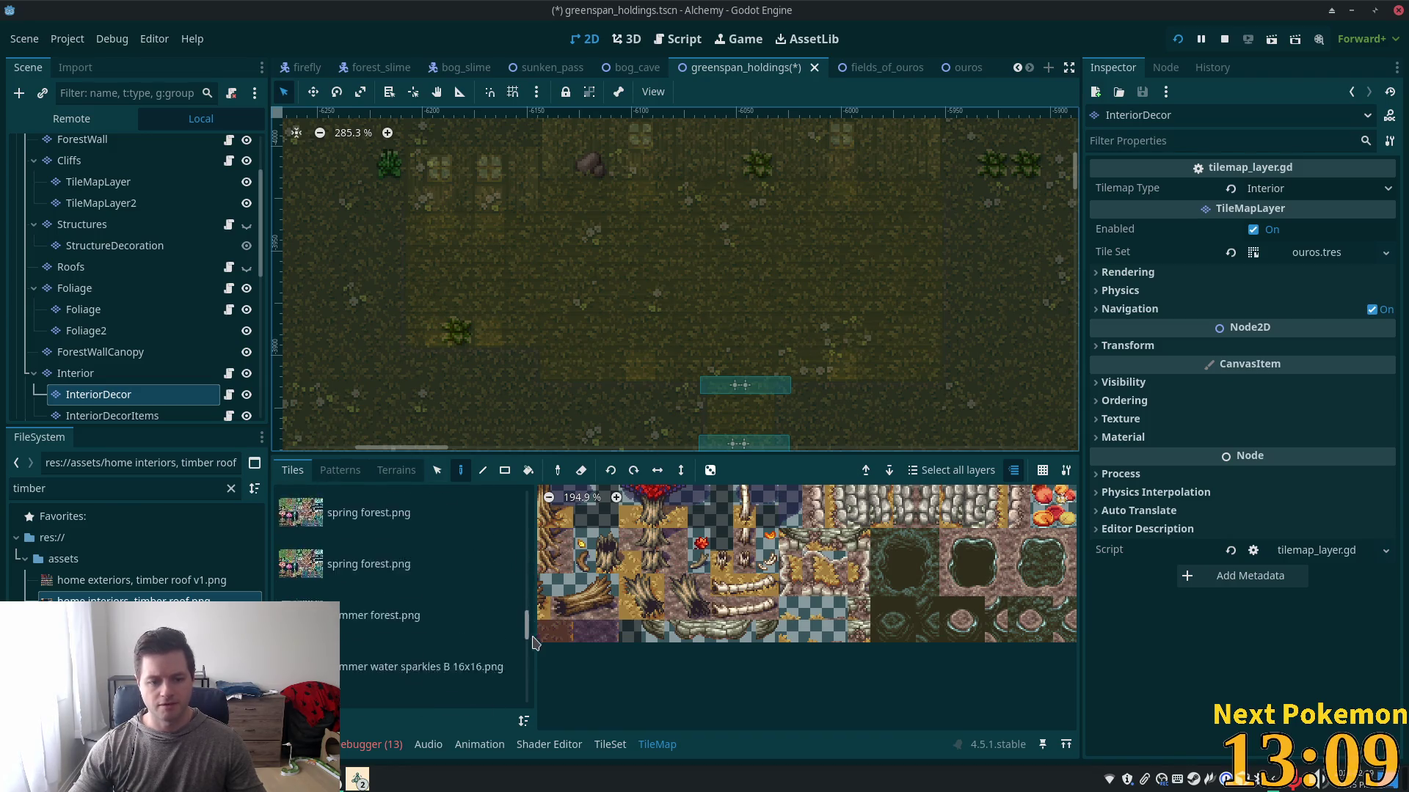
- Scroll past village accessories 32x32.png and open the bonus wooden stairs tile atlas
scroll(530, 675, "down", 4)
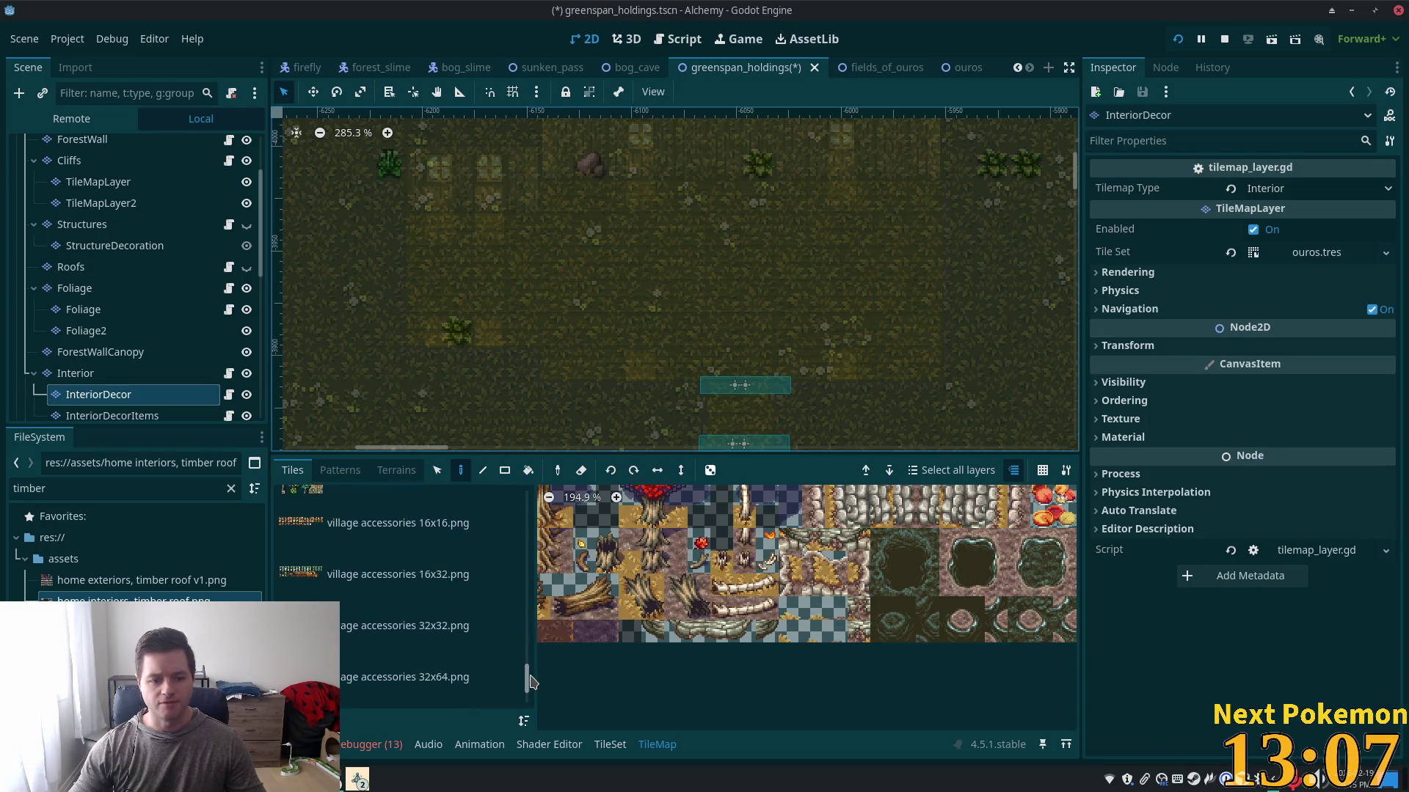
left_click(334, 542)
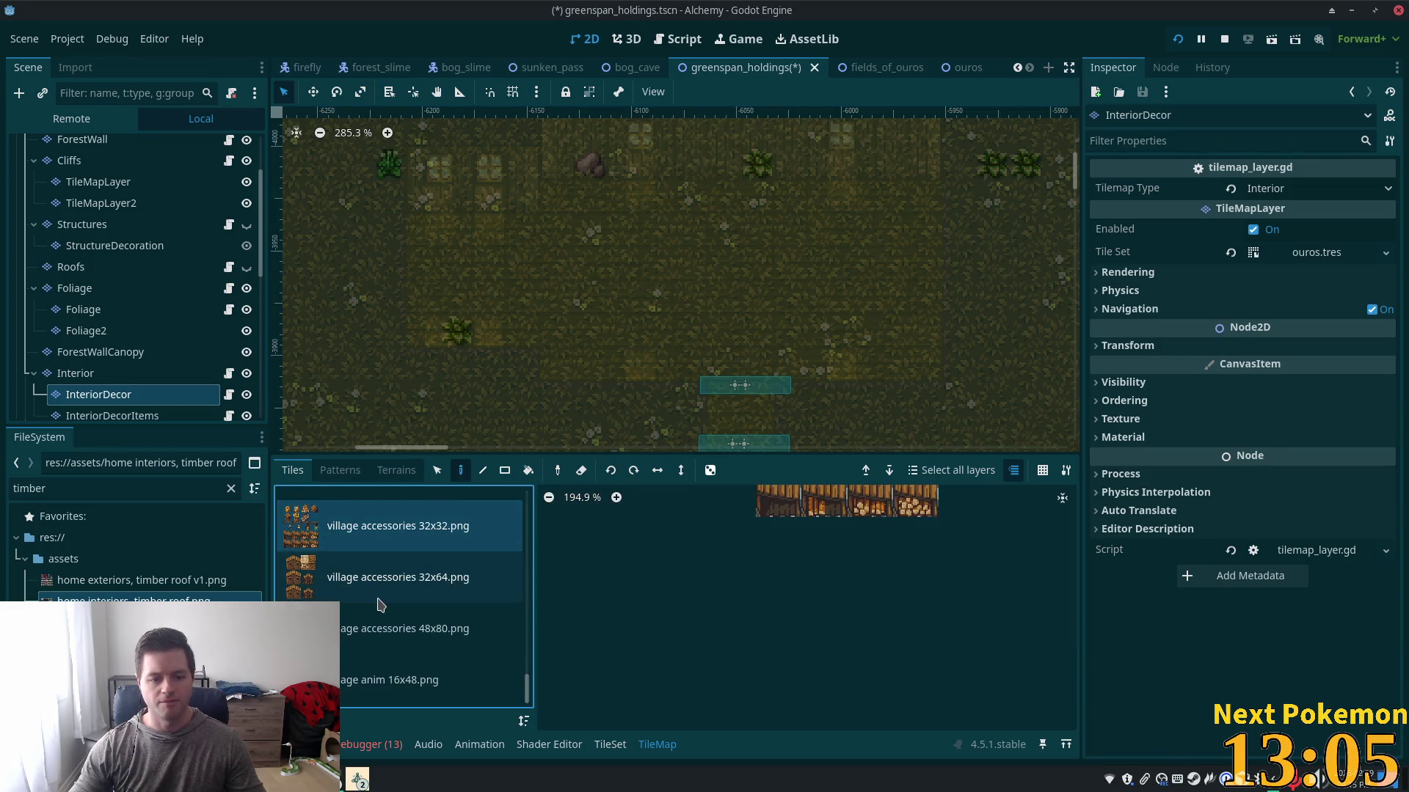
scroll(378, 598, "up", 3)
scroll(411, 631, "up", 5)
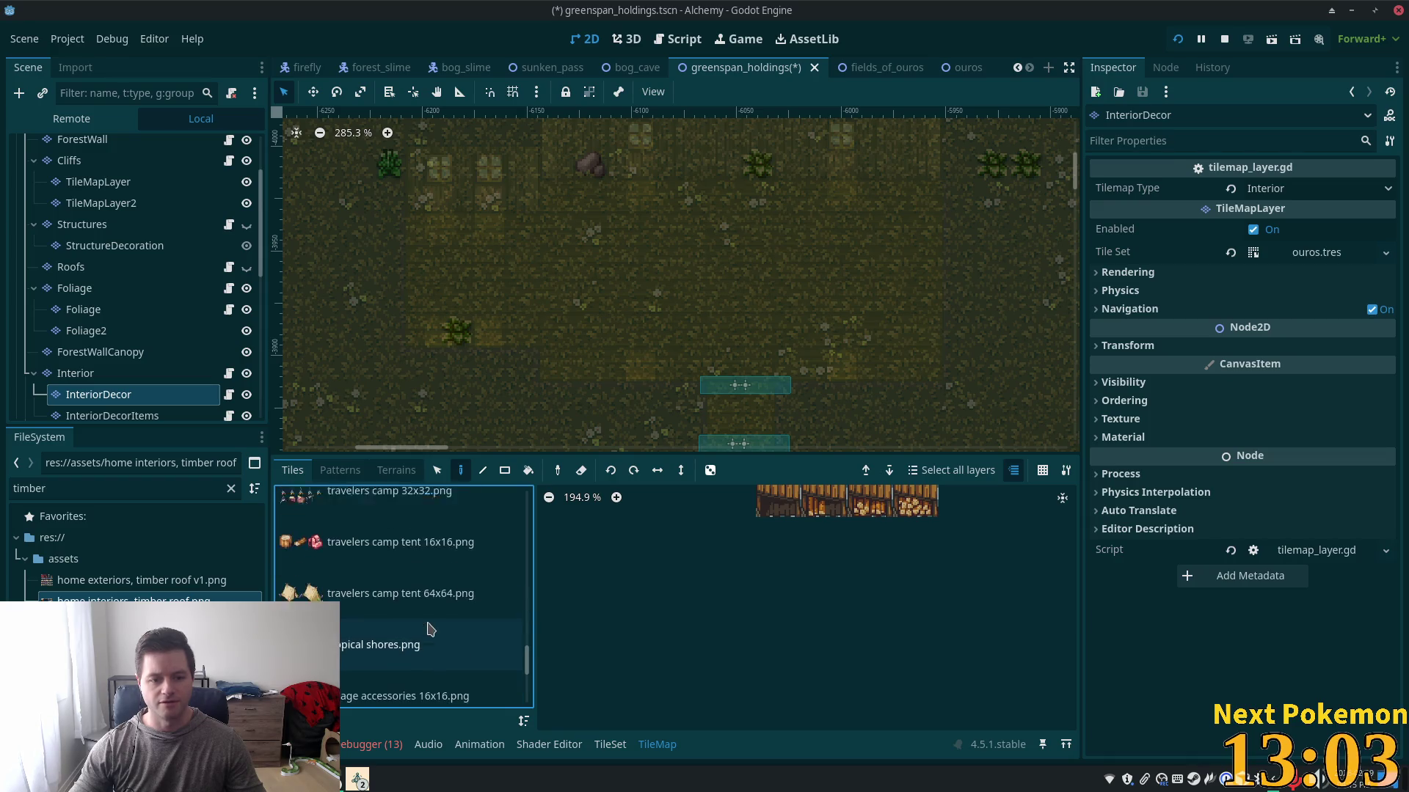
scroll(422, 624, "up", 5)
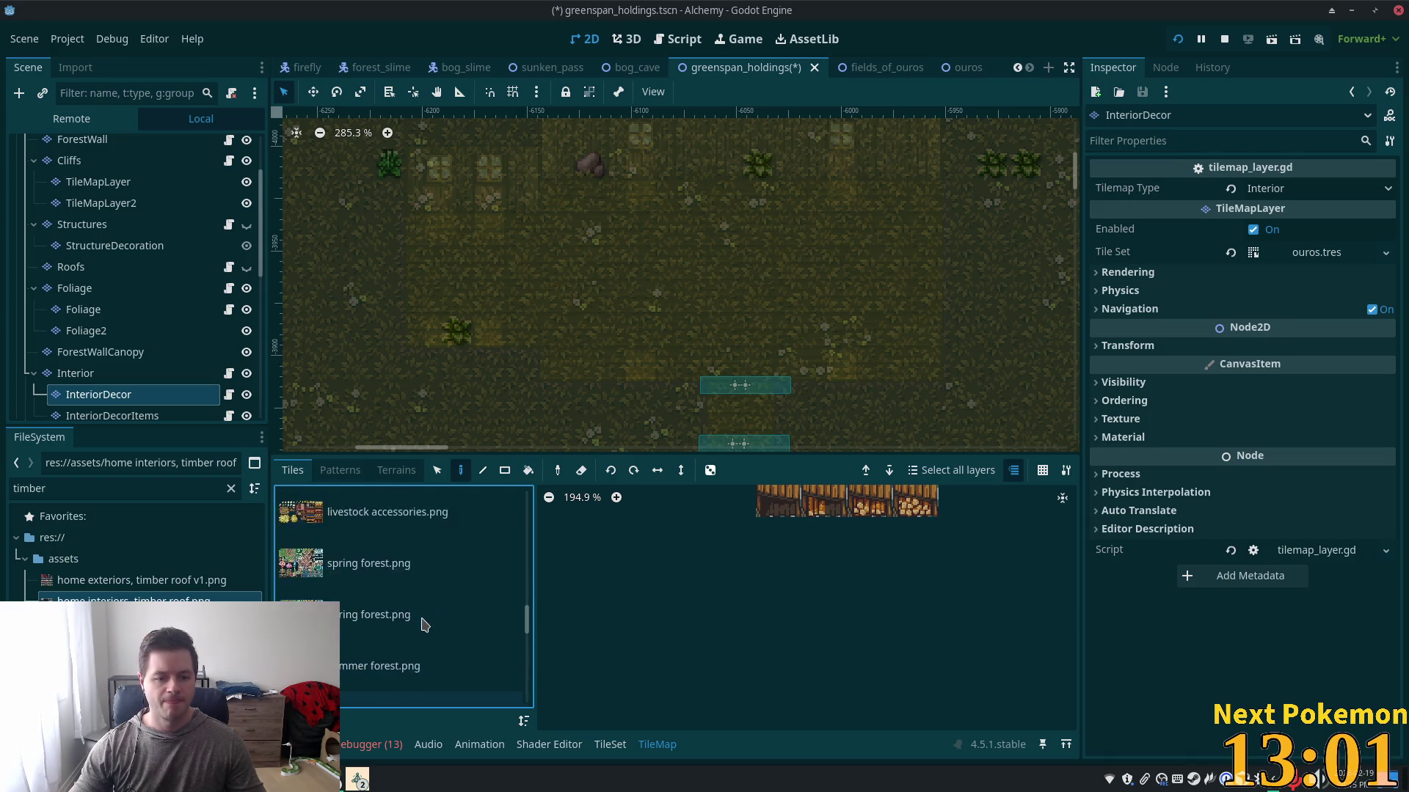
scroll(440, 609, "up", 5)
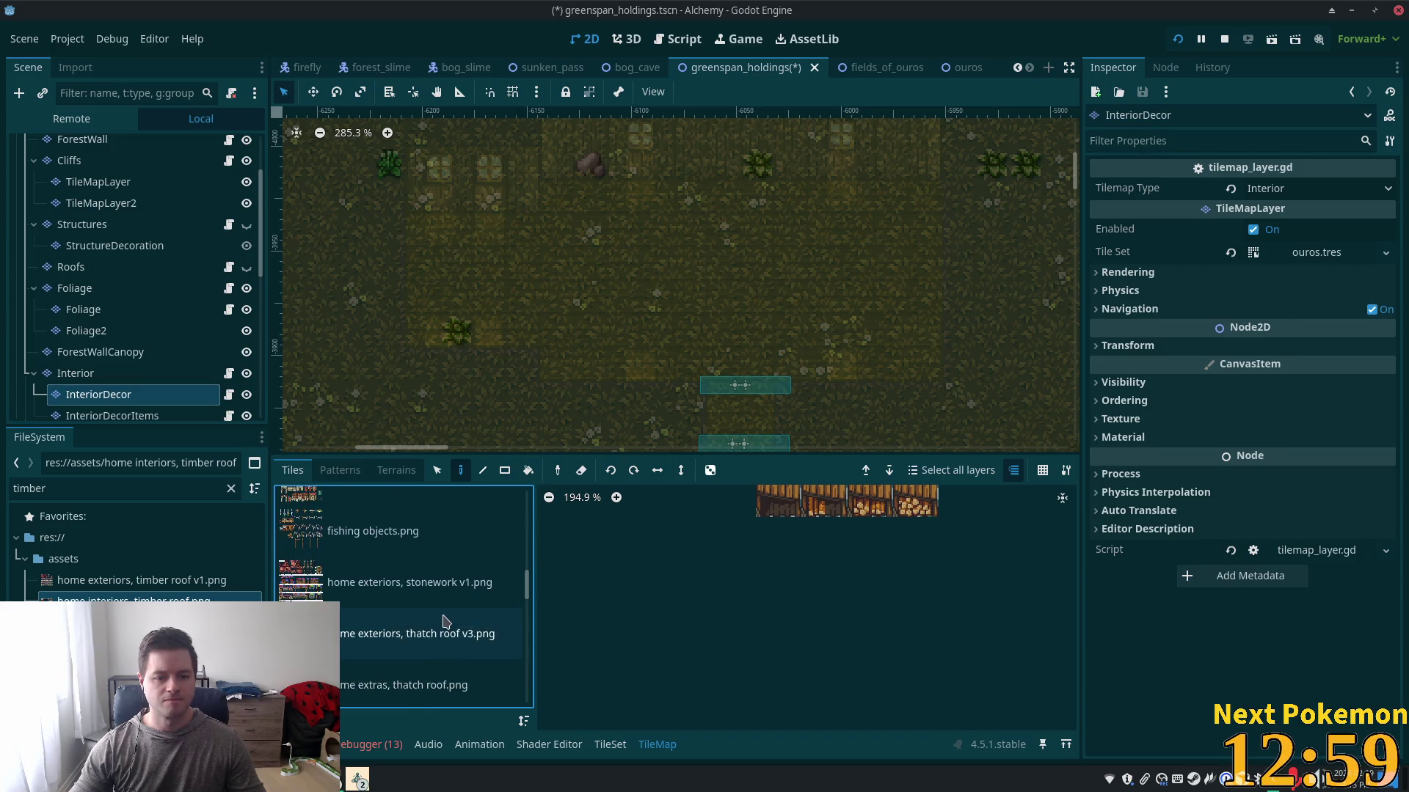
scroll(513, 576, "up", 8)
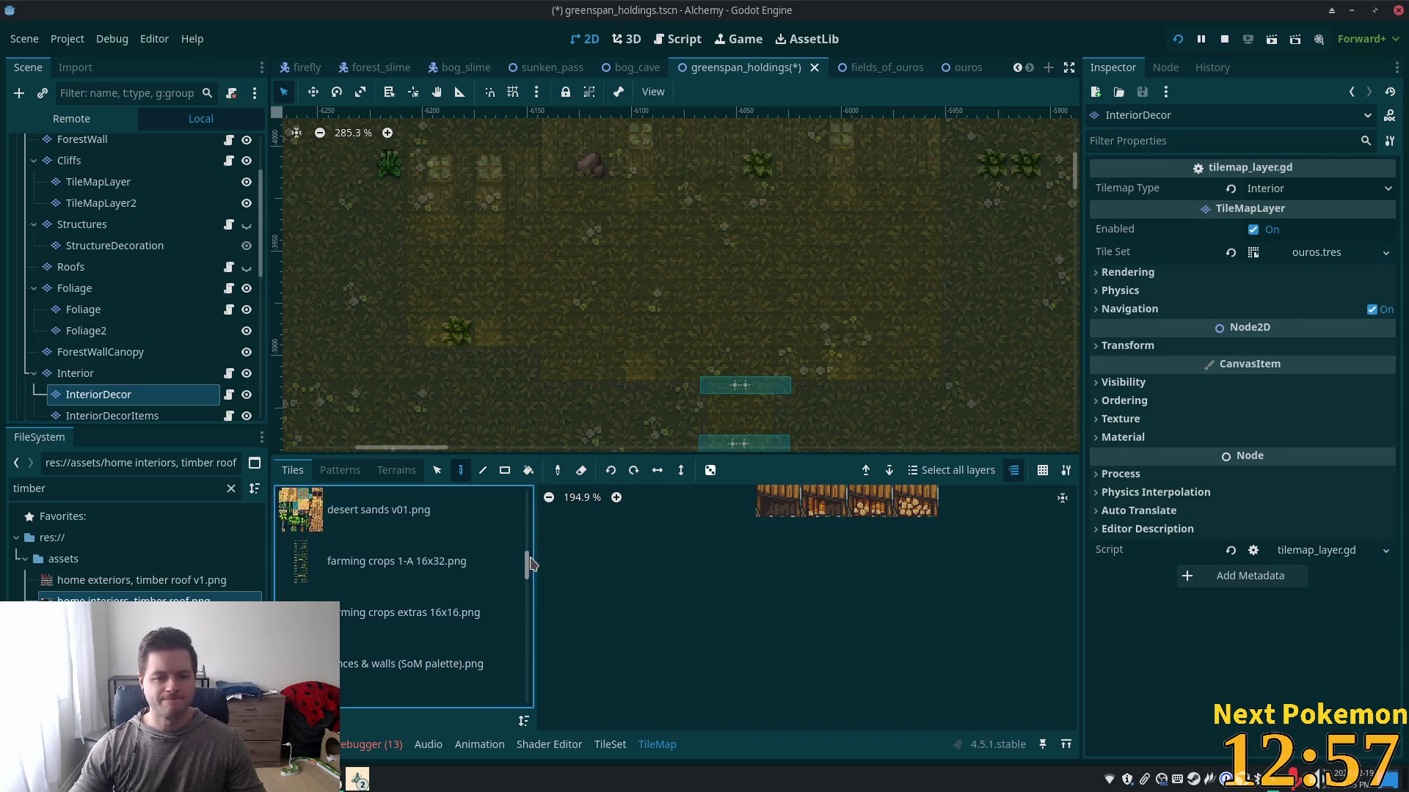
left_click(455, 591)
left_click(433, 644)
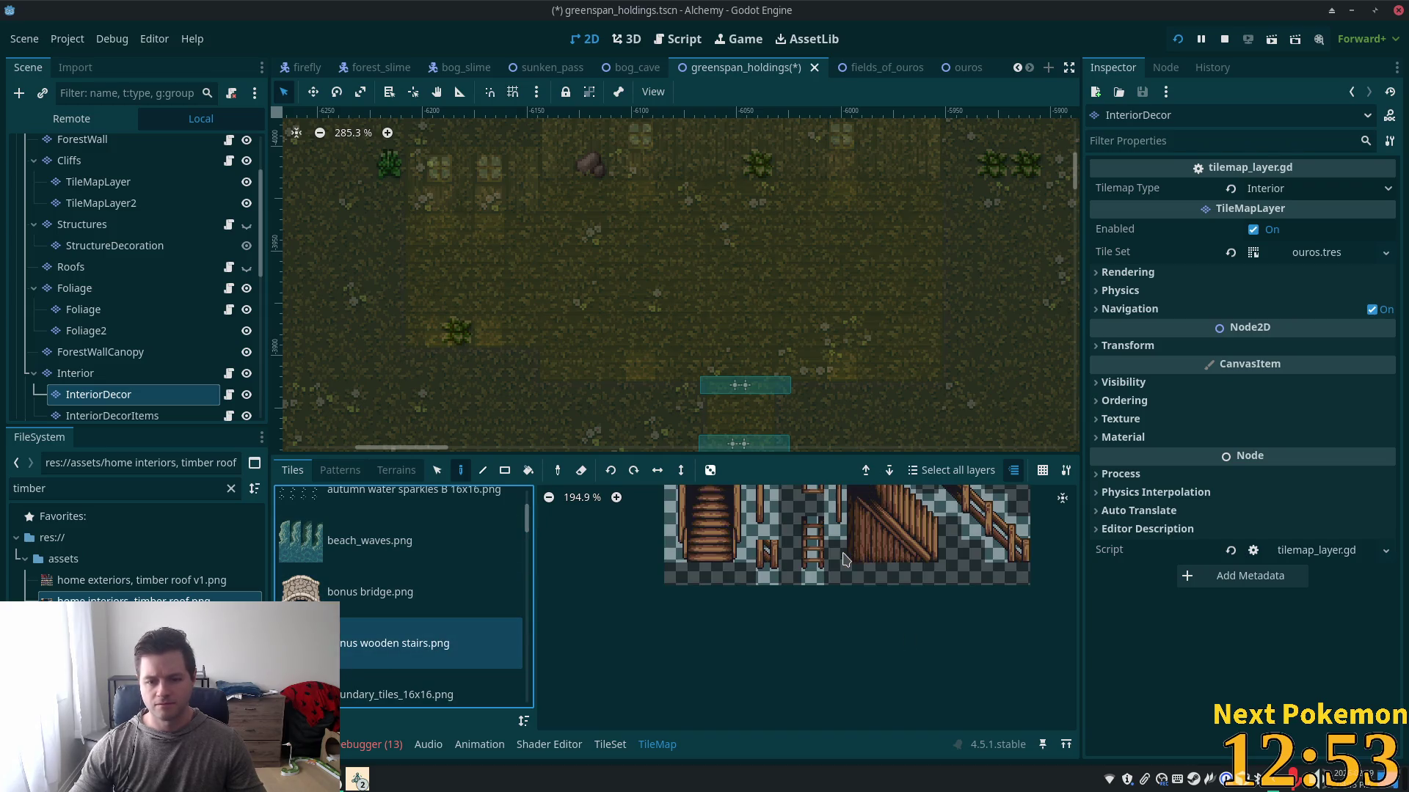
- Pan the stairs atlas and select a 3x4 block of staircase tiles
scroll(815, 602, "down", 2)
left_click_drag(785, 601, 785, 679)
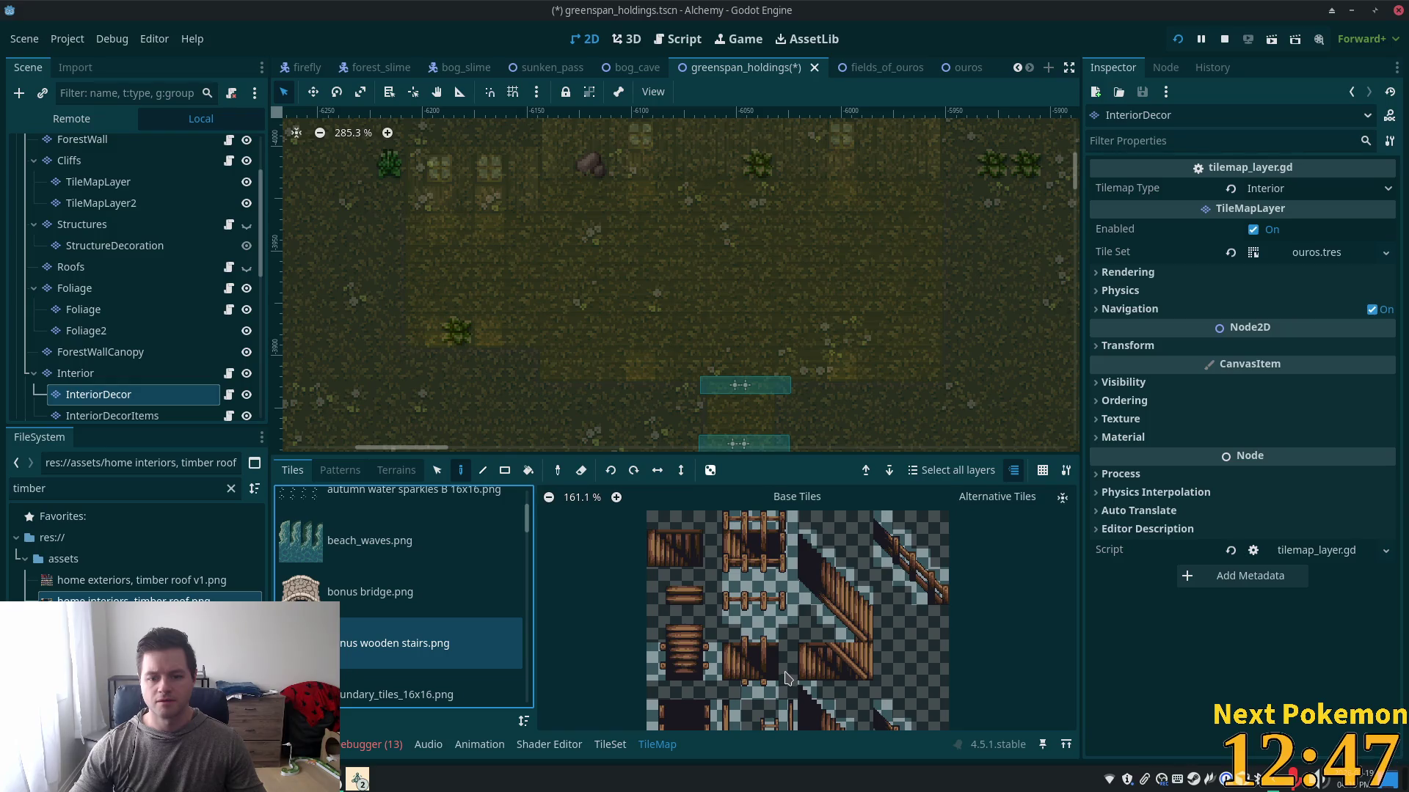
left_click_drag(785, 679, 792, 632)
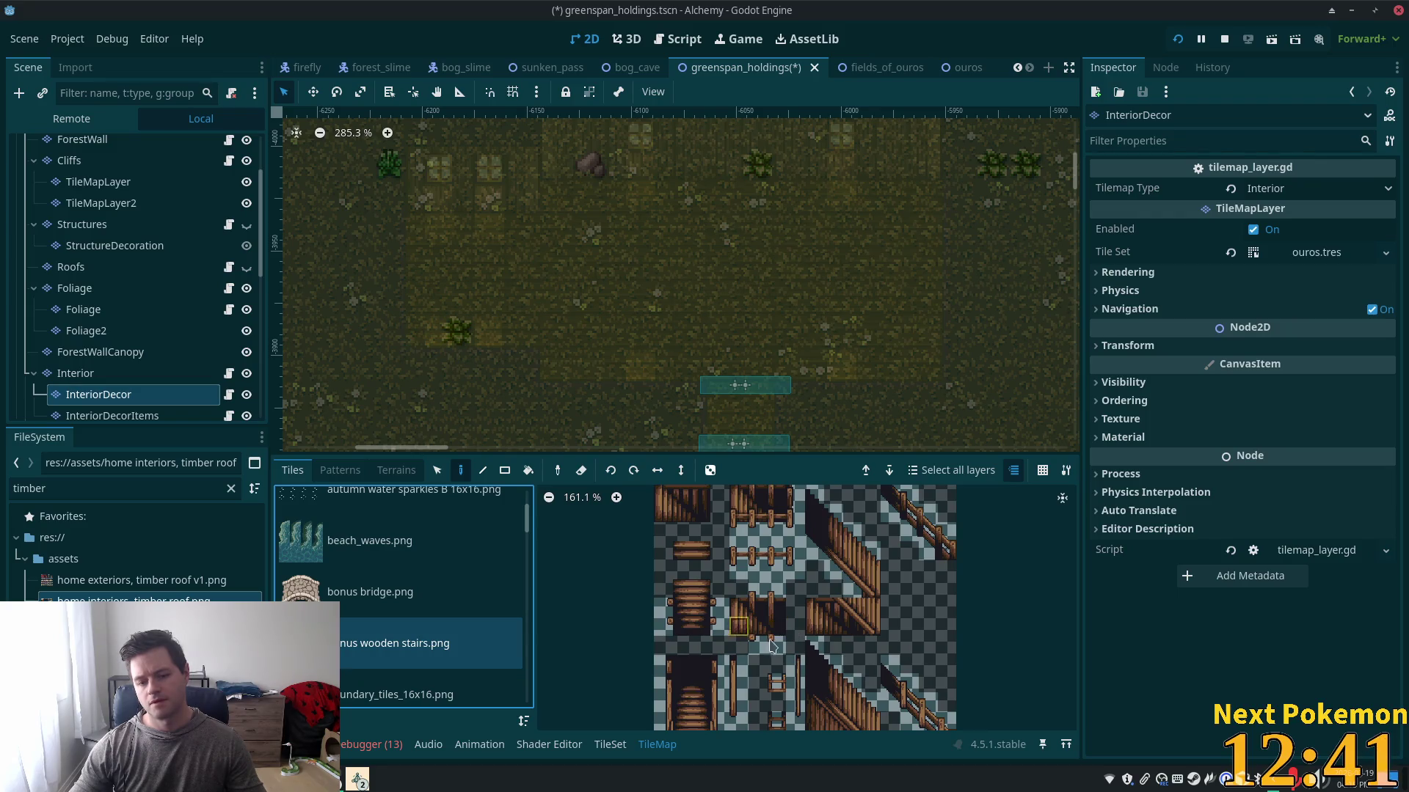
left_click_drag(723, 662, 703, 581)
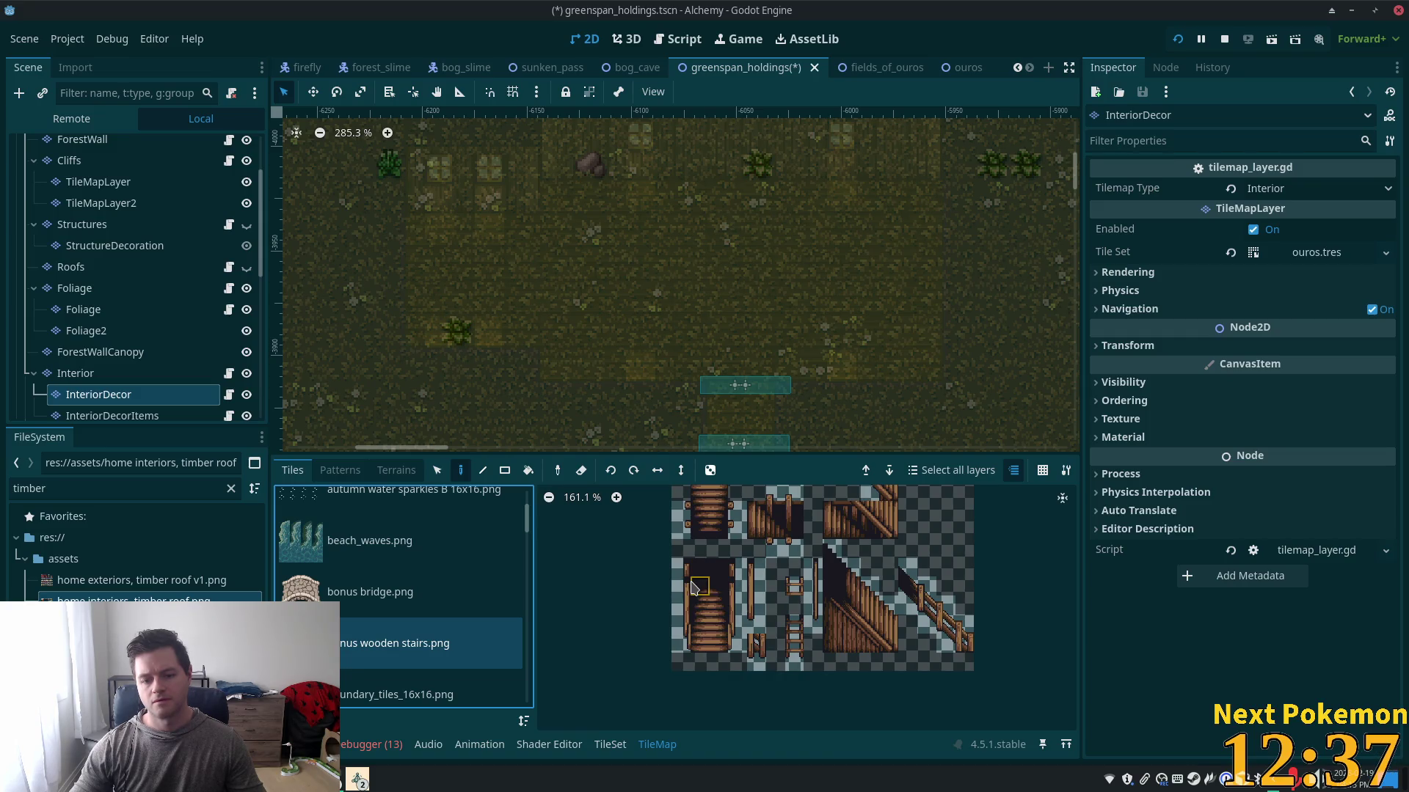
left_click(702, 593)
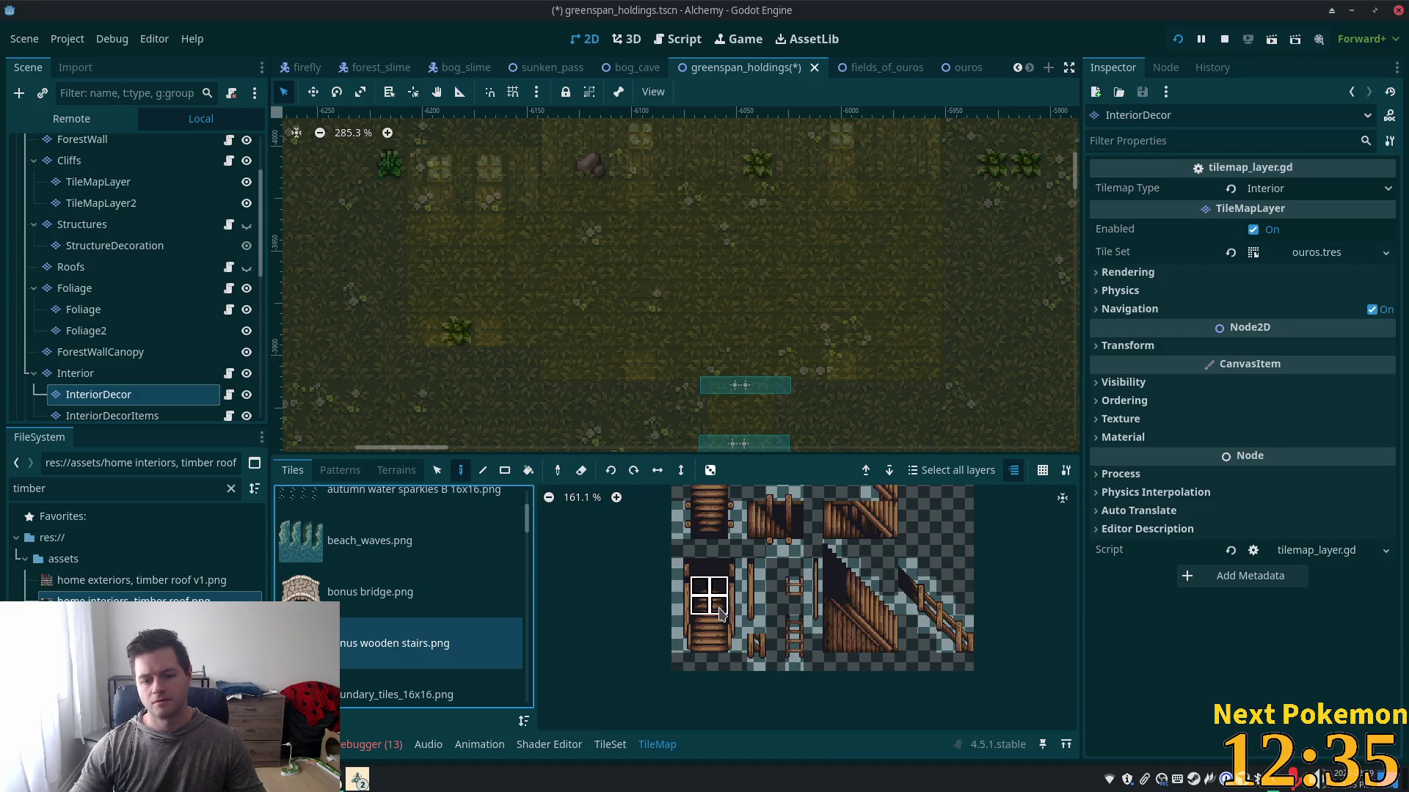
left_click_drag(732, 627, 734, 645)
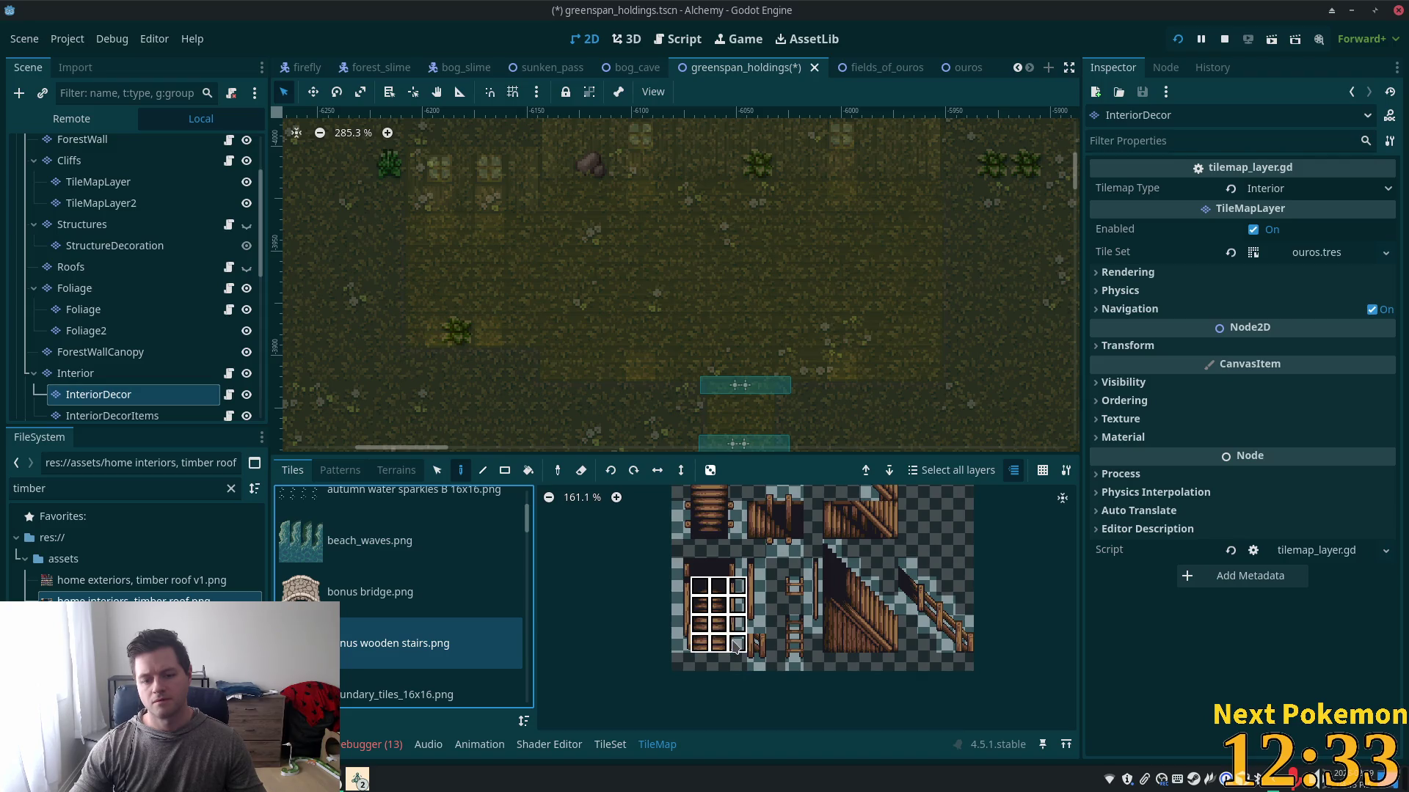
scroll(933, 342, "up", 2)
scroll(939, 342, "right", 2)
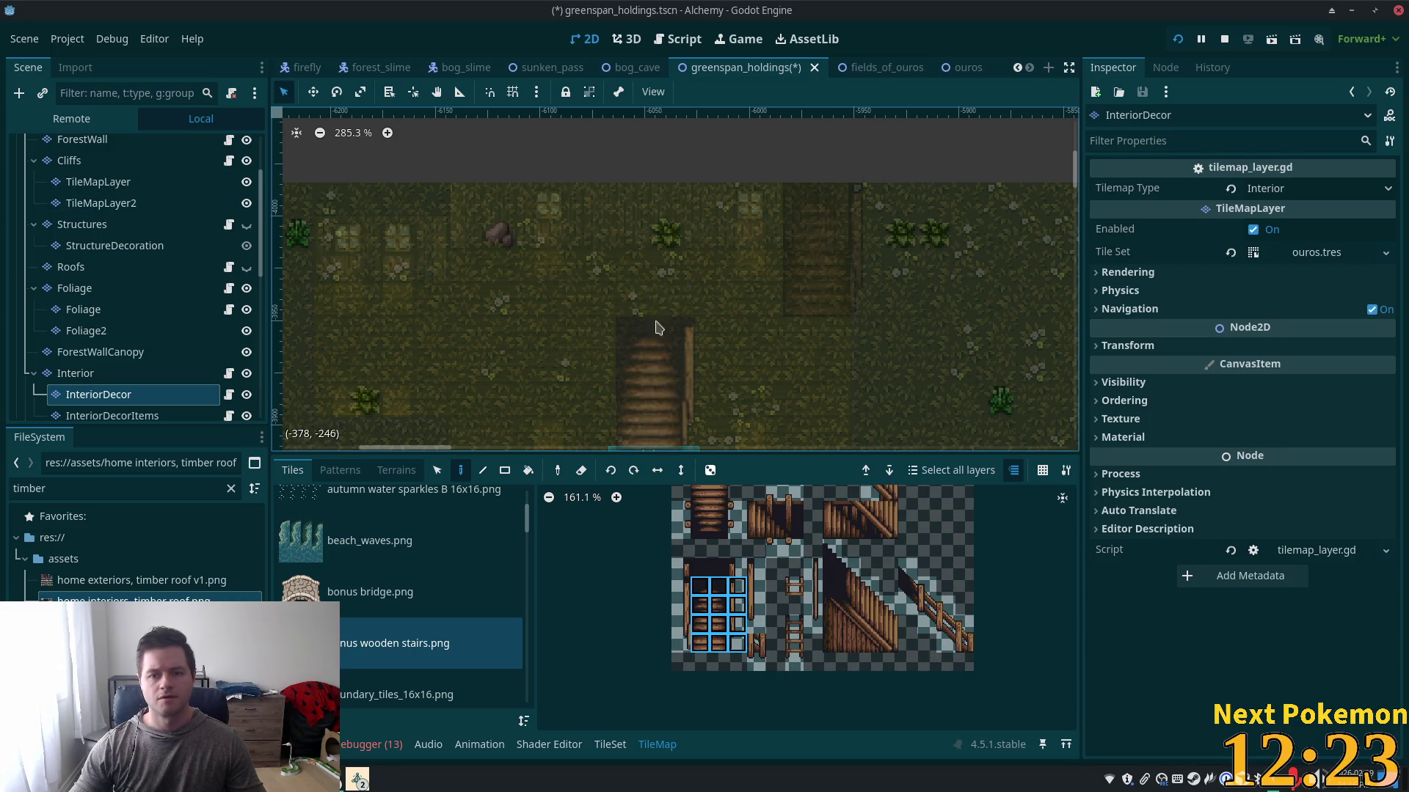
- Save the scene, then walk right, climb the stairs, and come back down left
key("ctrl+s")
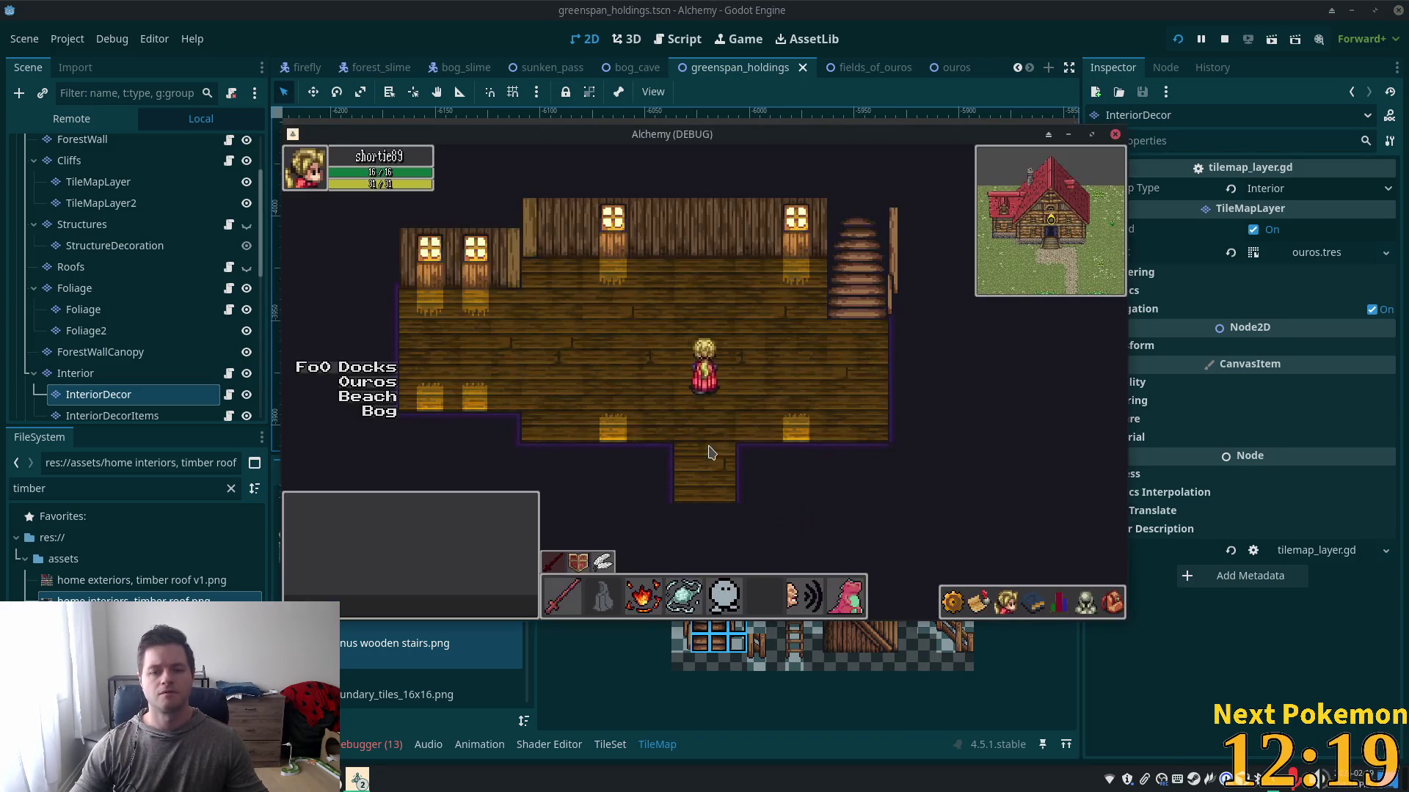
key("Right")
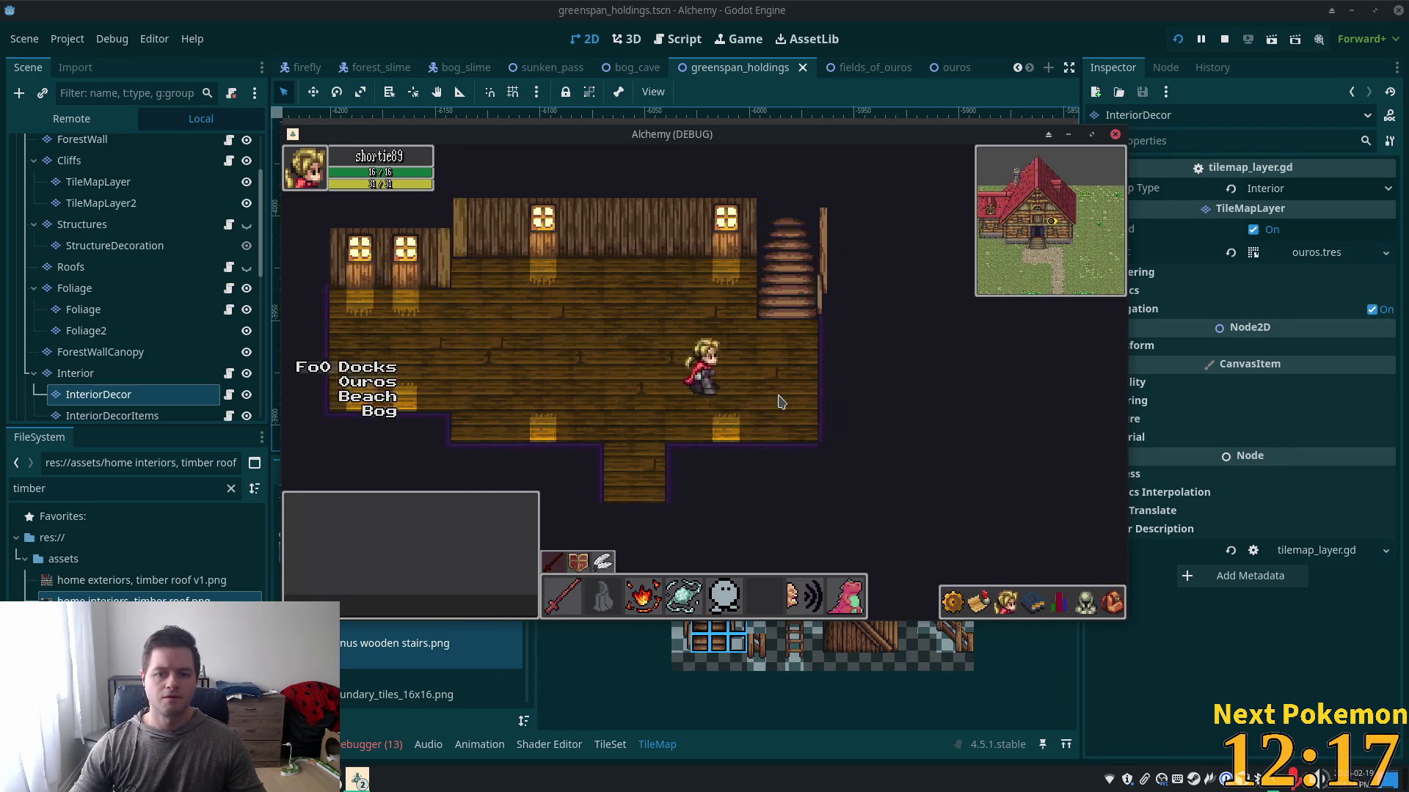
key("Right")
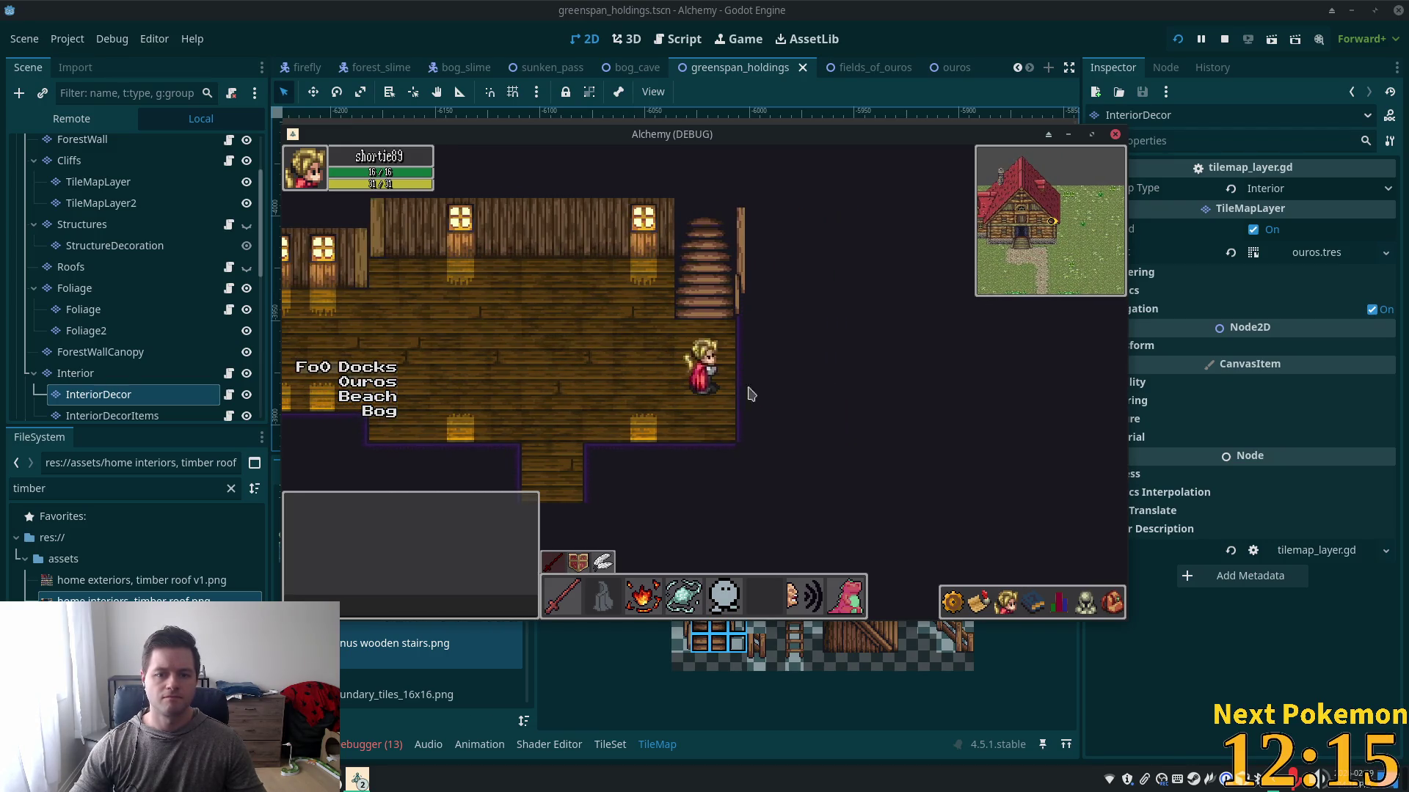
key("Up")
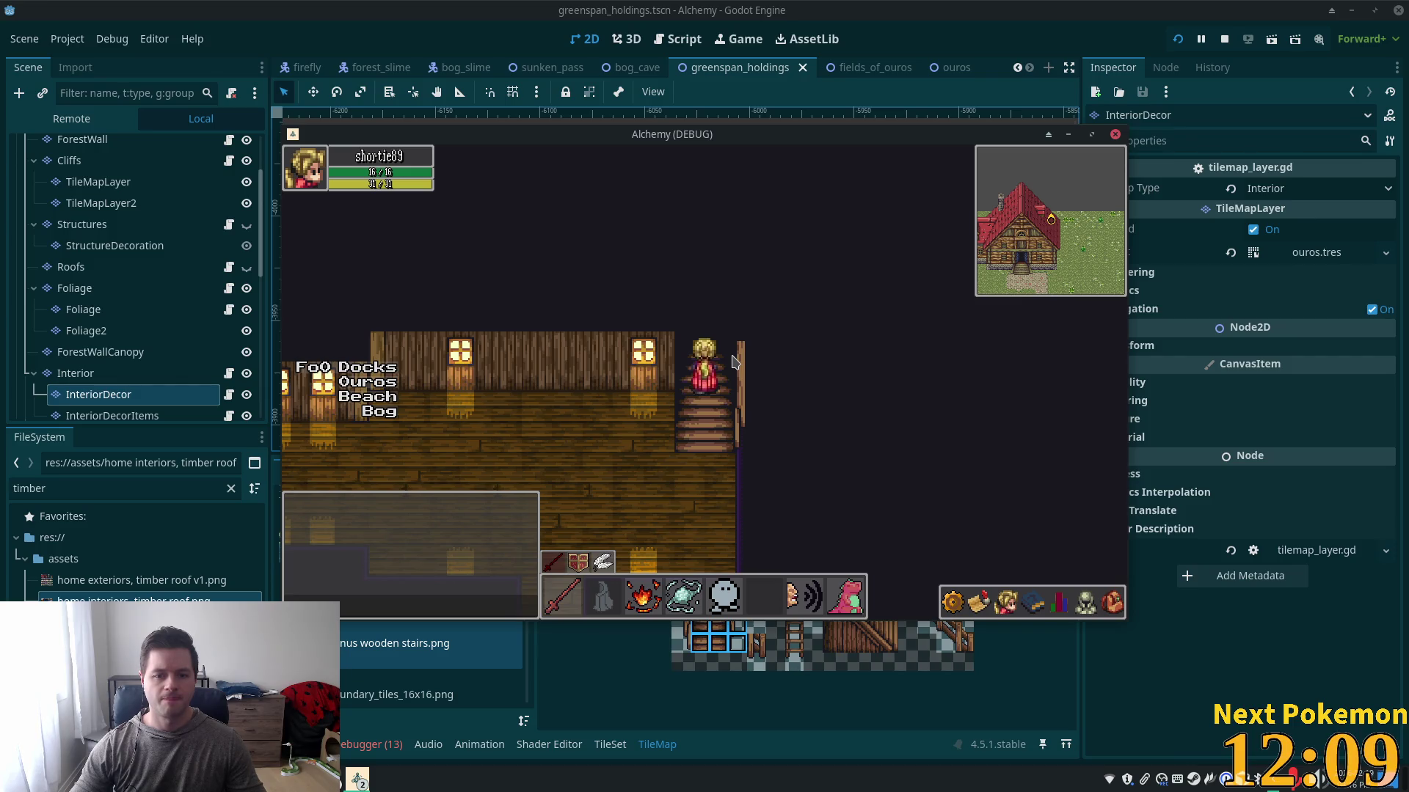
key("Up")
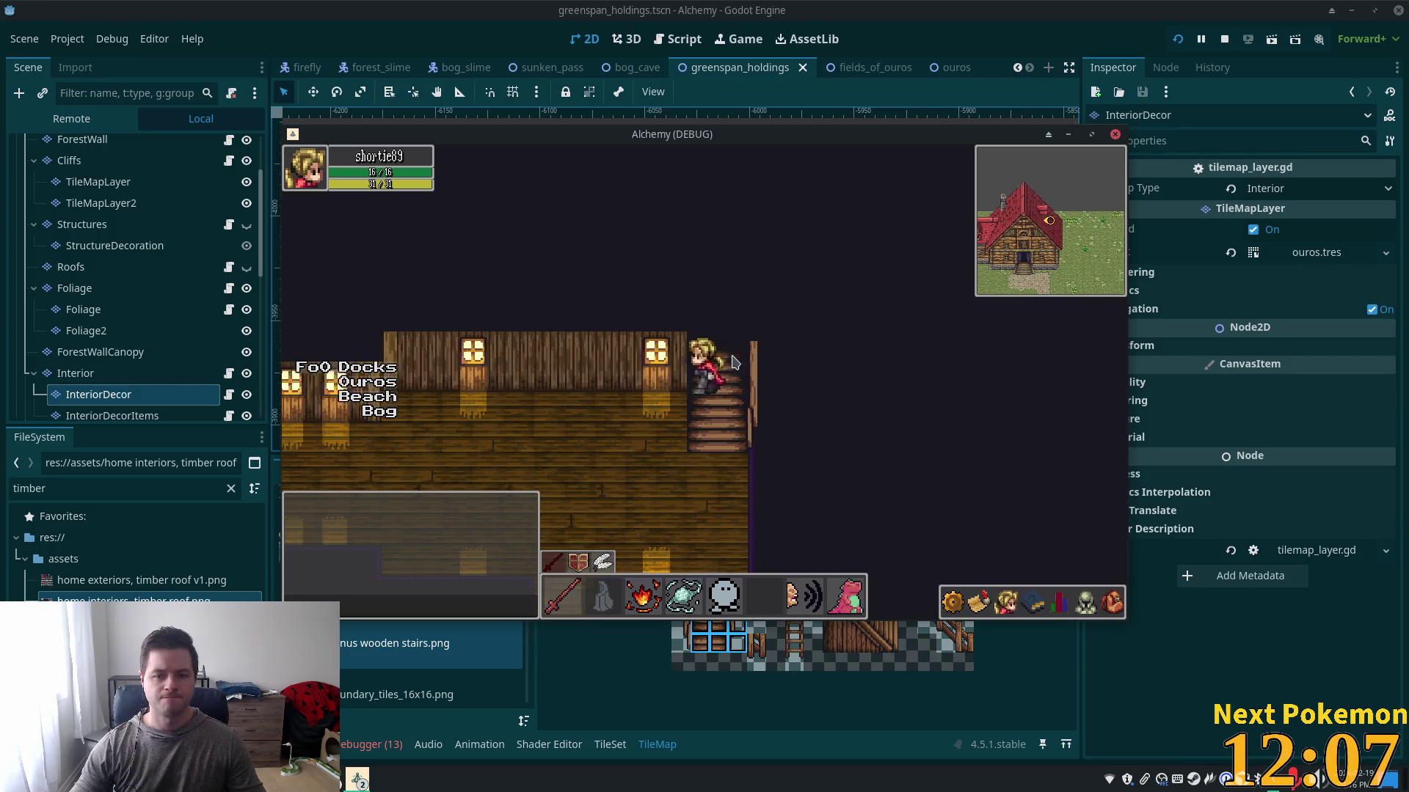
key("Up")
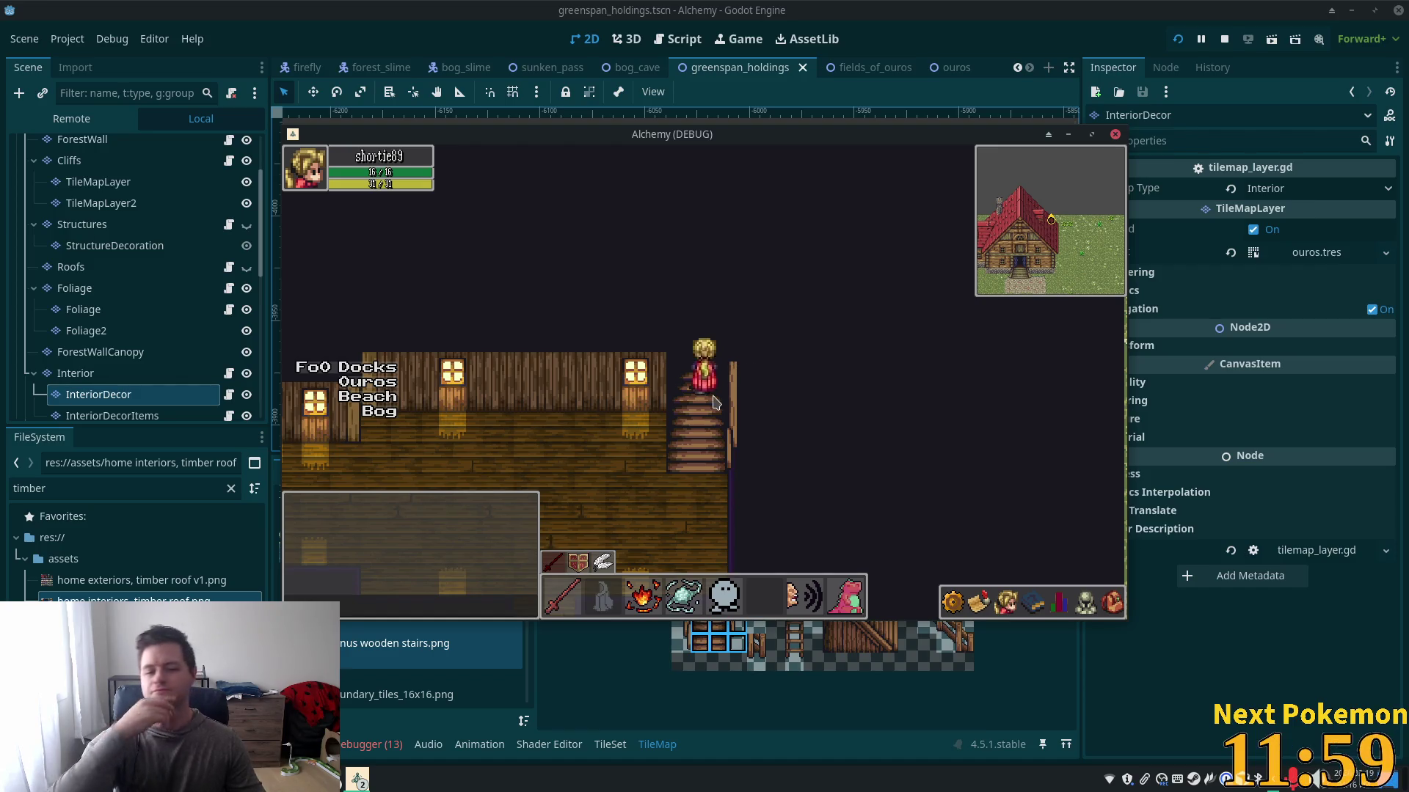
key("Down")
key("Left")
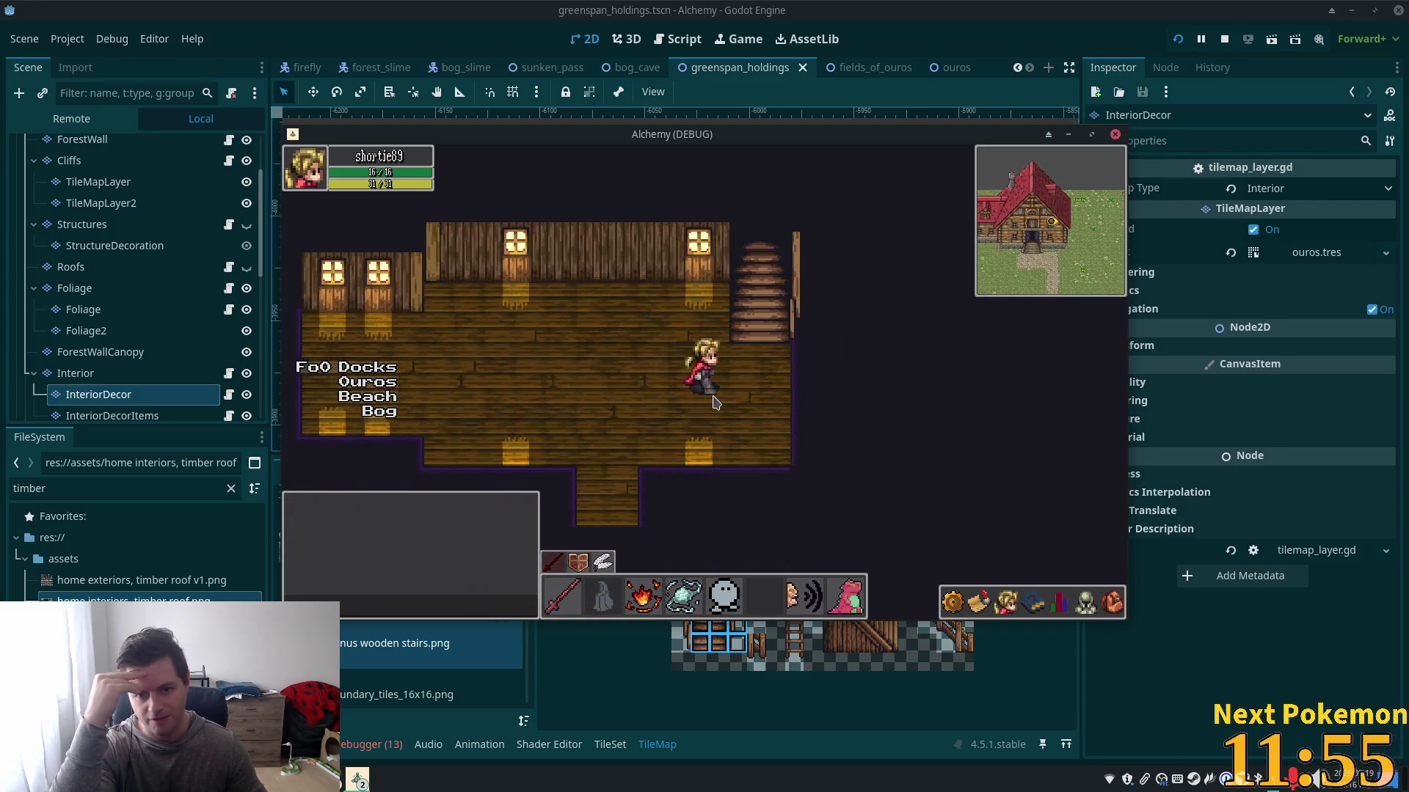
- Climb onto the stairs again, step right along them, then walk down into the room
key("Right")
key("Up")
key("Right")
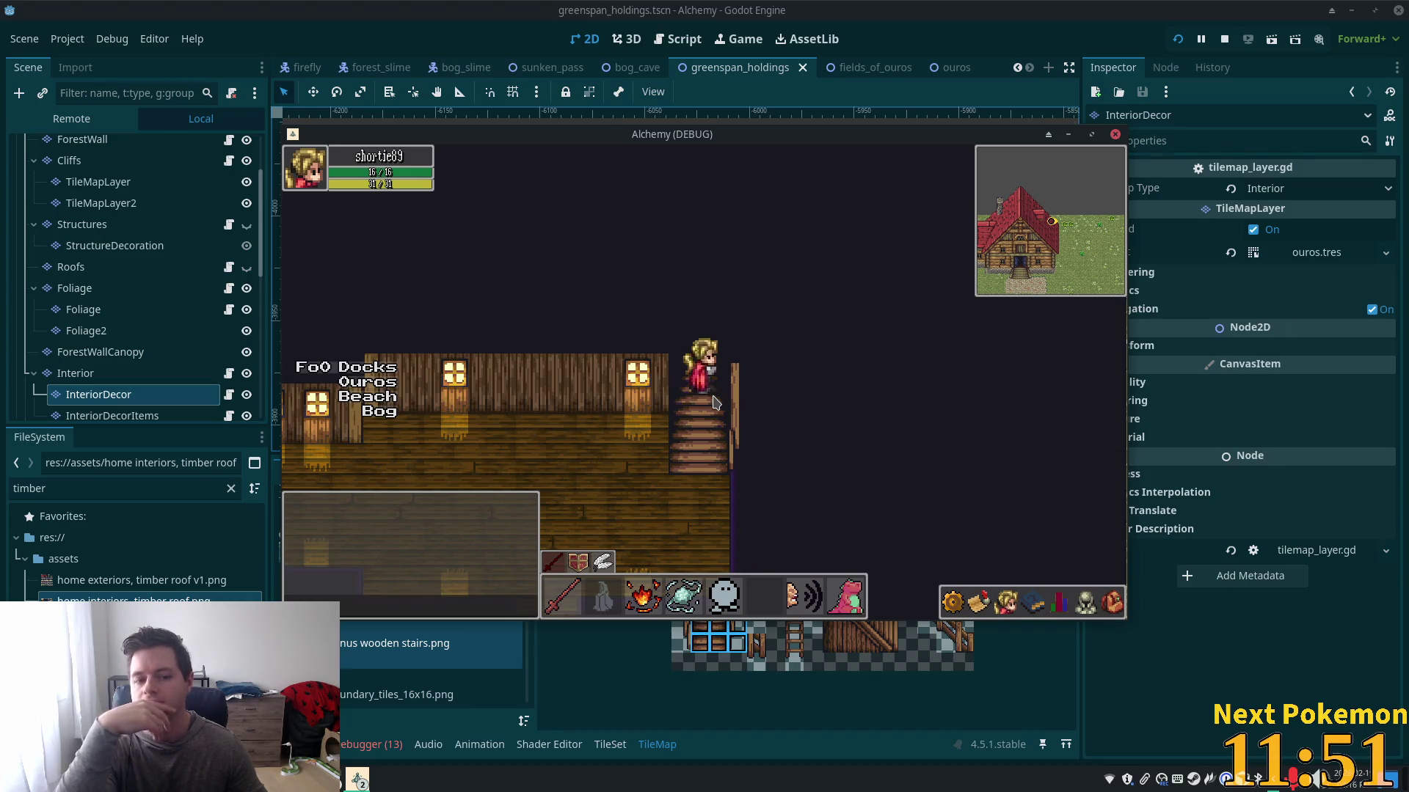
key("Left")
key("Down")
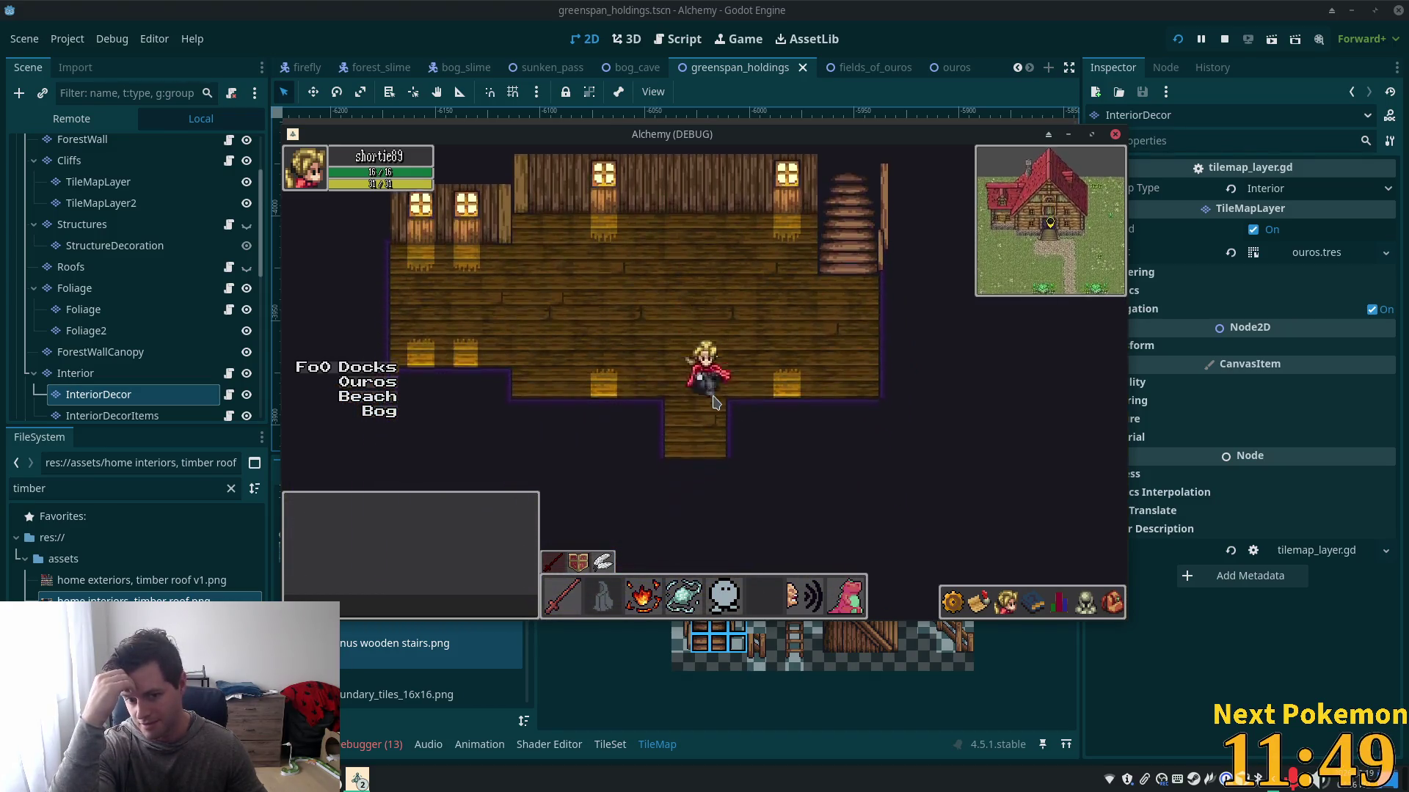
- Step out the door and back in, walk beside the stairs, then return to the editor
key("Down")
key("Up")
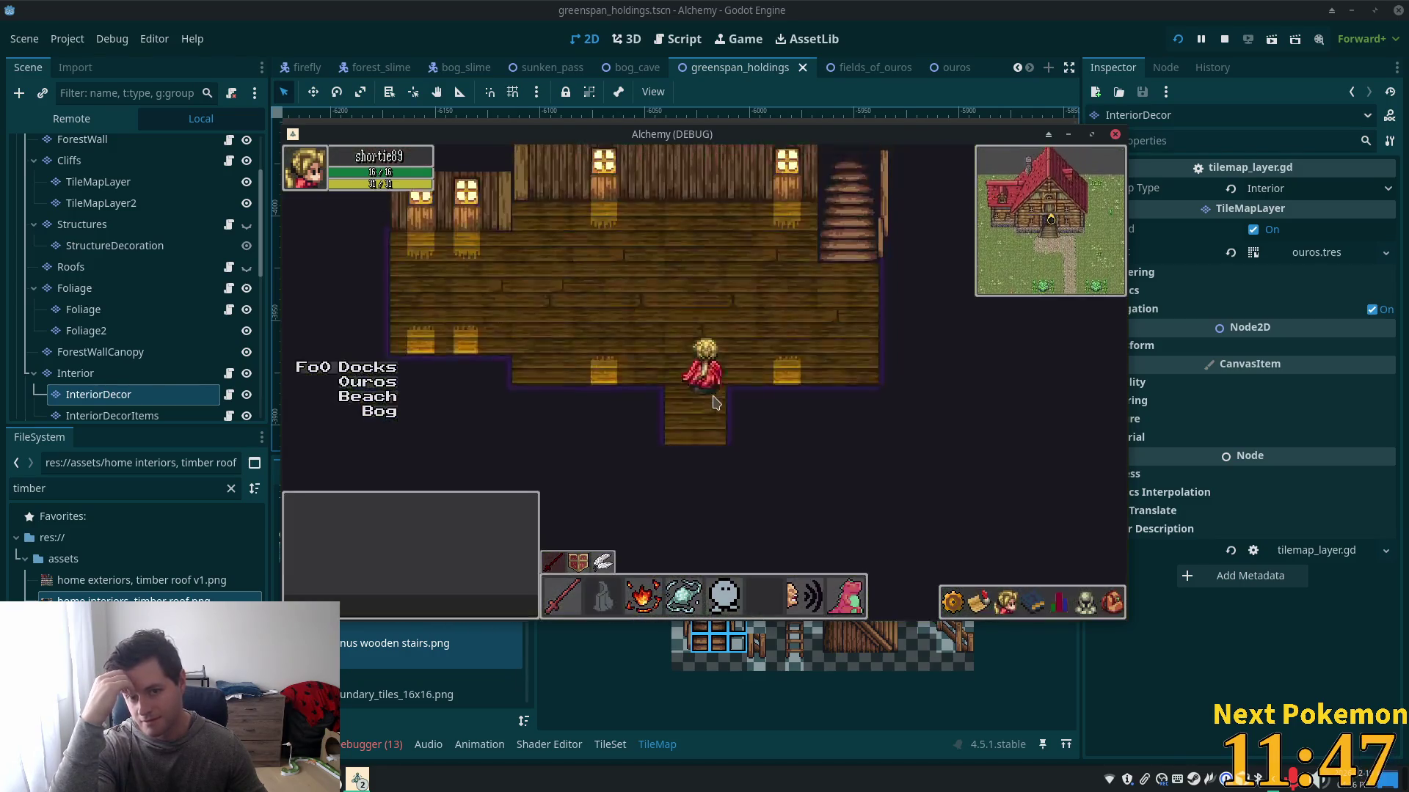
key("Up")
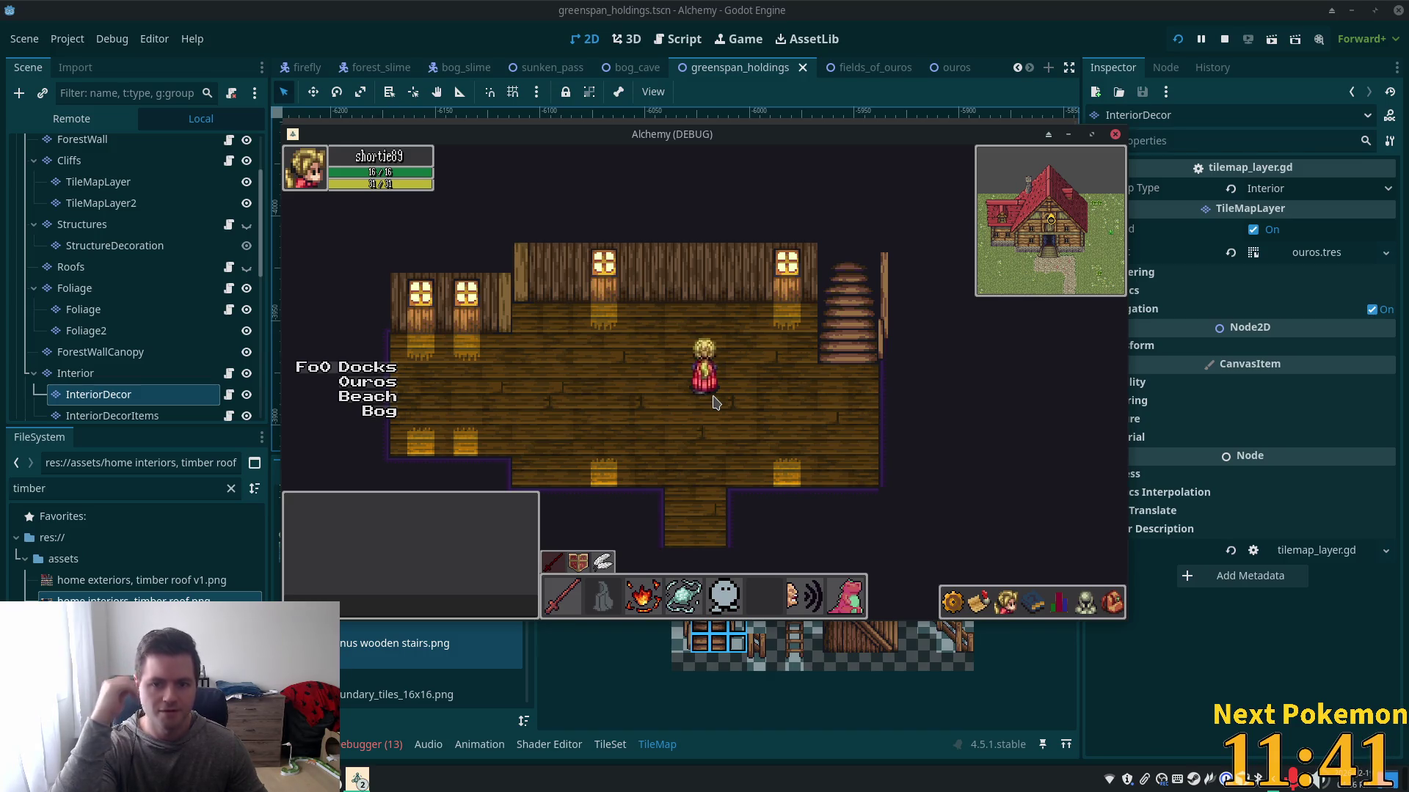
key("Right")
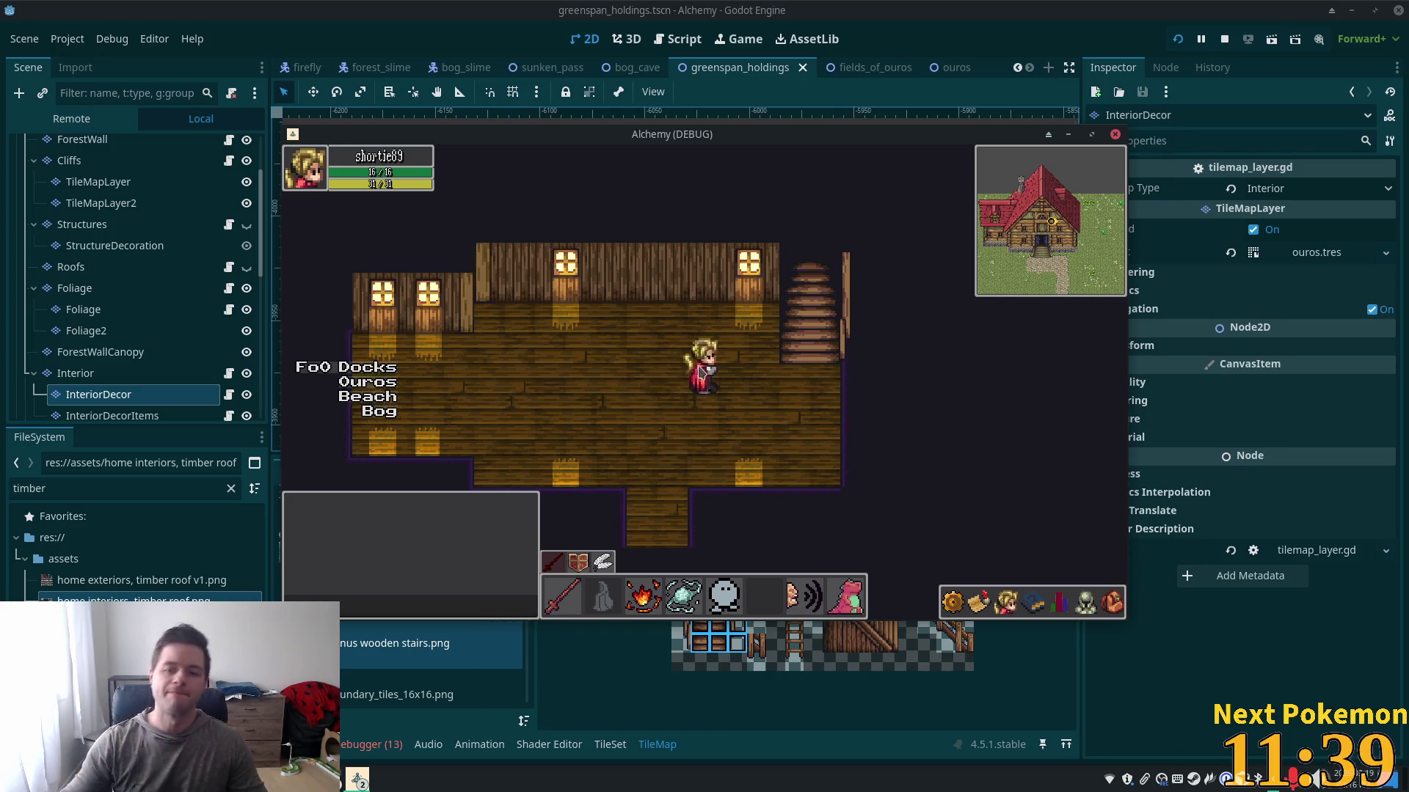
key("Up")
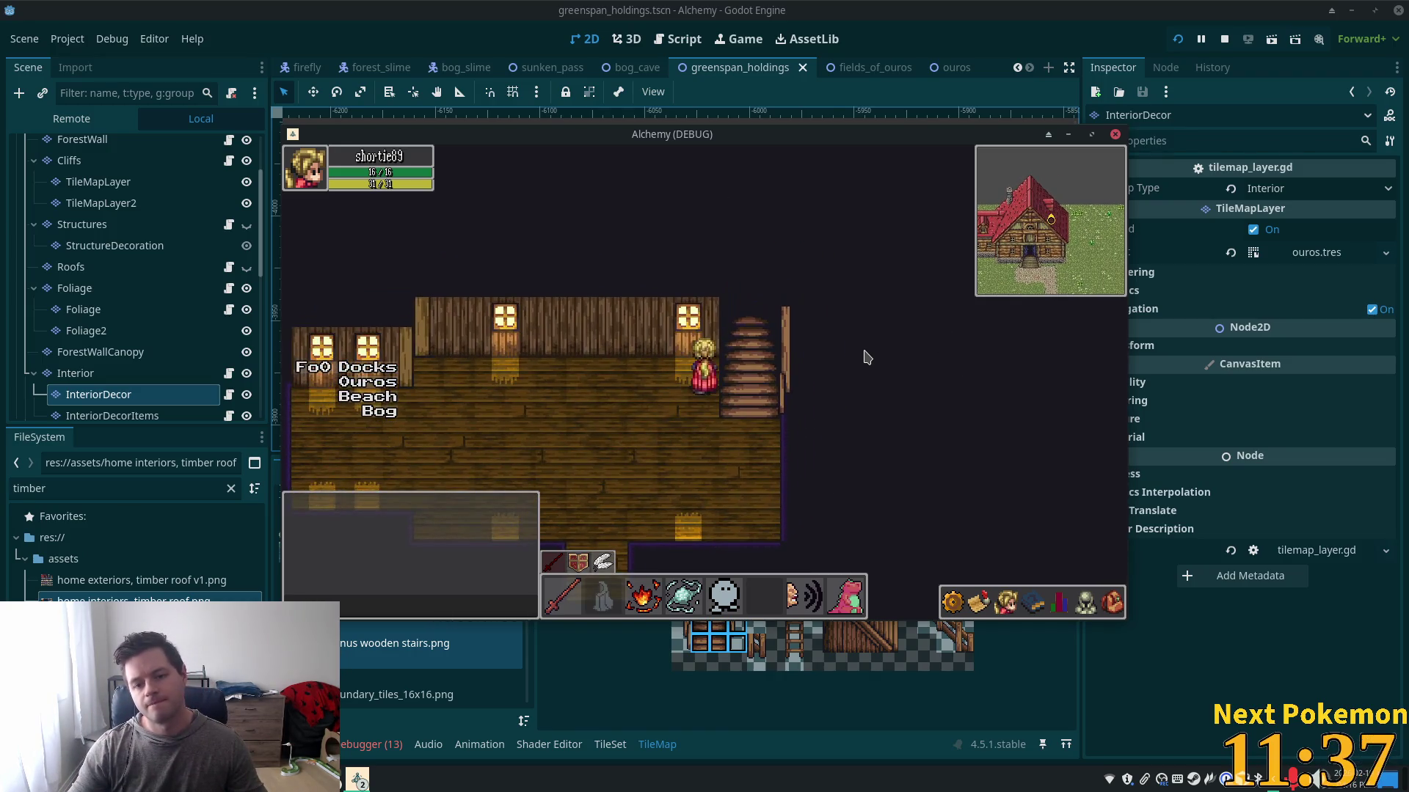
key("Down")
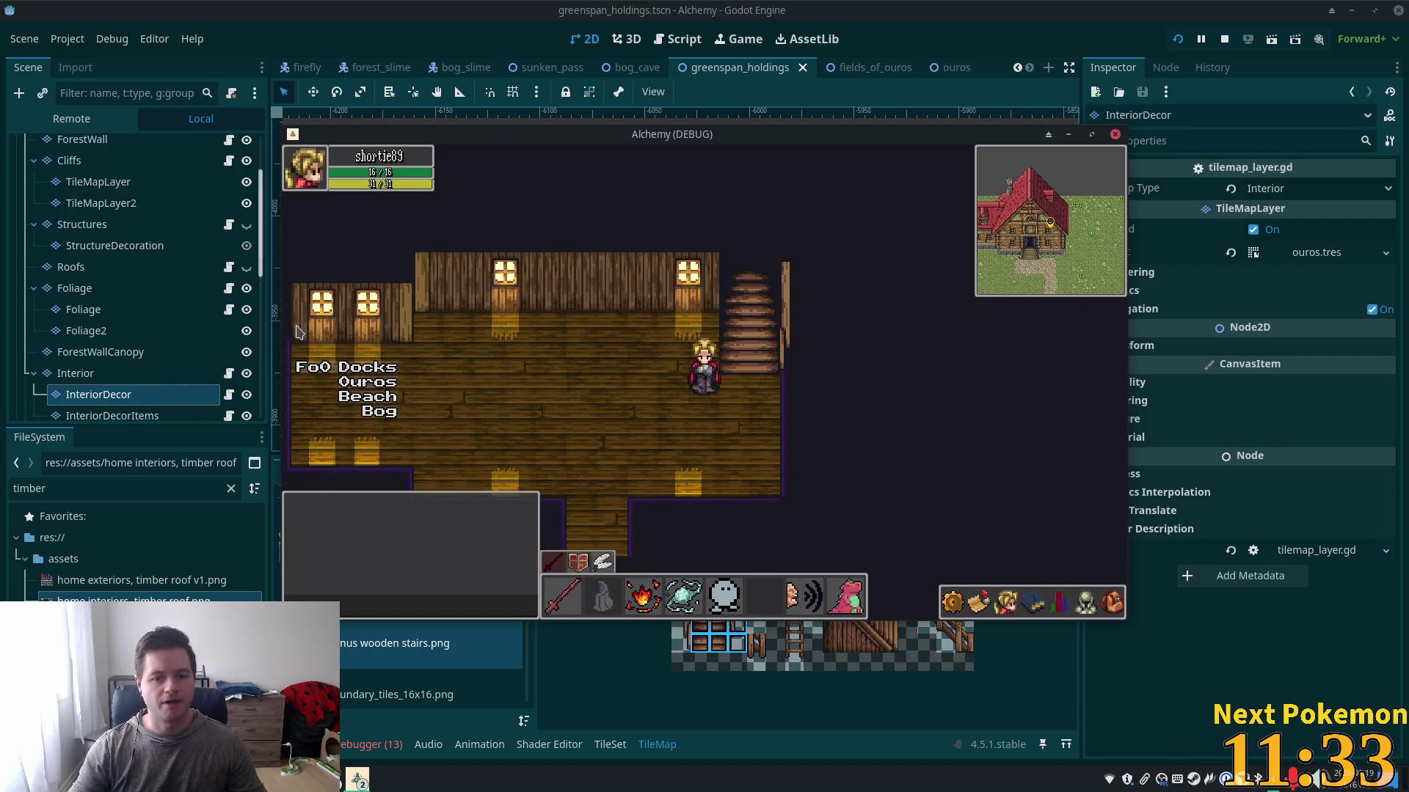
left_click(139, 395)
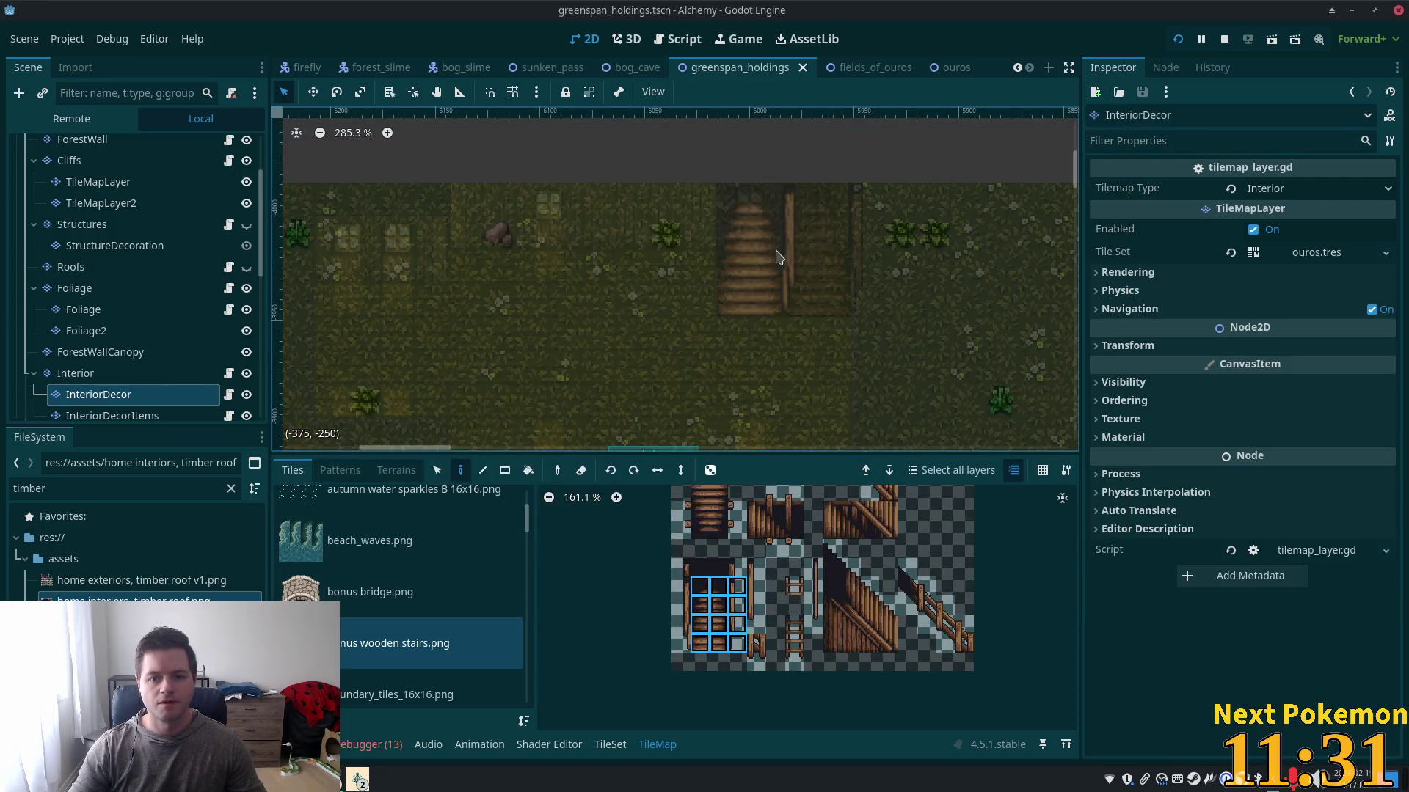
- Box-select the painted stair tiles and move them down one tile
left_click(435, 473)
left_click_drag(799, 192, 832, 295)
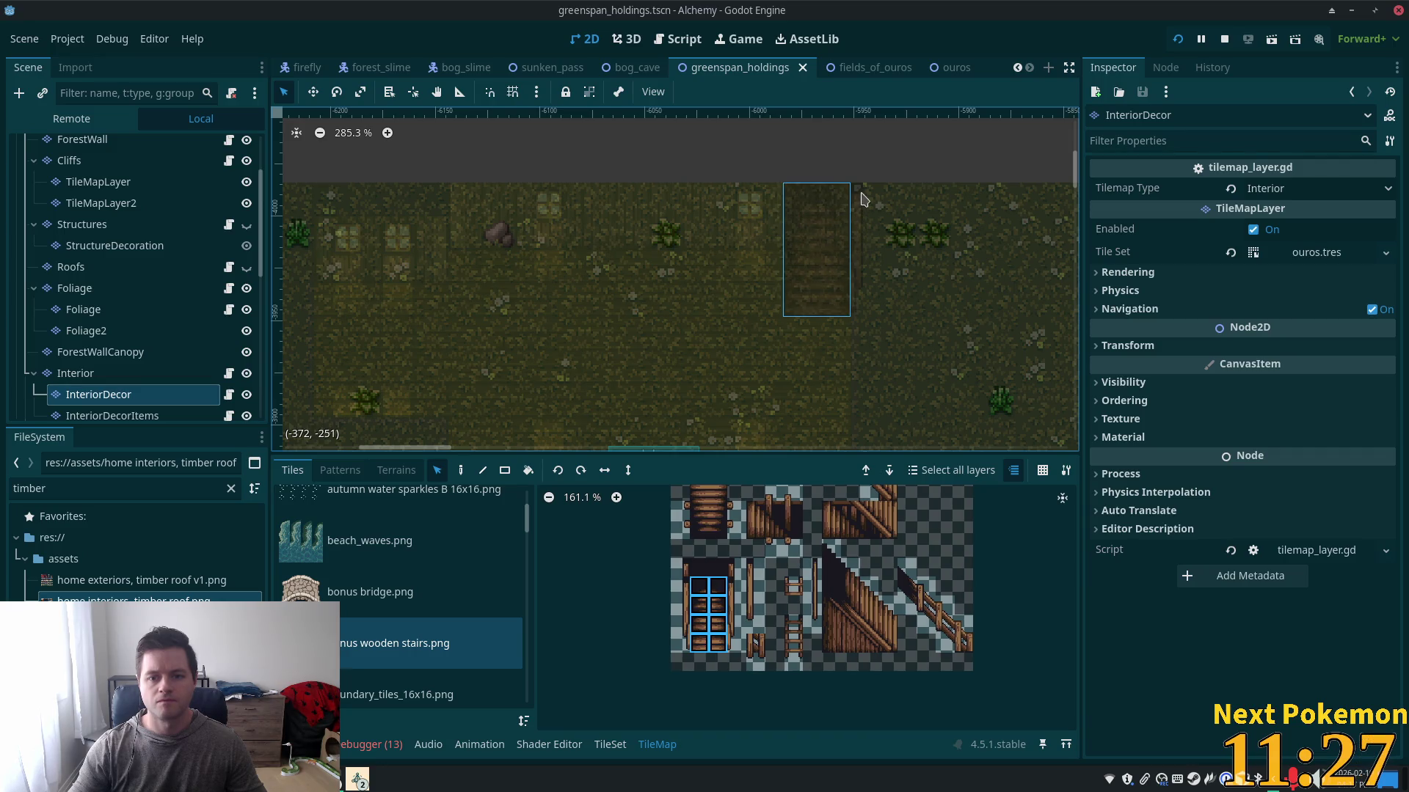
left_click_drag(860, 200, 860, 281)
left_click_drag(826, 248, 829, 275)
left_click(693, 568)
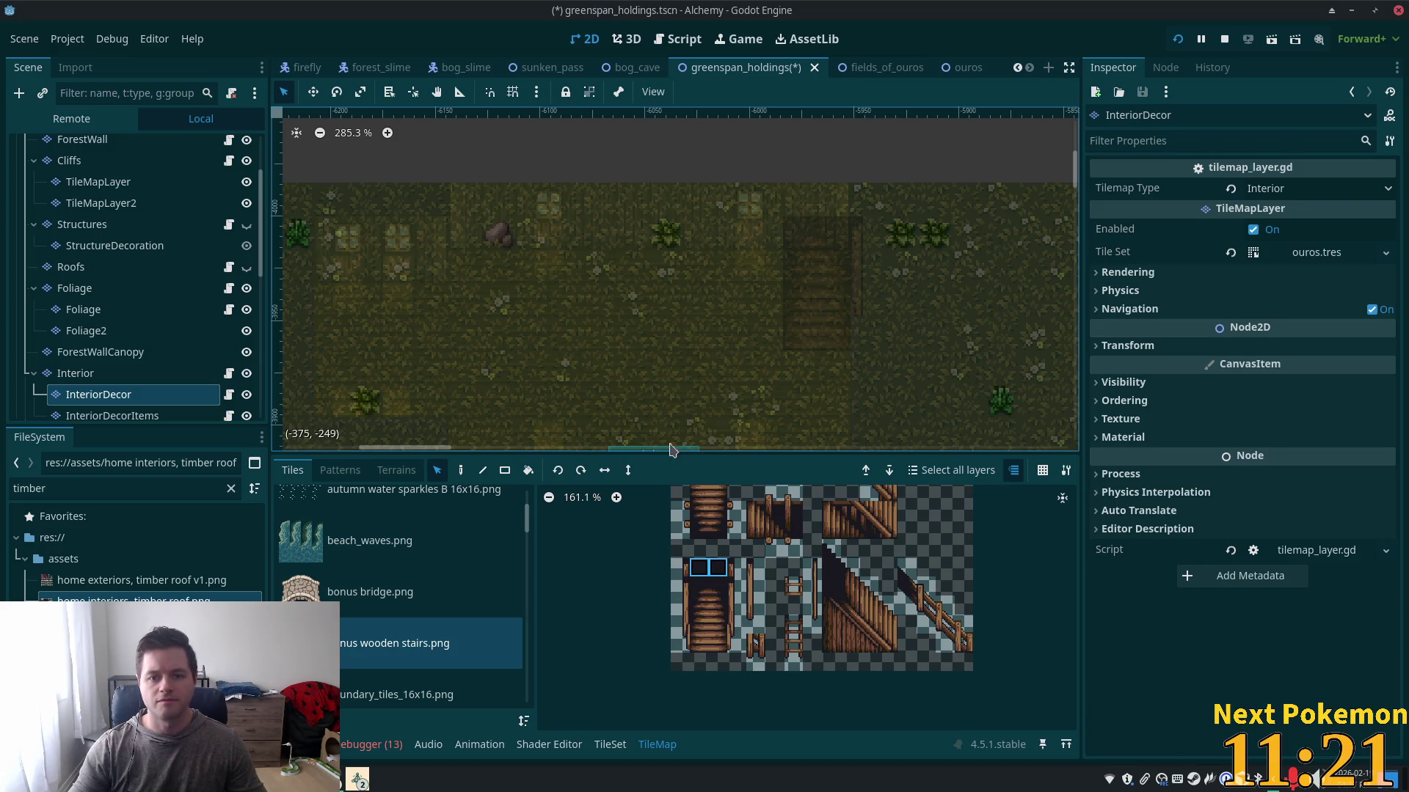
- Paint a stair tile at the top of the staircase and save the scene
left_click(460, 470)
left_click(824, 204)
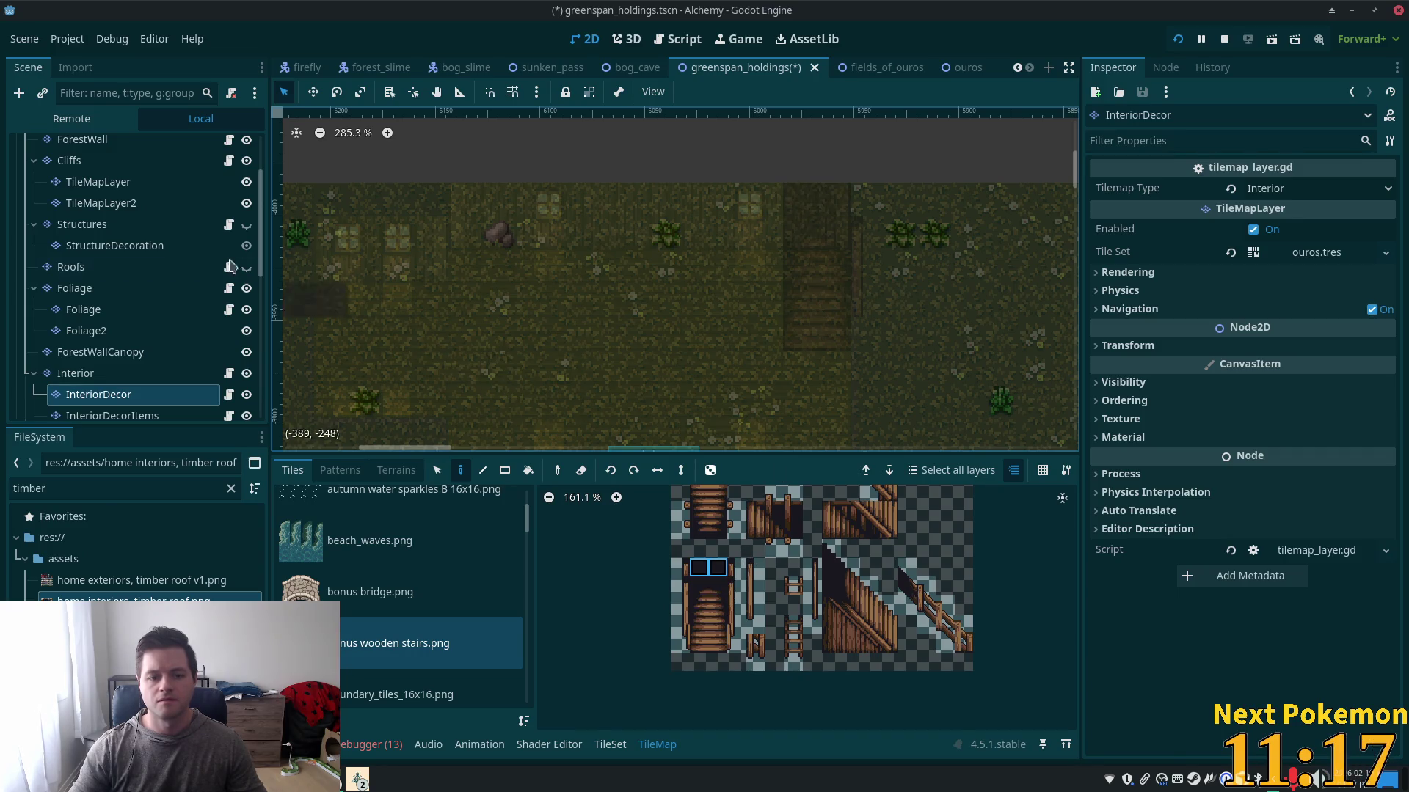
key("ctrl+s")
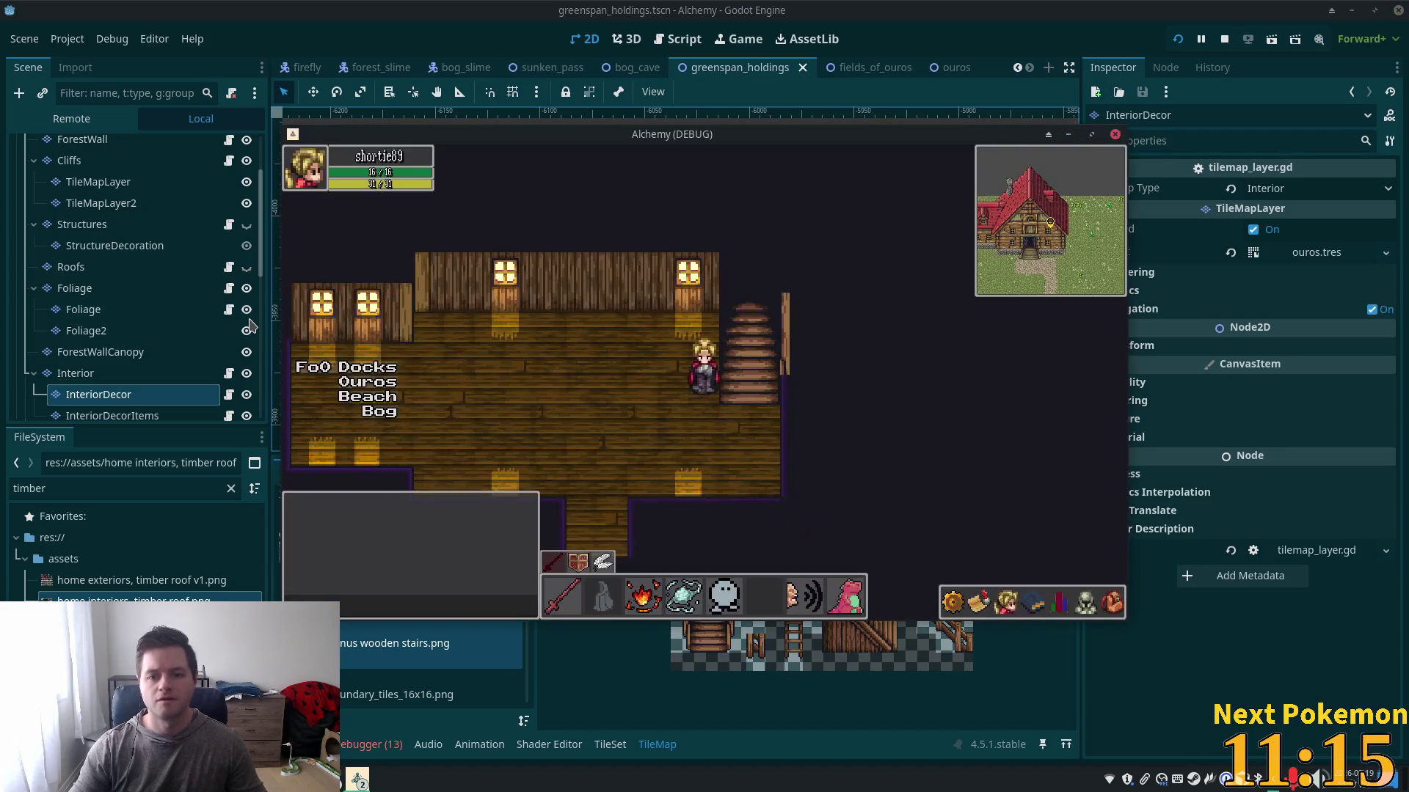
- Walk the player up and down the stairs to test the level switching
key("Down")
key("Right")
key("Up")
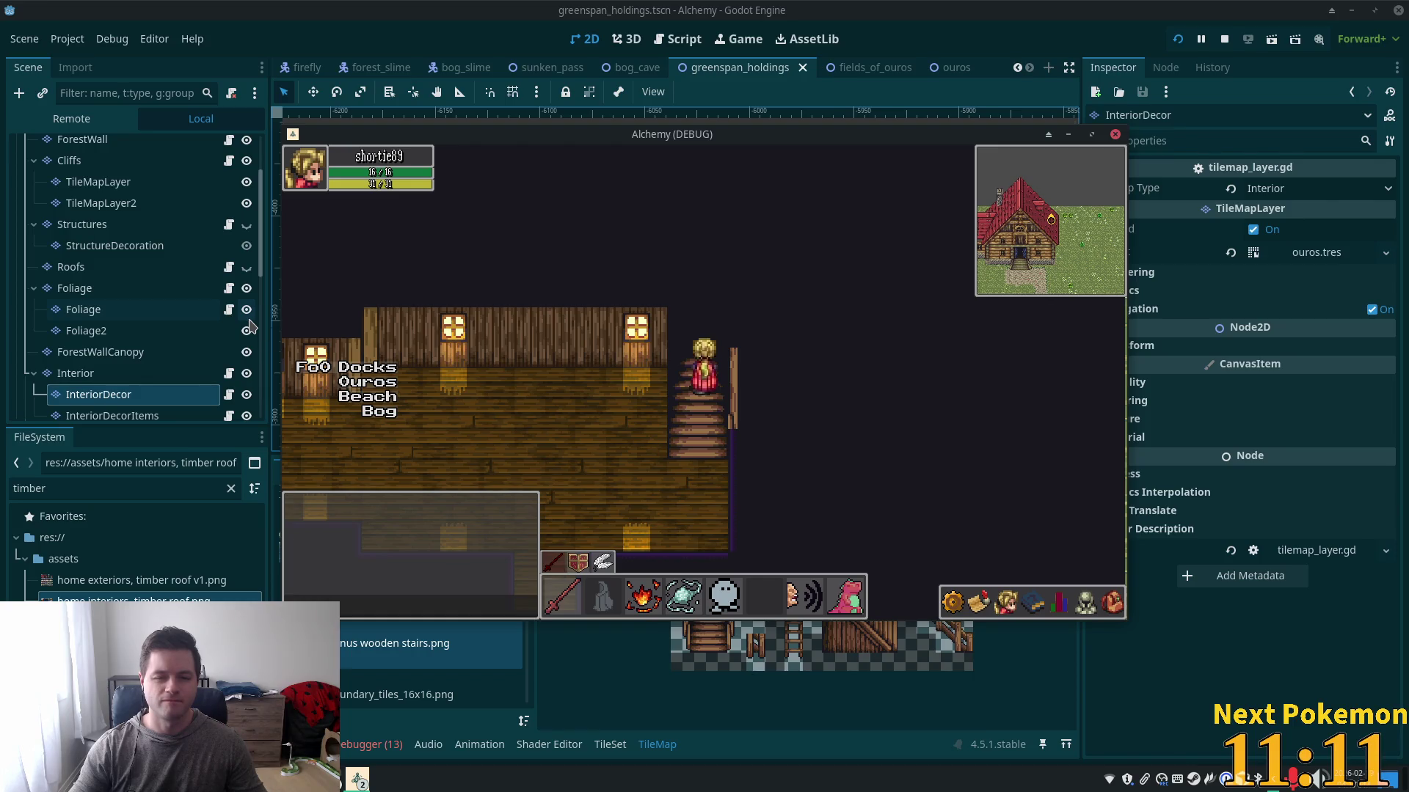
key("Left")
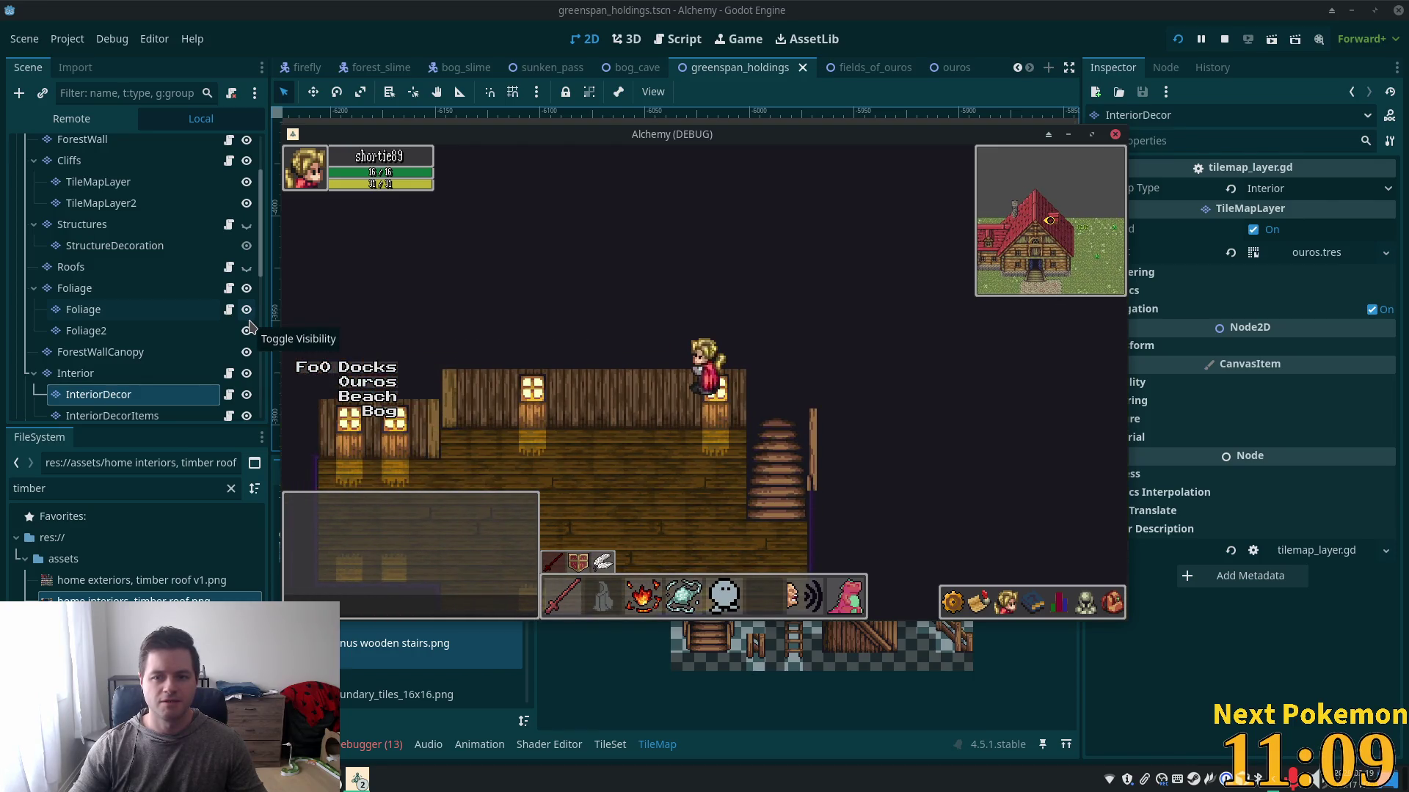
key("Right")
key("Down")
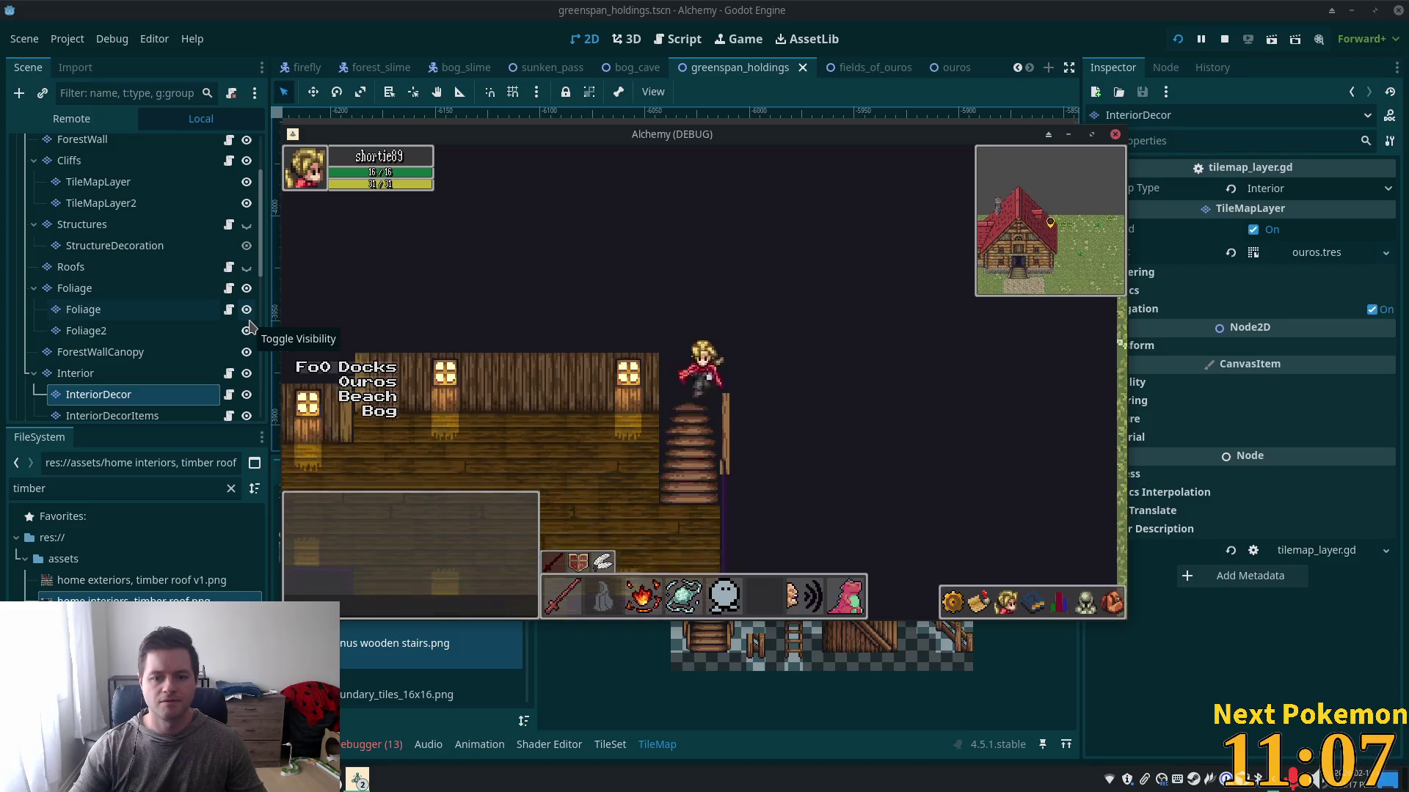
key("Up")
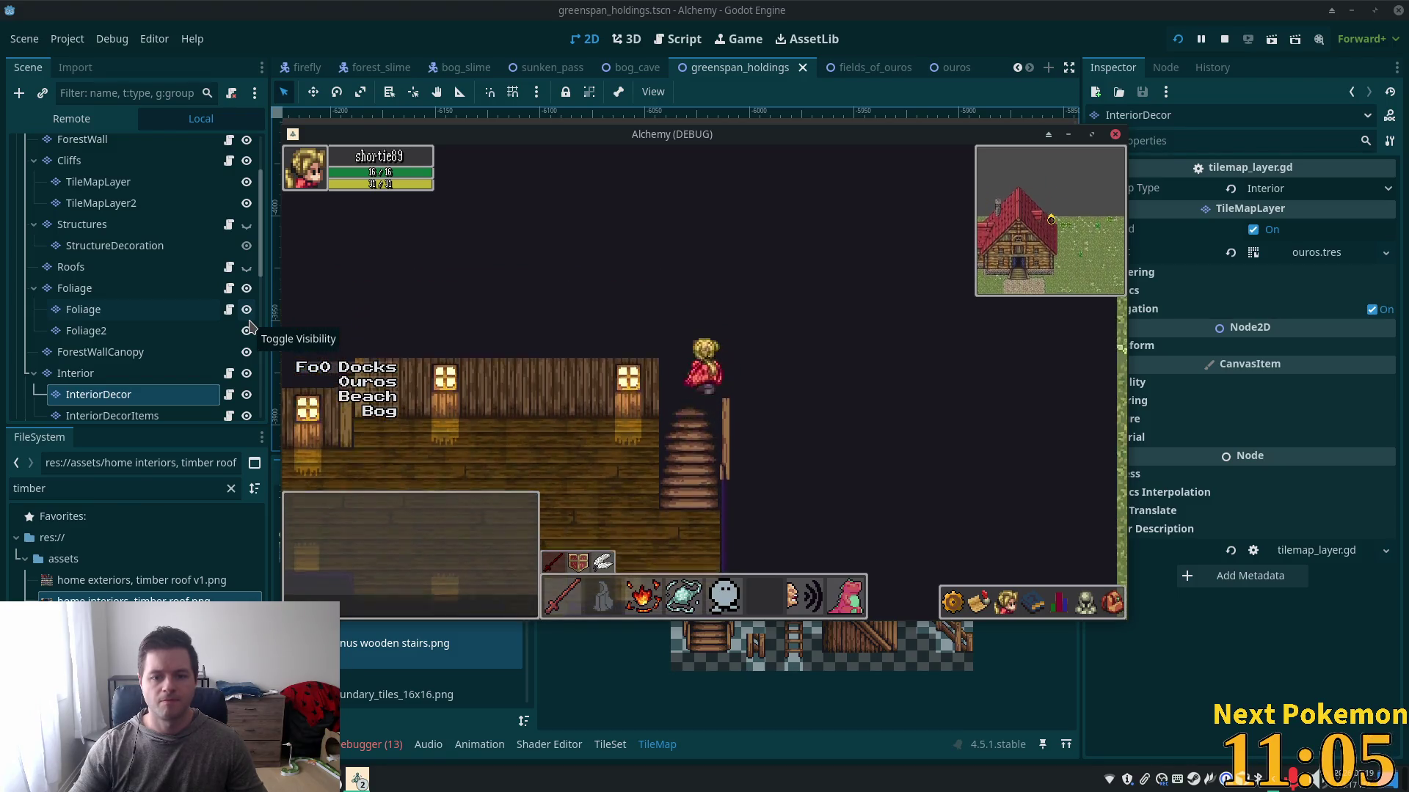
key("Down")
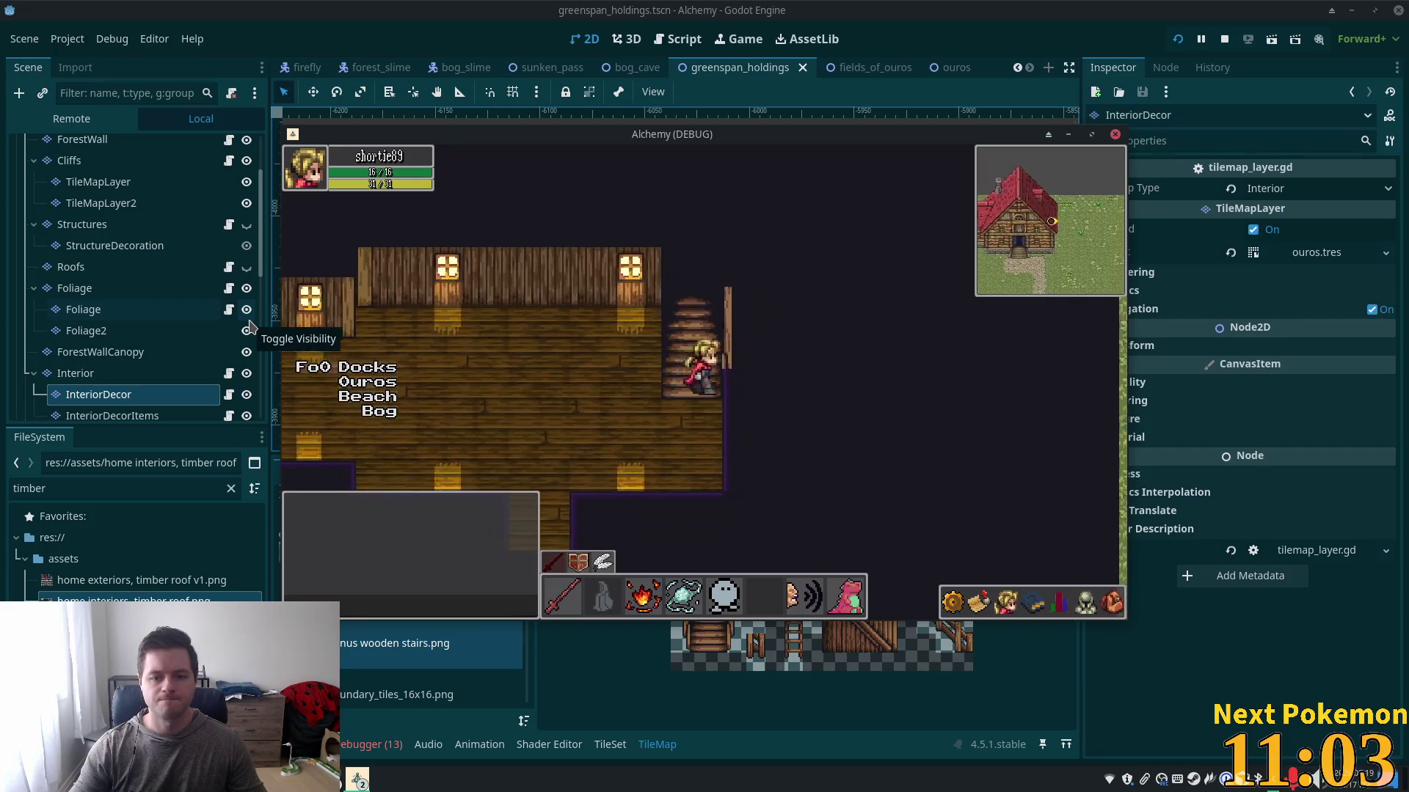
key("Up")
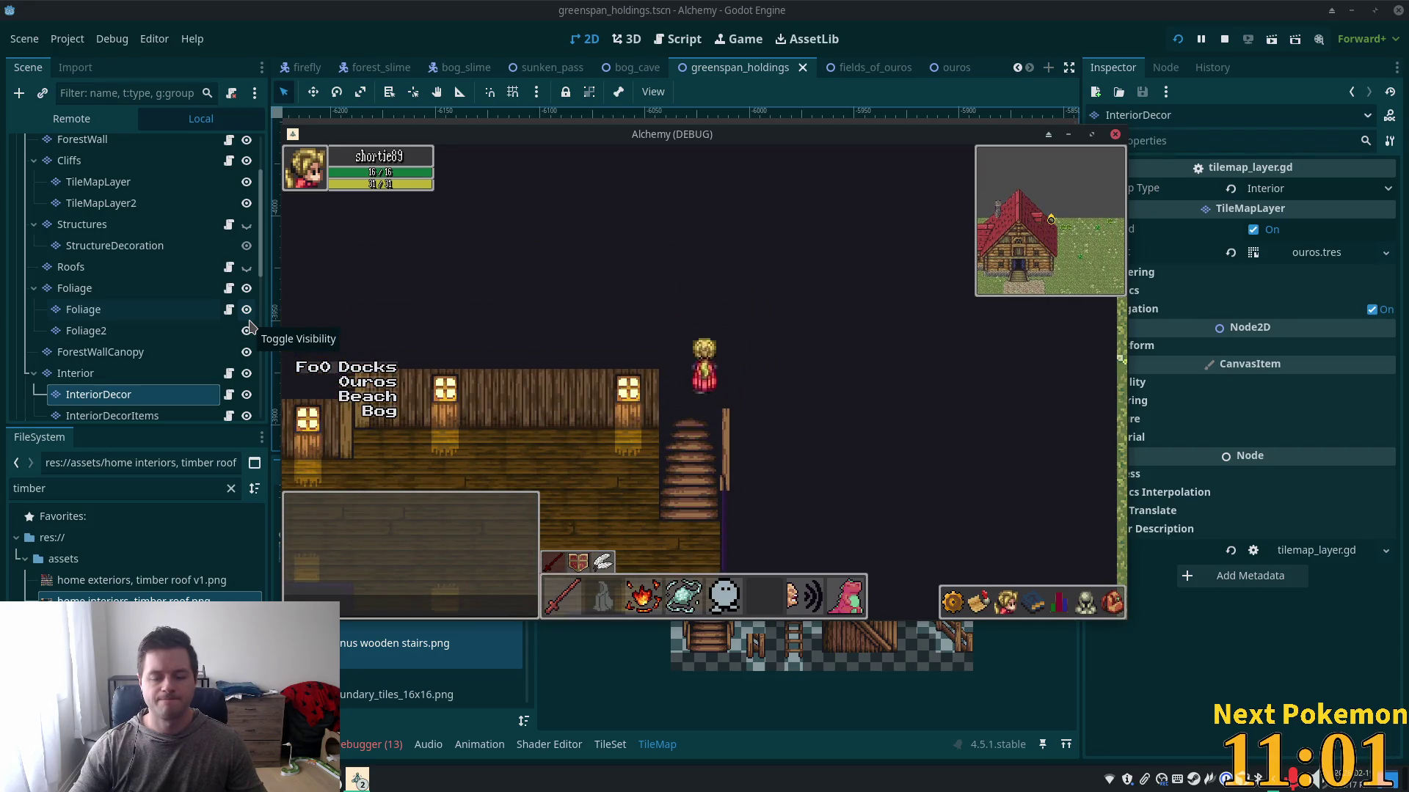
key("Left")
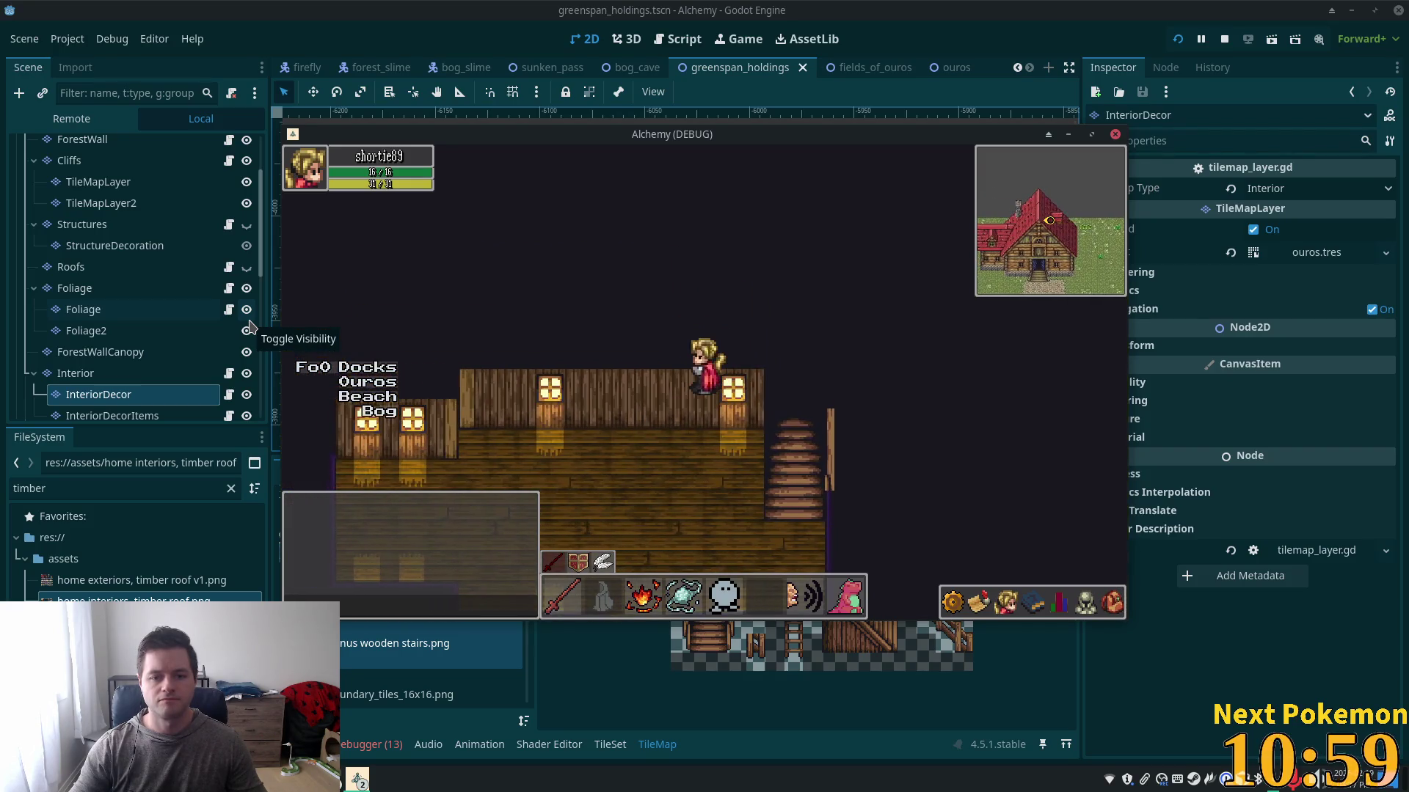
key("Down")
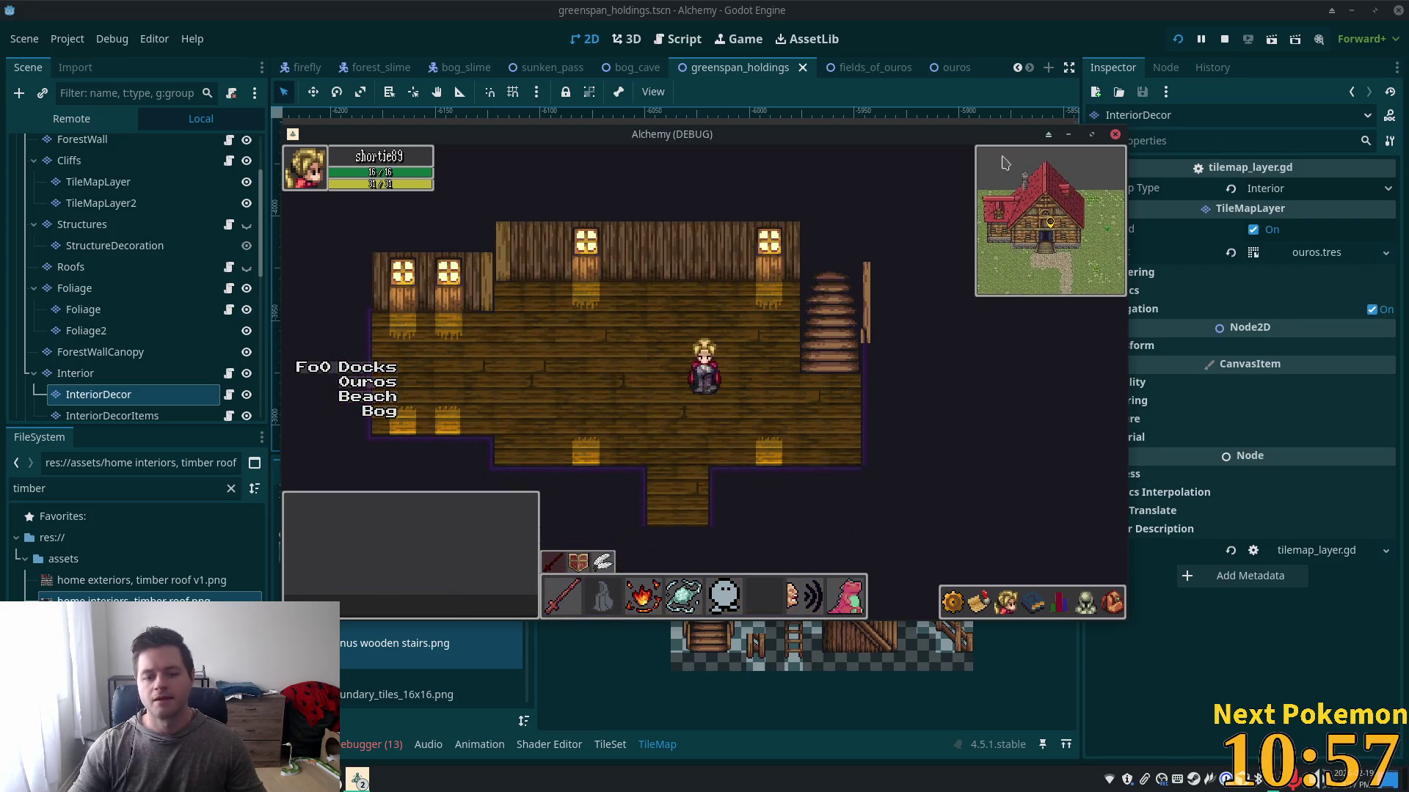
- Bring the game back in front, walk out the door, then back into the furnished room
left_click(357, 779)
left_click(403, 719)
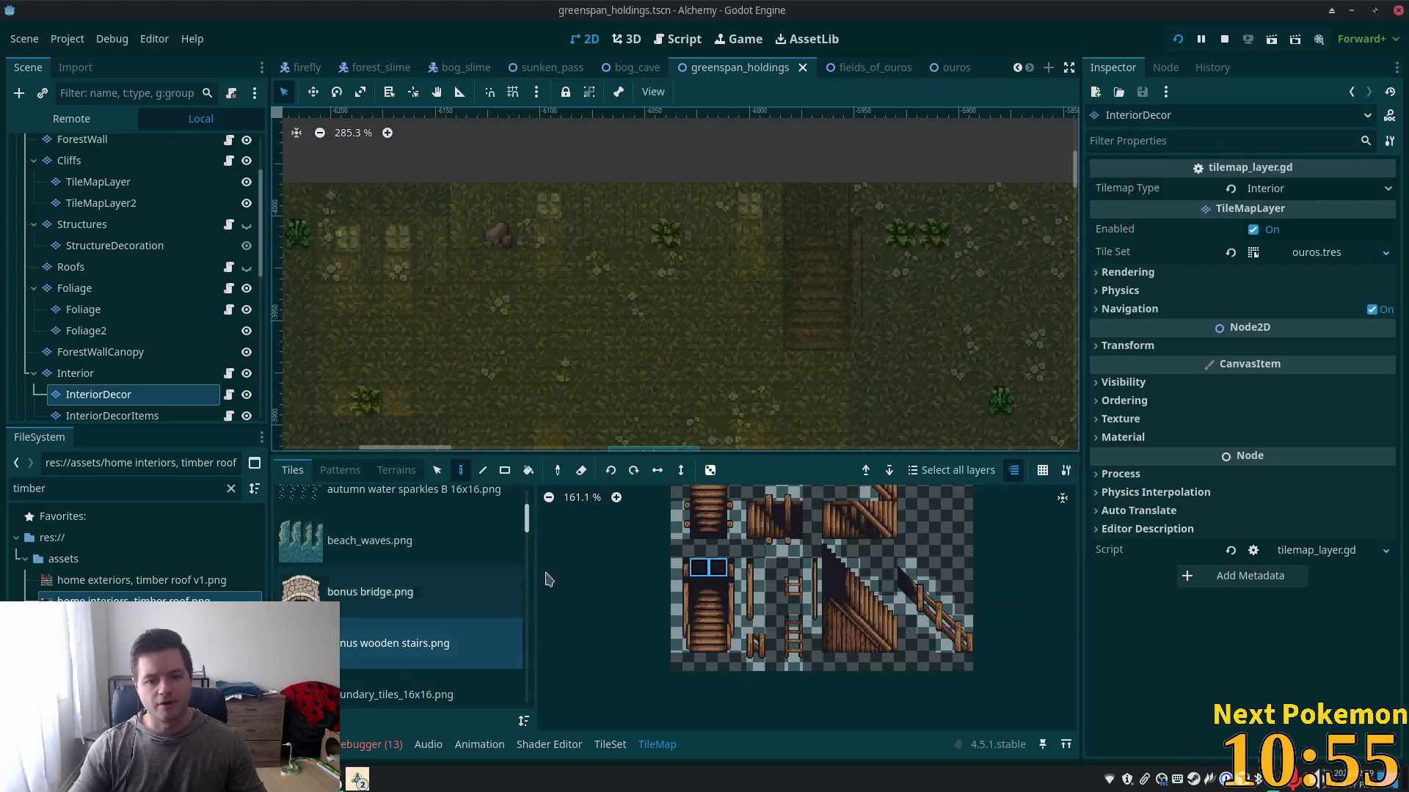
left_click(357, 779)
left_click(416, 696)
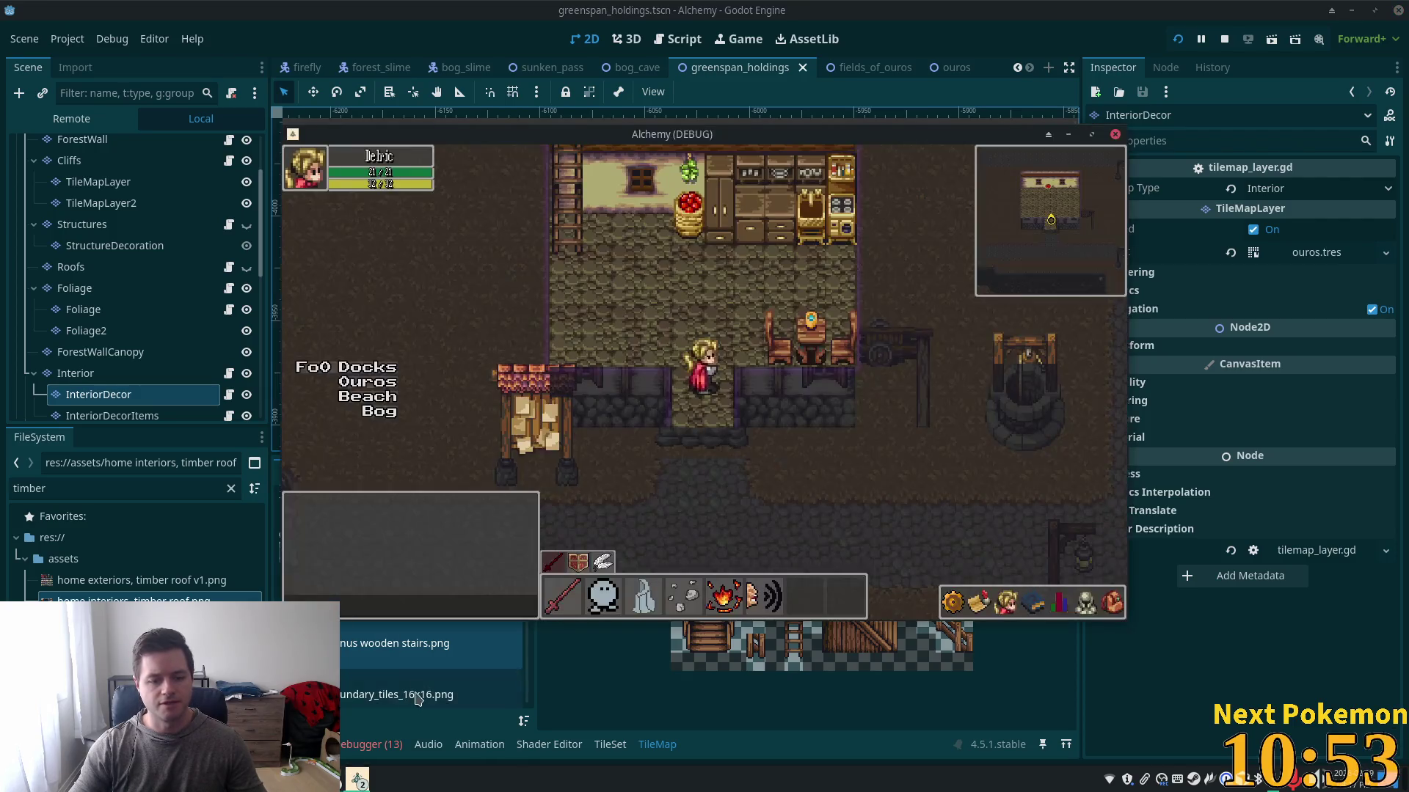
key("Down")
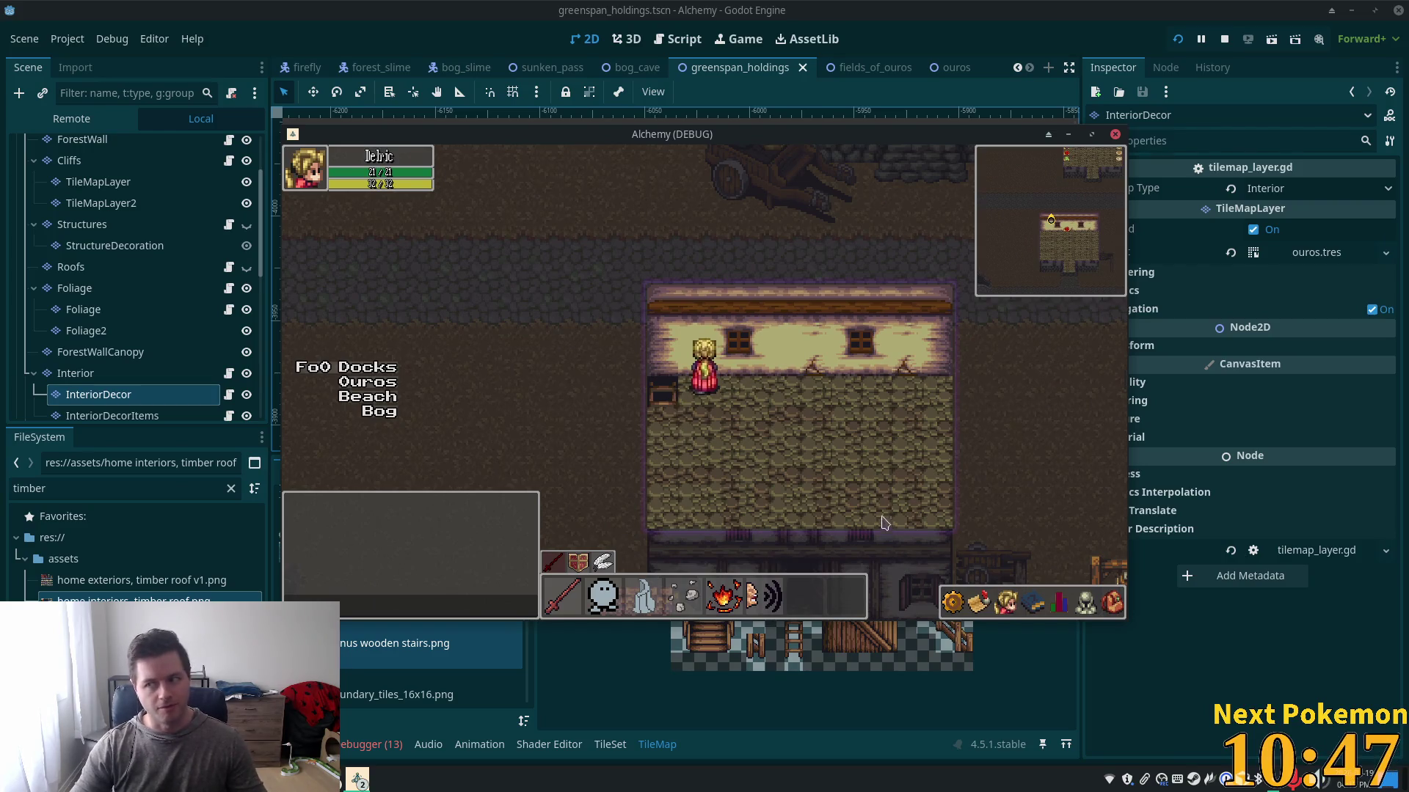
key("Left")
key("Down")
key("Down")
key("Up")
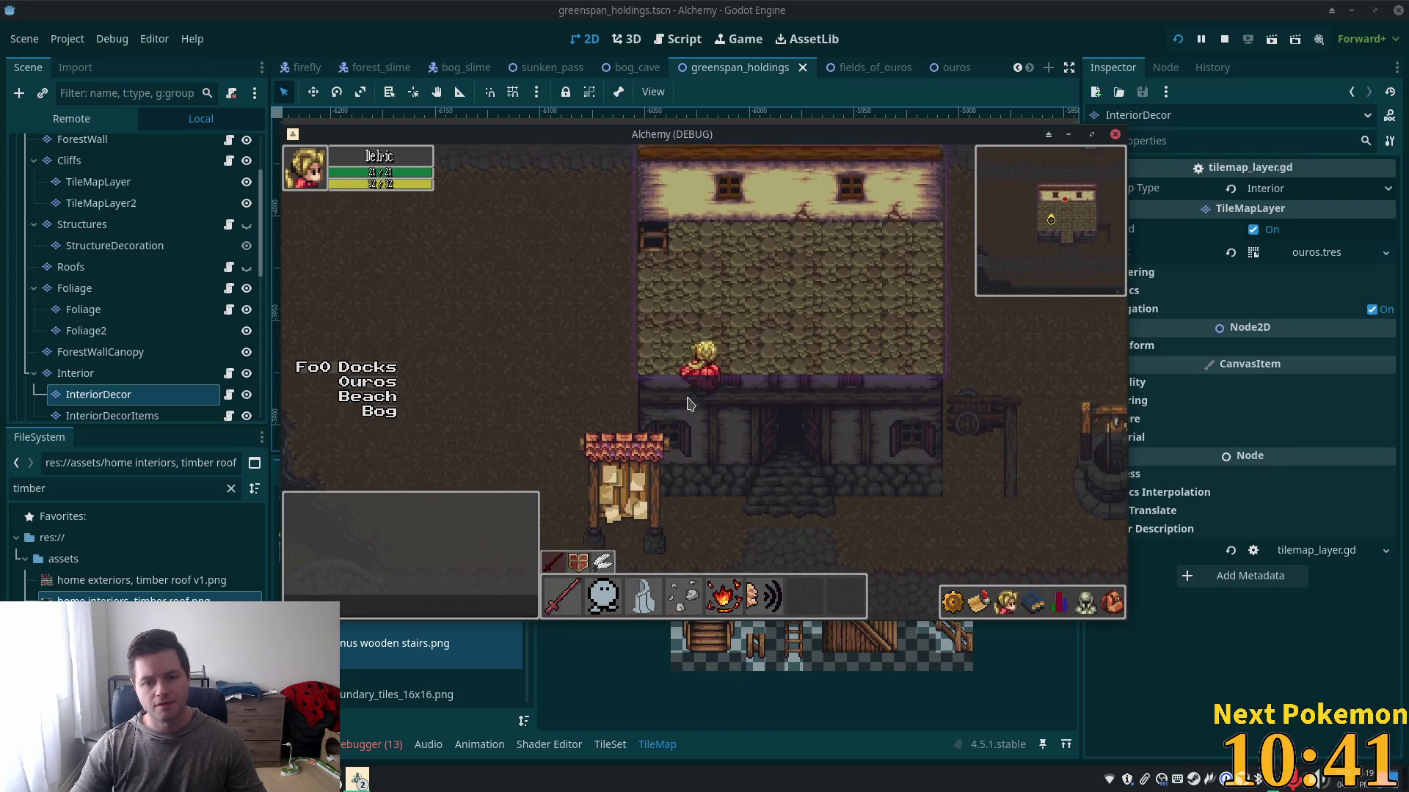
key("Left")
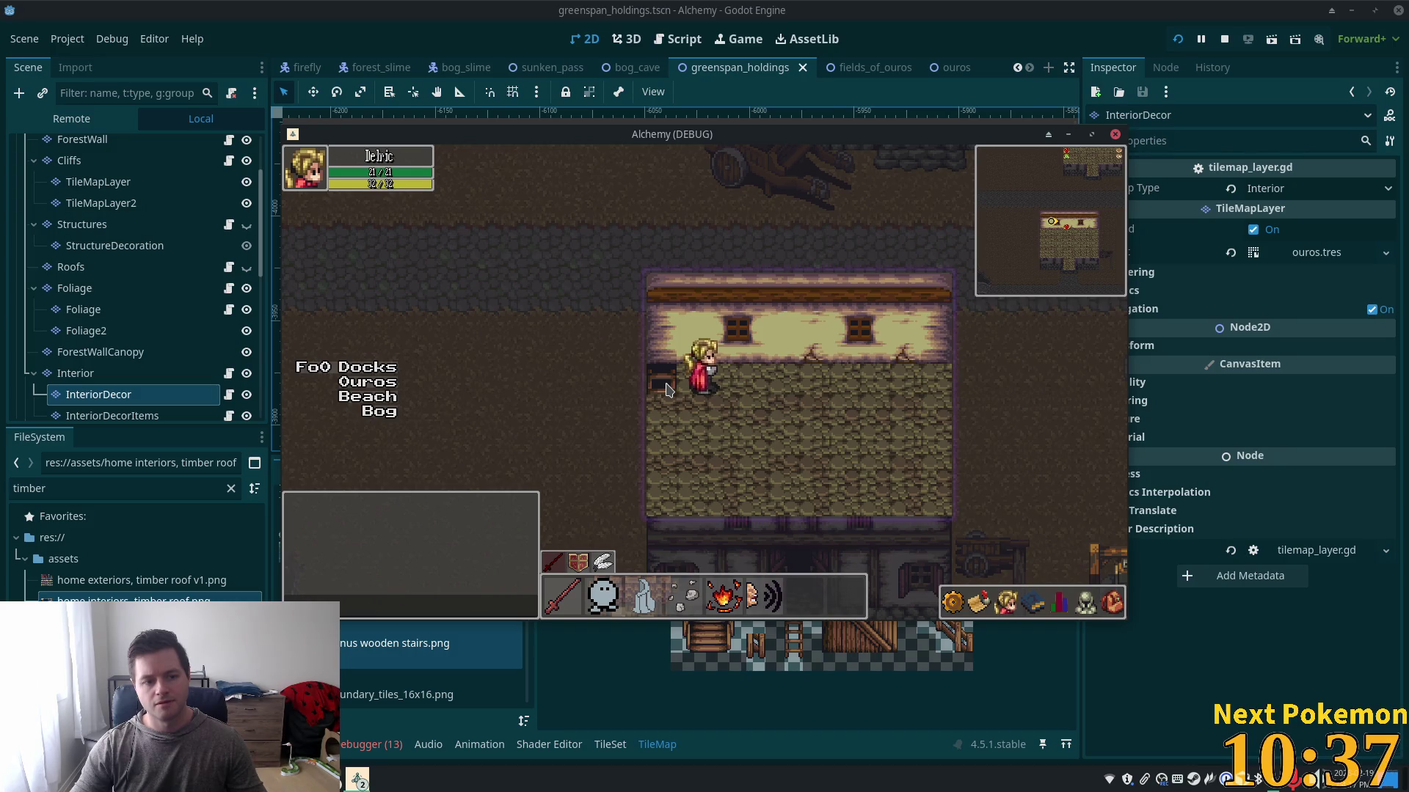
key("Left")
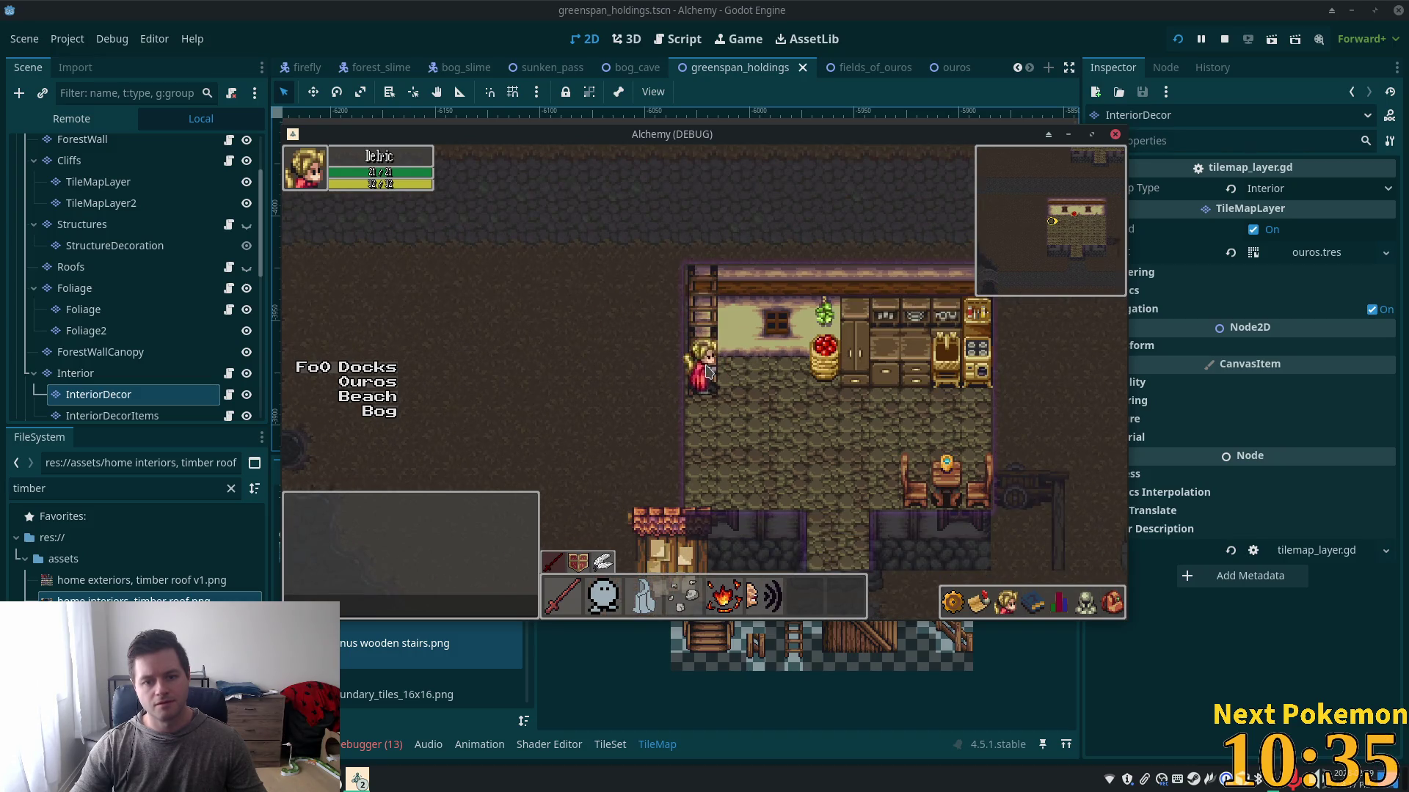
- Climb the ladder up and down repeatedly to test room switching, then close the game
key("Up")
key("Down")
key("Up")
key("Down")
key("Up")
key("Down")
key("Up")
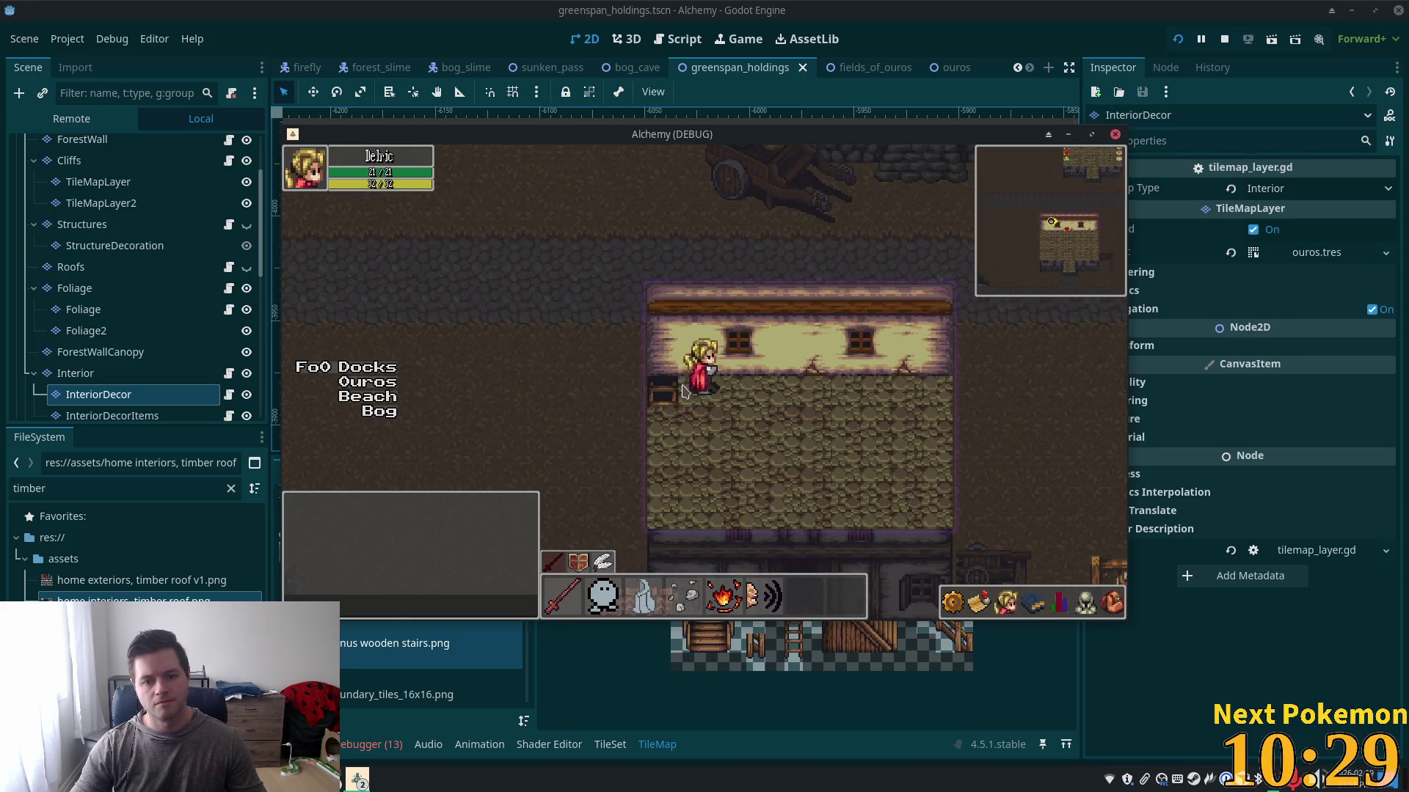
key("Down")
left_click(87, 376)
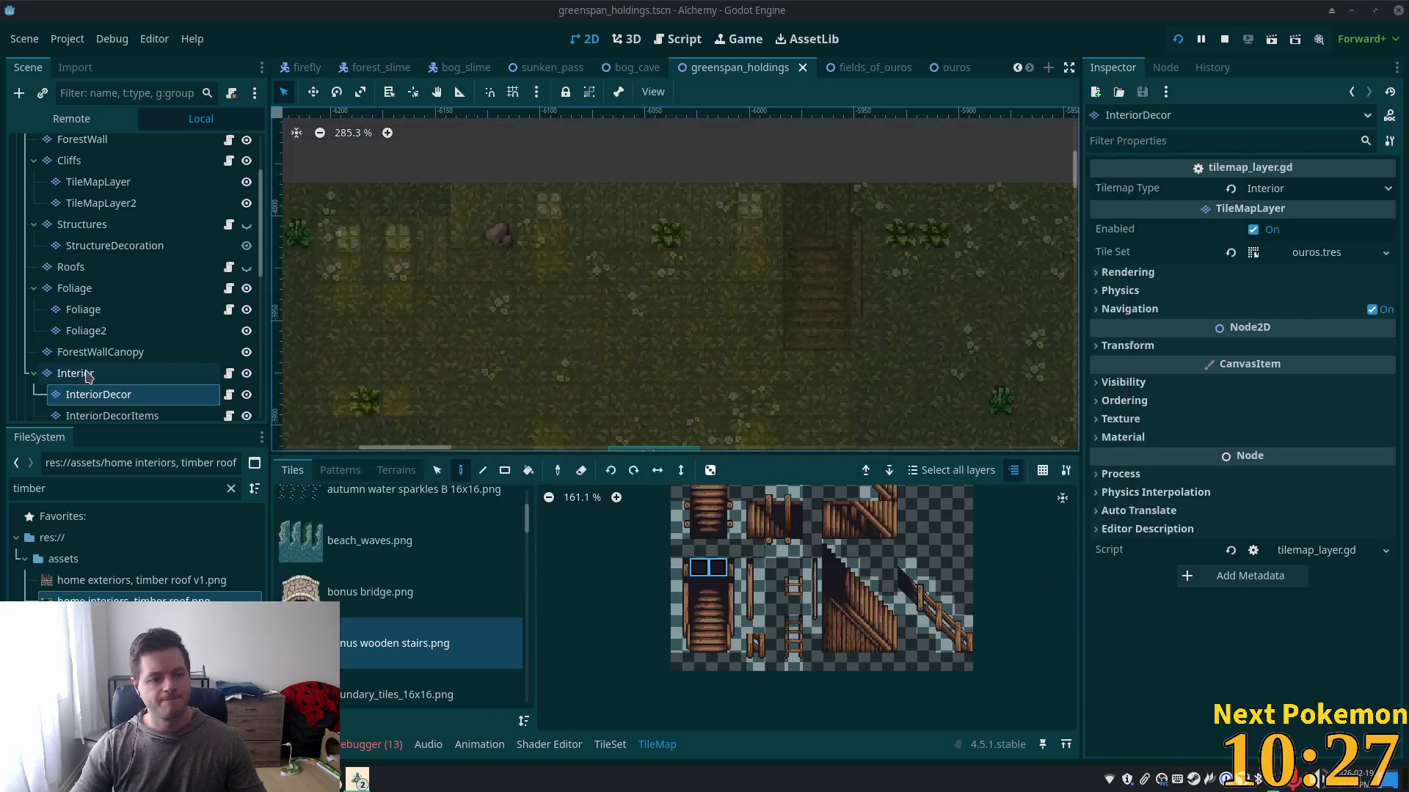
- Select the Interior and InteriorLevel2 layers, then switch to the ouros scene
left_click(88, 377)
scroll(95, 330, "down", 4)
left_click(90, 261)
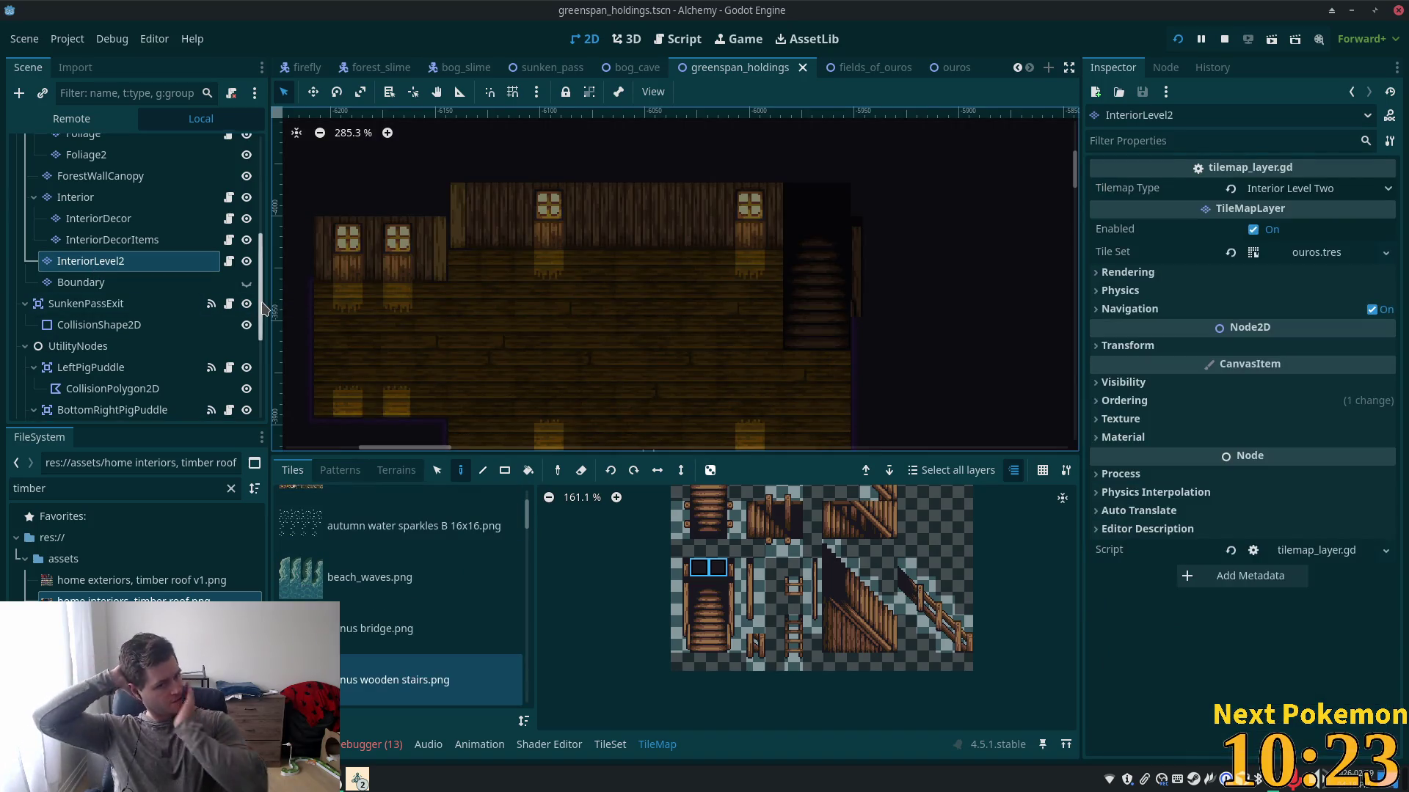
left_click(950, 67)
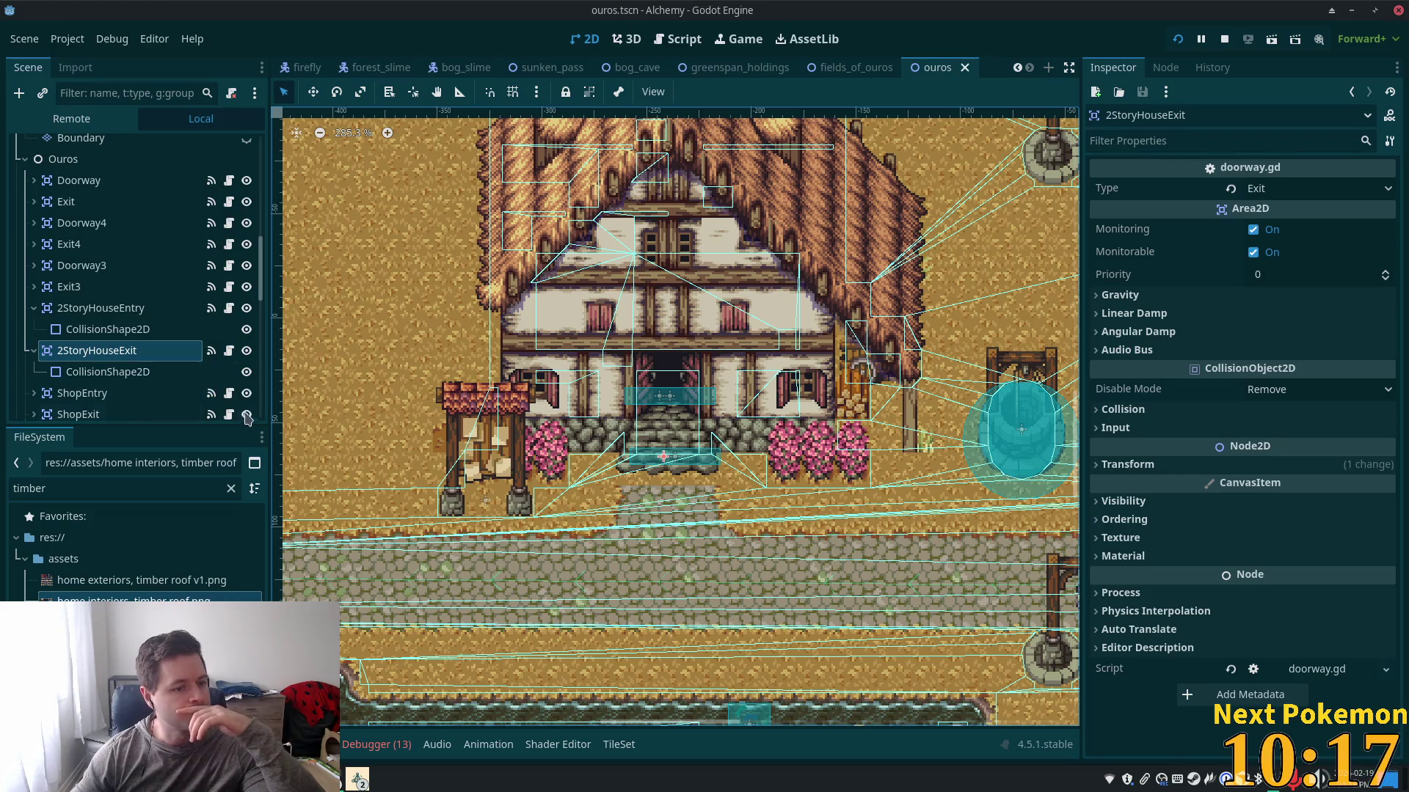
- Toggle InteriorLevel2 and Interior visibility on and off to see how the levels stack
scroll(286, 371, "down", 1)
scroll(177, 368, "down", 3)
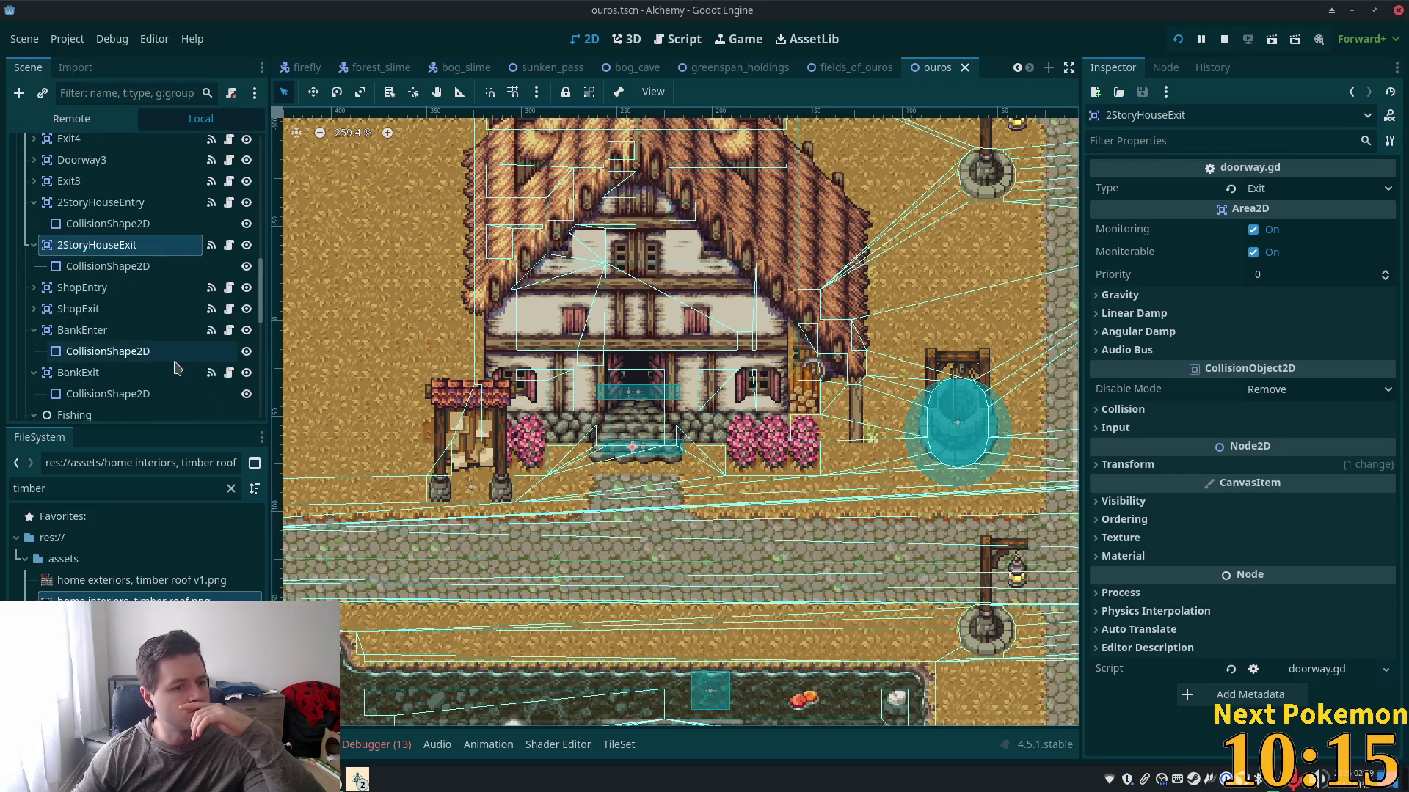
scroll(177, 345, "up", 9)
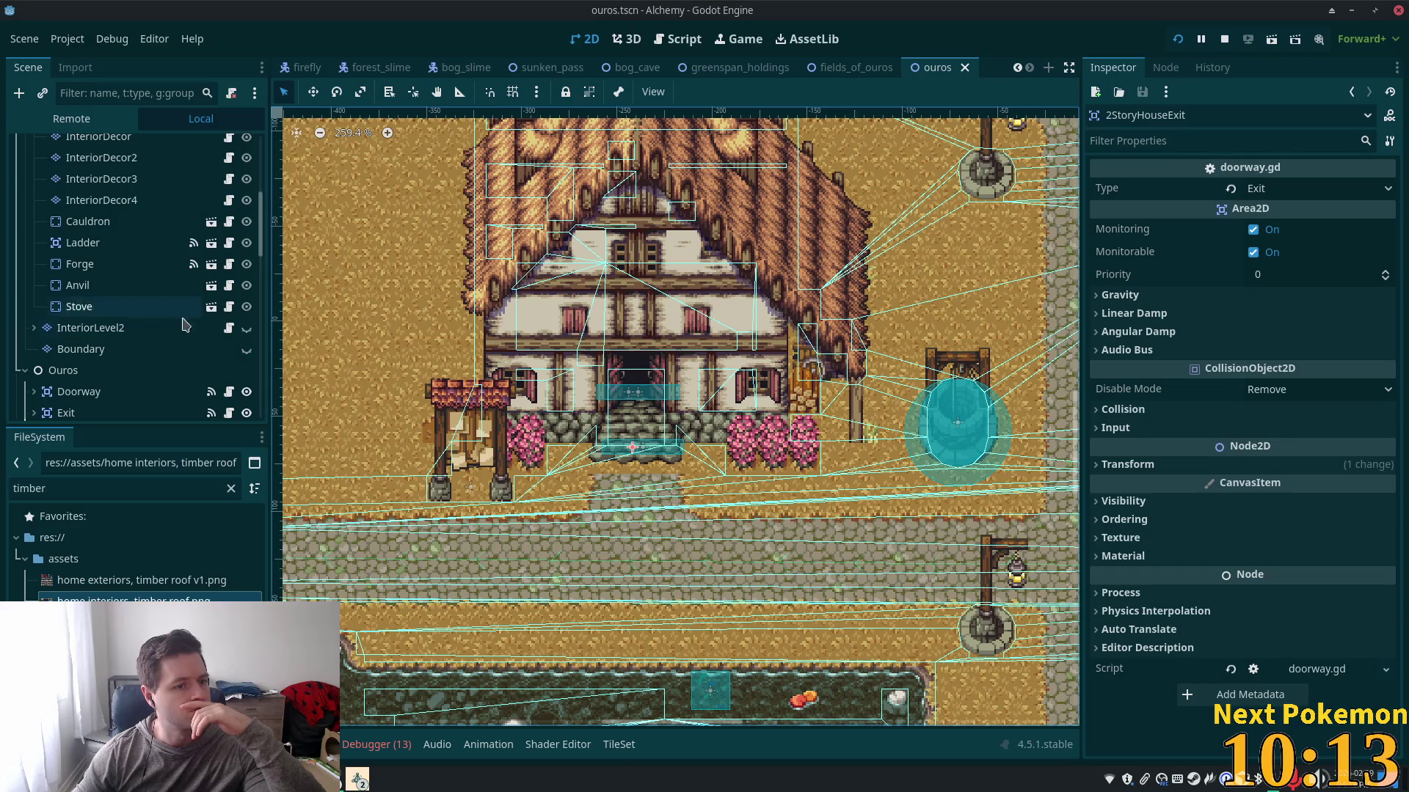
left_click(246, 329)
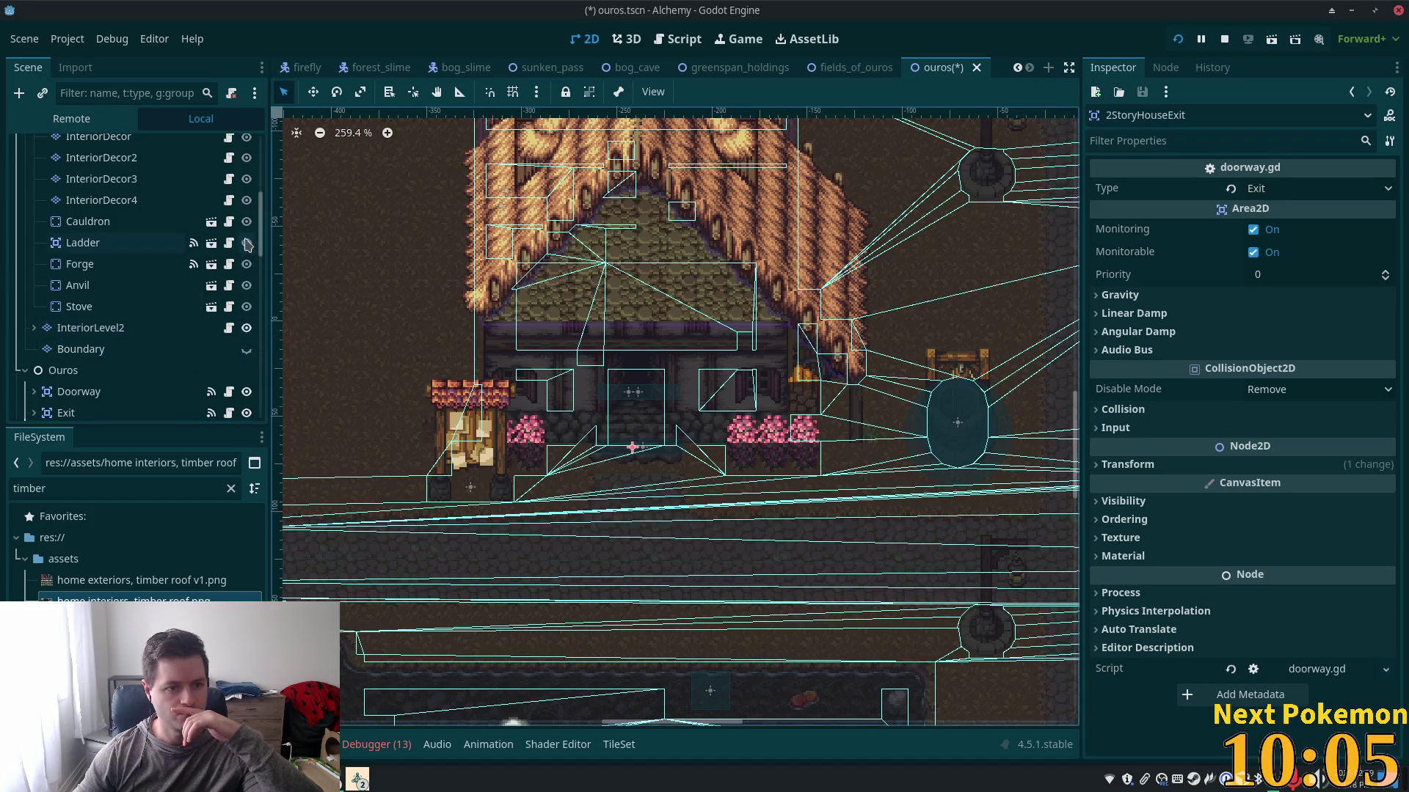
scroll(234, 250, "up", 2)
left_click(246, 186)
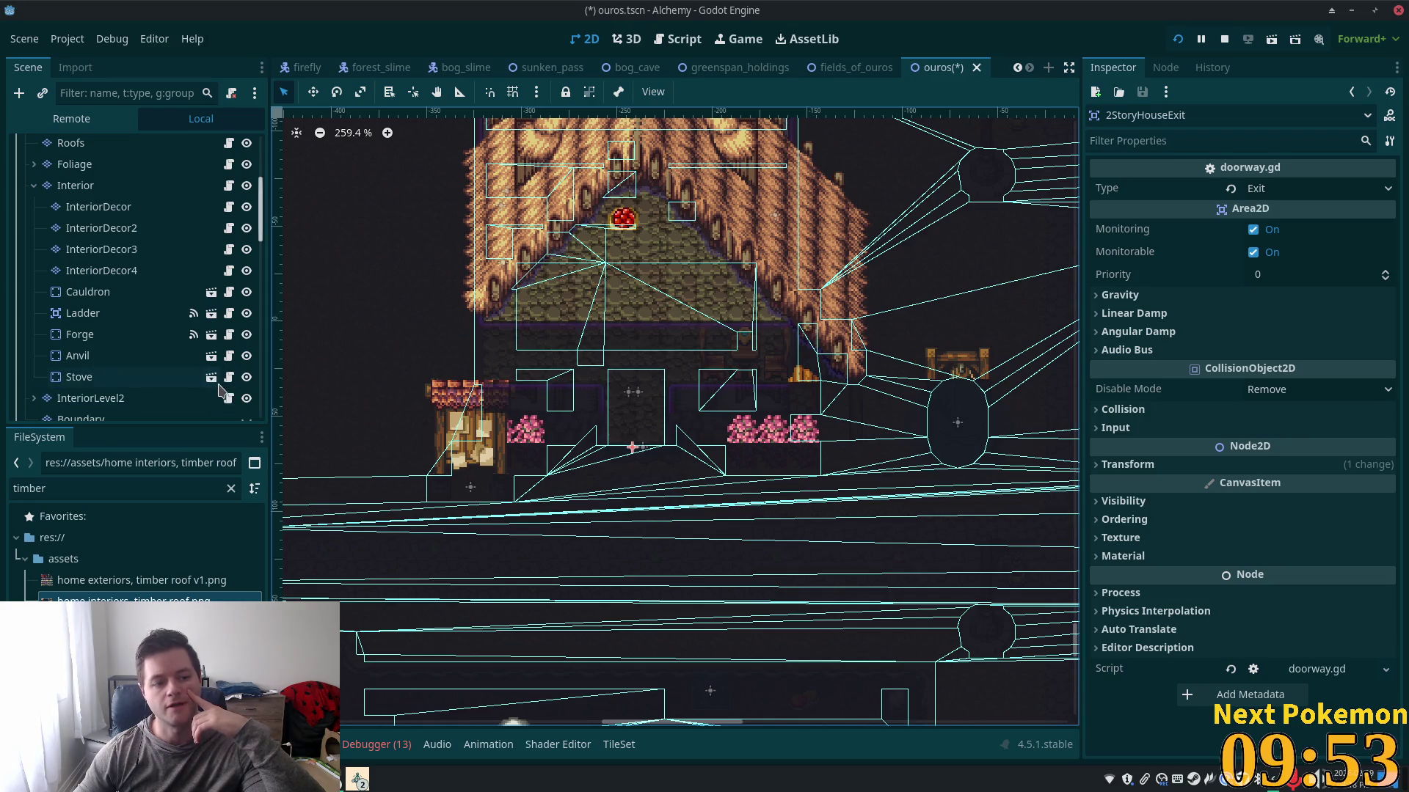
left_click(247, 399)
left_click(247, 186)
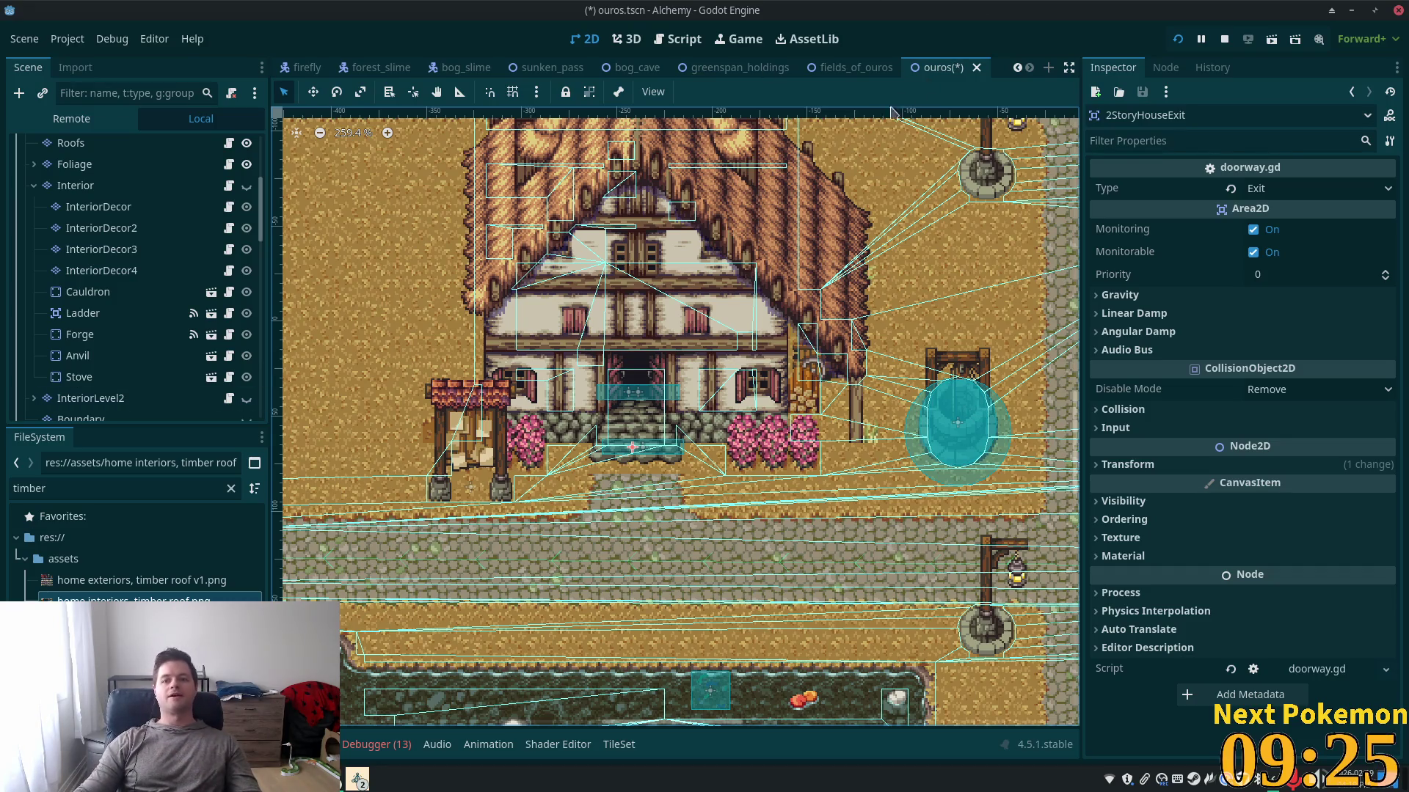
- Return to greenspan_holdings and compare the Interior and InteriorLevel2 layers' tile sets
left_click(737, 73)
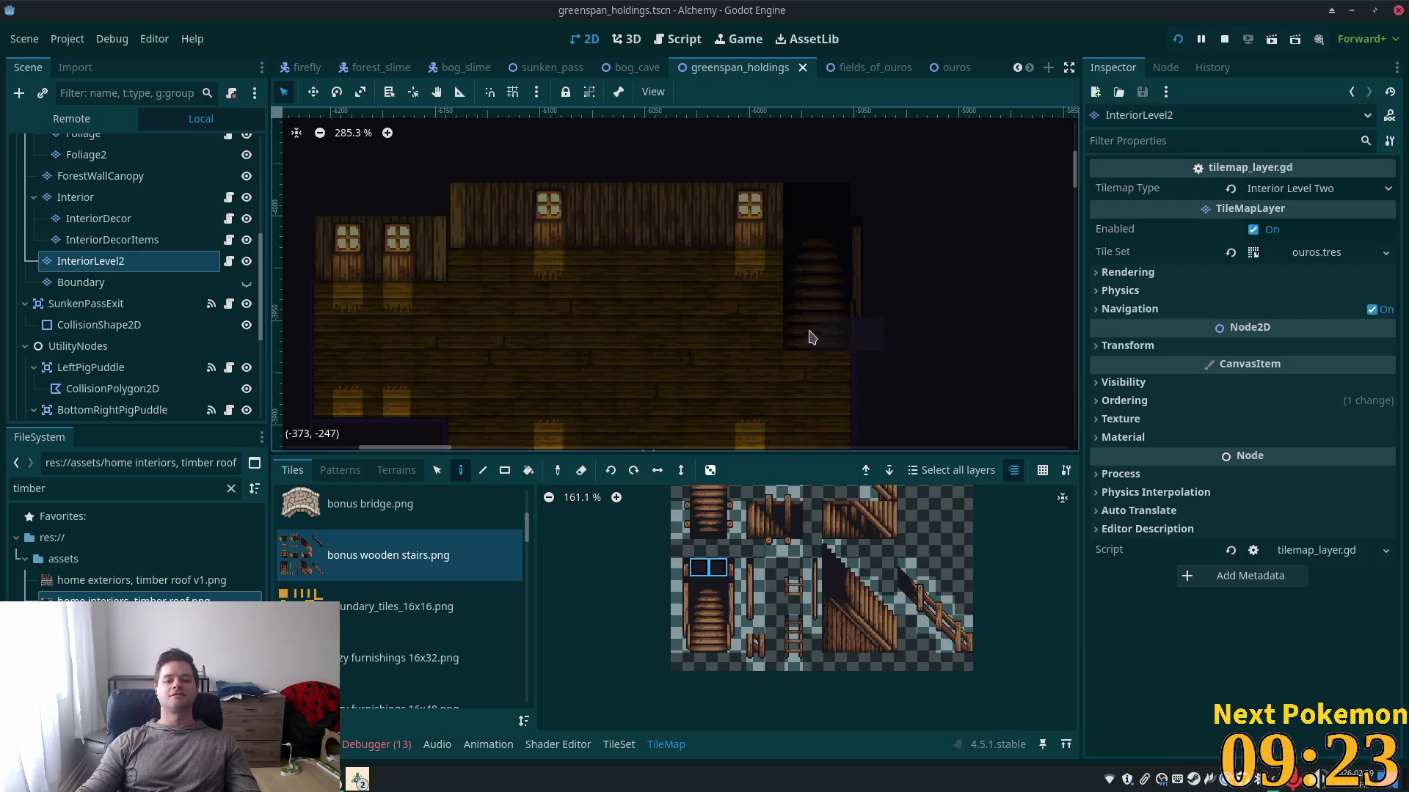
scroll(578, 222, "down", 2)
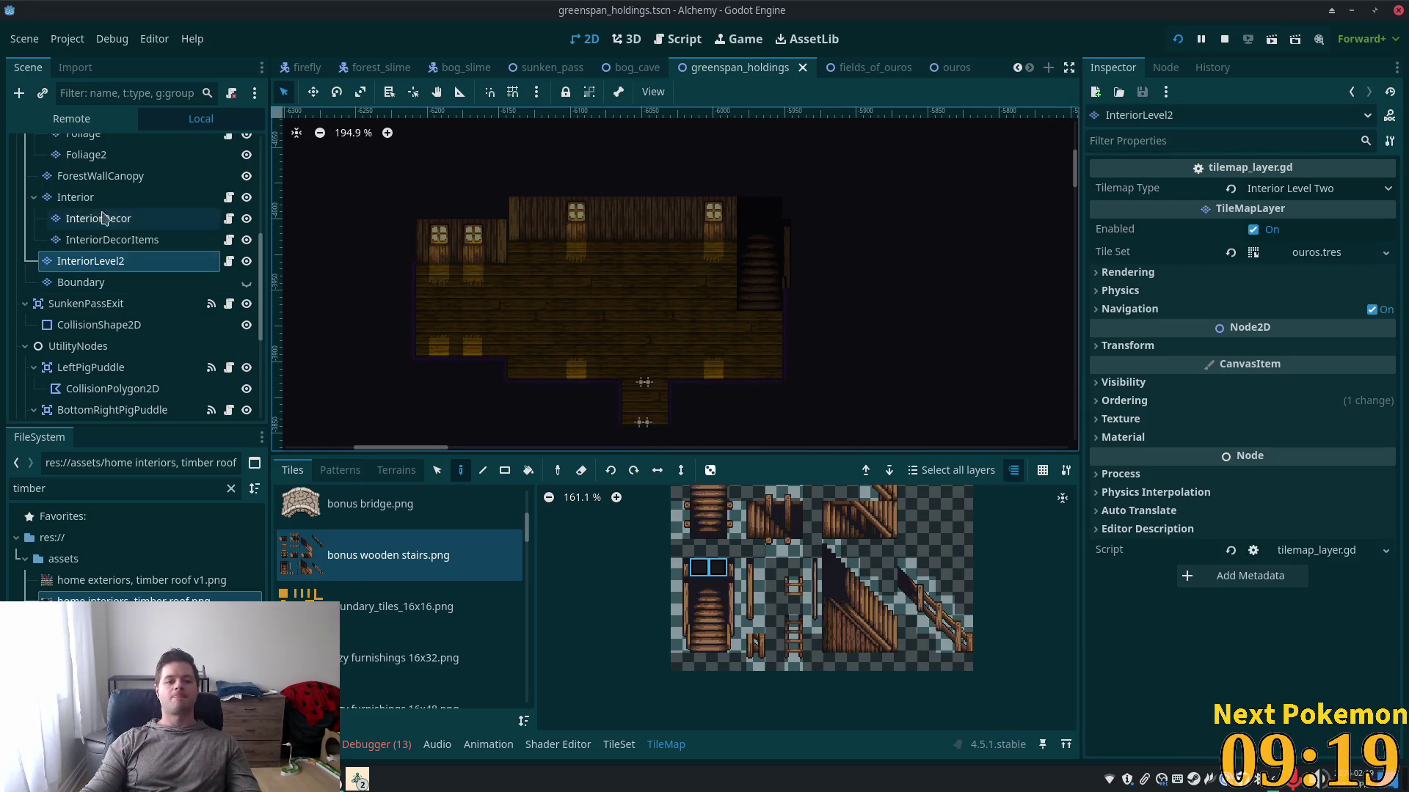
scroll(121, 232, "up", 3)
scroll(121, 232, "up", 1)
left_click(81, 302)
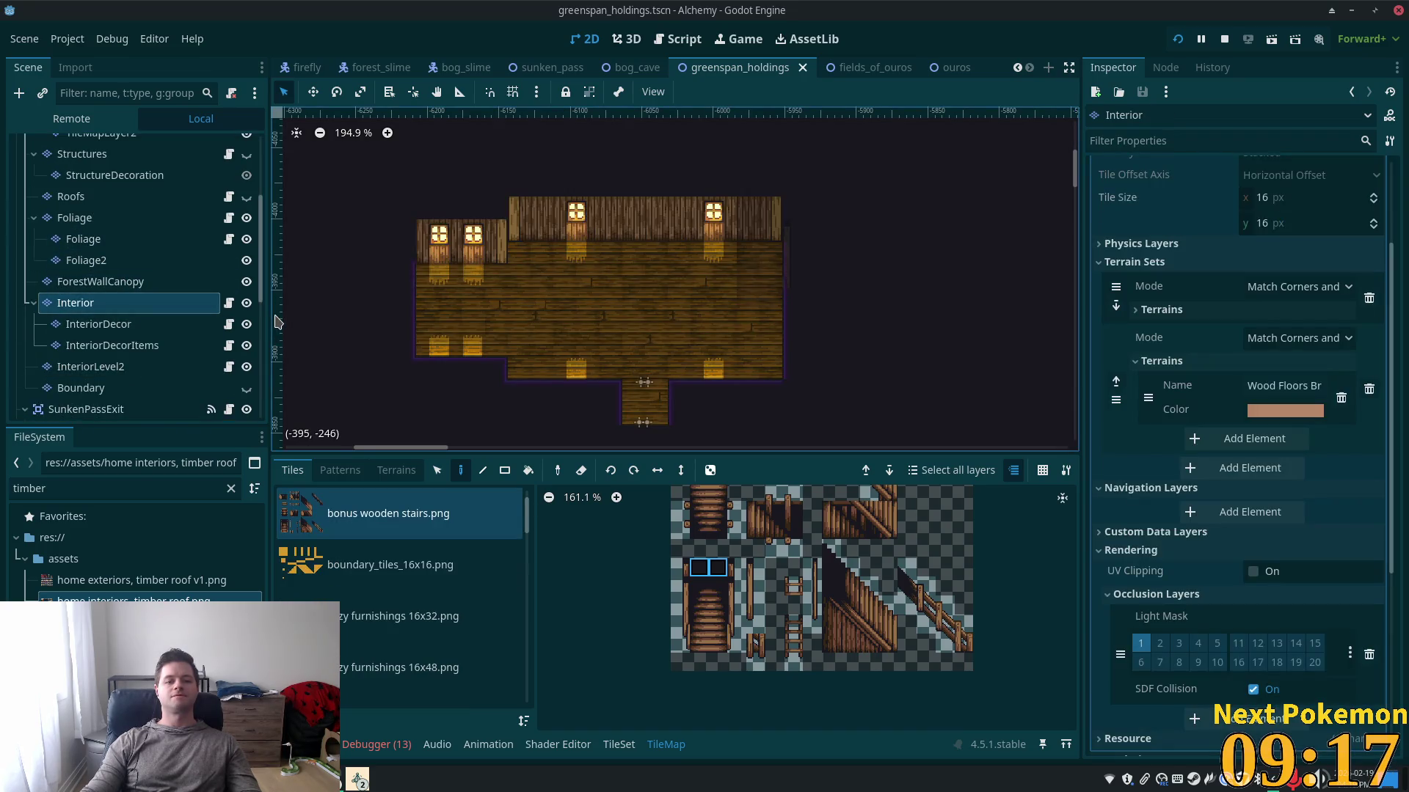
left_click(110, 367)
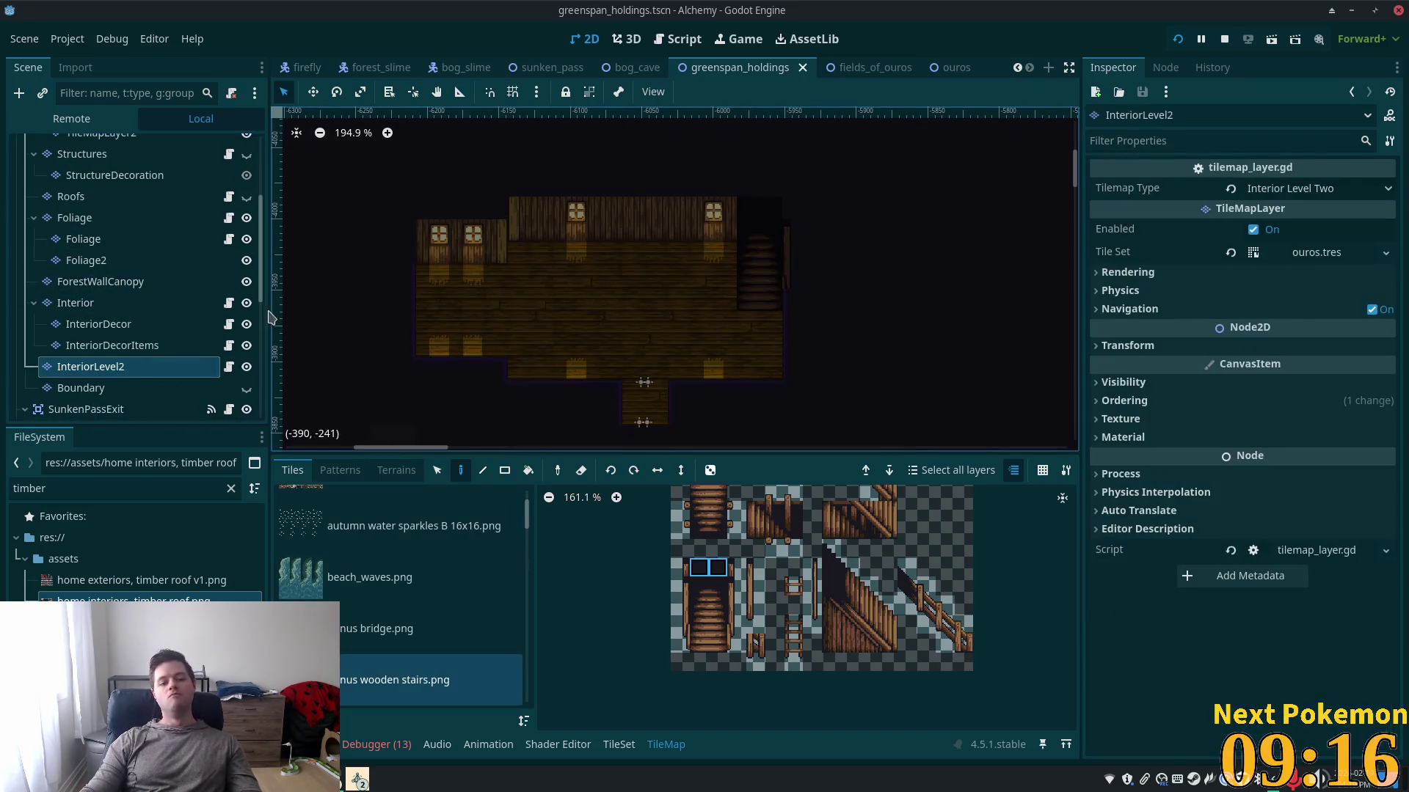
left_click(176, 306)
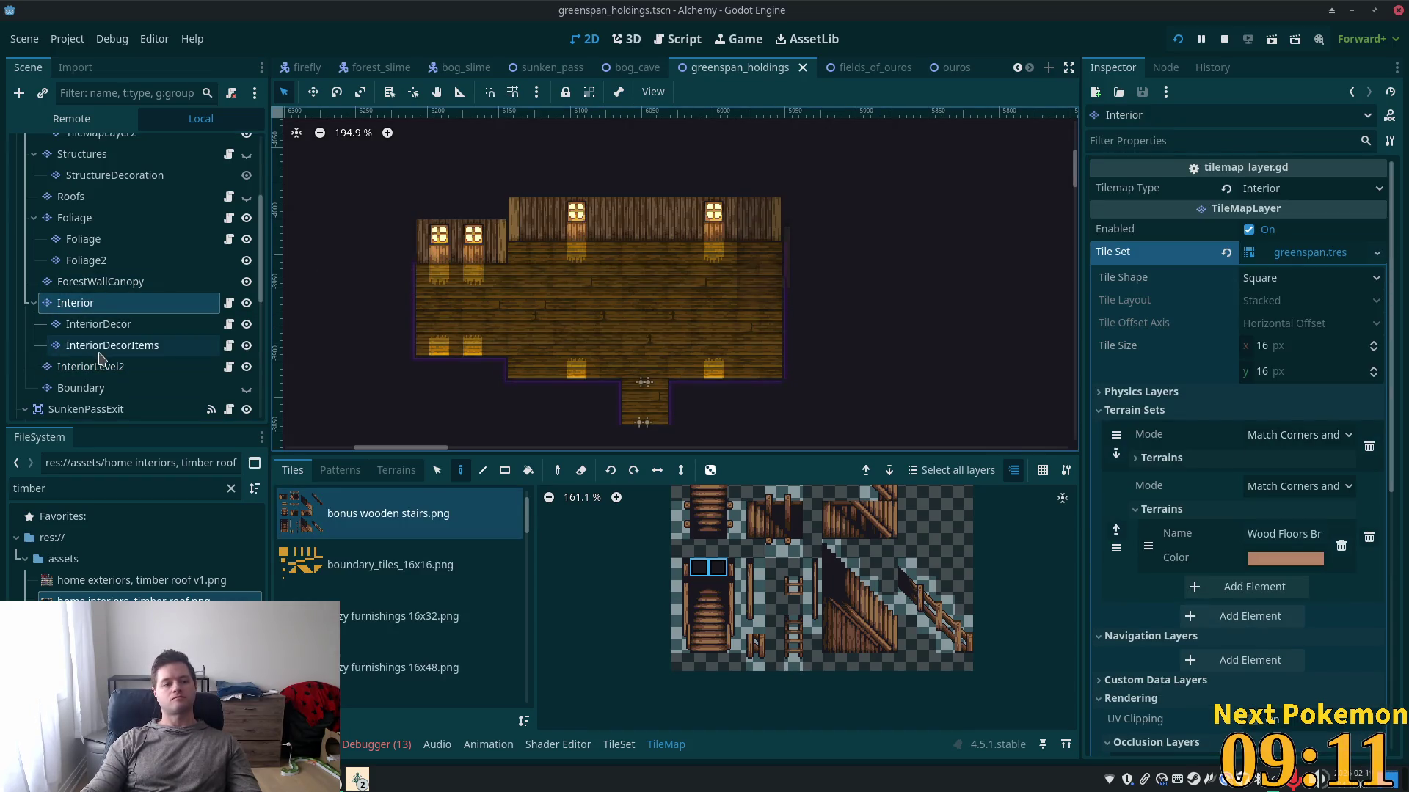
left_click(83, 376)
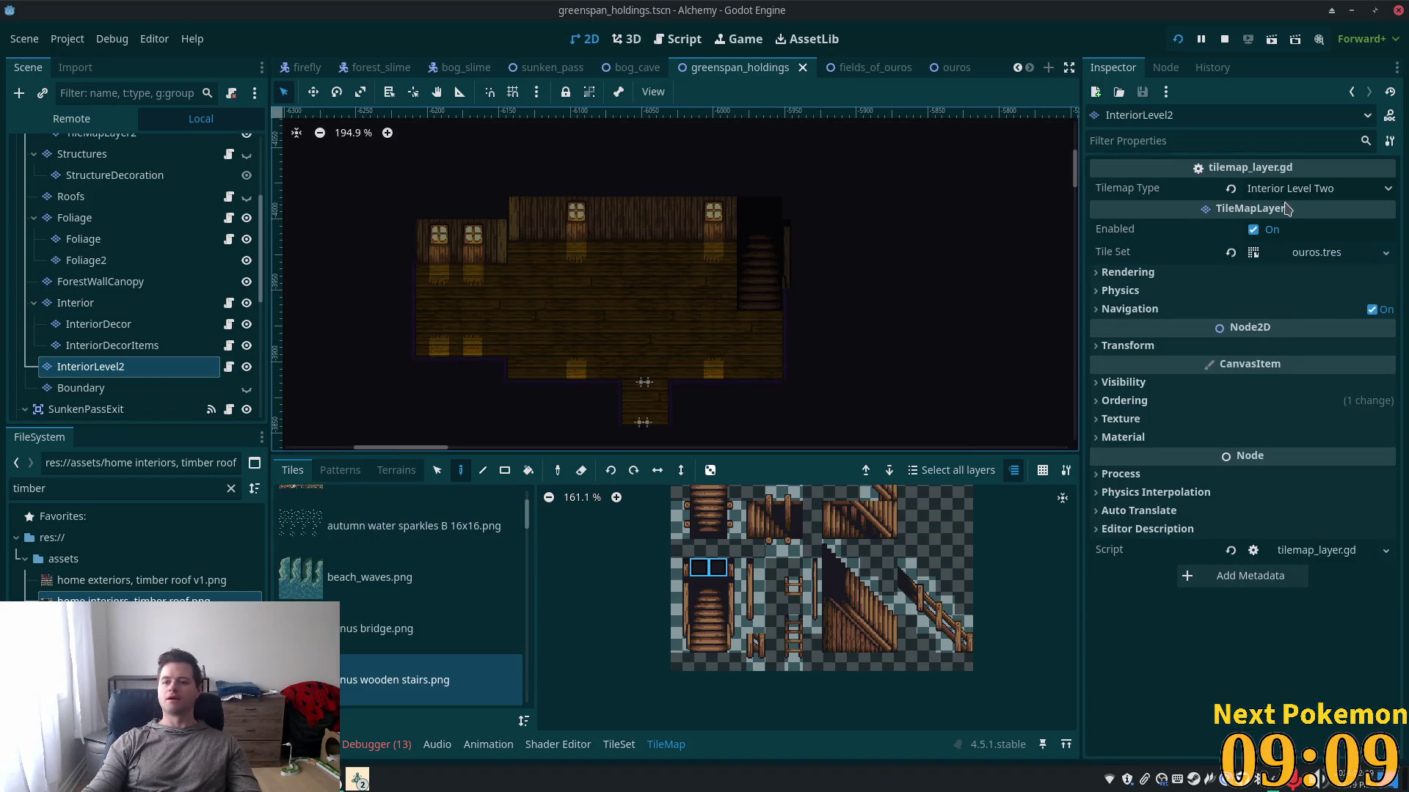
- Quick Load greenspan.tres as InteriorLevel2's tile set in place of ouros.tres
left_click(1386, 257)
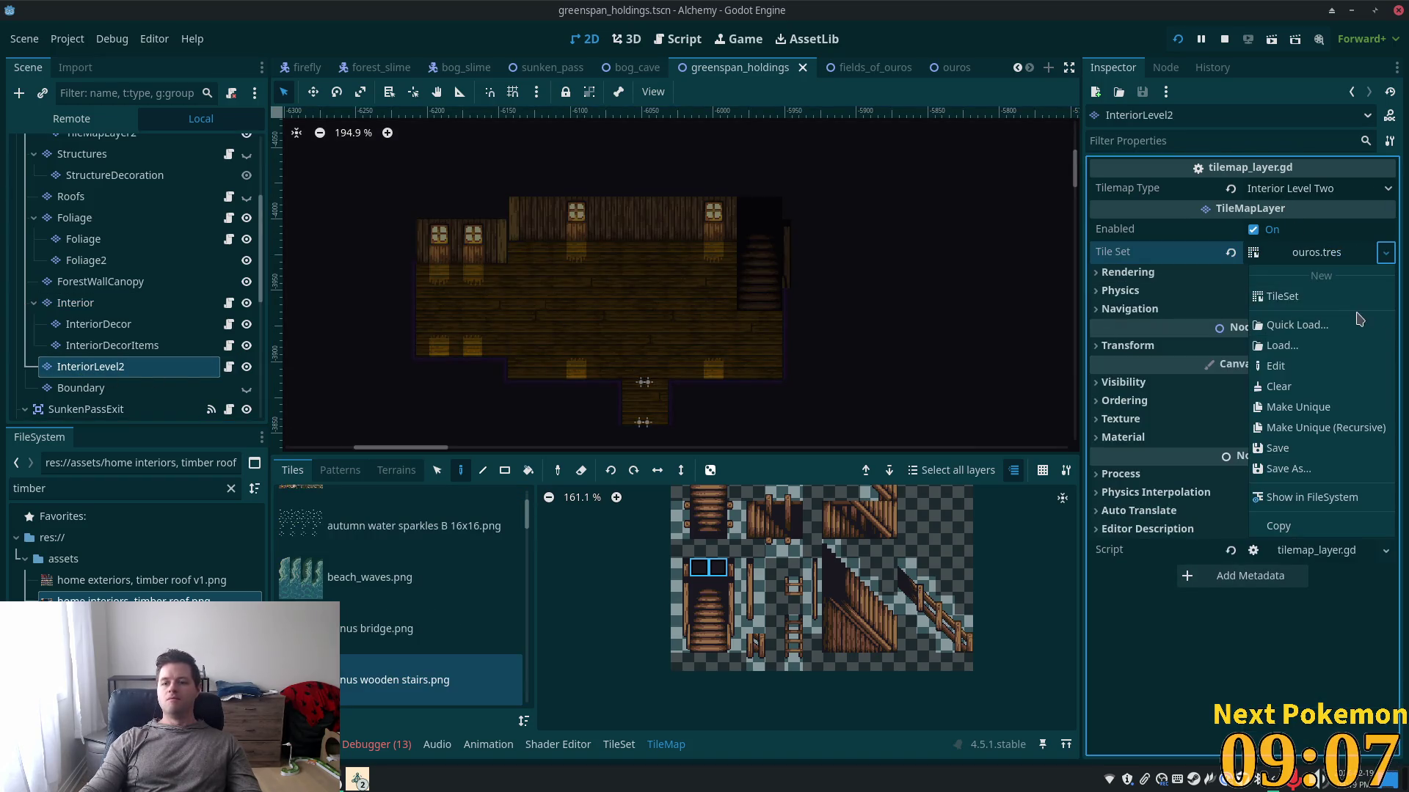
left_click(1379, 324)
left_click(504, 223)
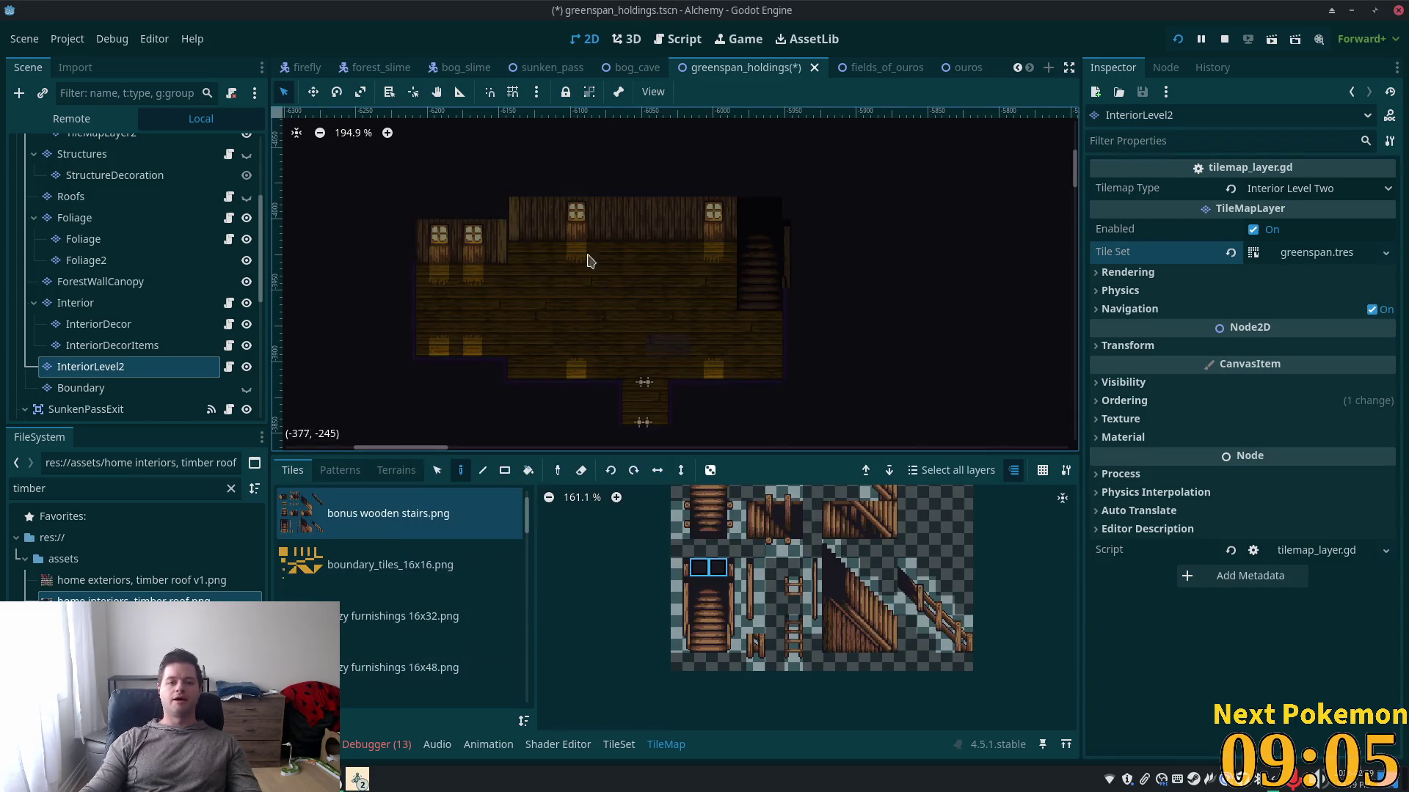
left_click(76, 303)
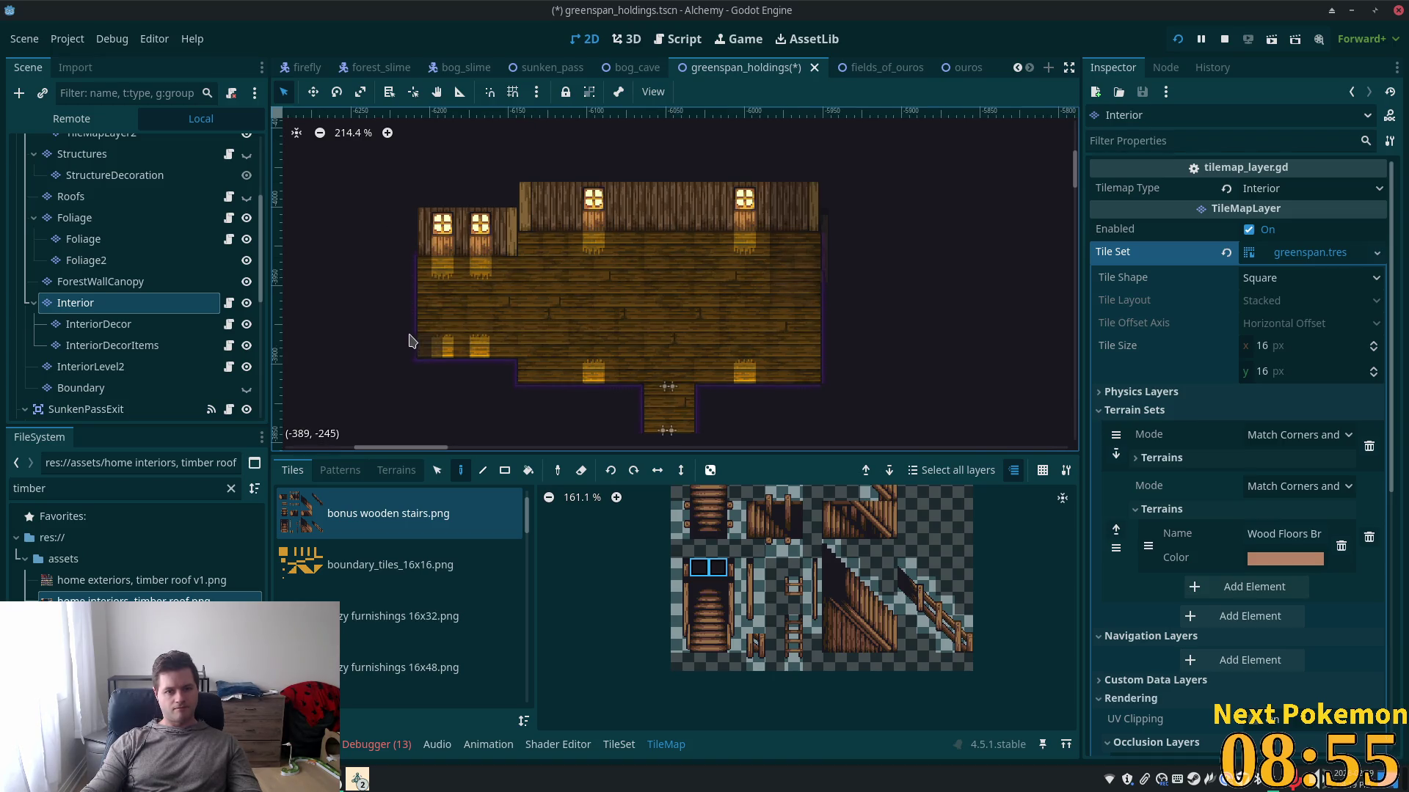
- Box-select the house interior tiles with the Select tool
scroll(411, 338, "down", 2)
scroll(389, 272, "up", 1)
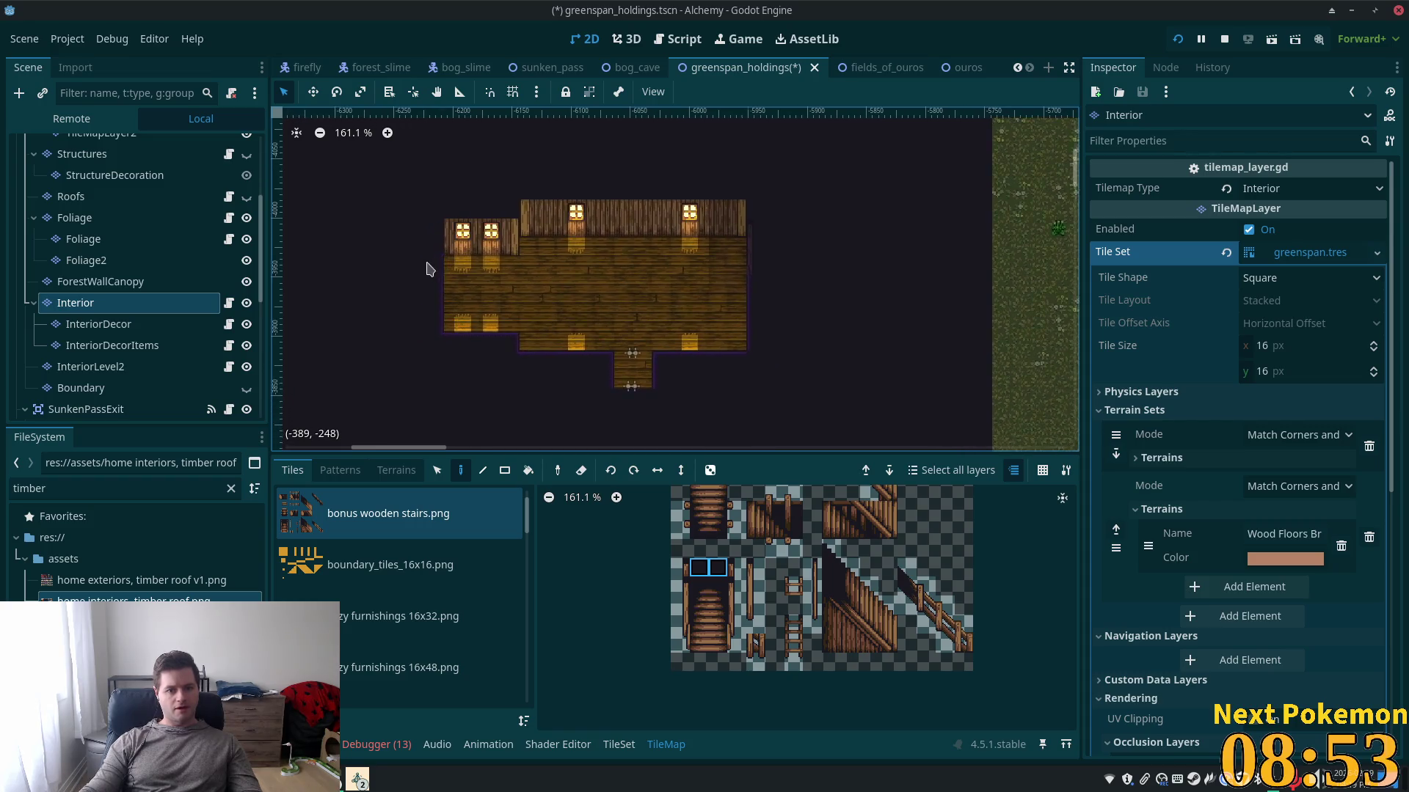
left_click(437, 473)
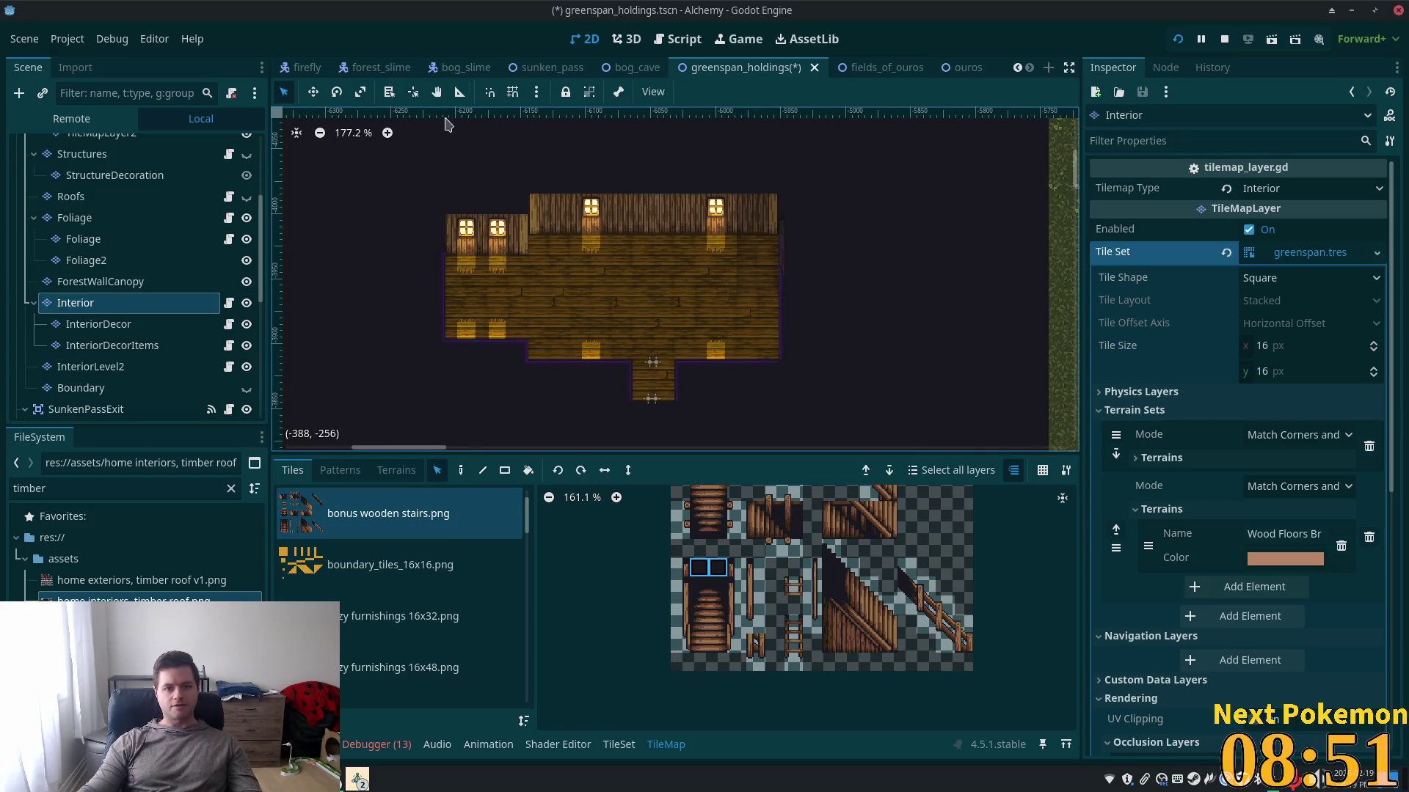
scroll(463, 198, "down", 9)
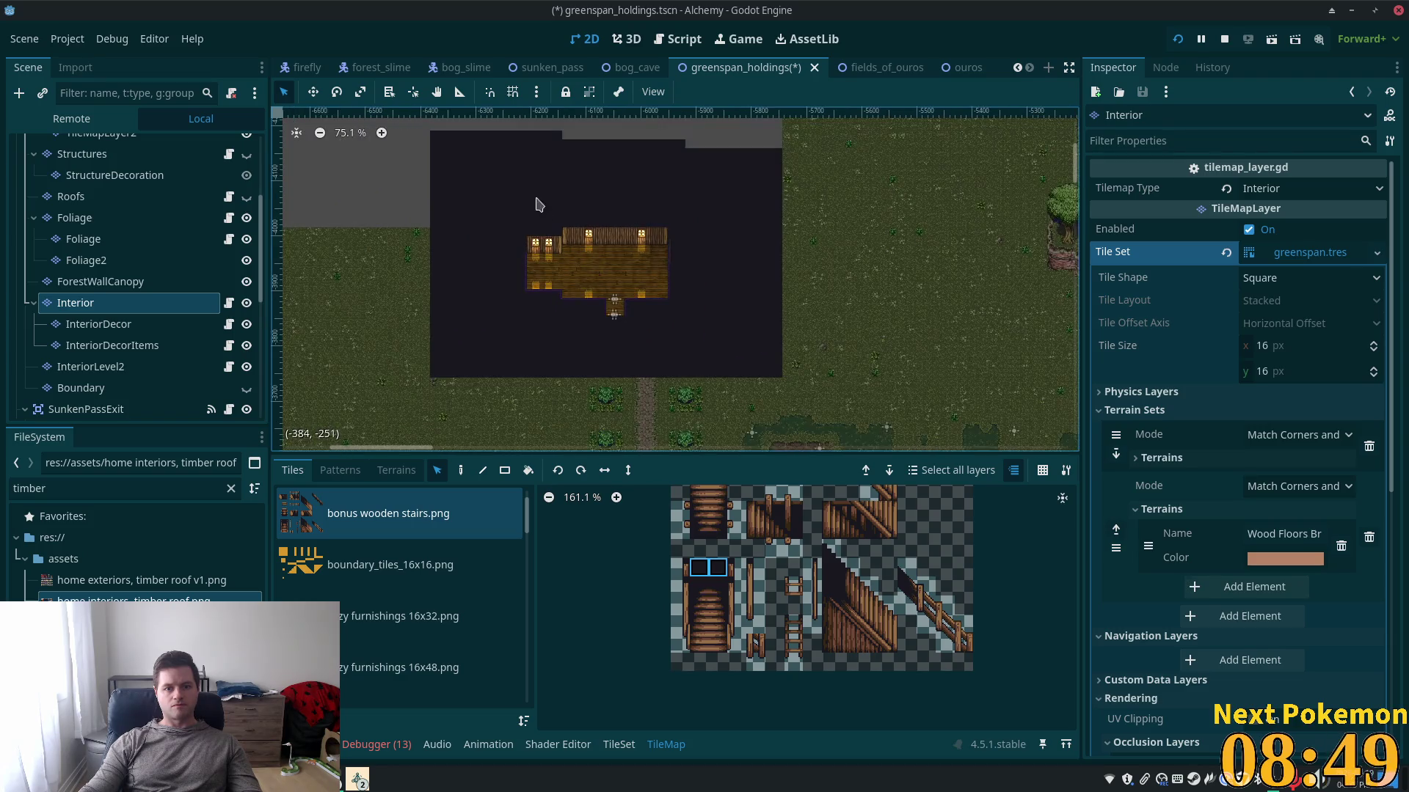
left_click_drag(466, 193, 771, 382)
mouse_move(432, 150)
left_mouse_down()
mouse_move(770, 353)
mouse_move(785, 393)
left_mouse_up()
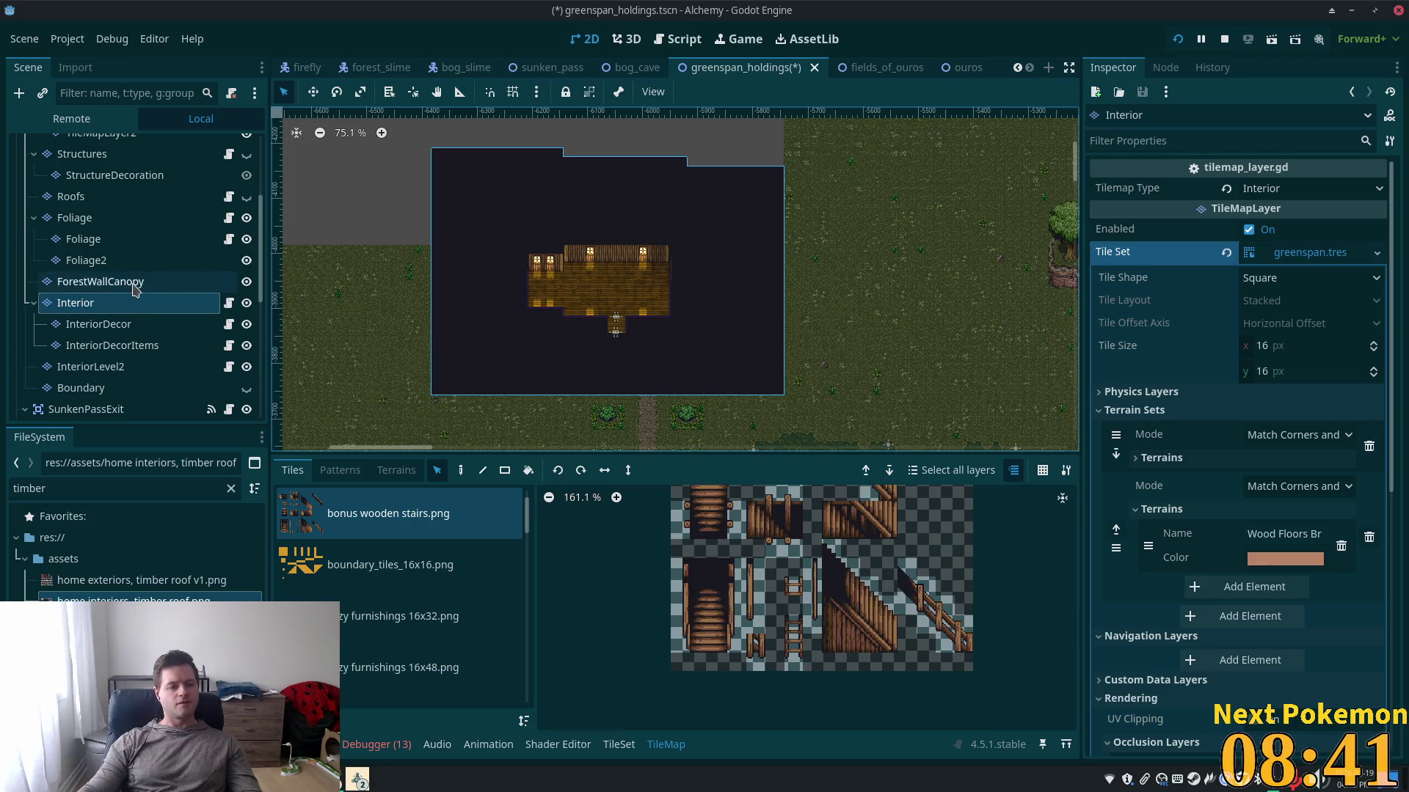
- Switch to Paint on InteriorLevel2 and choose the home interiors, timber roof.png atlas
key("d")
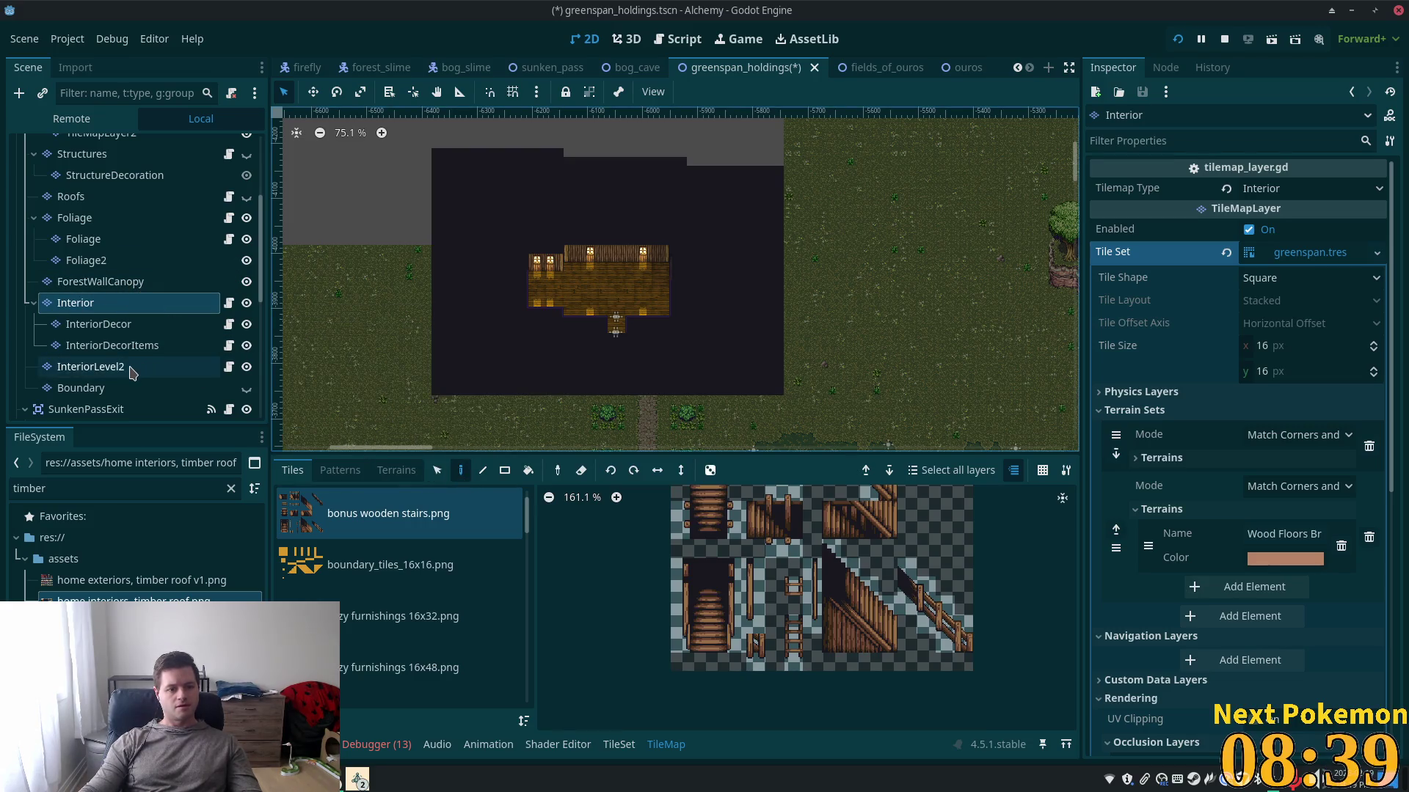
left_click(191, 367)
scroll(621, 279, "up", 6)
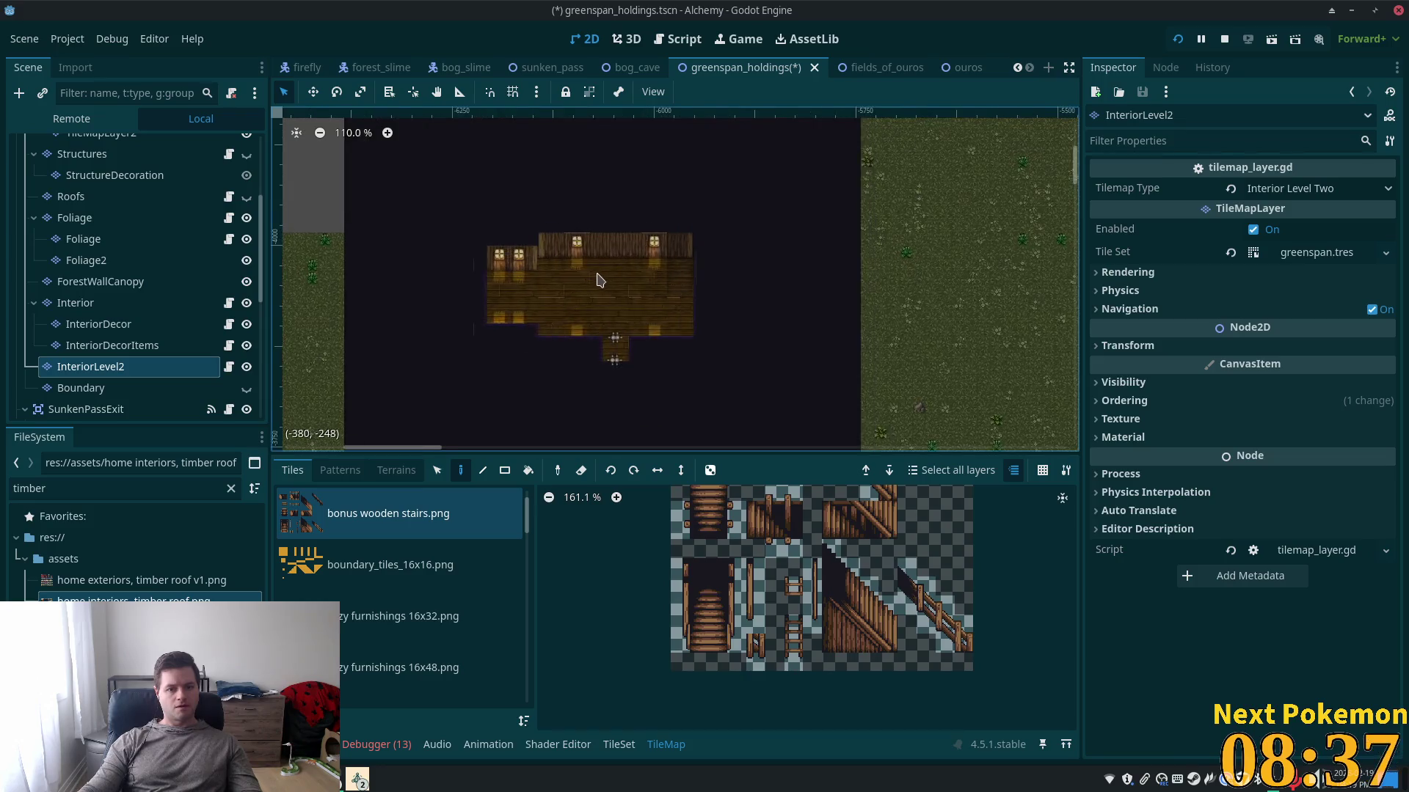
mouse_move(652, 321)
left_mouse_down()
mouse_move(664, 220)
mouse_move(607, 176)
mouse_move(630, 88)
mouse_move(756, 208)
mouse_move(585, 201)
mouse_move(623, 163)
mouse_move(615, 214)
mouse_move(604, 157)
mouse_move(616, 176)
mouse_move(836, 257)
mouse_move(807, 308)
mouse_move(764, 323)
mouse_move(795, 380)
left_mouse_up()
scroll(807, 308, "down", 2)
scroll(795, 380, "up", 9)
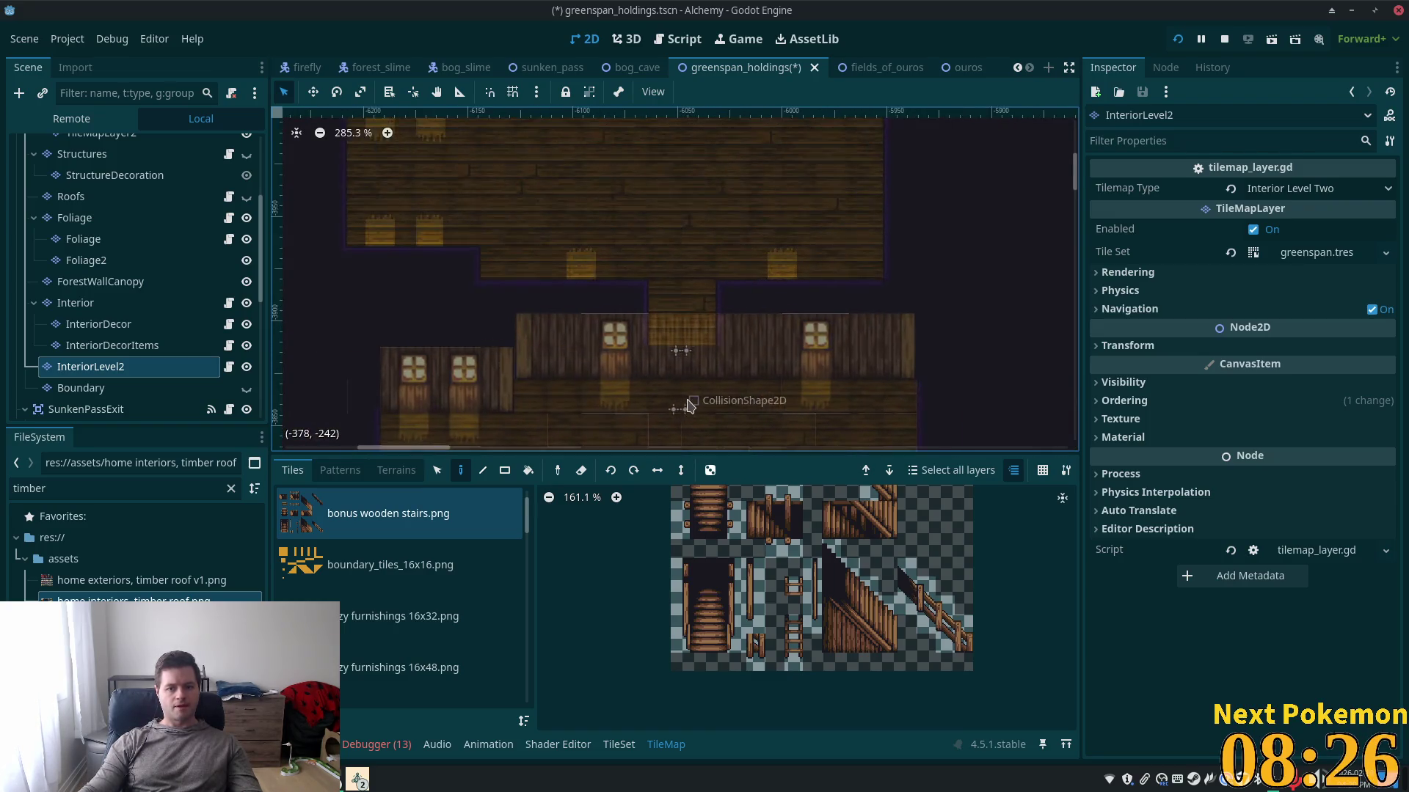
scroll(496, 535, "down", 10)
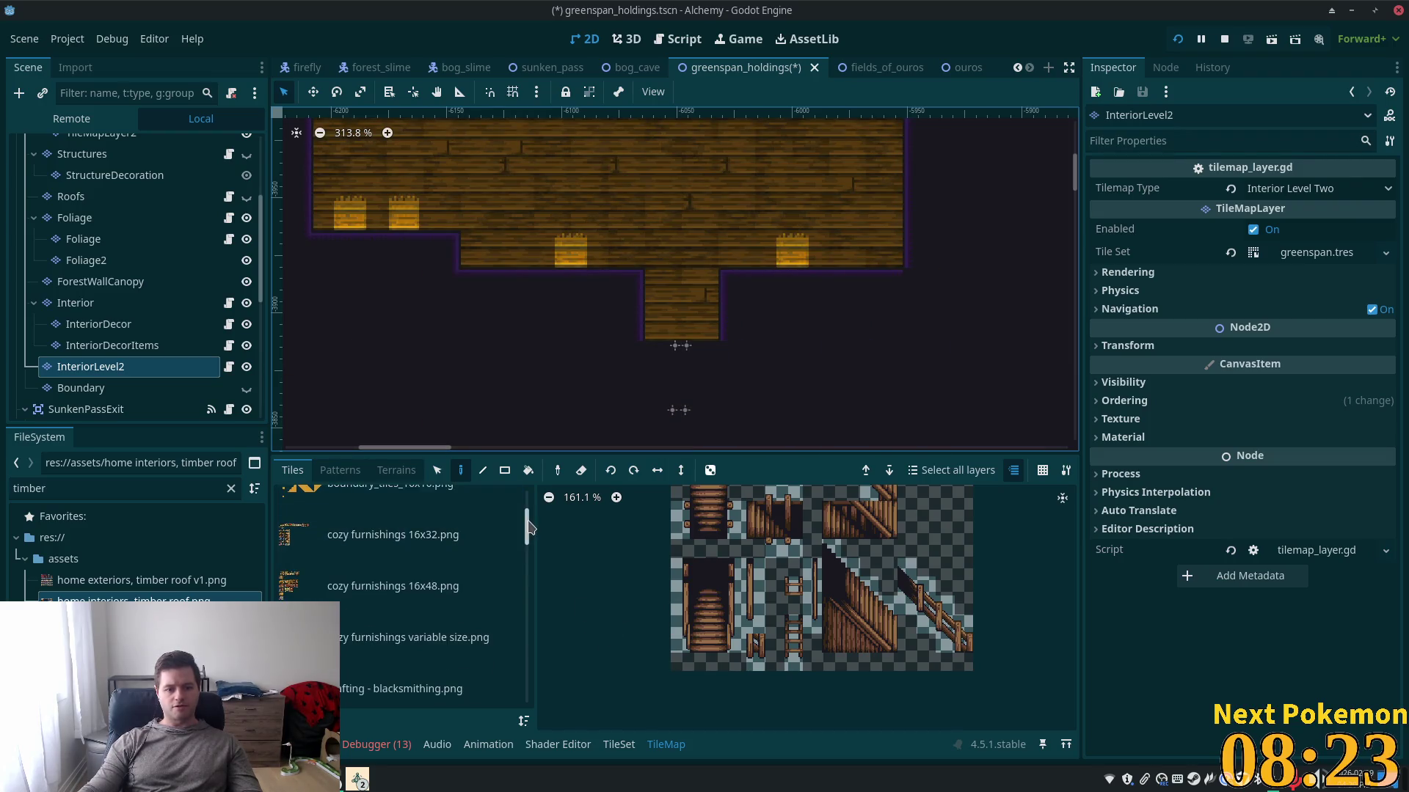
scroll(518, 617, "up", 5)
left_click(440, 559)
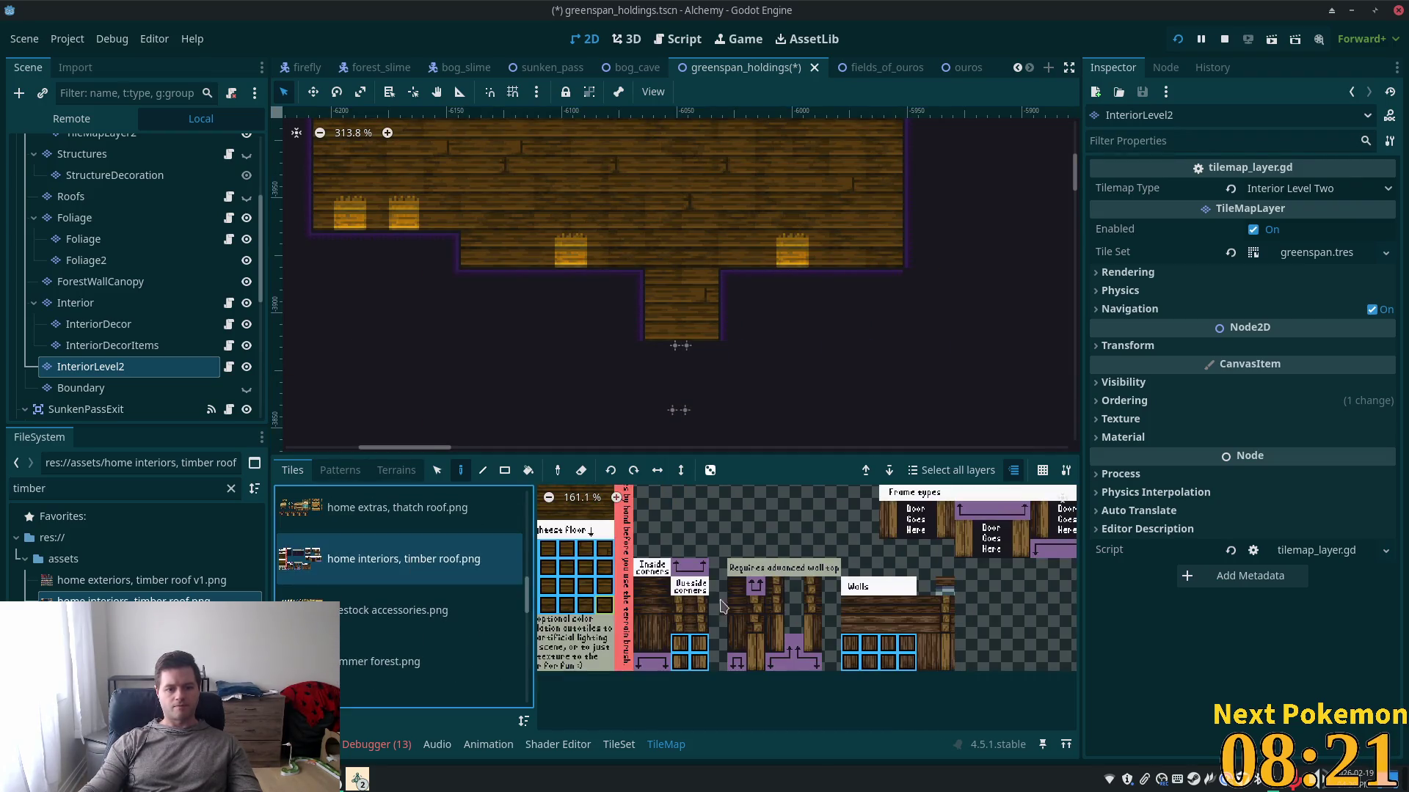
- Paint Basic wall top tiles over the stair column and the floor block below the room
left_click_drag(721, 546, 858, 660)
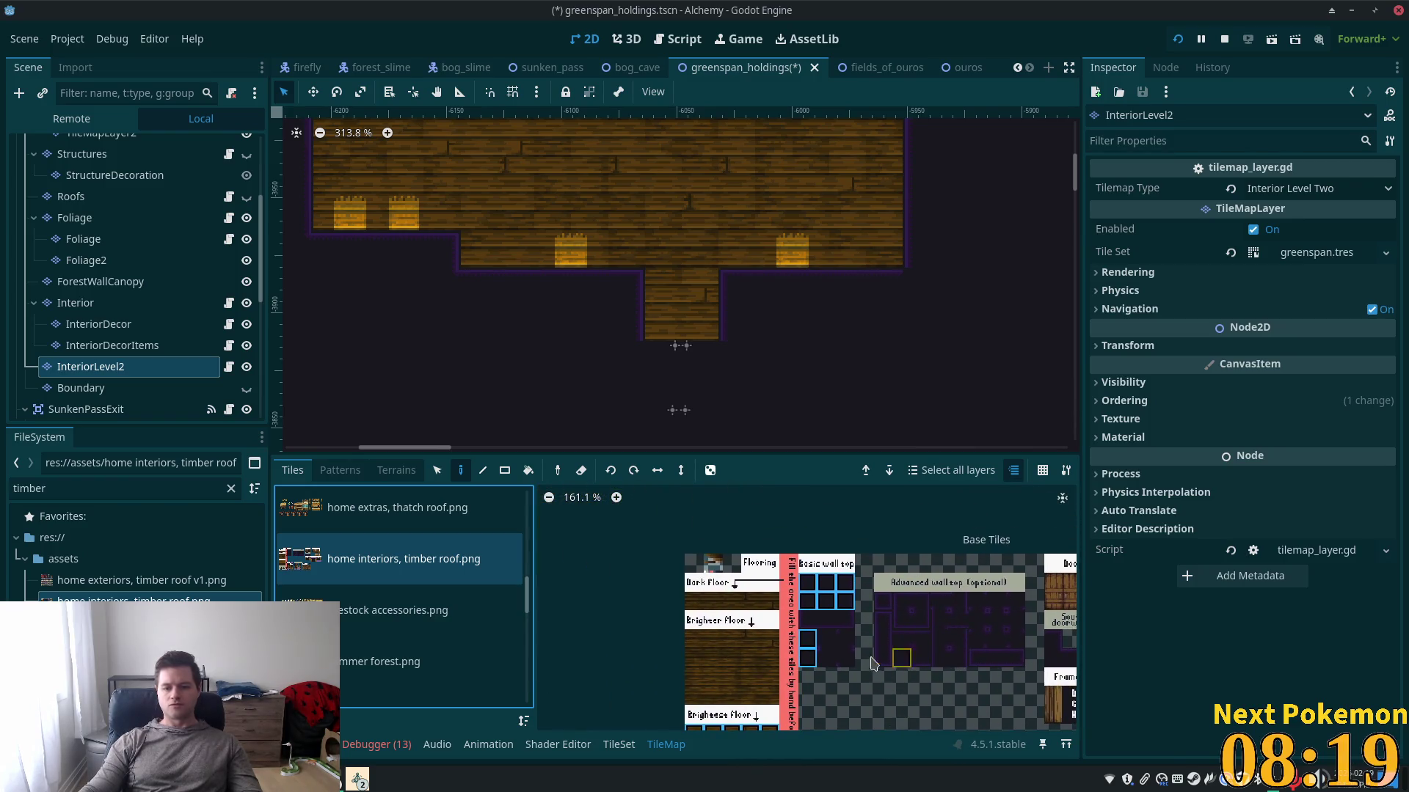
left_click(827, 583)
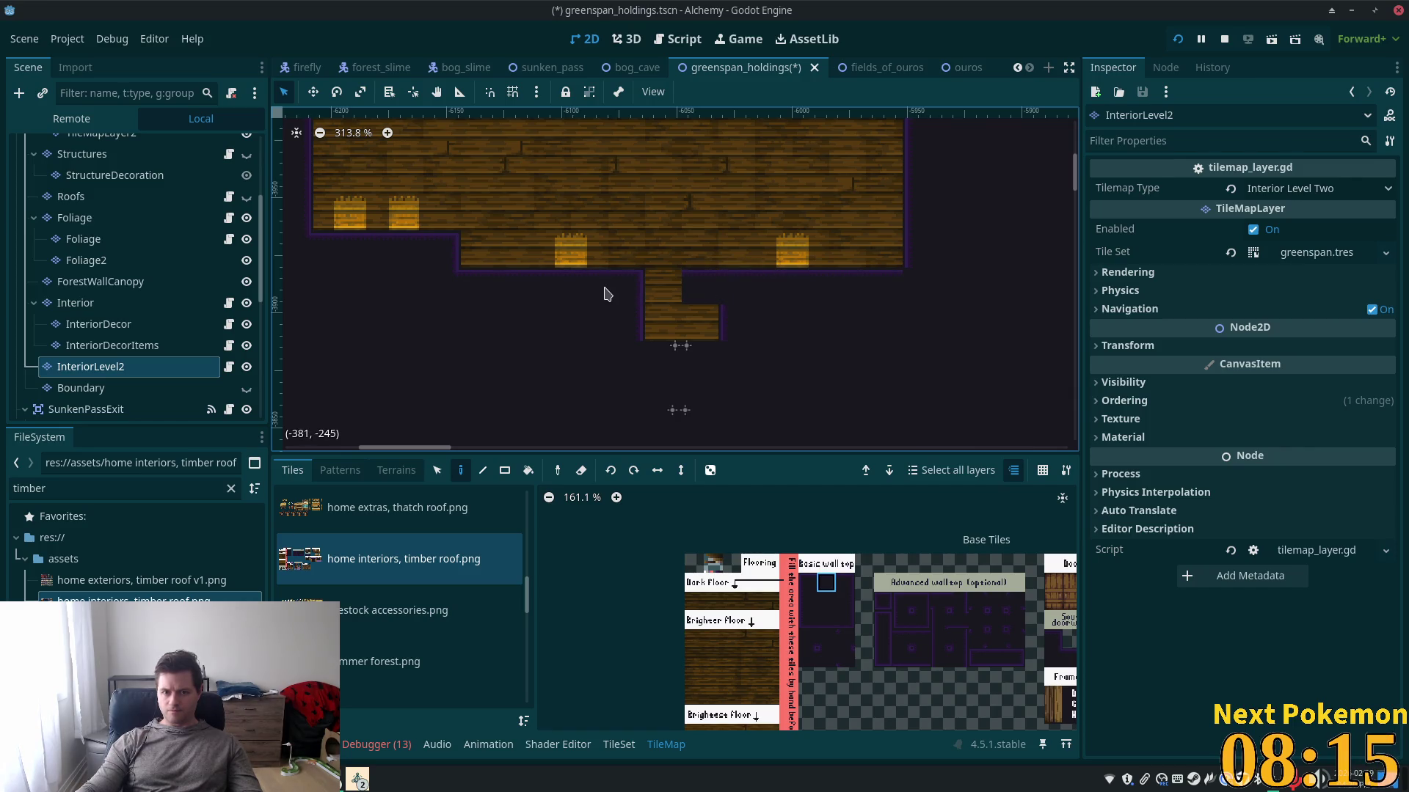
left_click_drag(639, 293, 669, 420)
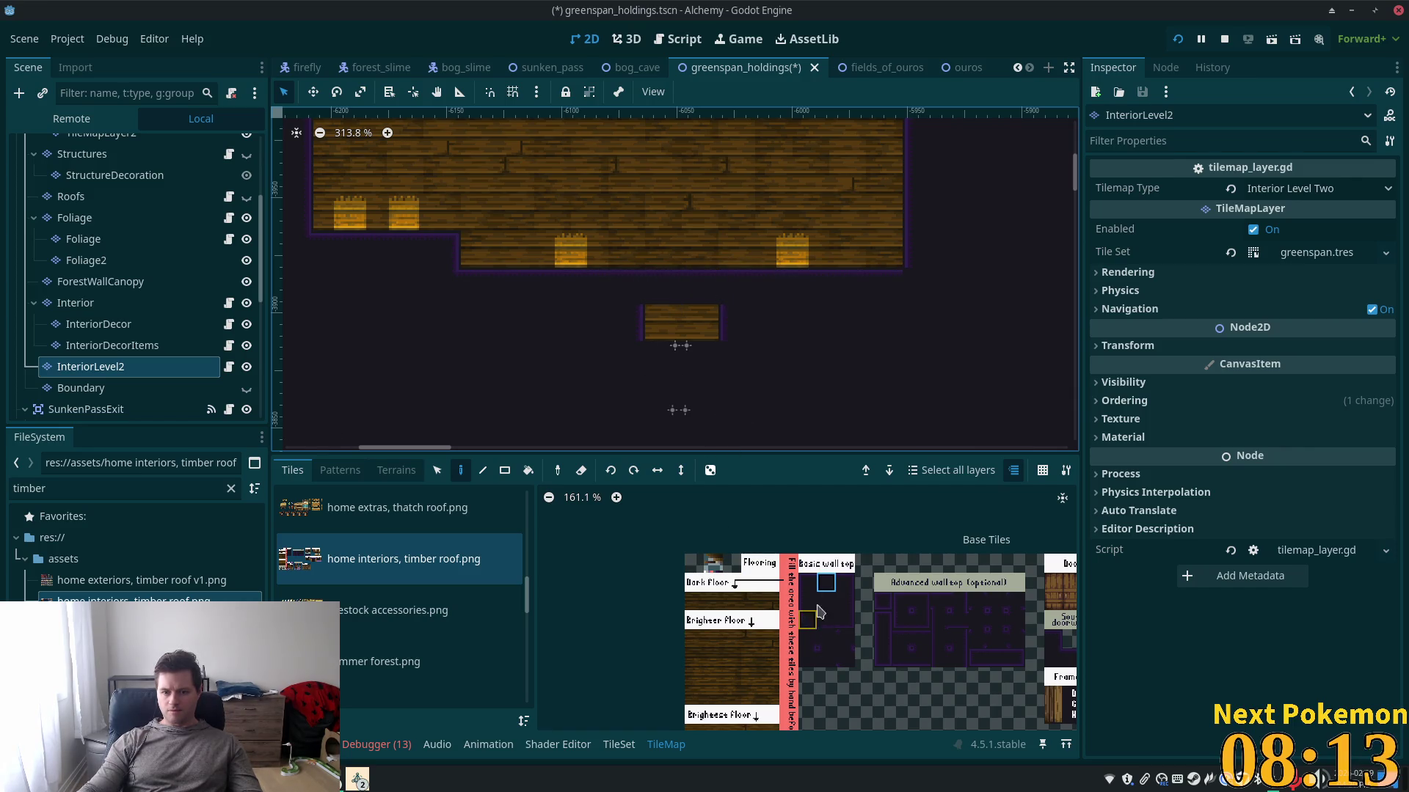
left_click_drag(723, 340, 676, 384)
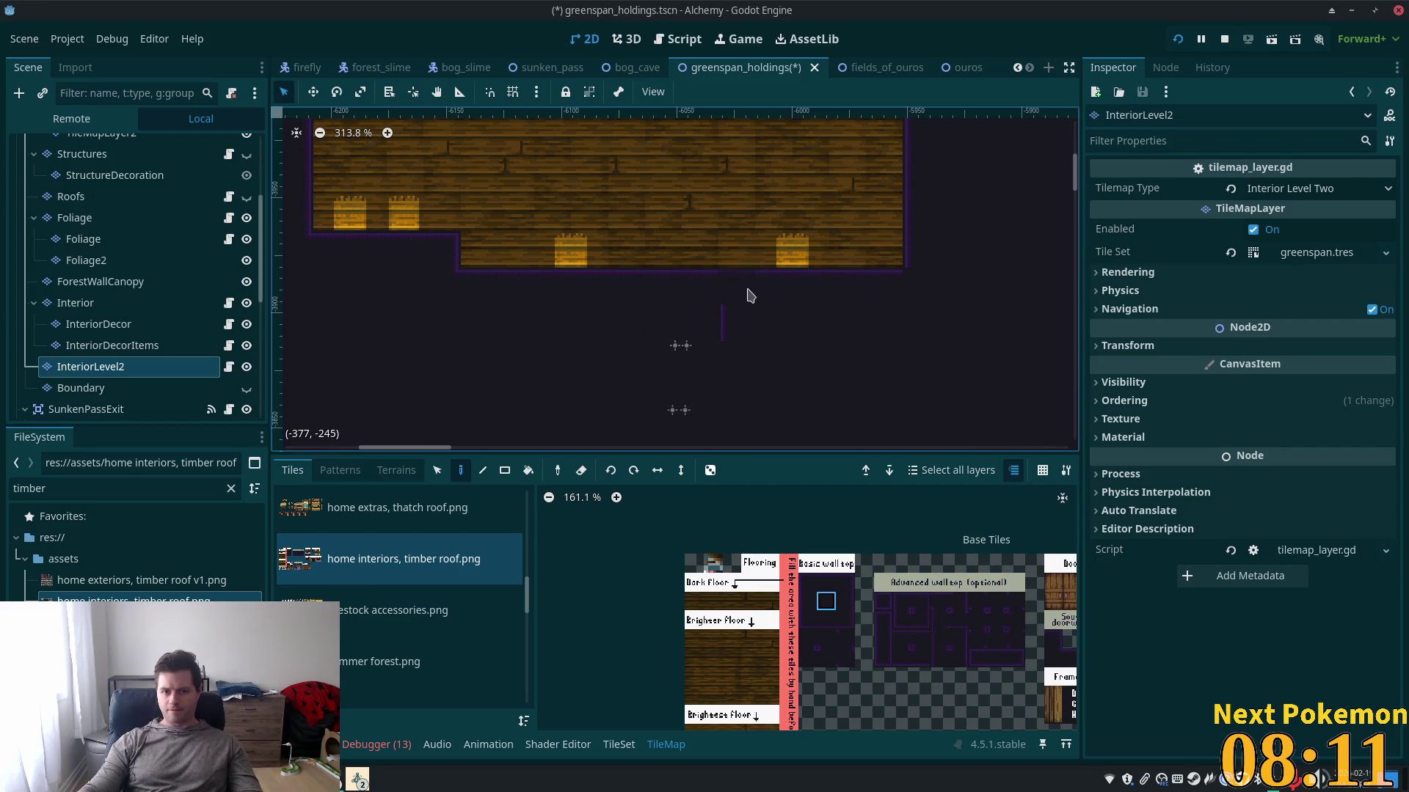
scroll(896, 283, "down", 2)
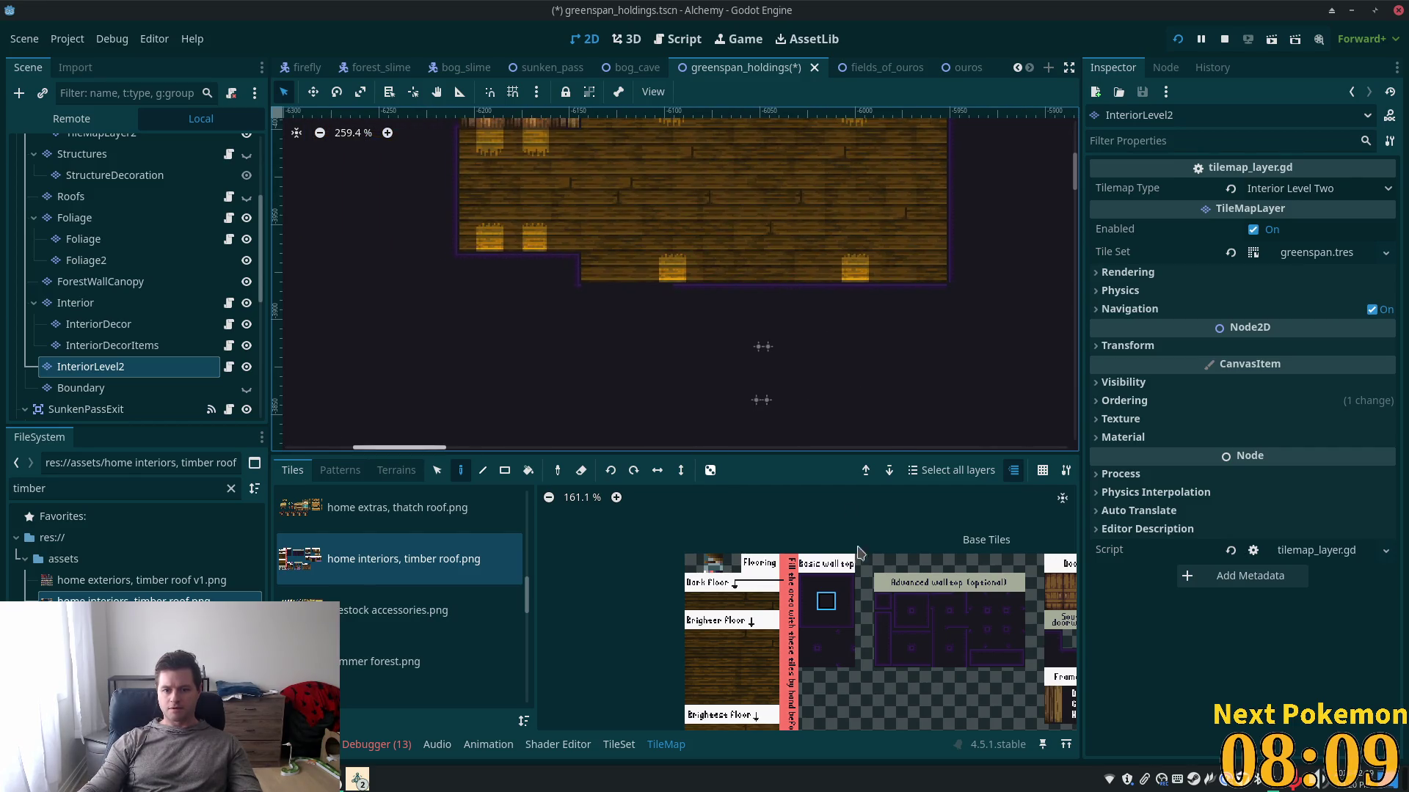
- Paint a wall column splitting the room, then fill a two-tile-tall wall rectangle
left_click(825, 585)
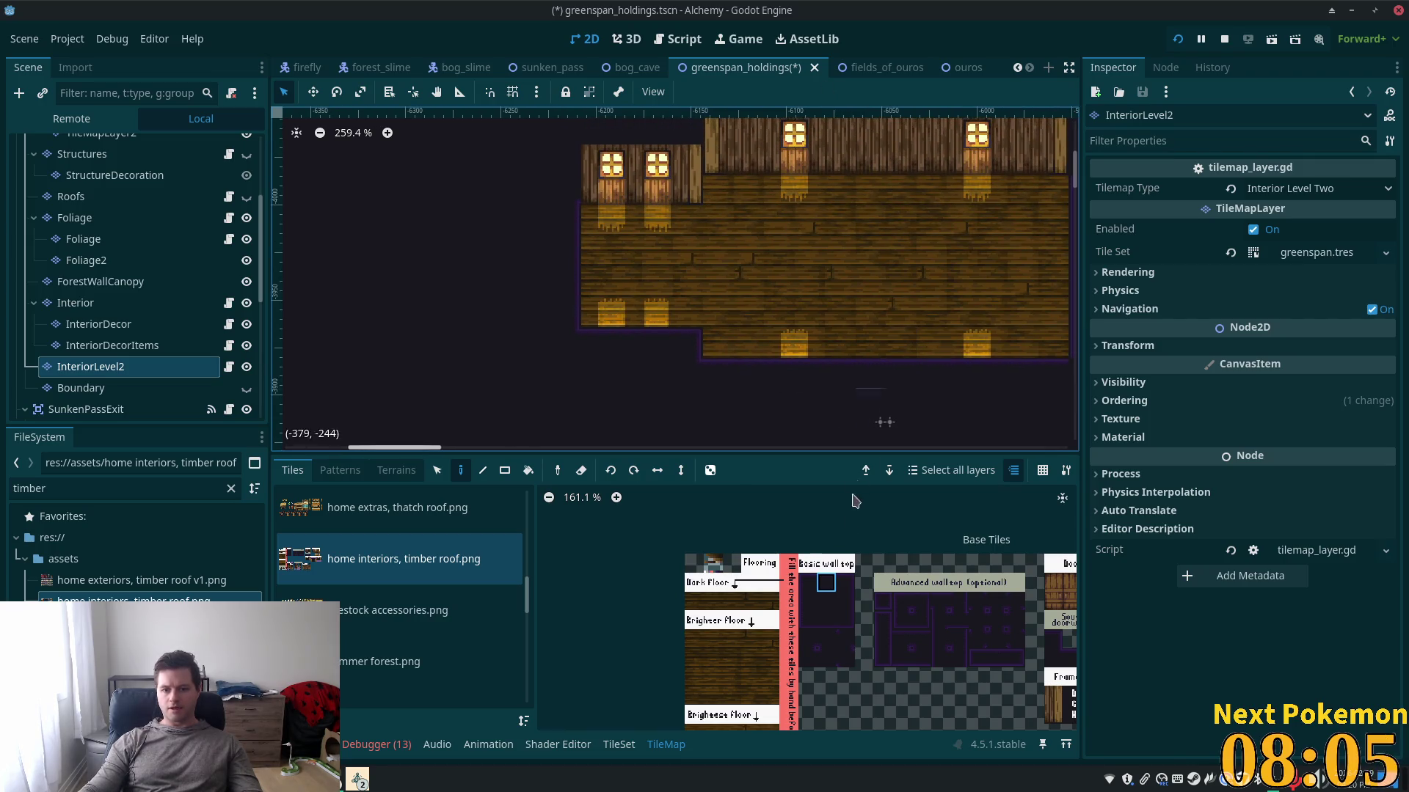
left_click(844, 600)
left_click_drag(691, 163, 693, 331)
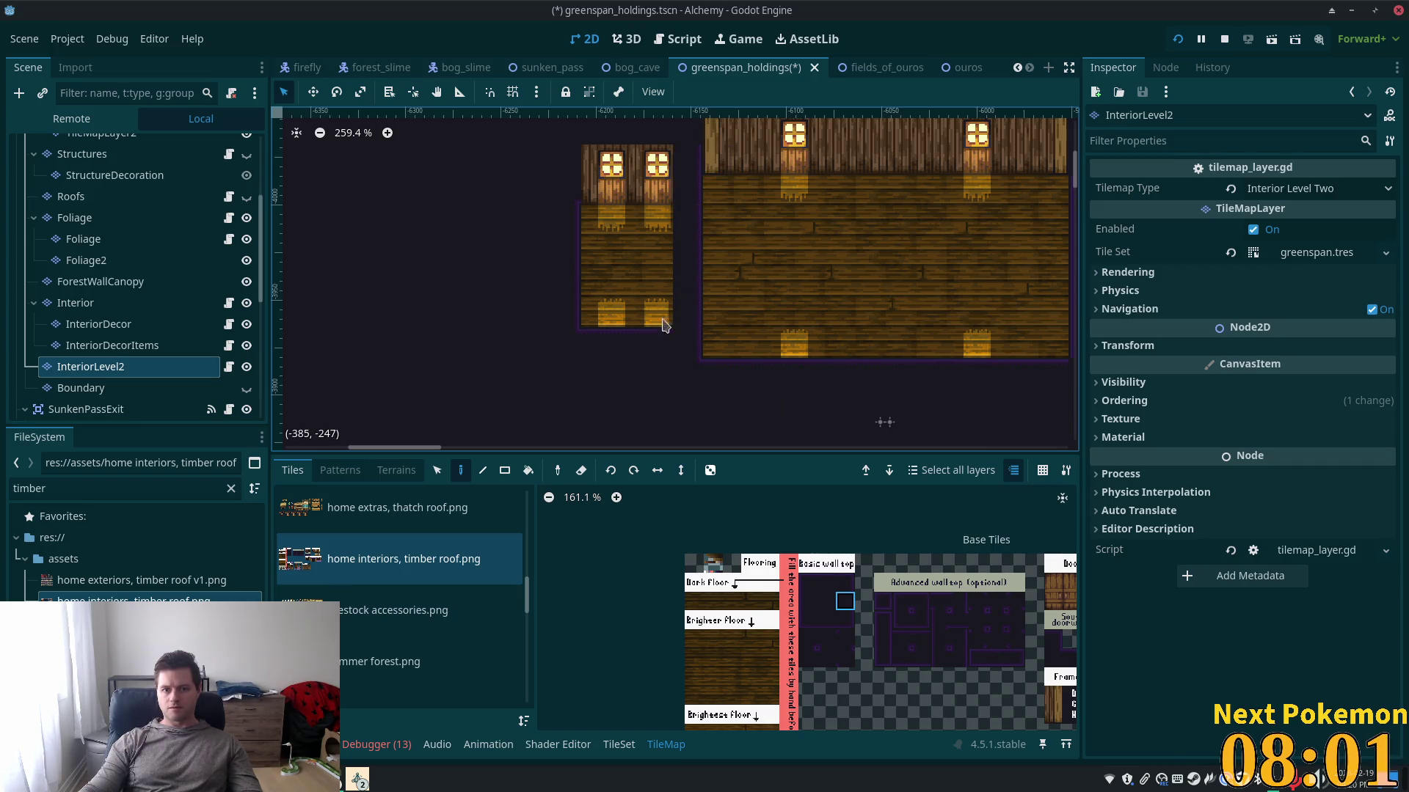
left_click(826, 601)
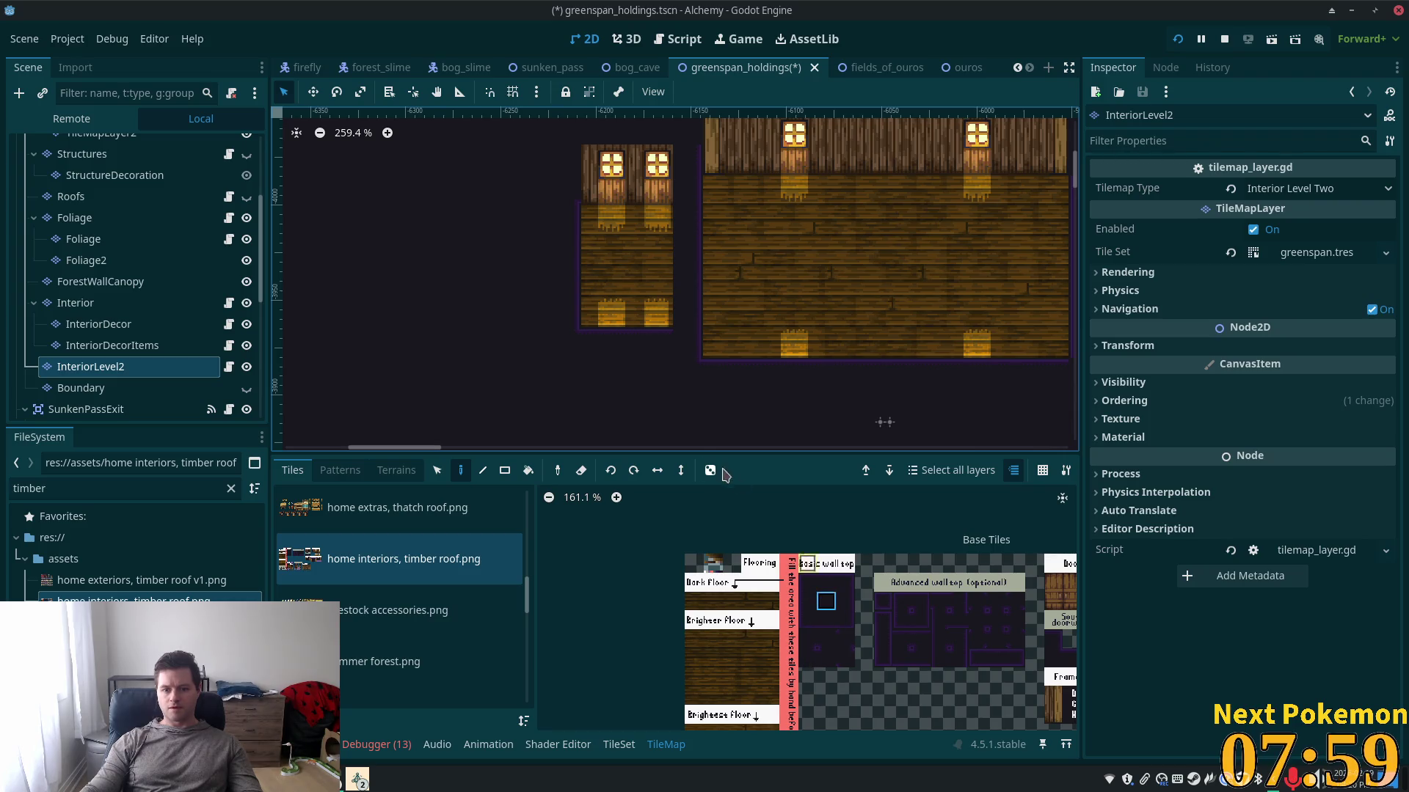
left_click(505, 470)
mouse_move(664, 156)
left_mouse_down()
mouse_move(602, 270)
mouse_move(518, 358)
left_mouse_up()
scroll(915, 381, "right", 3)
scroll(881, 331, "up", 1)
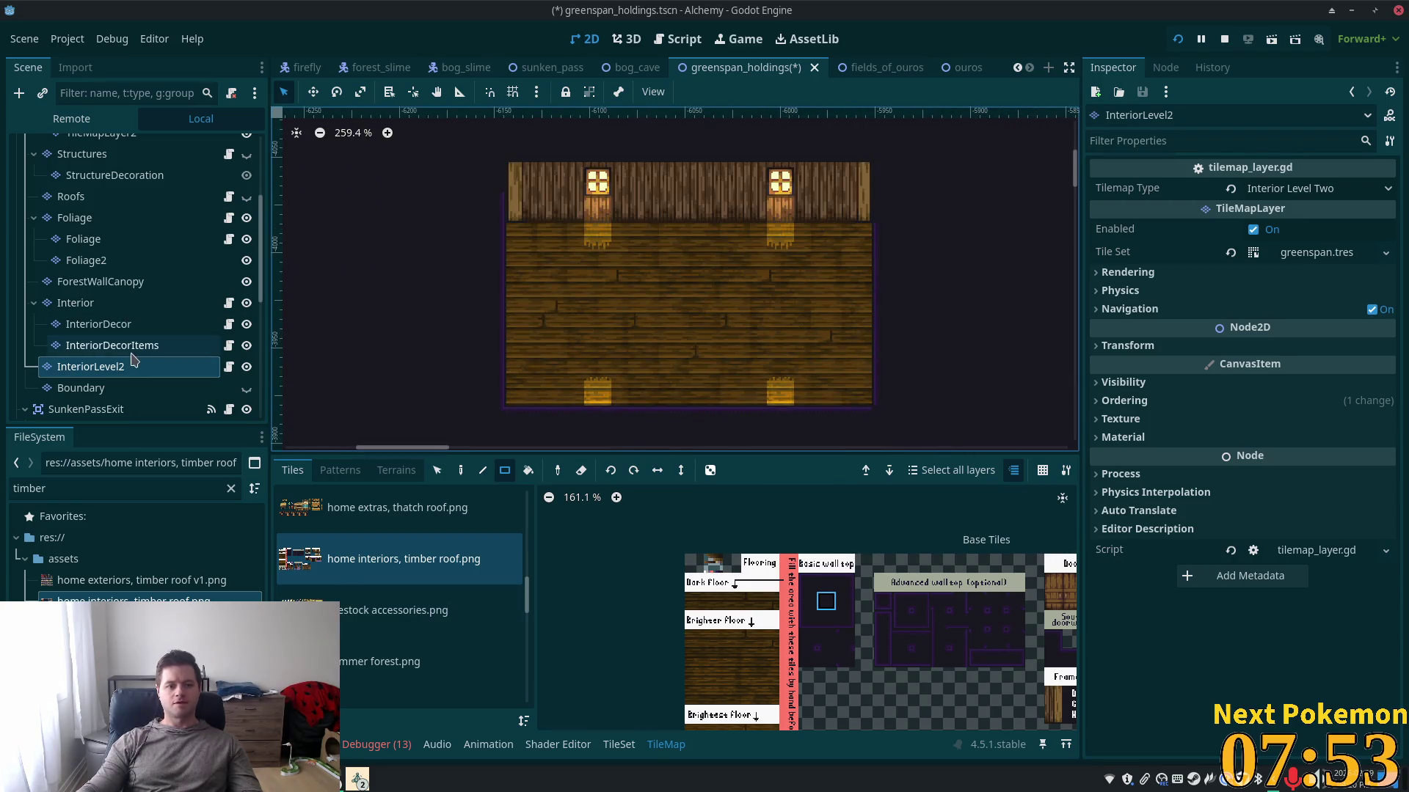
right_click(60, 373)
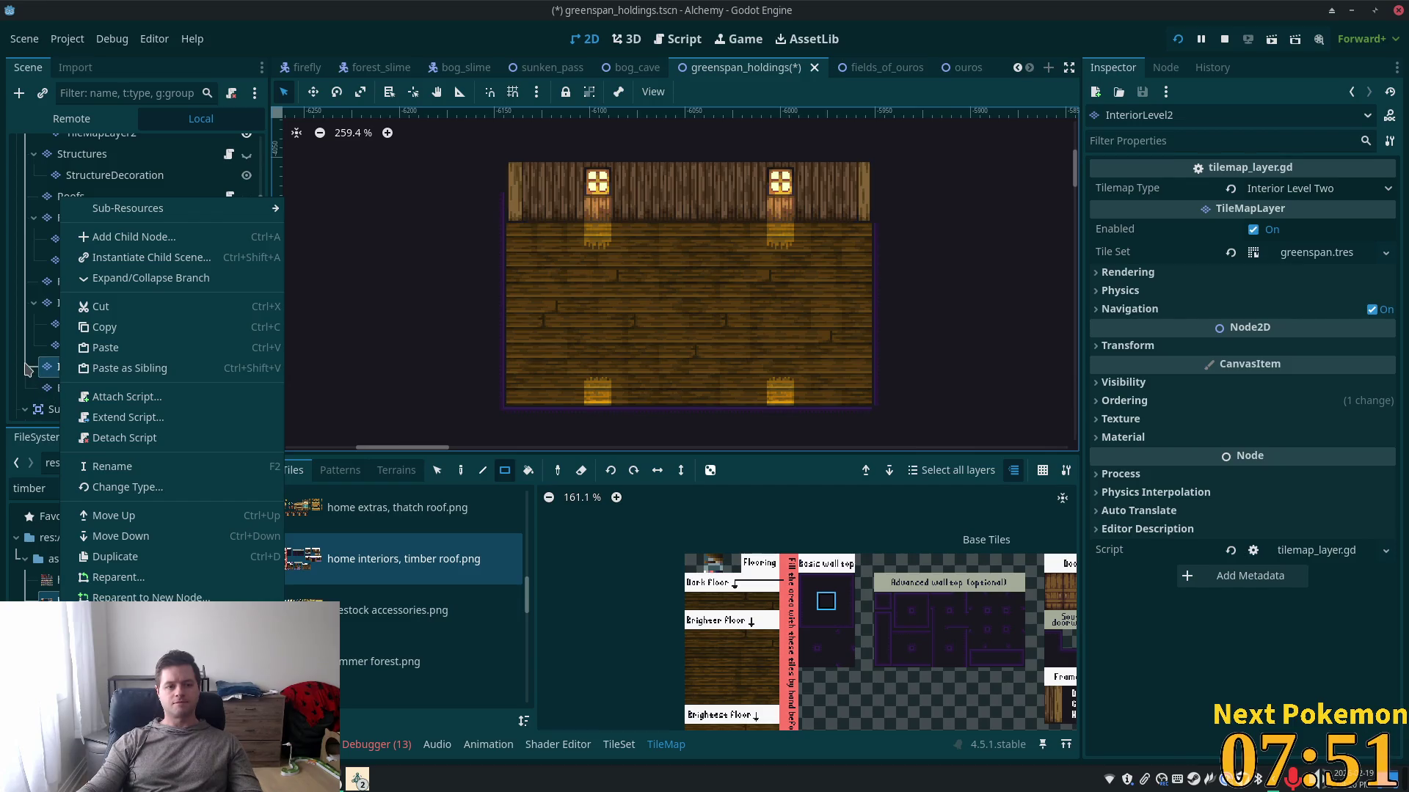
- Browse the Foliage and Interior layers in the Scene tree and select InteriorDecorItems
left_click(110, 345)
left_click(95, 240)
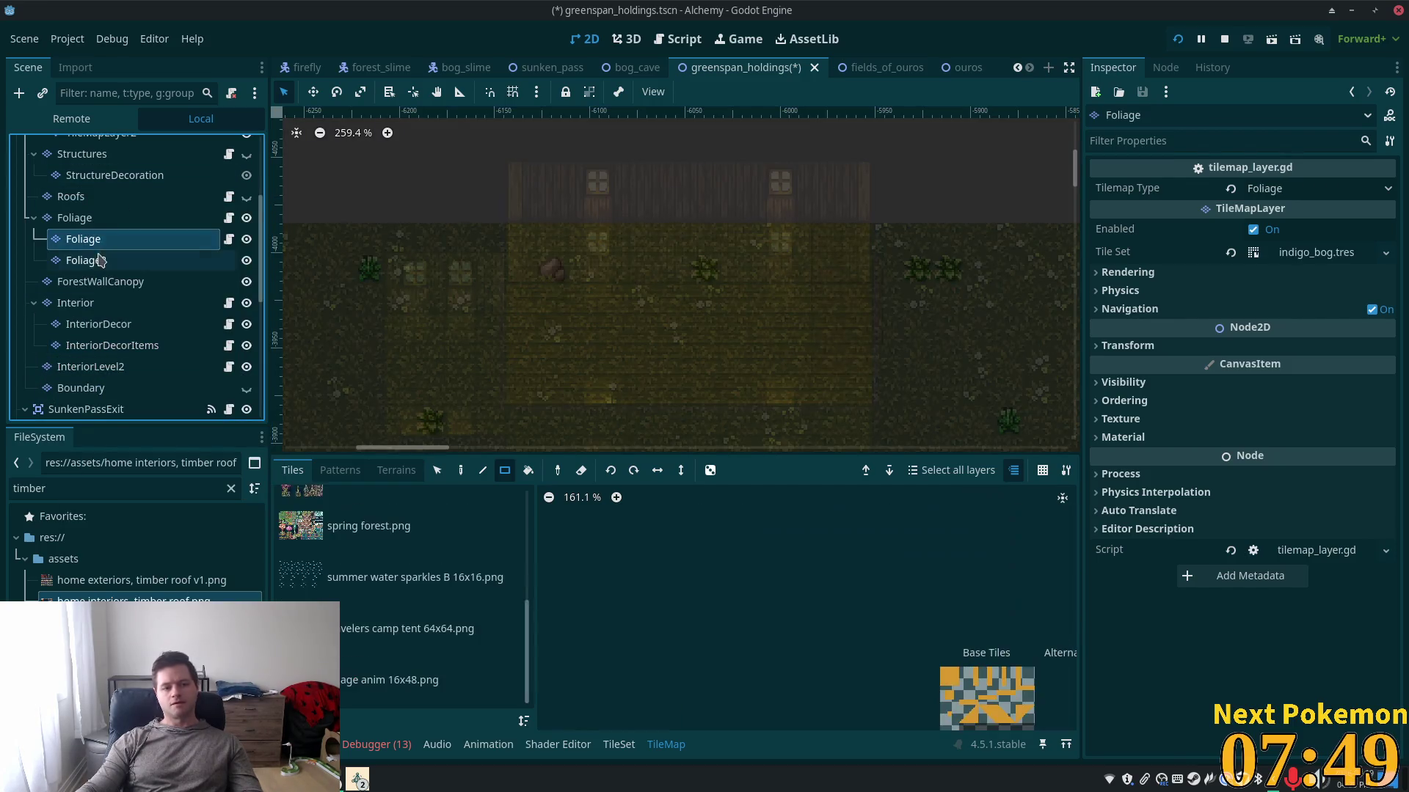
left_click(100, 260)
key("Up")
key("Up")
left_click(85, 248)
left_click(110, 303)
scroll(125, 293, "down", 1)
left_click(178, 294)
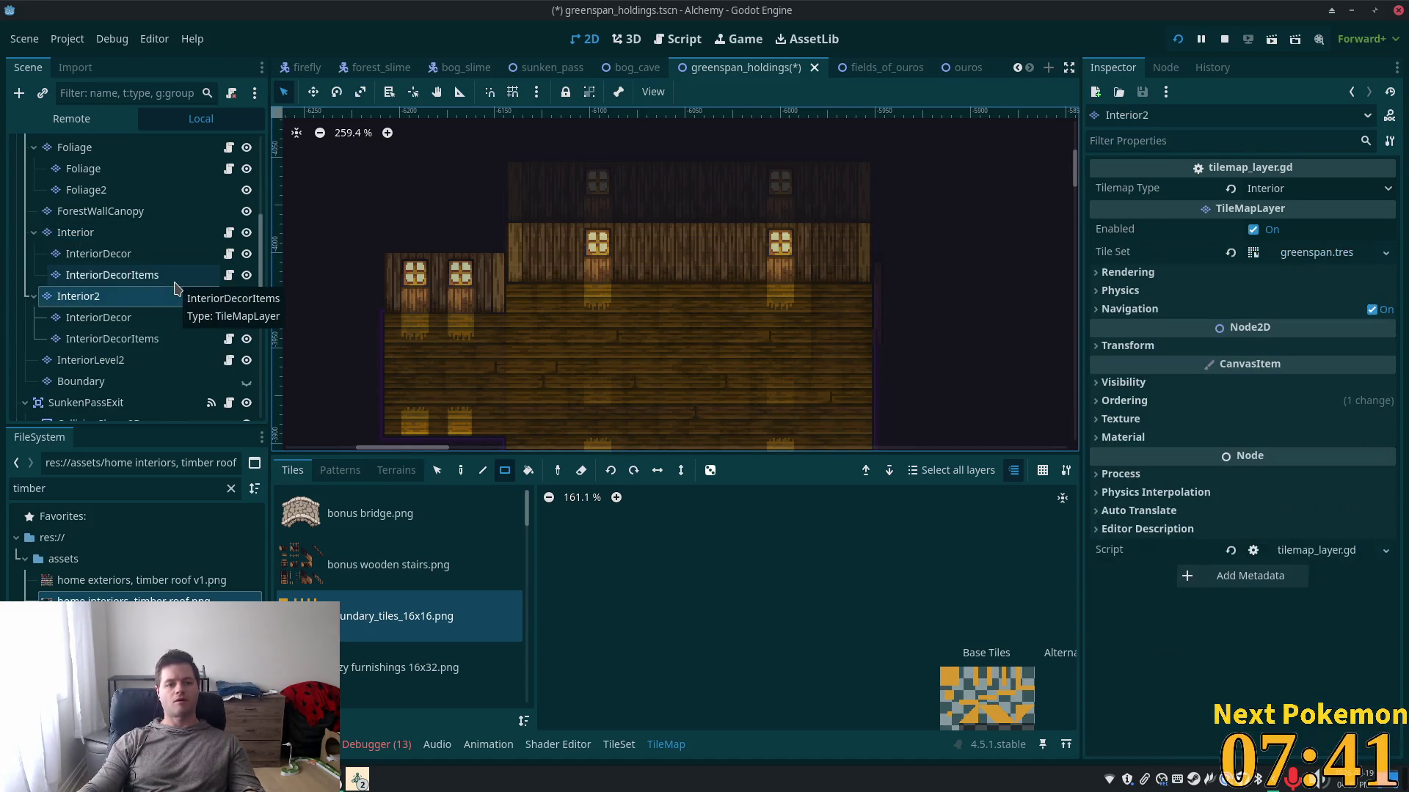
left_click(178, 300, "ctrl")
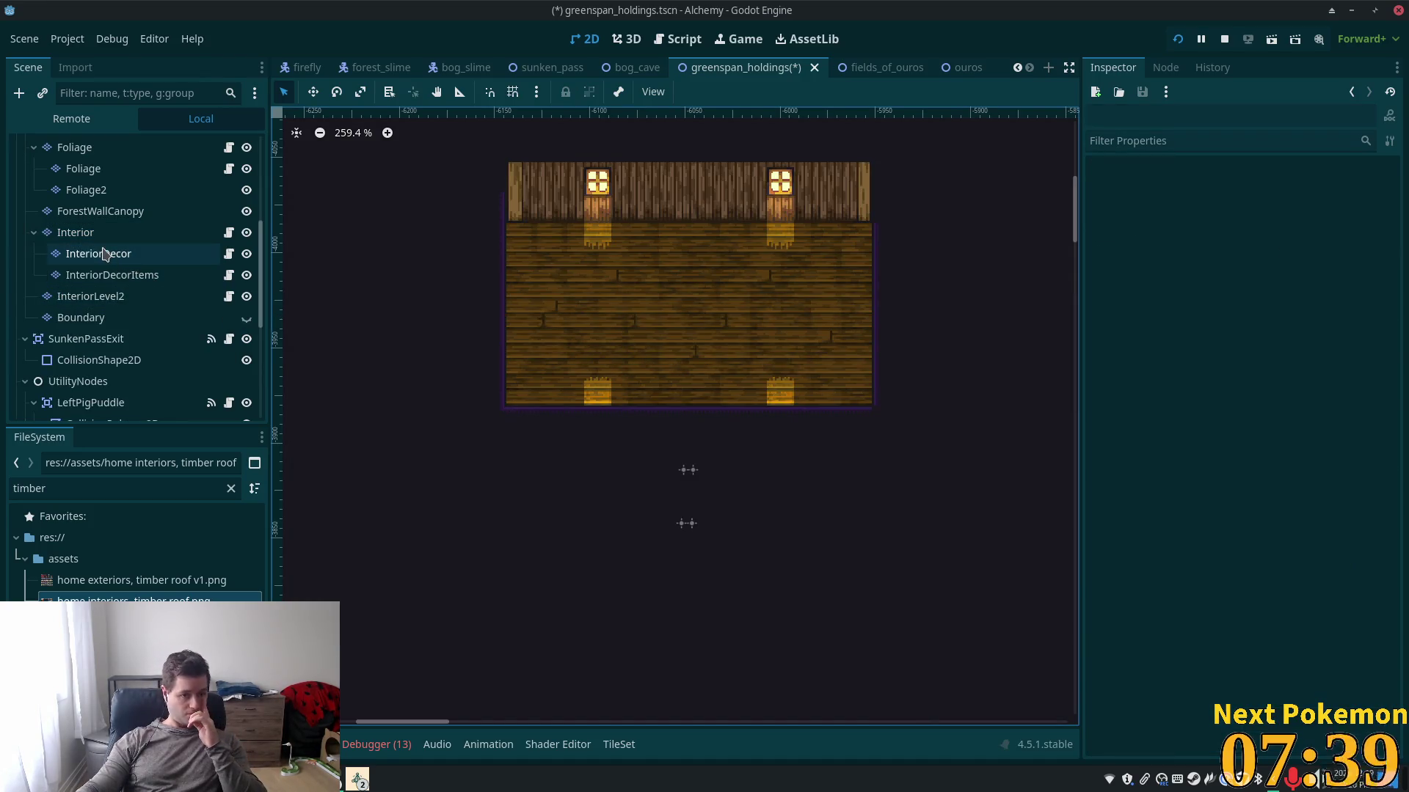
left_click(75, 236)
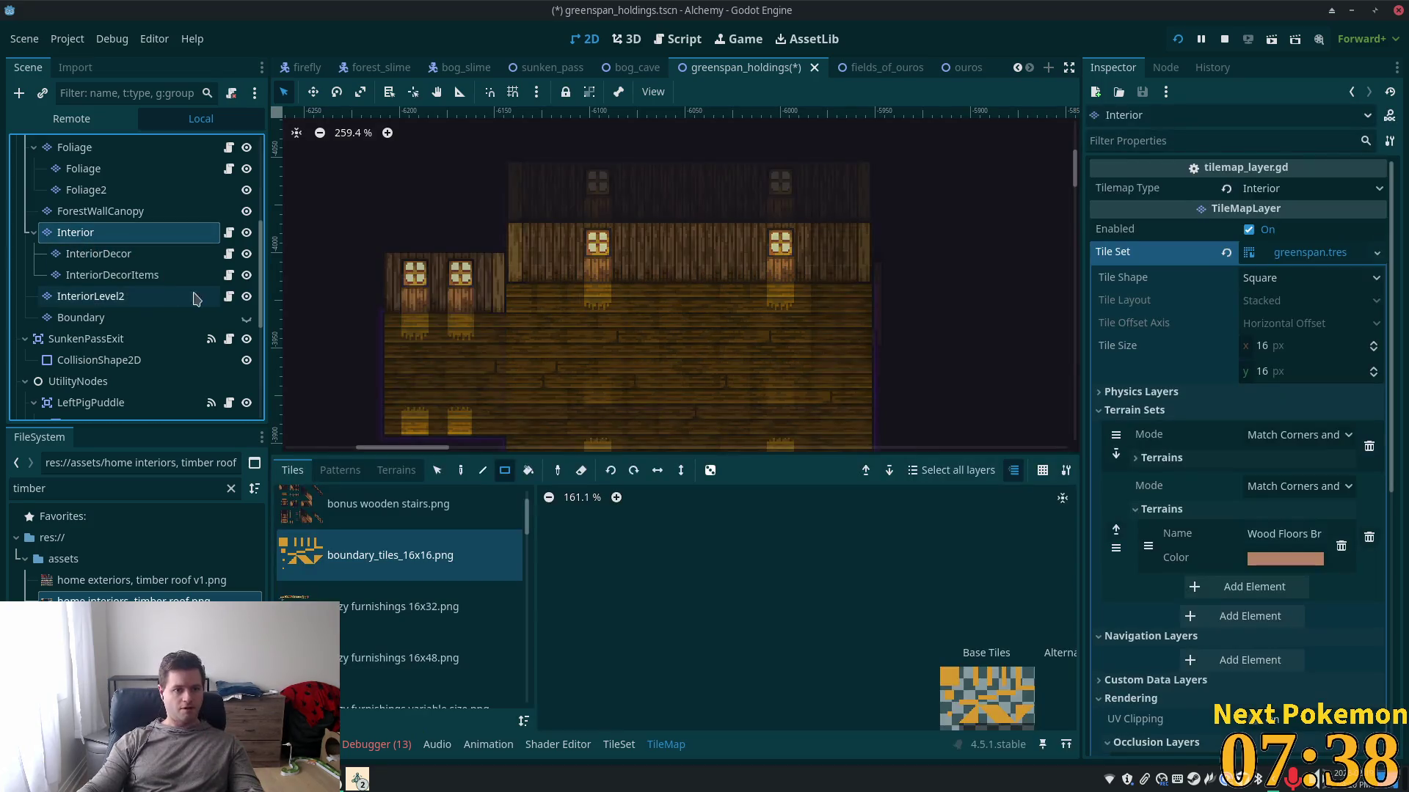
left_click(128, 255)
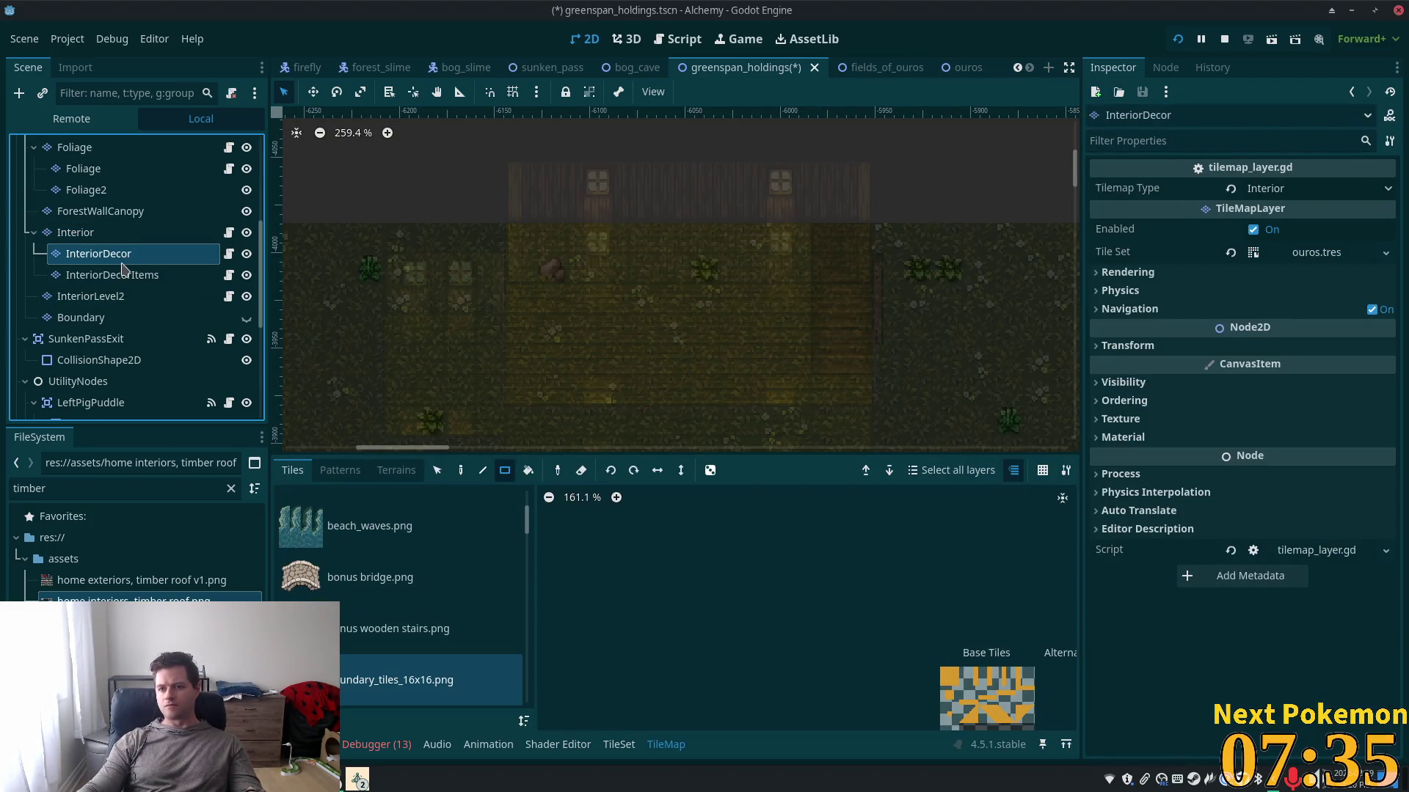
left_click(129, 276)
left_click(110, 233)
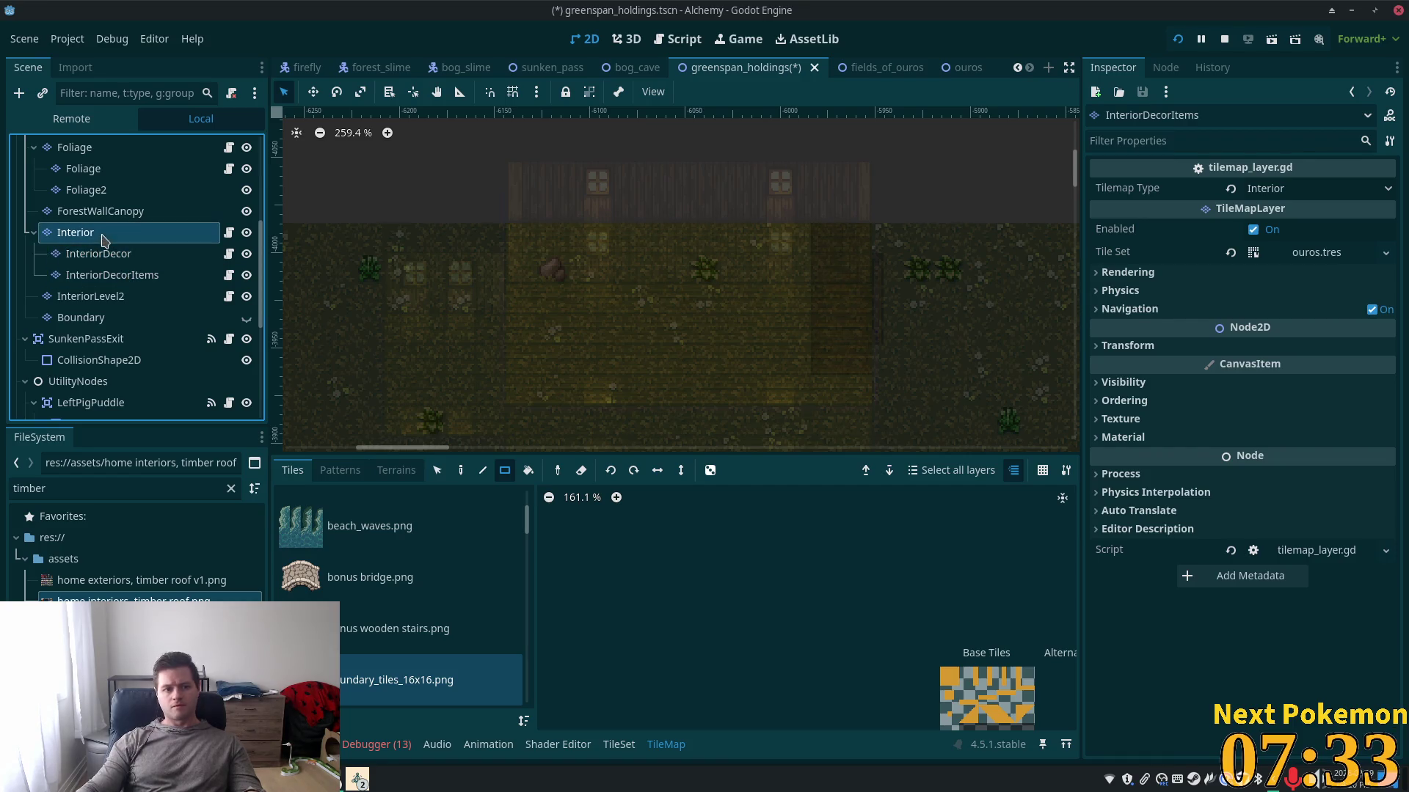
left_click(109, 274)
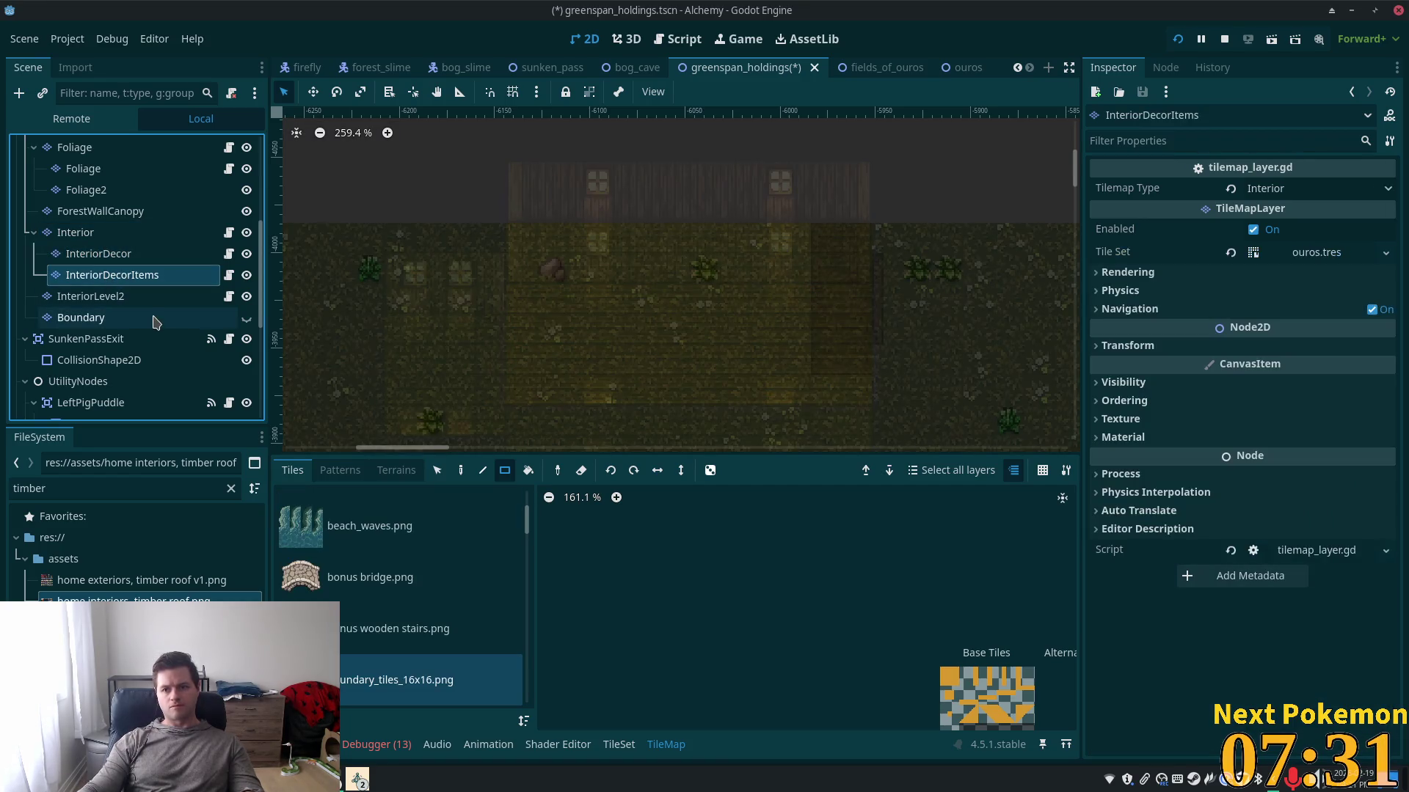
- Duplicate InteriorDecorItems and rename the copy to 'stairs'
key("ctrl+d")
key("F2")
type("staor")
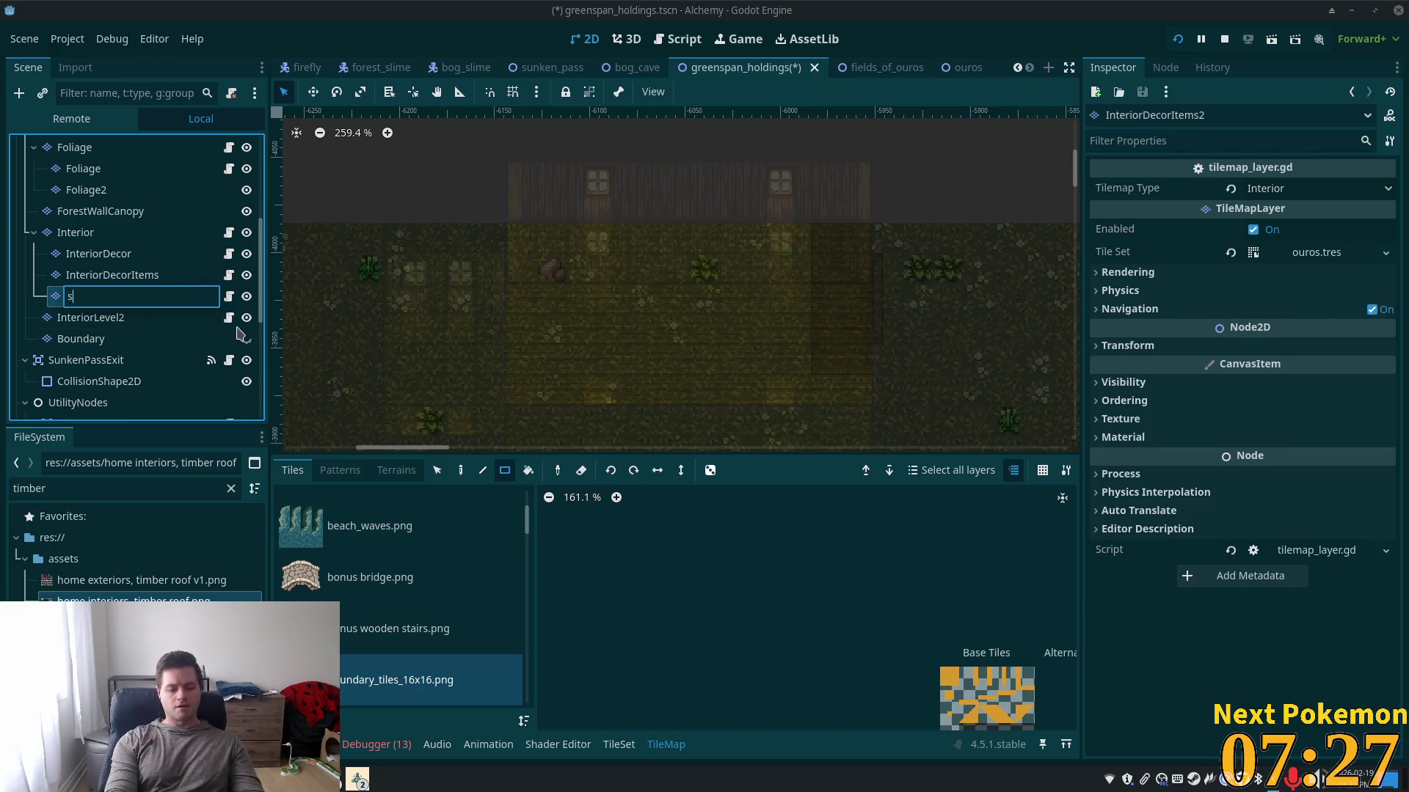
key("BackSpace")
type("or")
key("BackSpace")
type("irs")
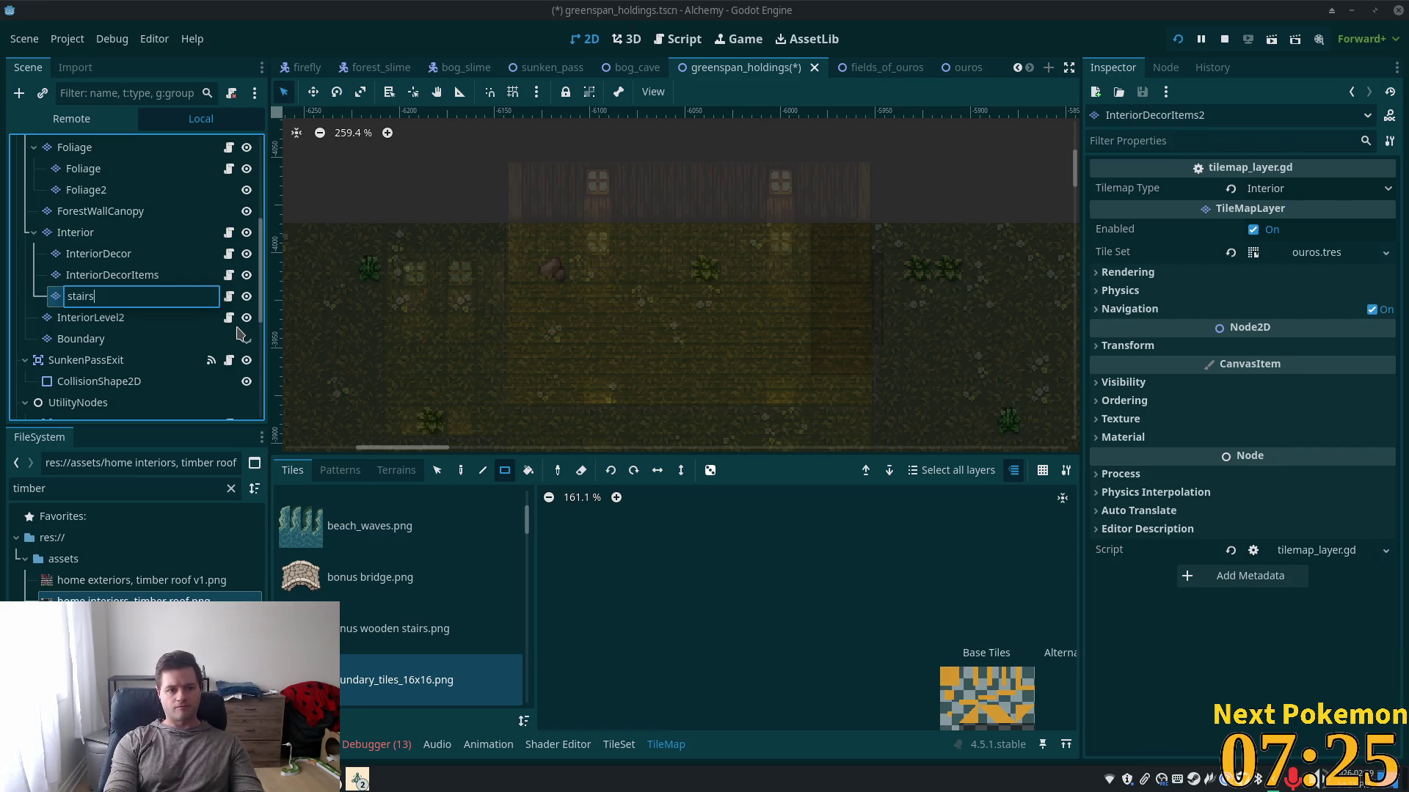
key("Return")
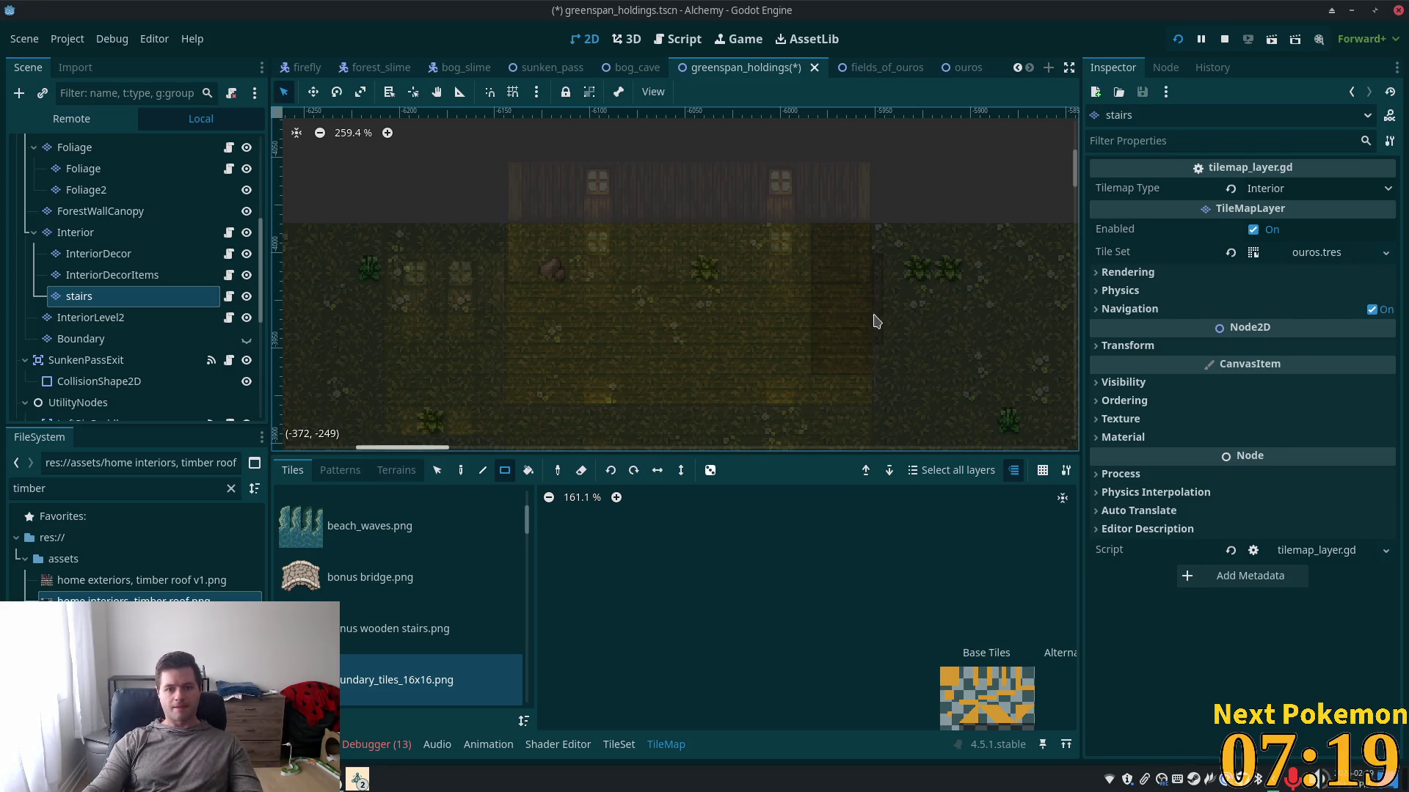
- Select the tiles around the stairs on InteriorDecor, then undo an edit on the stairs layer
left_click(147, 233)
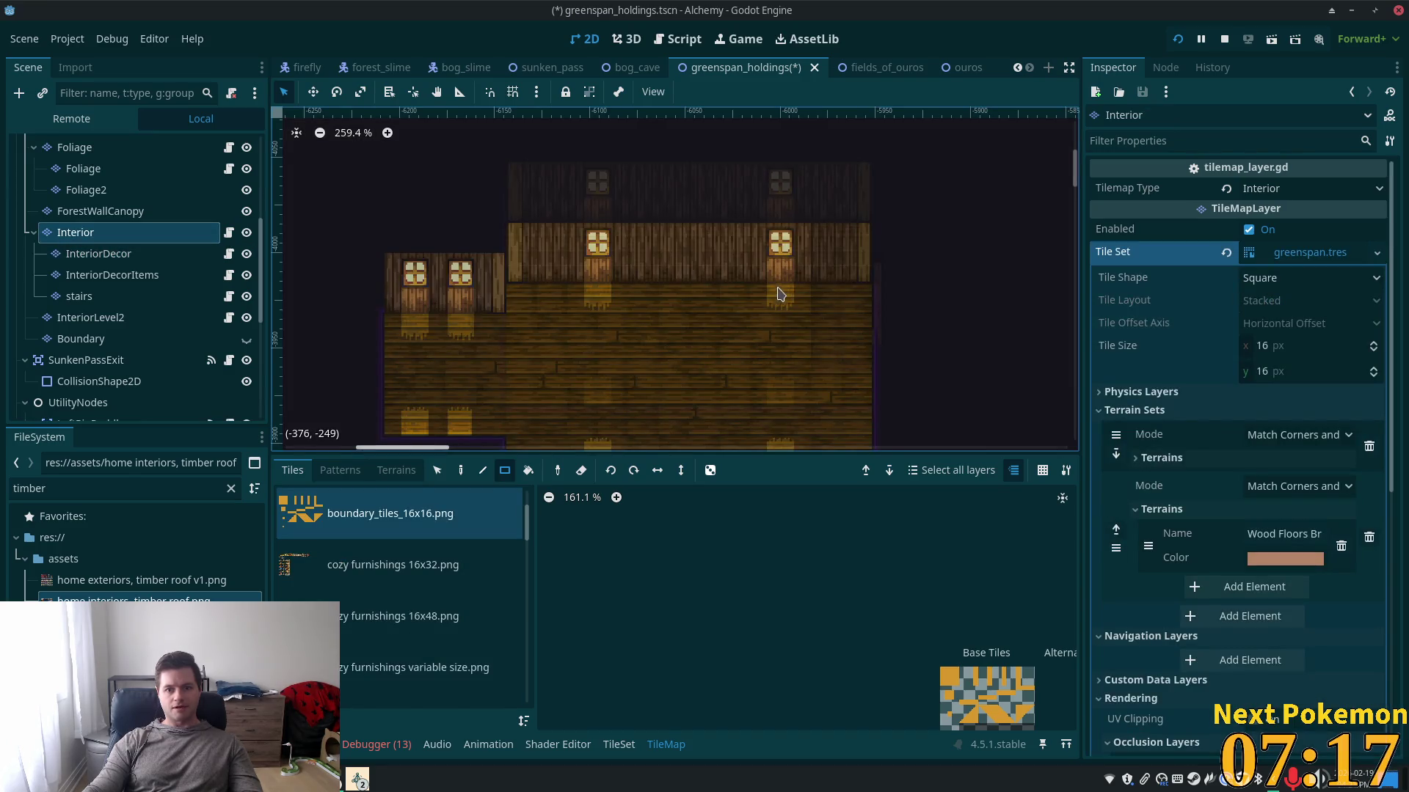
scroll(780, 293, "right", 2)
left_click(110, 253)
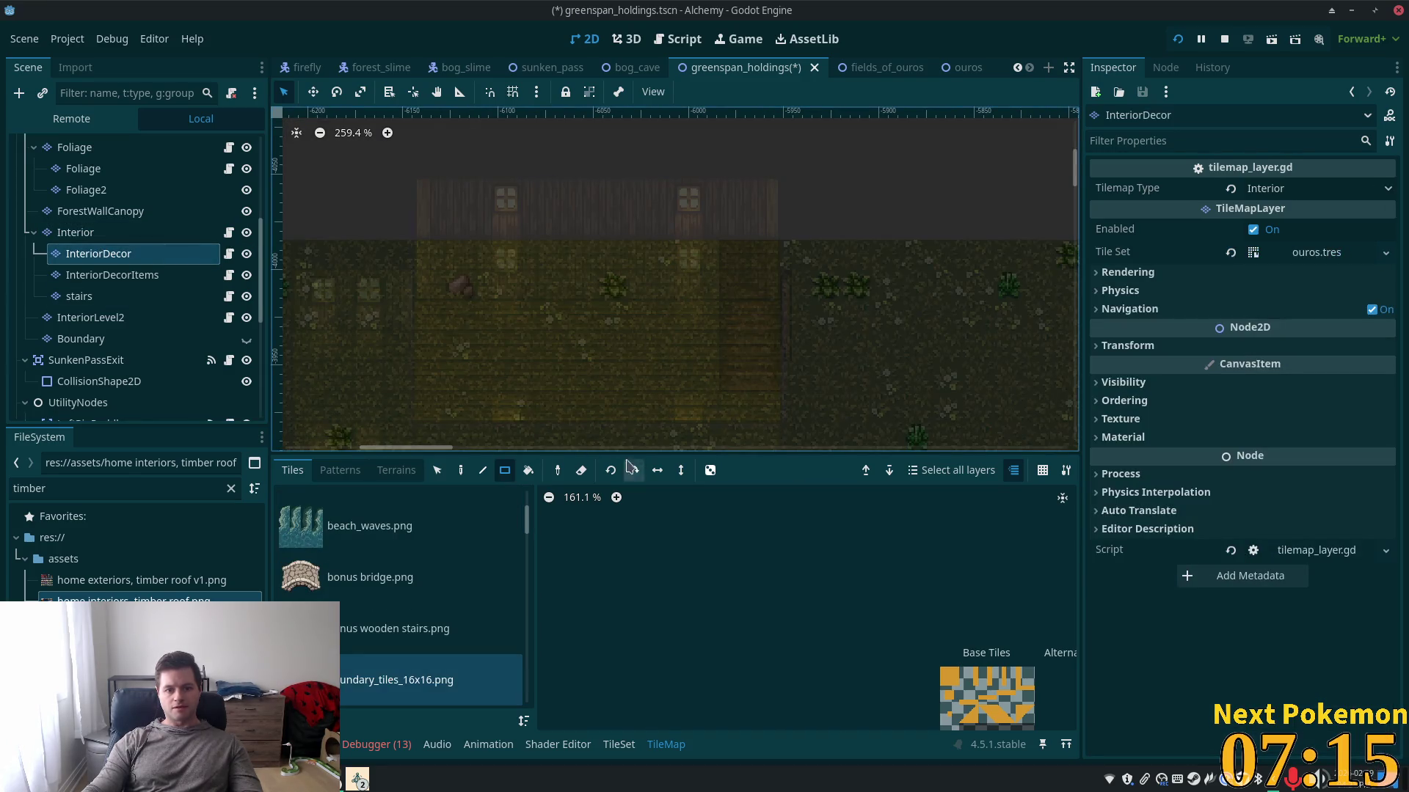
left_click(438, 471)
left_click_drag(628, 149, 915, 446)
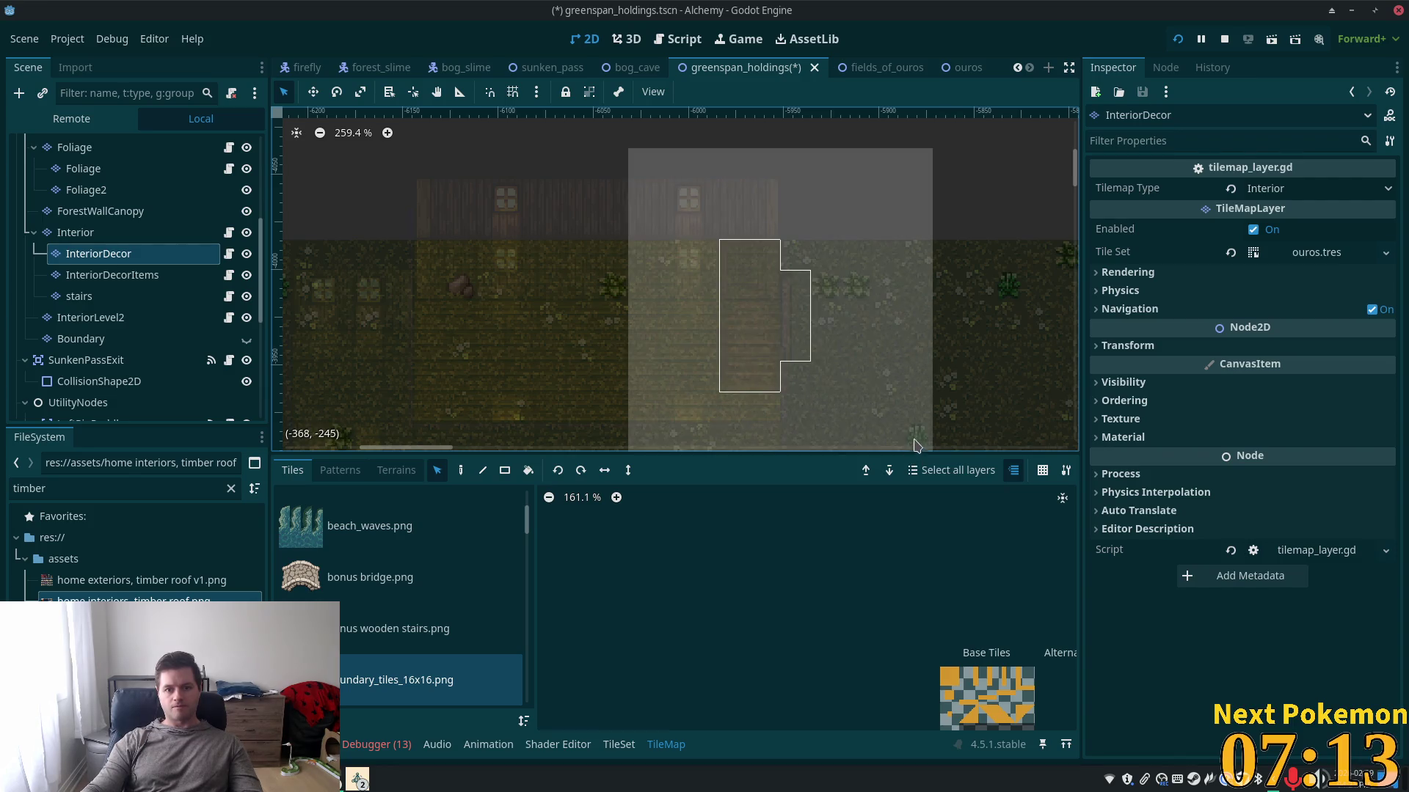
left_click(461, 470)
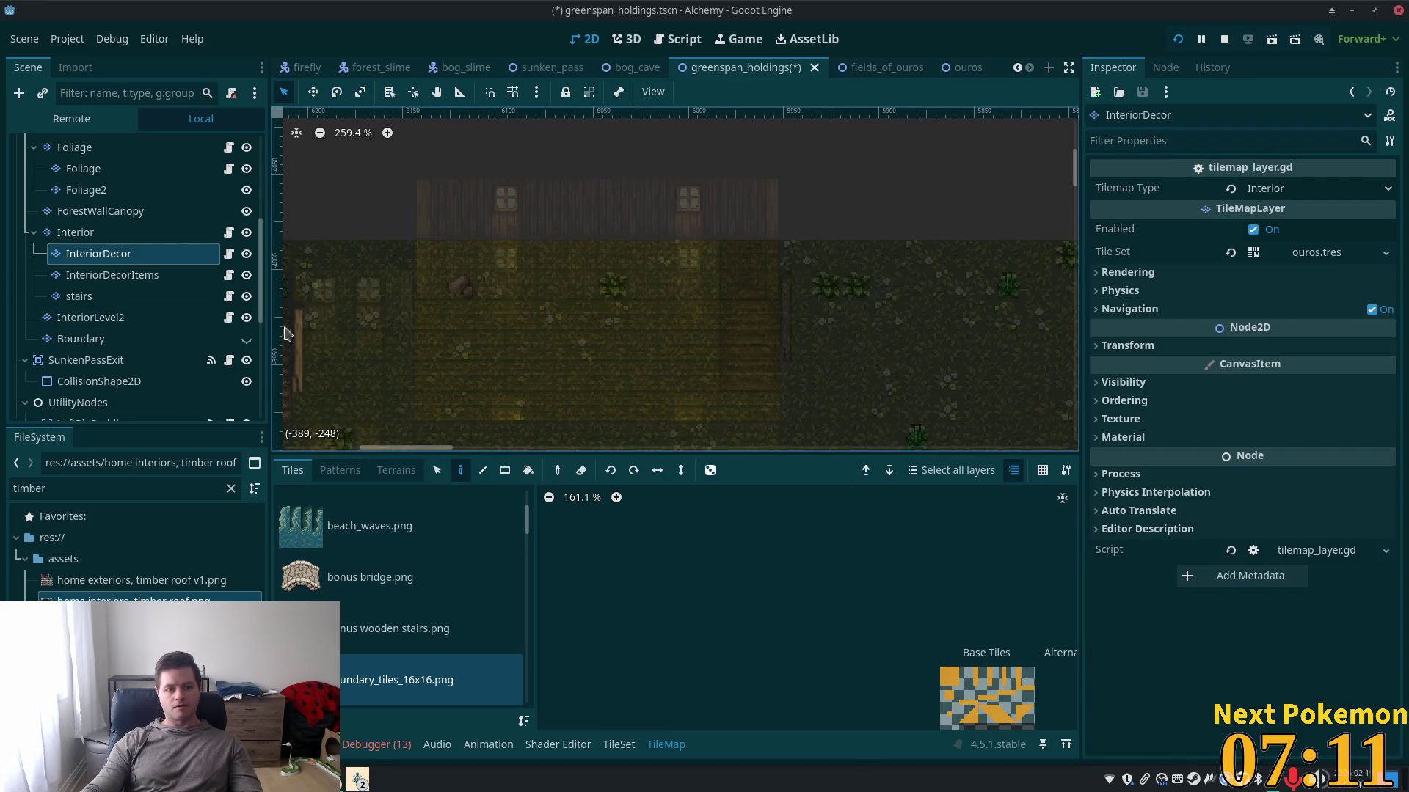
left_click(108, 293)
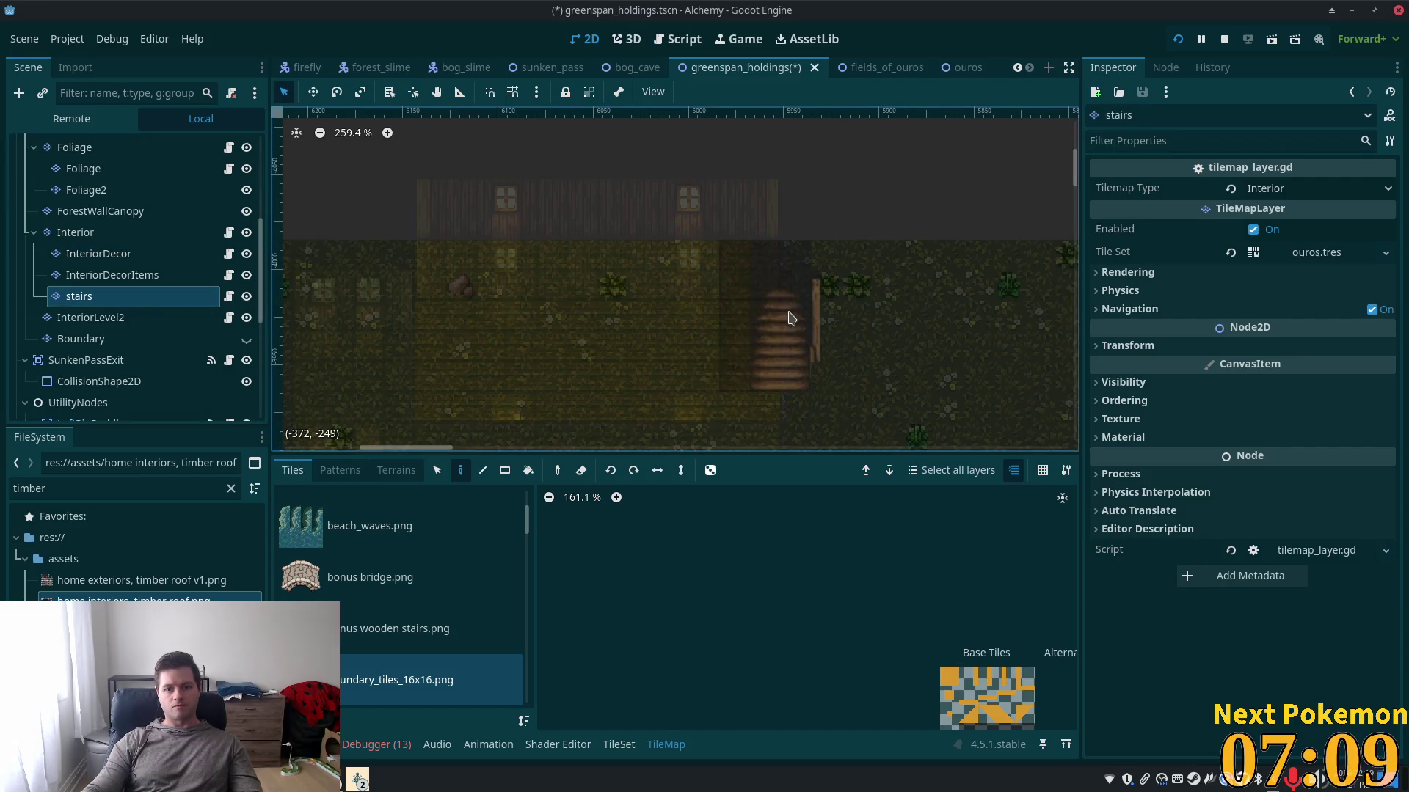
key("ctrl+z")
key("ctrl+z")
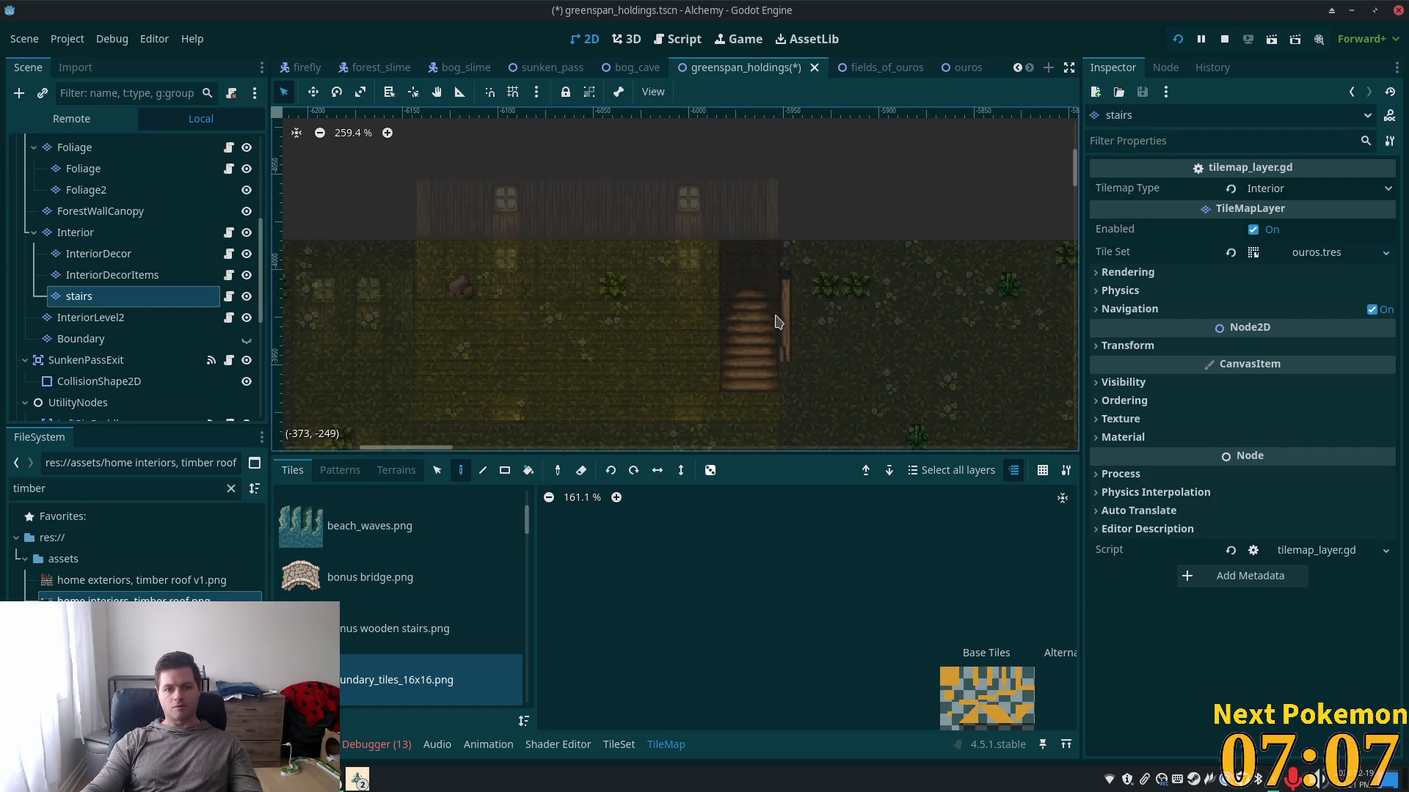
- Rectangle-erase the leftover stair tiles from the InteriorDecor floor, then reselect Interior
left_click(168, 254)
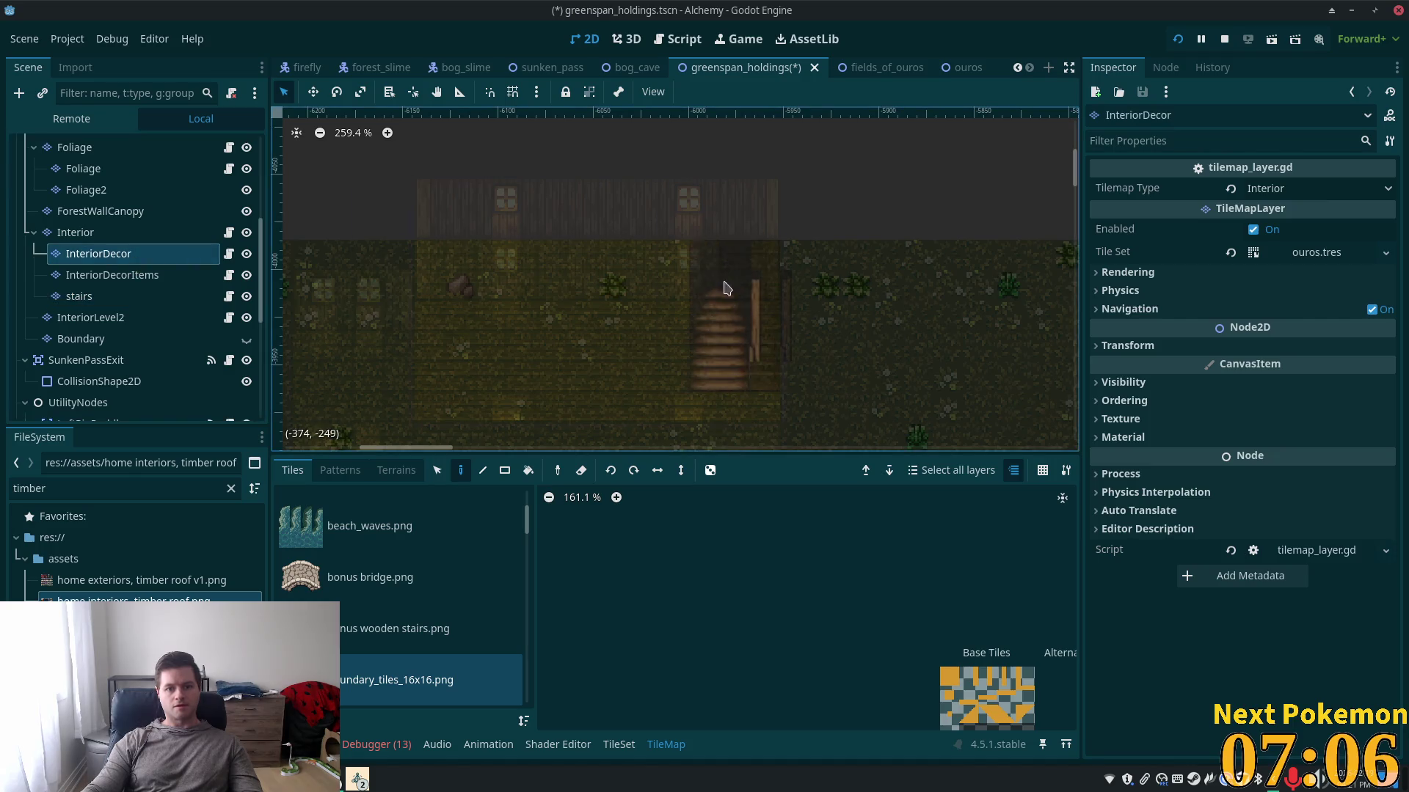
left_click(505, 470)
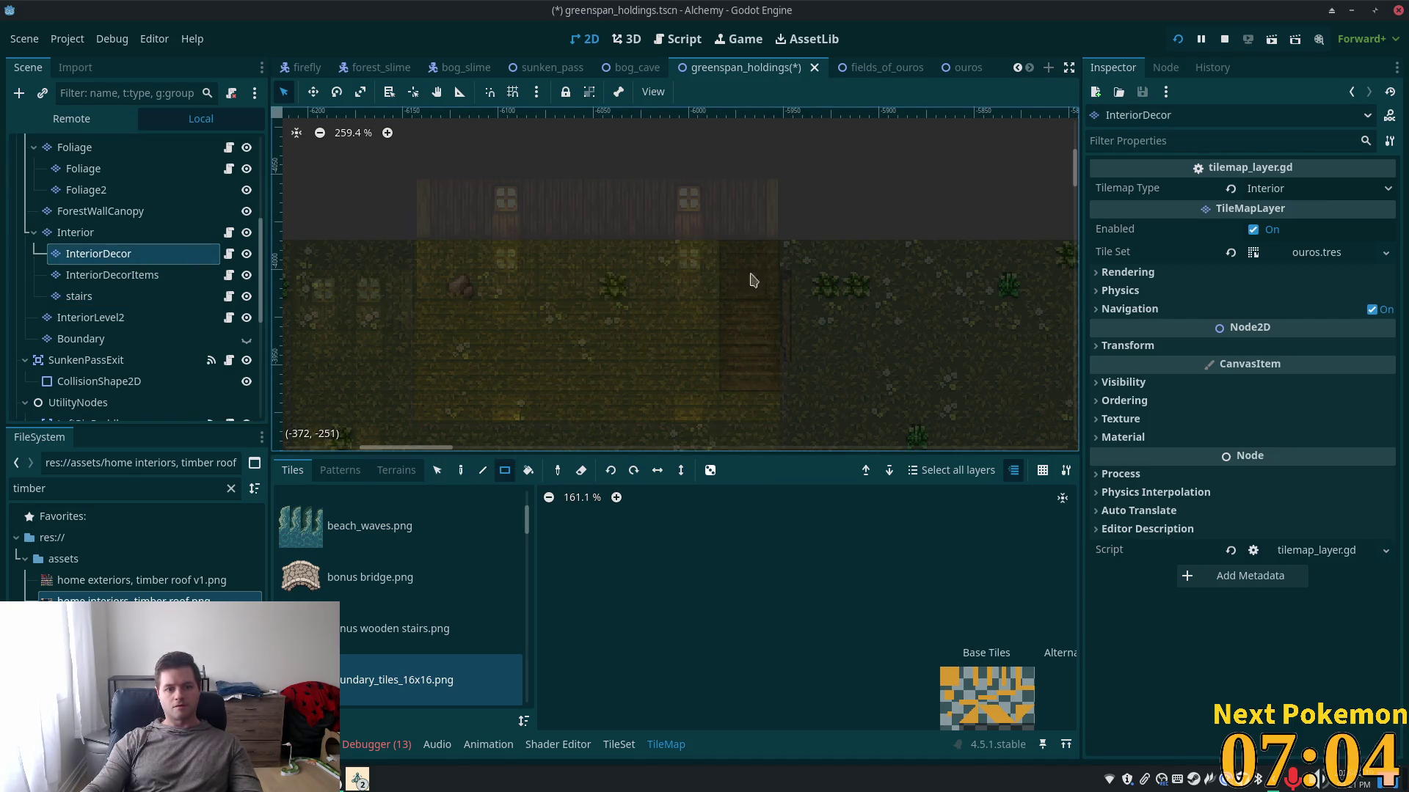
left_click_drag(710, 229, 778, 330)
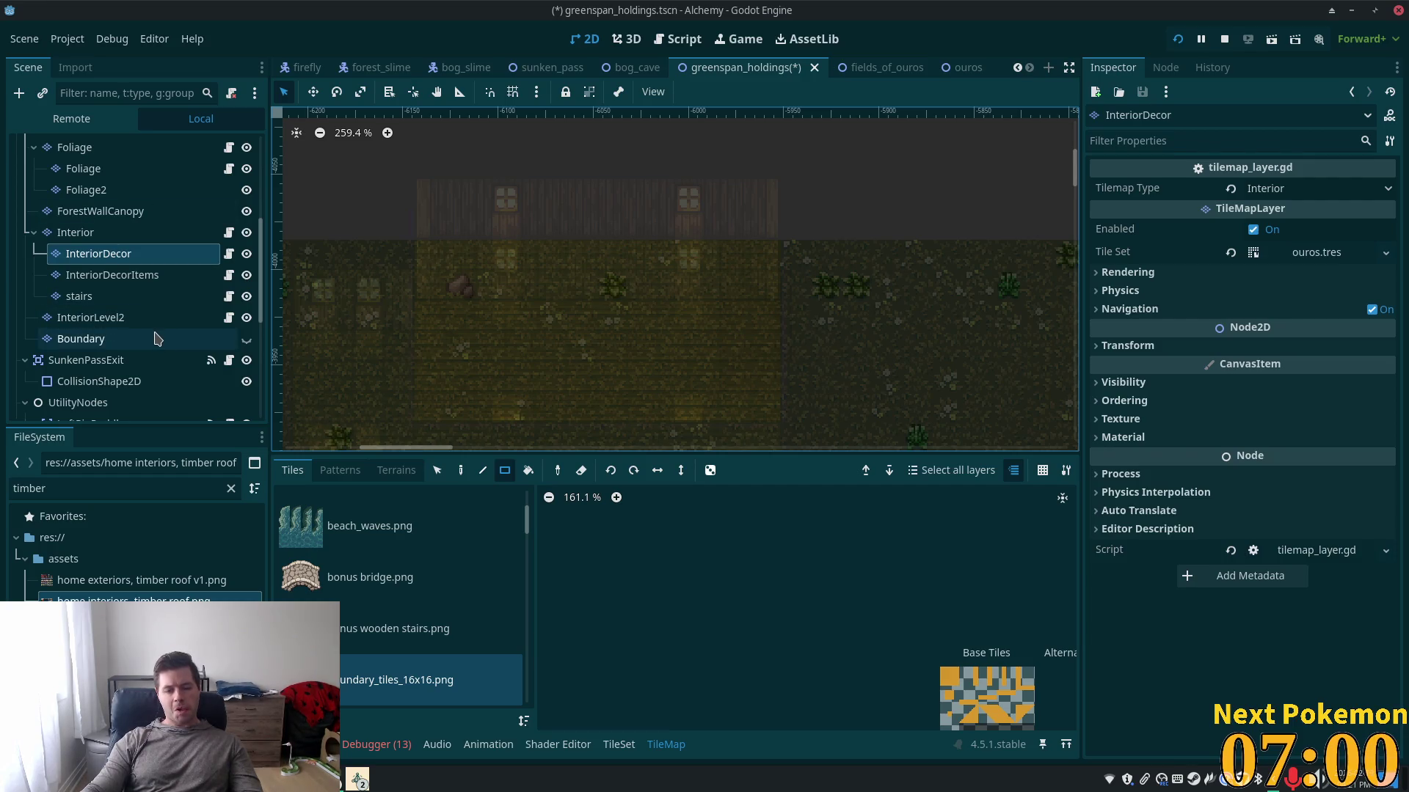
left_click(76, 234)
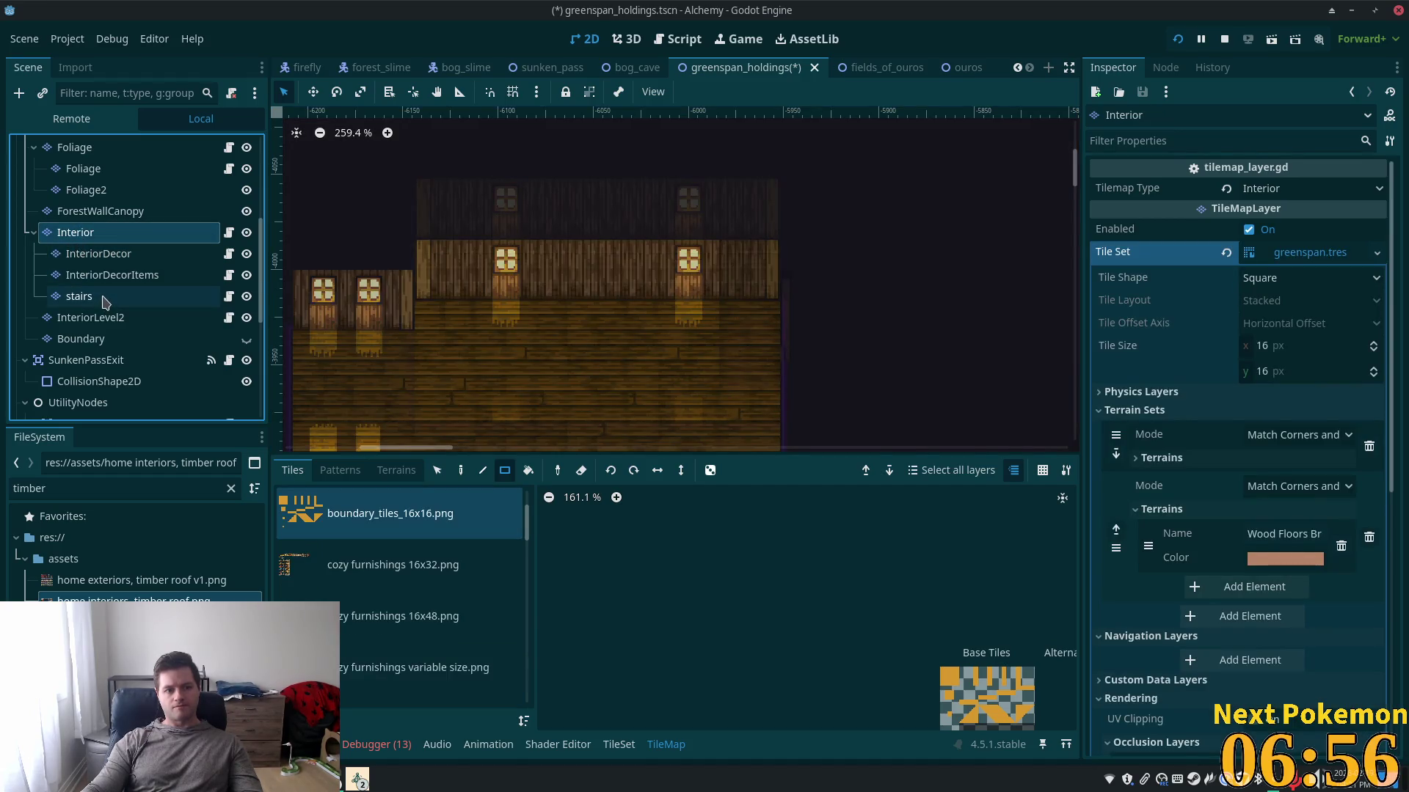
left_click(103, 300)
left_click(88, 233)
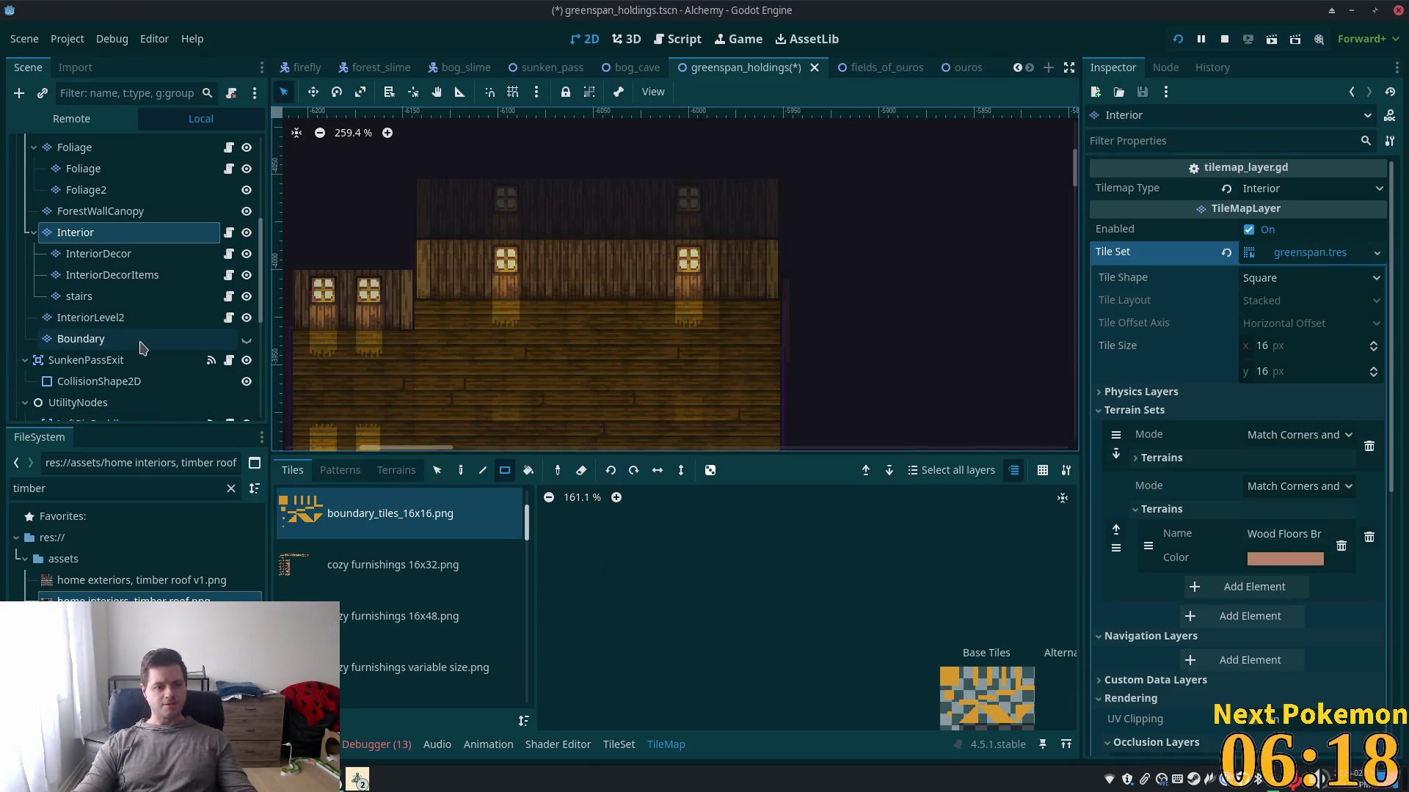
- Save greenspan_holdings.tscn with Ctrl+S
key("ctrl+s")
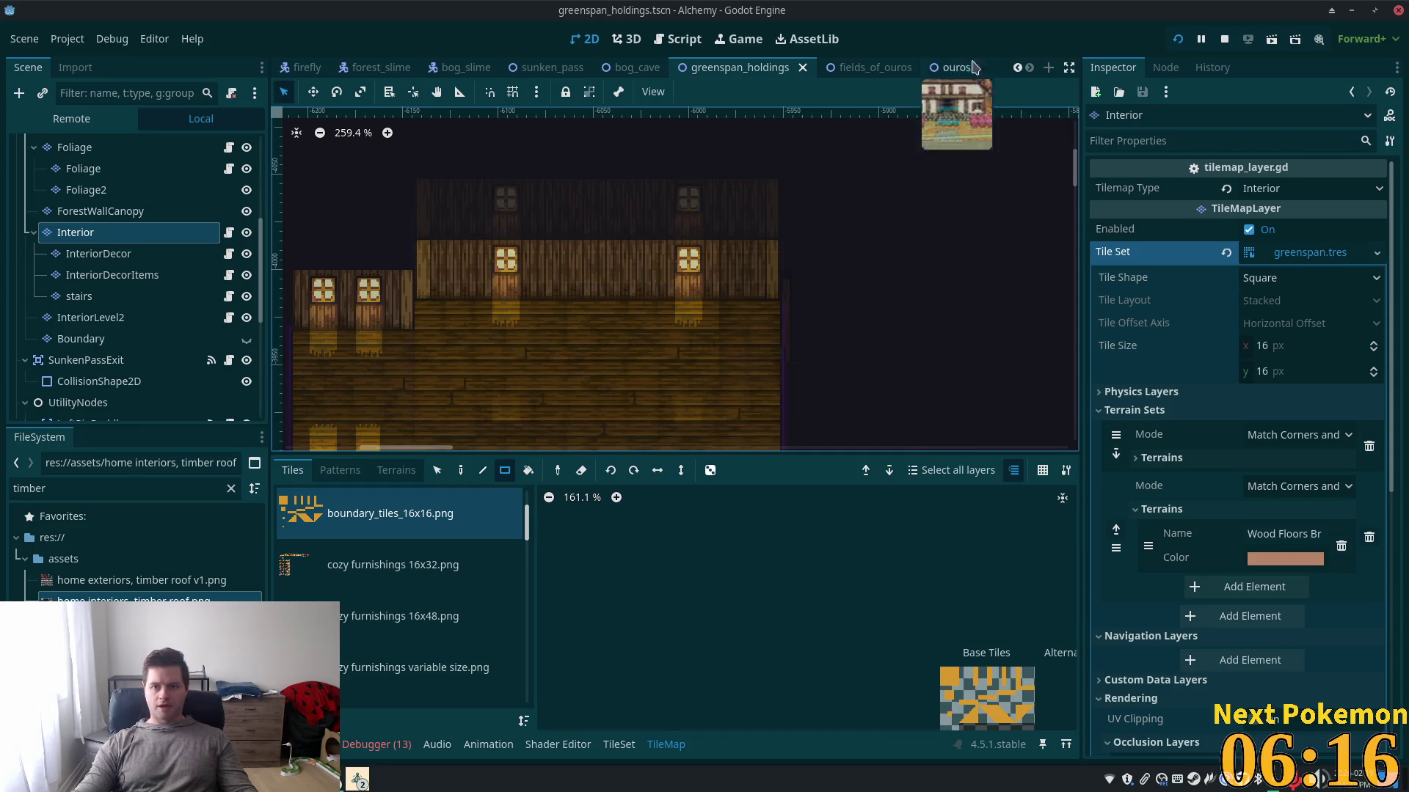
- In the ouros scene, select the Ladder trigger and open its ladder.gd script targeting Interior Level Two
left_click(963, 67)
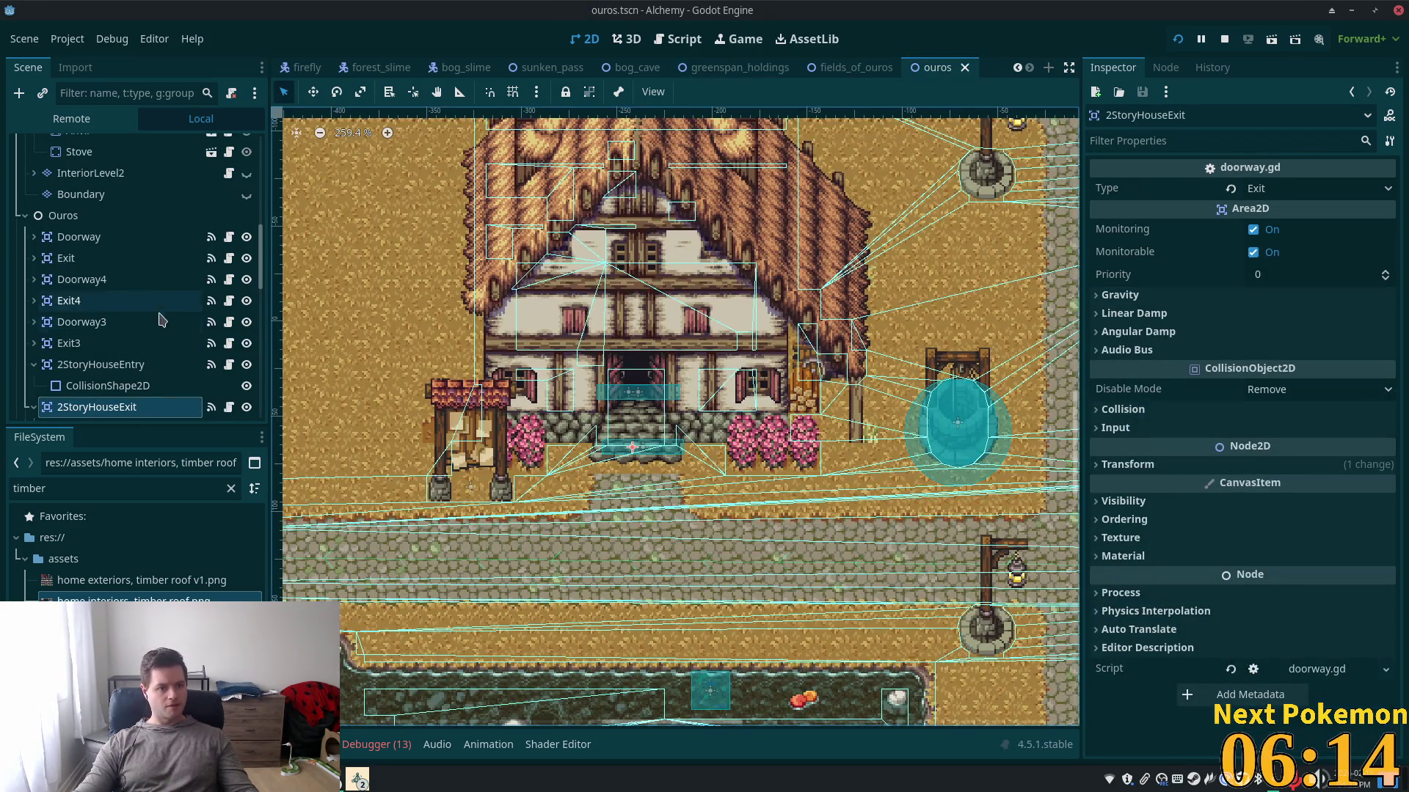
scroll(96, 326, "down", 3)
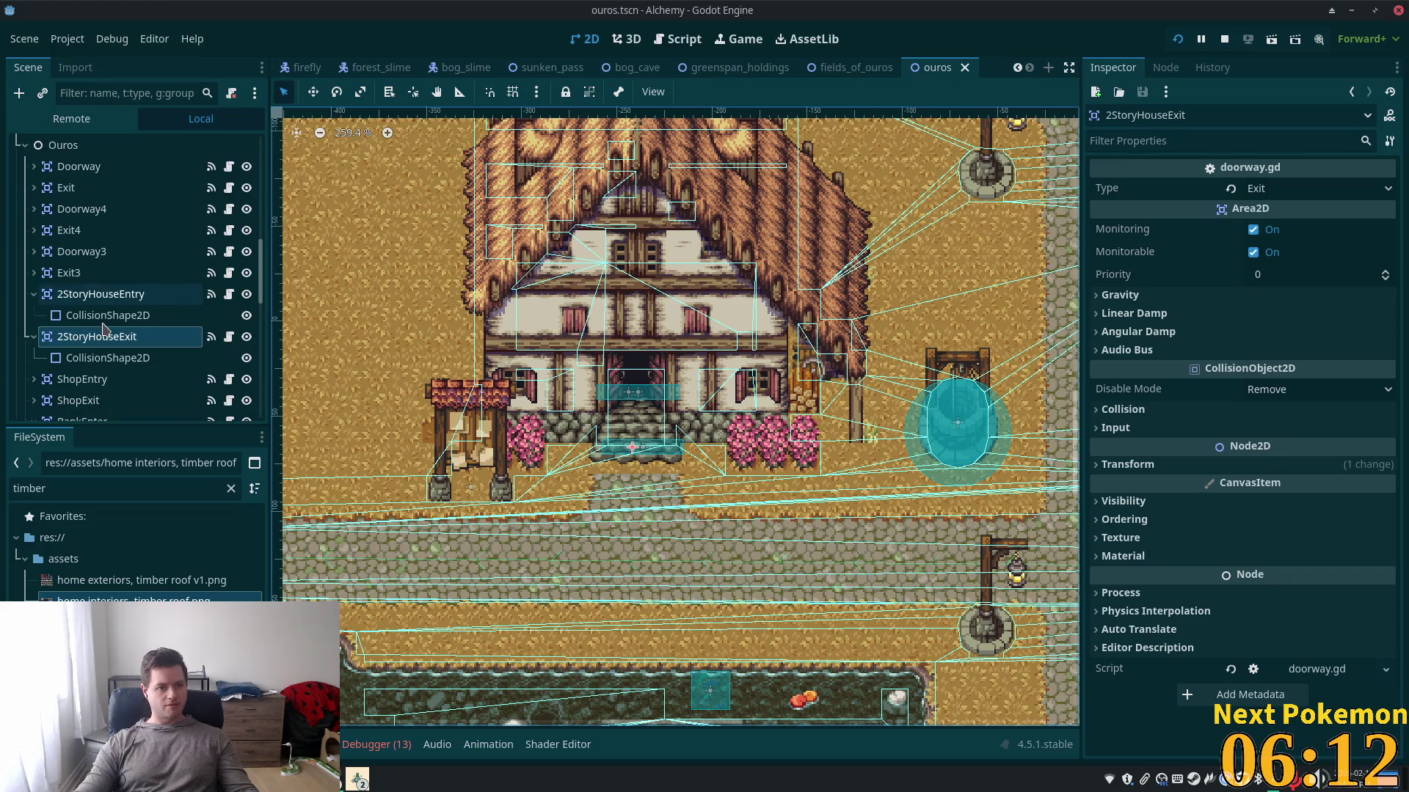
left_click(34, 295)
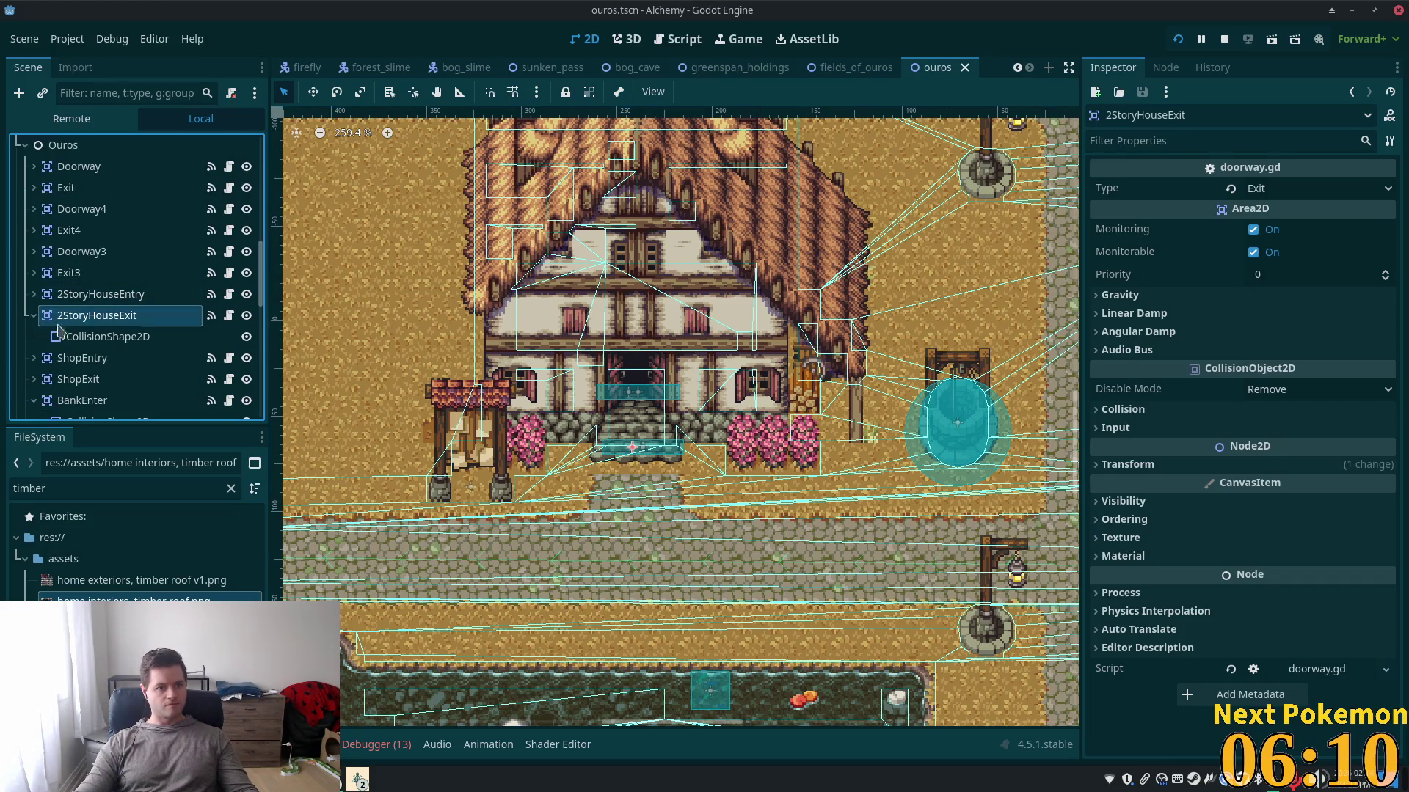
scroll(144, 355, "down", 10)
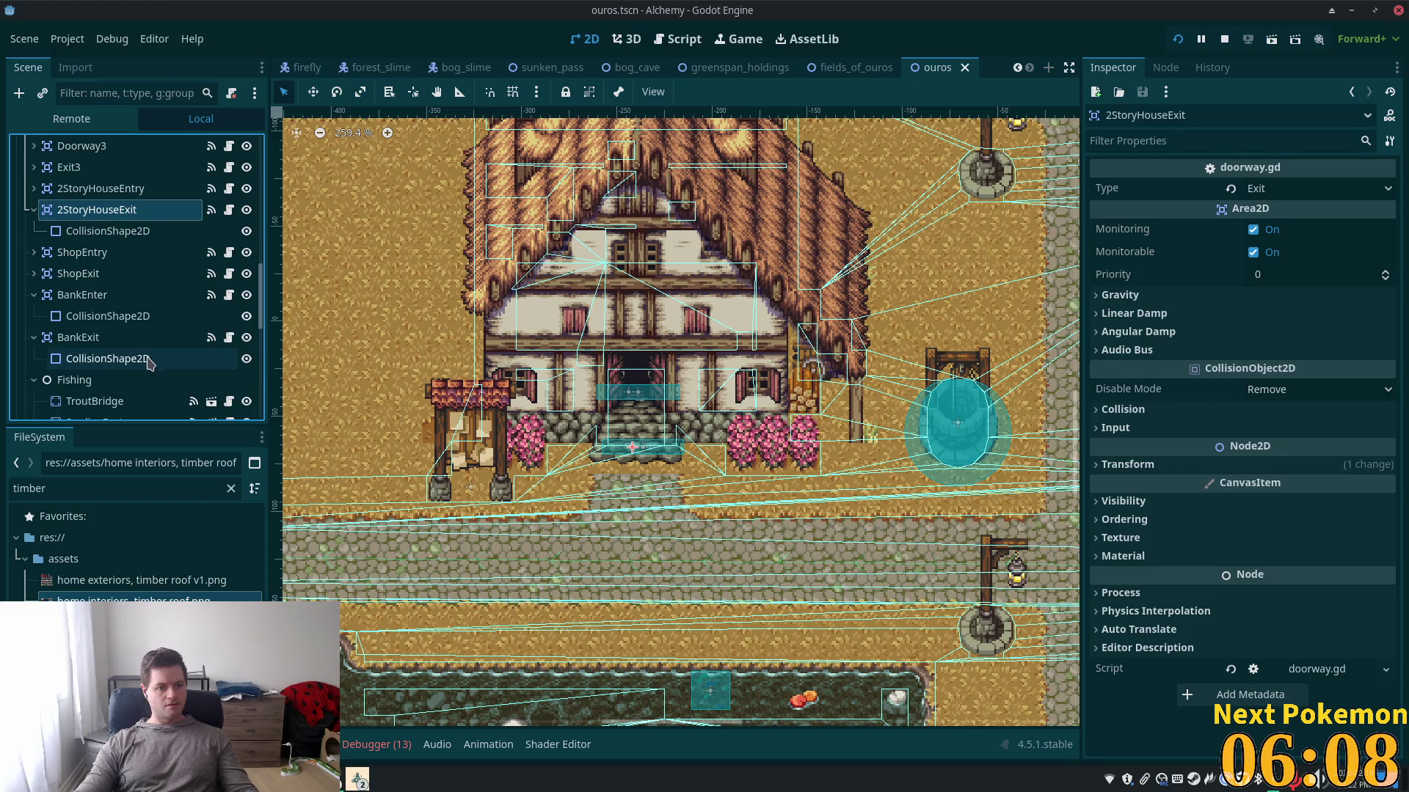
scroll(144, 355, "up", 15)
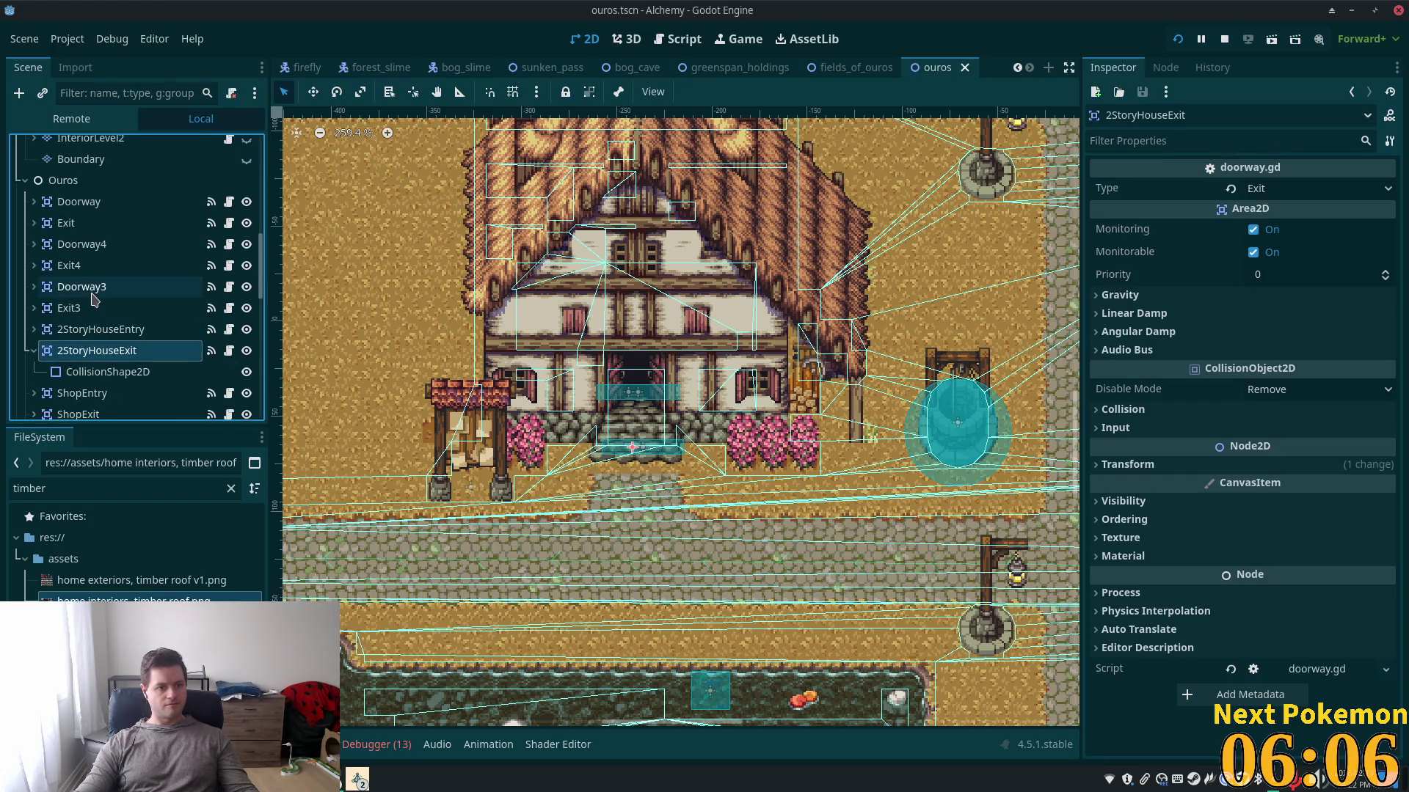
scroll(91, 297, "up", 2)
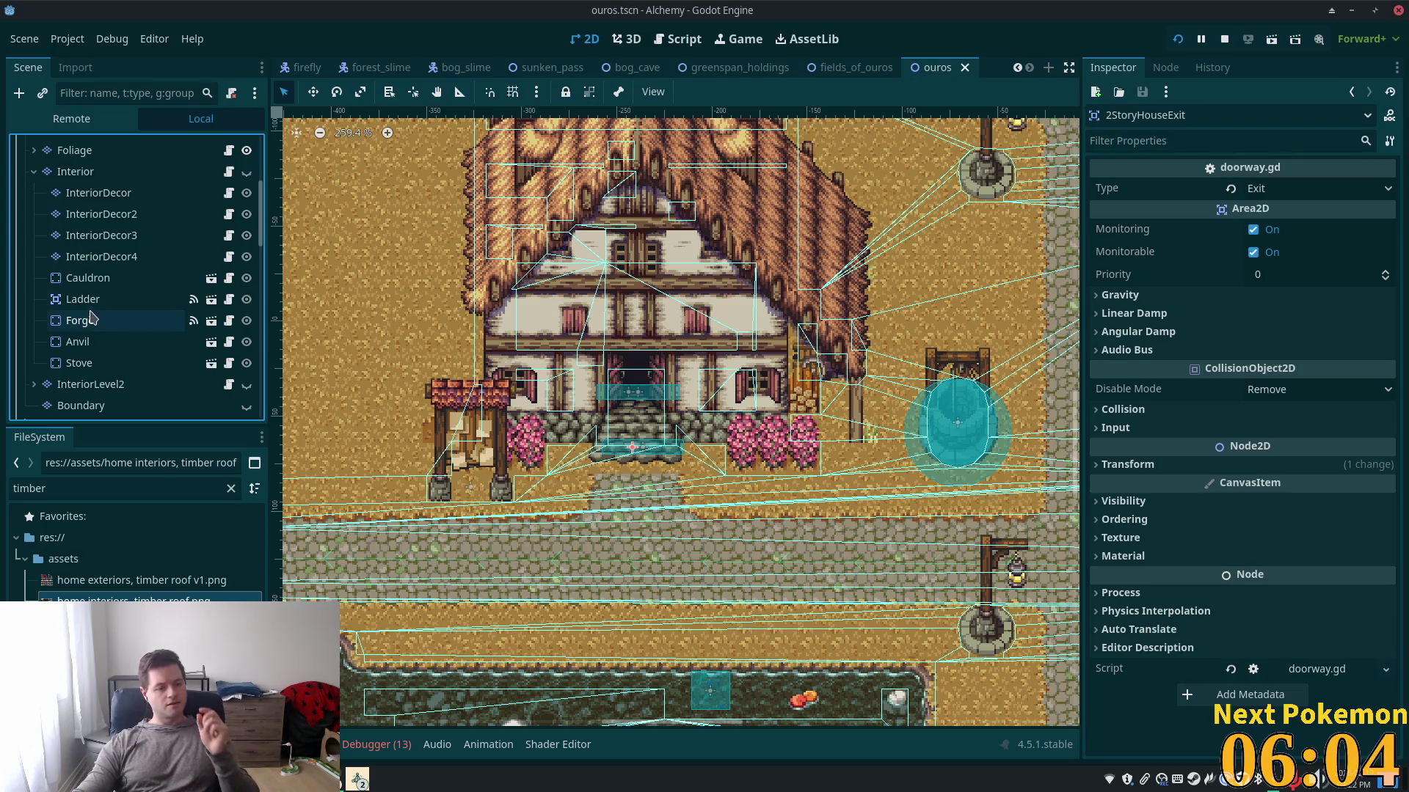
left_click(155, 298)
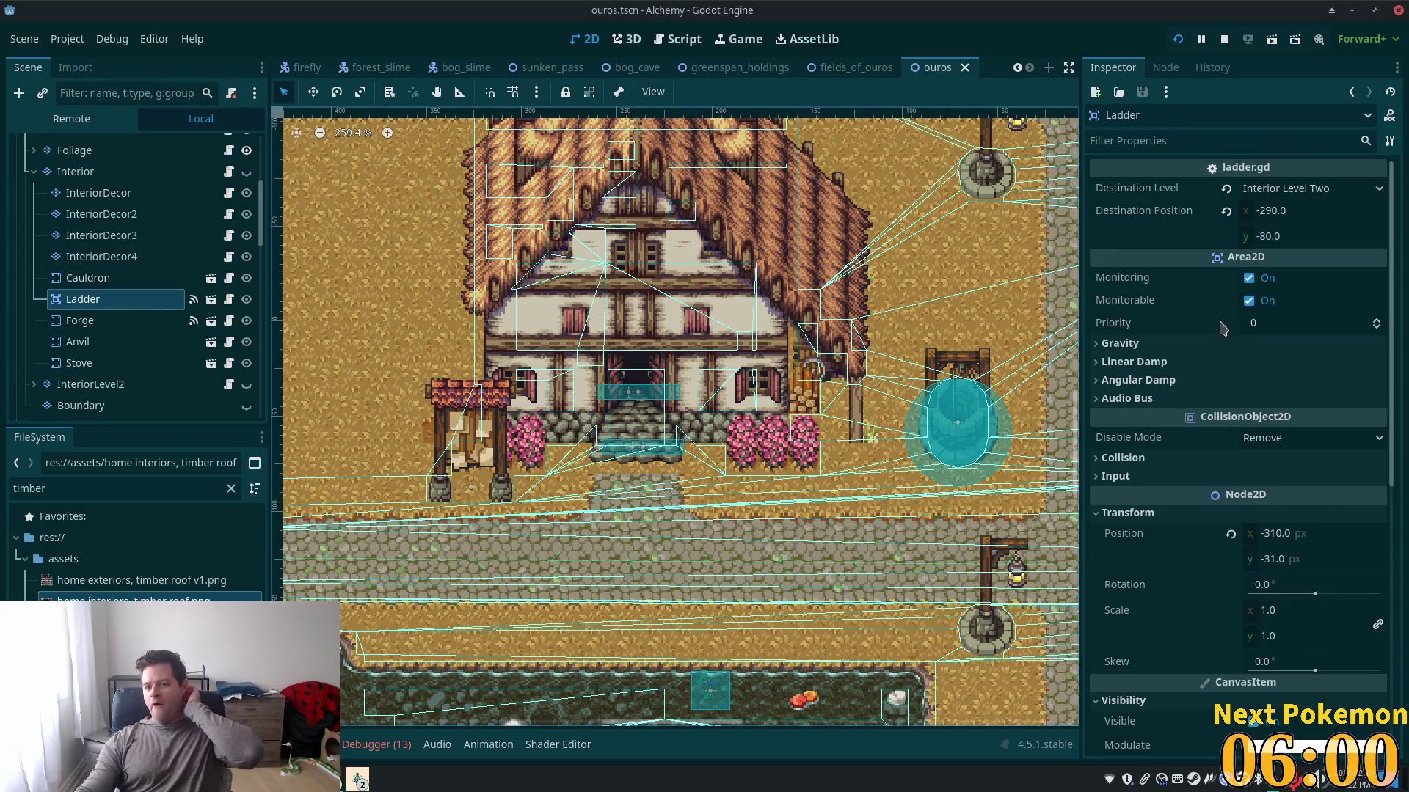
mouse_move(1234, 323)
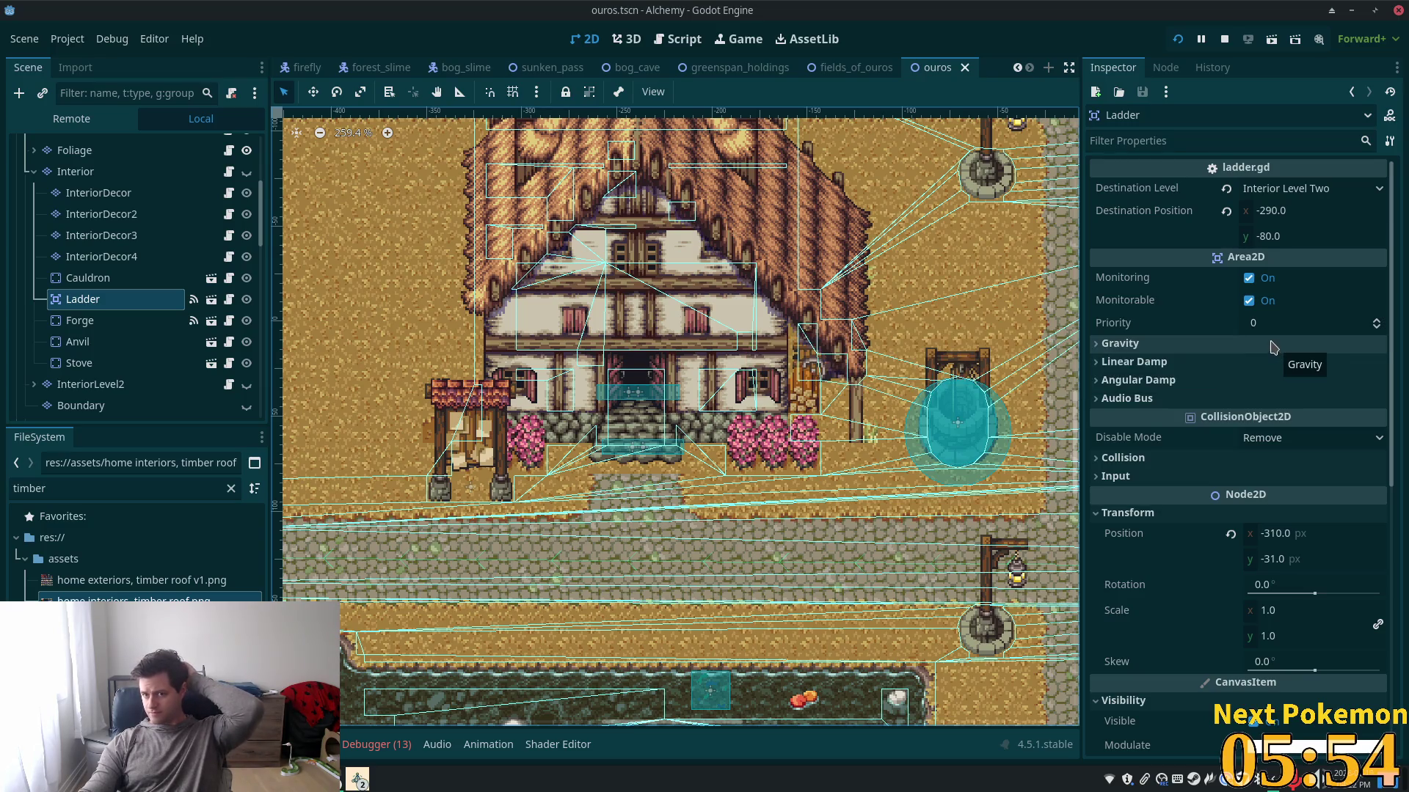
left_click(229, 300)
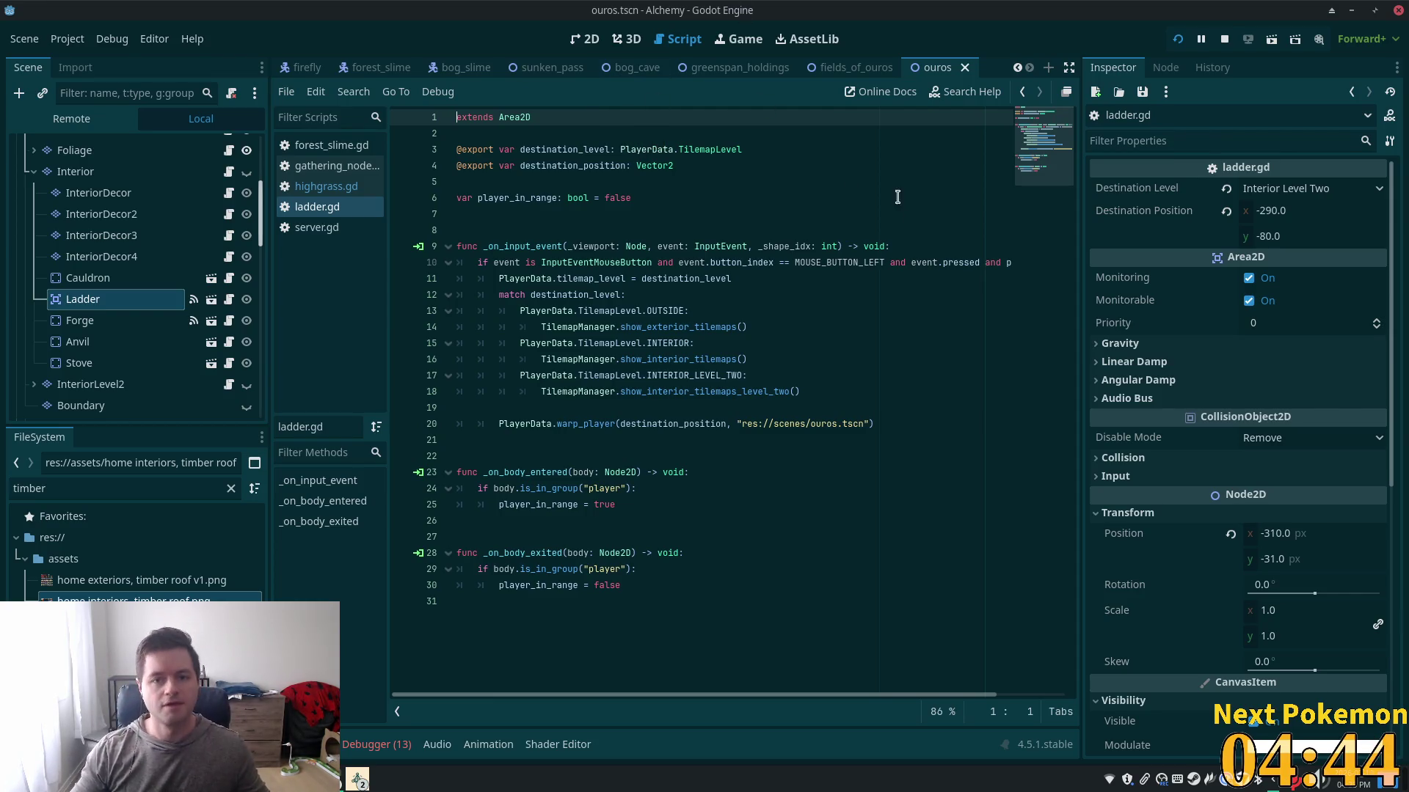
- Switch back to the greenspan_holdings scene tab after reading ladder.gd
left_click(734, 67)
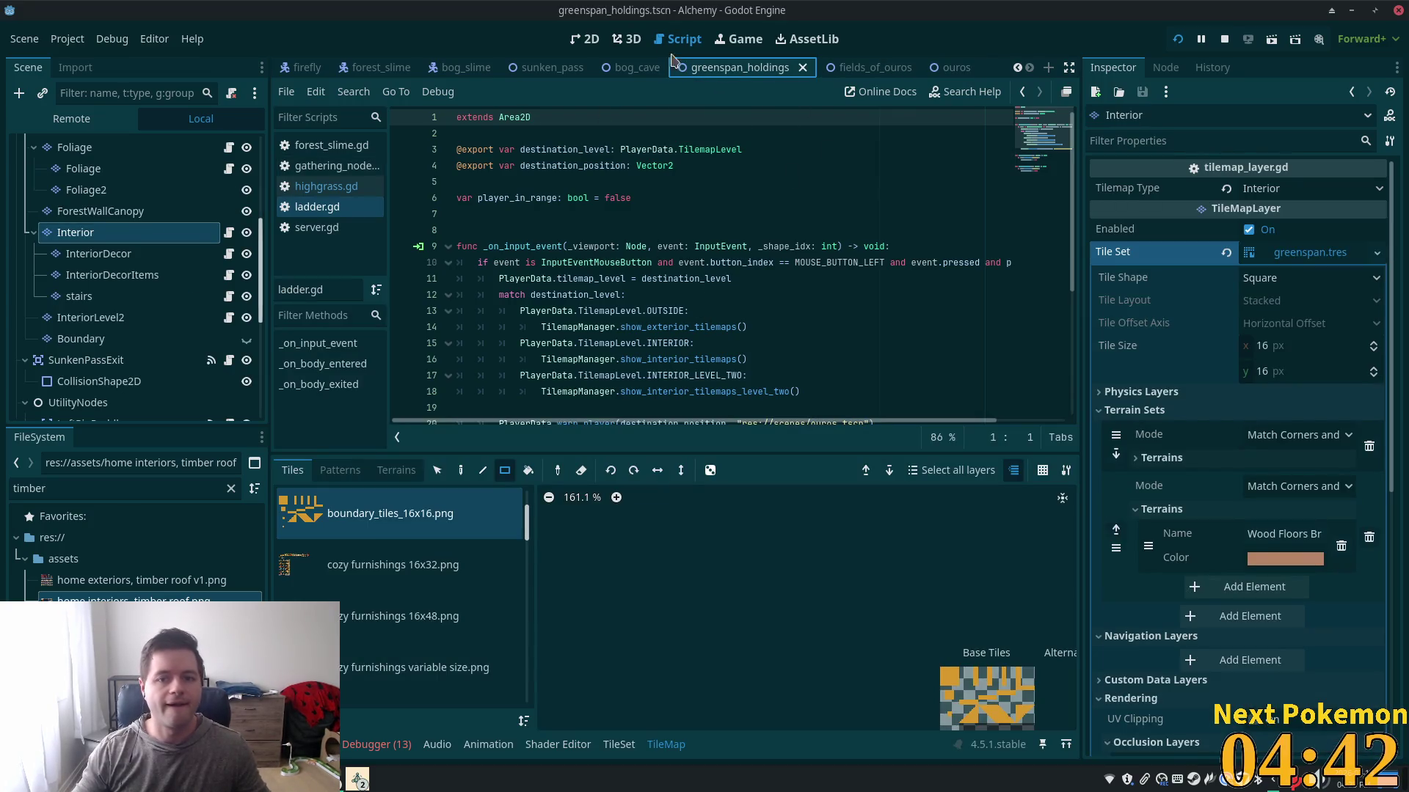
- Paint a stair tile onto the floor on the stairs layer in 2D and save the scene
left_click(585, 38)
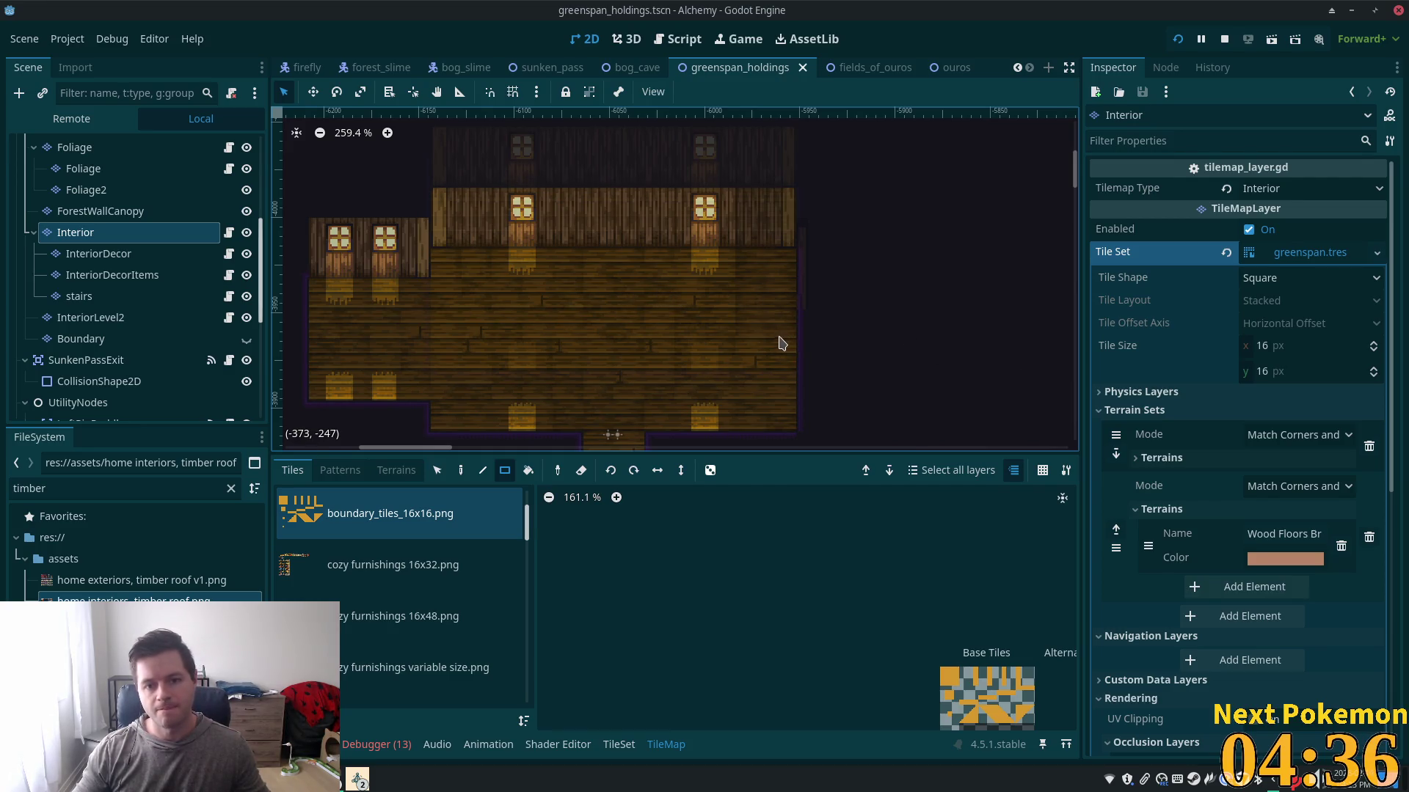
left_click(81, 296)
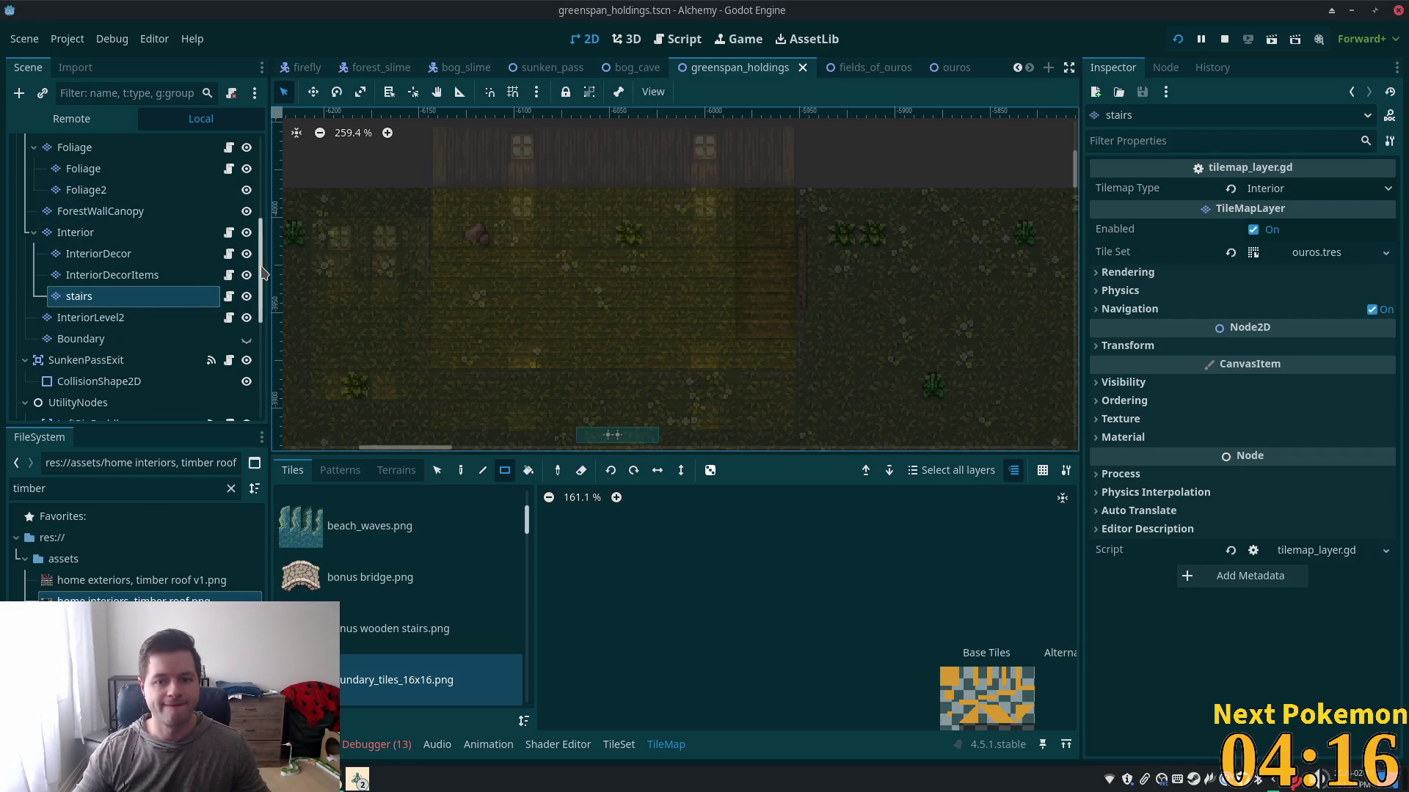
left_click(760, 299)
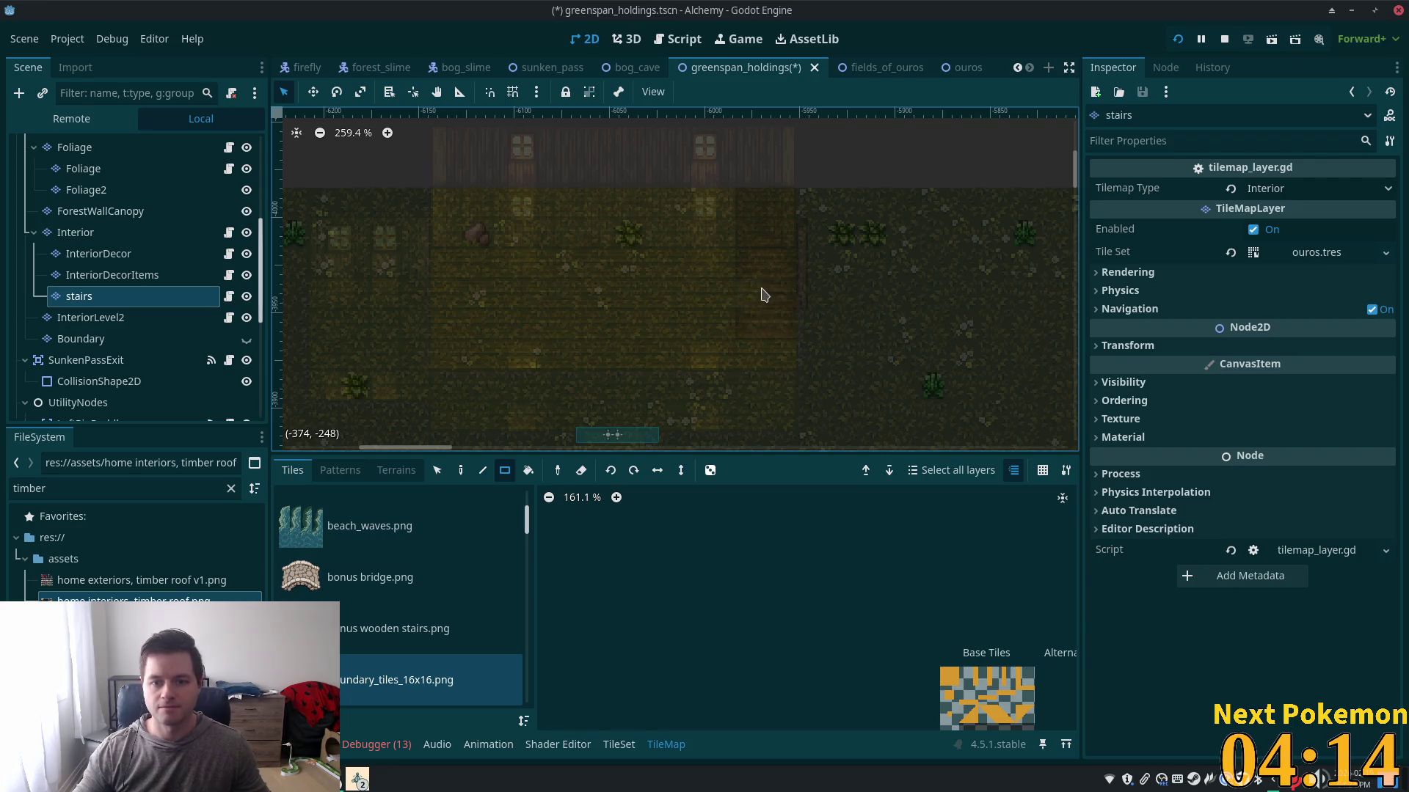
key("ctrl+s")
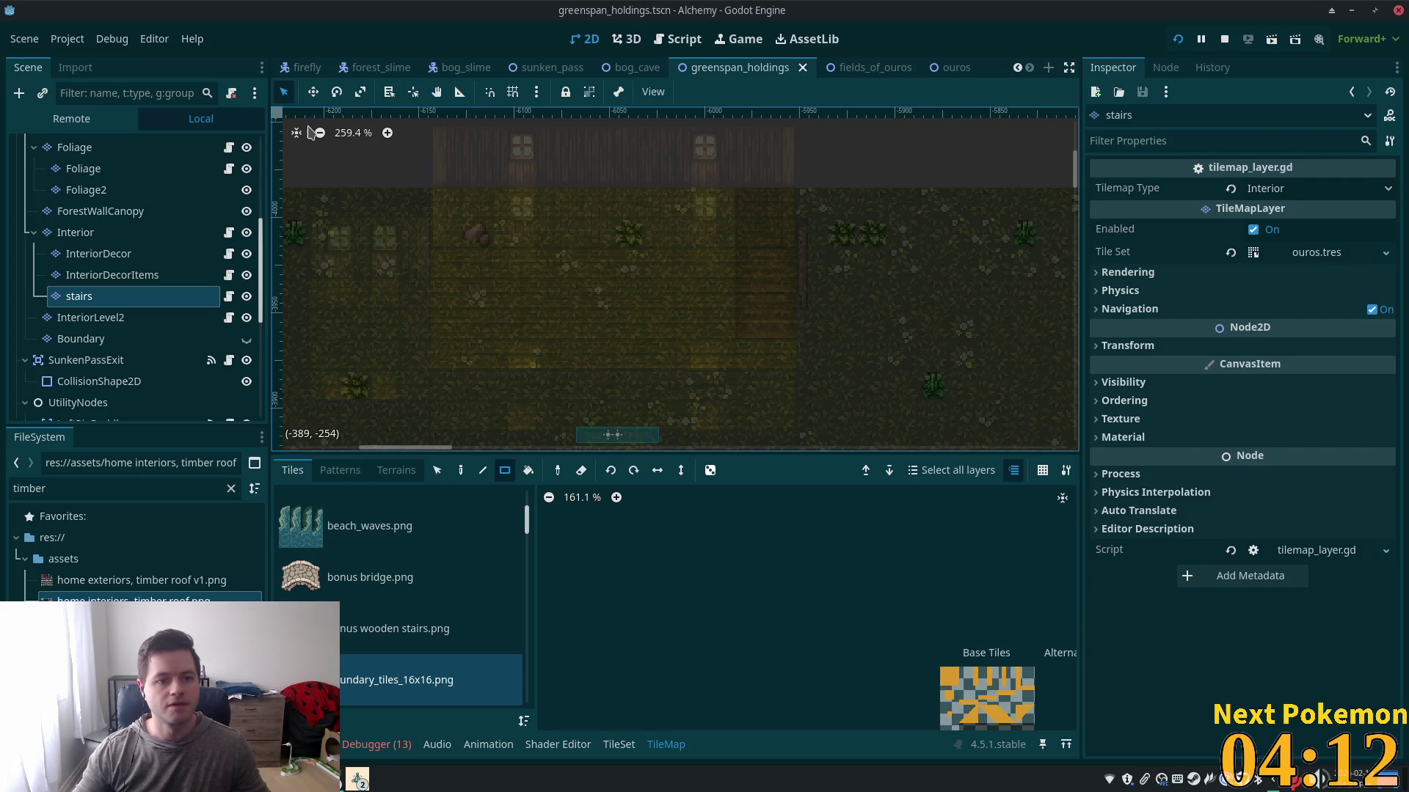
- Select the greenspan_holdings root and hide the InteriorLevel2 layer
left_click(437, 474)
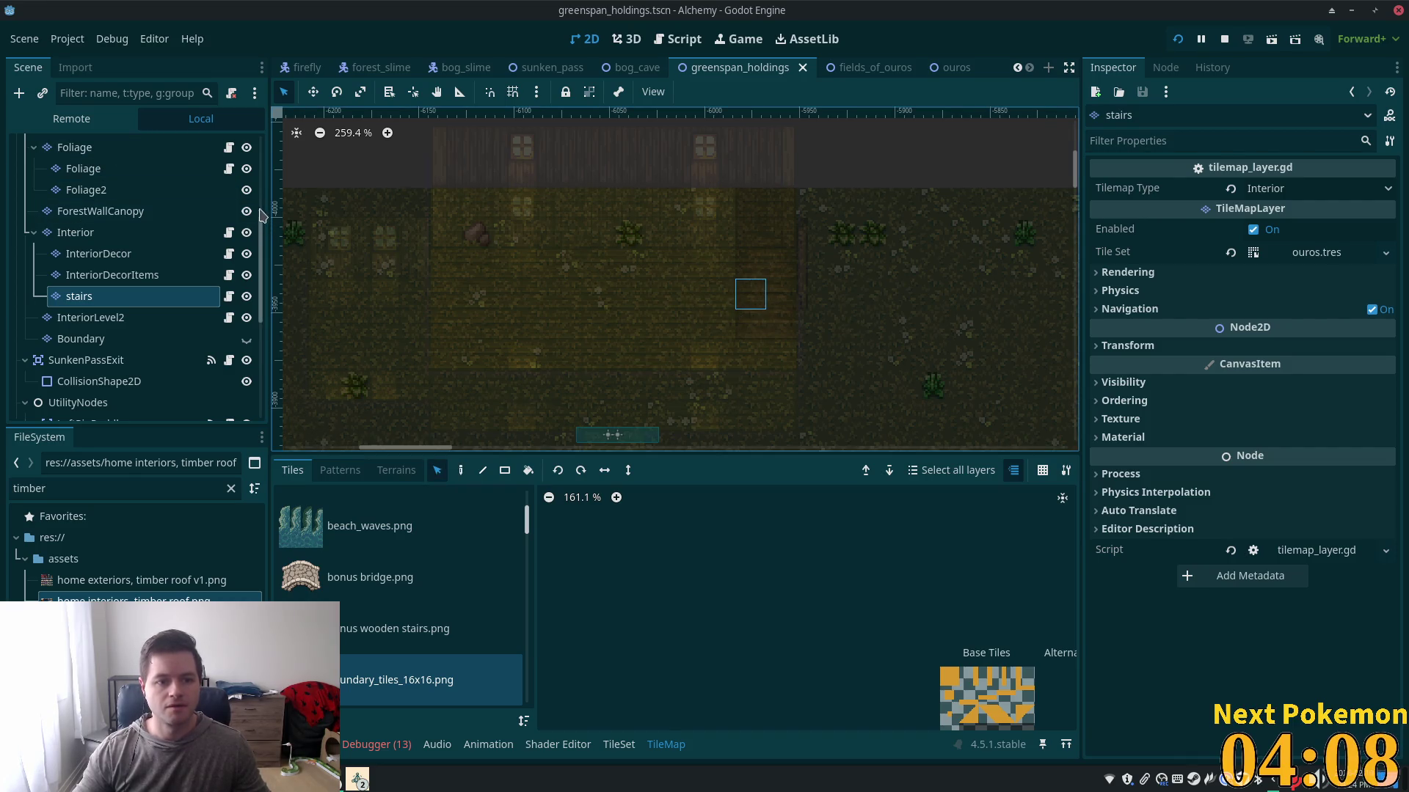
scroll(134, 147, "up", 5)
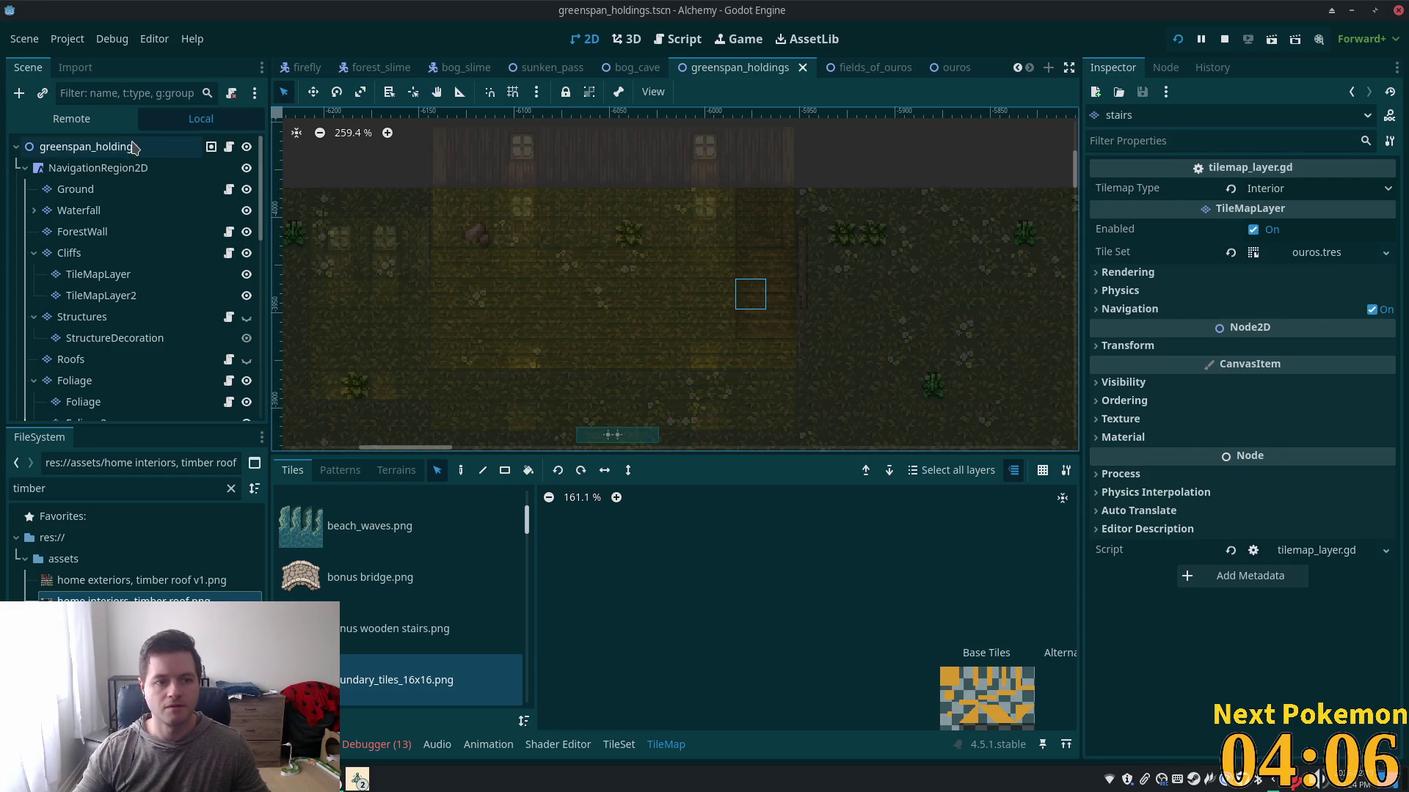
left_click(110, 146)
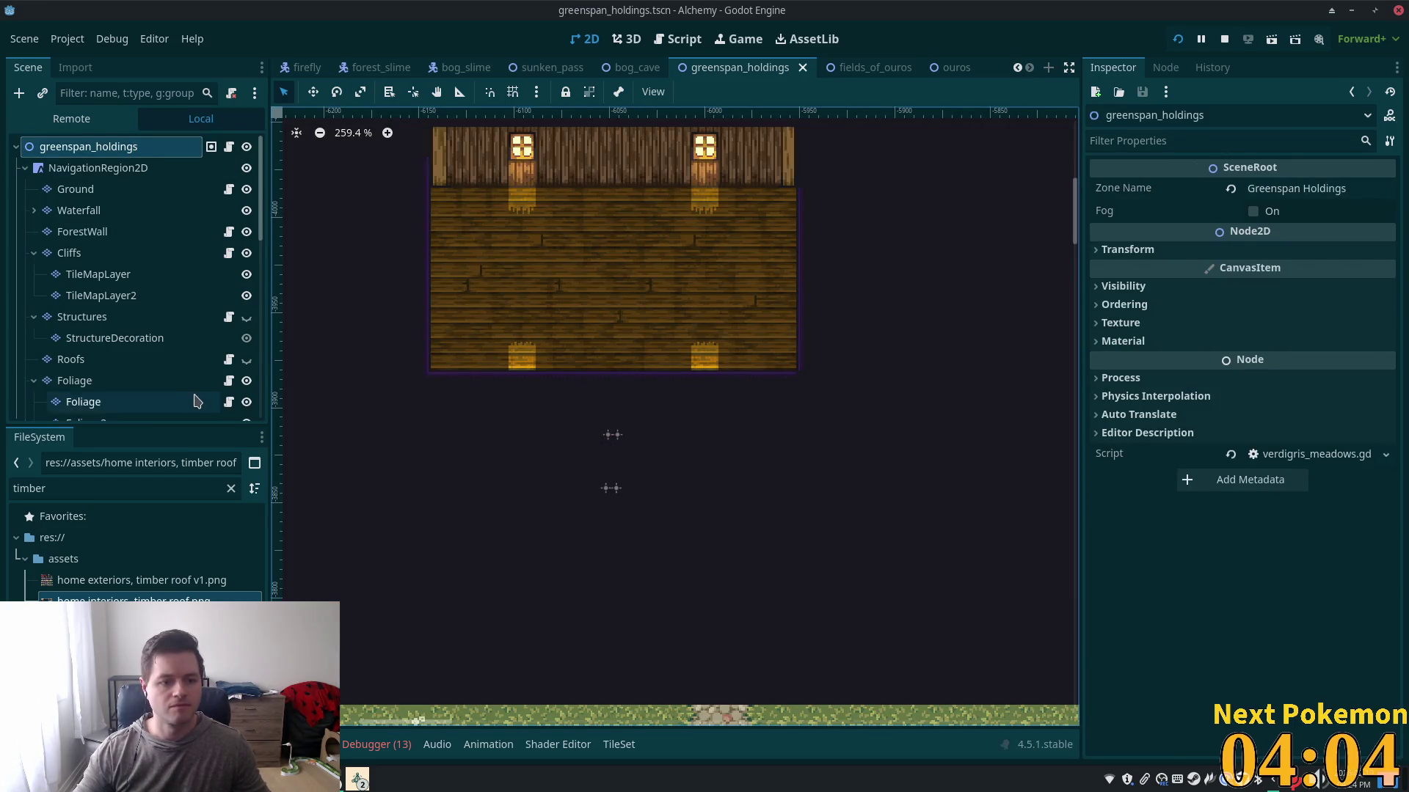
scroll(197, 402, "down", 5)
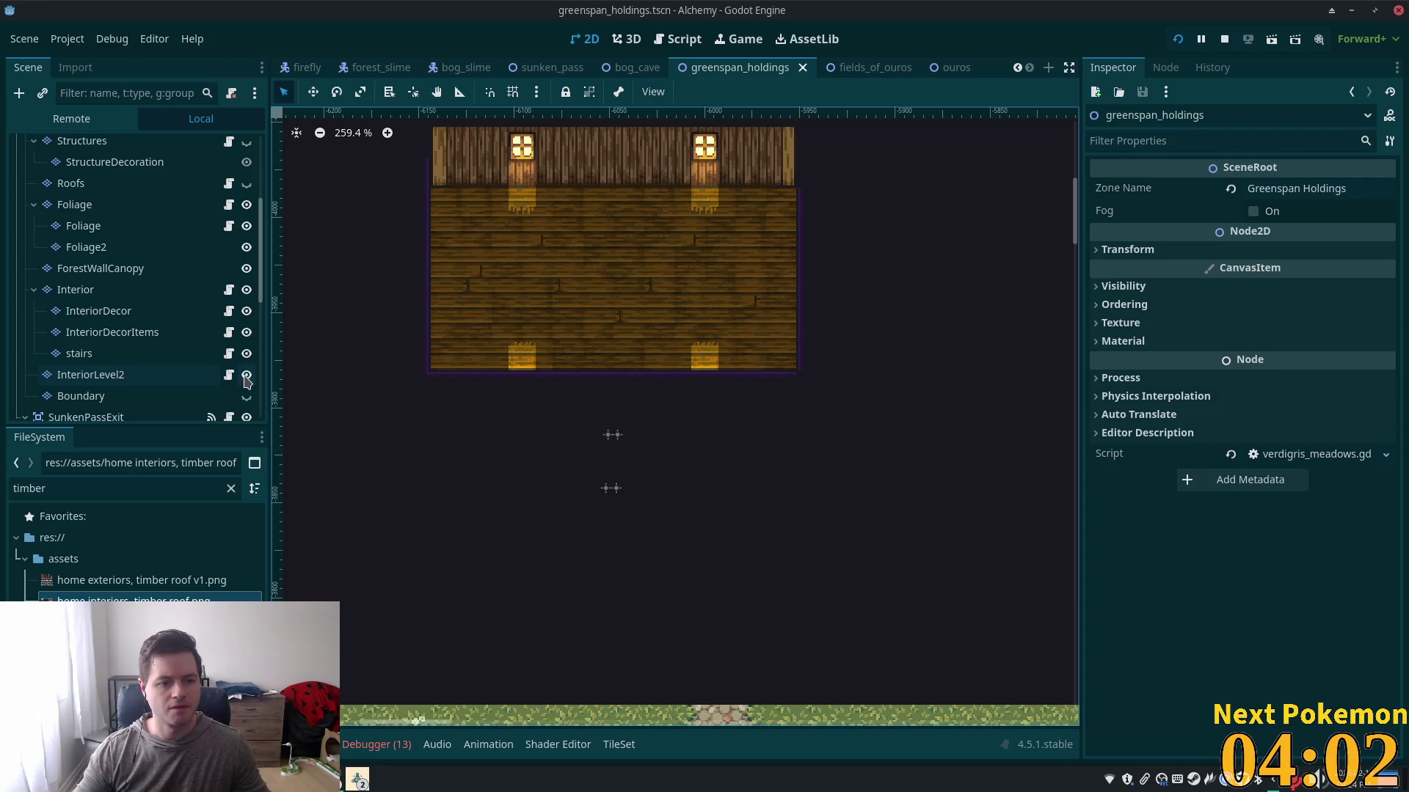
left_click(246, 375)
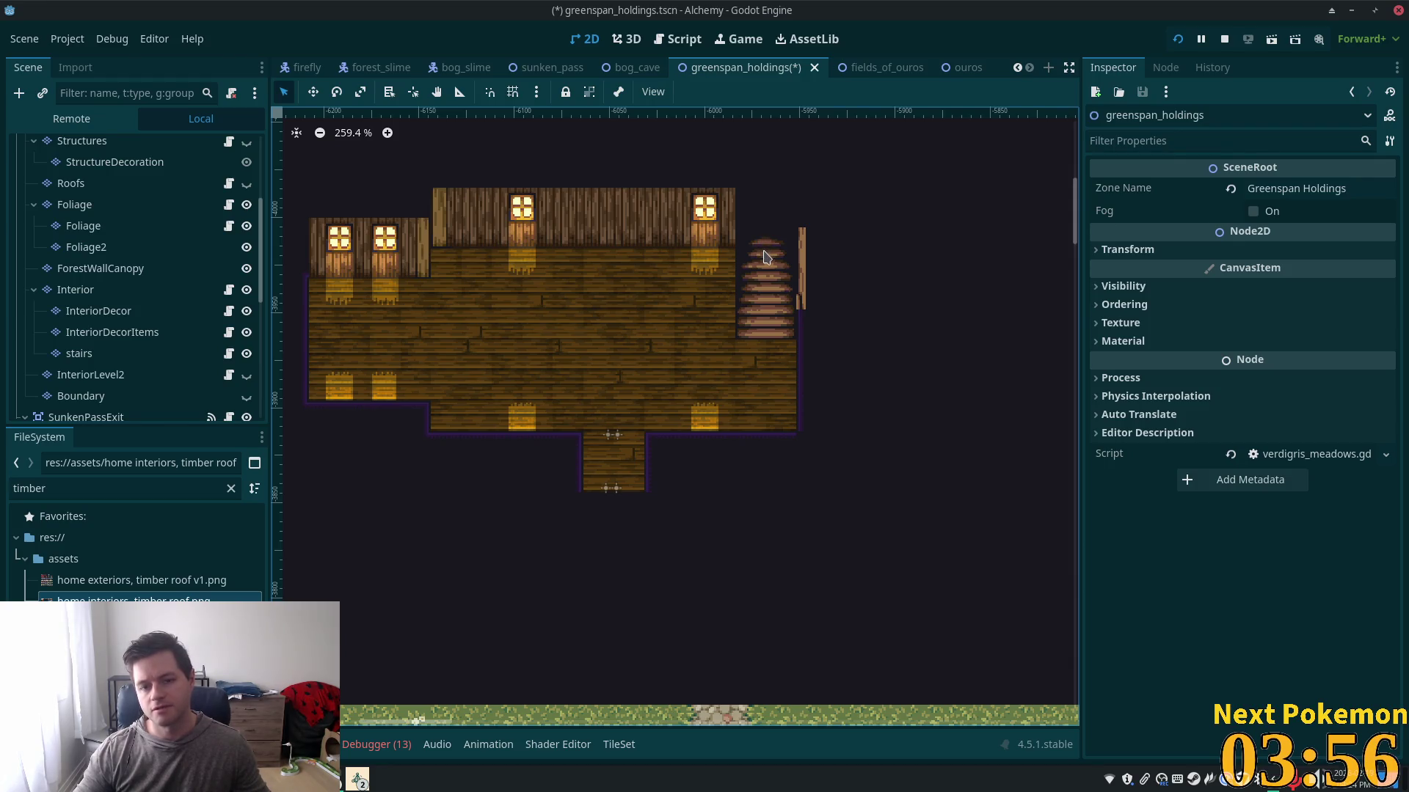
- Add an Area2D node at the stairs location on the canvas
right_click(764, 252)
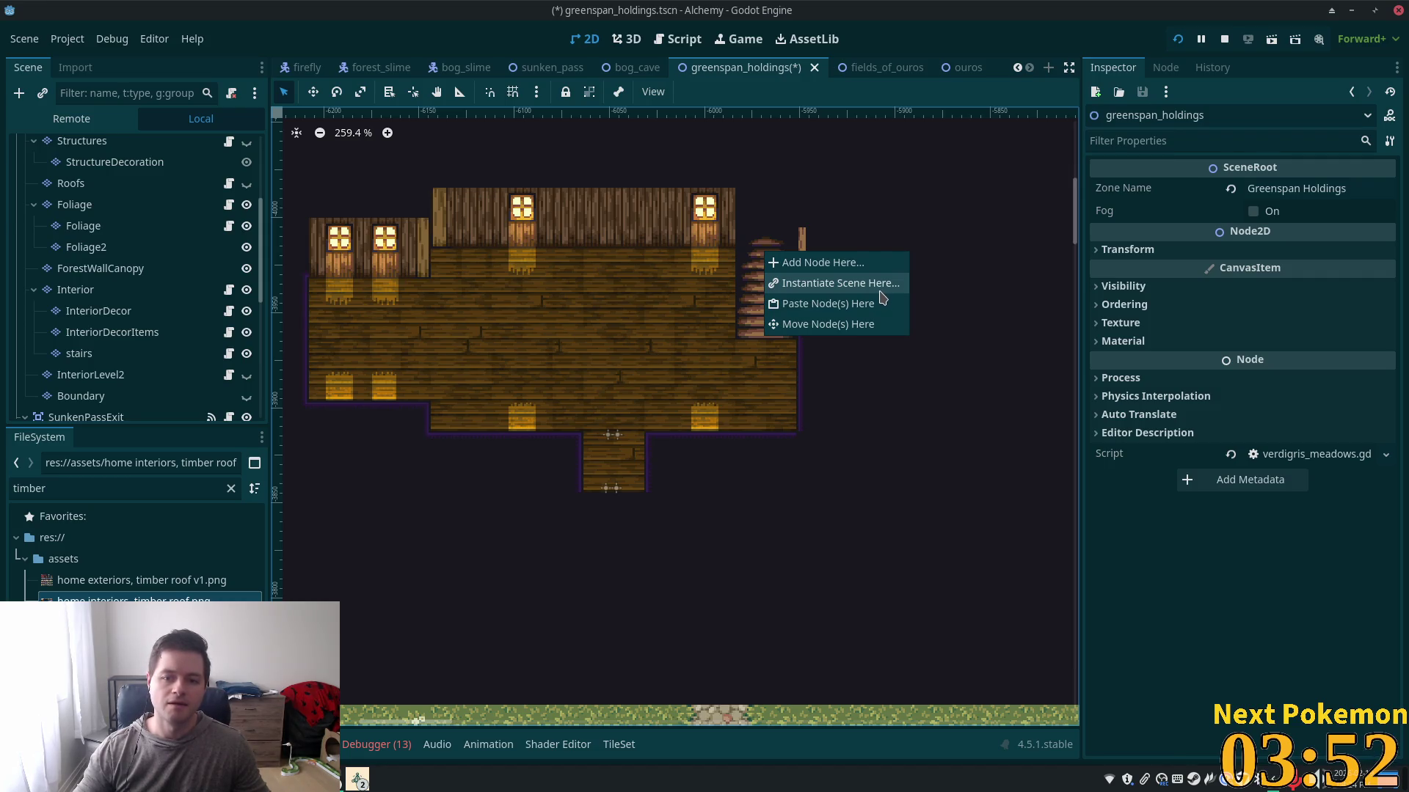
left_click(842, 267)
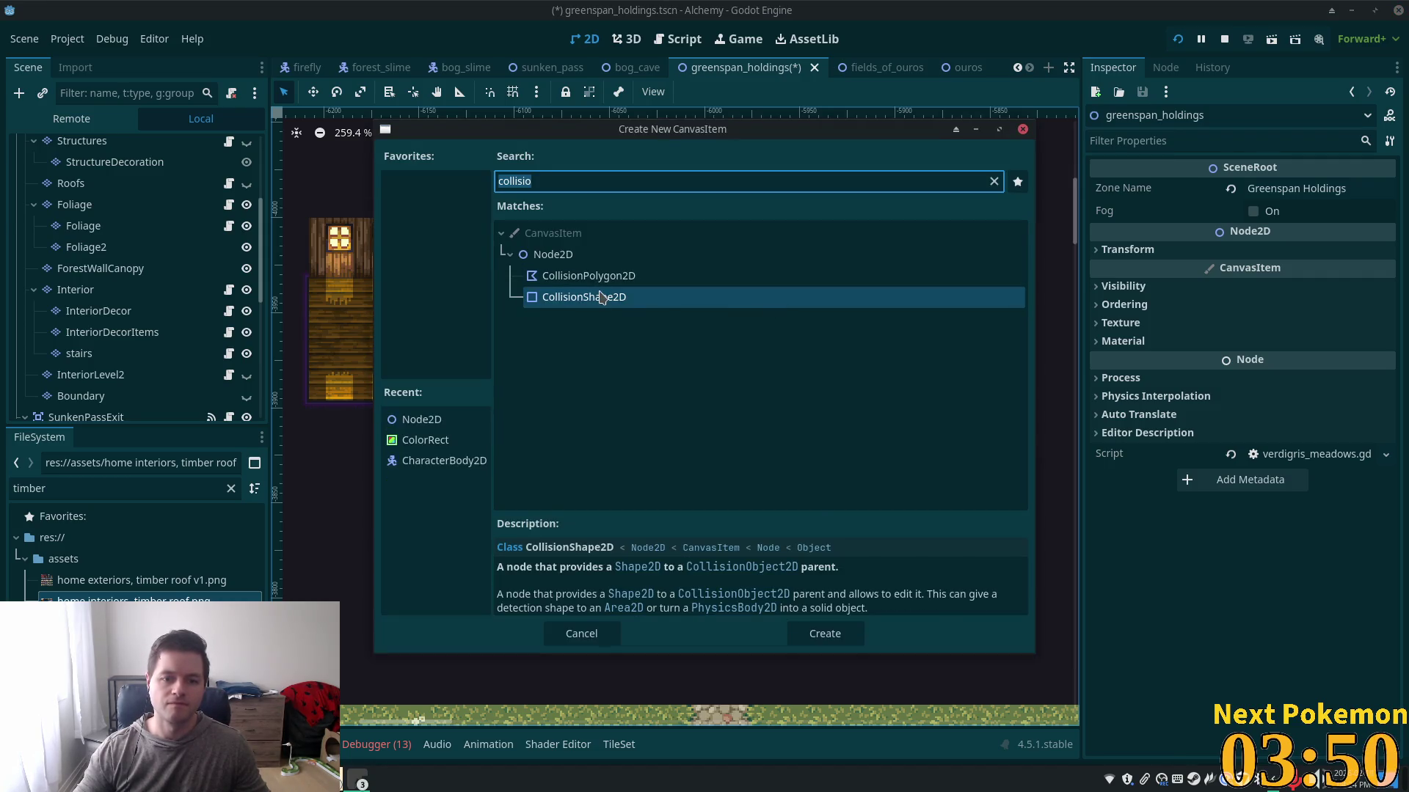
type("area")
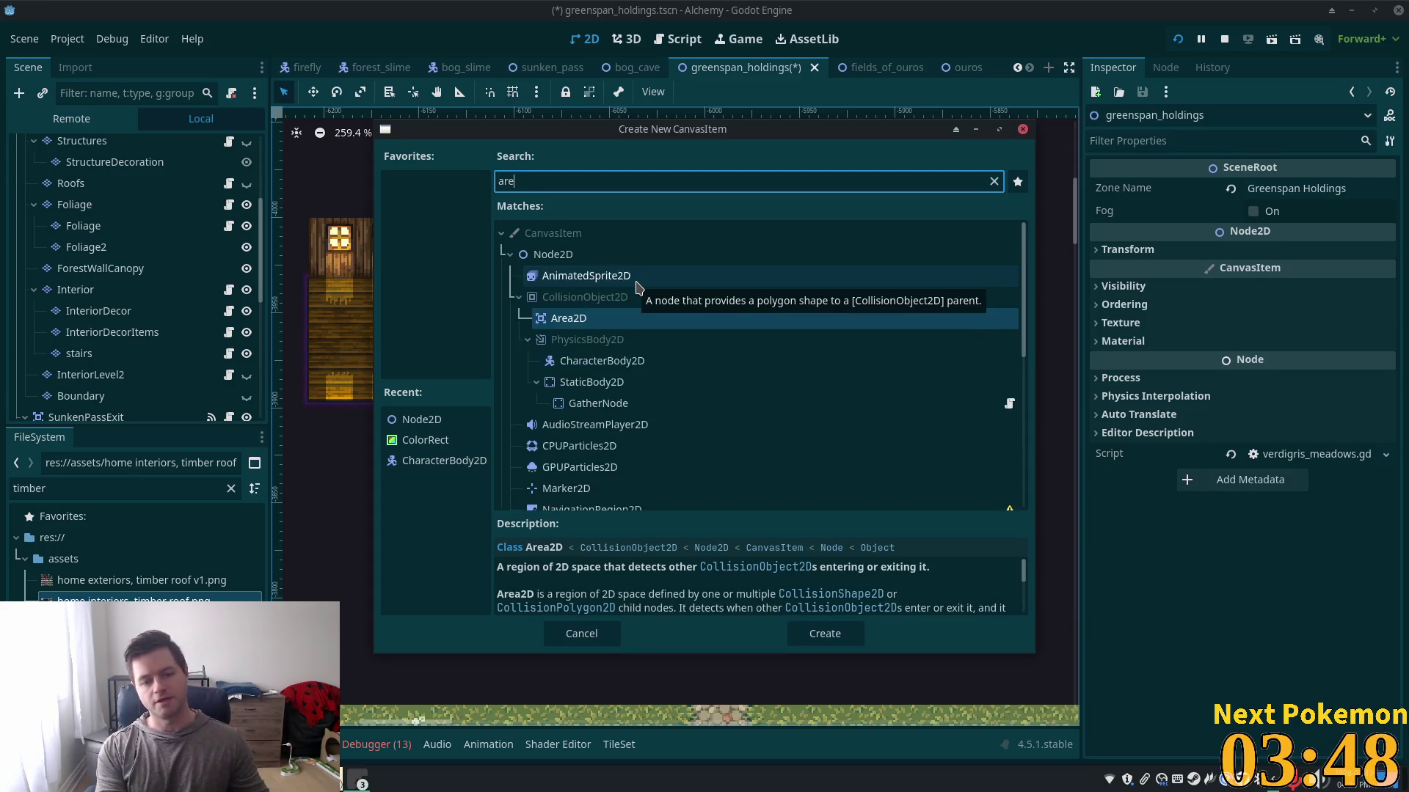
key("Return")
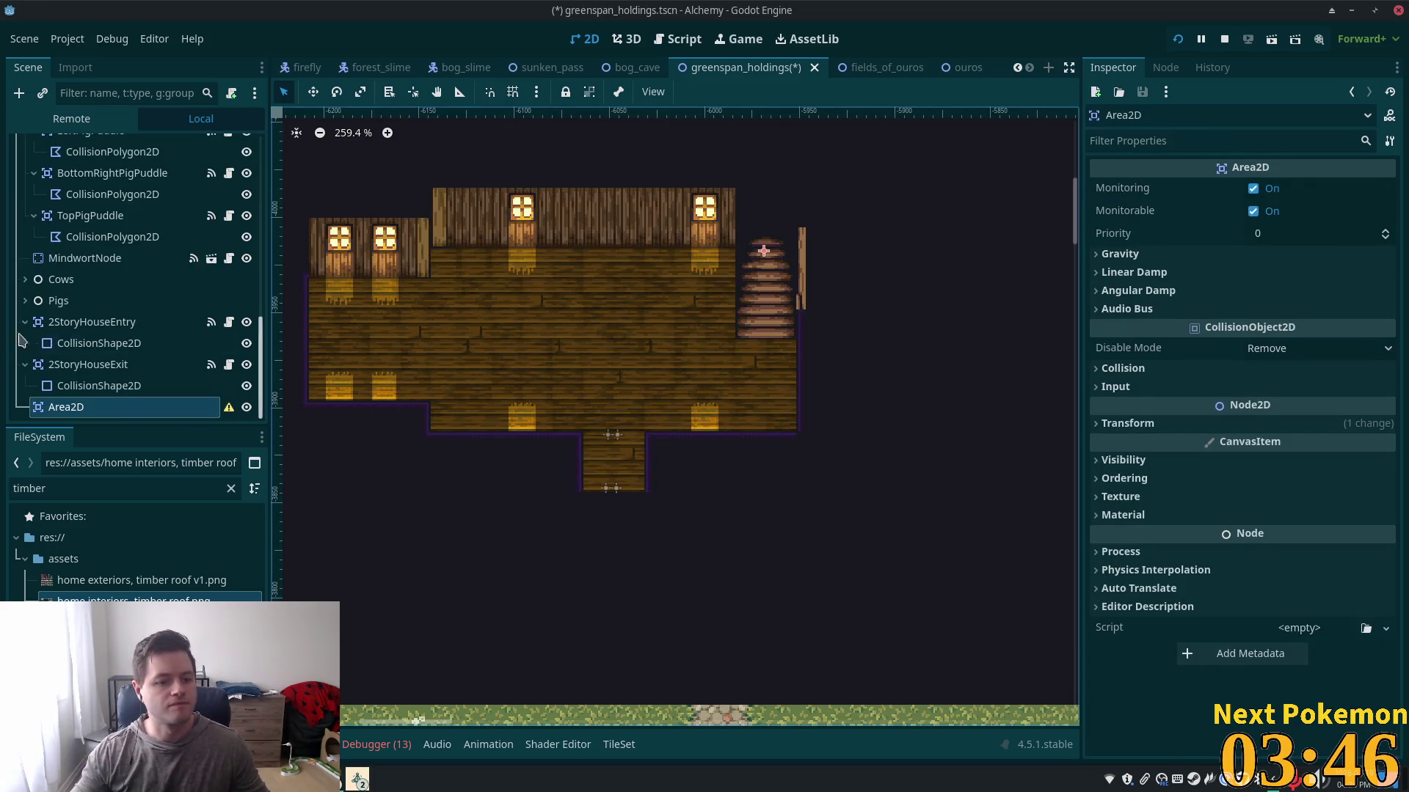
- Give the Area2D a CollisionShape2D child with a RectangleShape2D stretched over the stairs
key("ctrl+a")
type("col")
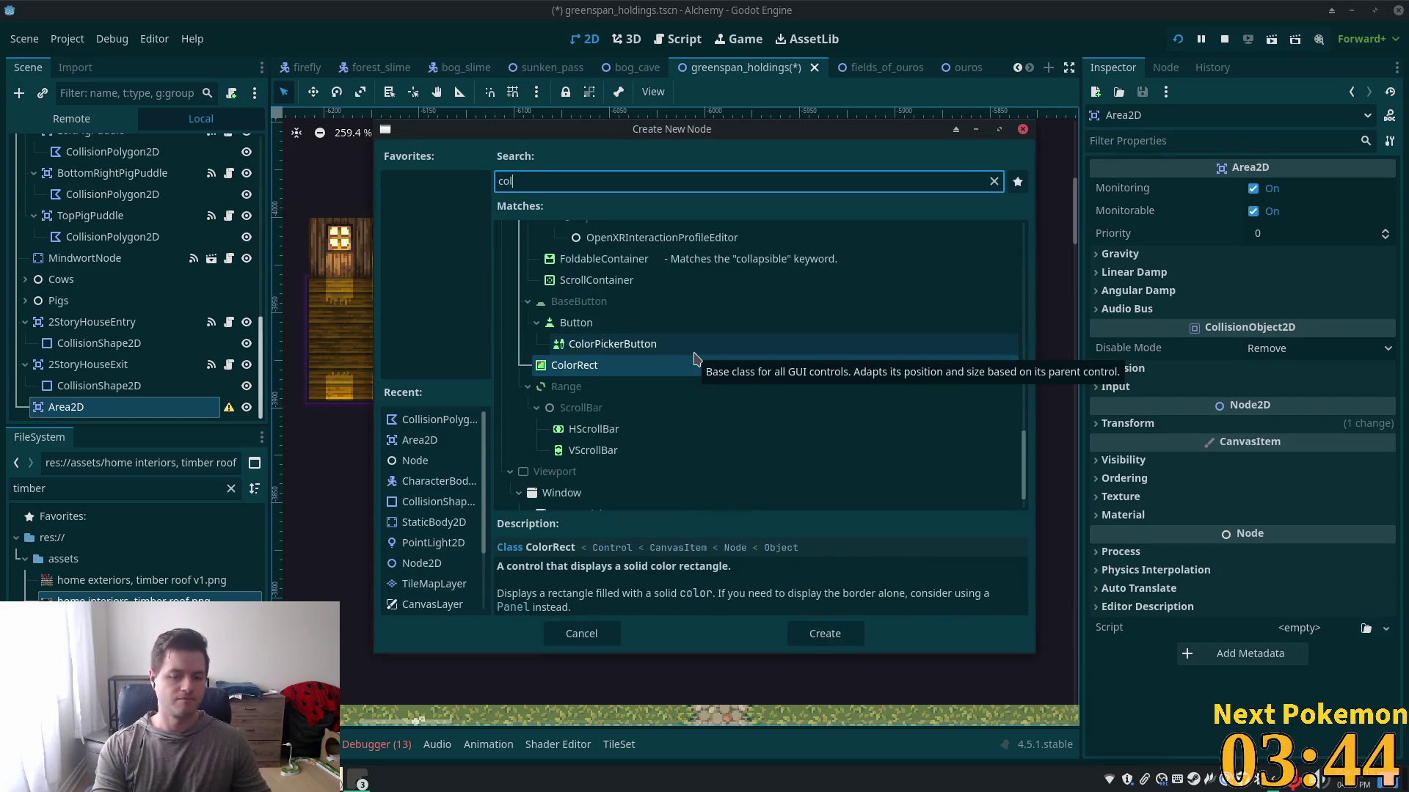
type("lisio")
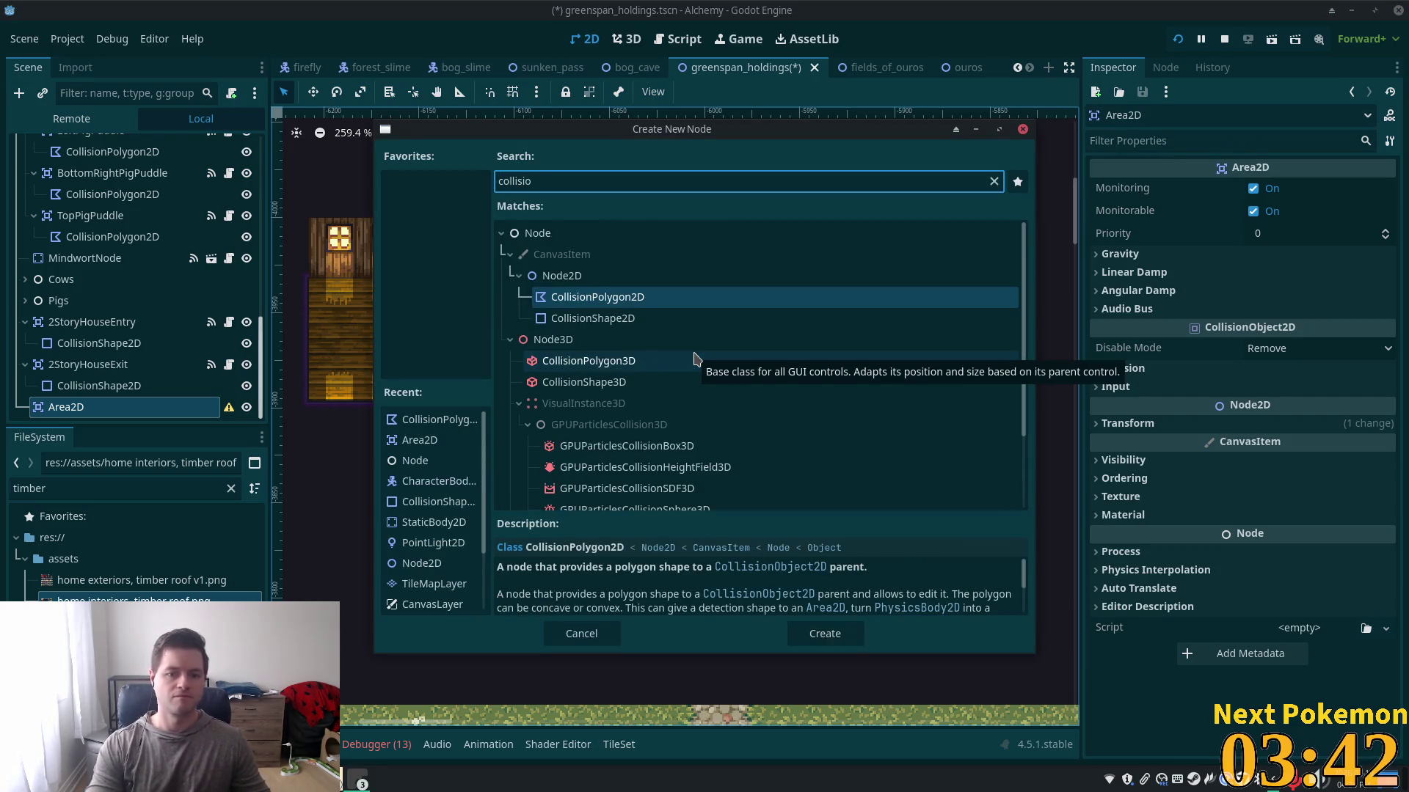
left_click(615, 318)
key("Return")
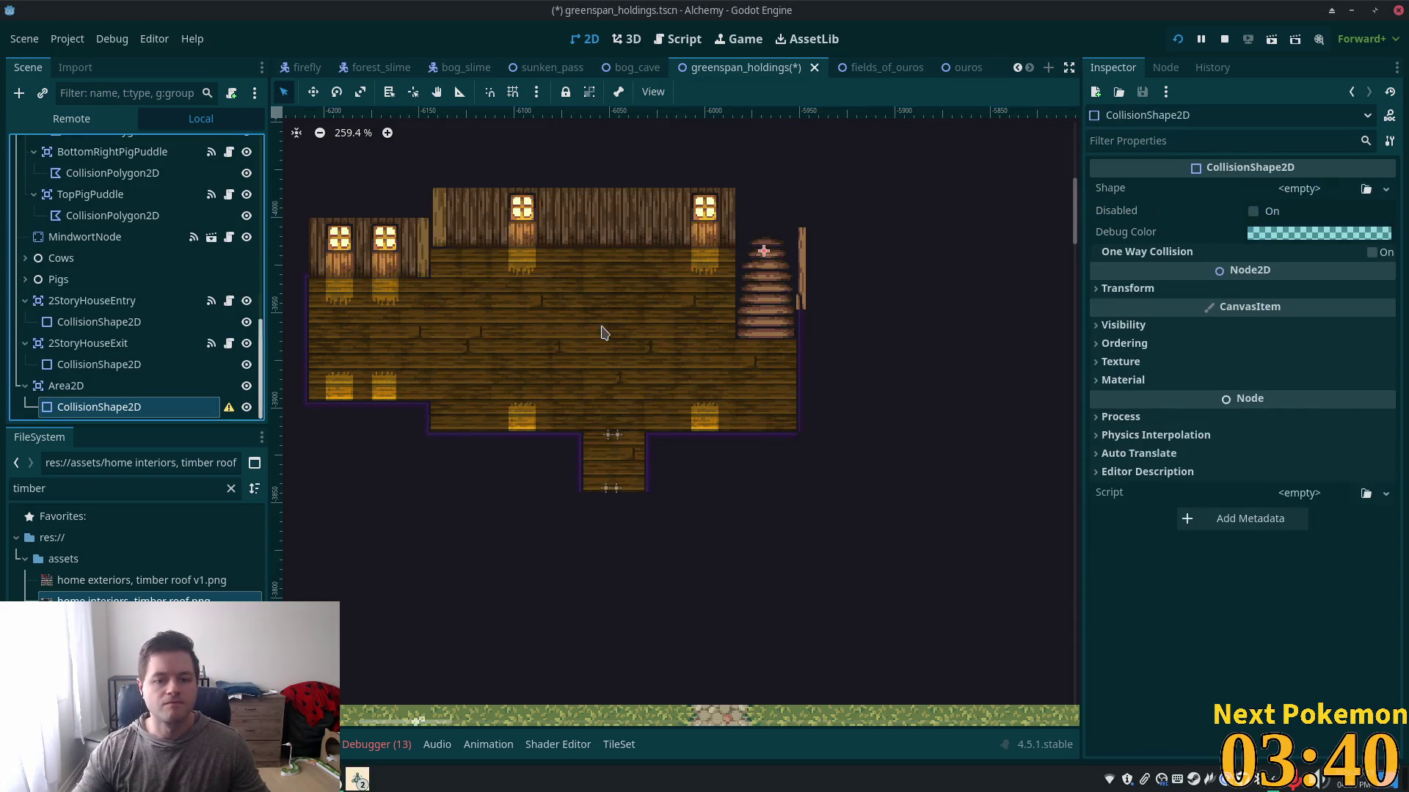
left_click(1299, 189)
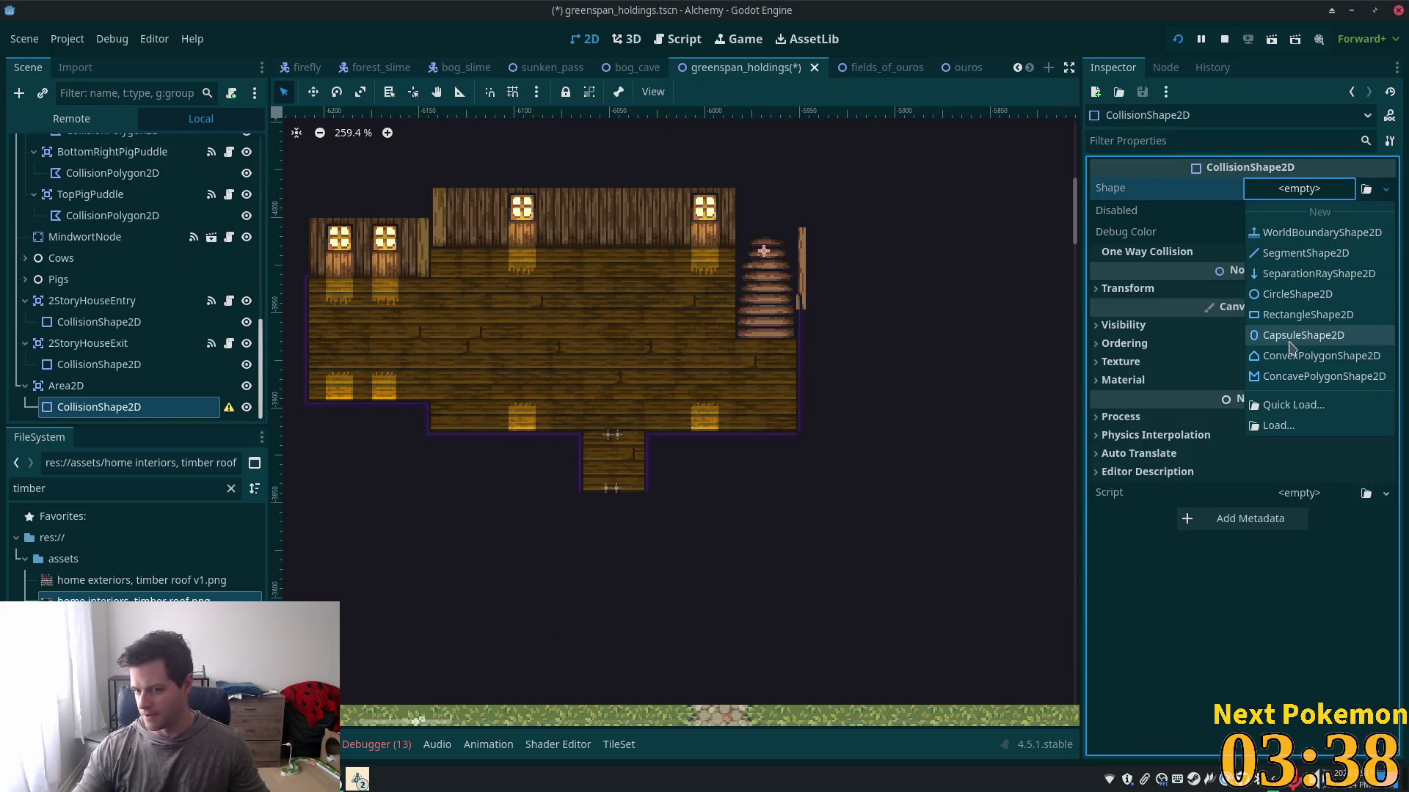
left_click(1306, 314)
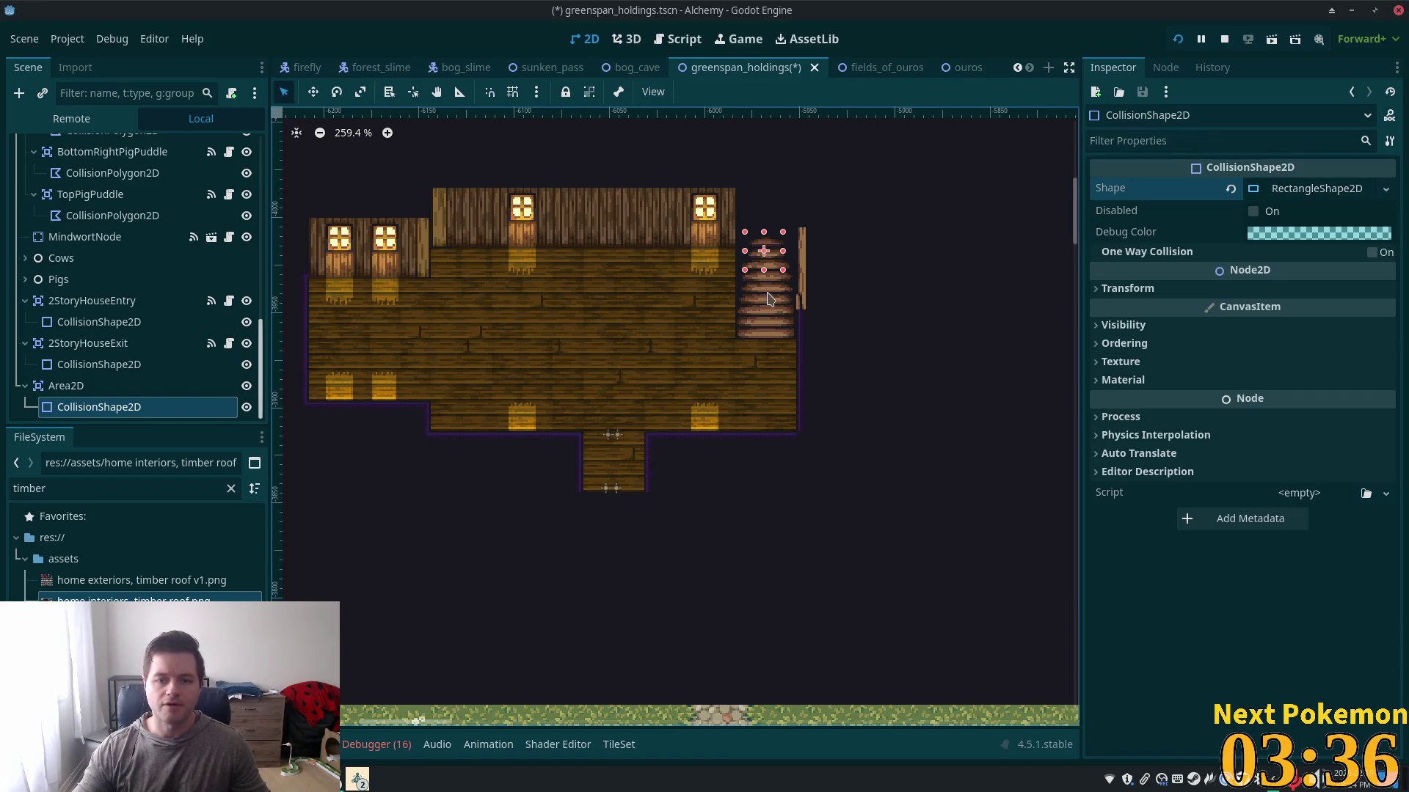
mouse_move(747, 256)
left_mouse_down()
mouse_move(801, 260)
mouse_move(769, 263)
mouse_move(769, 249)
left_mouse_up()
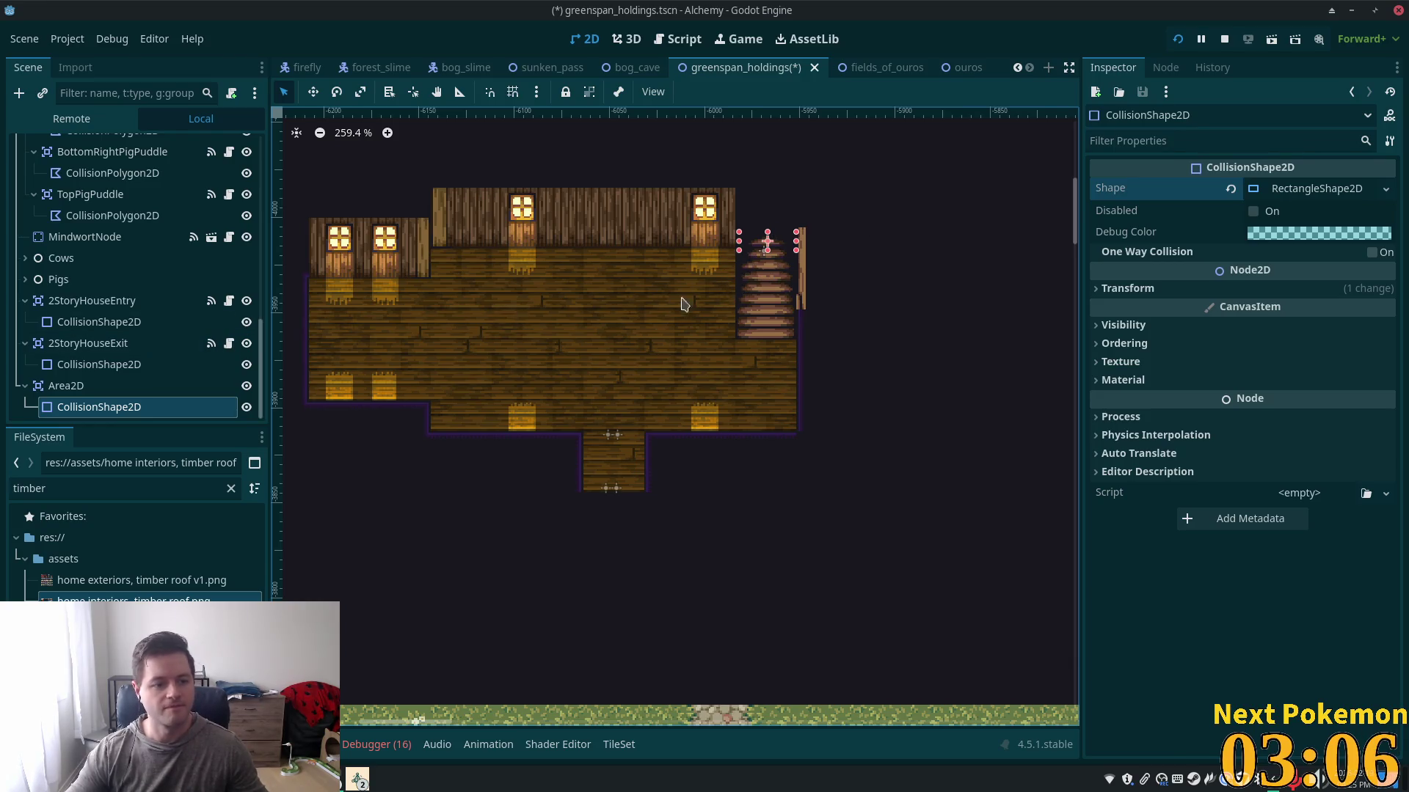
- Rename the Area2D node to Area2DStairs
left_click(138, 387)
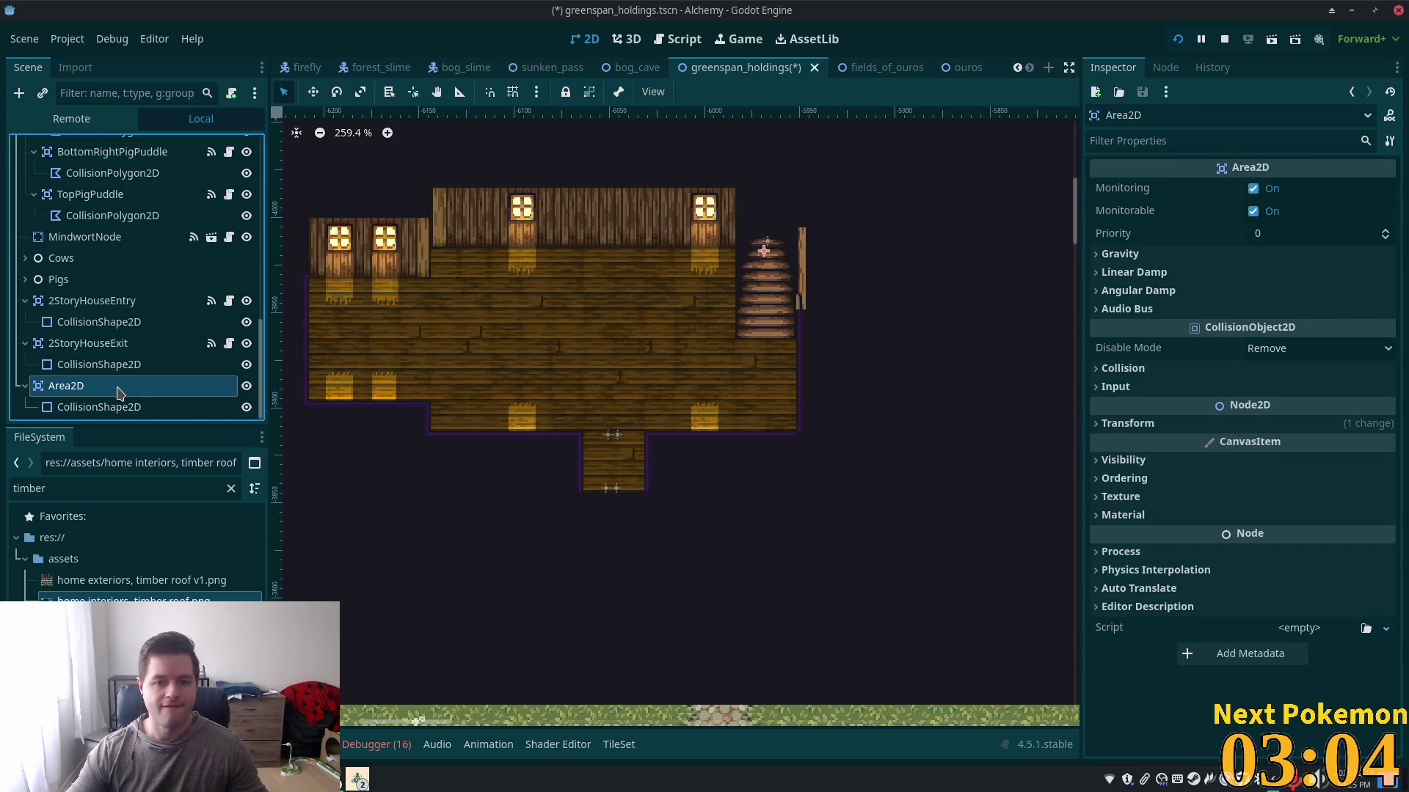
left_click(192, 390)
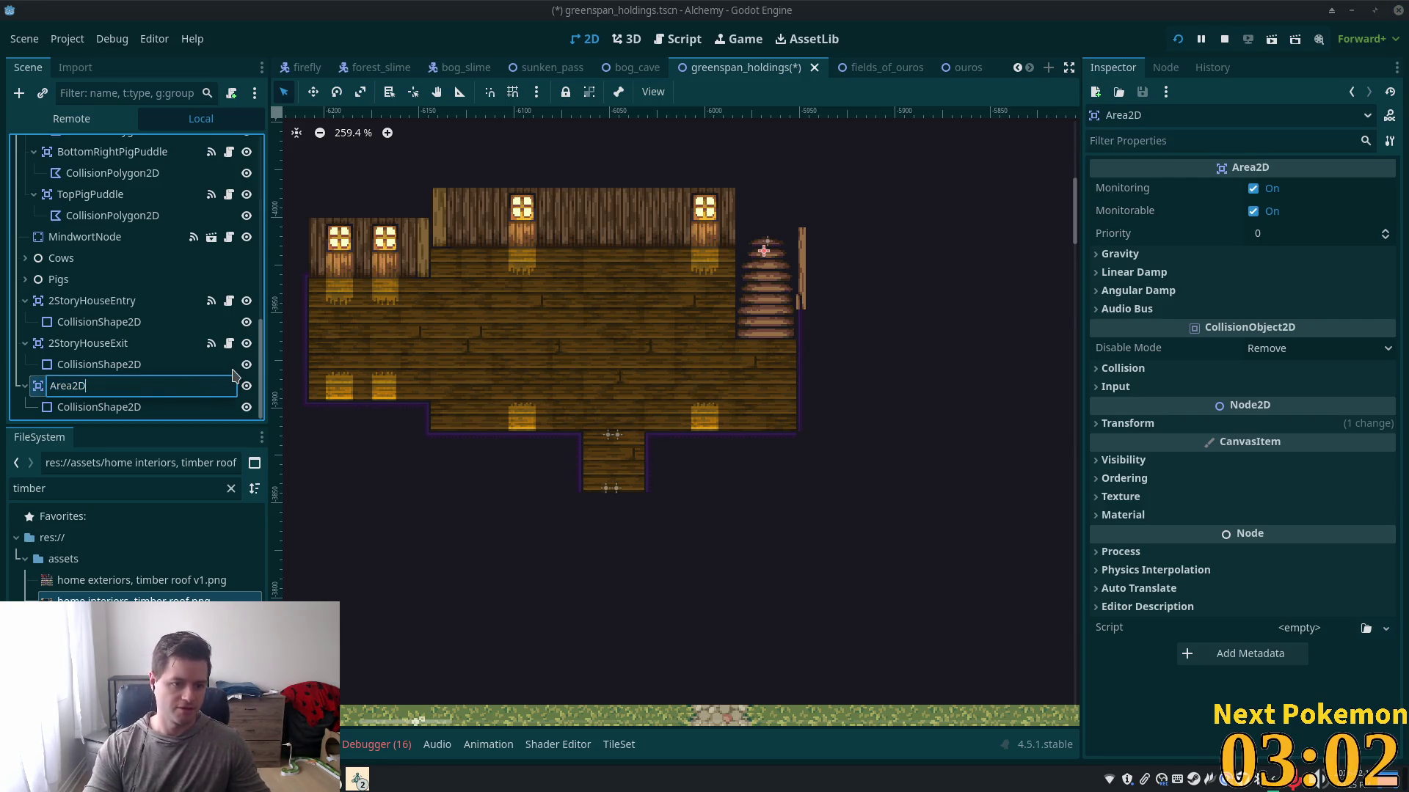
type("St")
type("ir")
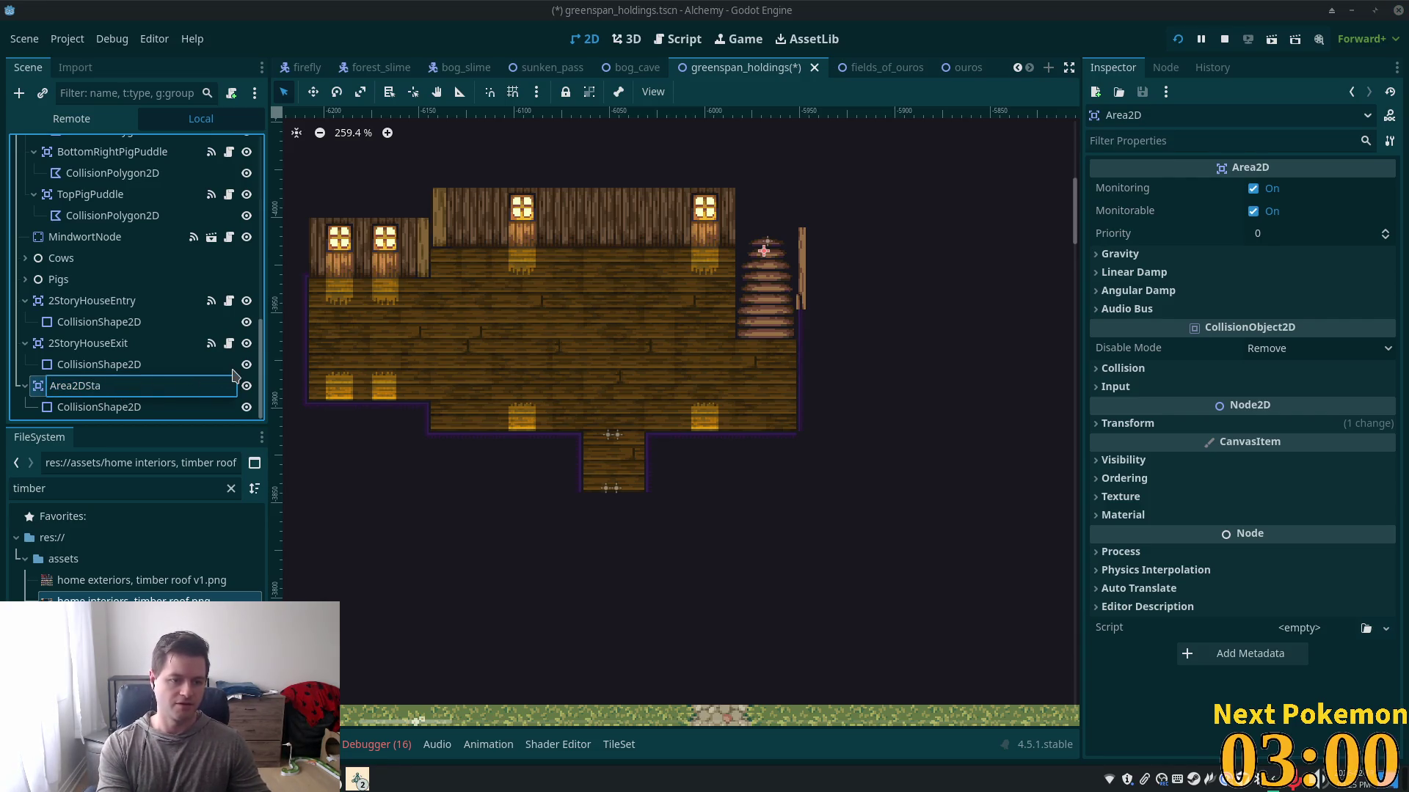
type("irs")
key("Return")
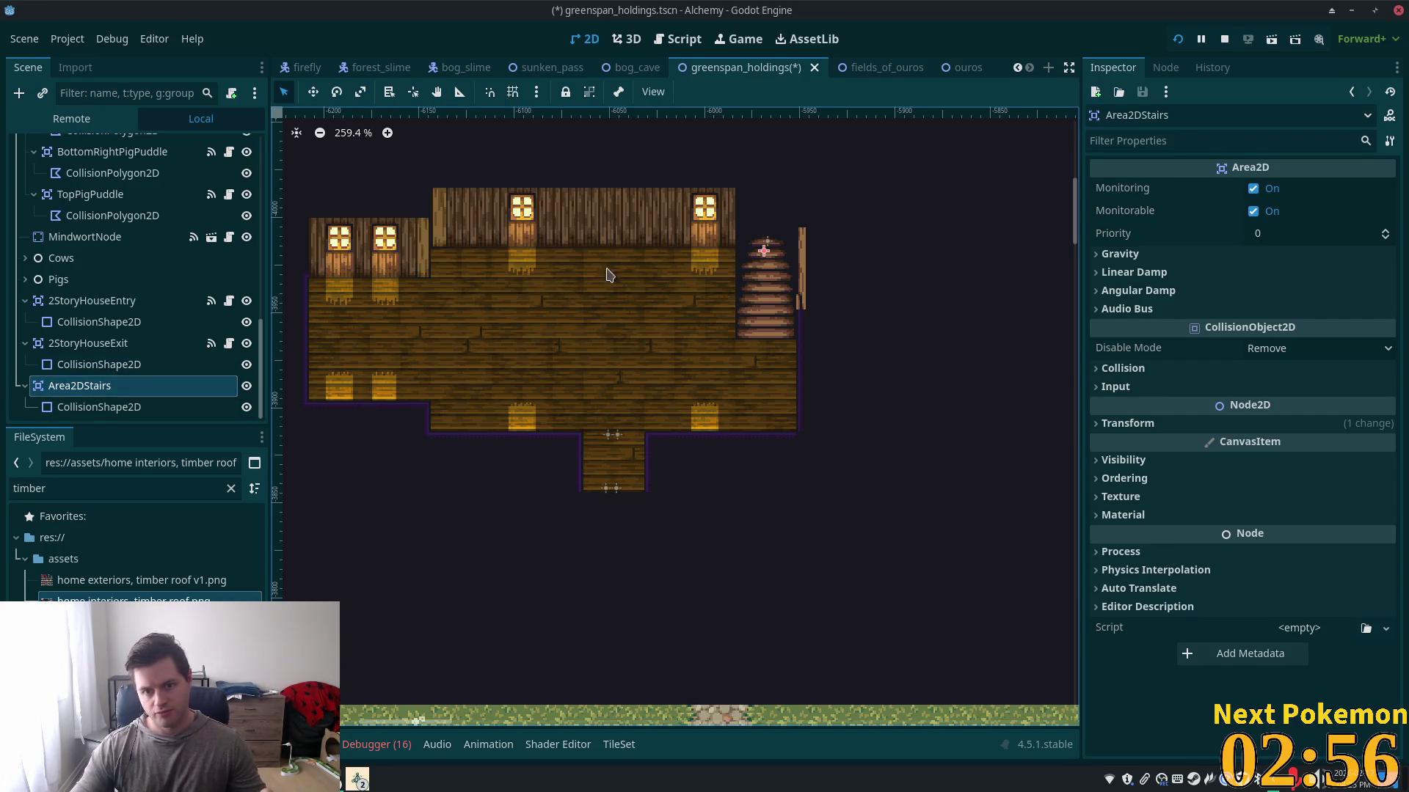
- Attach a new script saved as res://utility_scenes/stairs.gd and open it in Cursor
left_click(231, 93)
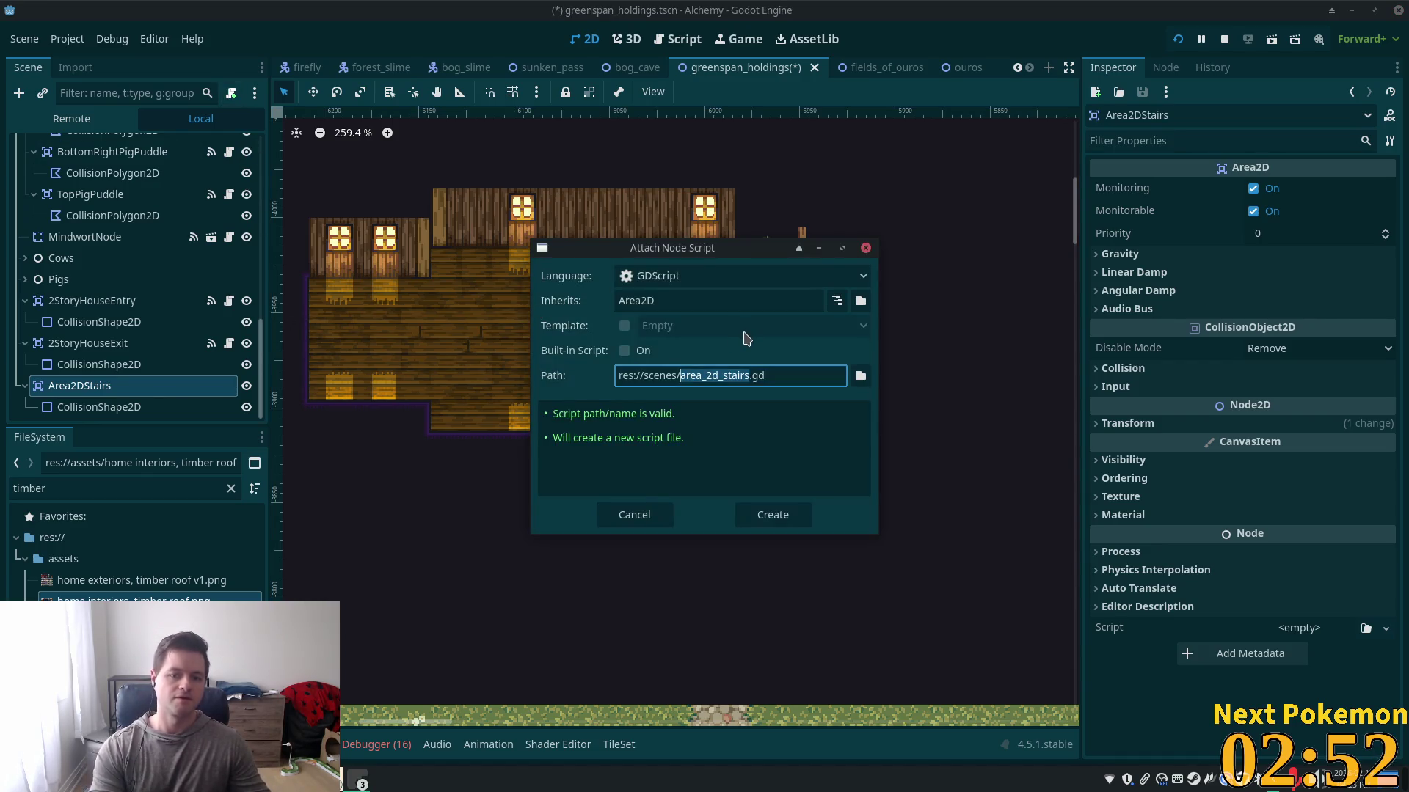
type("stai")
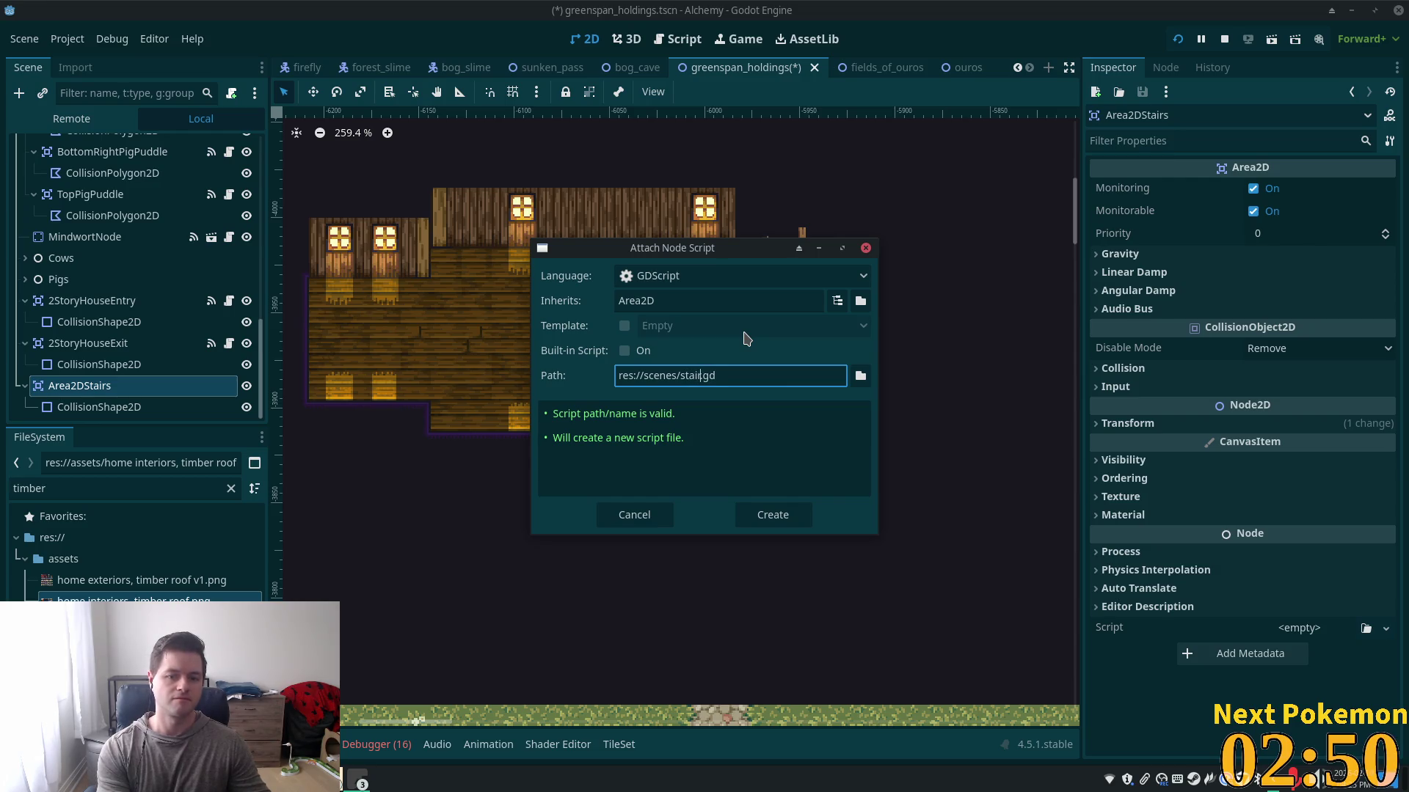
type("rs")
left_click(861, 376)
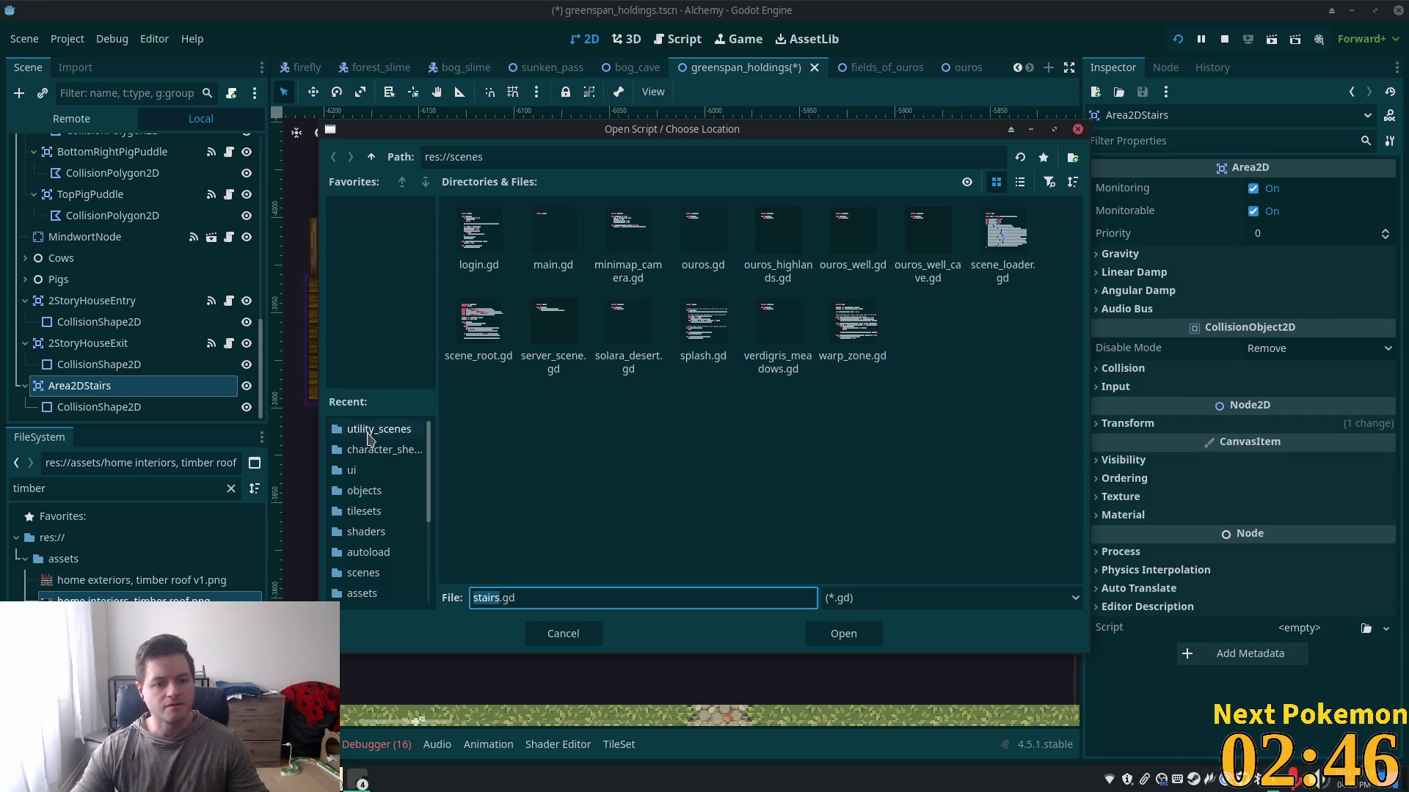
left_click(370, 432)
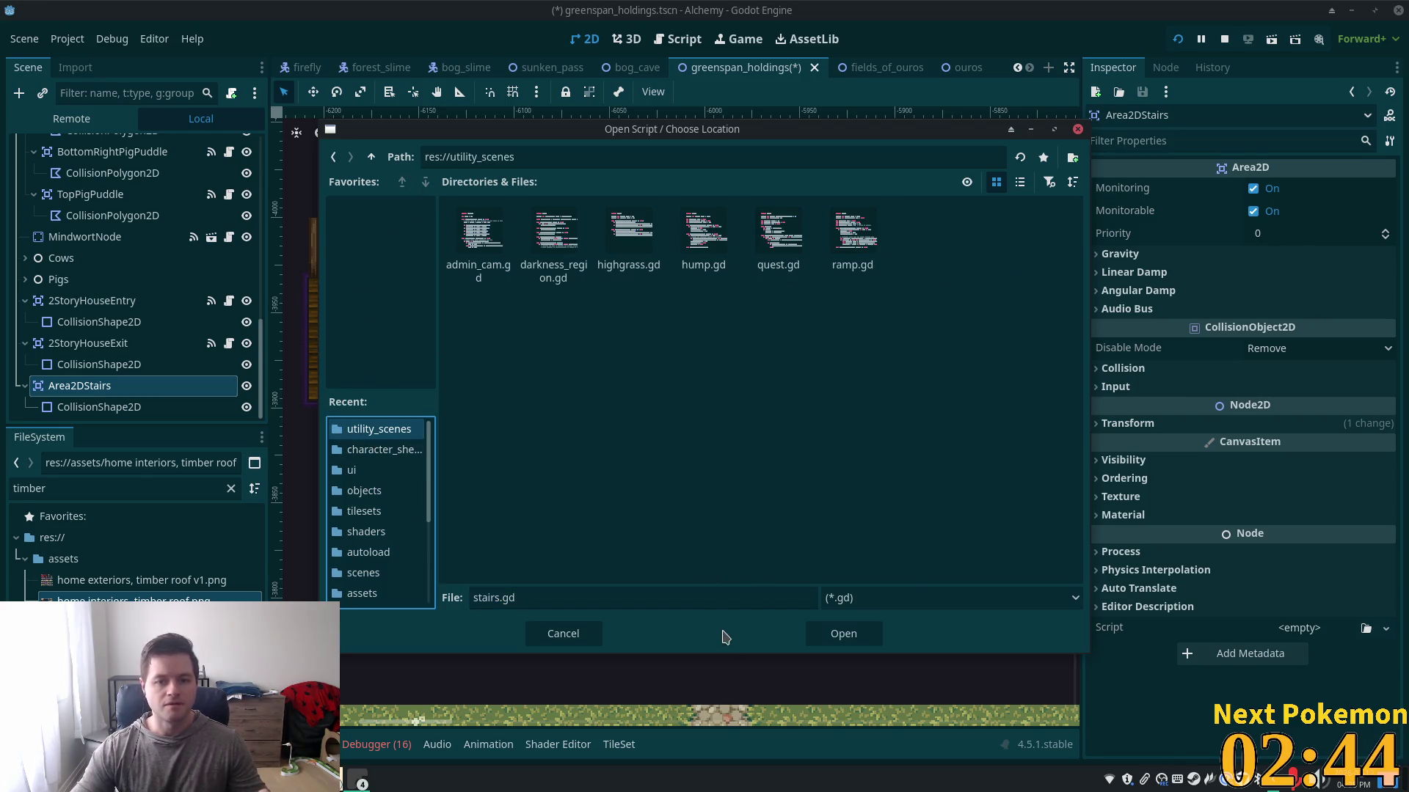
left_click(841, 636)
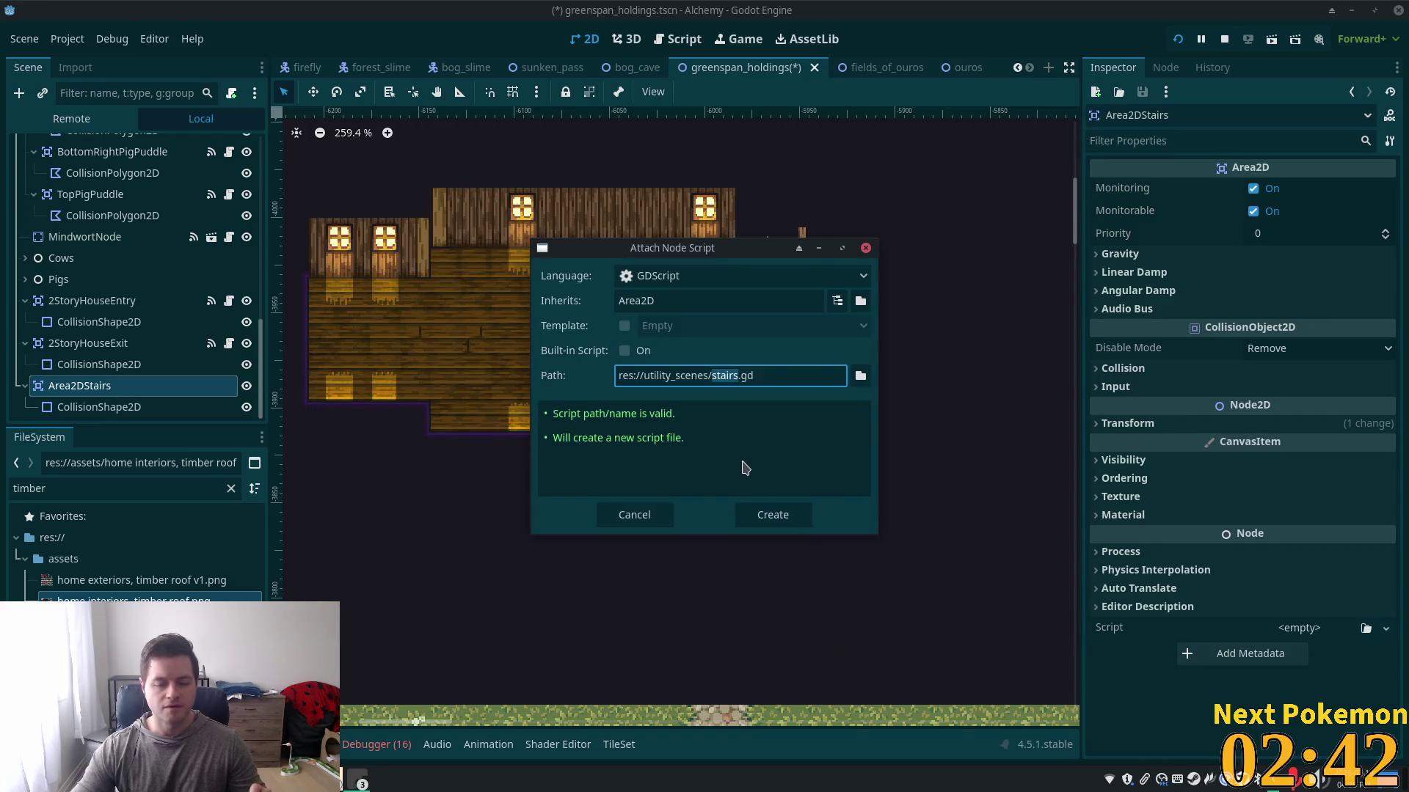
left_click(775, 515)
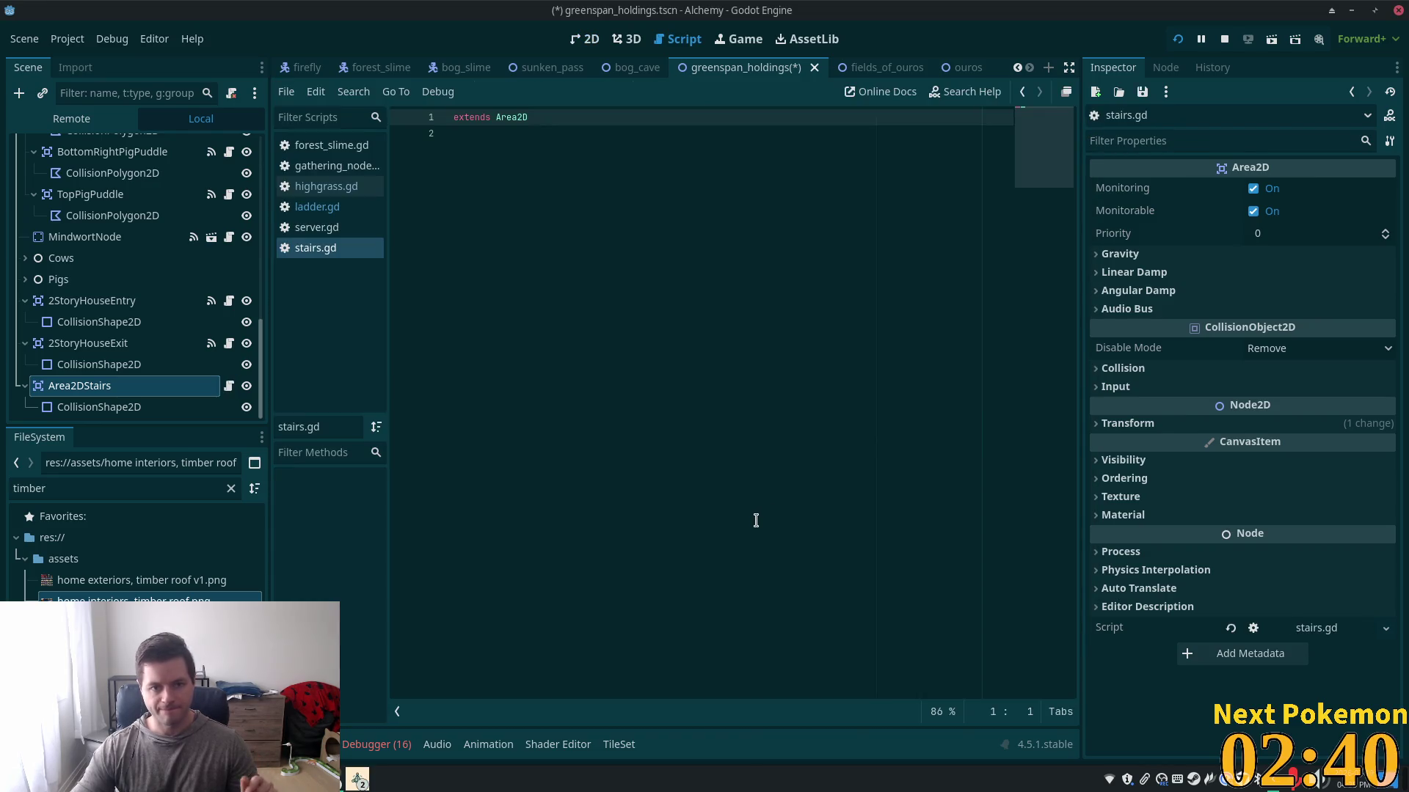
left_click(685, 428)
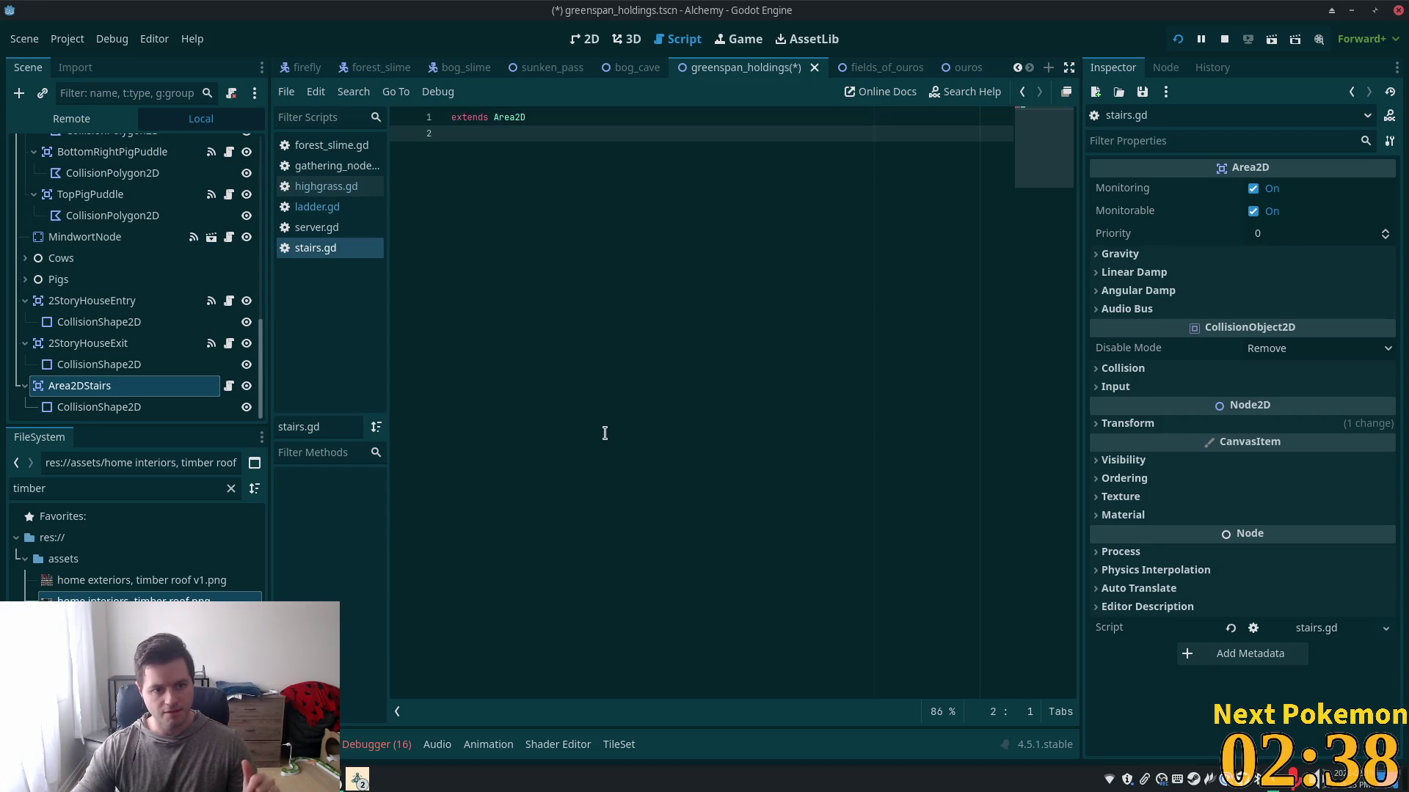
key("alt+Tab")
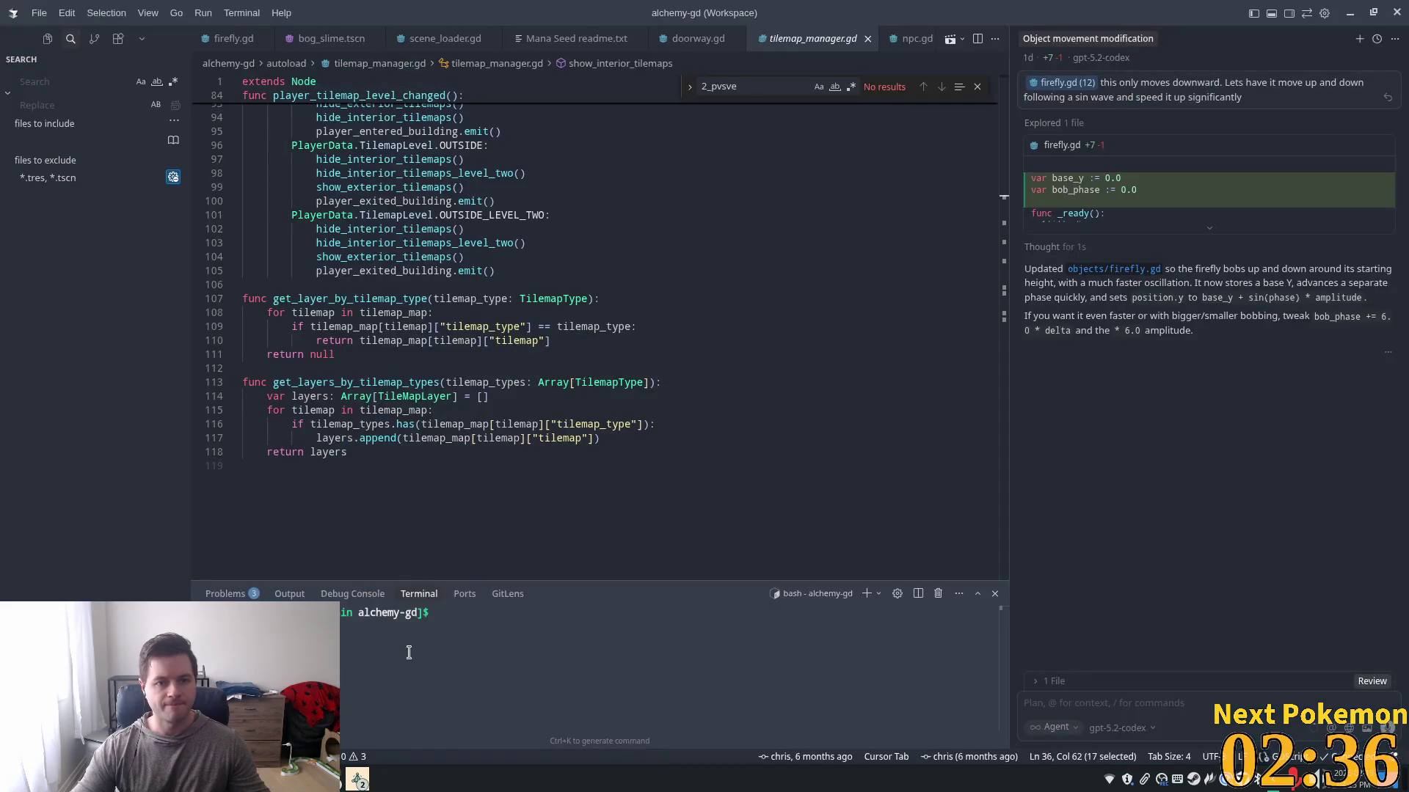
- Open ladder.gd in Cursor and copy its entire contents
left_click(588, 257)
key("ctrl+p")
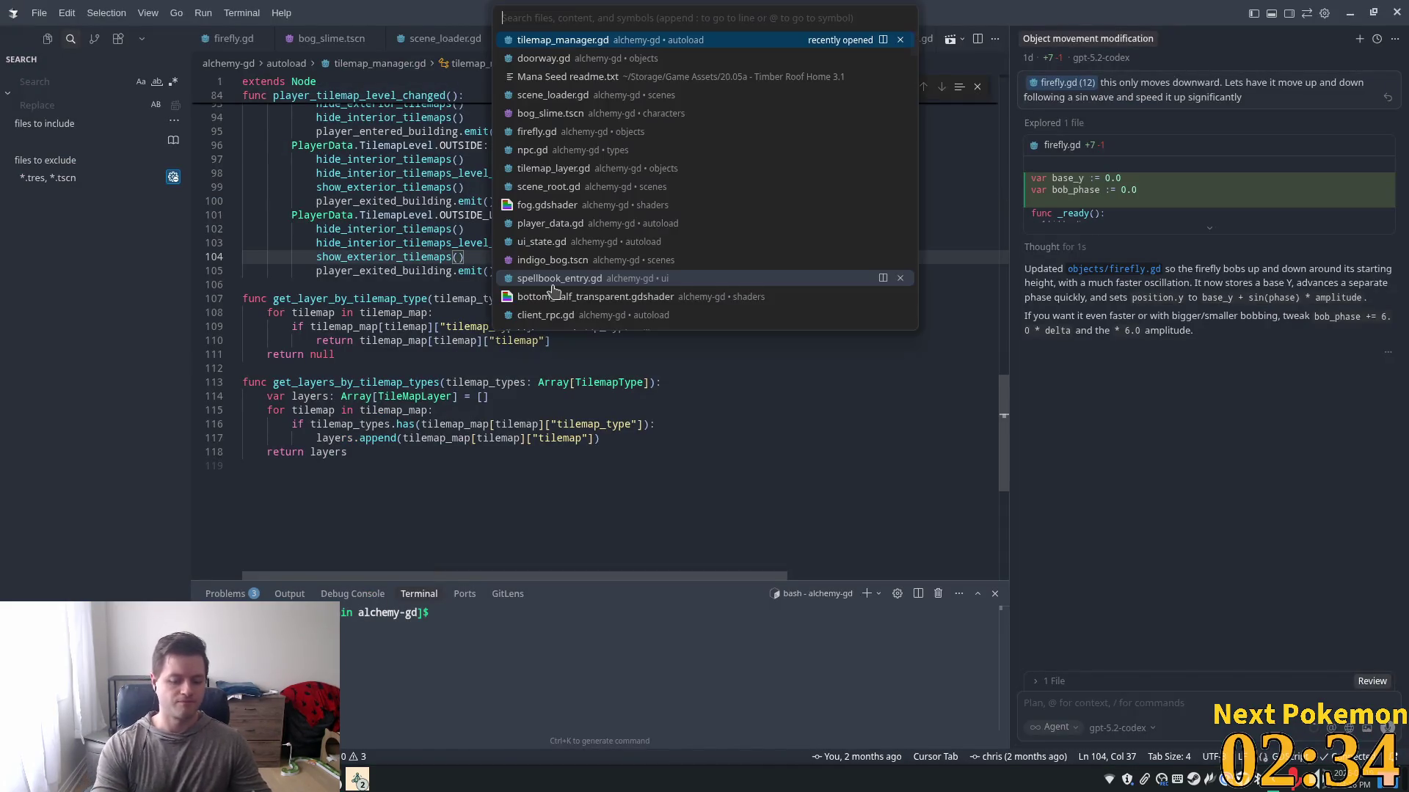
type("ladder")
key("Return")
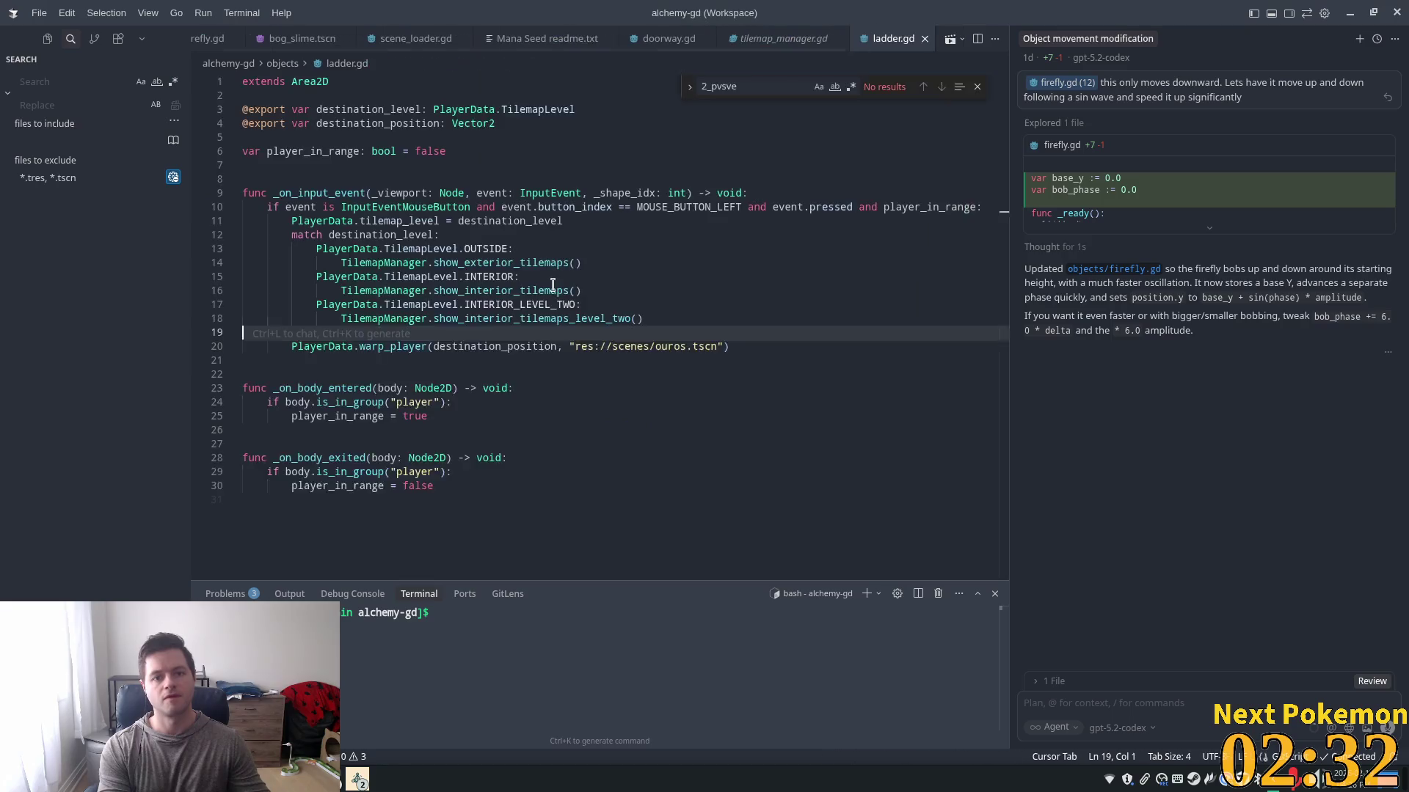
left_click(551, 257)
key("ctrl+a")
key("ctrl+c")
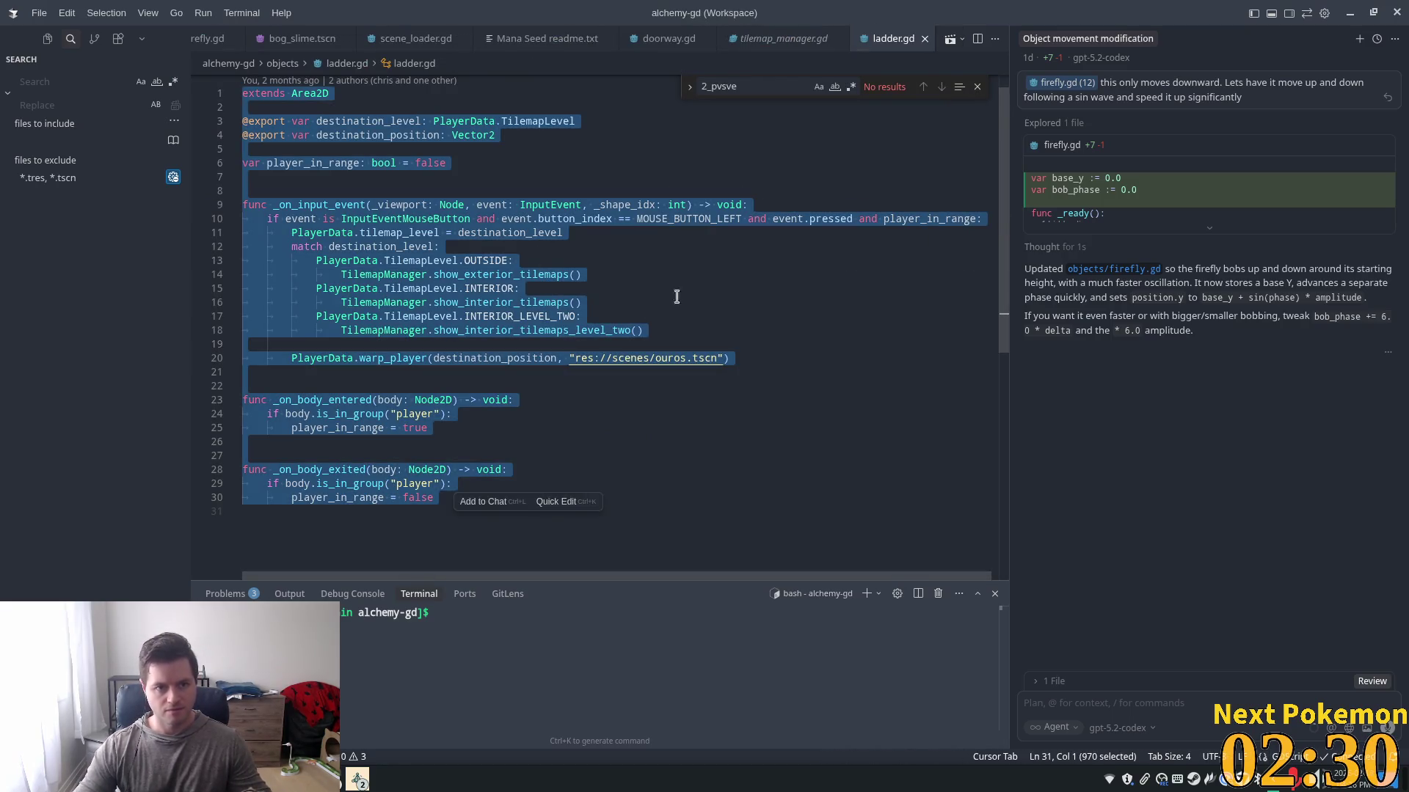
- Paste the ladder.gd code into stairs.gd below extends Area2D
key("ctrl+p")
type("s")
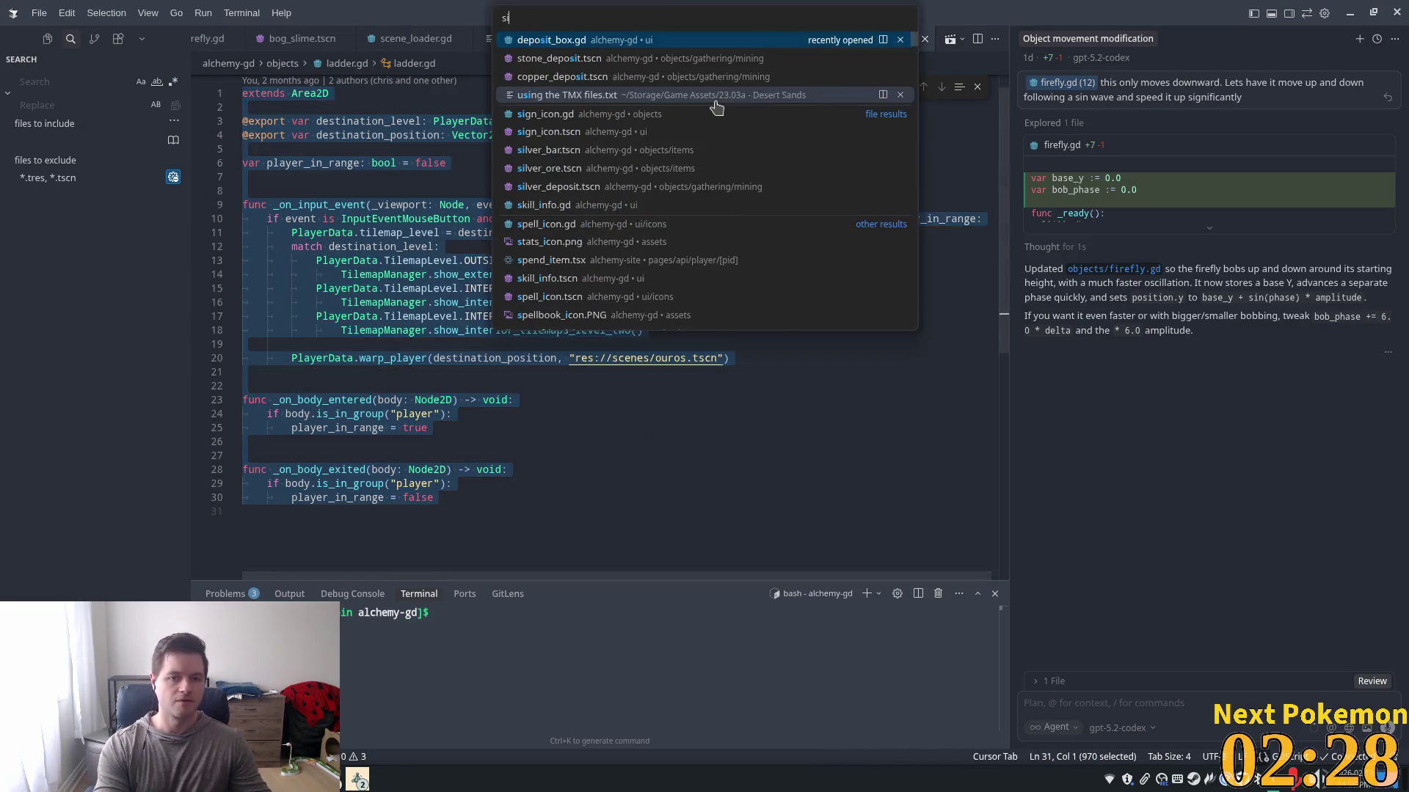
type("tairs")
key("Return")
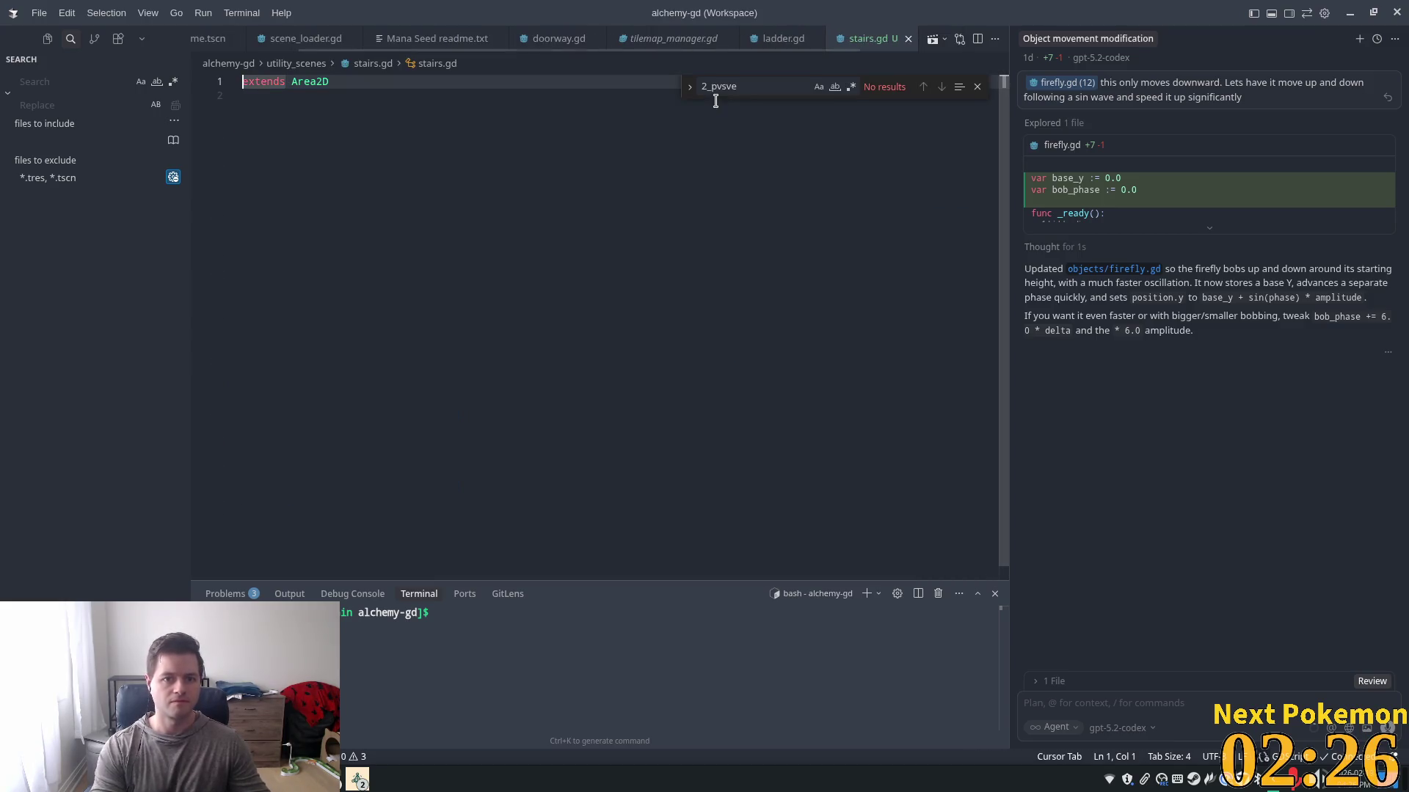
left_click(547, 229)
key("ctrl+v")
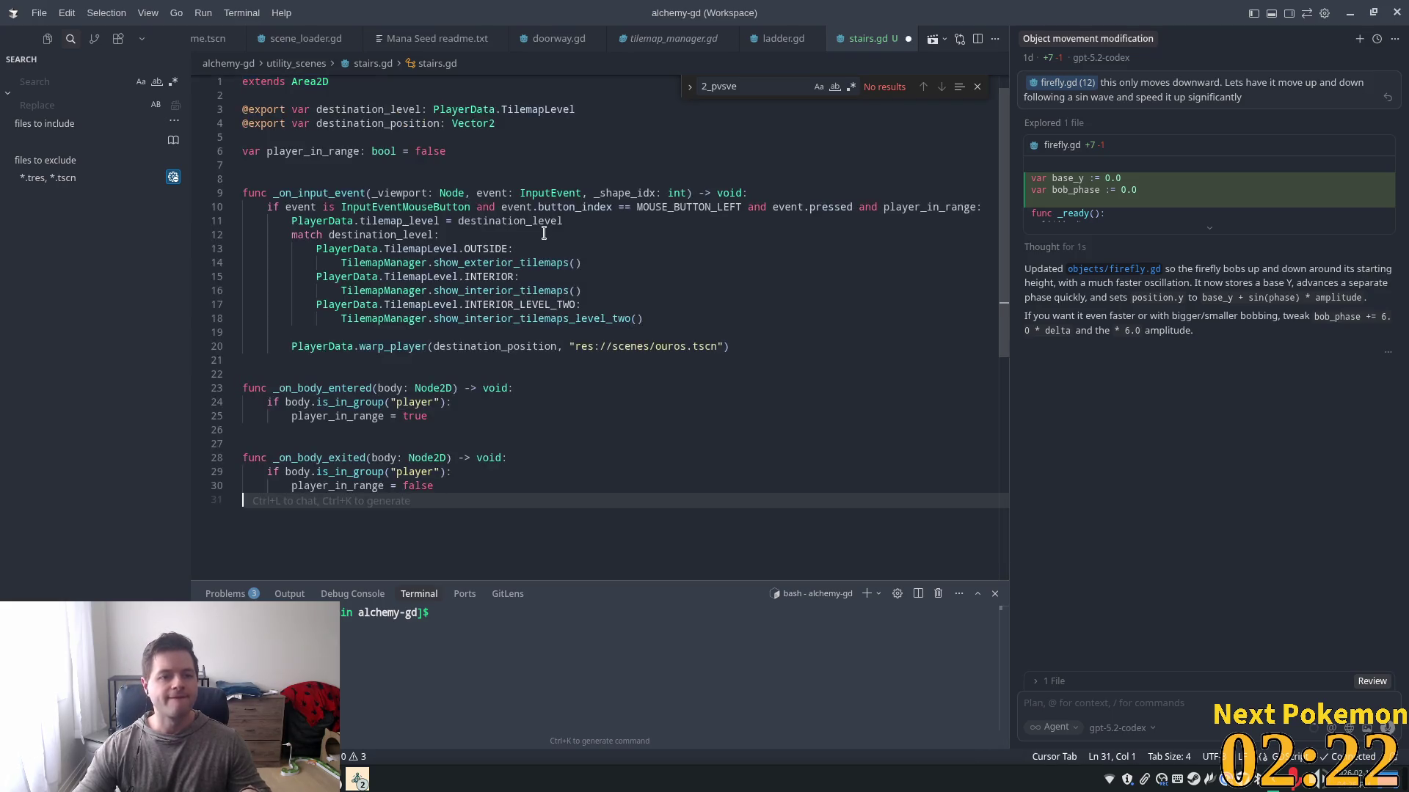
left_click(449, 137)
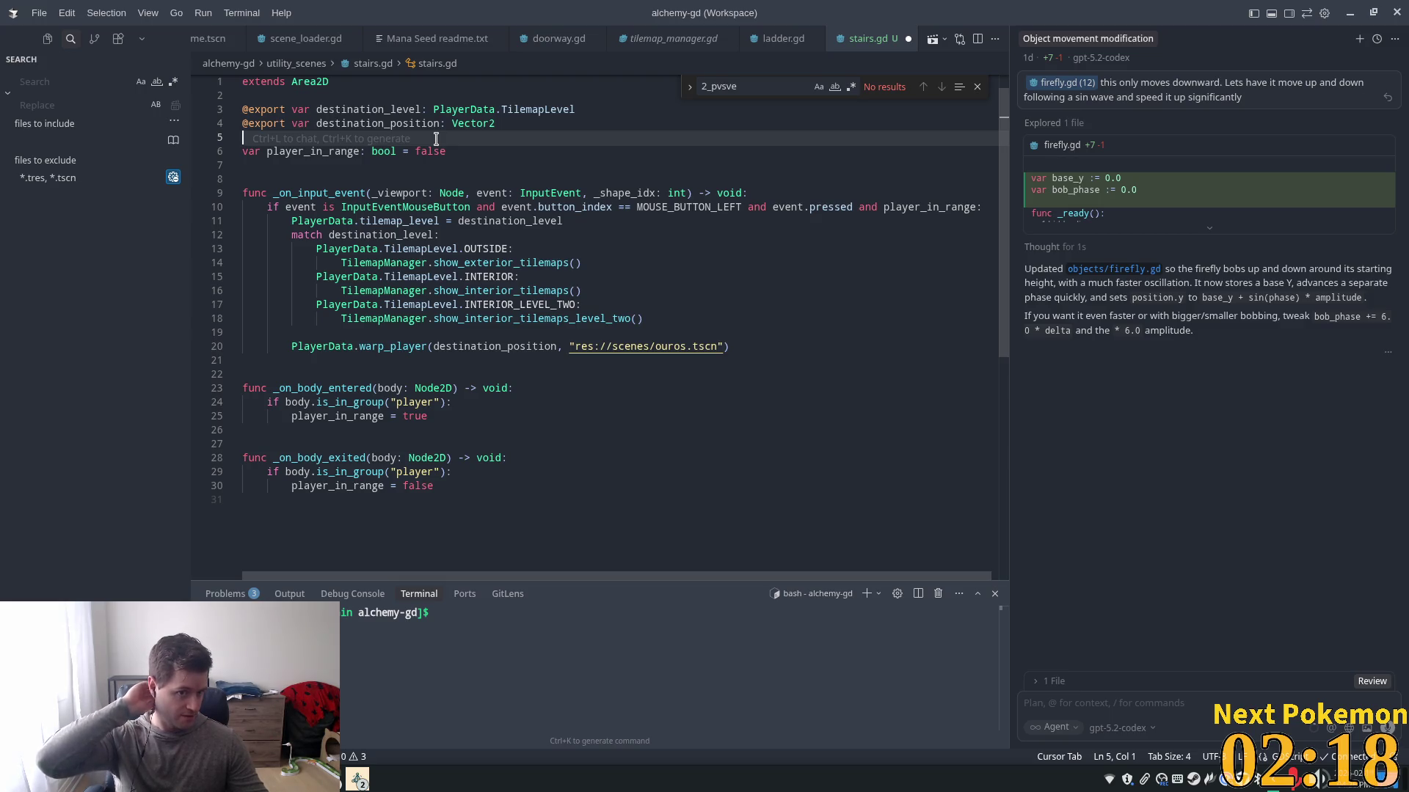
key("shift+Down")
key("shift+Down")
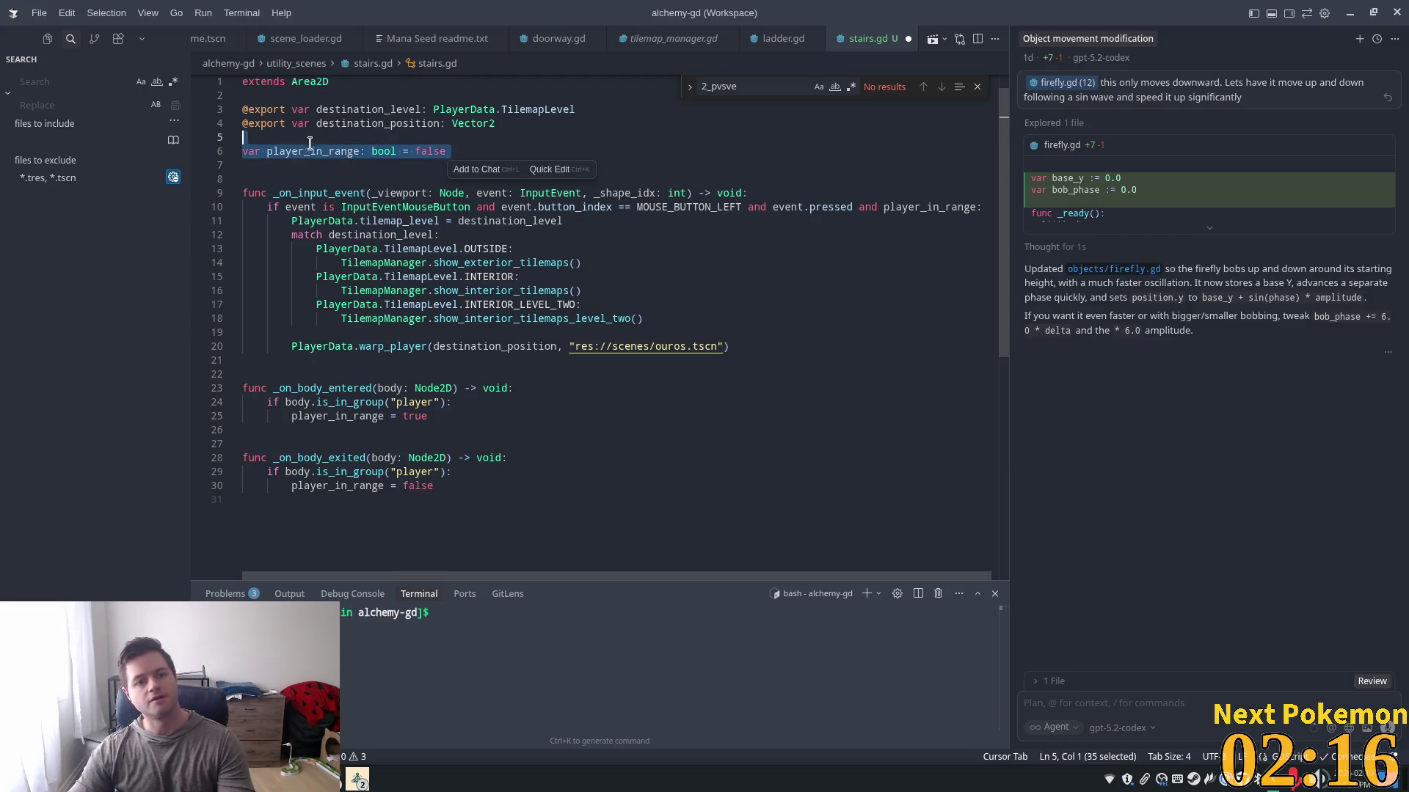
- Remove the player_in_range variable and the _on_input_event mouse-click handler from stairs.gd
key("BackSpace")
key("Delete")
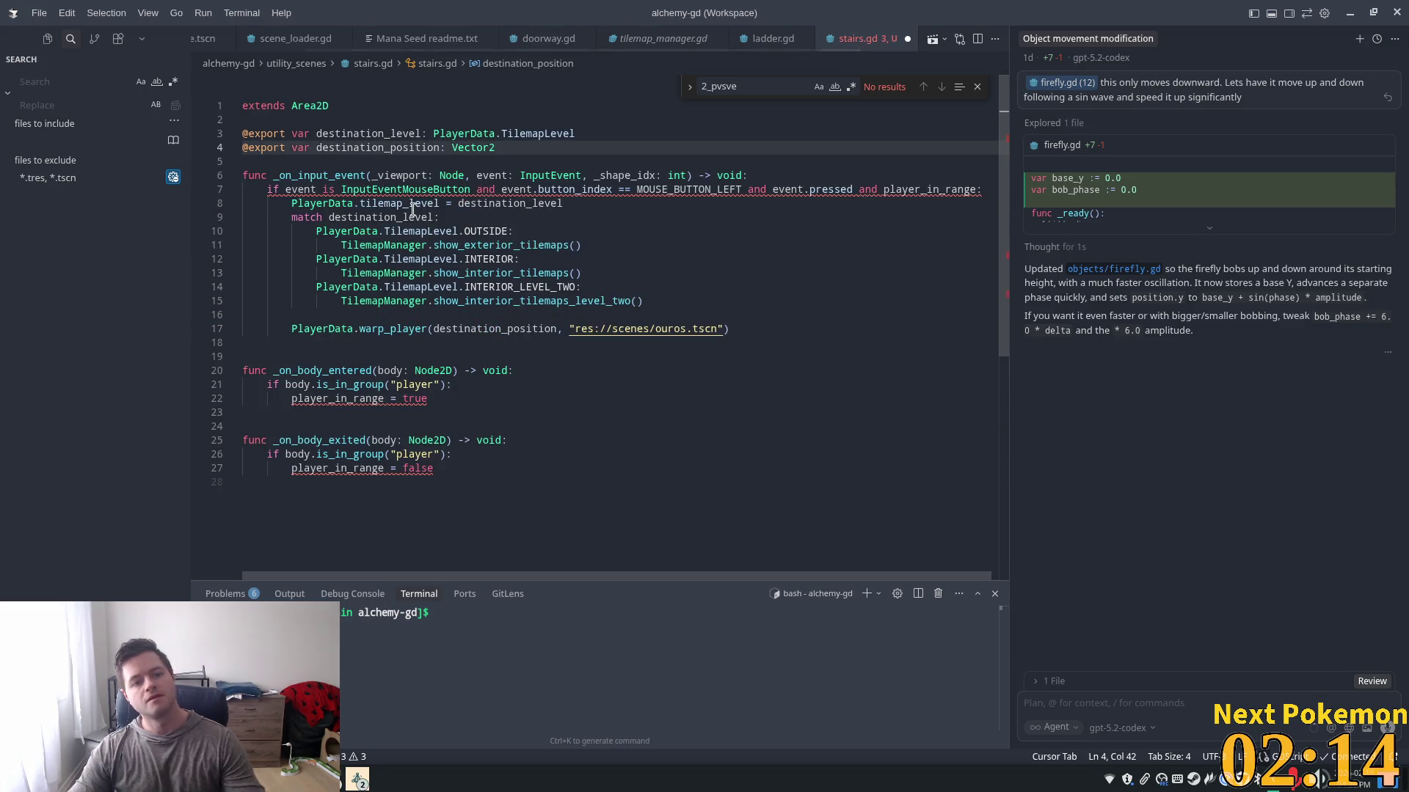
left_click(595, 189)
key("End")
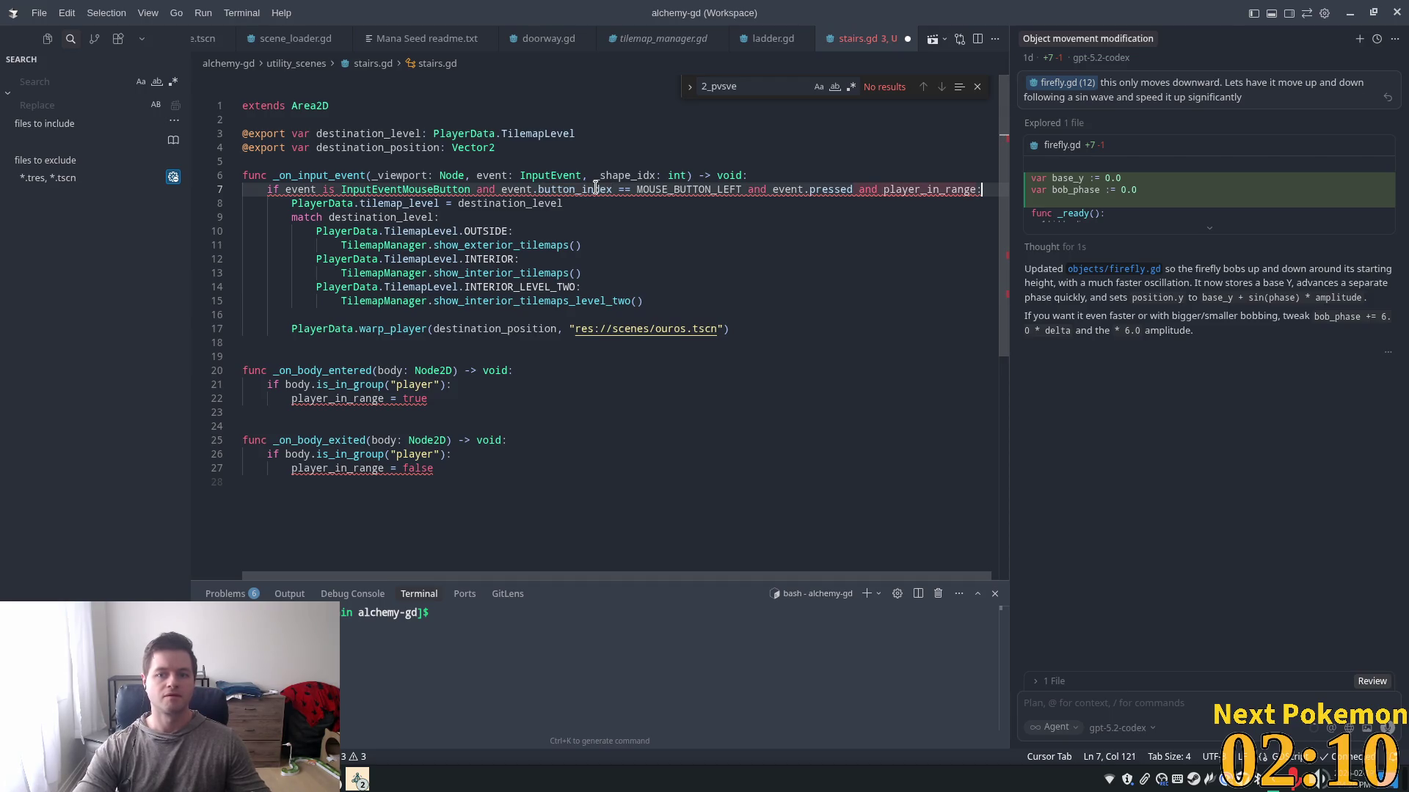
key("shift+Home")
key("shift+Home")
key("BackSpace")
key("BackSpace")
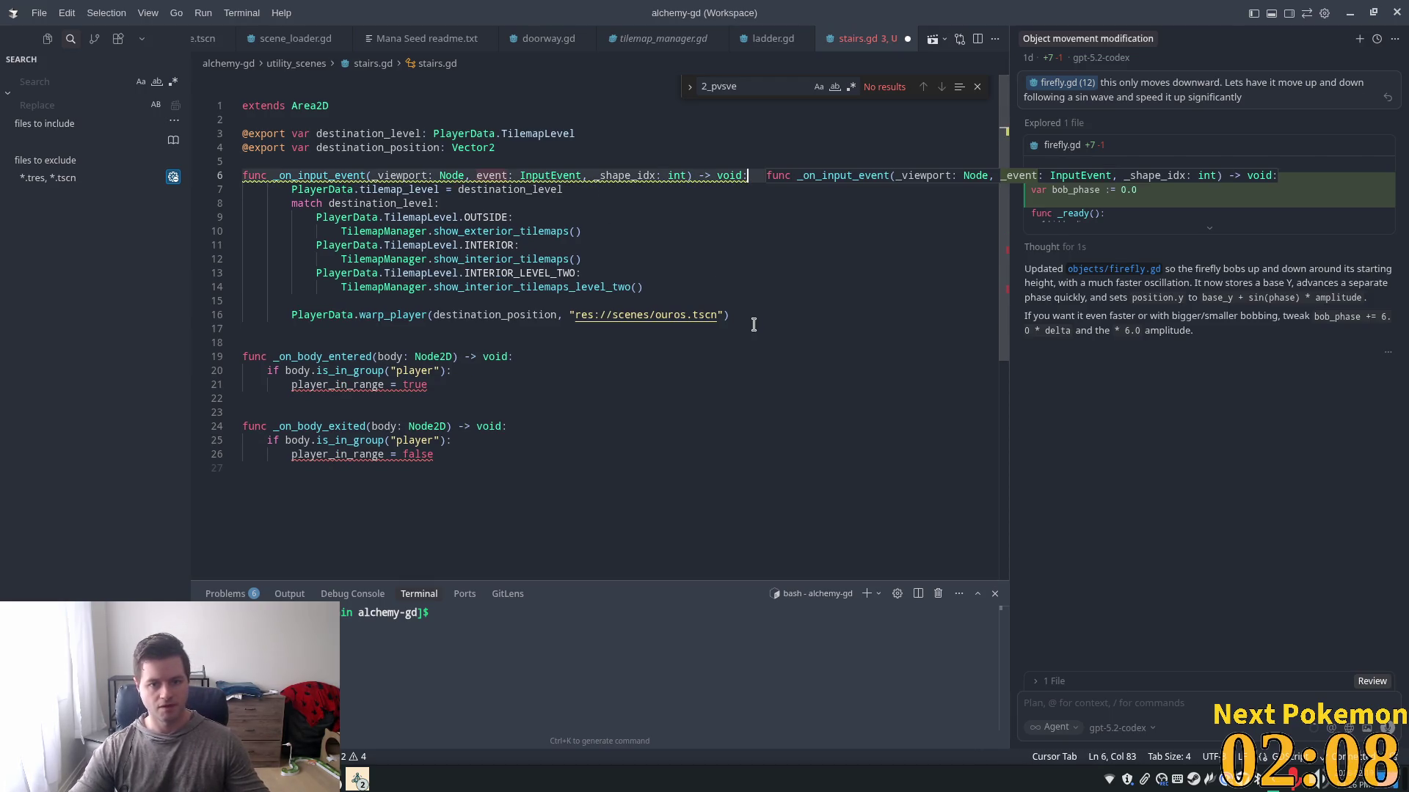
mouse_move(730, 315)
left_mouse_down()
mouse_move(325, 185)
mouse_move(292, 190)
left_mouse_up()
key("BackSpace")
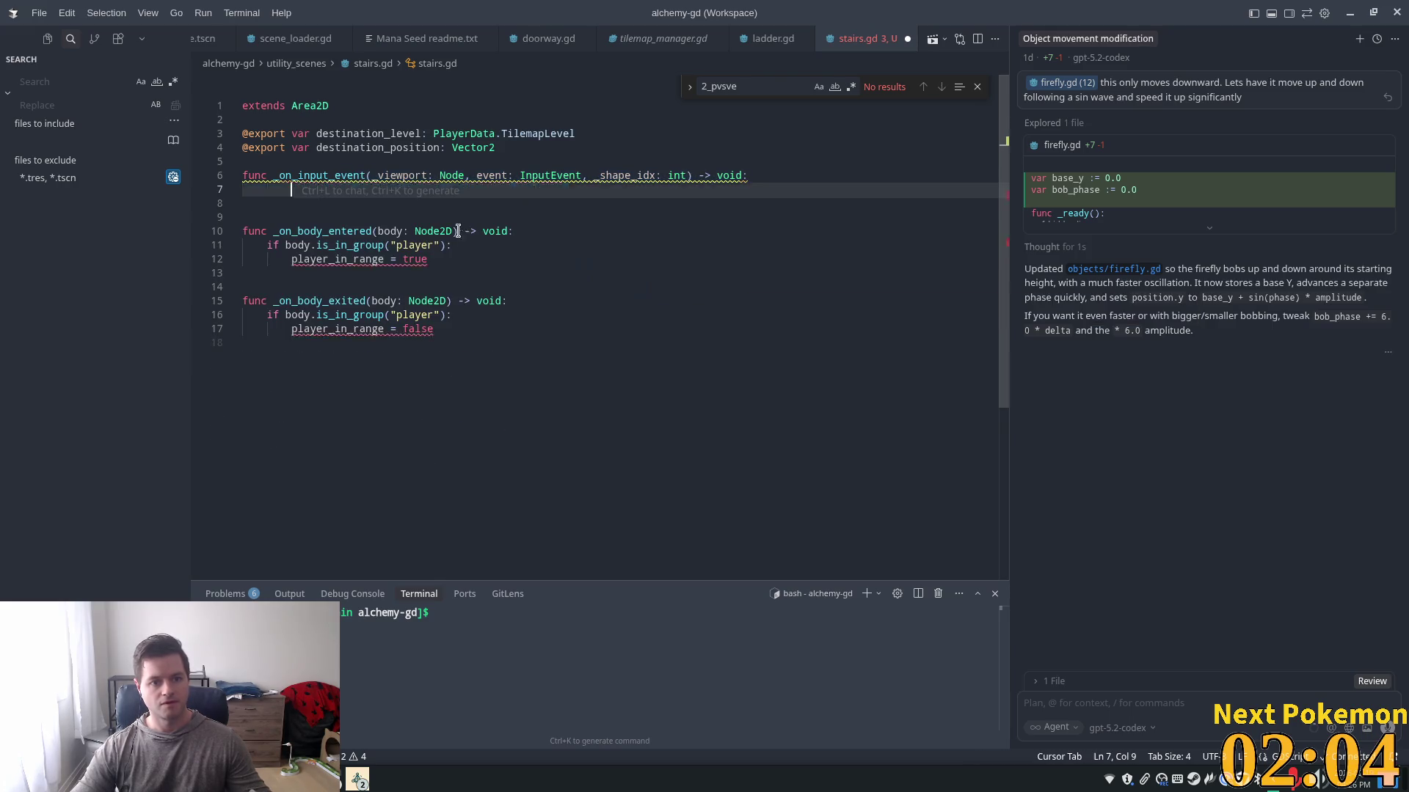
left_click(661, 175)
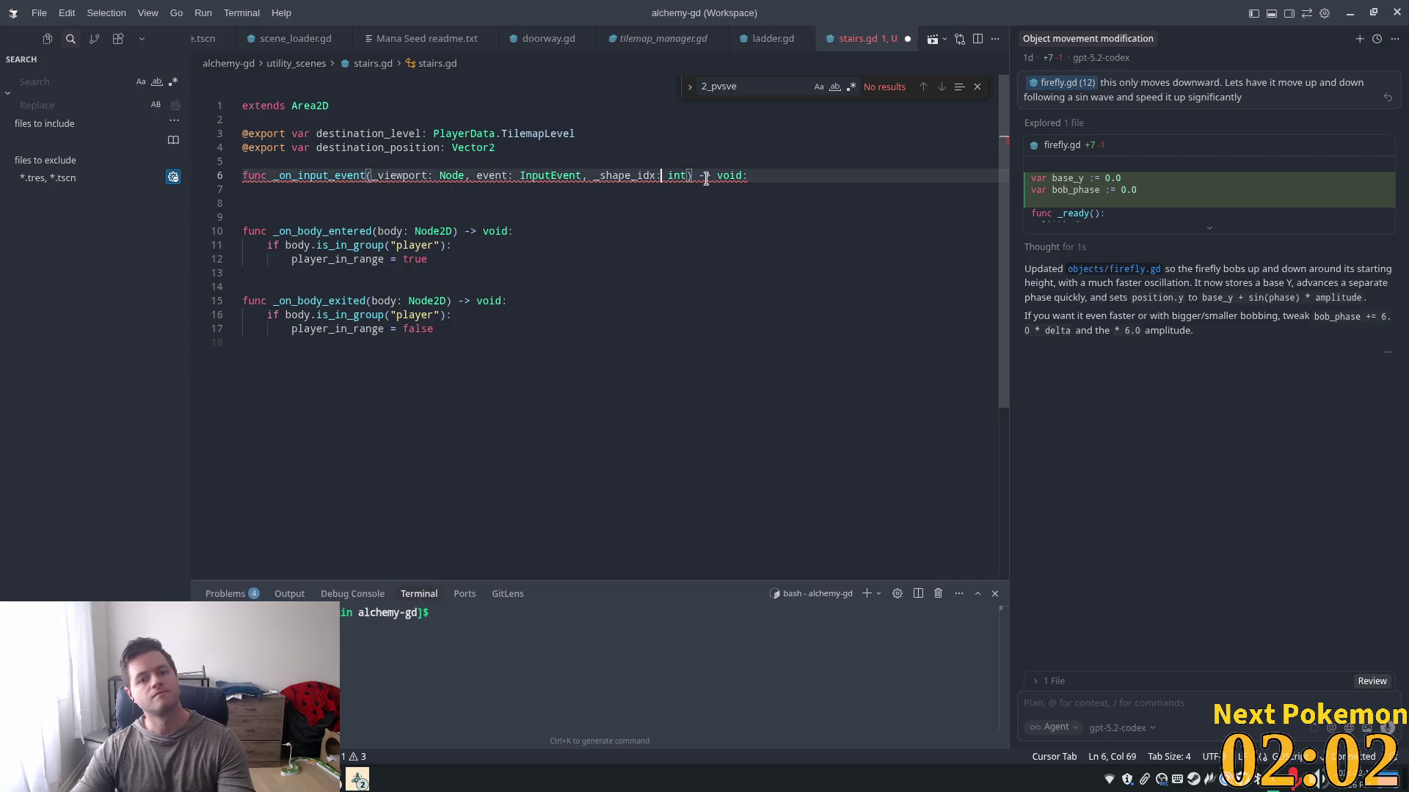
key("ctrl+z")
key("ctrl+z")
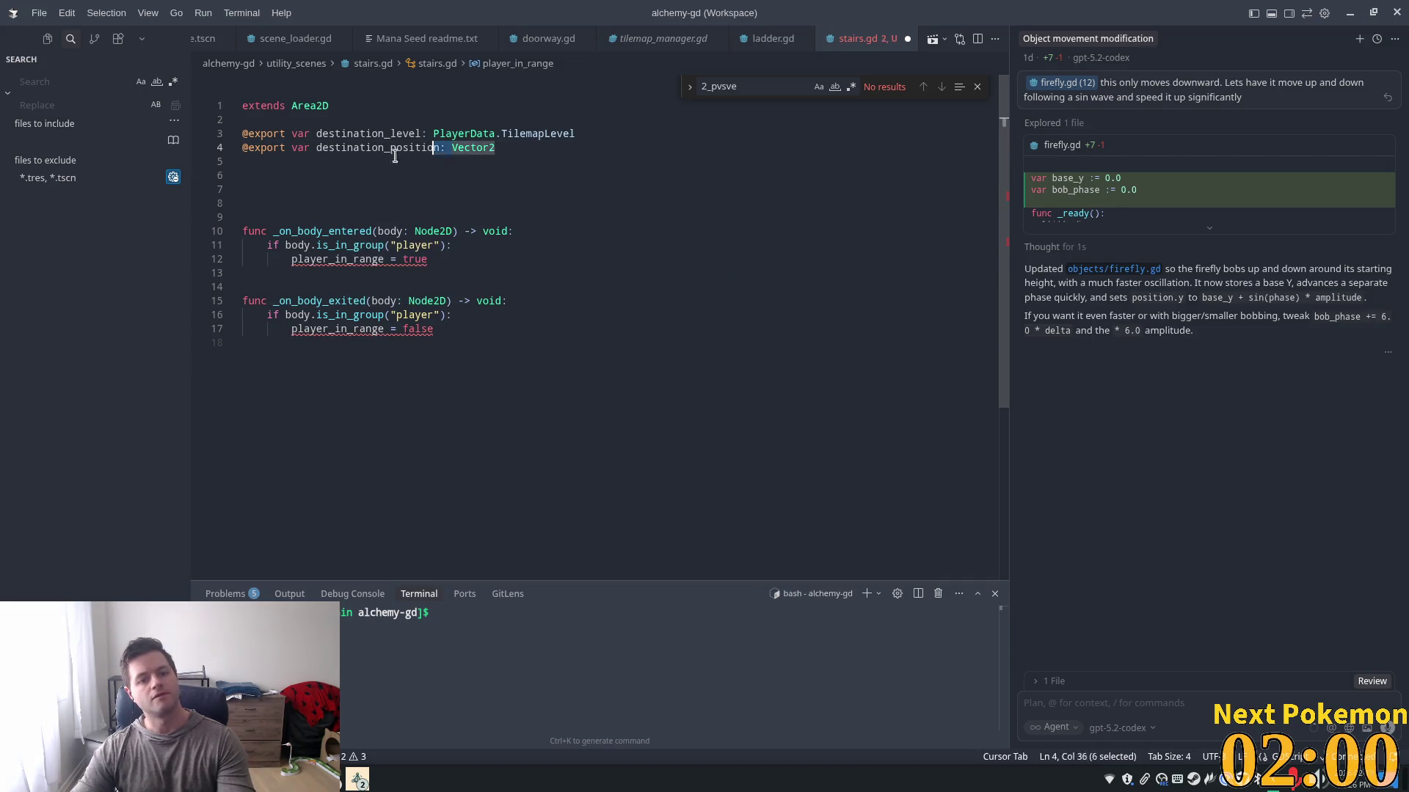
- Delete the destination_position export line and leftover blank lines
triple_click(422, 148)
key("BackSpace")
left_click(302, 175)
key("BackSpace")
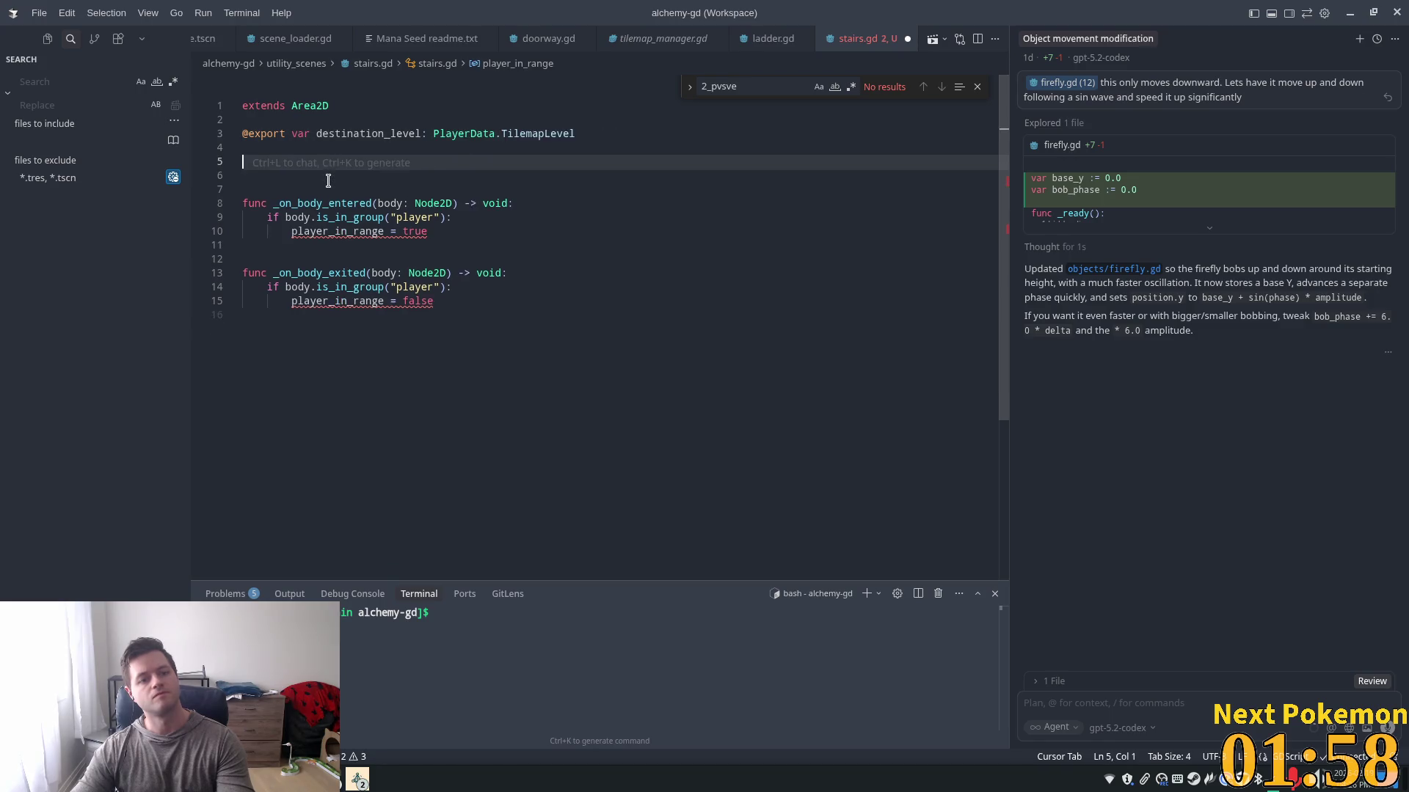
key("Delete")
key("Delete")
key("BackSpace")
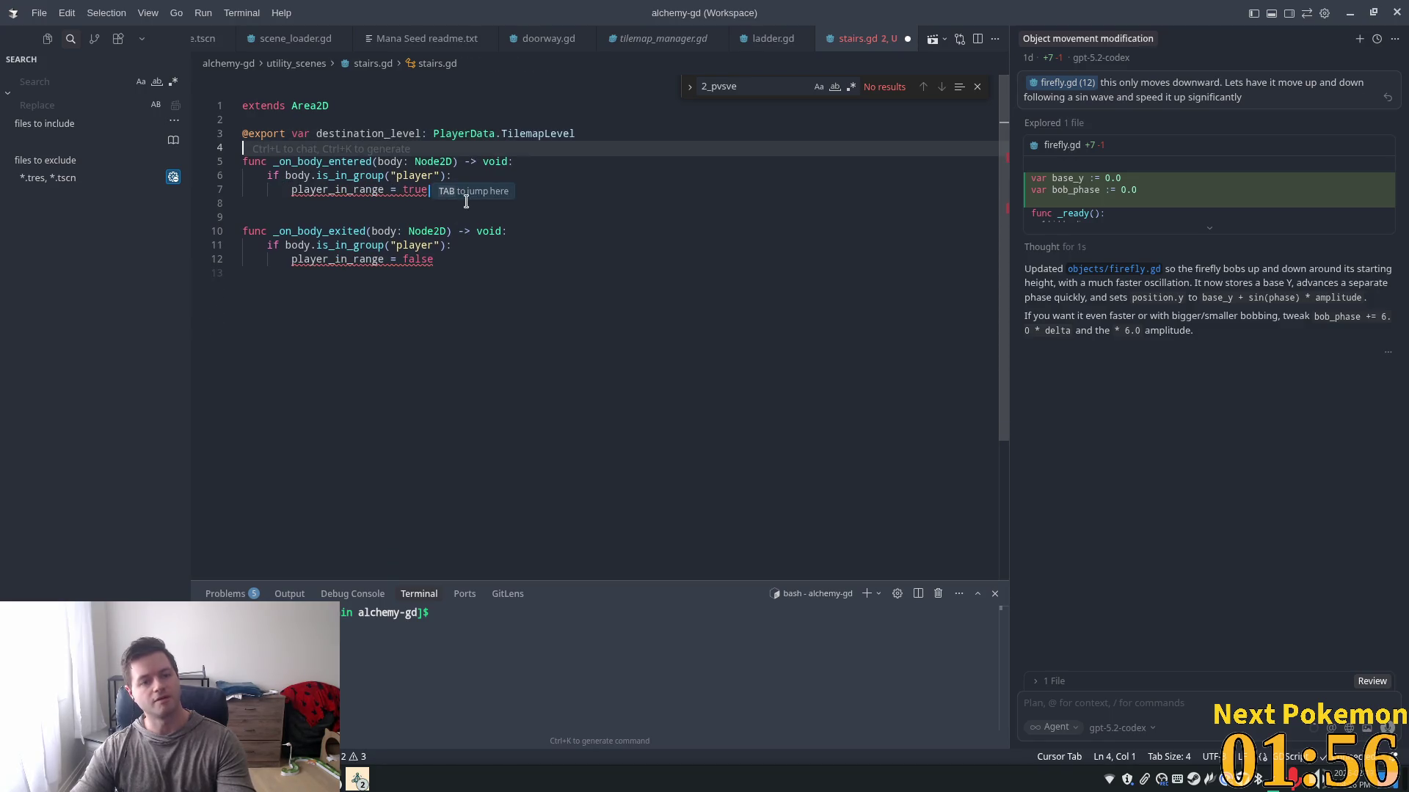
- Delete _on_body_exited and accept Cursor's suggested tilemap-level switching code in _on_body_entered
mouse_move(534, 330)
left_mouse_down()
mouse_move(377, 220)
mouse_move(295, 192)
left_mouse_up()
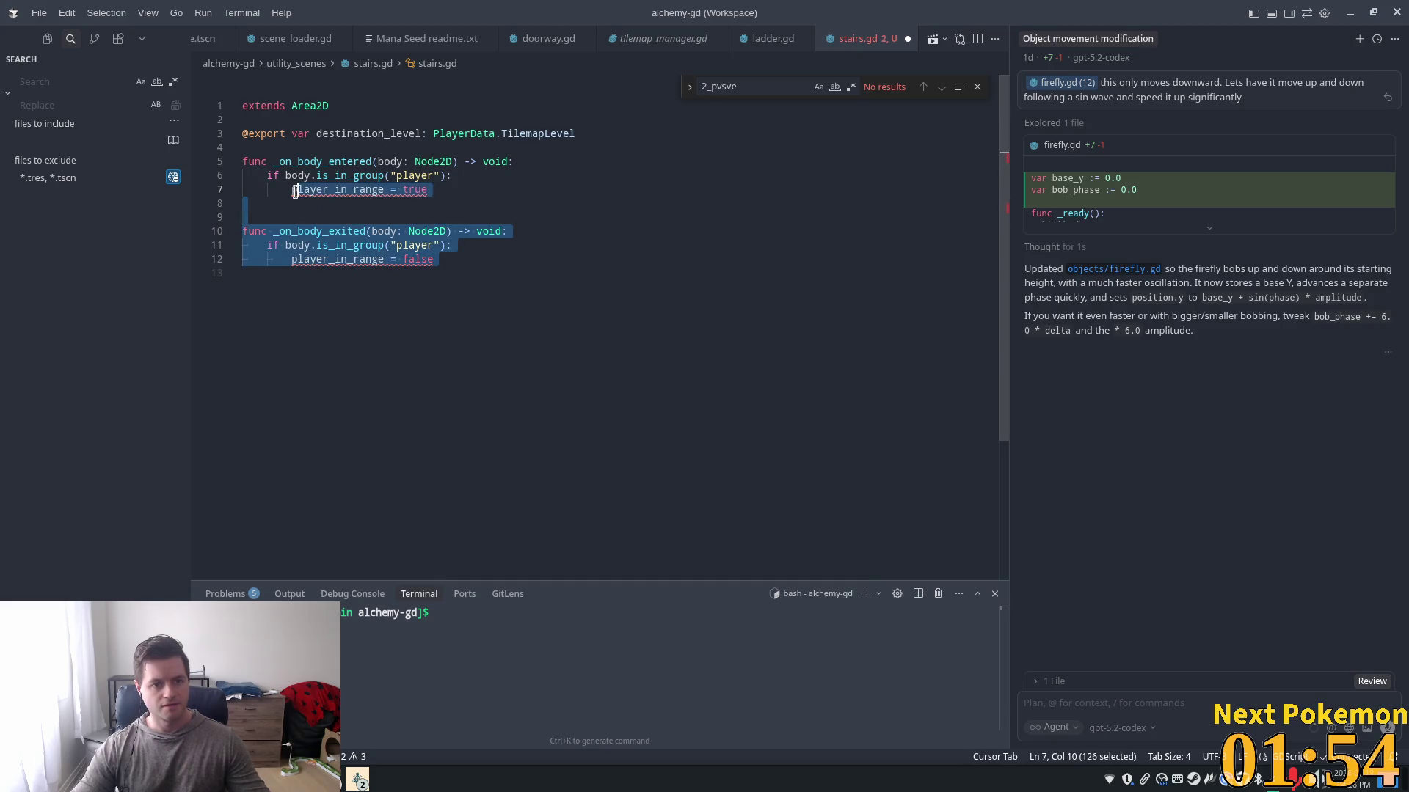
key("Down")
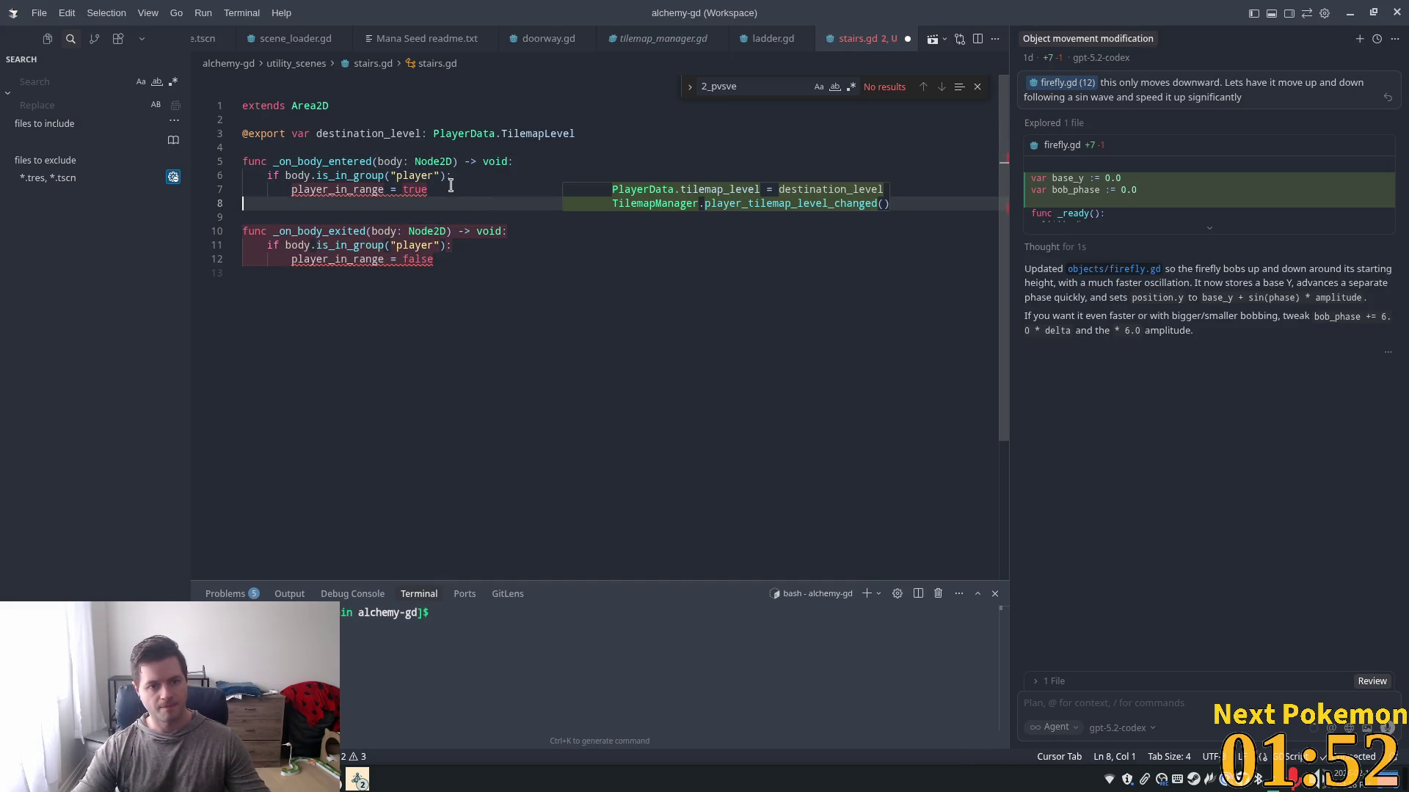
left_click(491, 260)
key("shift+Up")
key("shift+Up")
key("shift+Up")
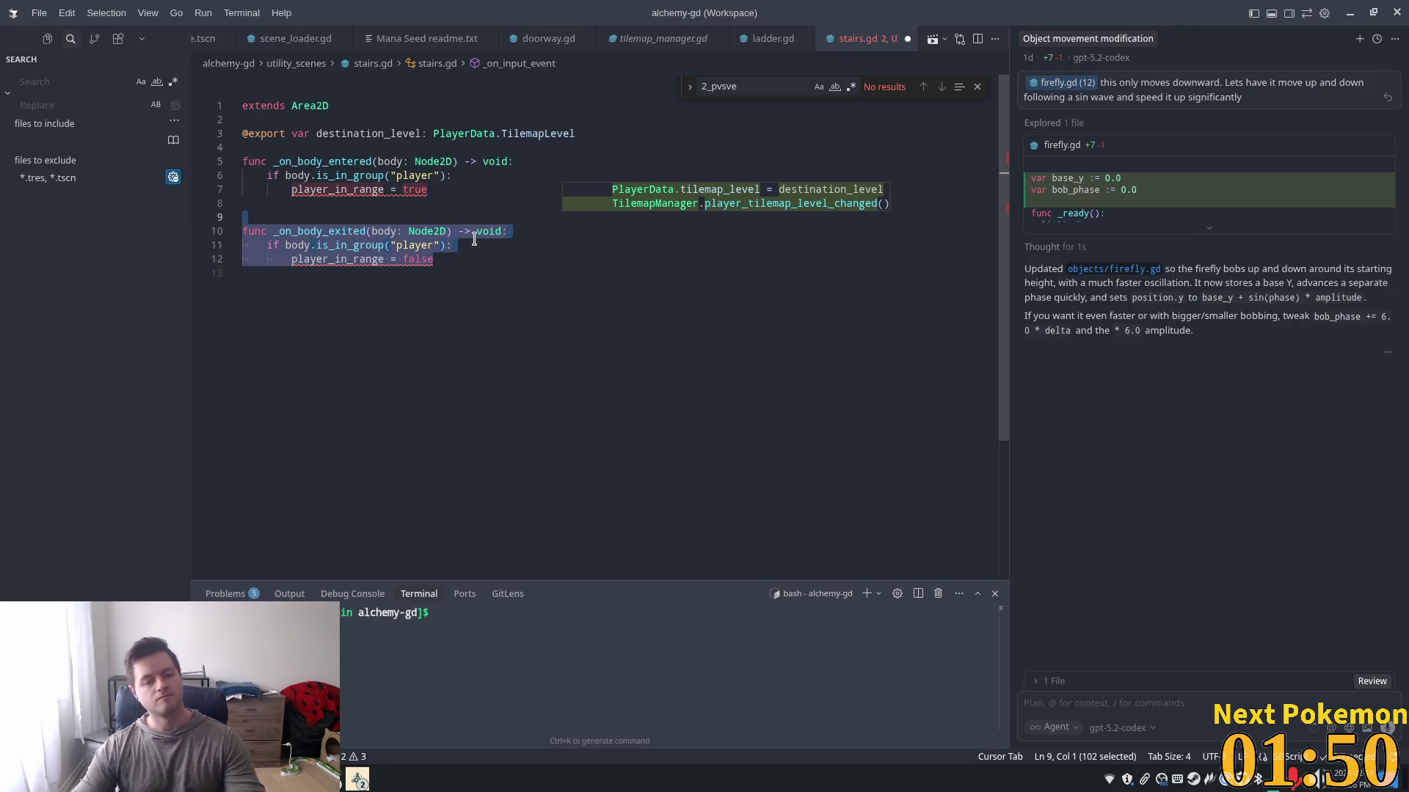
key("BackSpace")
key("Up")
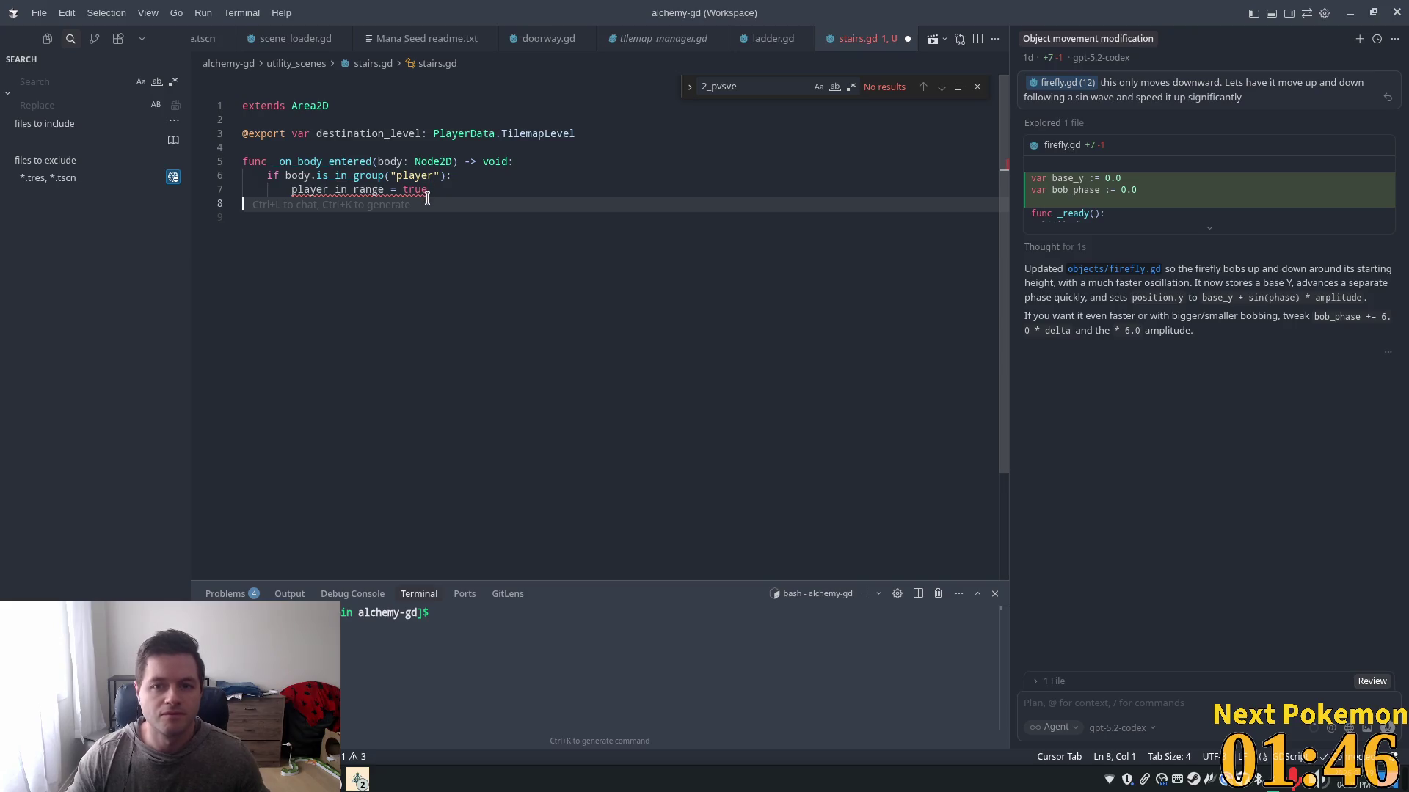
left_click_drag(455, 197, 271, 181)
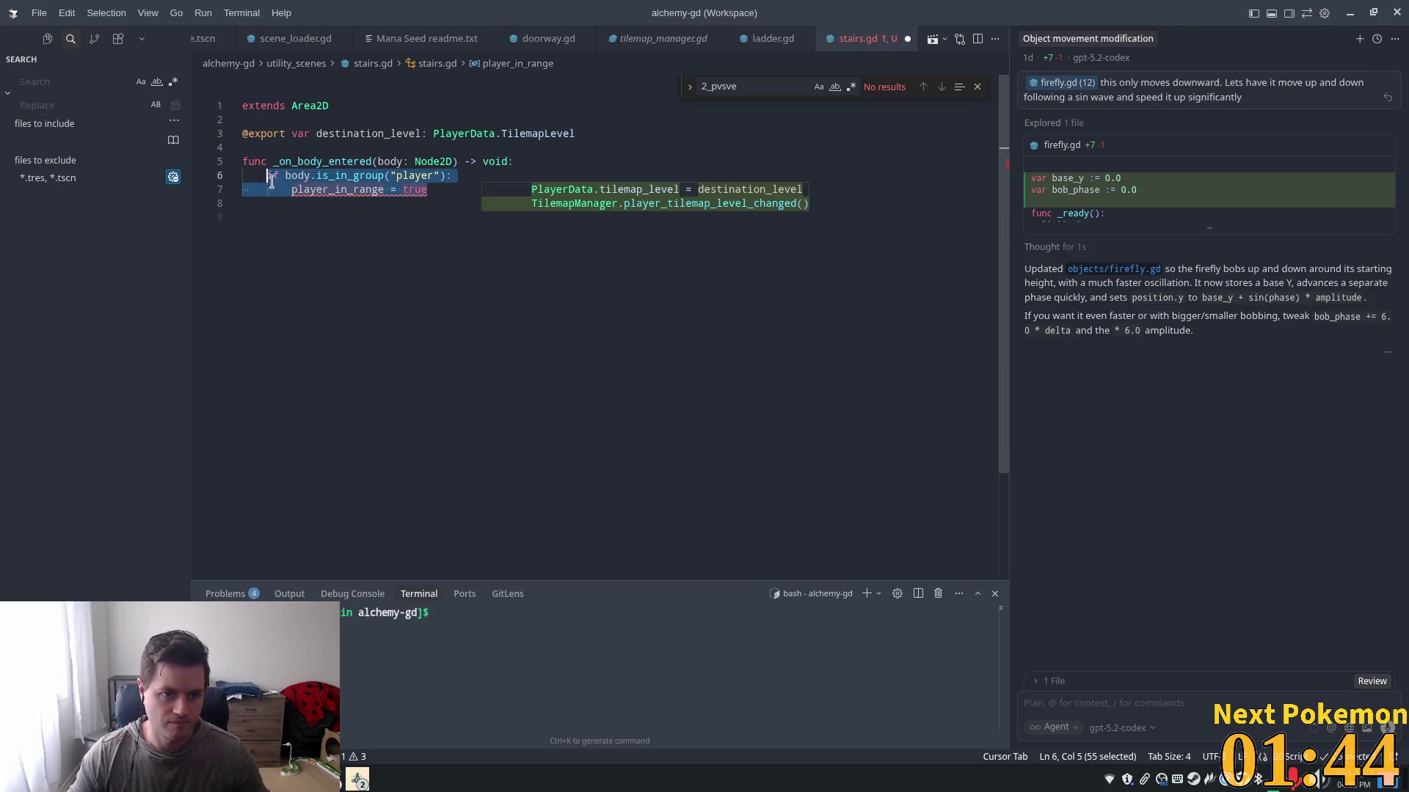
key("Tab")
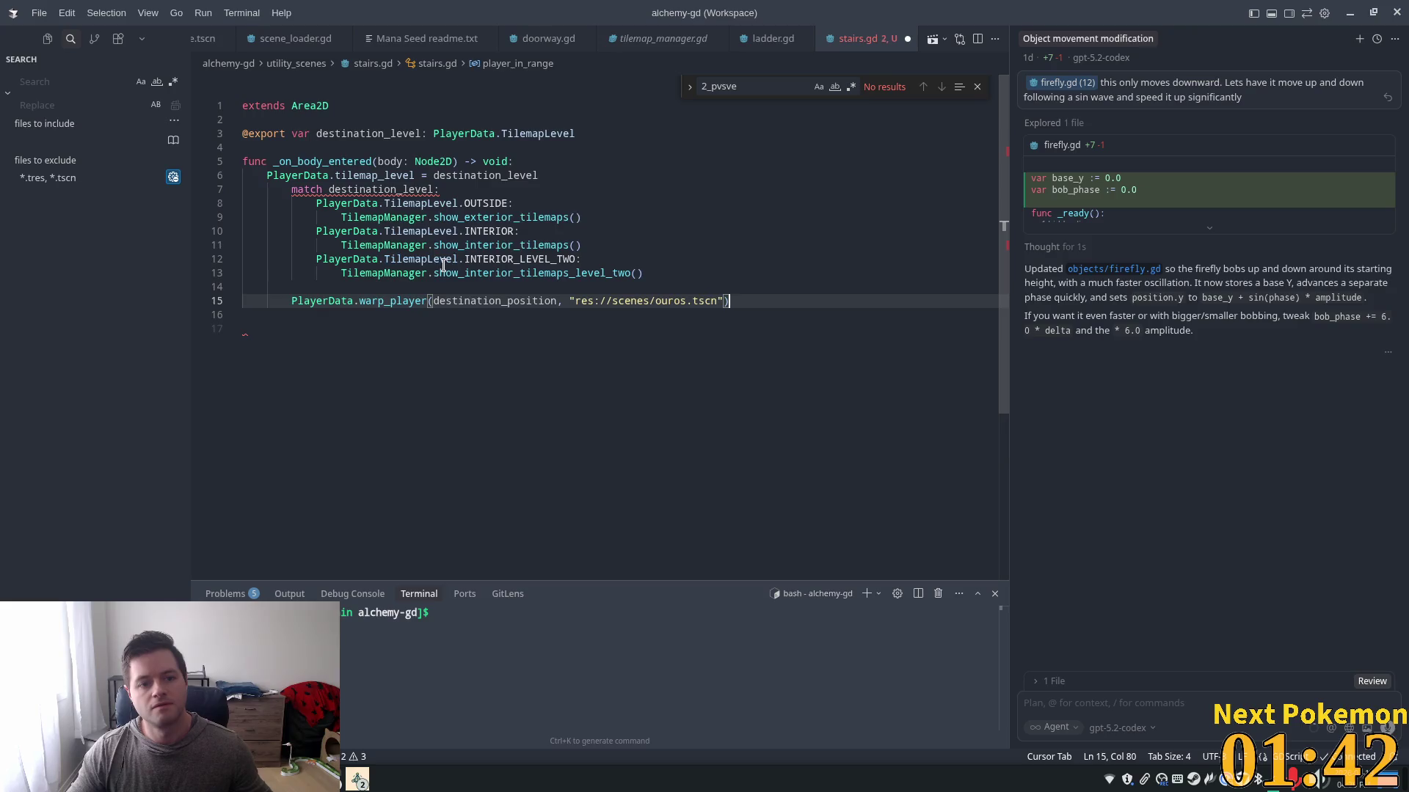
- Outdent the match block and warp_player call one level in _on_body_entered
left_click(400, 163)
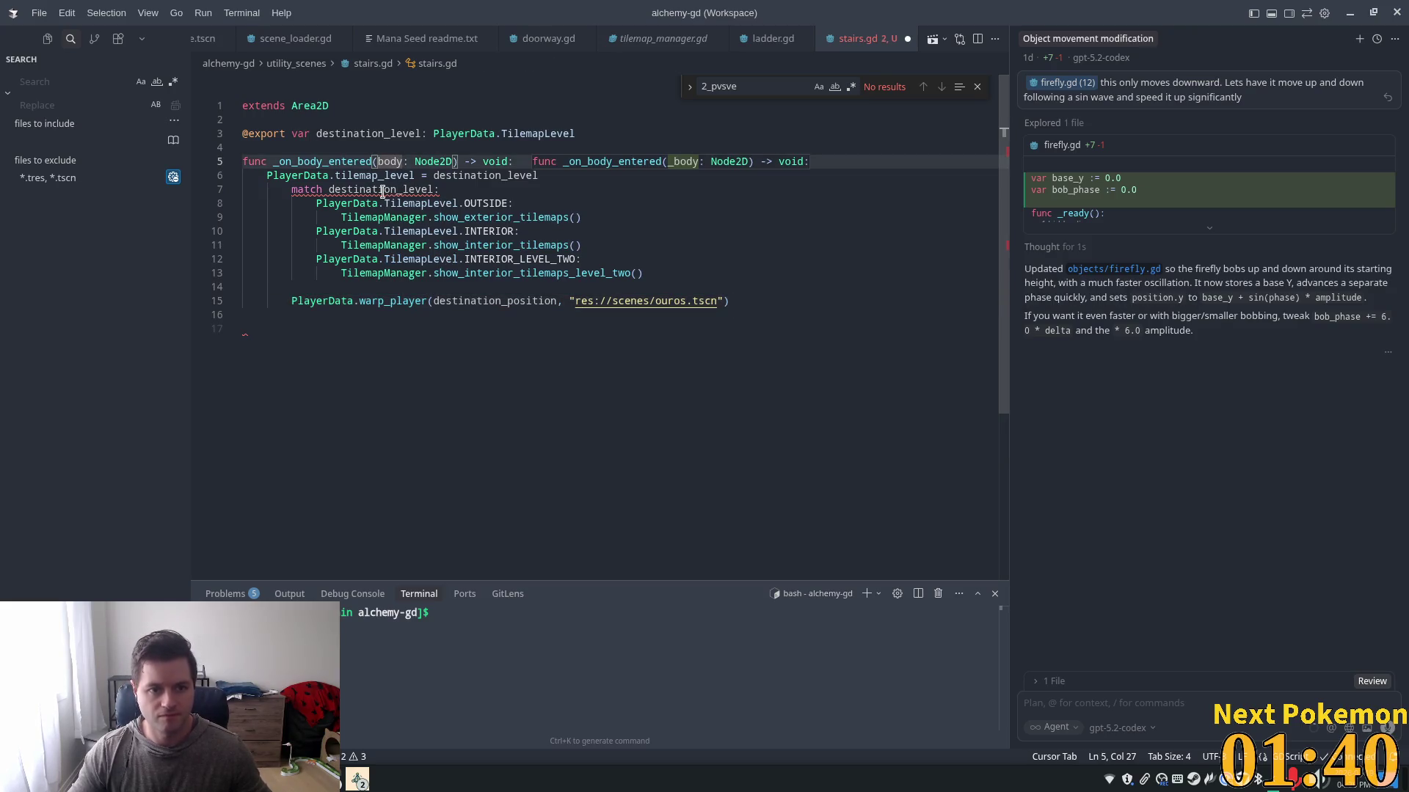
mouse_move(382, 192)
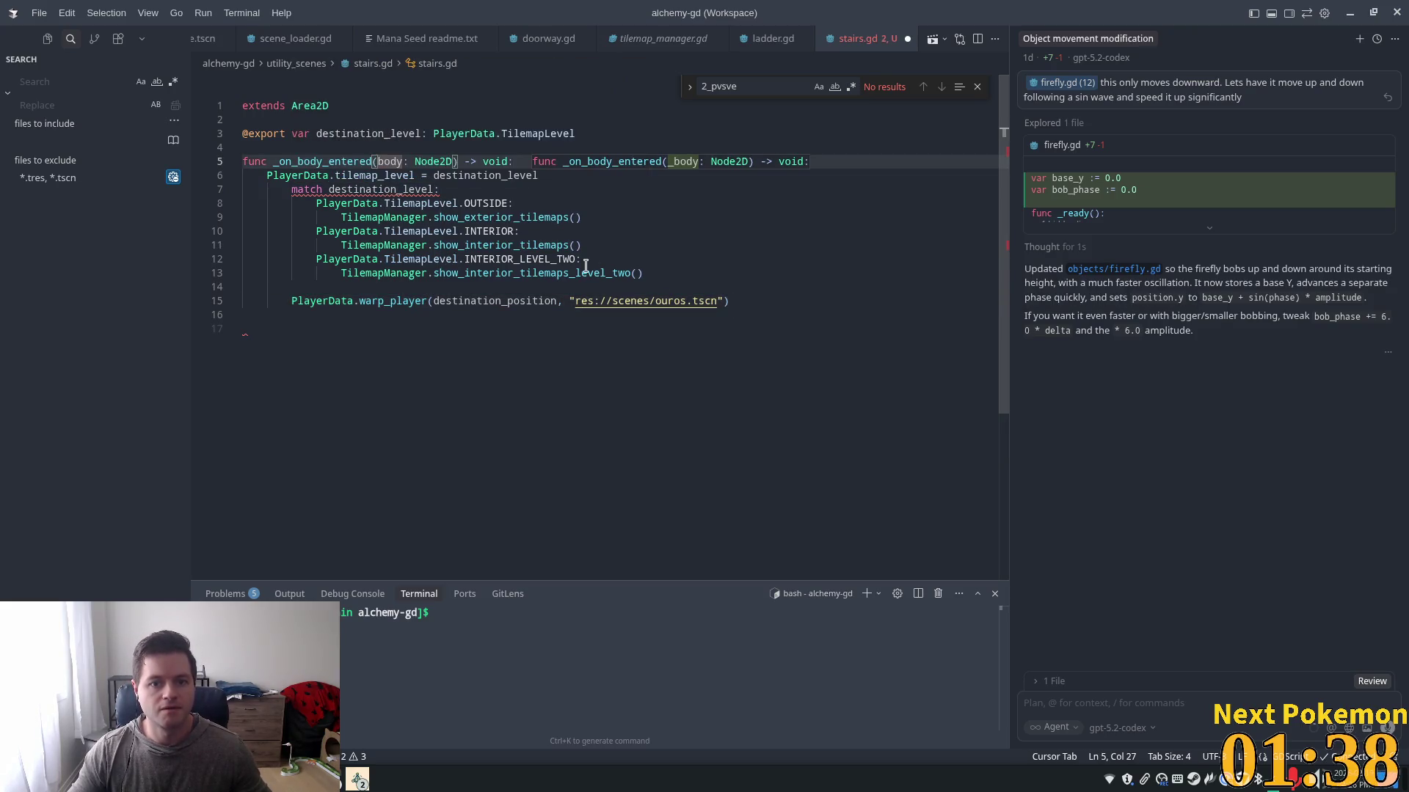
mouse_move(572, 261)
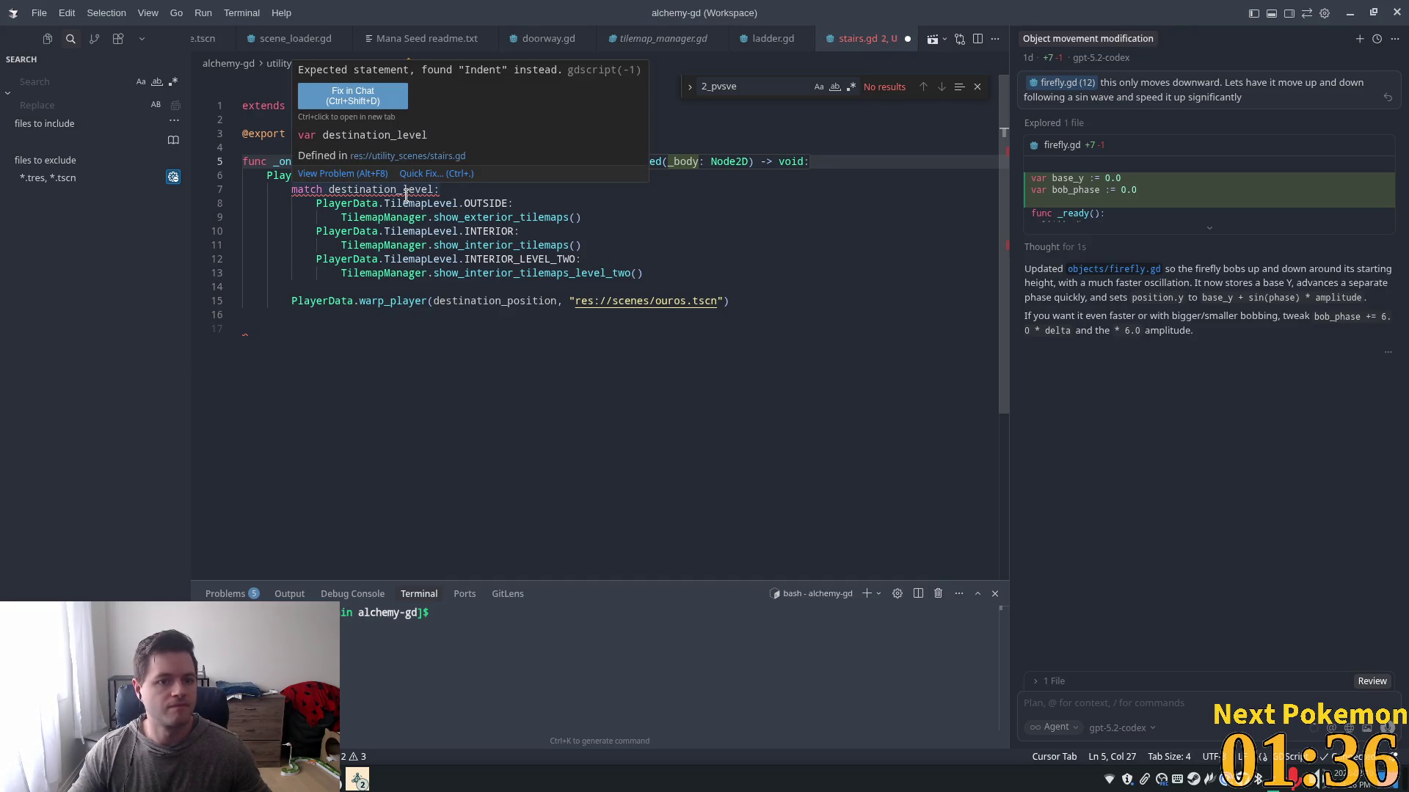
left_click(406, 196)
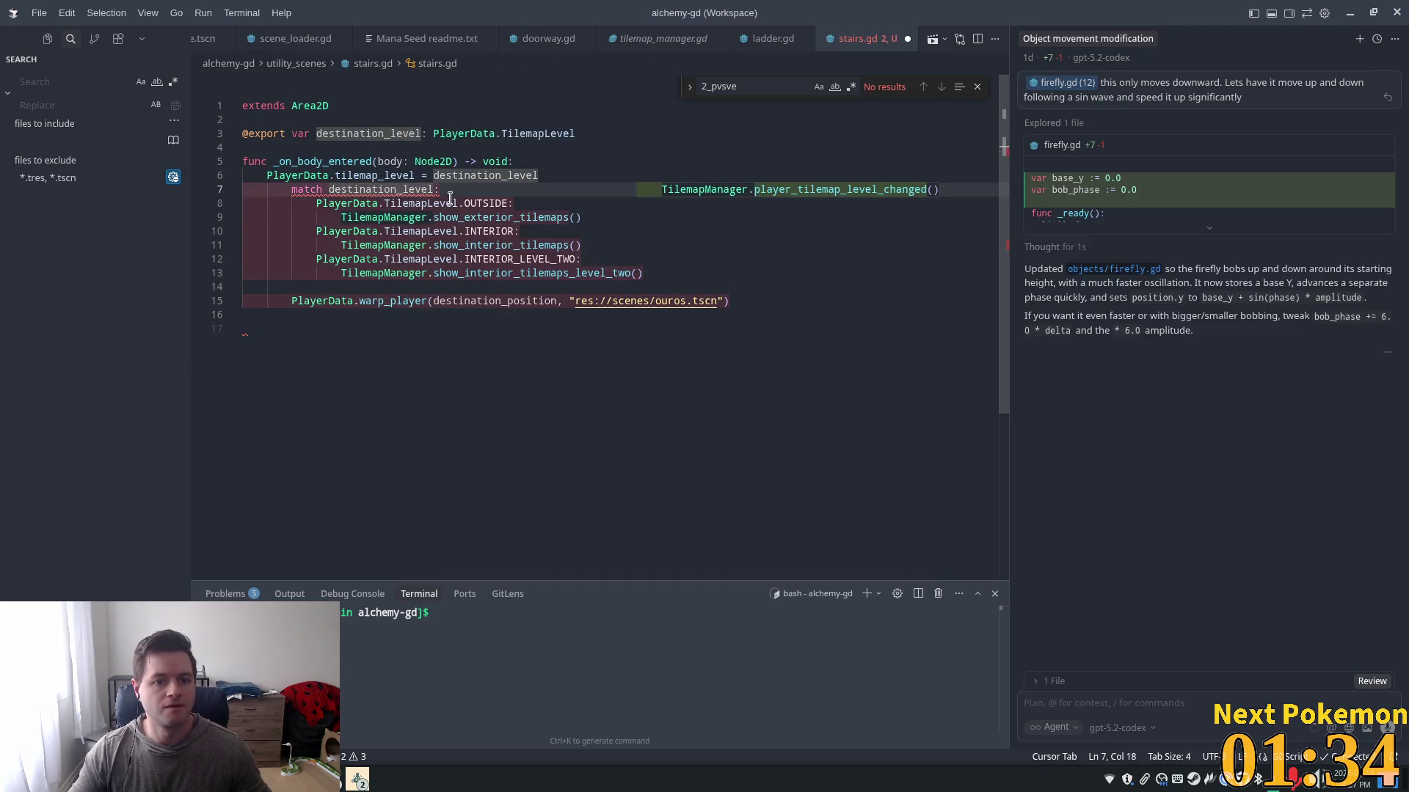
left_click(512, 177)
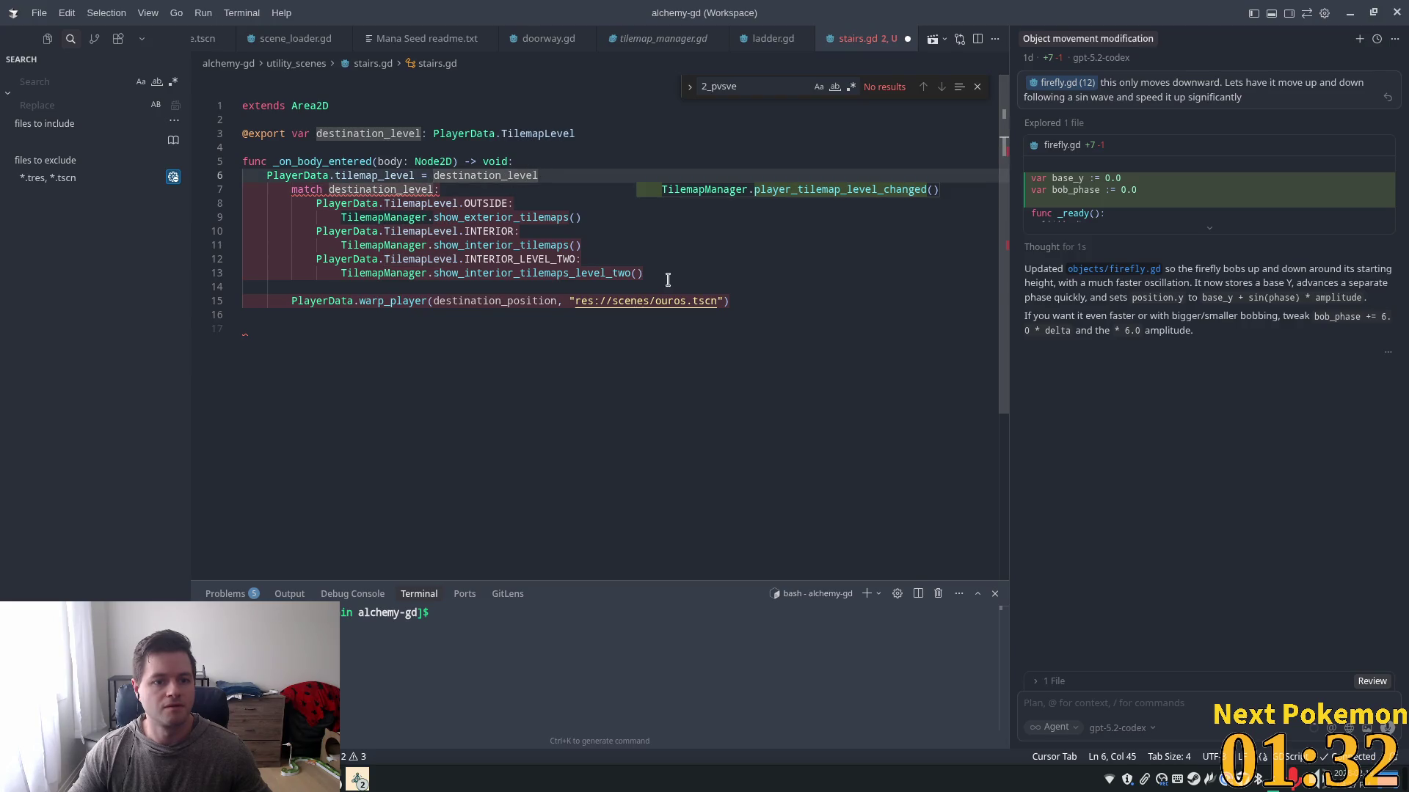
mouse_move(732, 302)
left_mouse_down()
mouse_move(441, 195)
mouse_move(306, 193)
left_mouse_up()
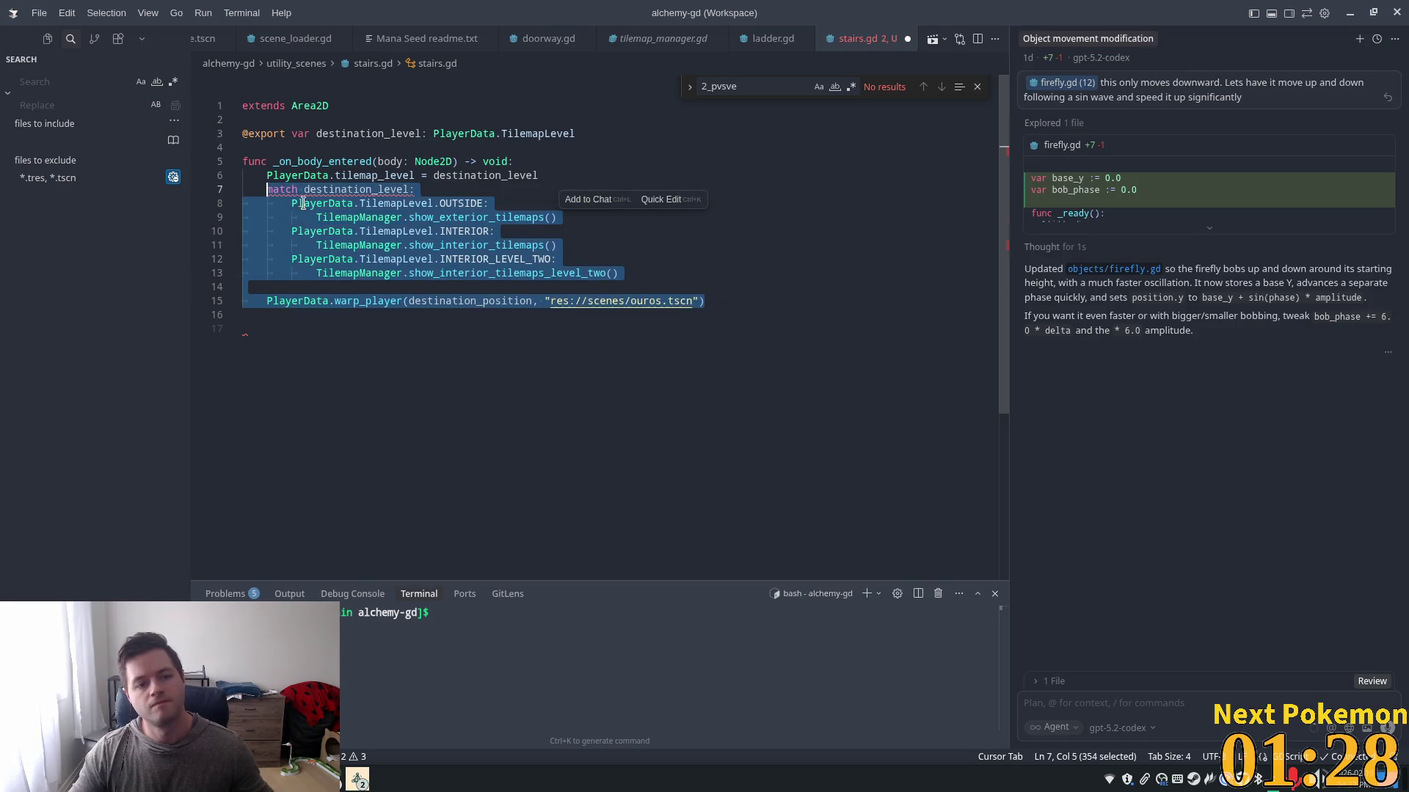
key("shift+Tab")
- Comment out the warp_player call to ouros.tscn
left_click(404, 258)
key("Down")
key("Down")
key("Down")
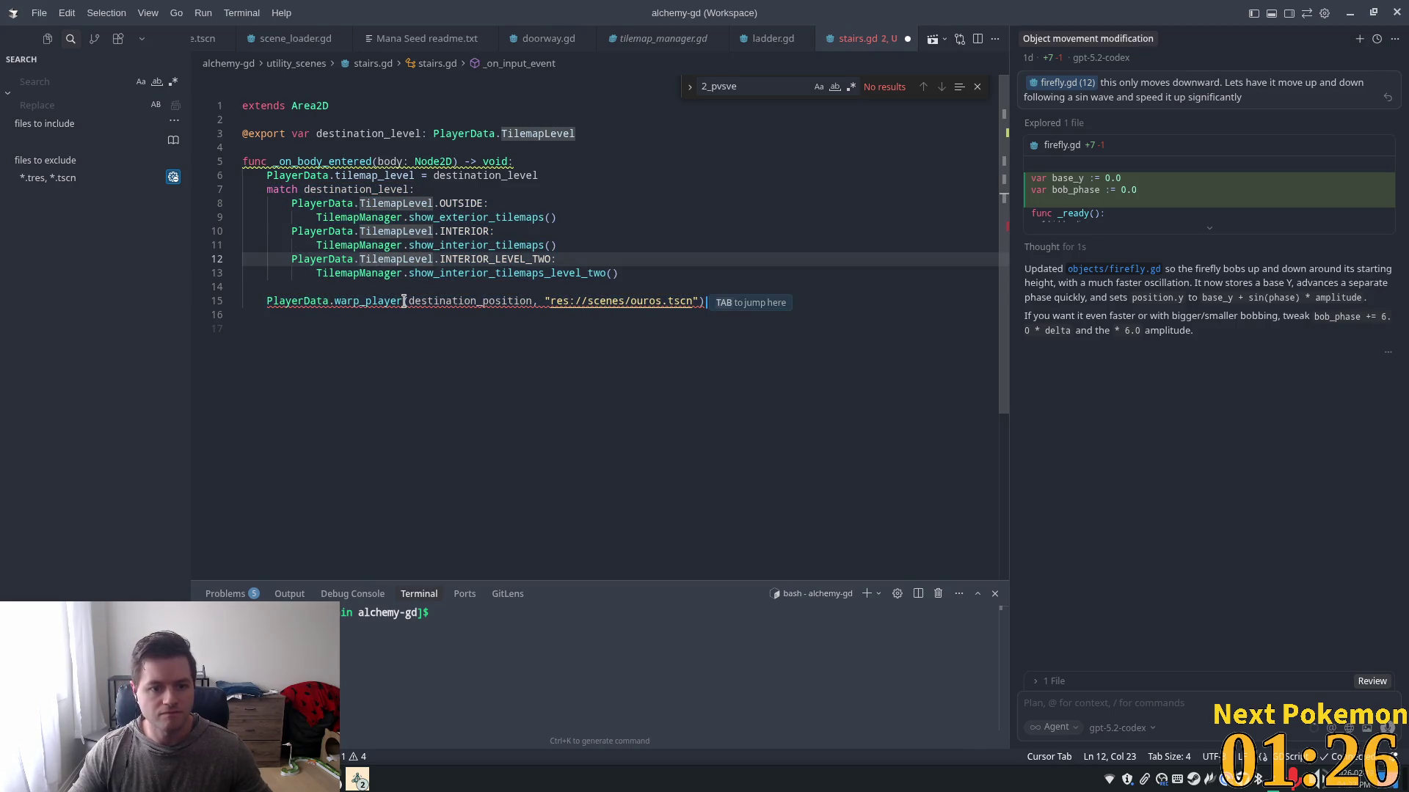
double_click(477, 301)
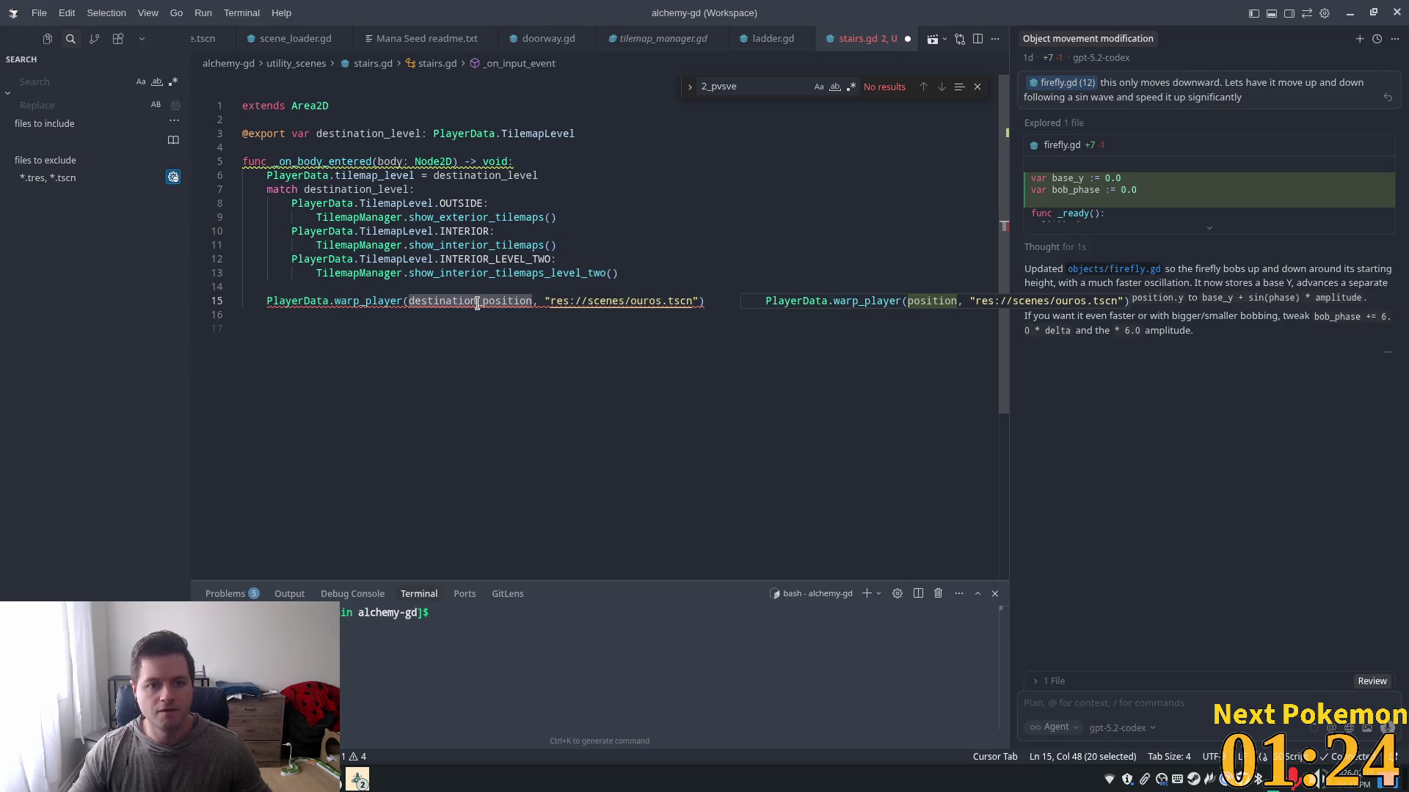
left_click(551, 300)
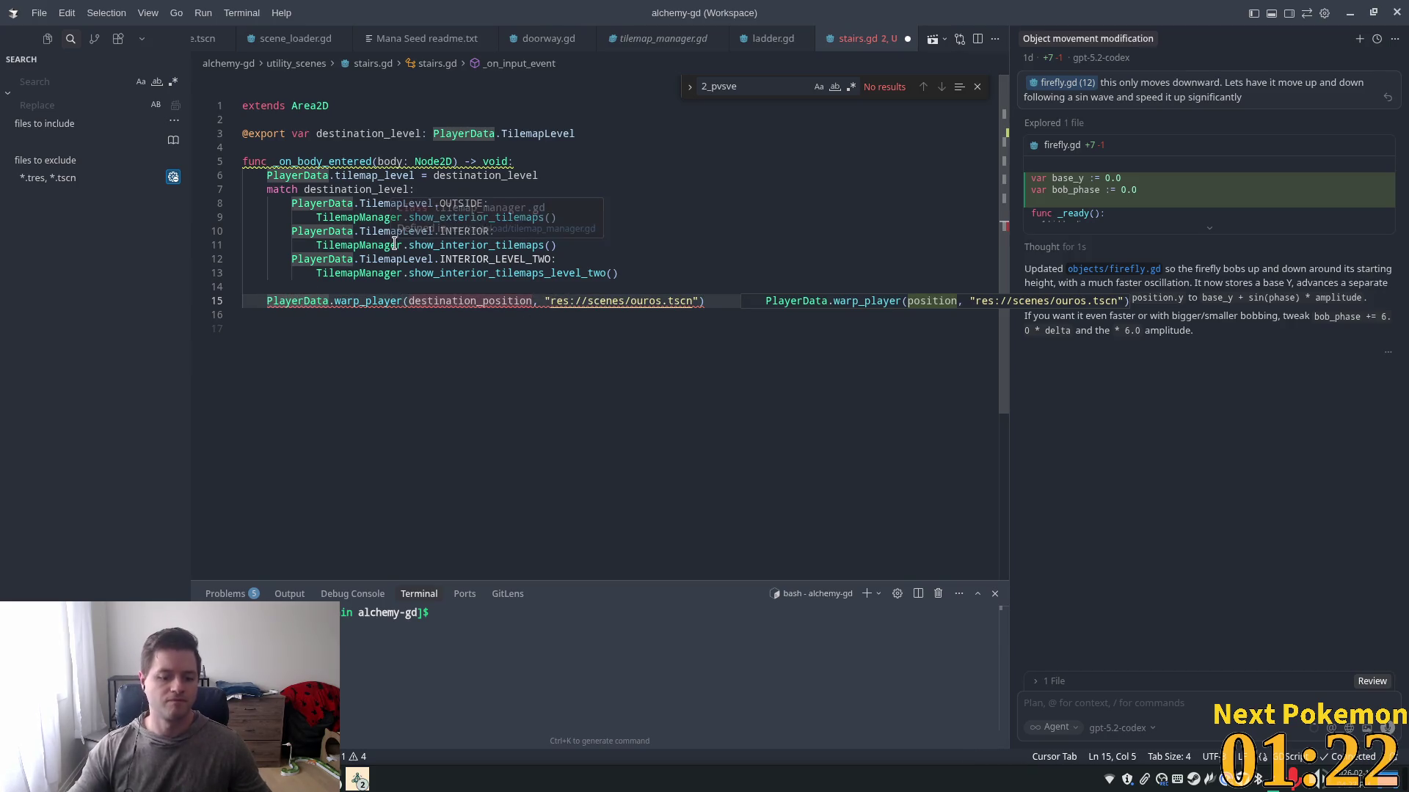
key("ctrl+slash")
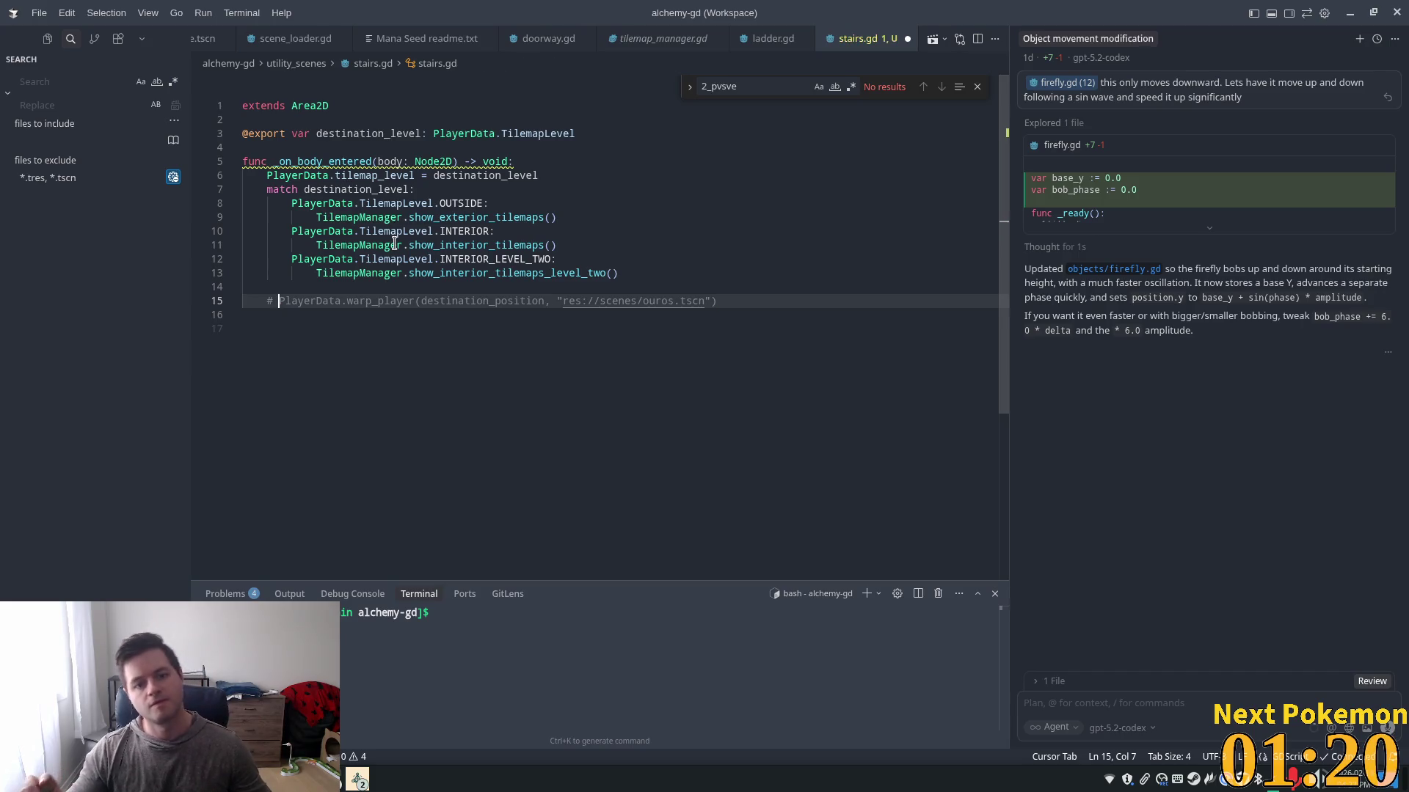
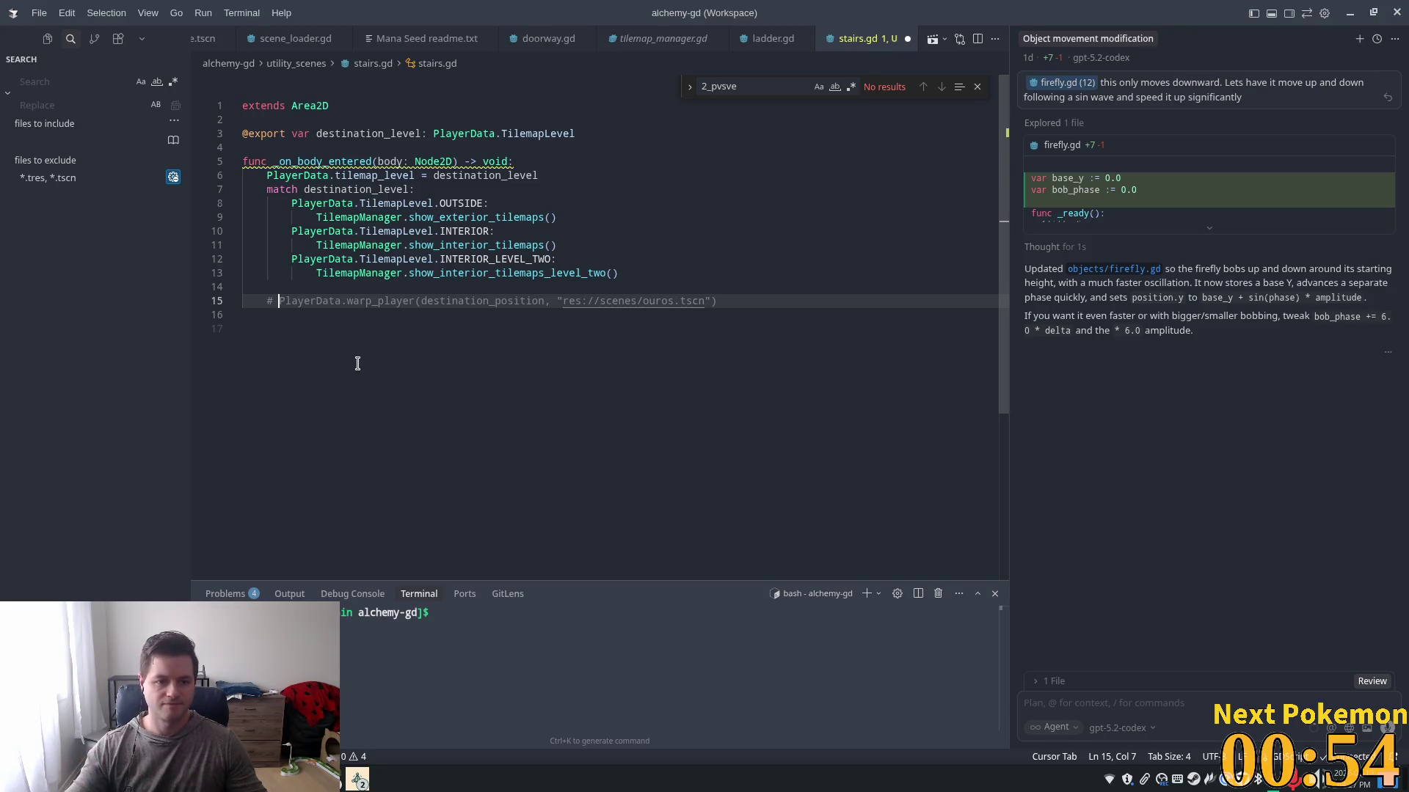
- Rename the body parameter of _on_body_entered in stairs.gd to _body and save the file
left_click(429, 177)
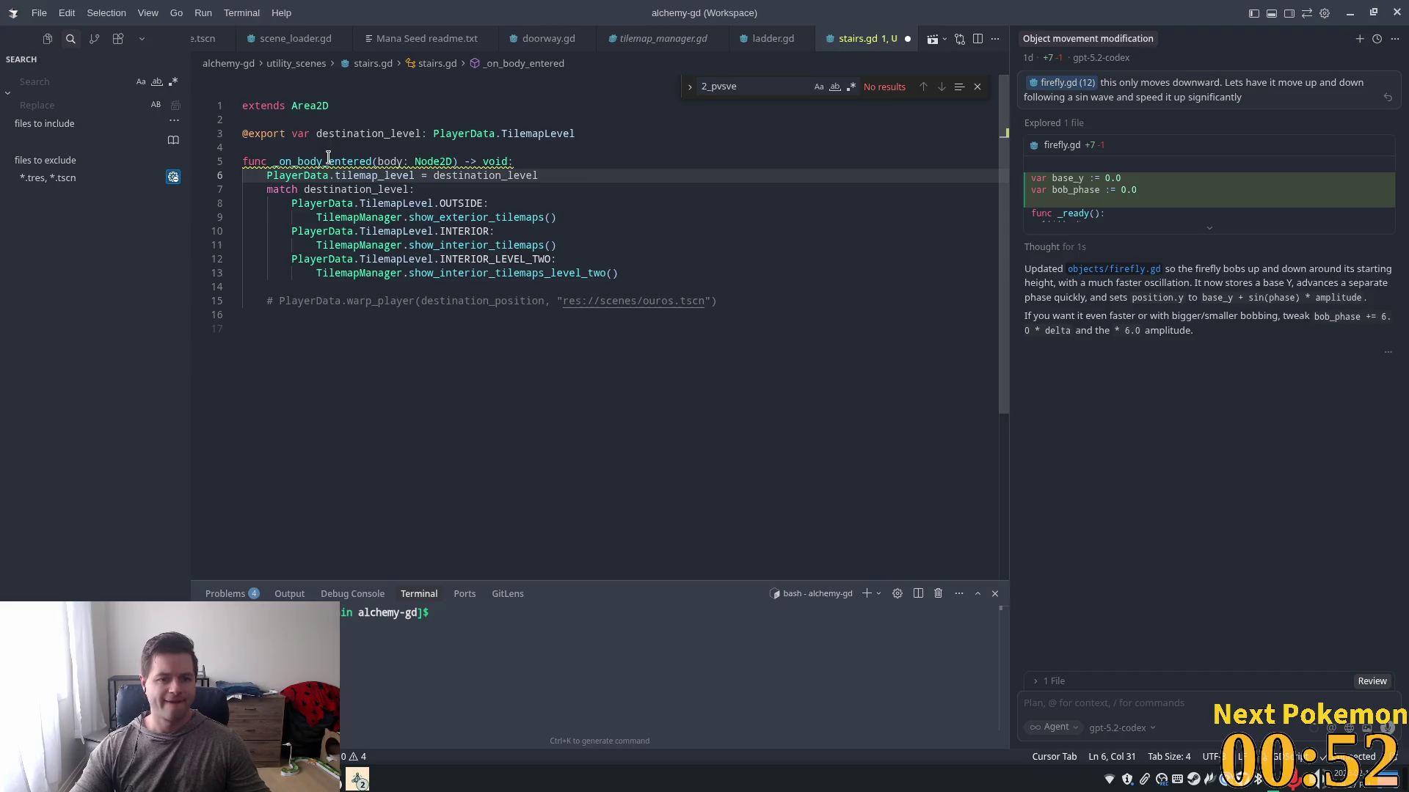
mouse_move(328, 157)
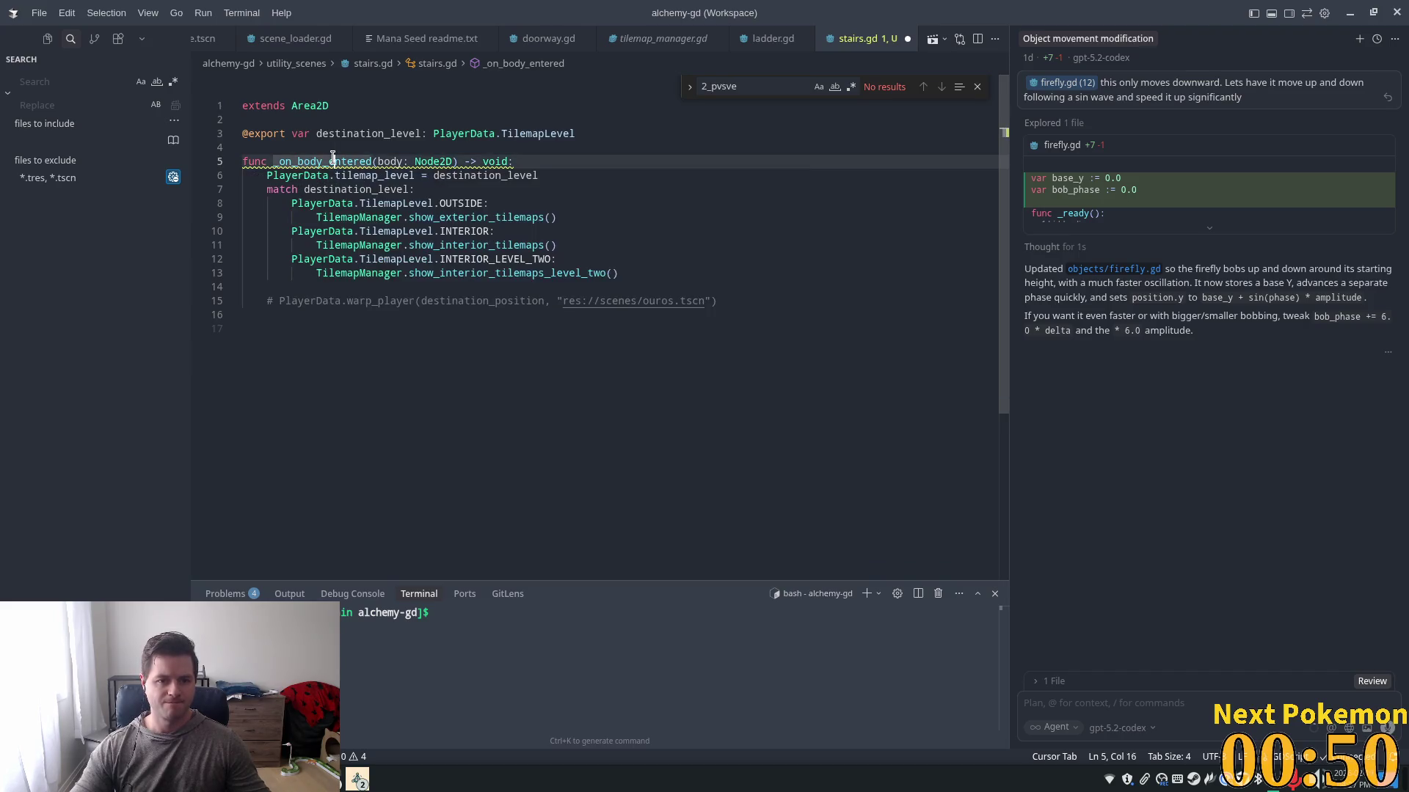
left_click(380, 162)
type("_")
key("ctrl+s")
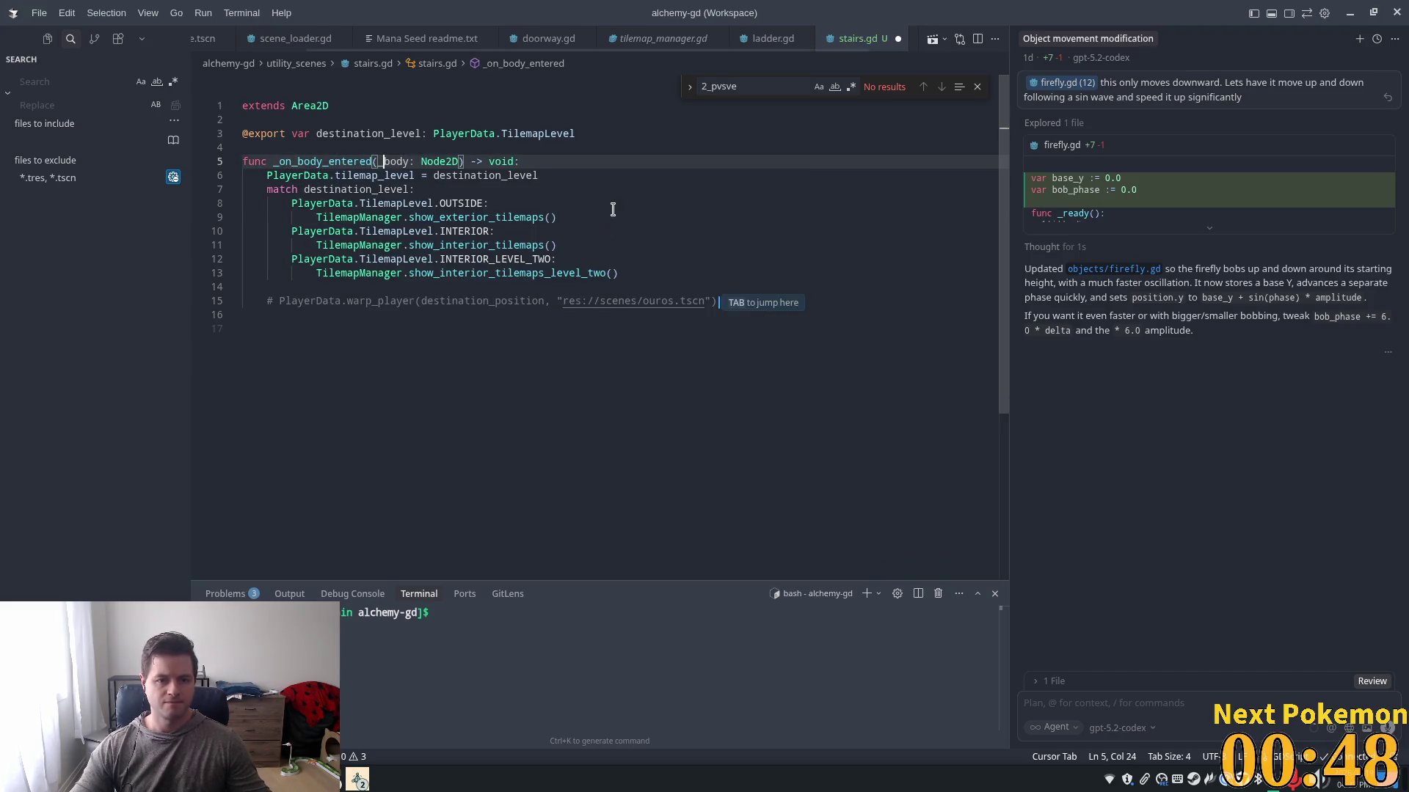
left_click(614, 208)
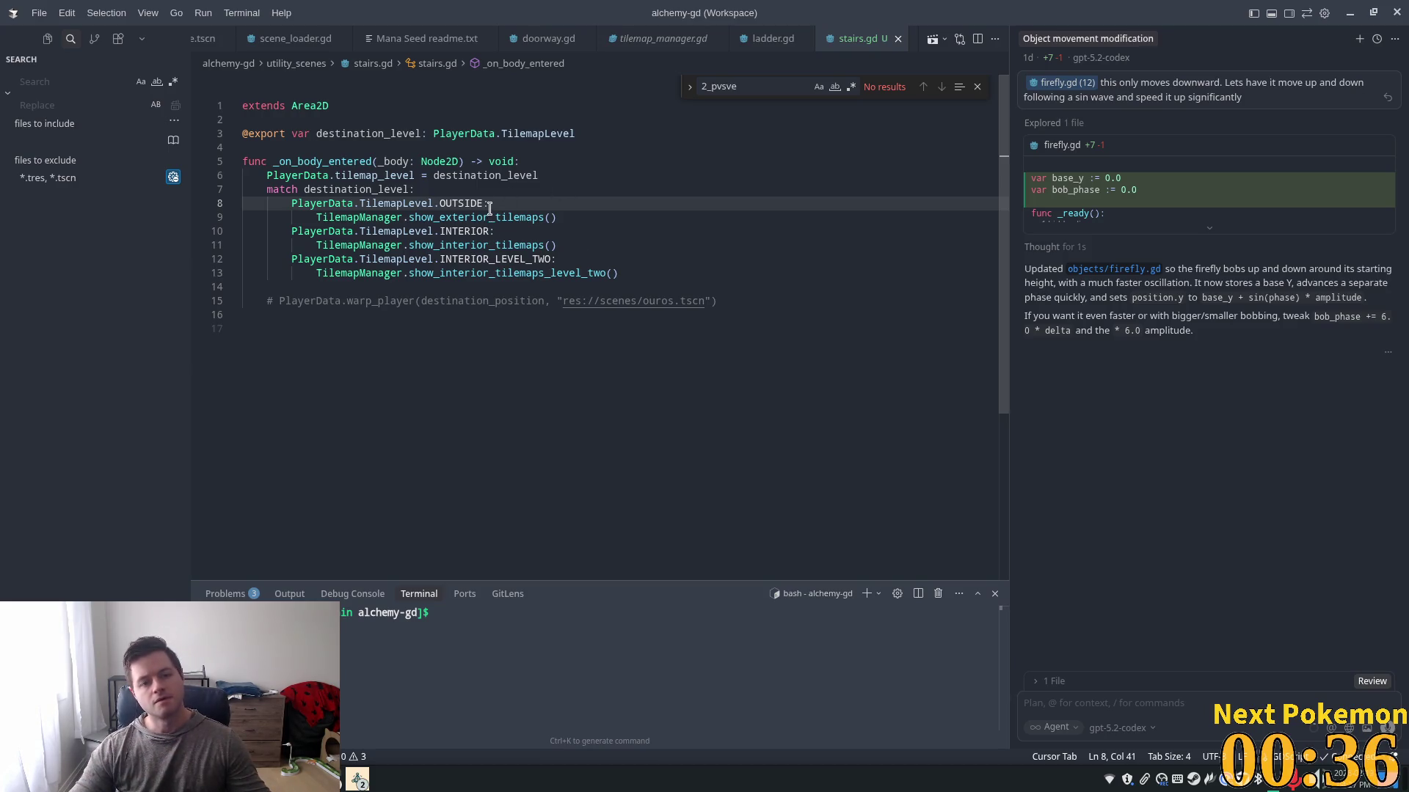
mouse_move(478, 212)
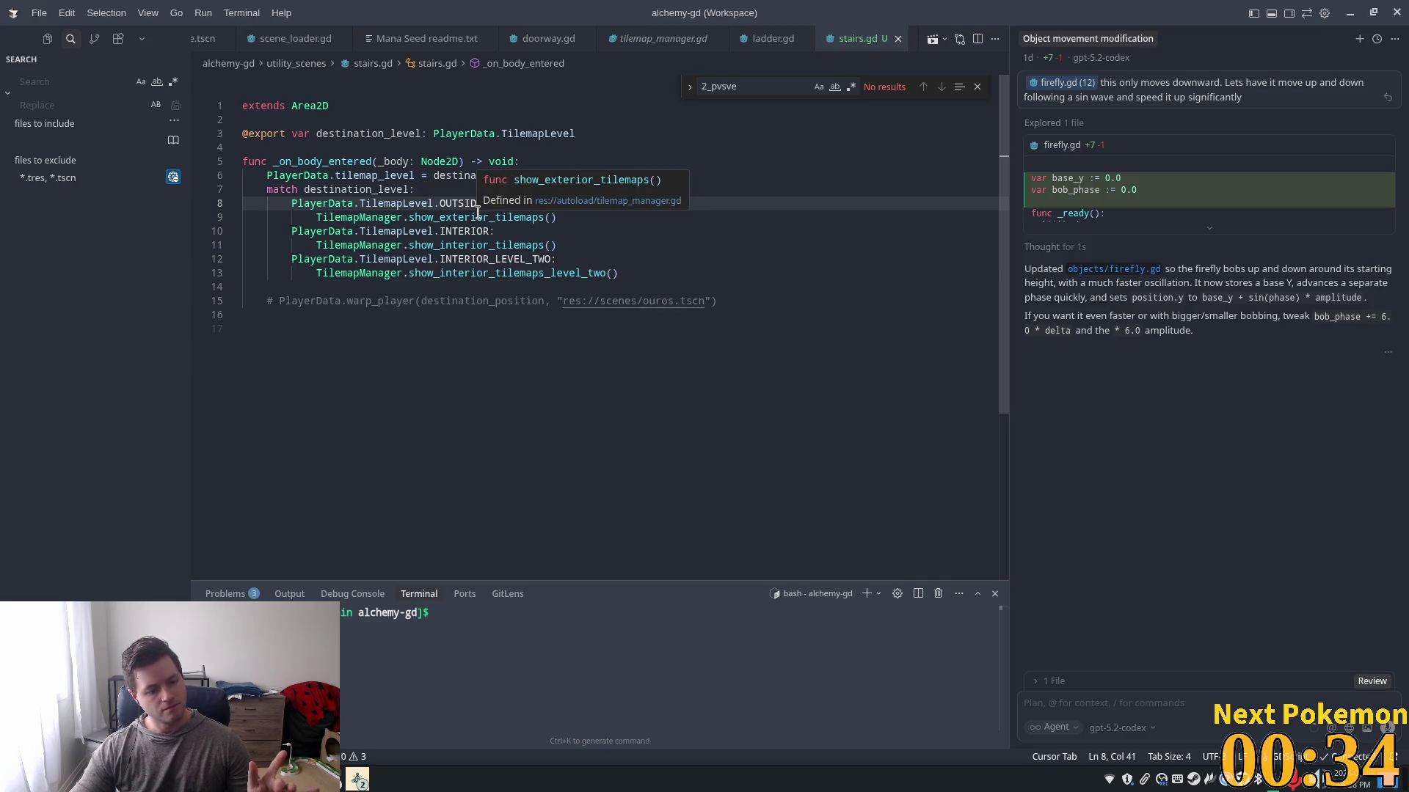
key("Up")
key("Up")
key("Up")
key("Home")
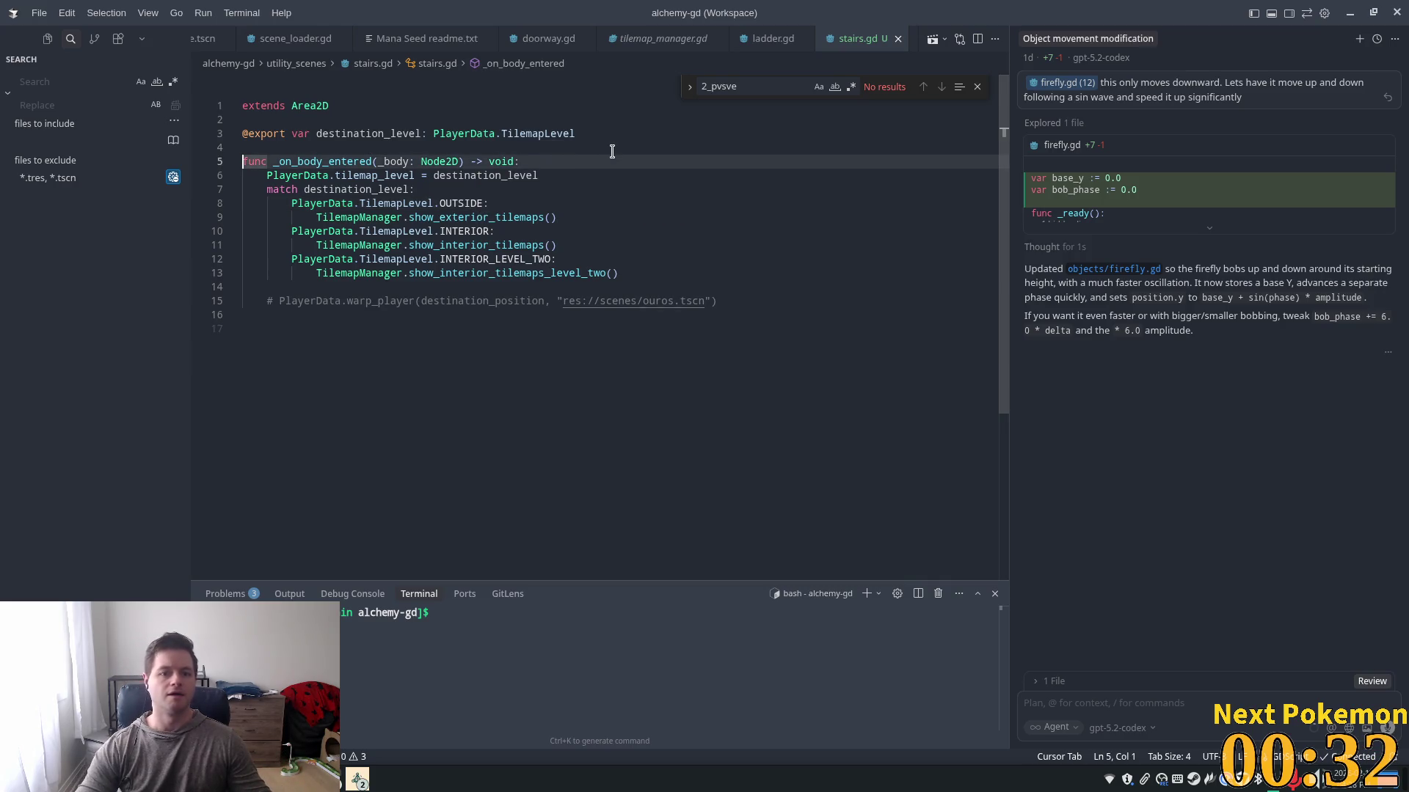
- Add 'if PlayerData.tilemap_level == destination_level: return' at the top of the handler and save stairs.gd
key("End")
key("Return")
type("if ")
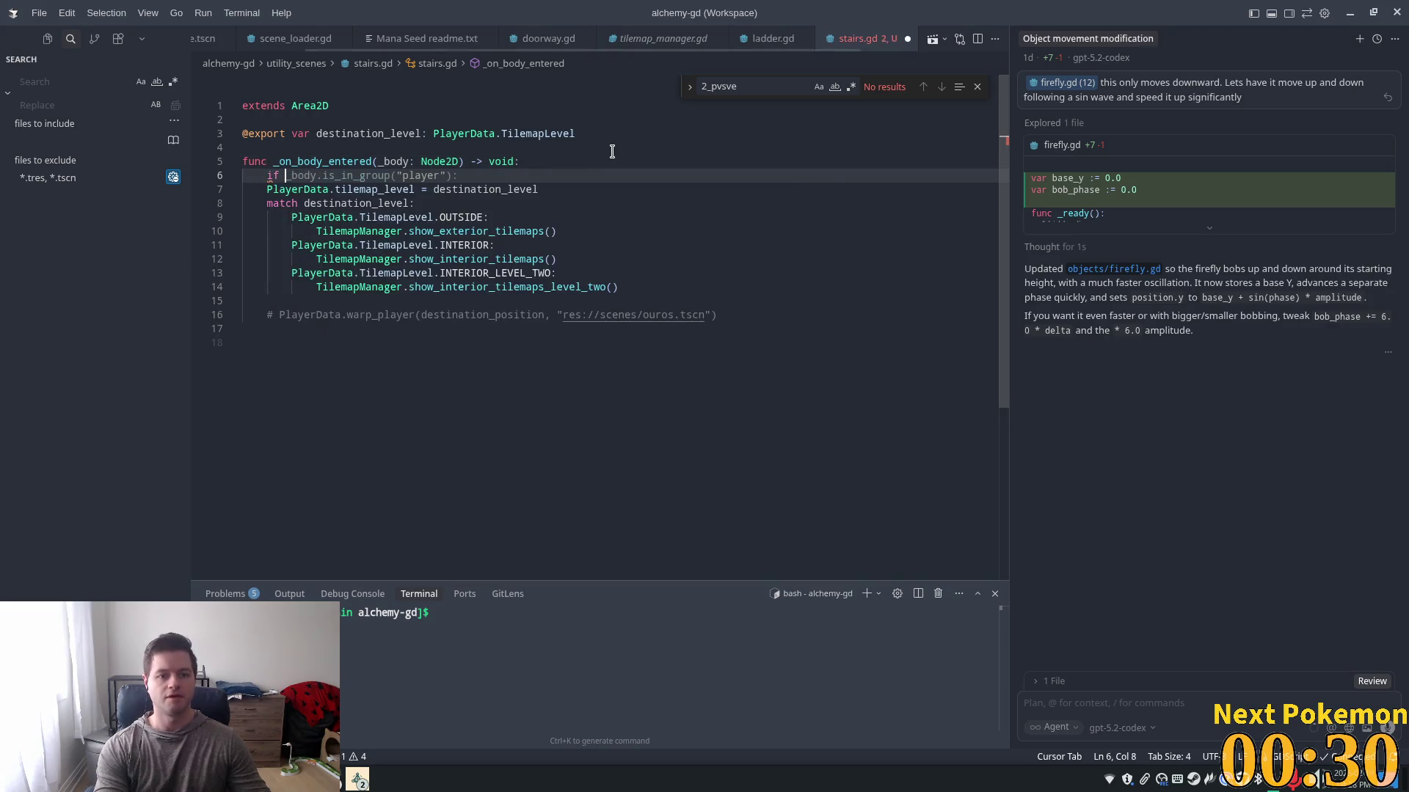
type("Player")
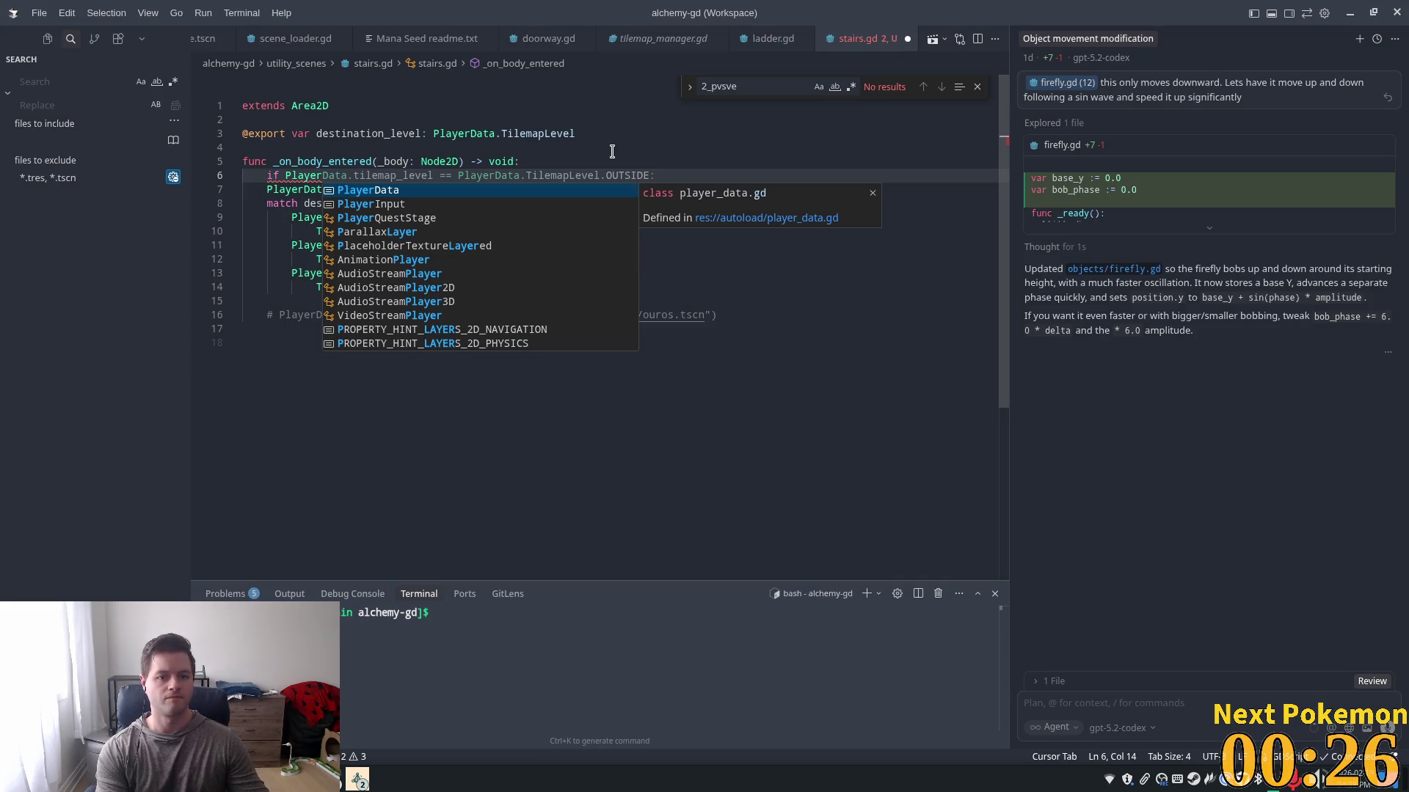
type("Data.")
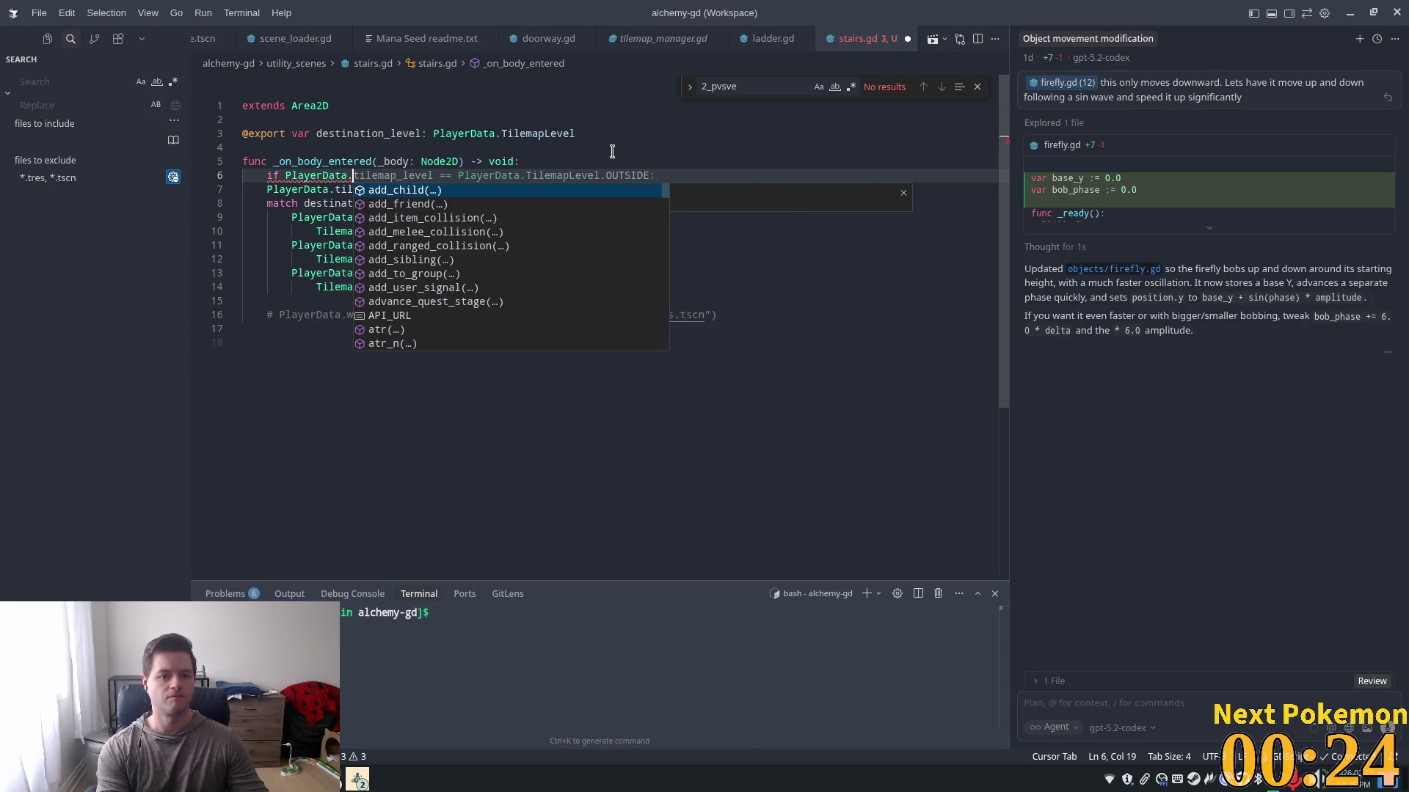
type("tile")
key("Escape")
key("Down")
key("Home")
key("Home")
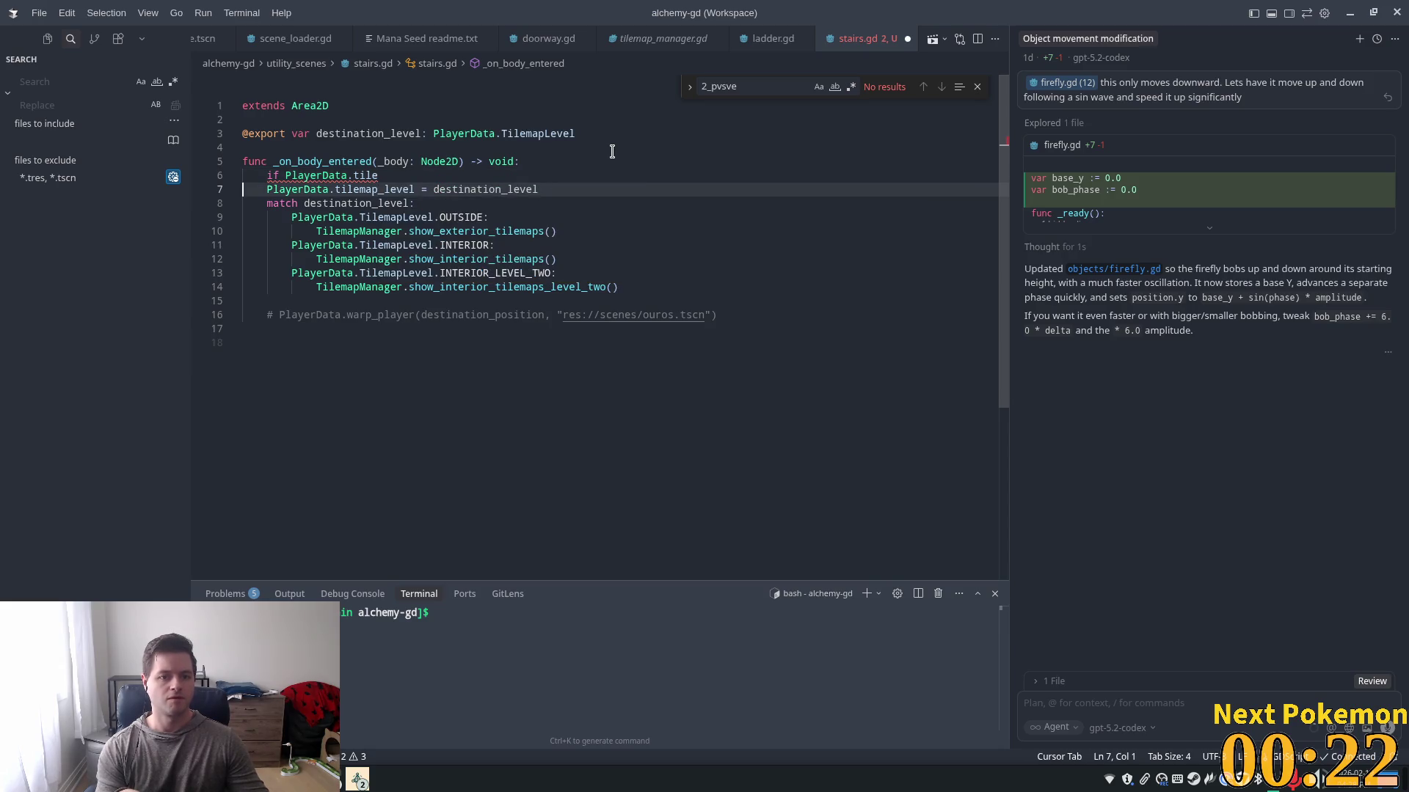
key("Up")
key("End")
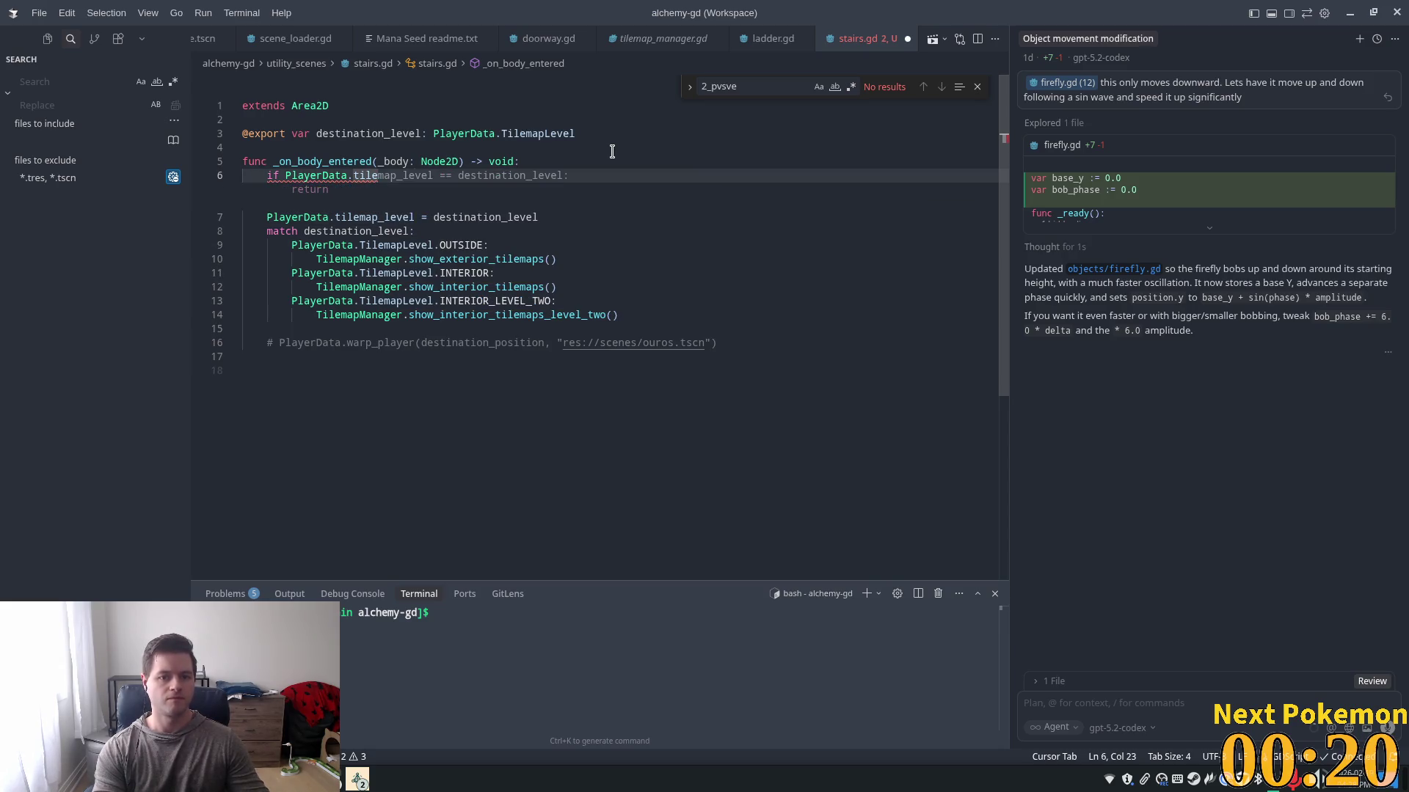
key("Tab")
left_click(544, 146)
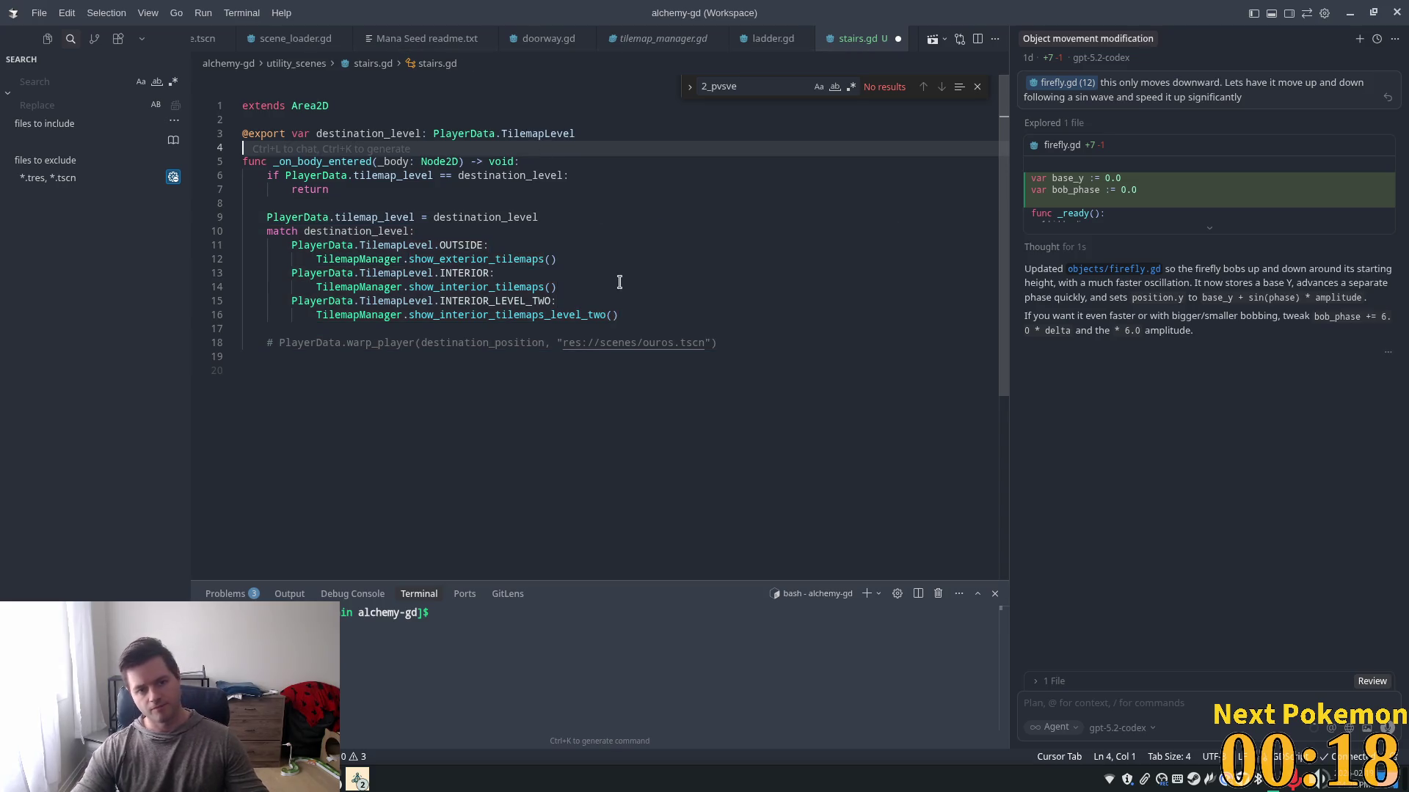
key("ctrl+s")
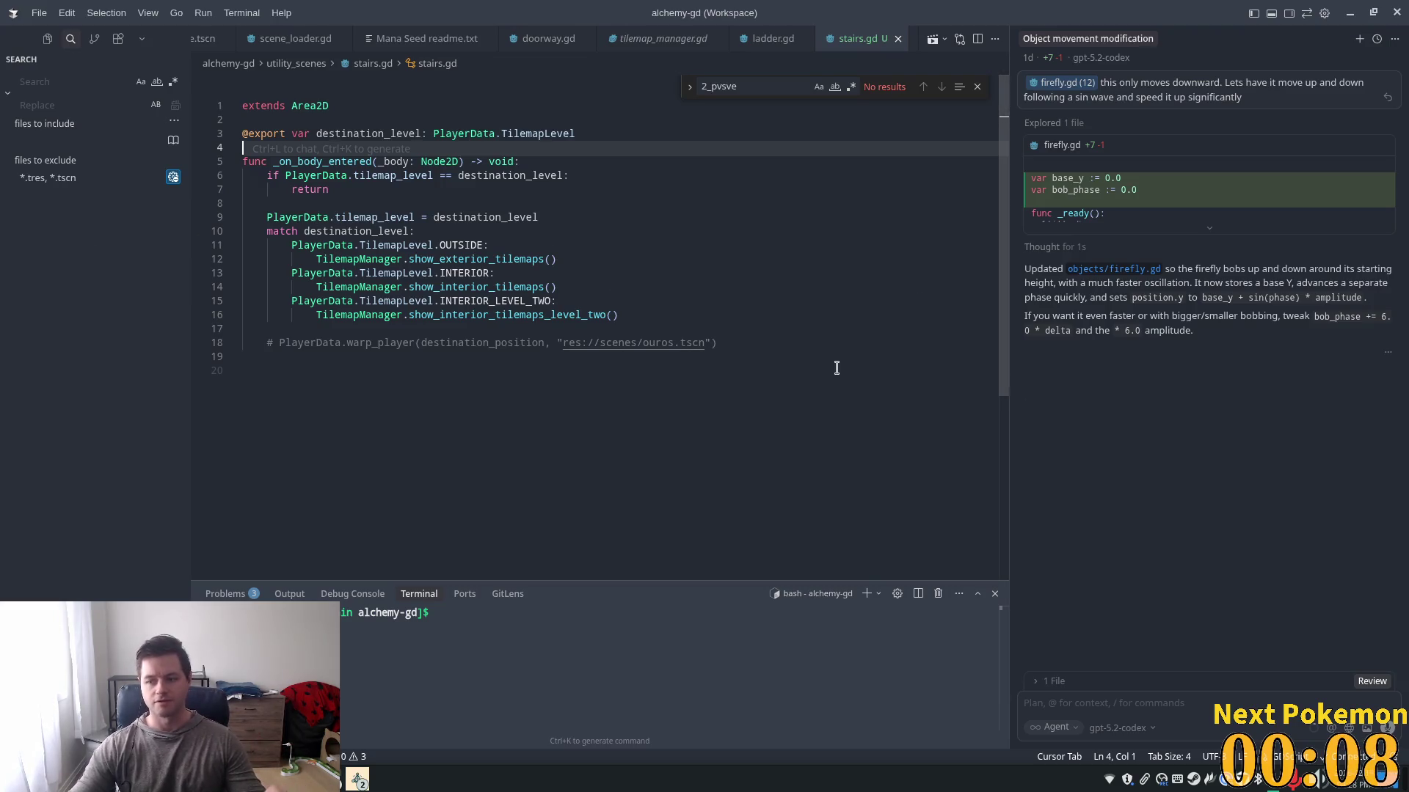
- Review where destination_level and tilemap_level are used, then return to the Godot editor
mouse_move(352, 264)
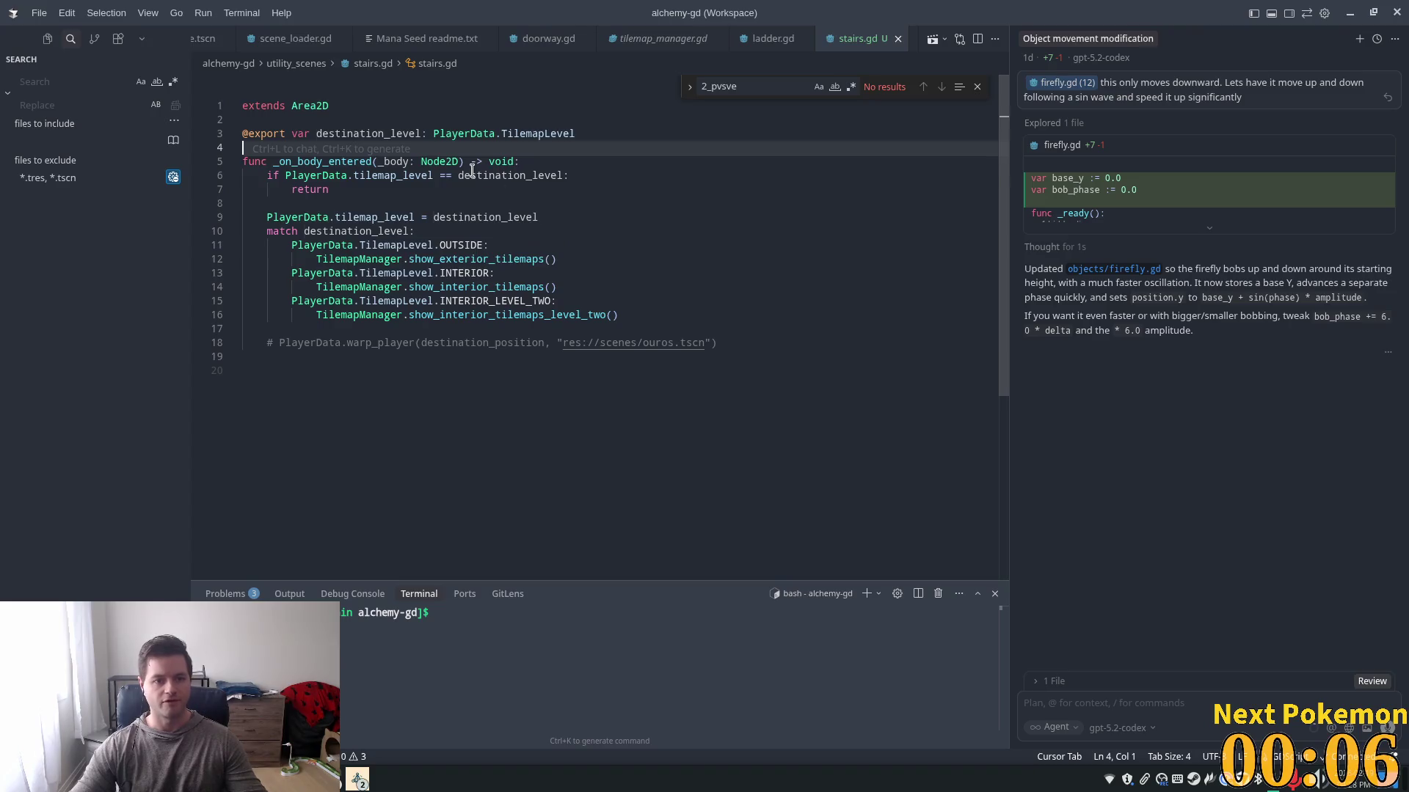
left_click(507, 219)
left_click(360, 218)
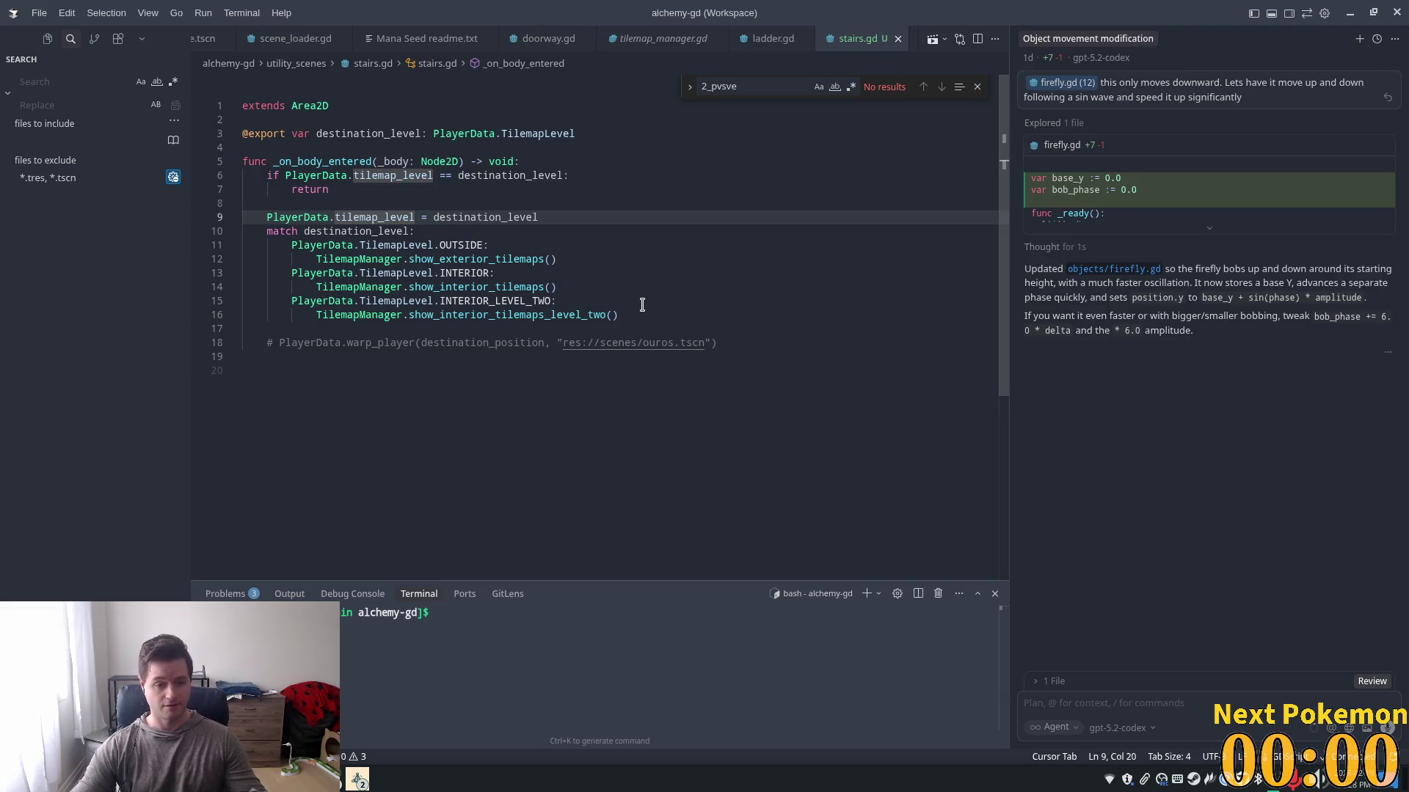
key("alt+Tab")
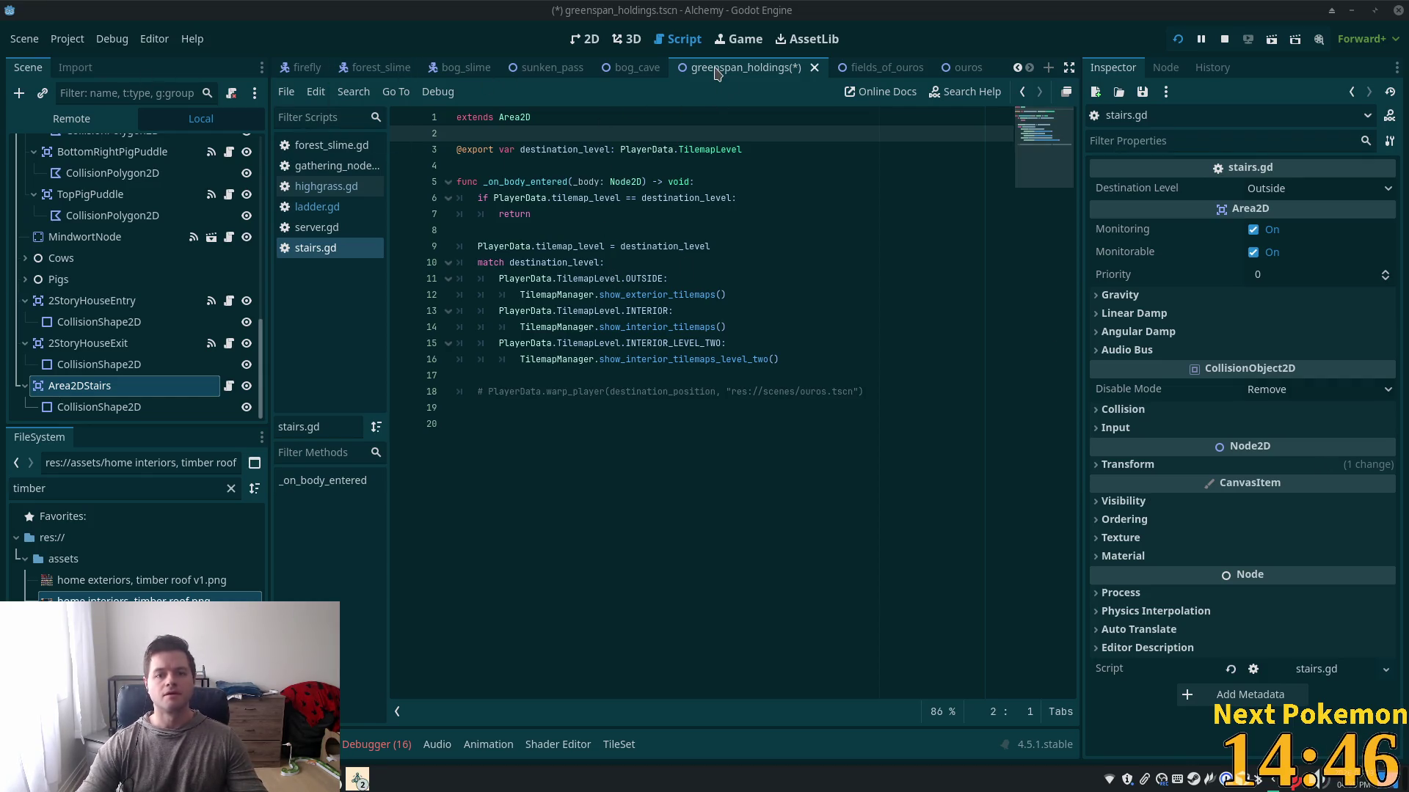
- Save the scene, switch to the 2D view, and duplicate the Area2DStairs node
key("ctrl+s")
key("ctrl+F1")
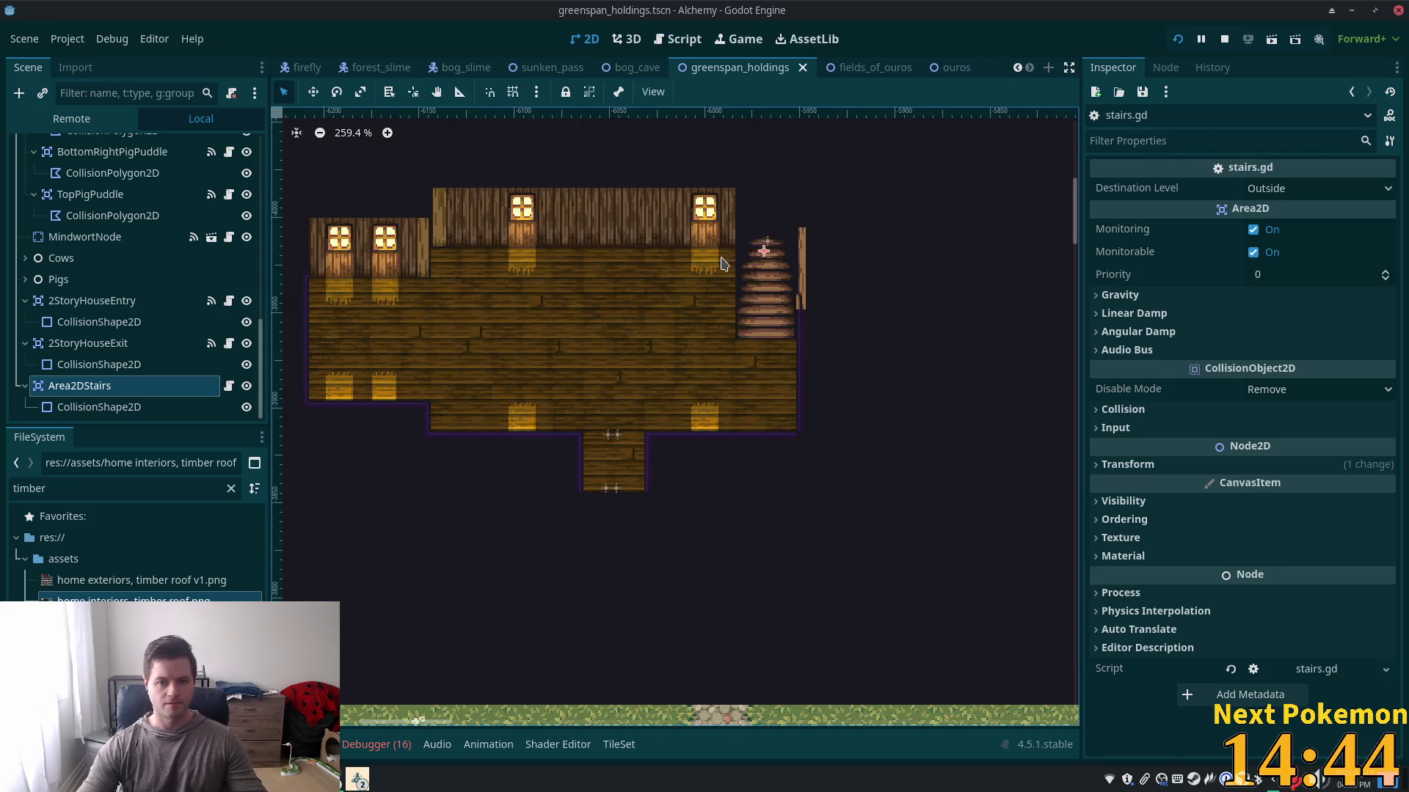
scroll(721, 263, "up", 3)
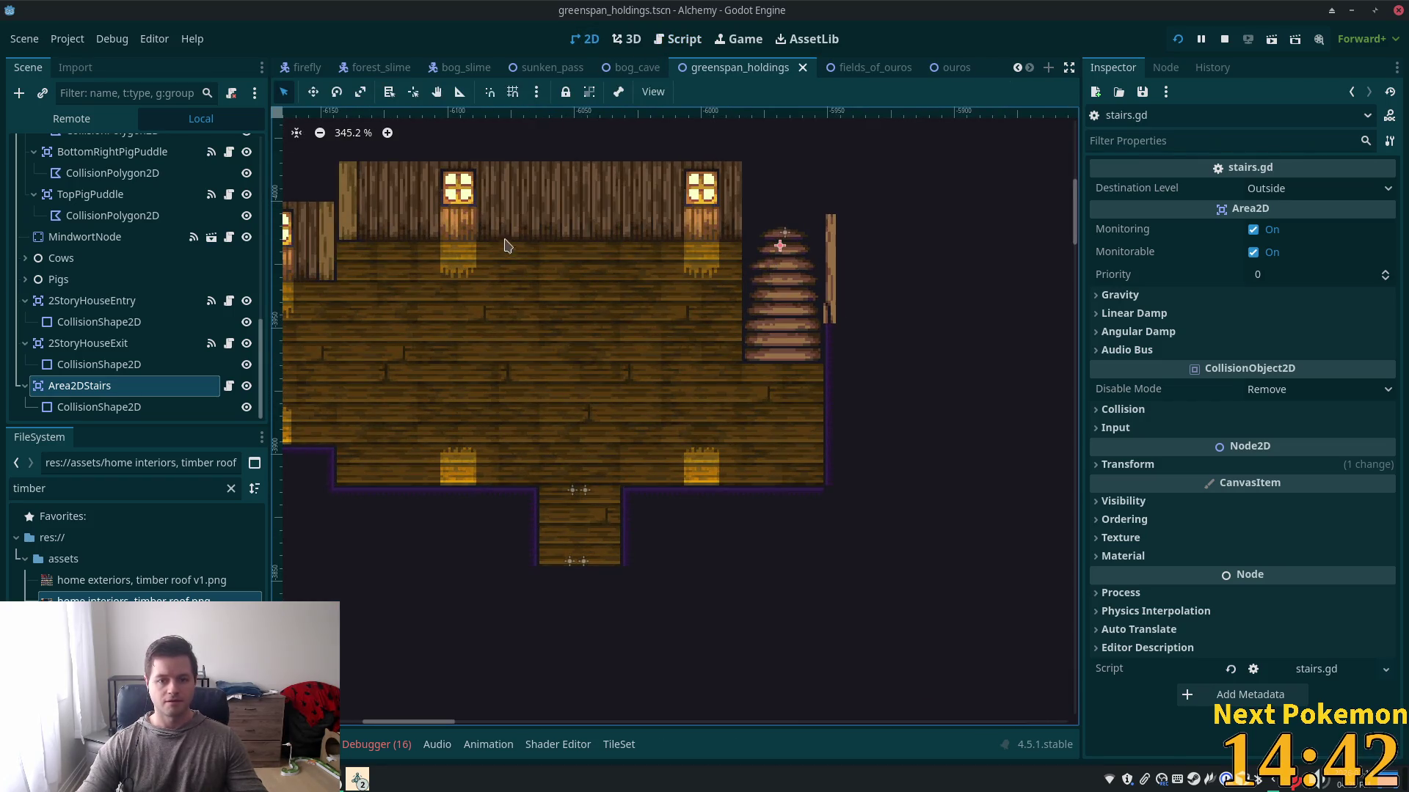
left_click(110, 343)
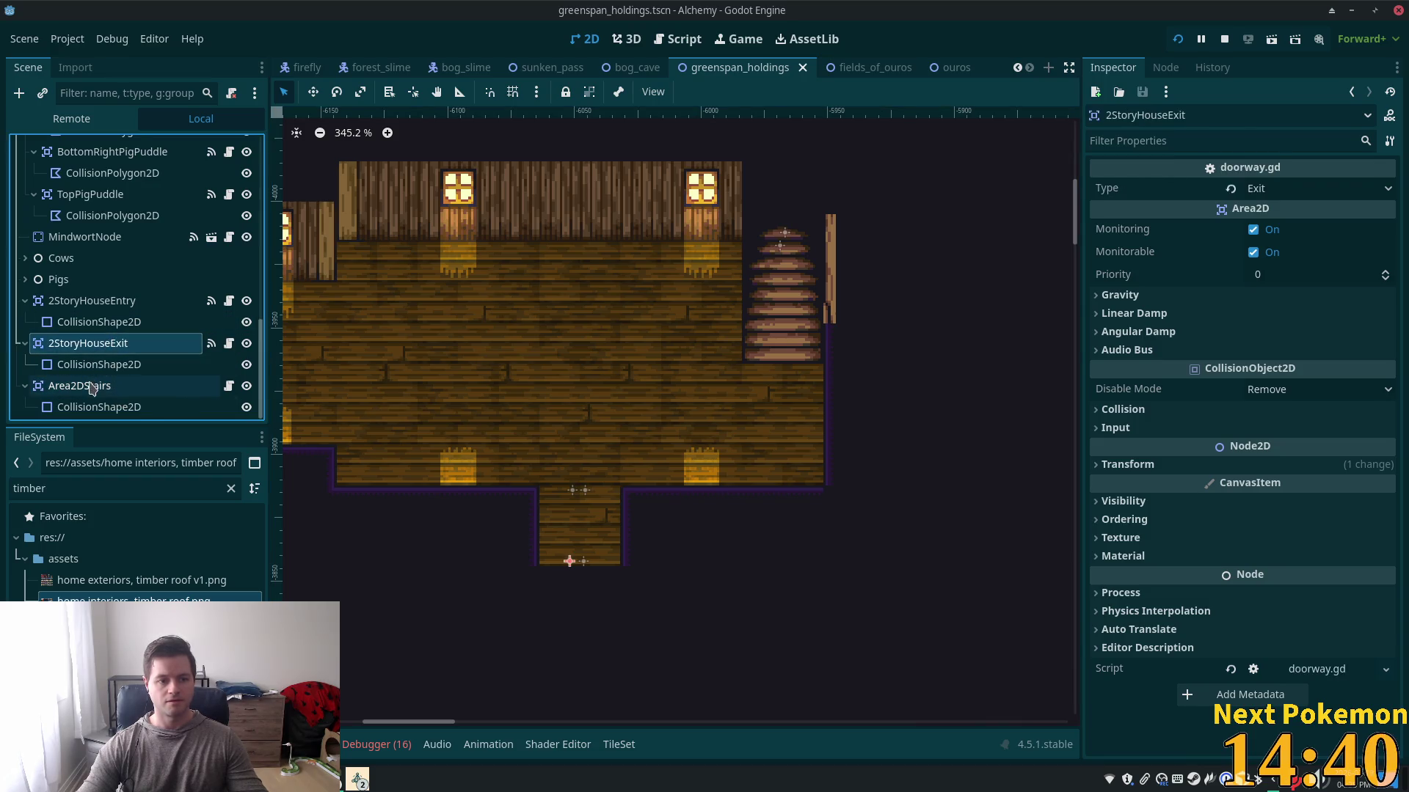
left_click(92, 386)
key("ctrl+d")
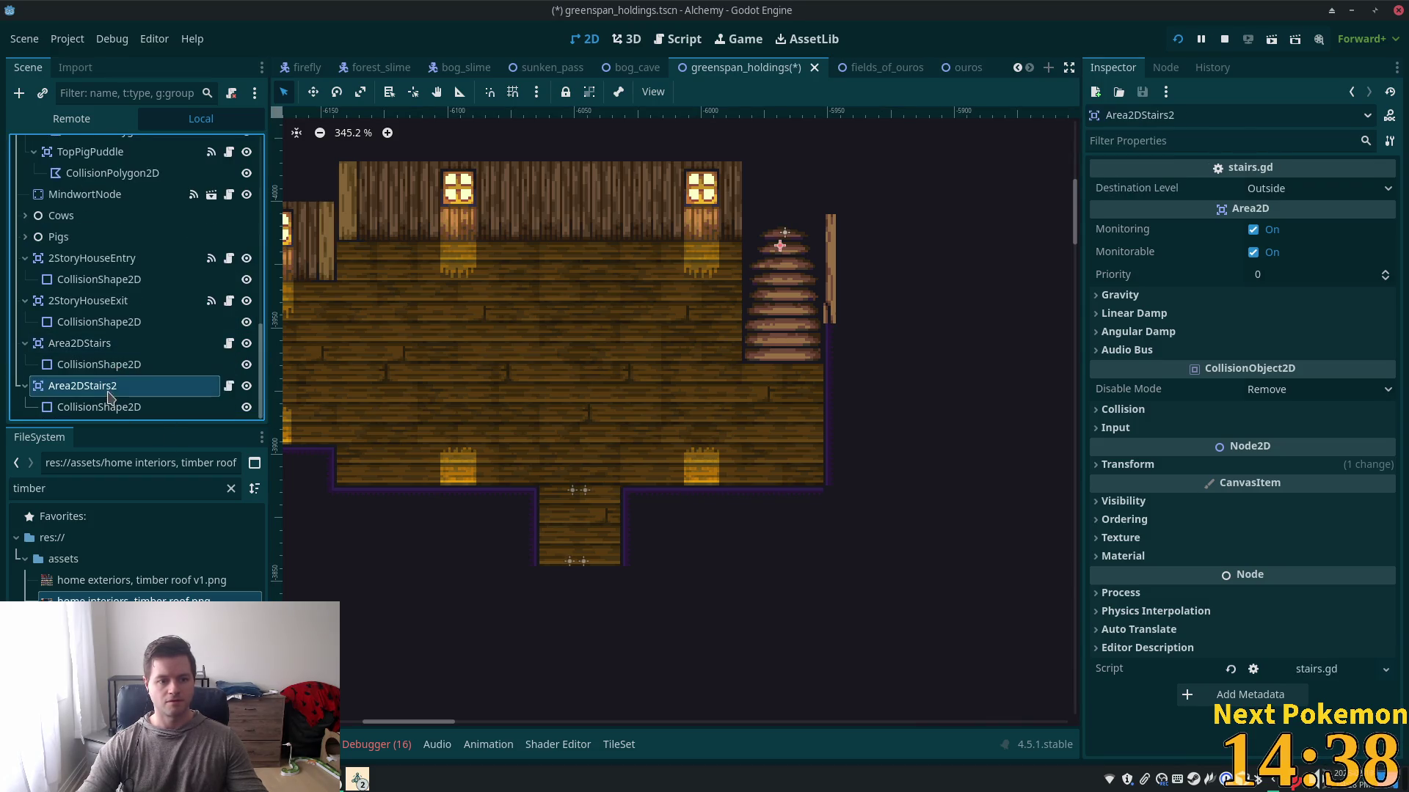
- Make the duplicate's collision shape unique, move it slightly down the stairs, and save
left_click(213, 407)
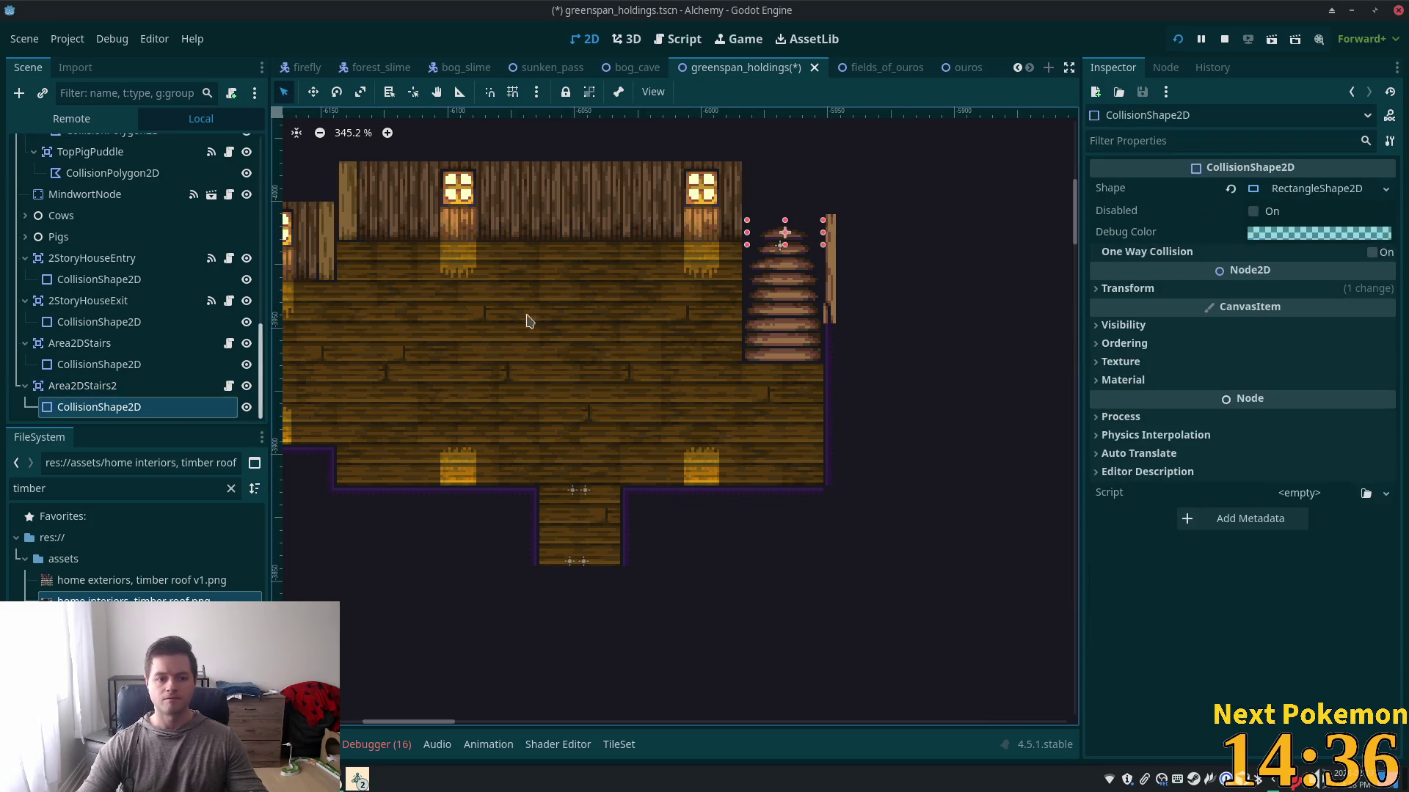
left_click(1323, 192)
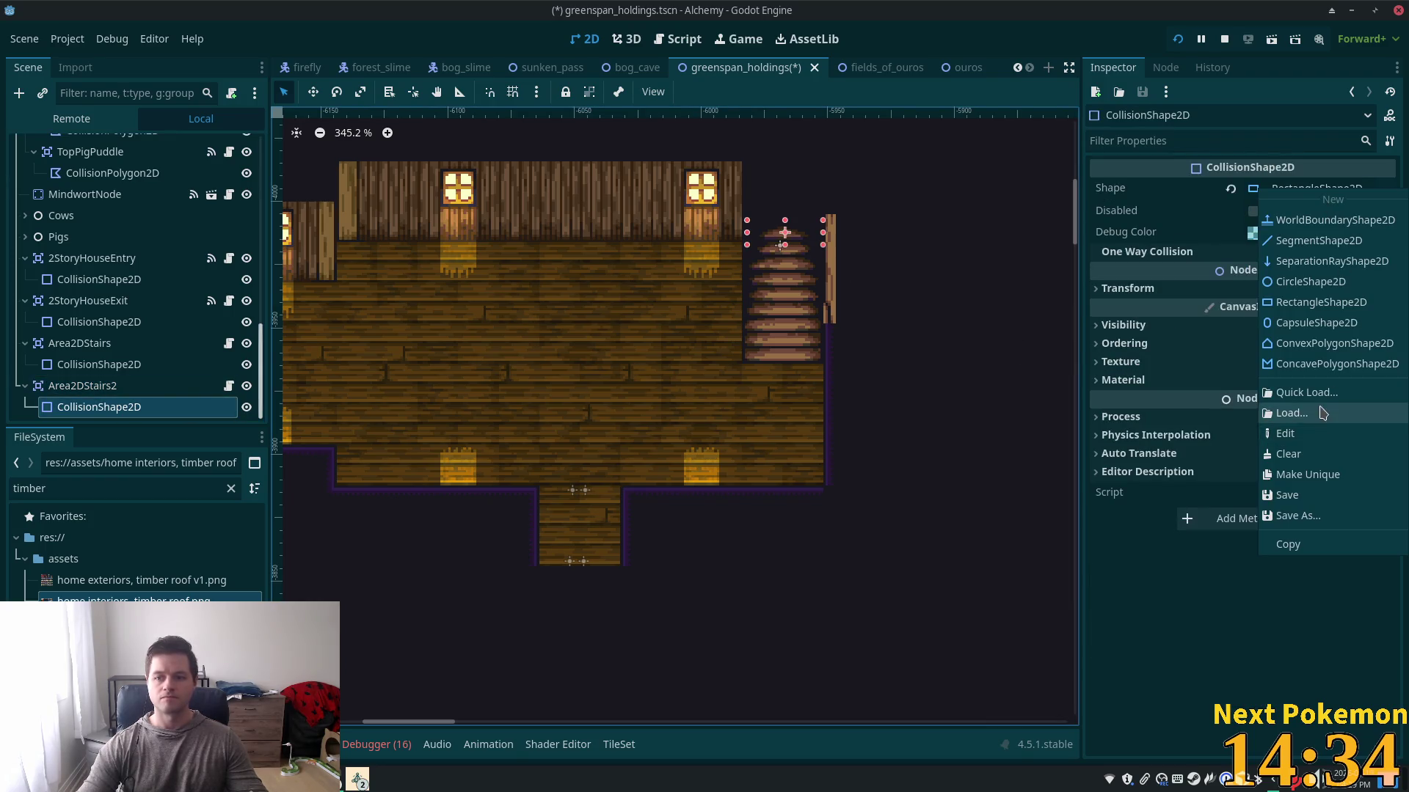
left_click(1322, 481)
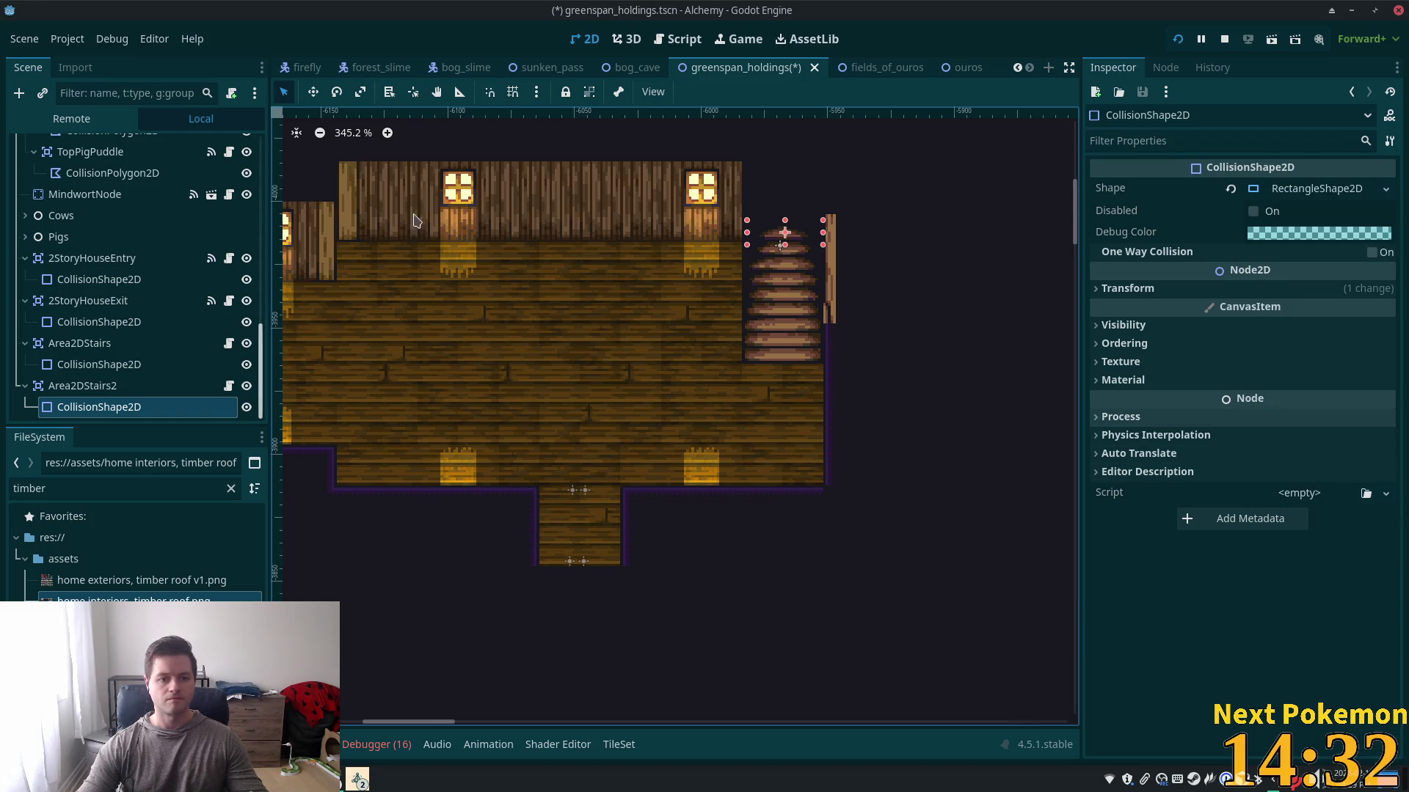
left_click_drag(747, 294, 746, 324)
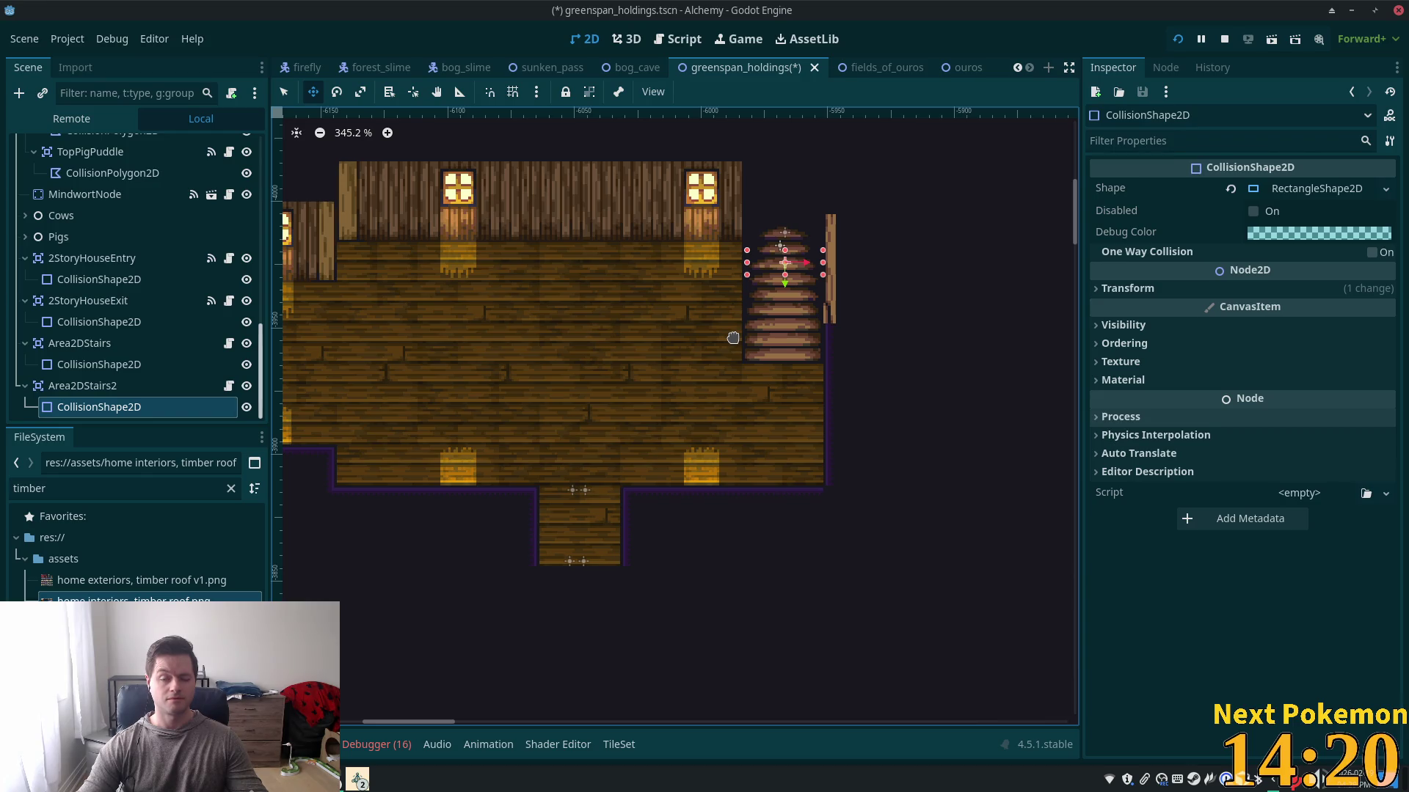
key("ctrl+s")
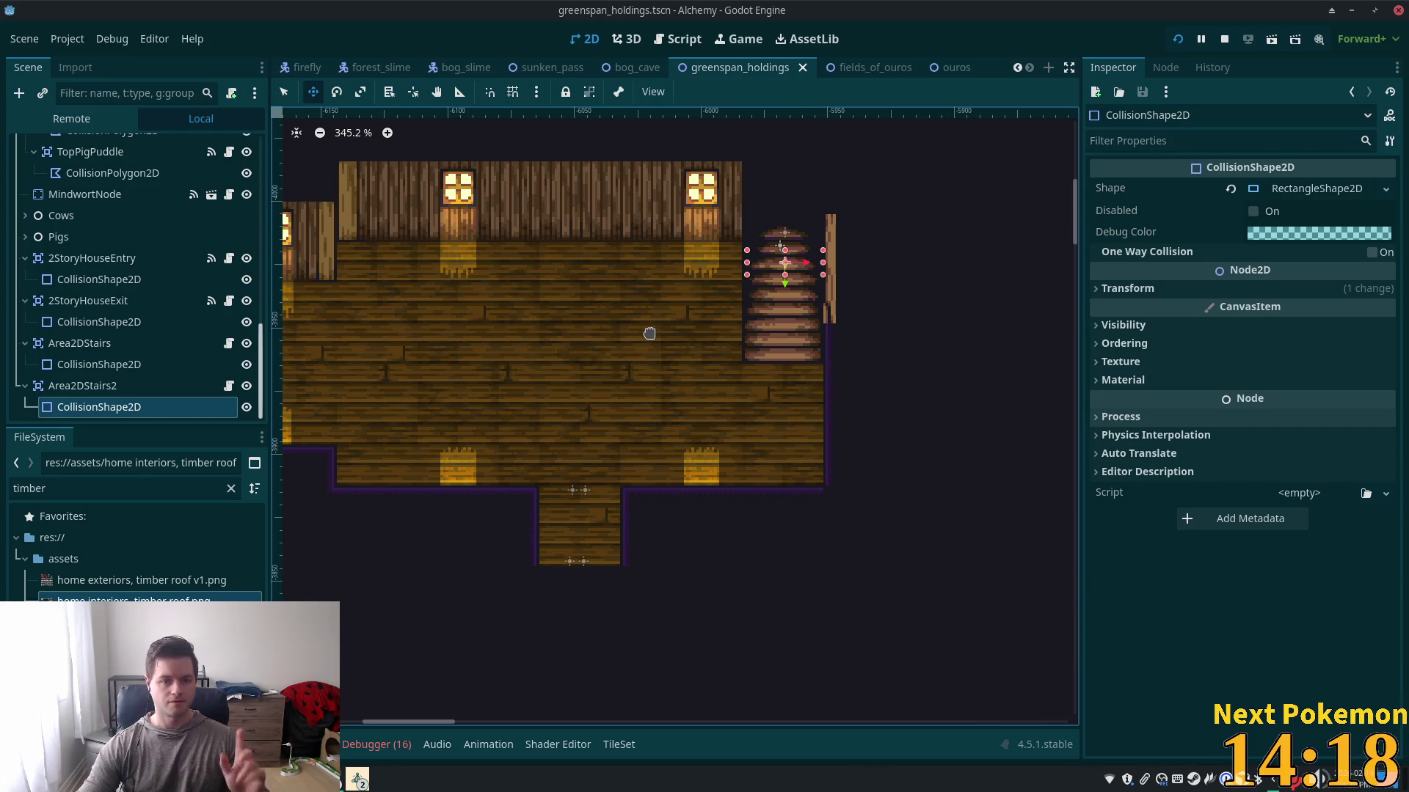
scroll(79, 255, "up", 5)
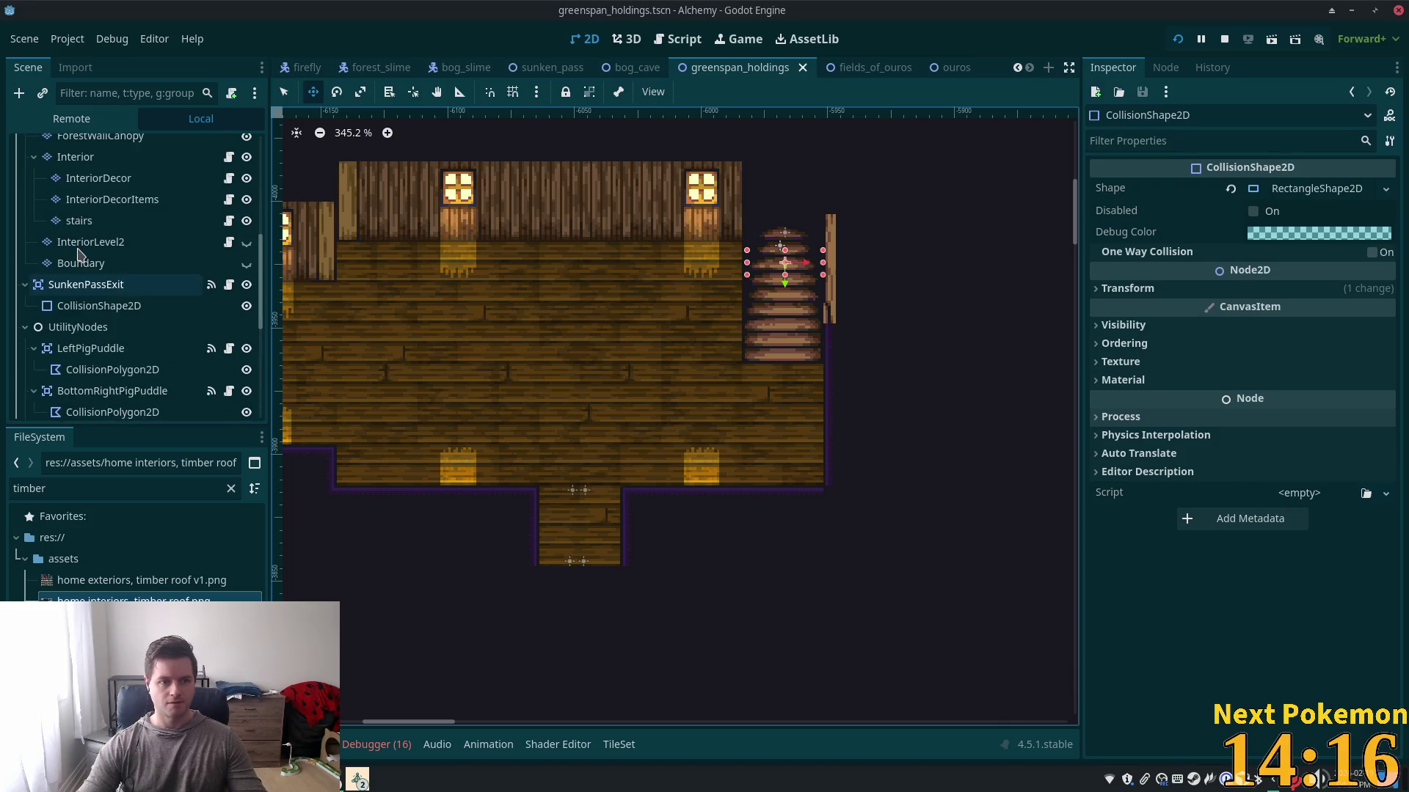
- Add a TileMapLayer child node under InteriorLevel2
scroll(80, 255, "up", 3)
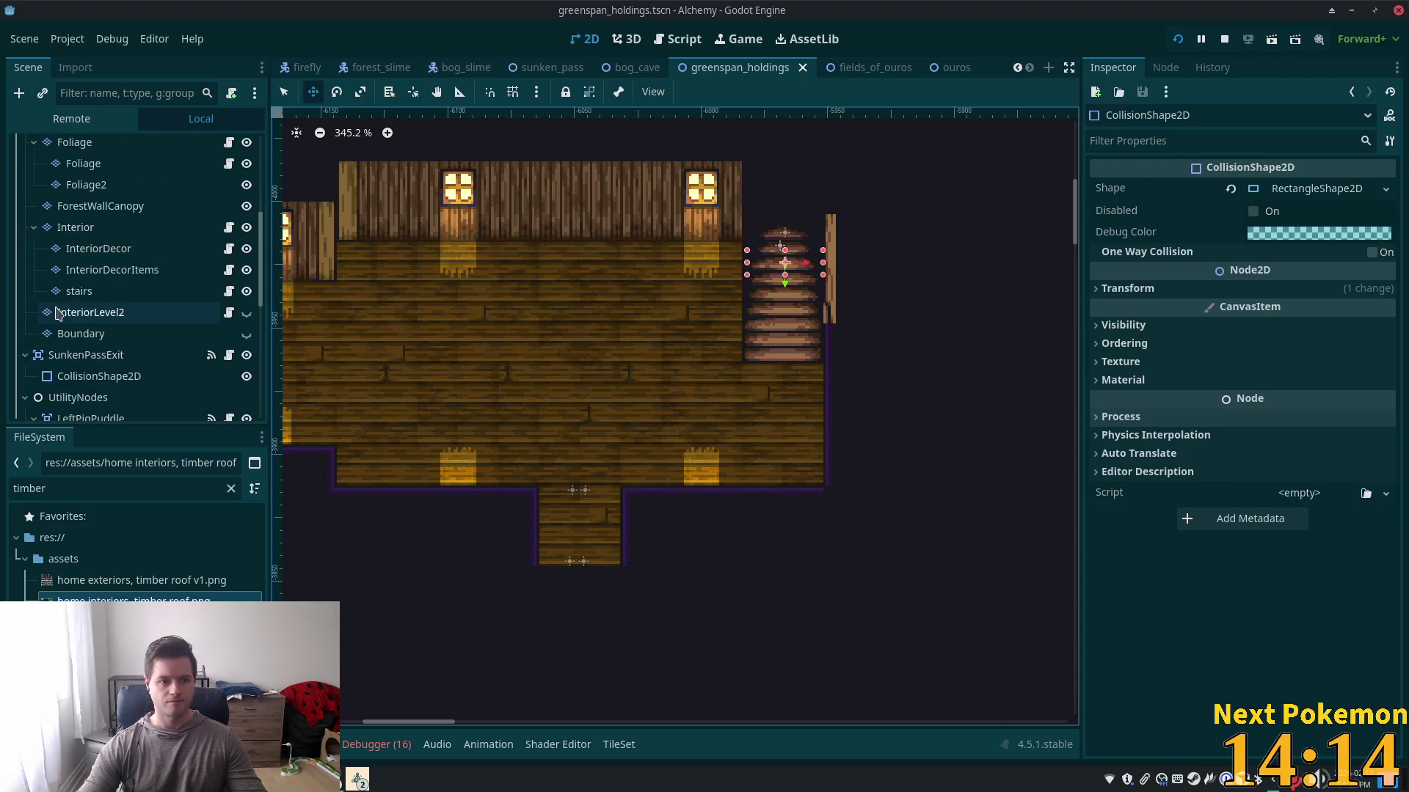
left_click(59, 314)
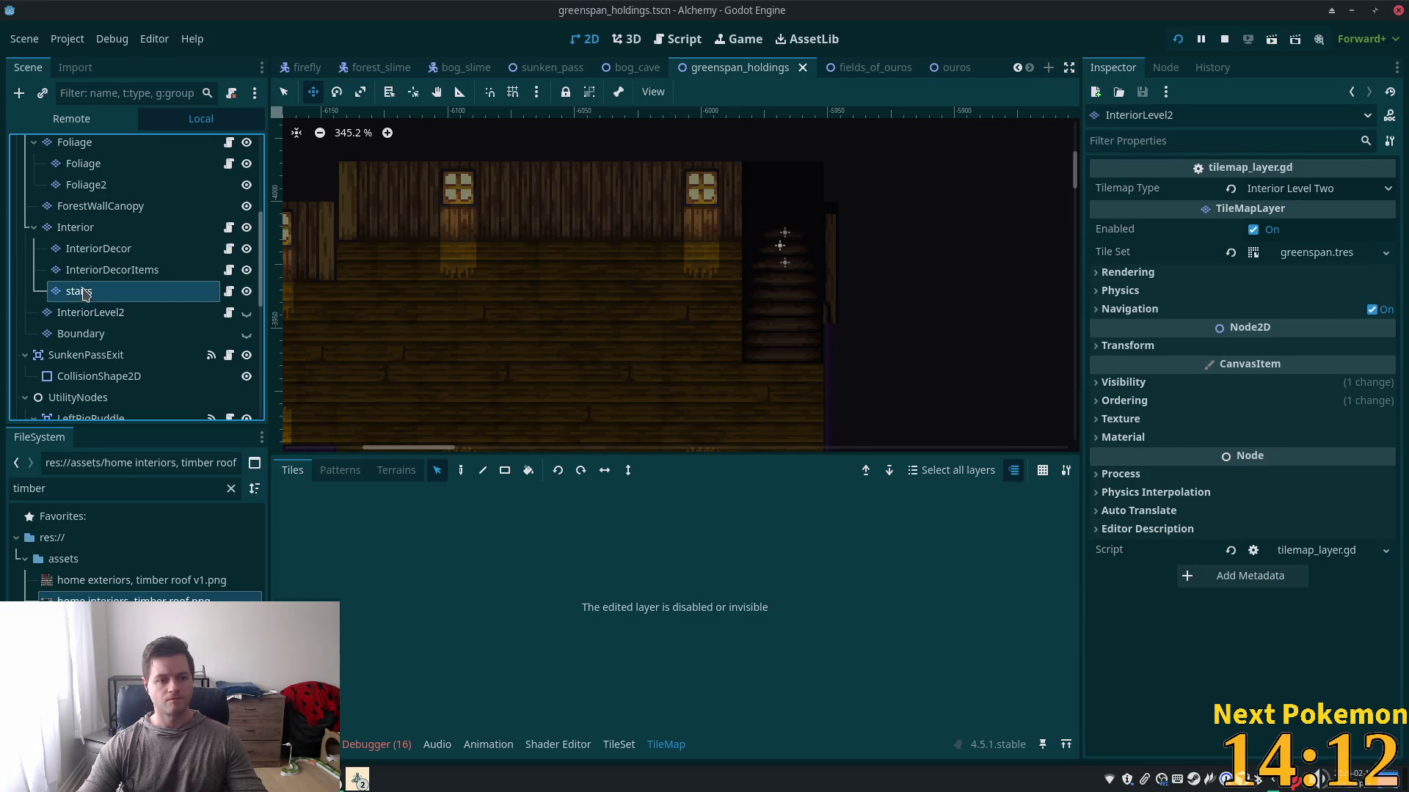
left_click(83, 293)
left_click(97, 311)
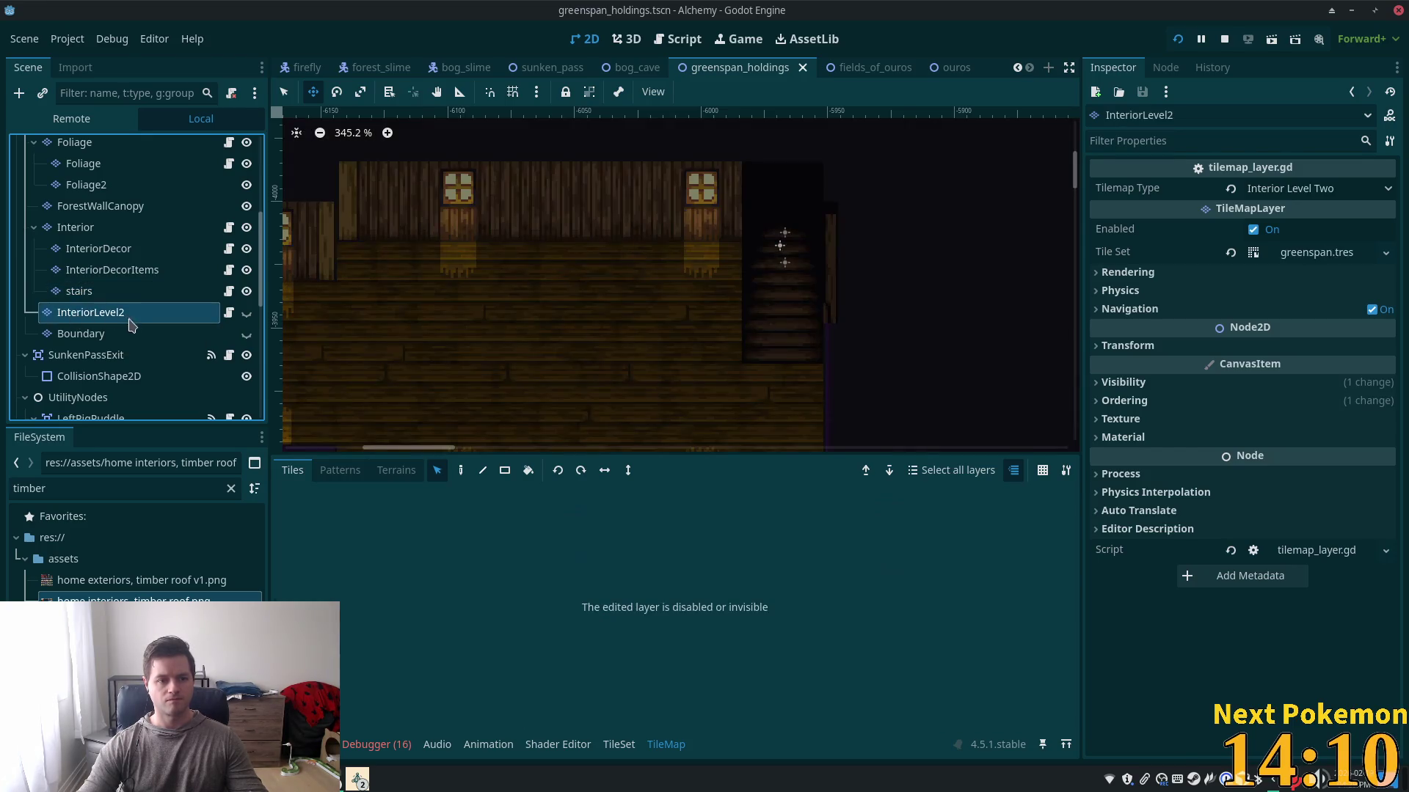
key("ctrl+a")
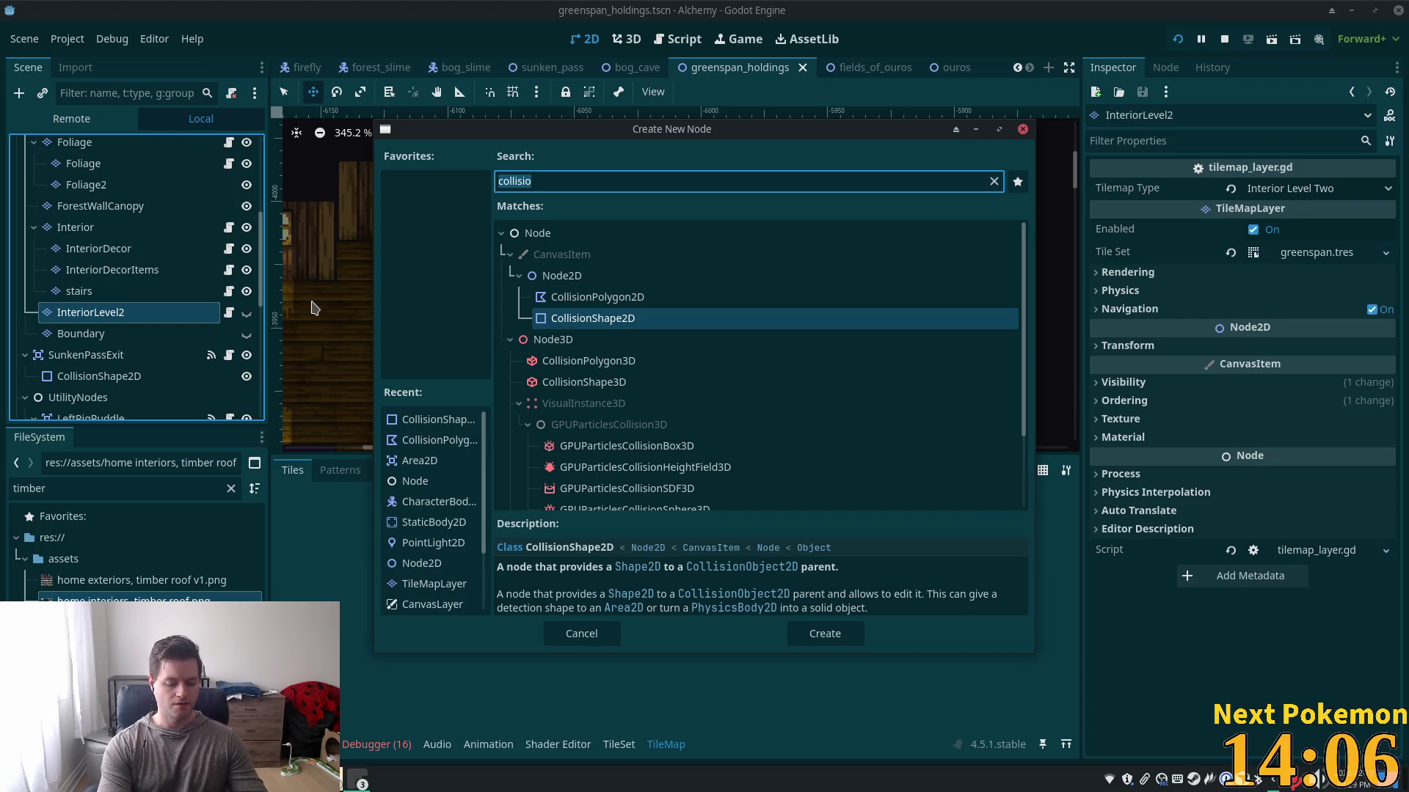
type("tilemap")
key("Down")
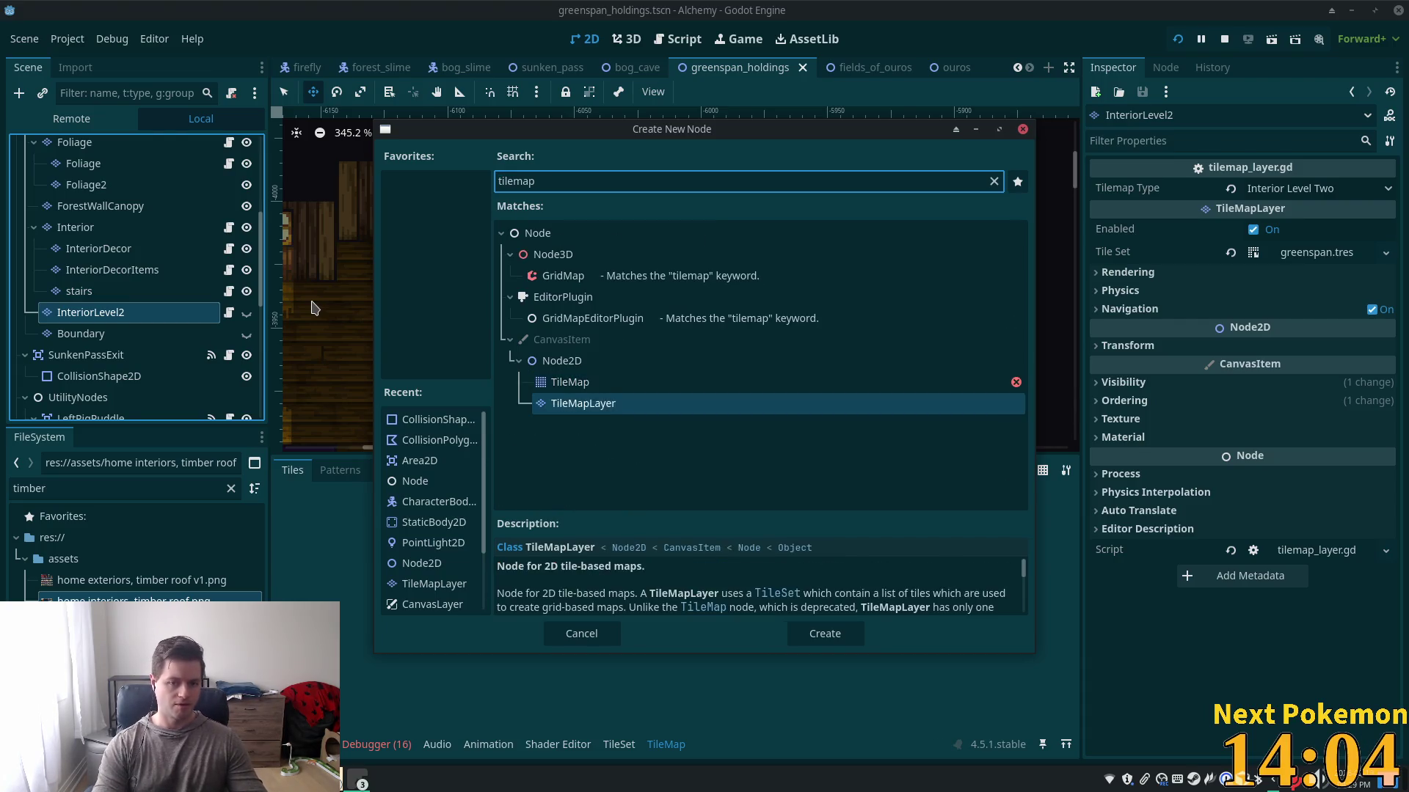
key("Return")
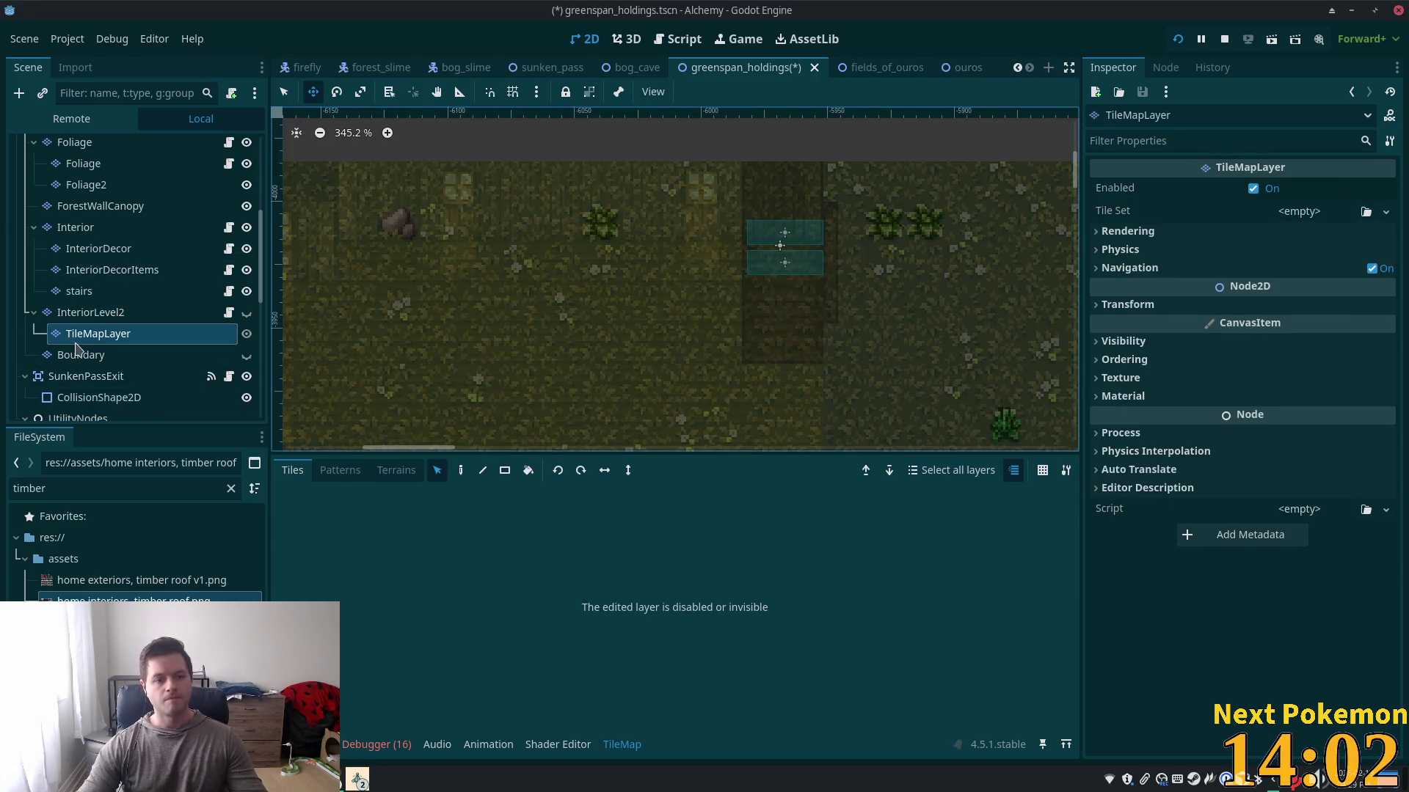
- Rename the new TileMapLayer node to StairsLevel2
left_click(79, 340)
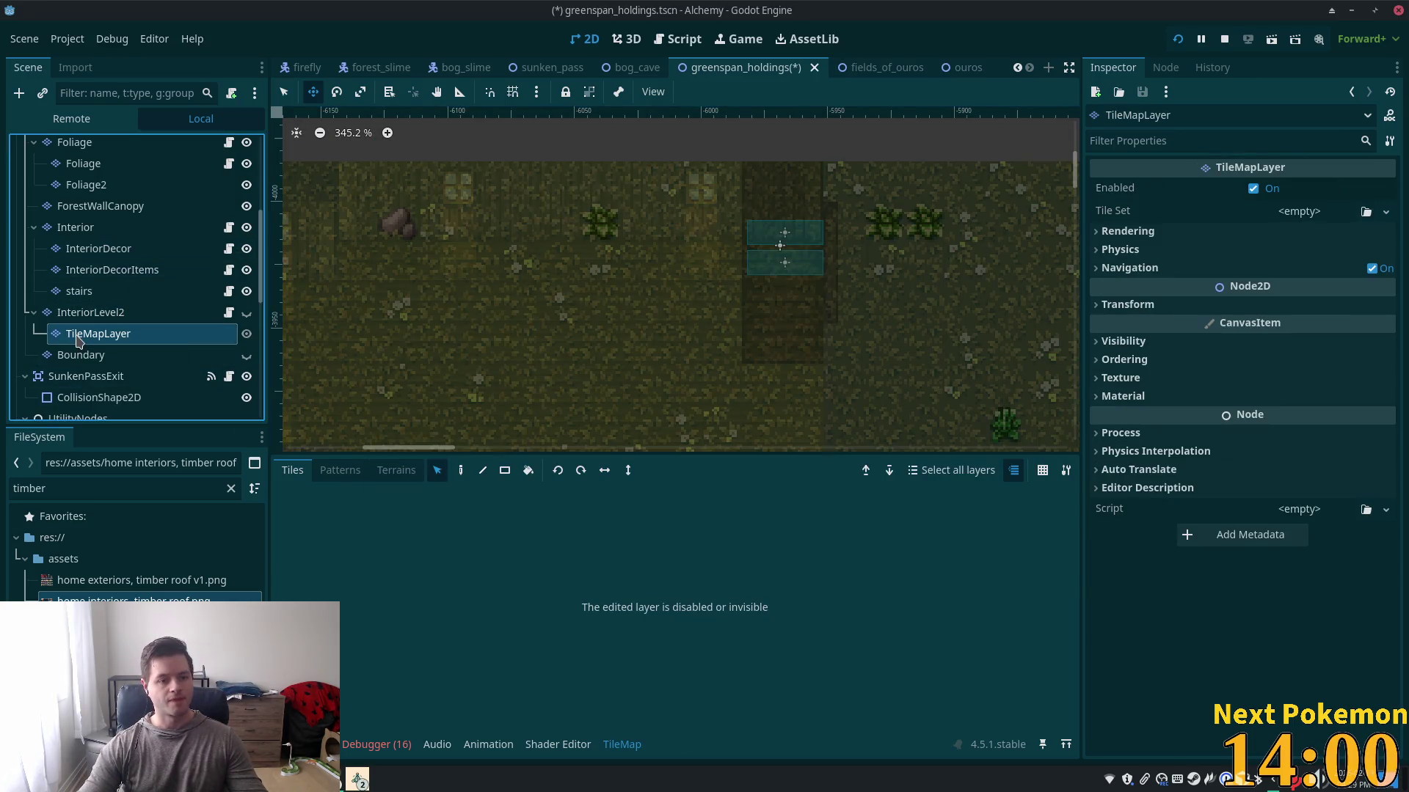
left_click(112, 339)
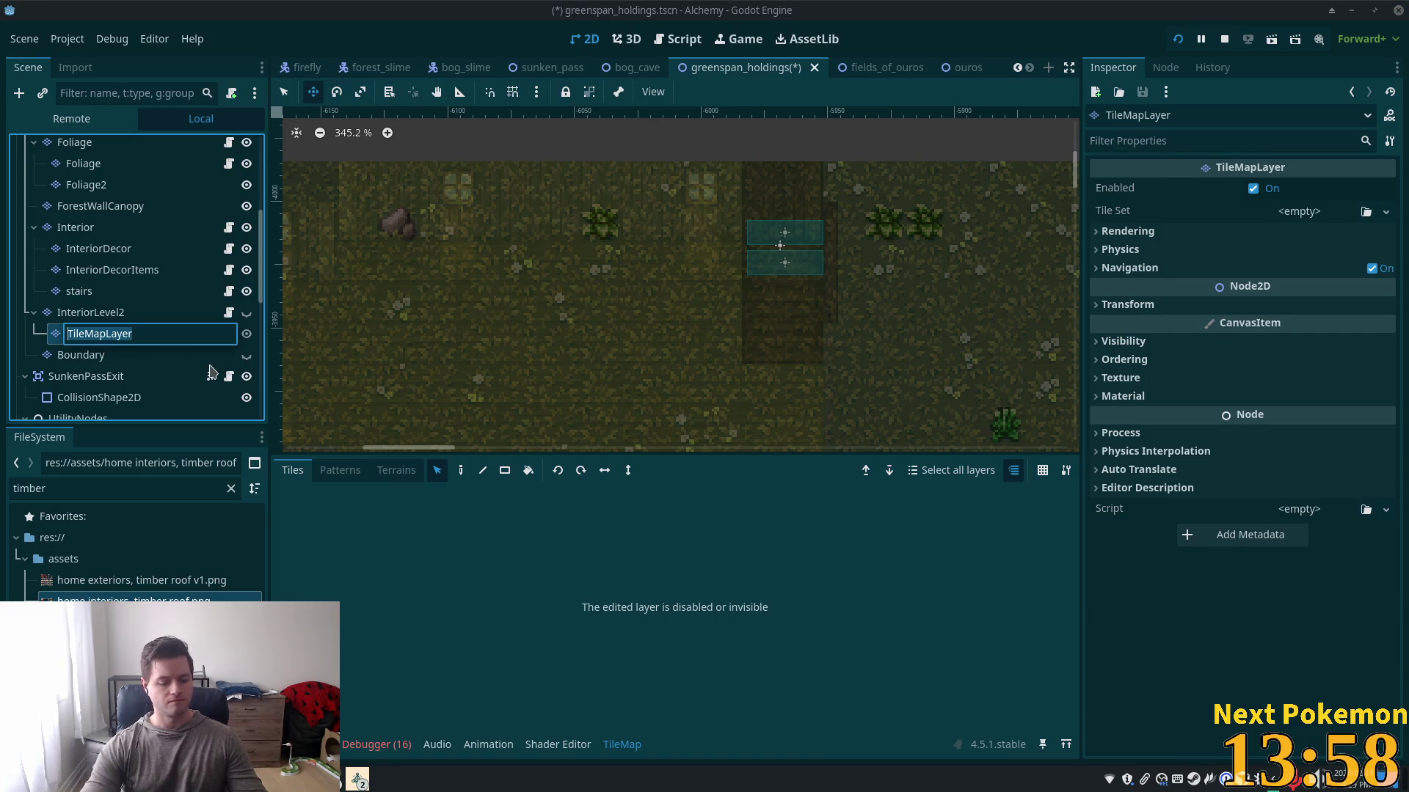
type("Sta")
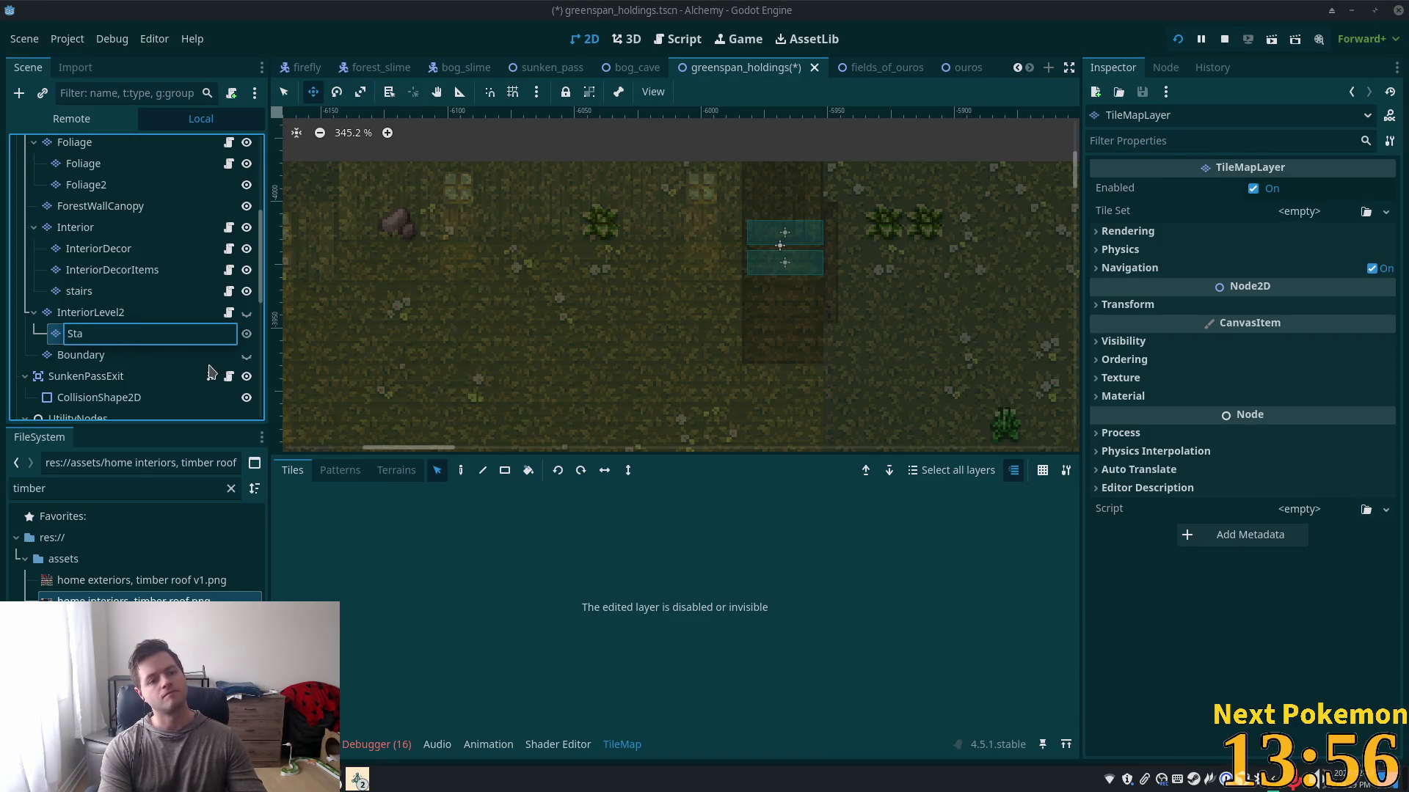
type("irsLevel")
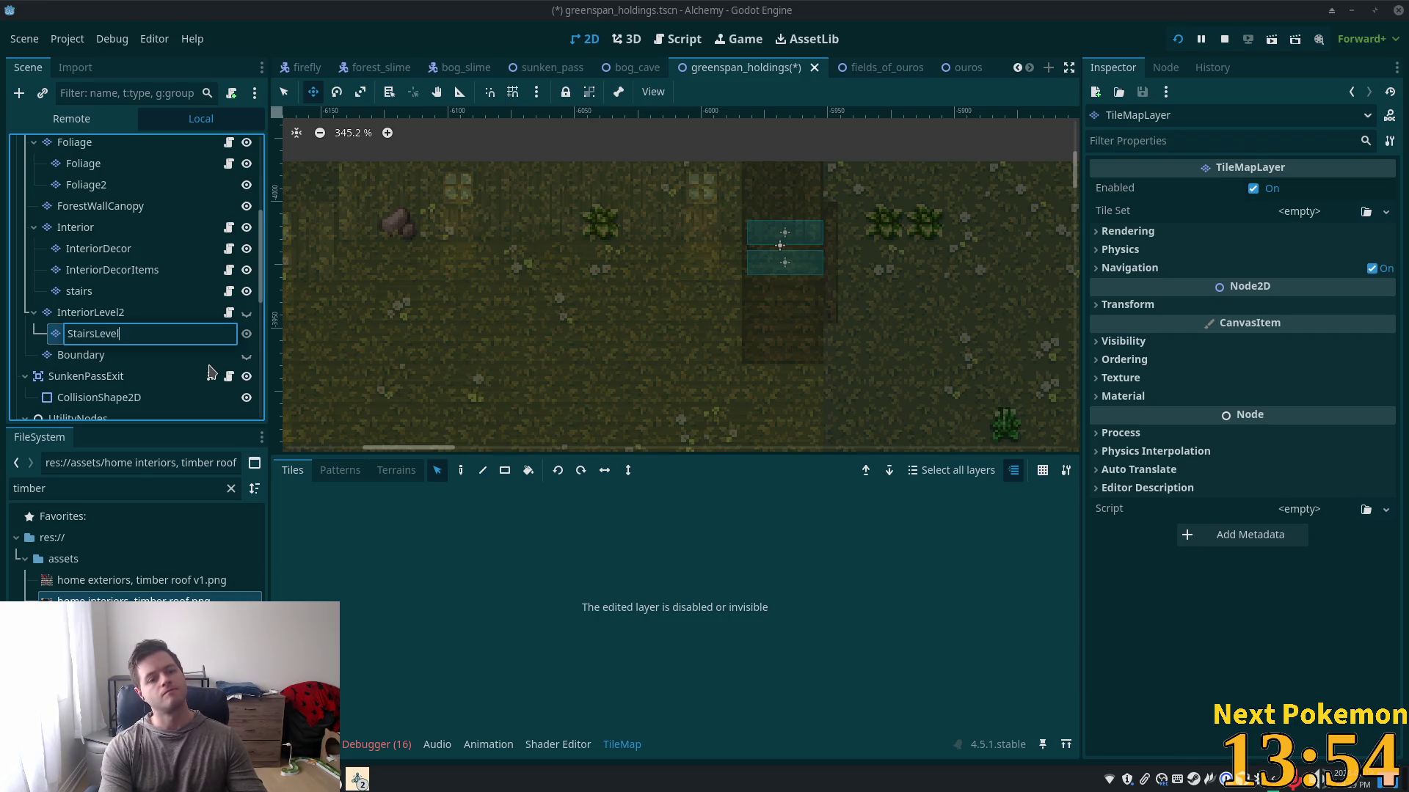
type("2")
key("Return")
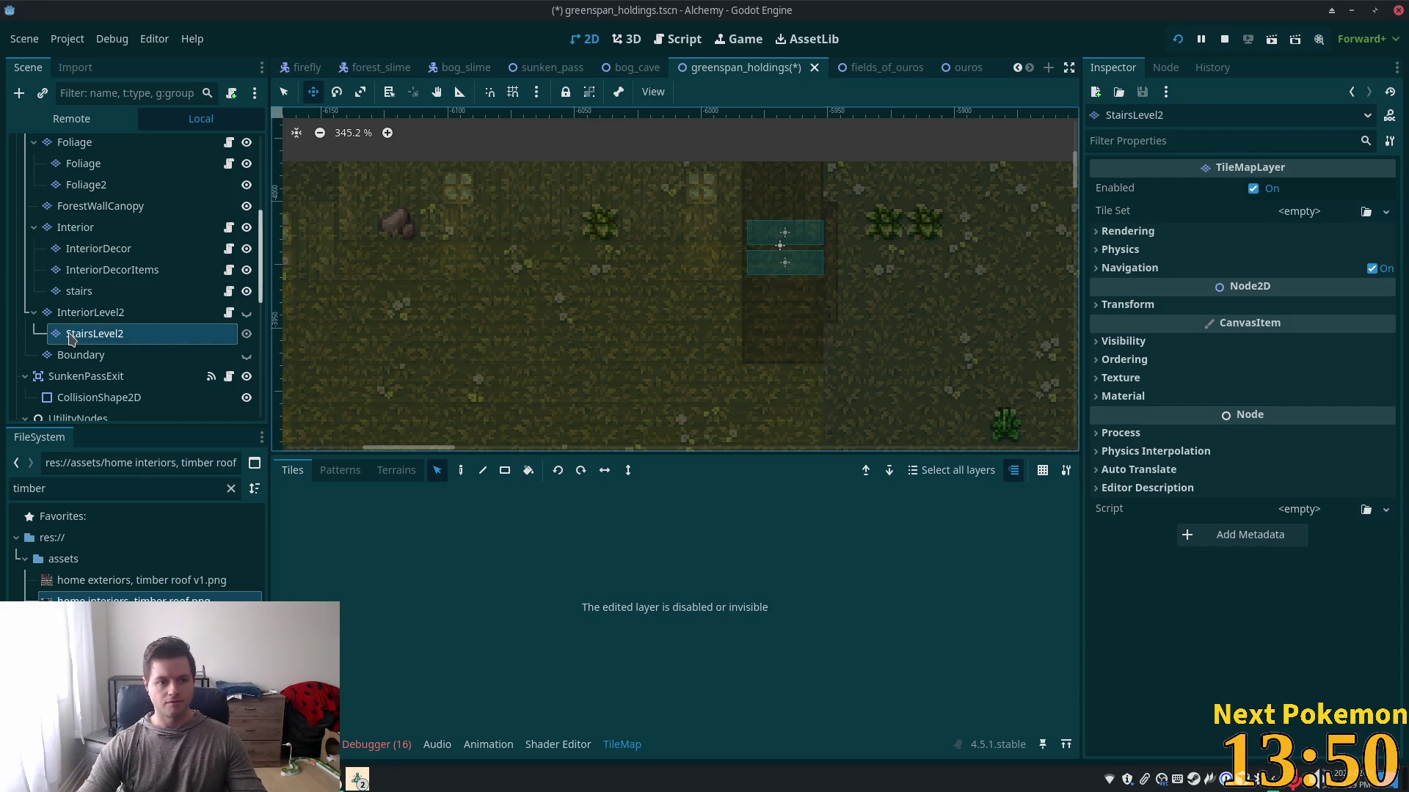
- Rename the 'stairs' tile layer to 'Stairs'
left_click(82, 292)
left_click(143, 288)
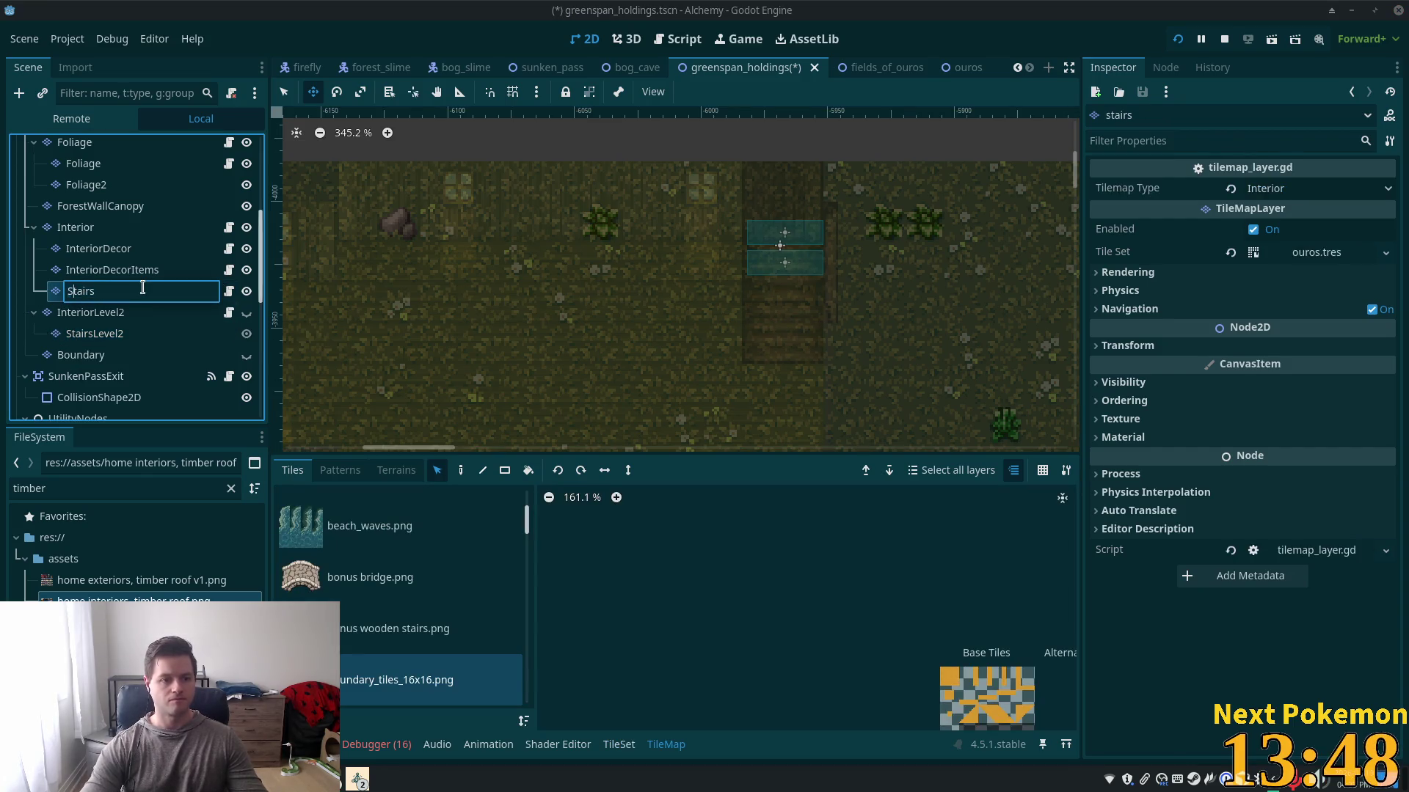
key("BackSpace")
type("S")
key("End")
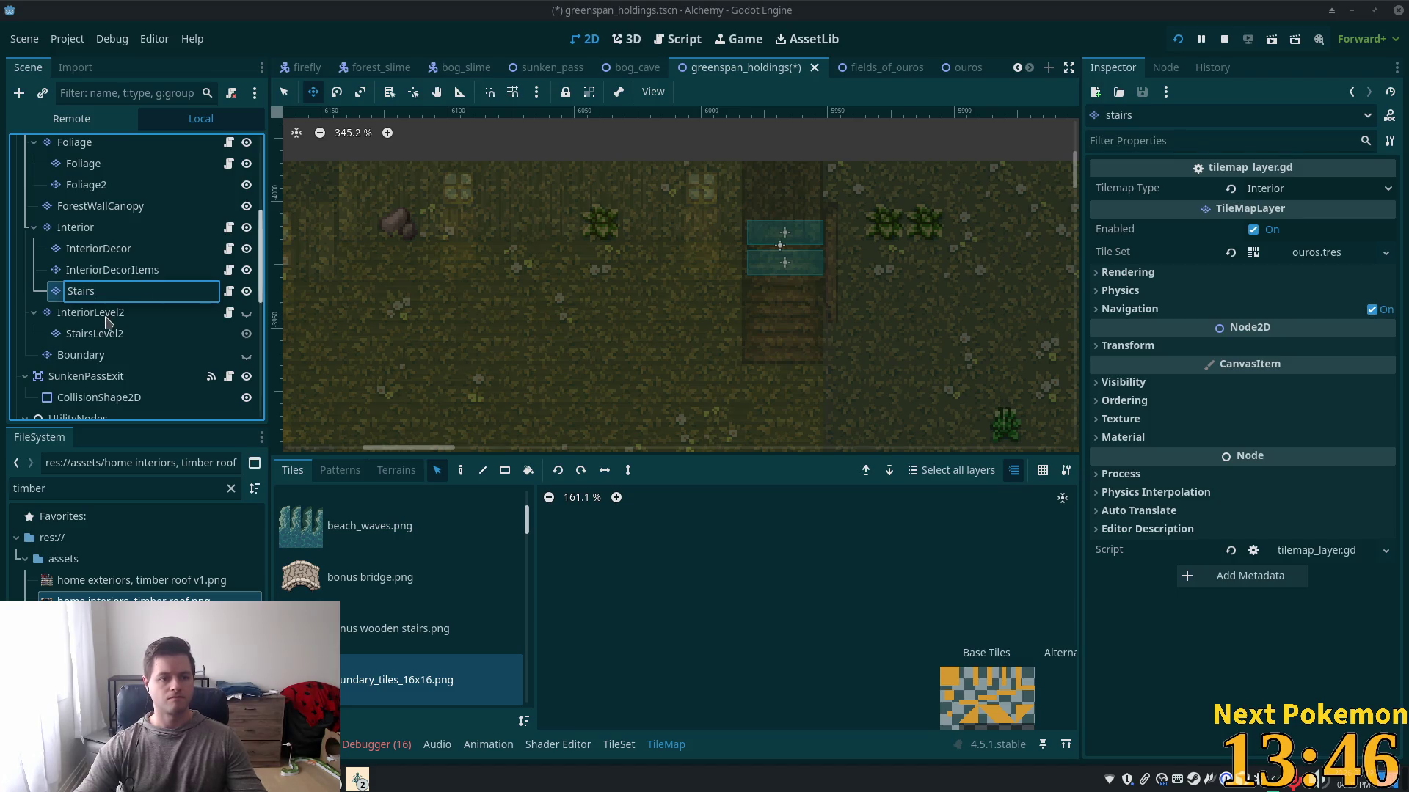
key("Return")
- Quick-load greenspan.tres as the Tile Set of the StairsLevel2 layer
scroll(723, 315, "down", 2)
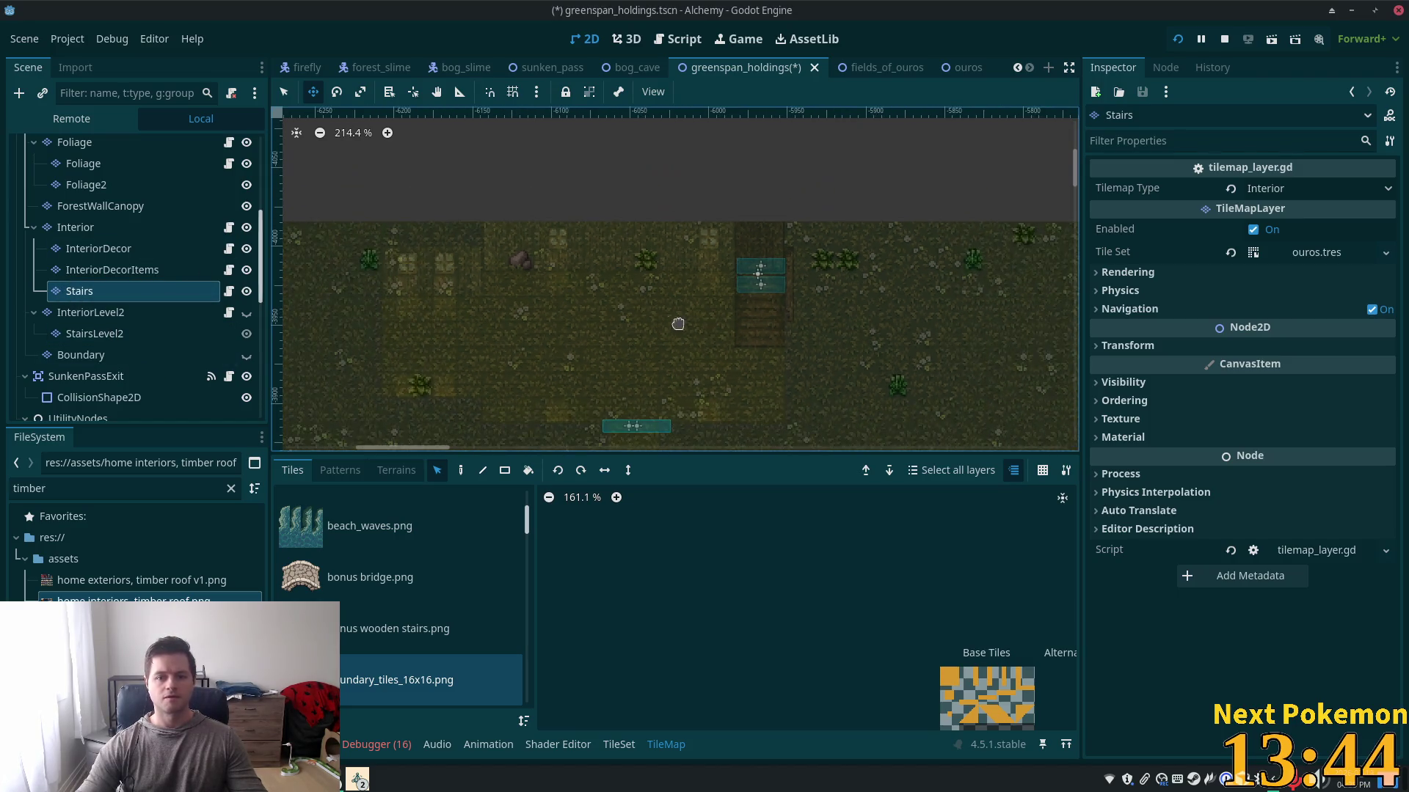
scroll(681, 325, "down", 1)
left_click(94, 334)
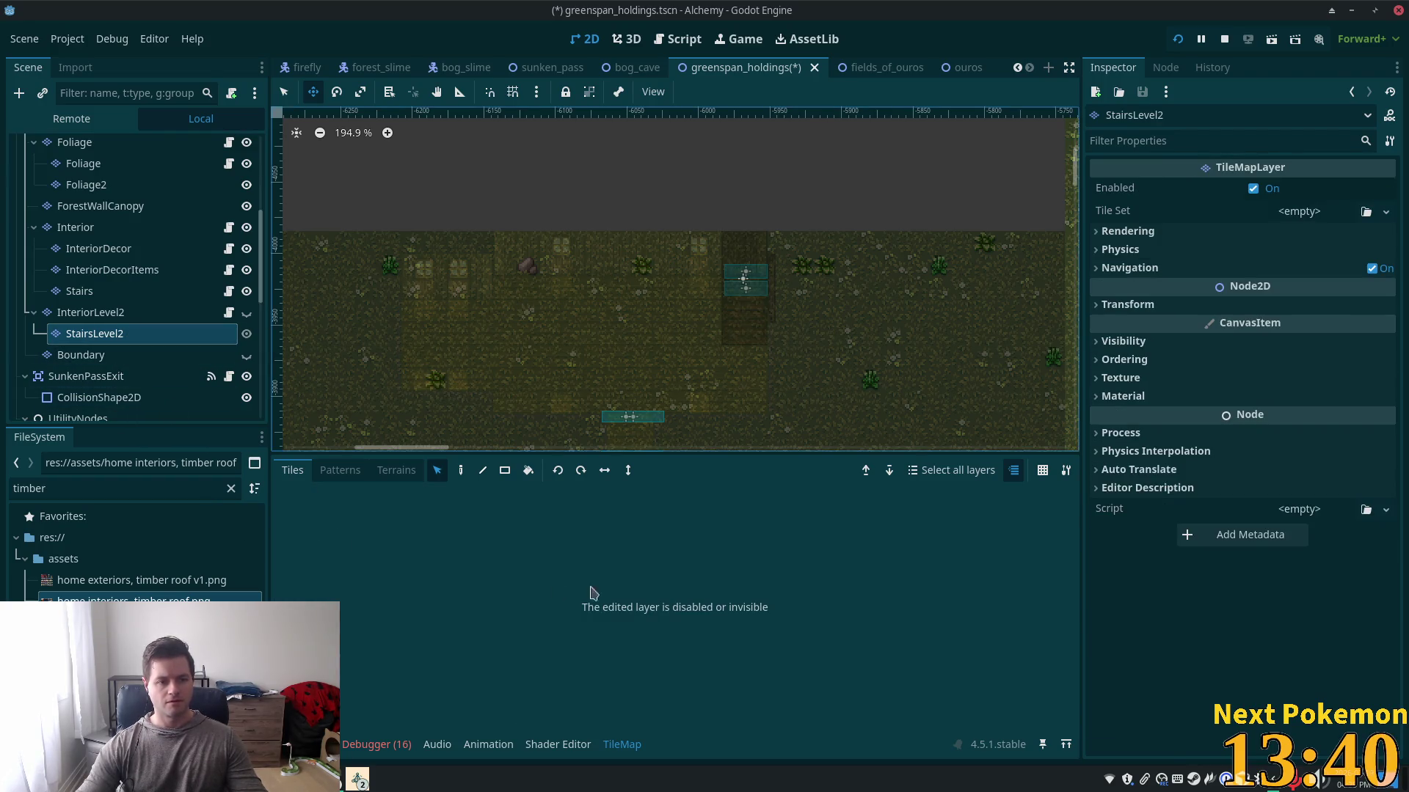
left_click(1335, 212)
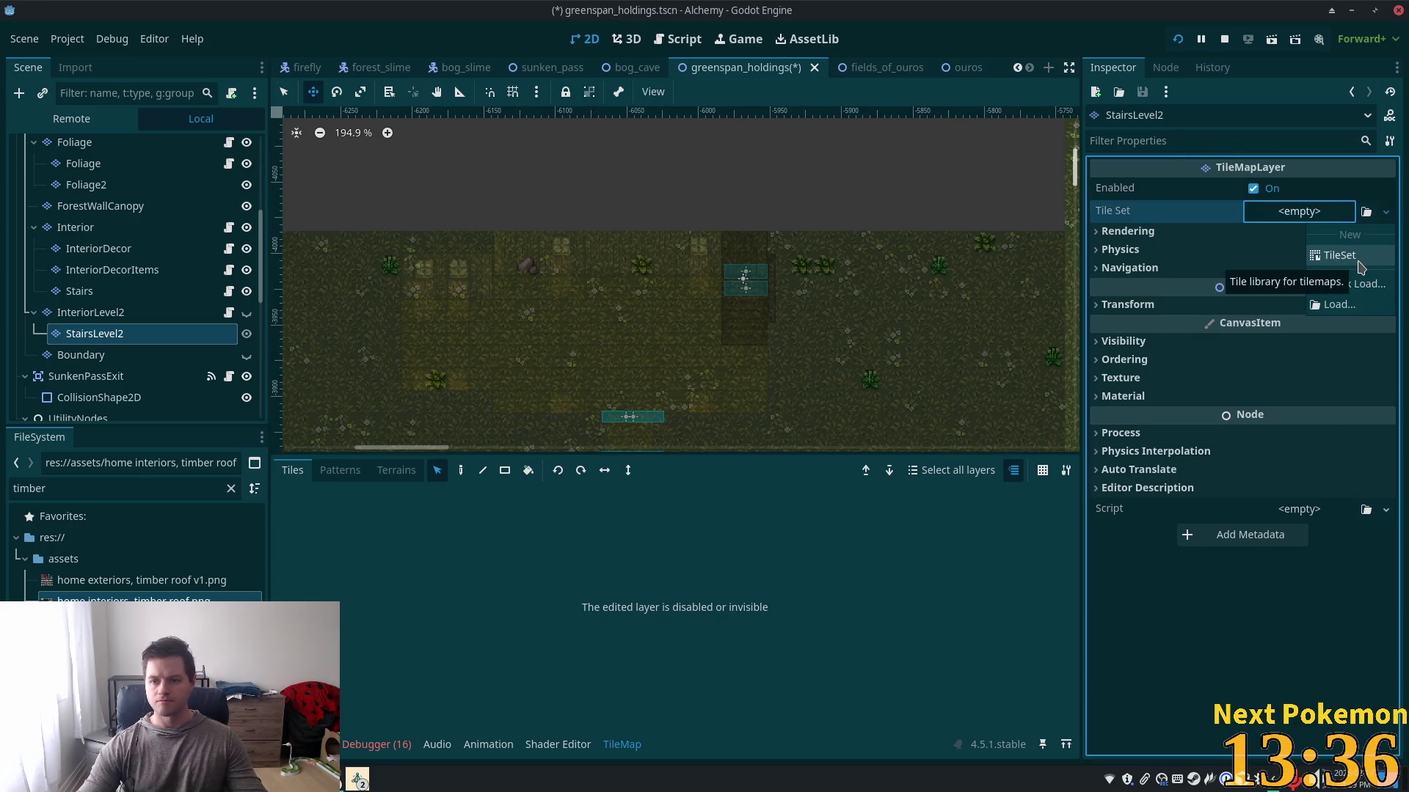
left_click(1364, 284)
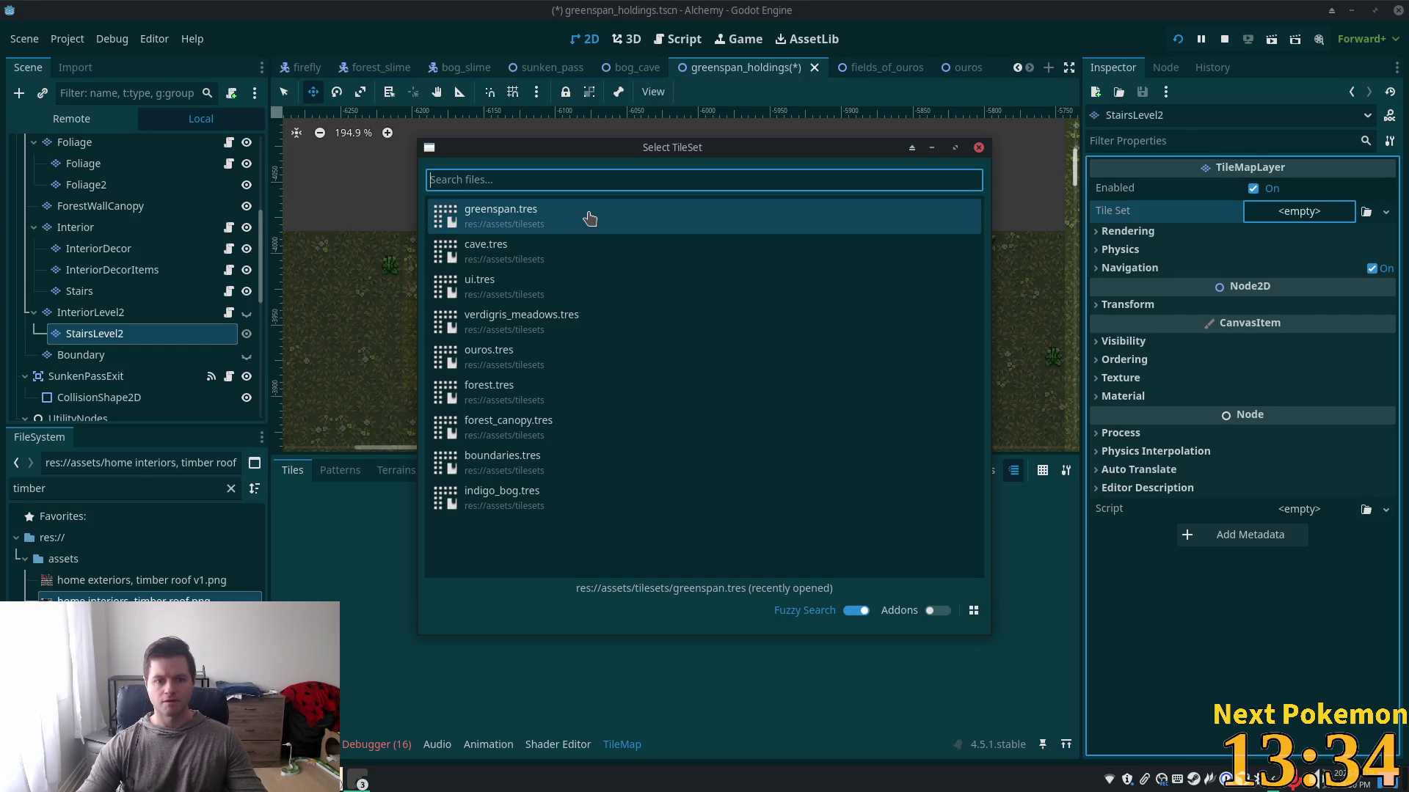
left_click(589, 218)
- Compare InteriorLevel2's Visibility and Ordering settings, then reselect StairsLevel2
left_click(136, 320)
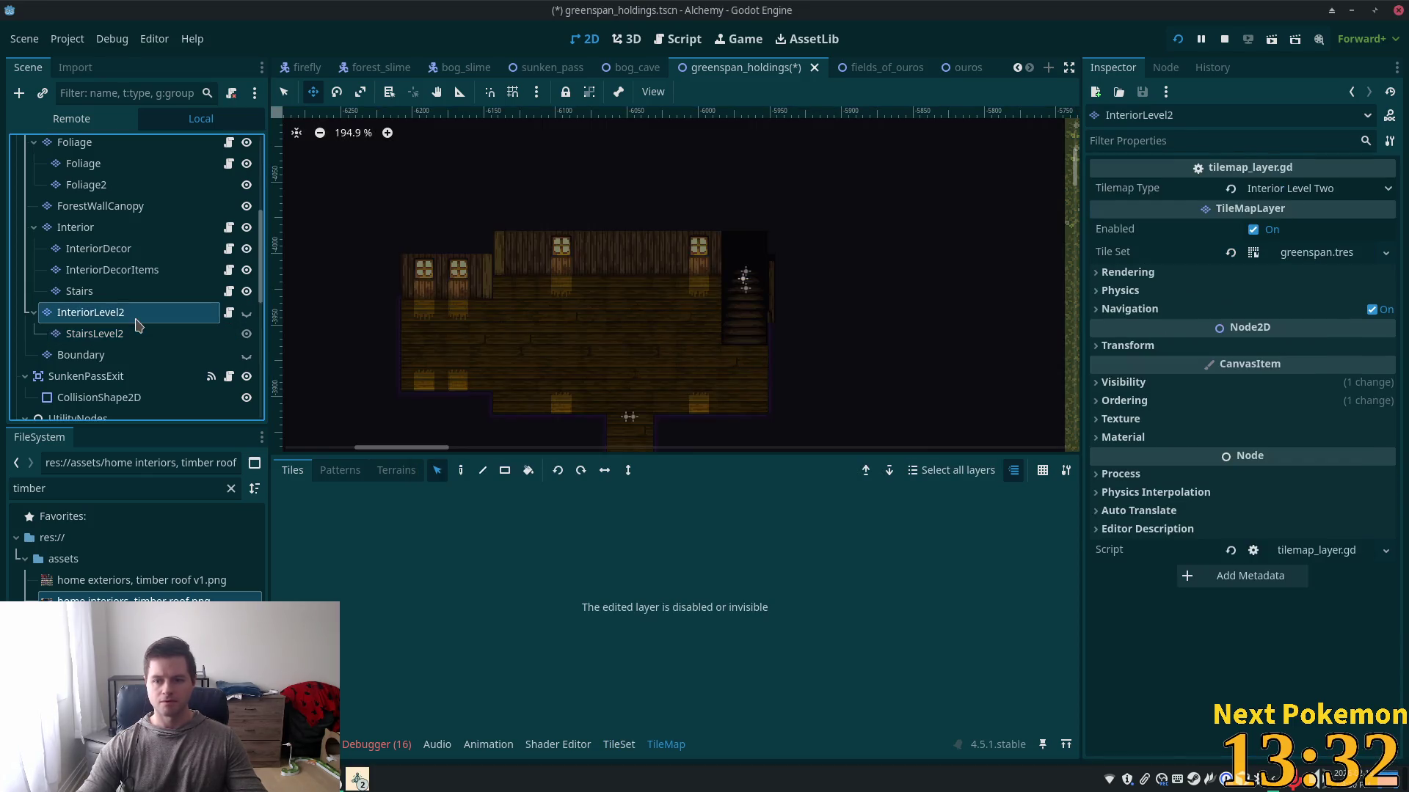
left_click(1134, 388)
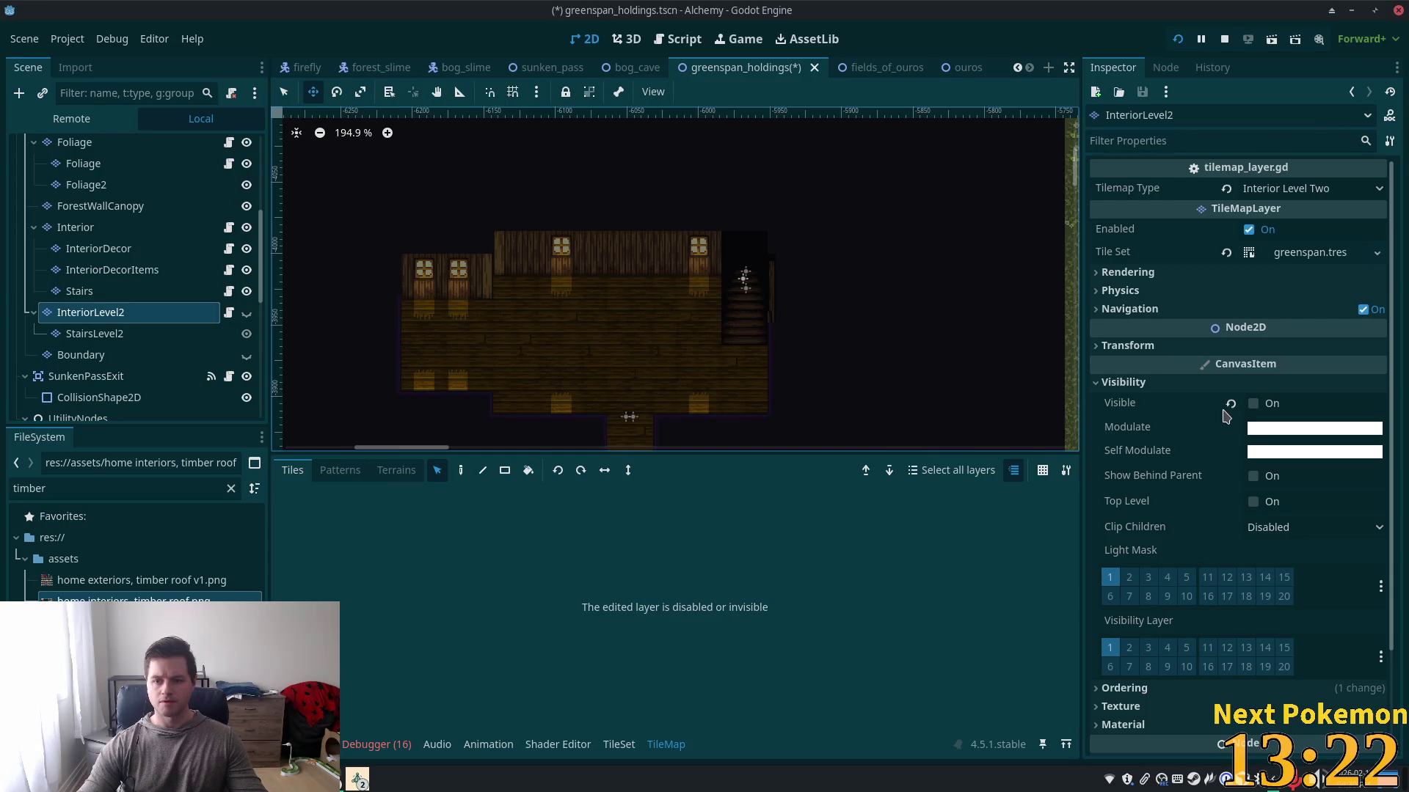
left_click(1116, 383)
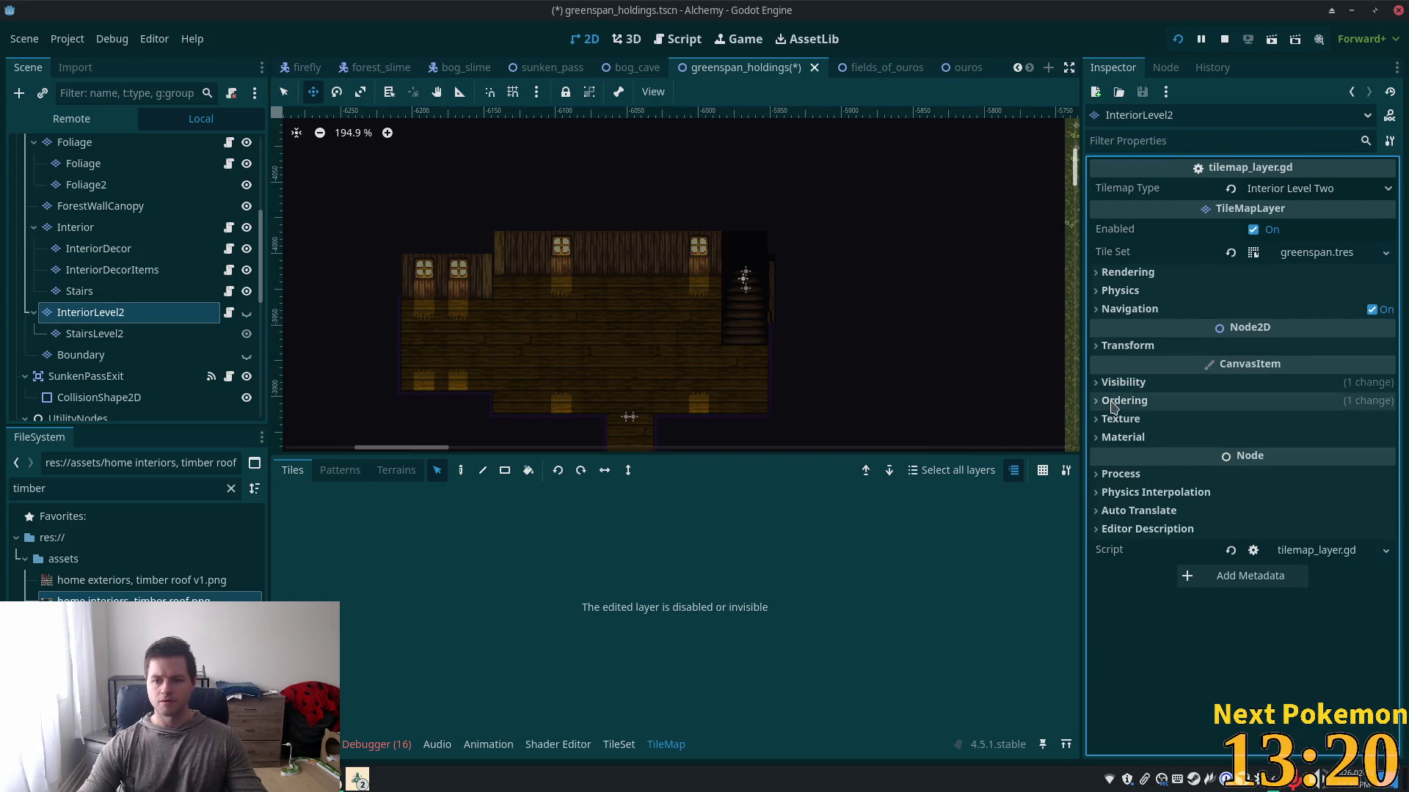
left_click(1115, 403)
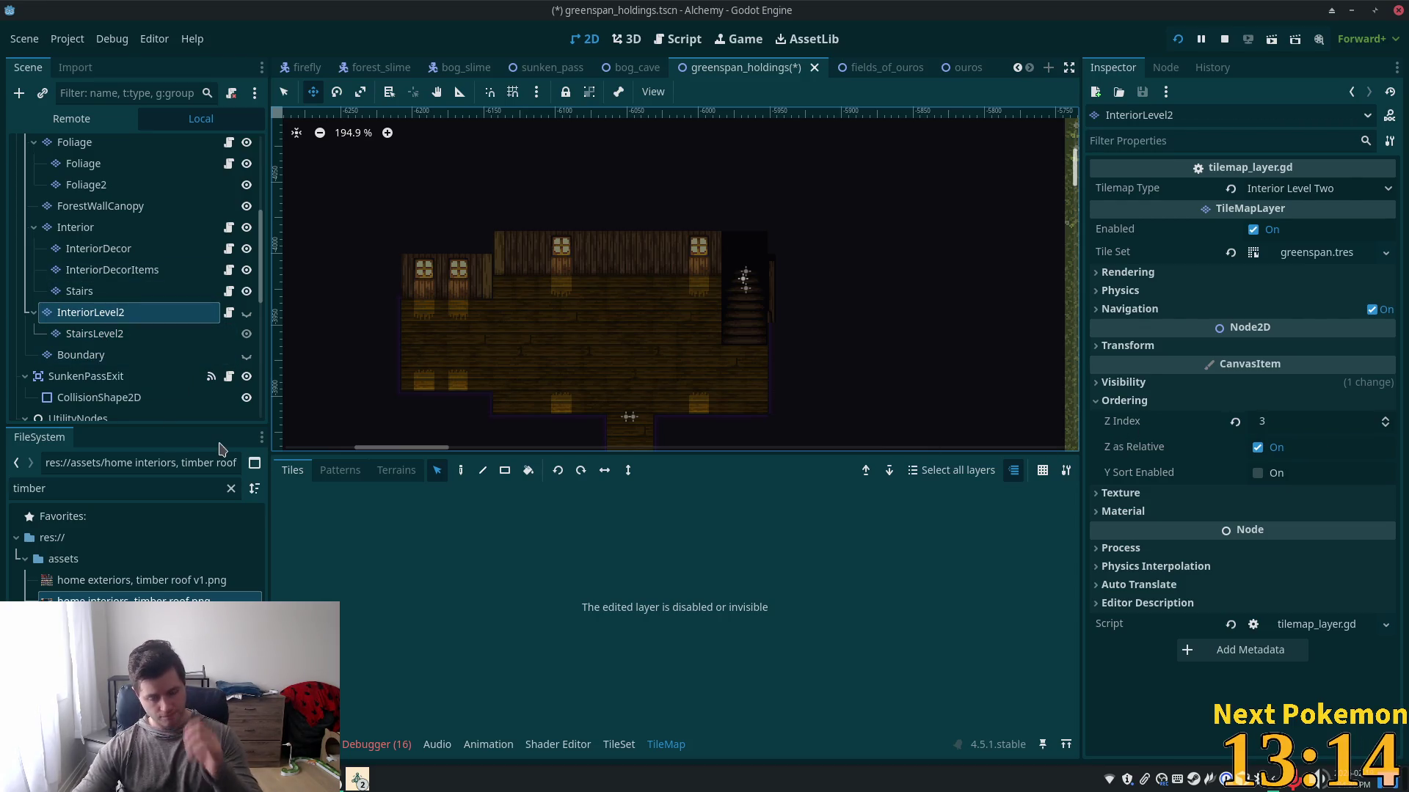
left_click(94, 334)
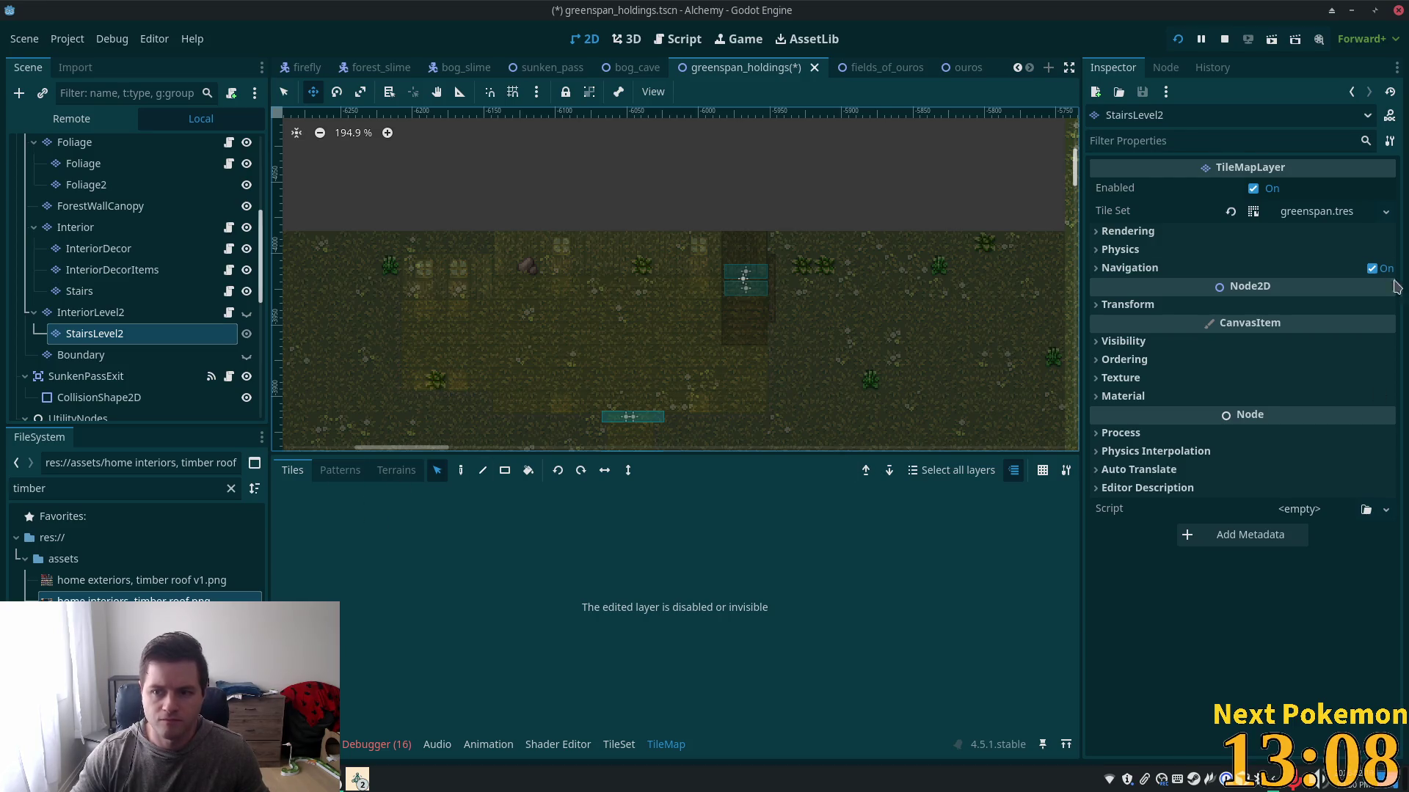
- Show the InteriorLevel2 layer and hide the ground-floor Interior layer
left_click(246, 314)
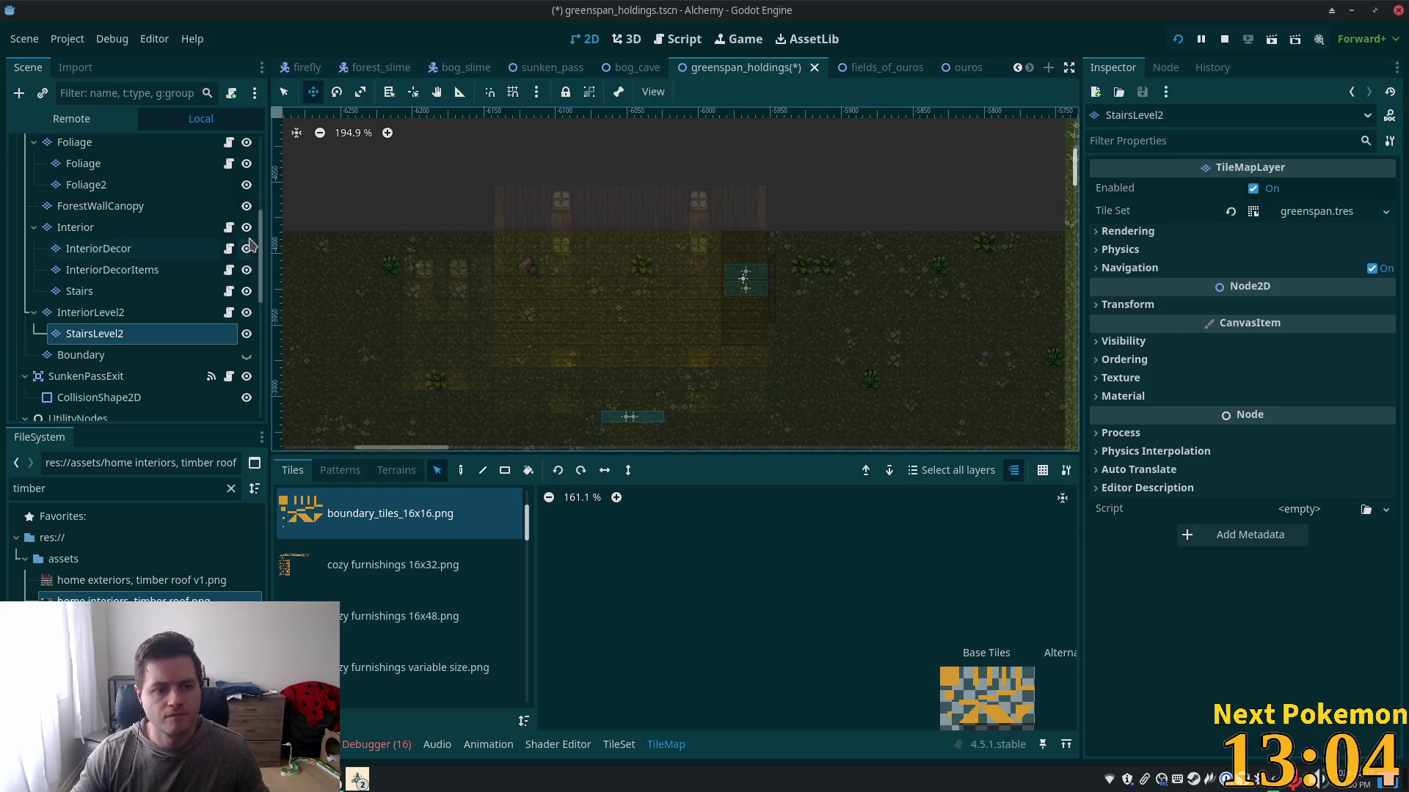
left_click(246, 227)
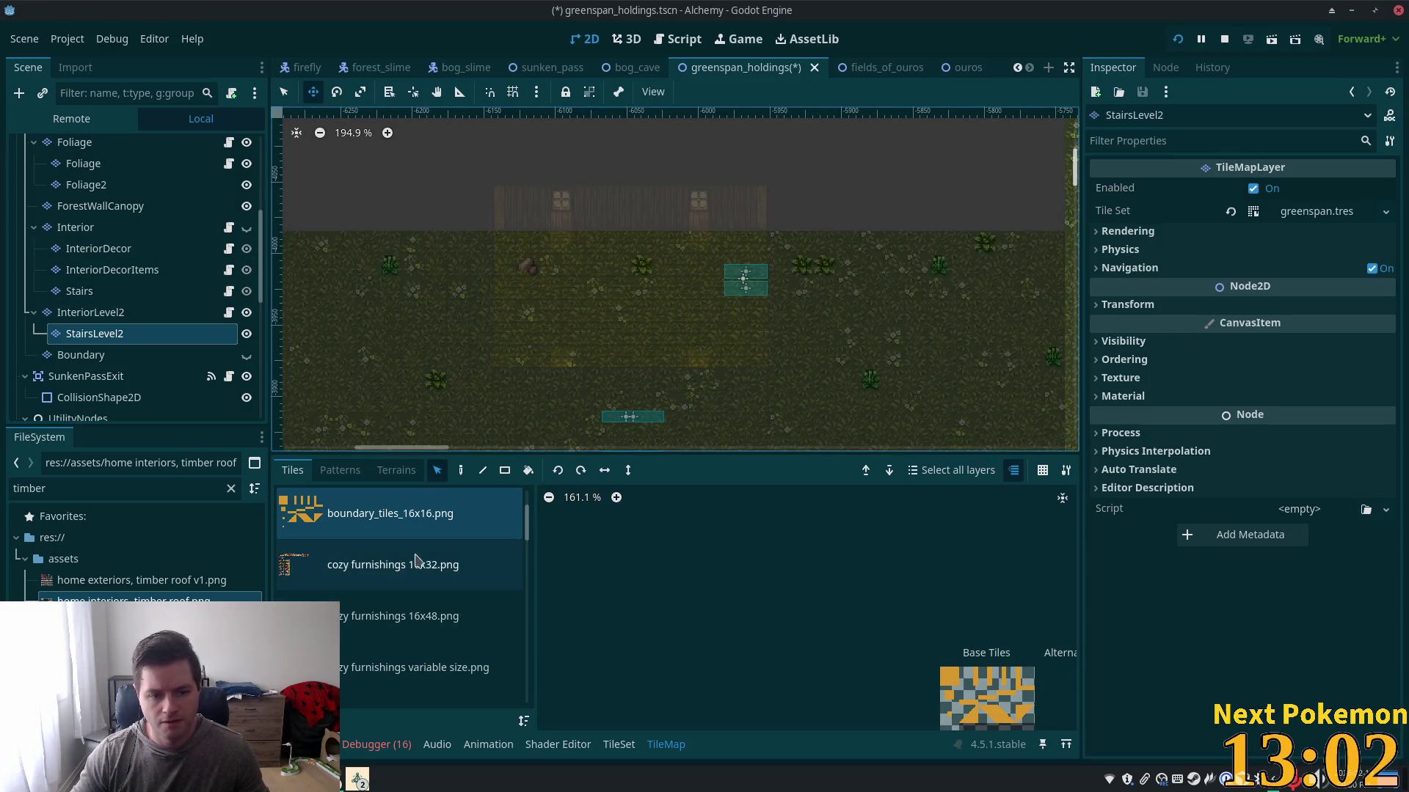
scroll(426, 590, "down", 5)
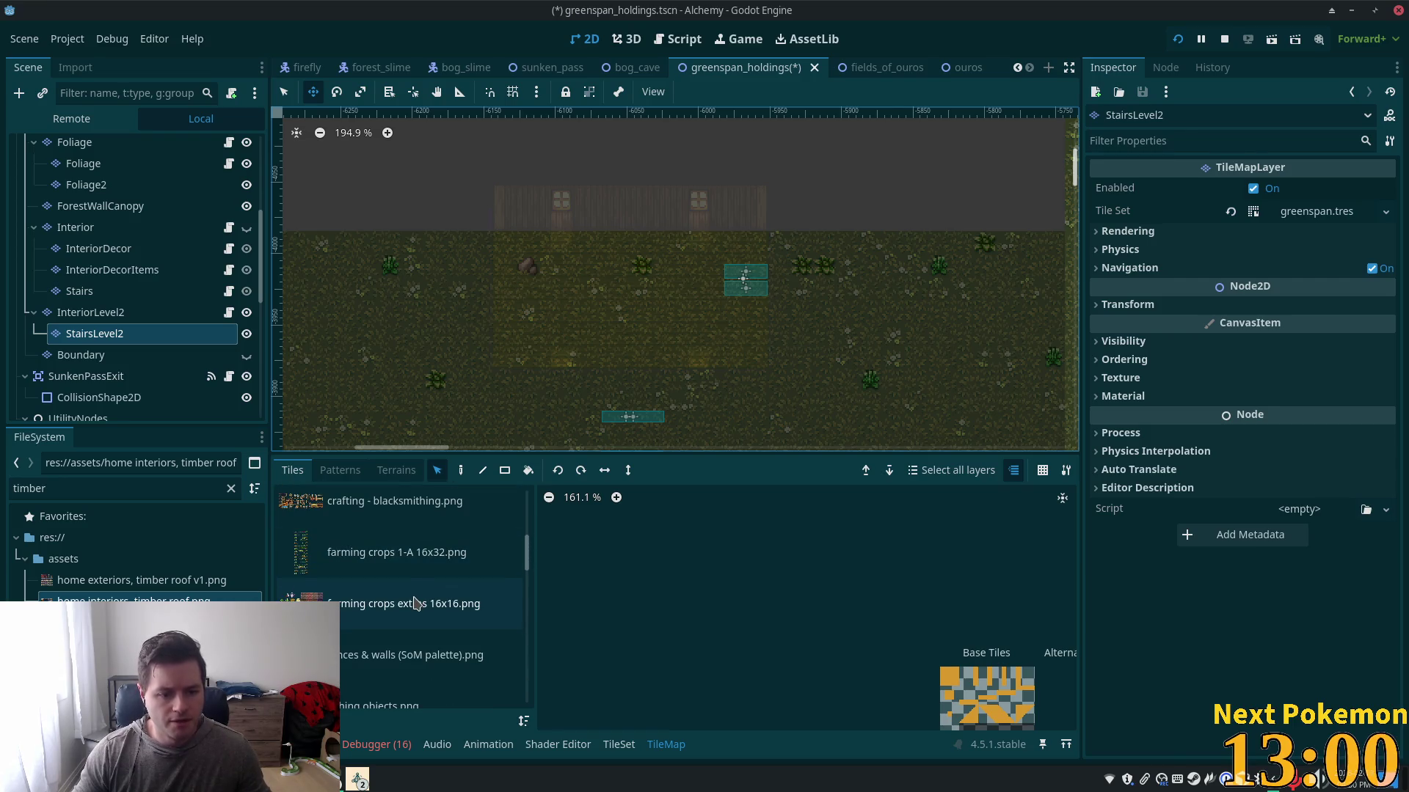
mouse_move(527, 554)
left_mouse_down()
mouse_move(528, 568)
mouse_move(527, 499)
left_mouse_up()
- Select a 2x3 block of tiles from bonus wooden stairs.png and switch to the Paint tool
left_click(388, 565)
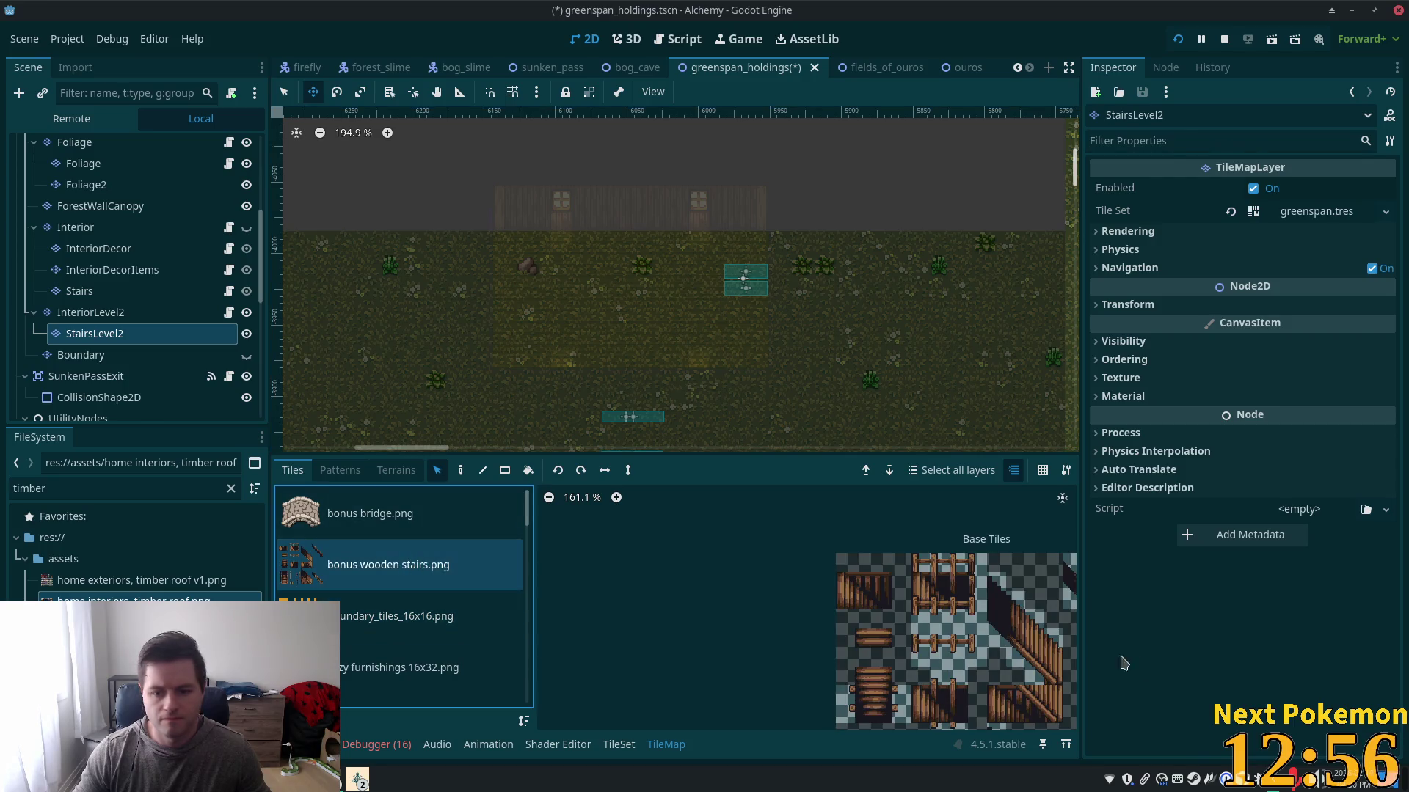
scroll(958, 664, "down", 1)
left_click_drag(958, 664, 885, 582)
scroll(884, 581, "down", 1)
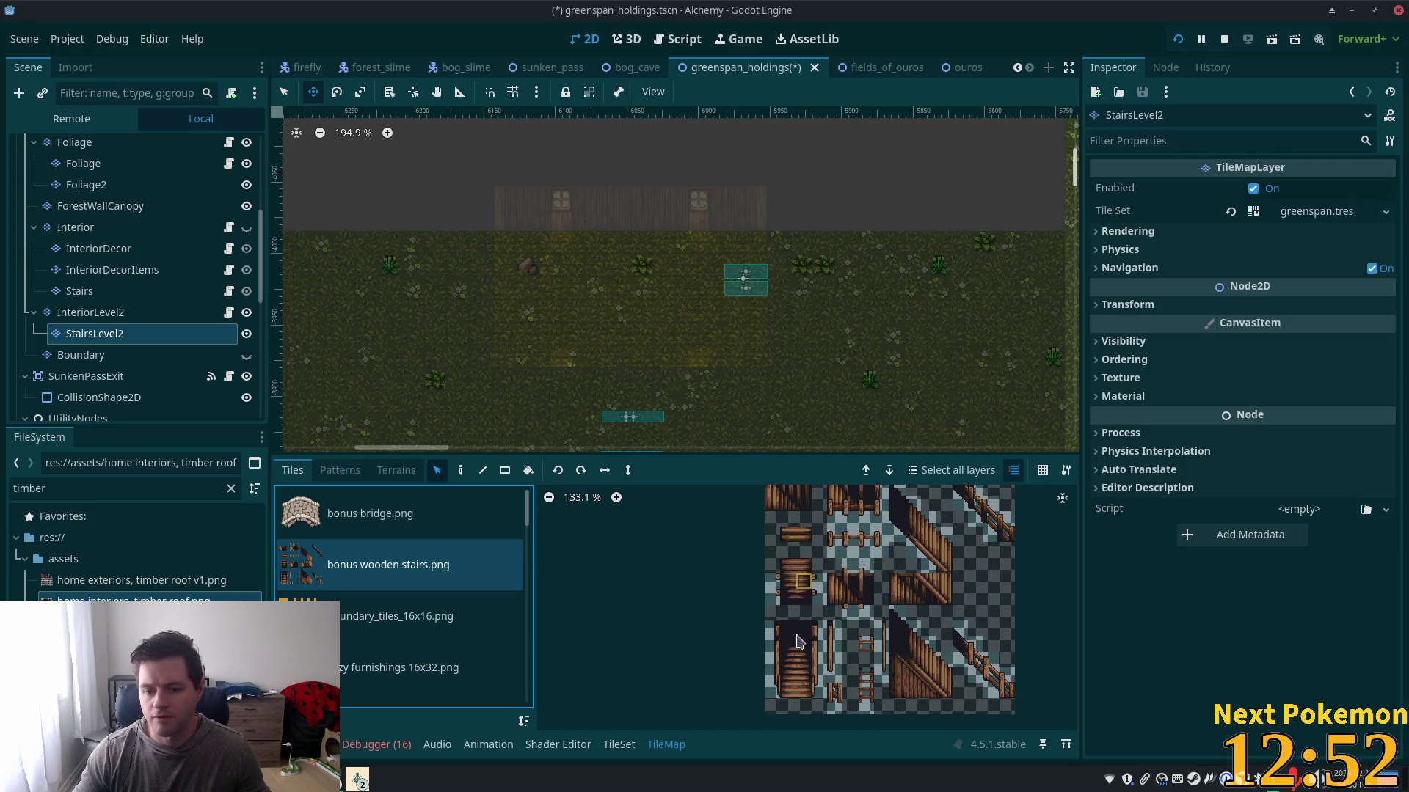
left_click(785, 569)
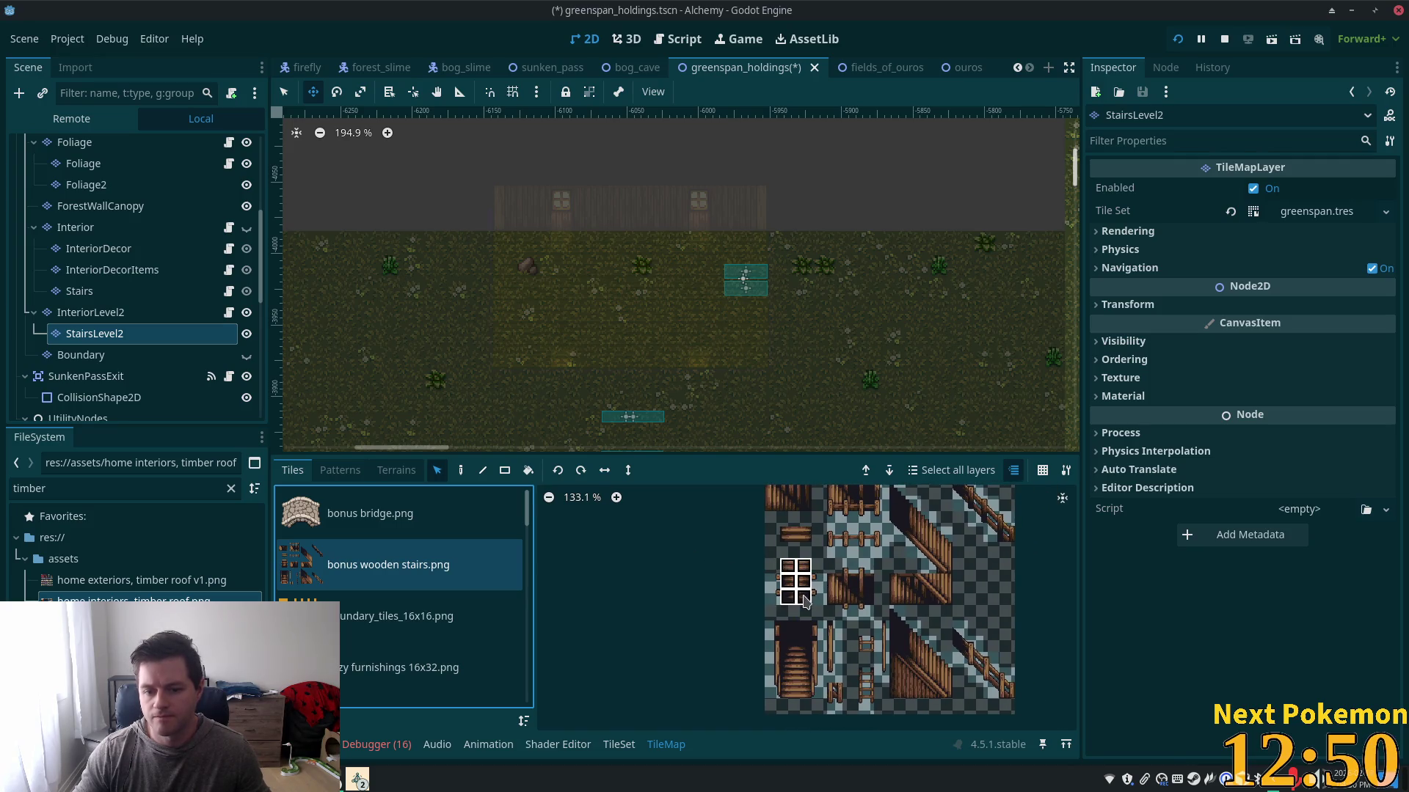
left_click_drag(805, 602, 807, 601)
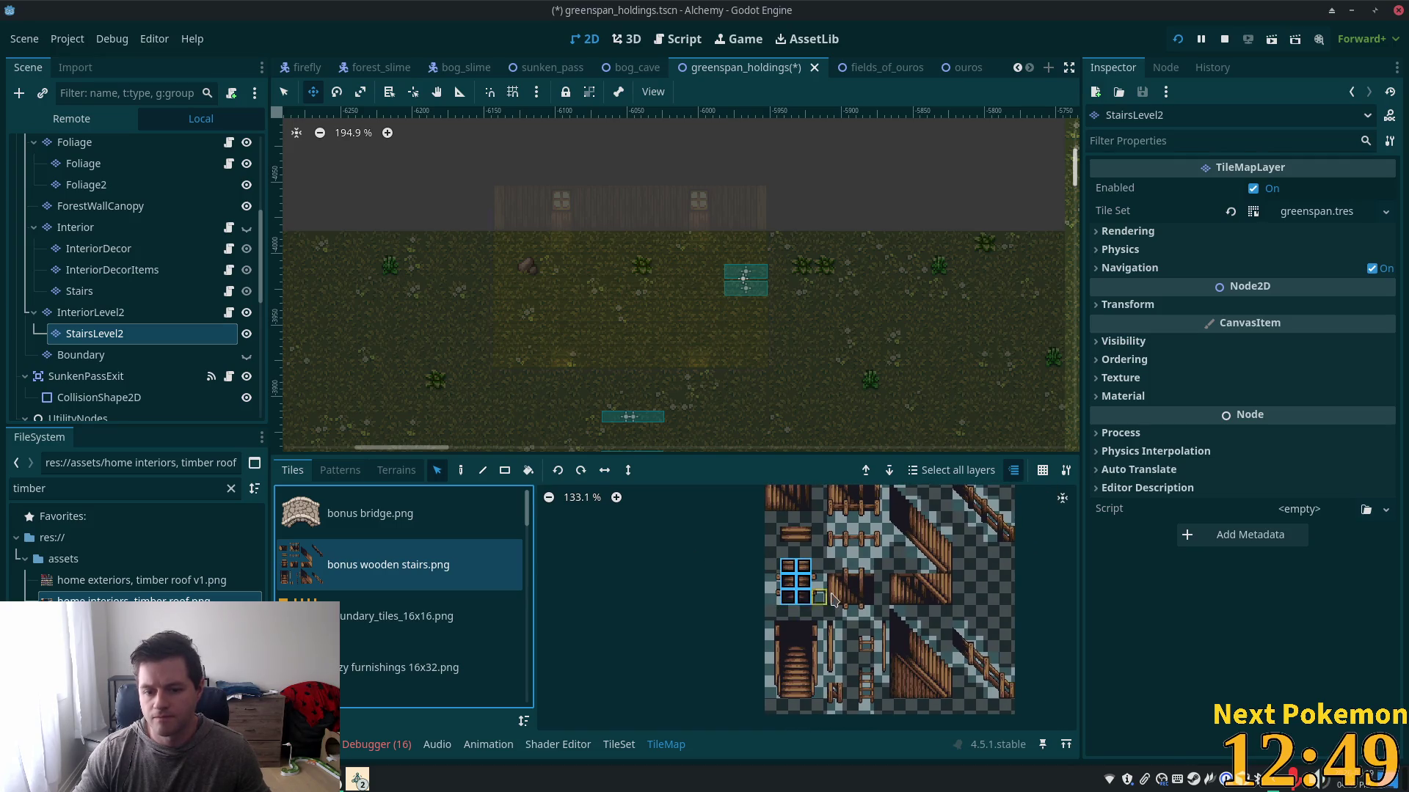
left_click(461, 470)
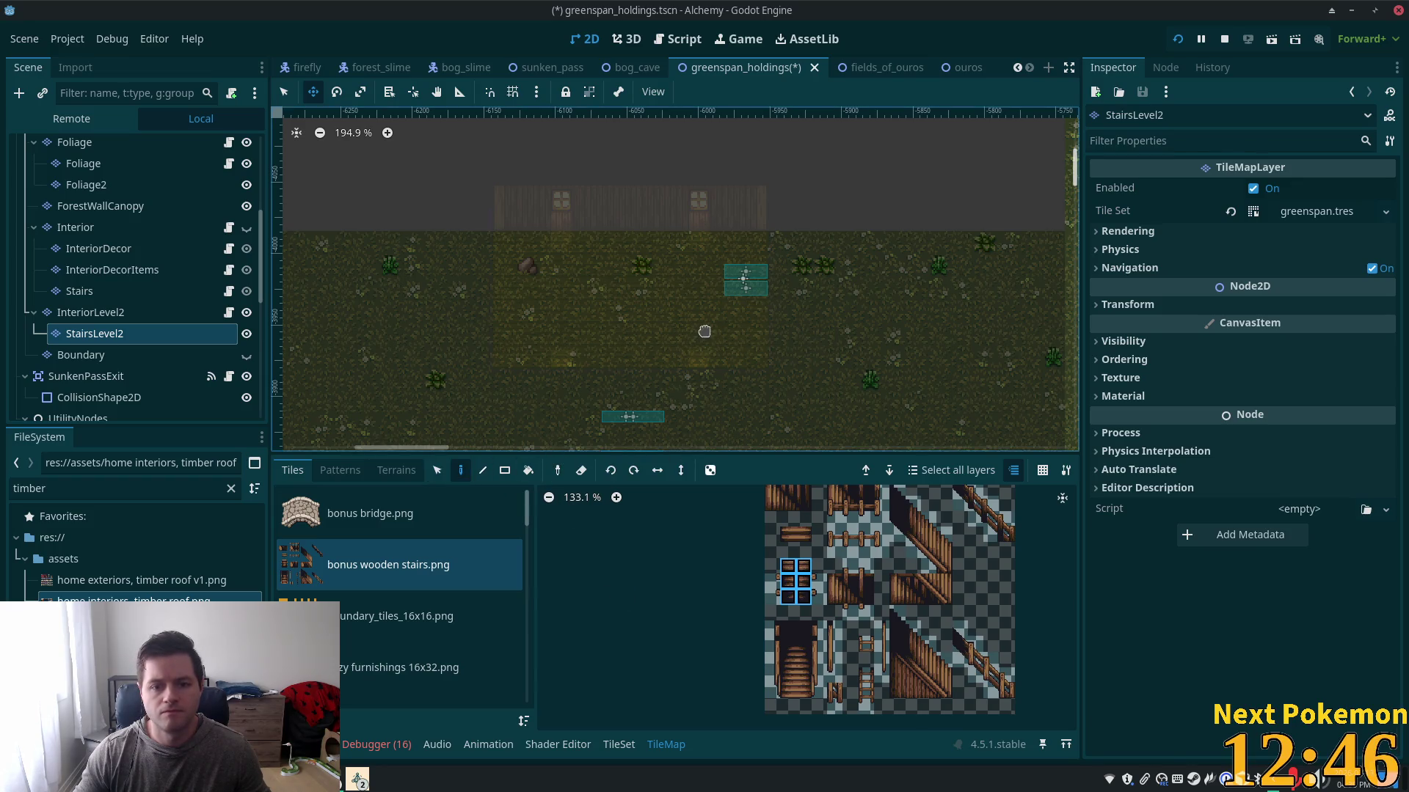
- Paint the wooden staircase tiles onto StairsLevel2 above the stairs trigger and save greenspan_holdings
mouse_move(793, 371)
left_mouse_down()
mouse_move(820, 409)
mouse_move(817, 381)
left_mouse_up()
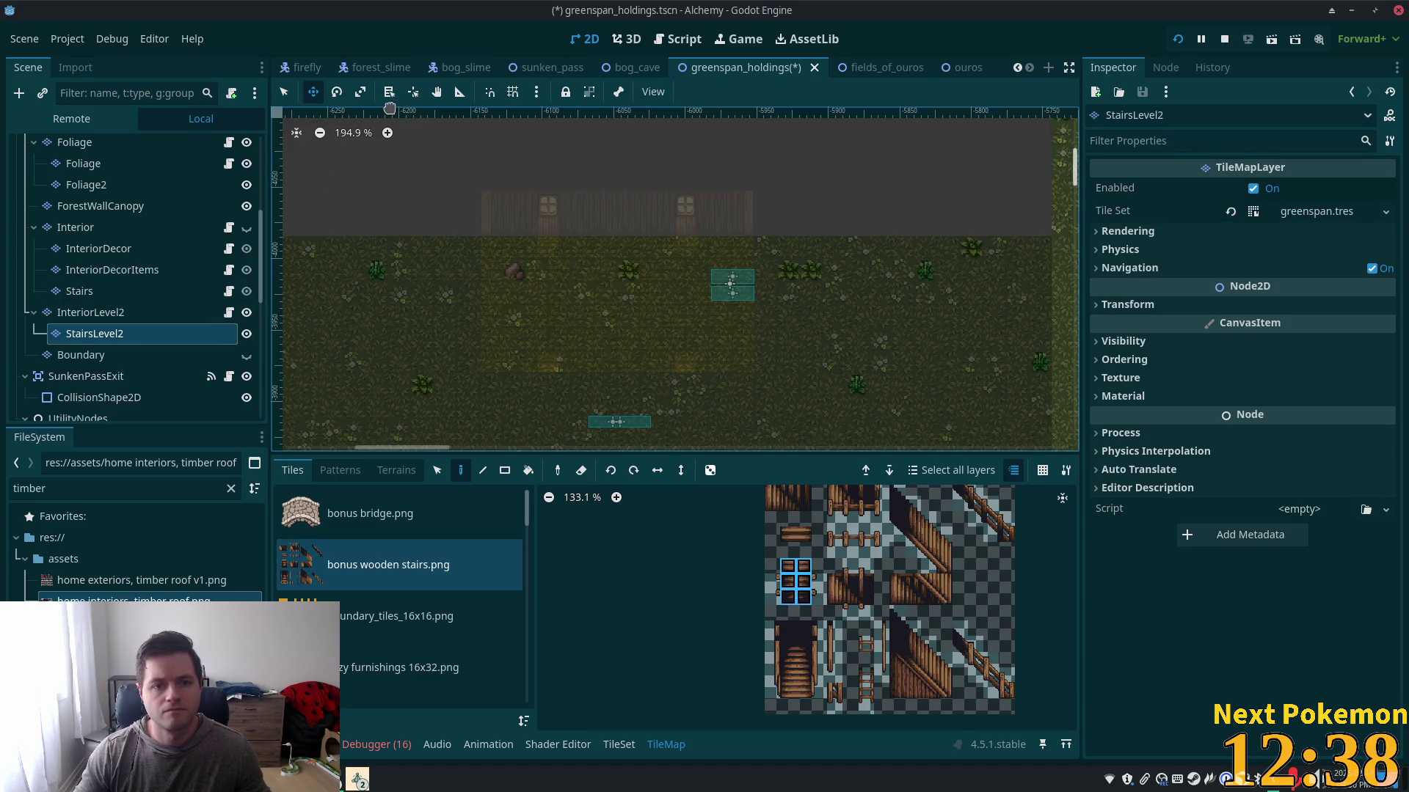
left_click(283, 91)
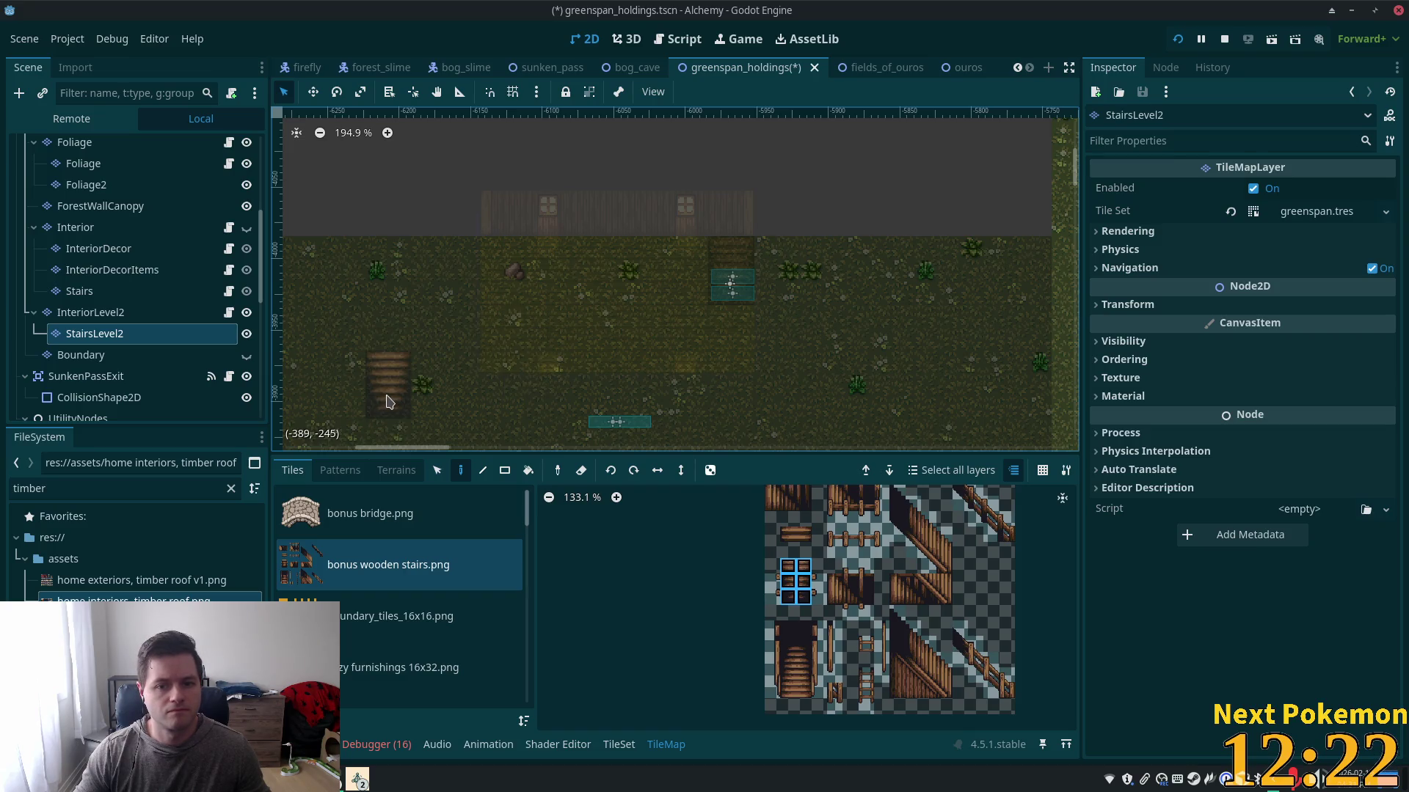
key("ctrl+s")
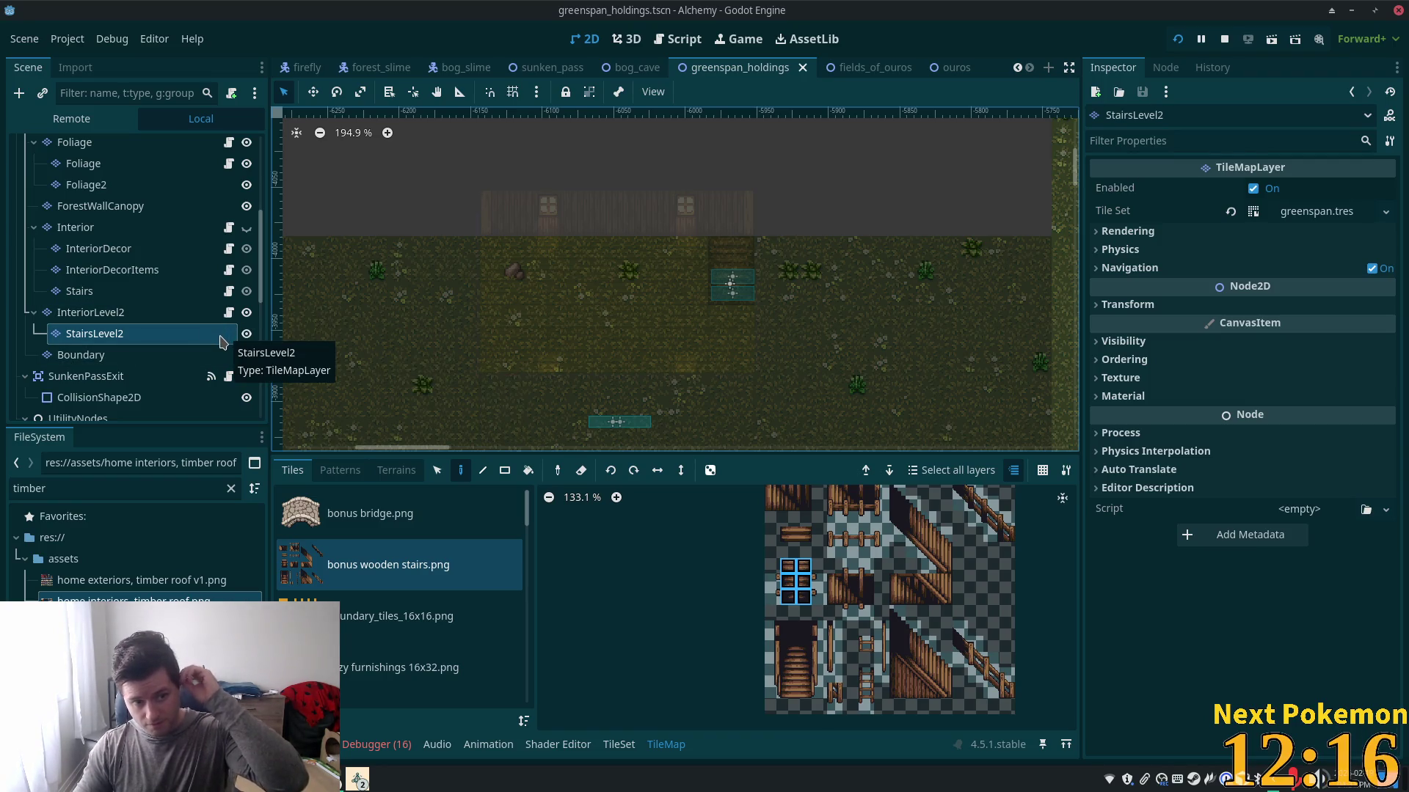
- Connect Area2DStairs' body_entered signal to _on_body_entered in stairs.gd
scroll(194, 348, "down", 5)
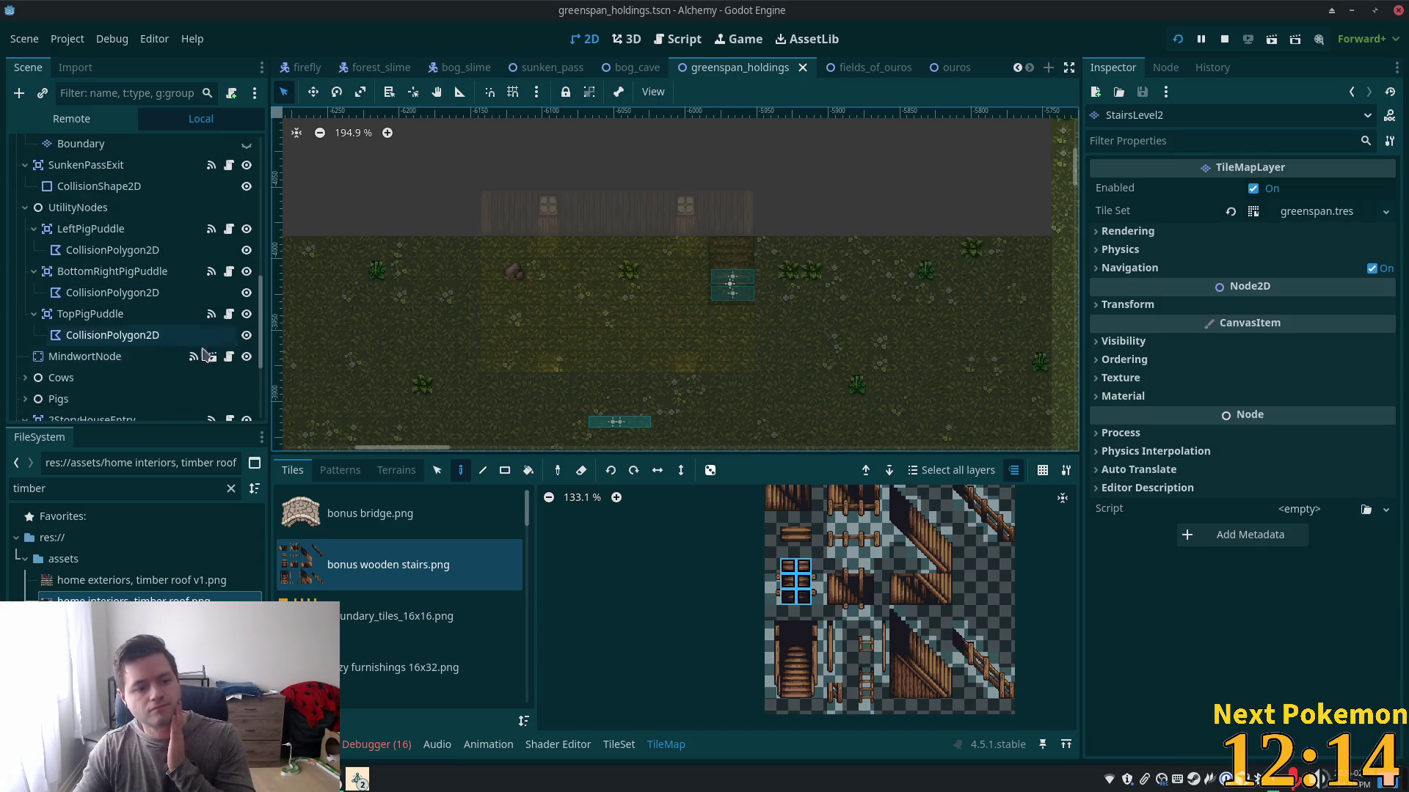
scroll(134, 351, "down", 4)
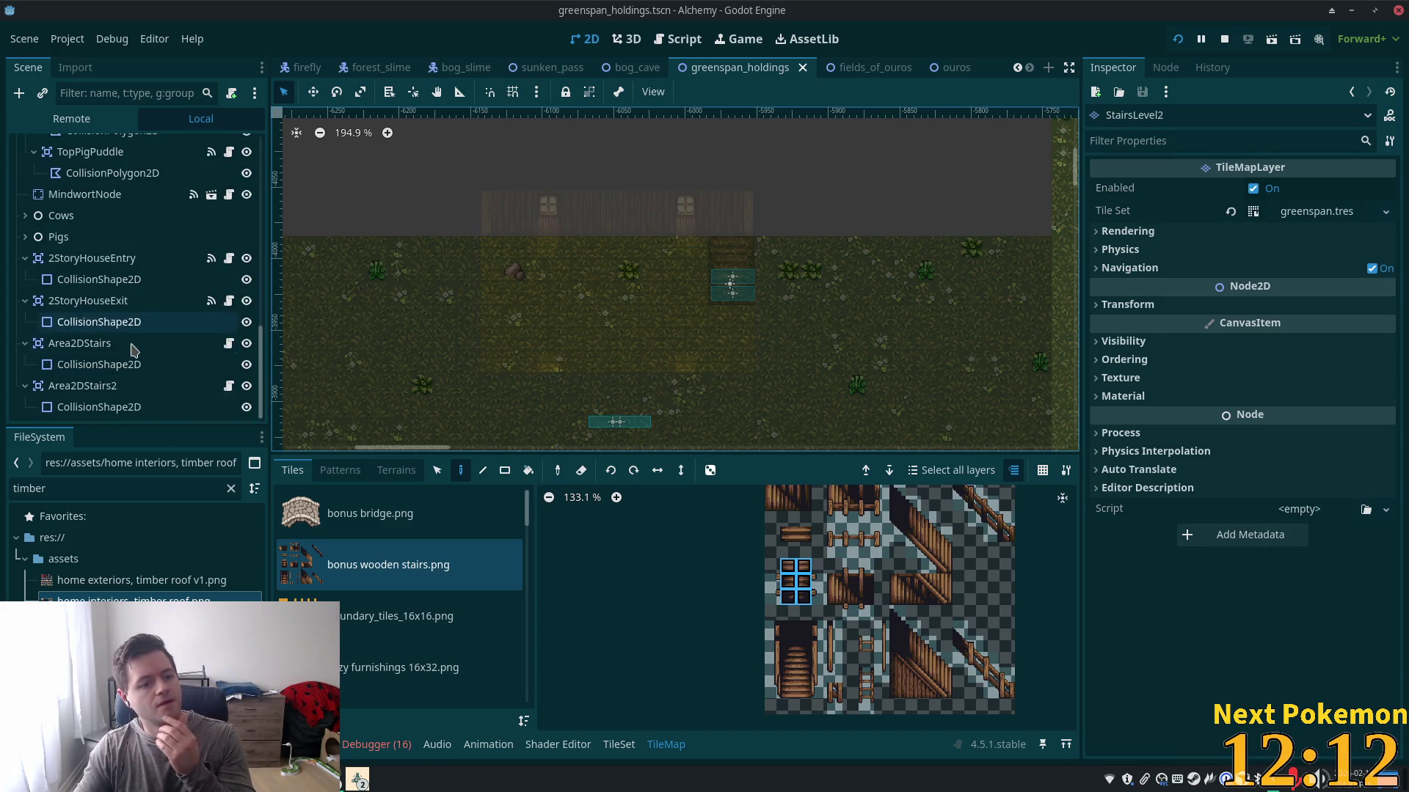
left_click(113, 387)
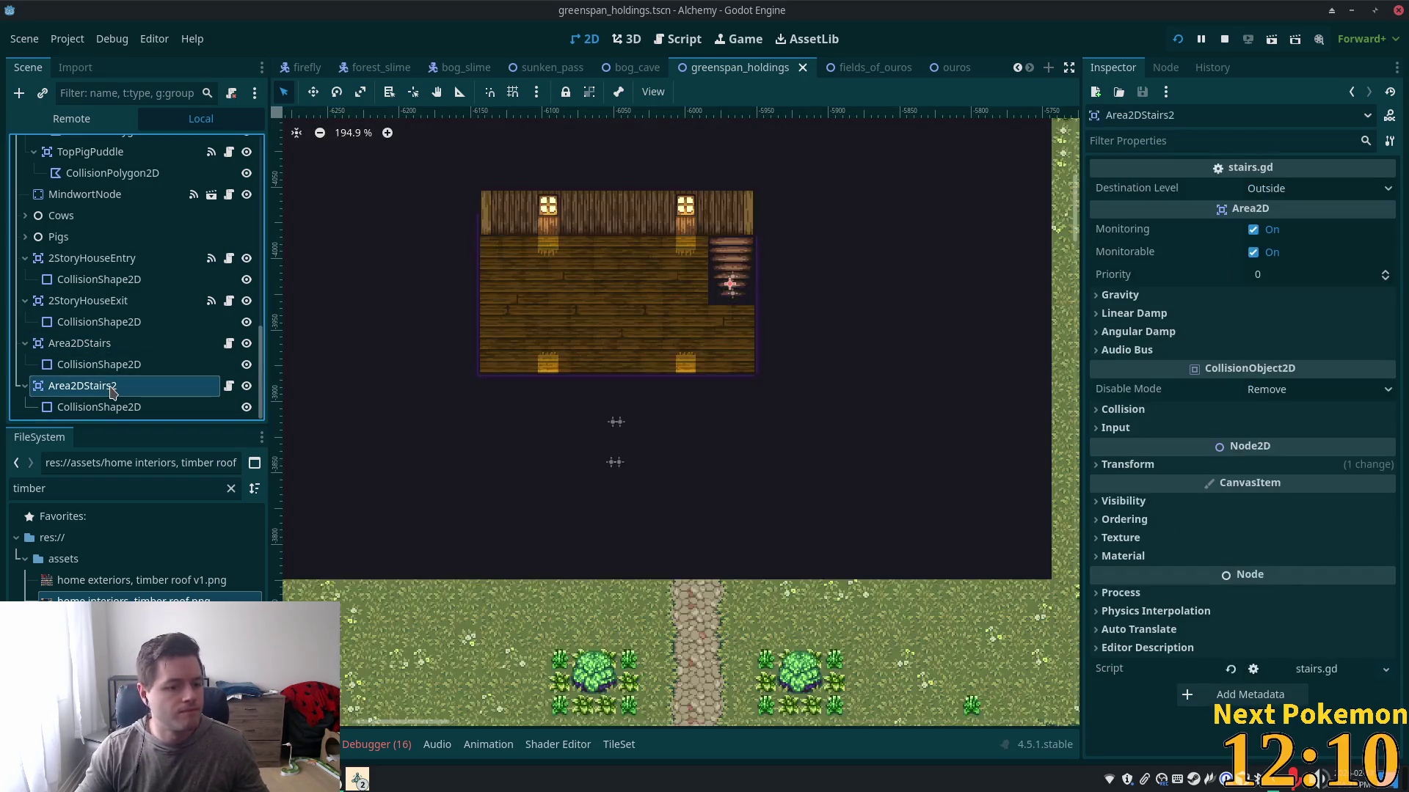
left_click(134, 344)
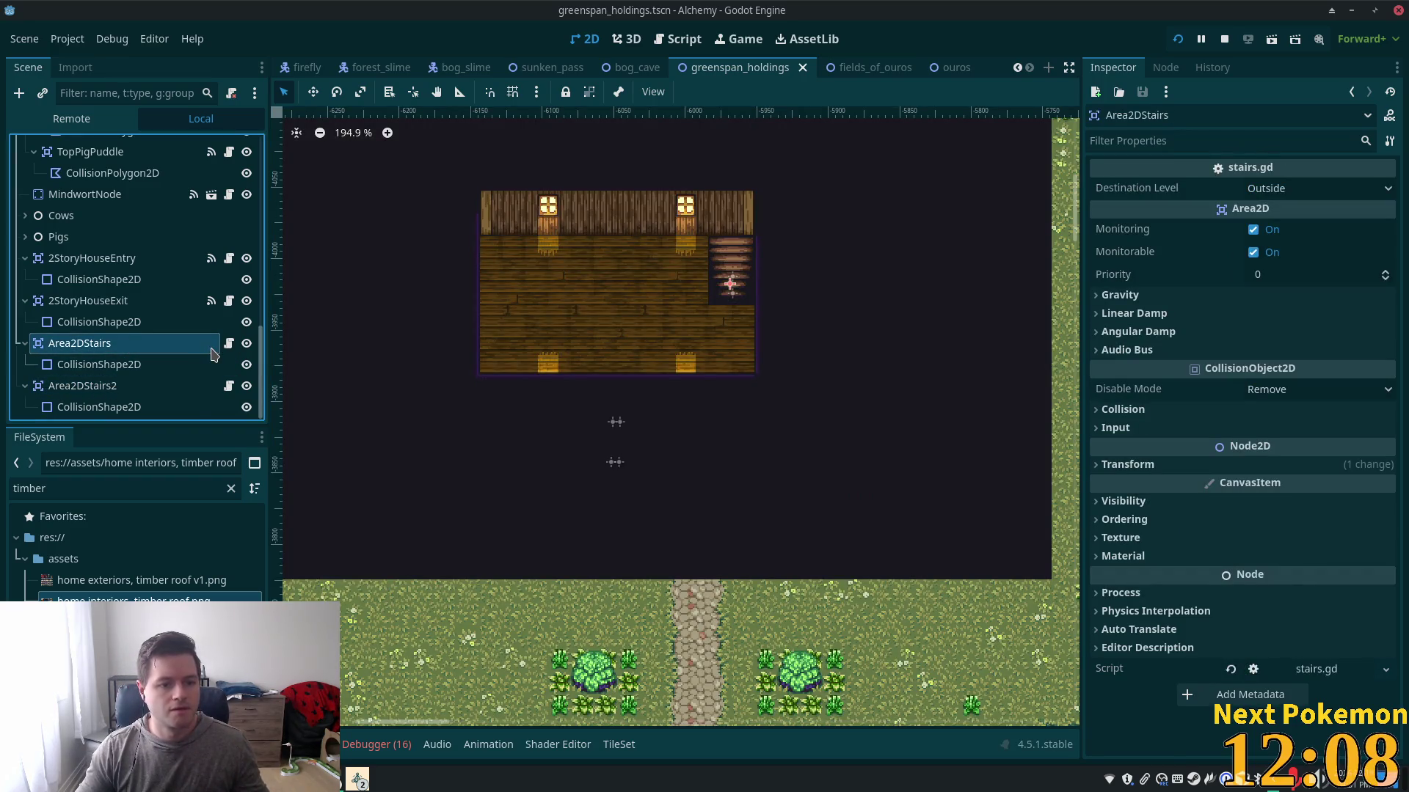
left_click(1165, 67)
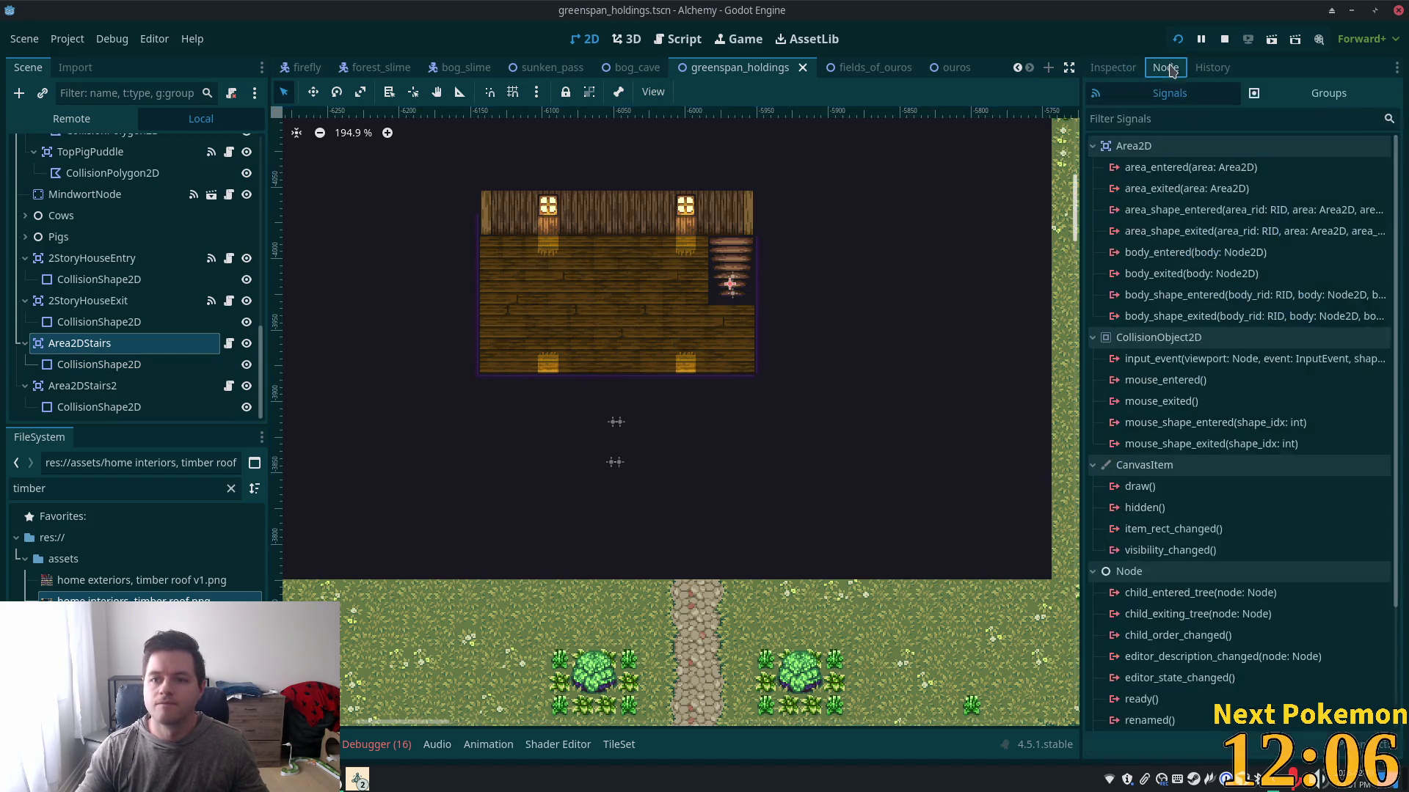
double_click(1186, 253)
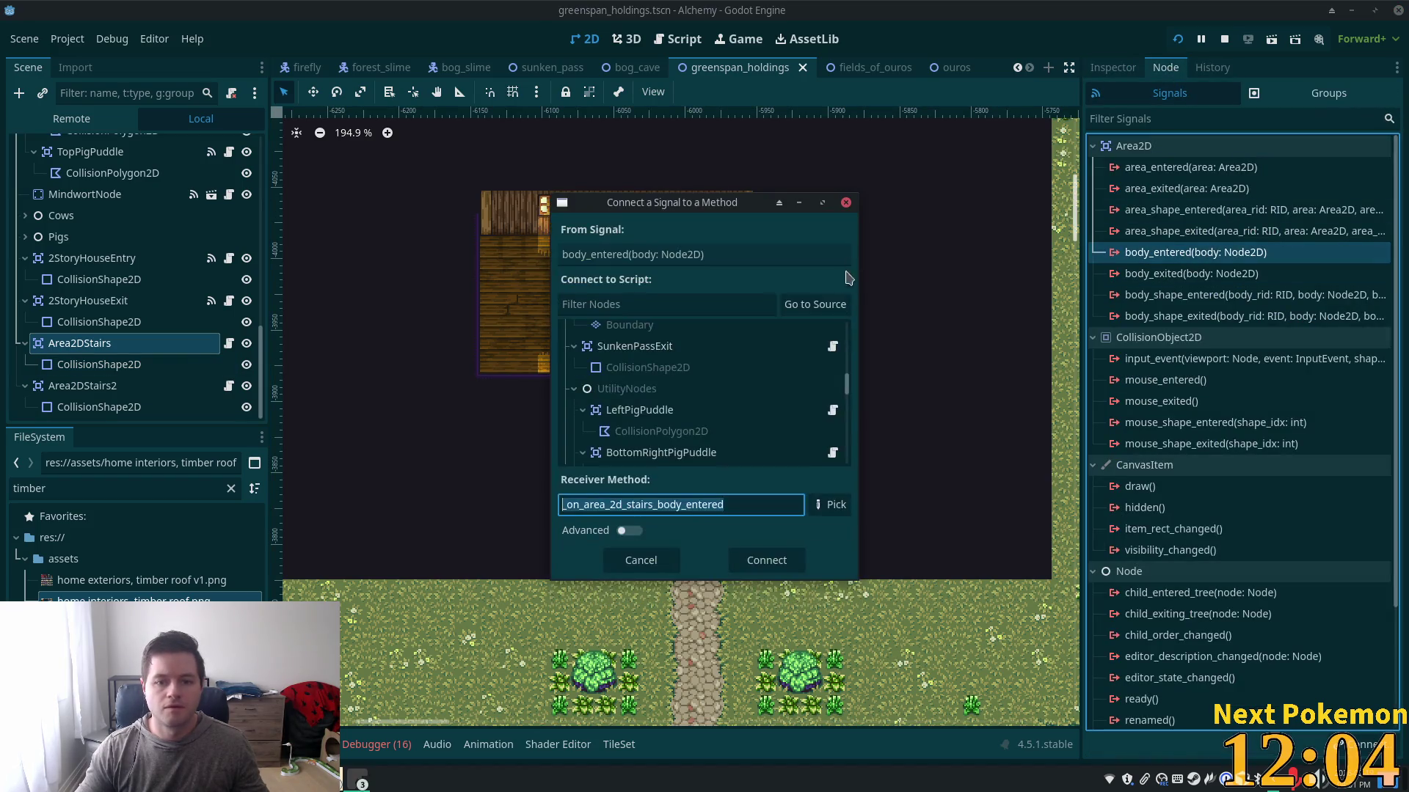
left_click(765, 562)
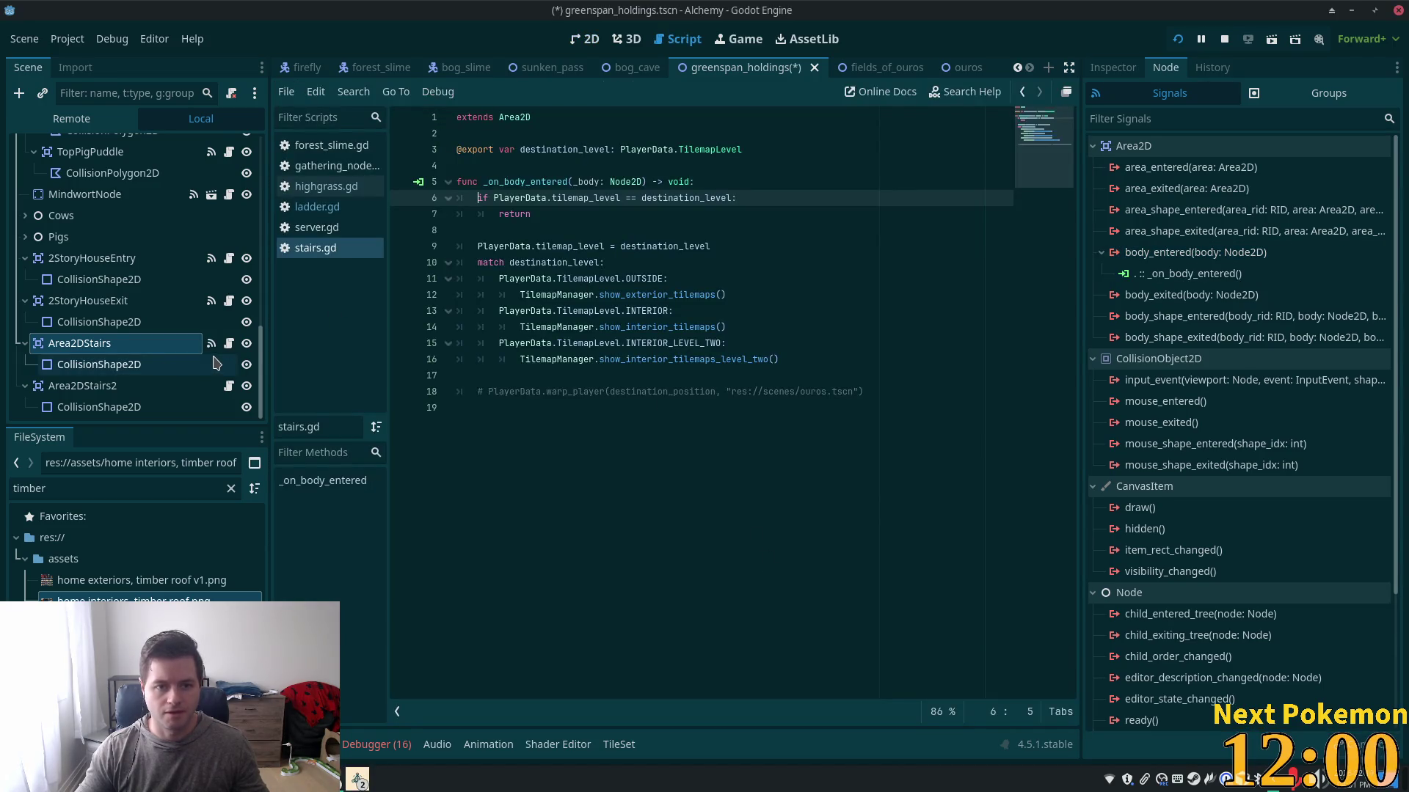
- Connect Area2DStairs2's body_entered signal to the same handler and save the scene
left_click(129, 390)
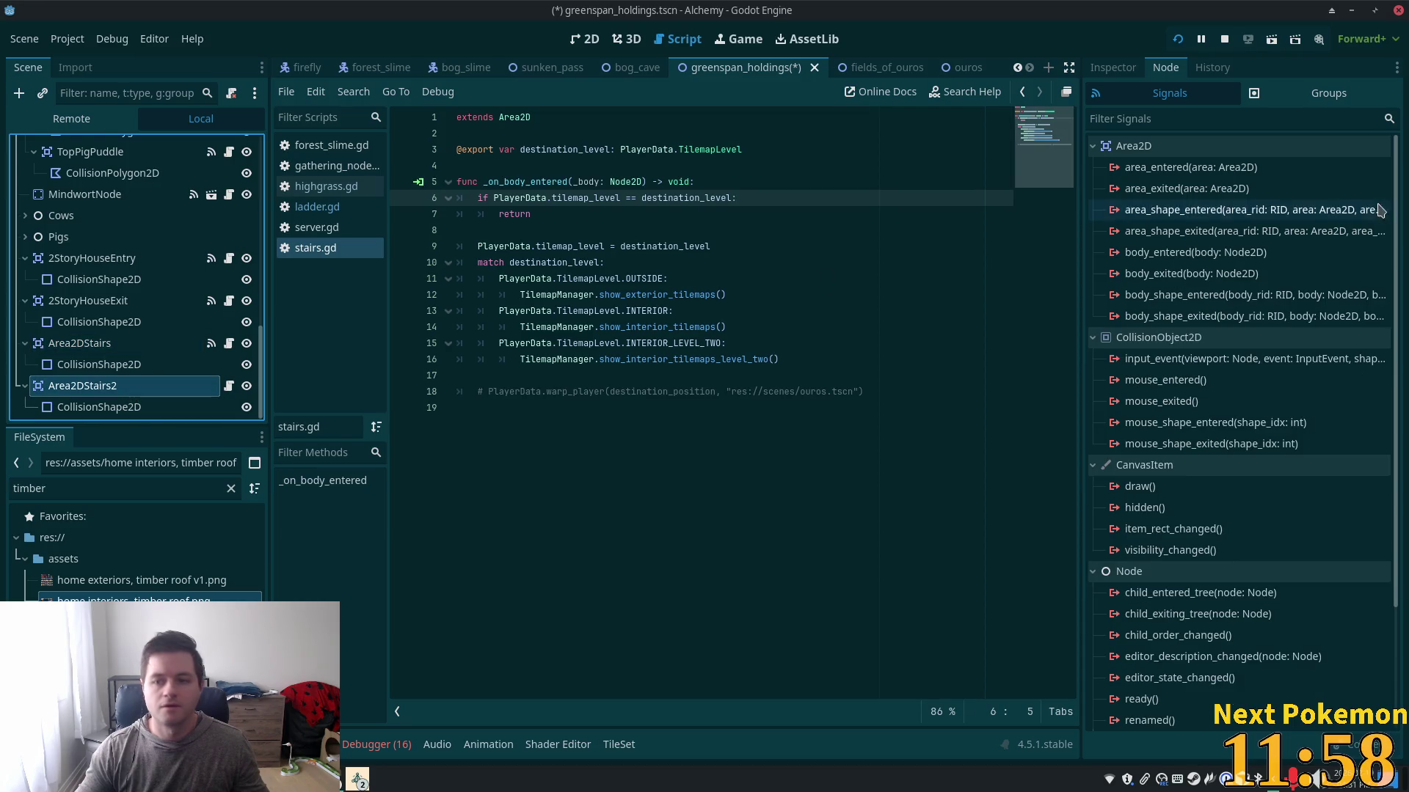
left_click(1209, 255)
double_click(1209, 253)
scroll(705, 382, "down", 3)
left_click(704, 450)
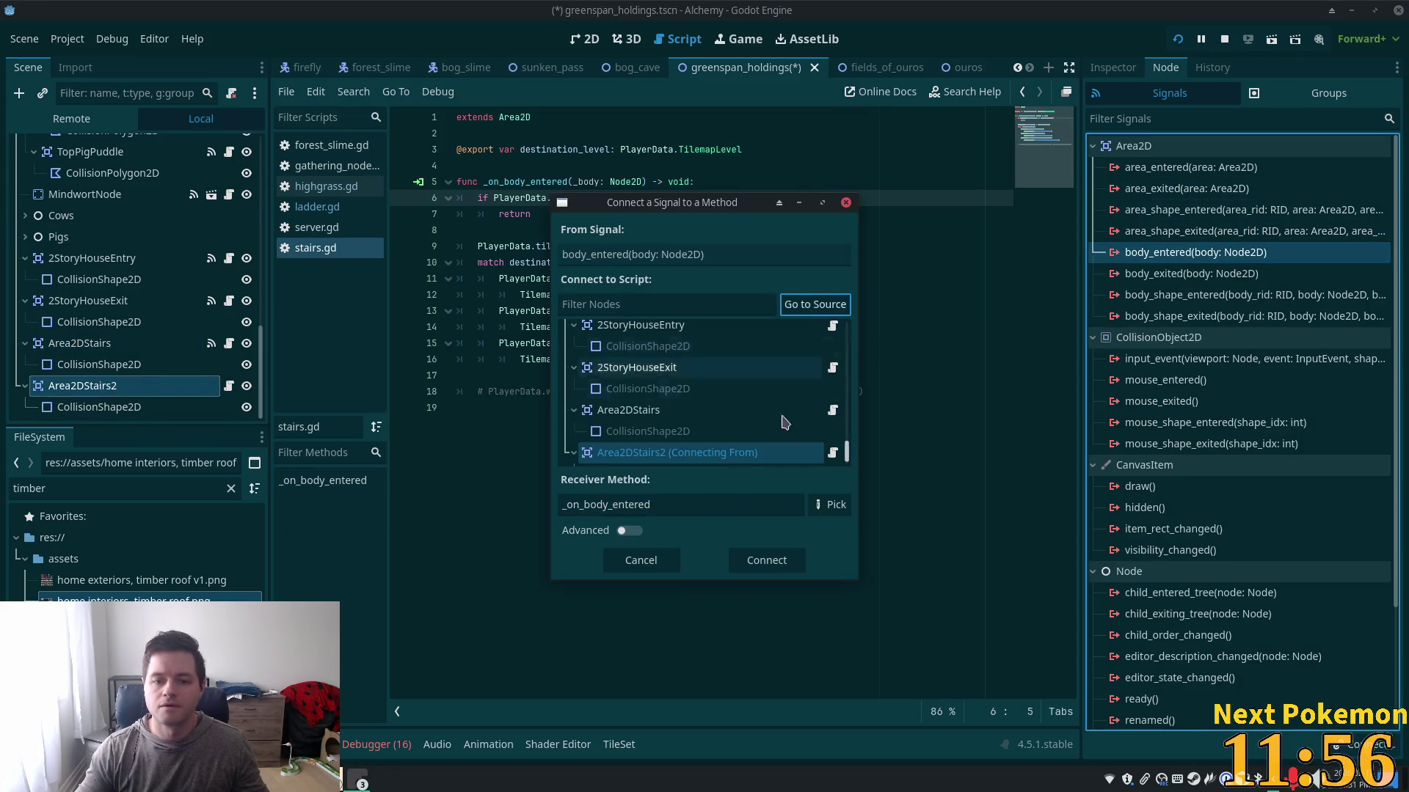
left_click(778, 568)
key("ctrl+s")
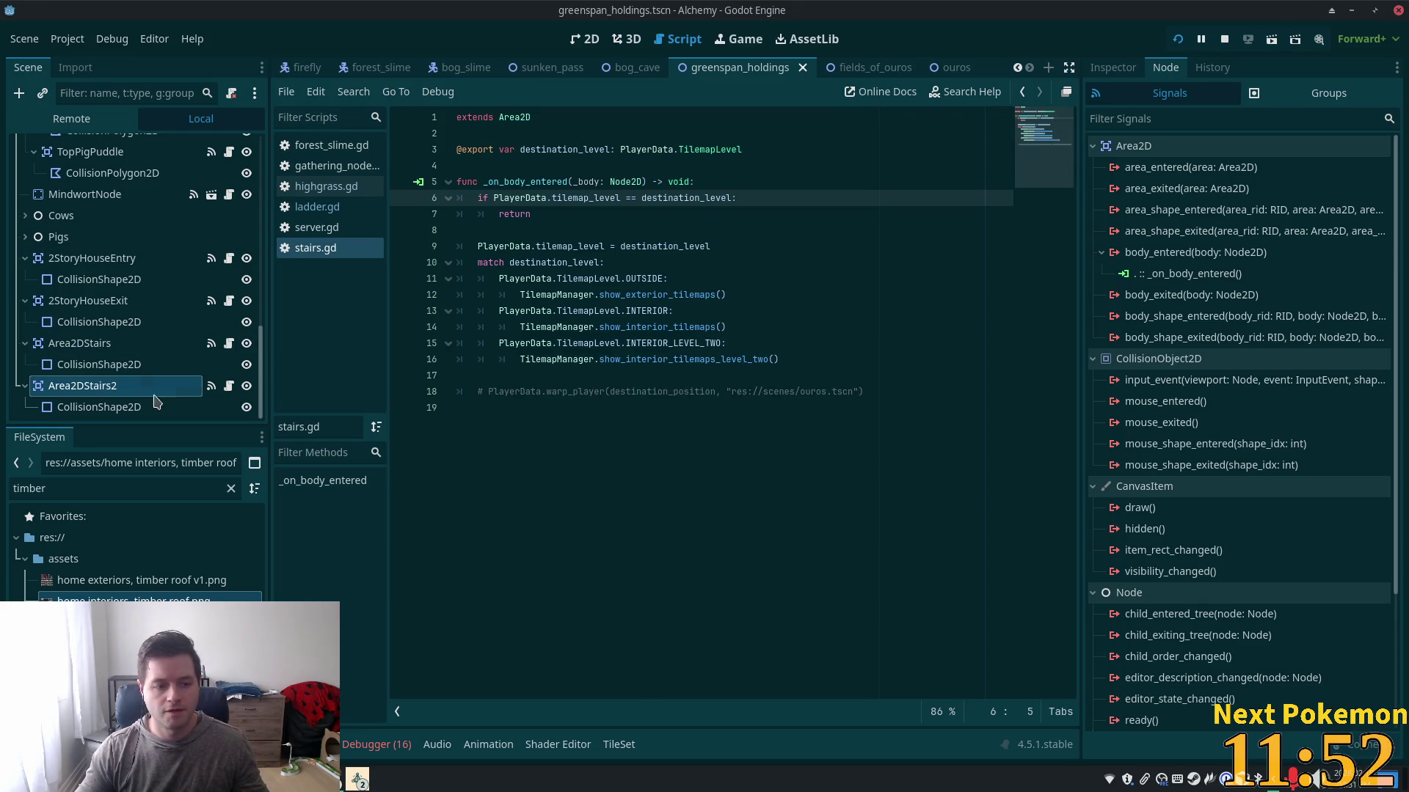
- Change Area2DStairs2's Destination Level in the Inspector
left_click(1112, 67)
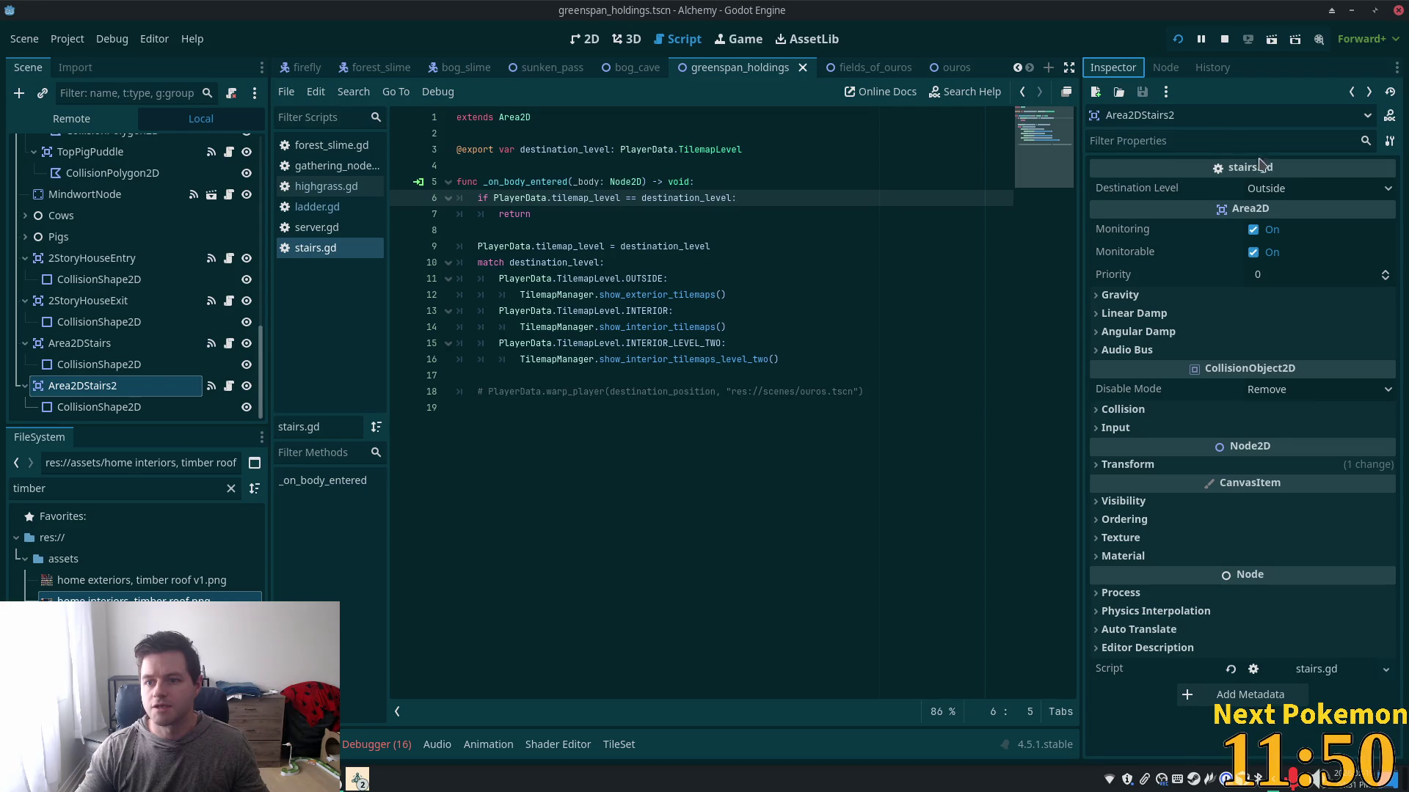
left_click(1278, 192)
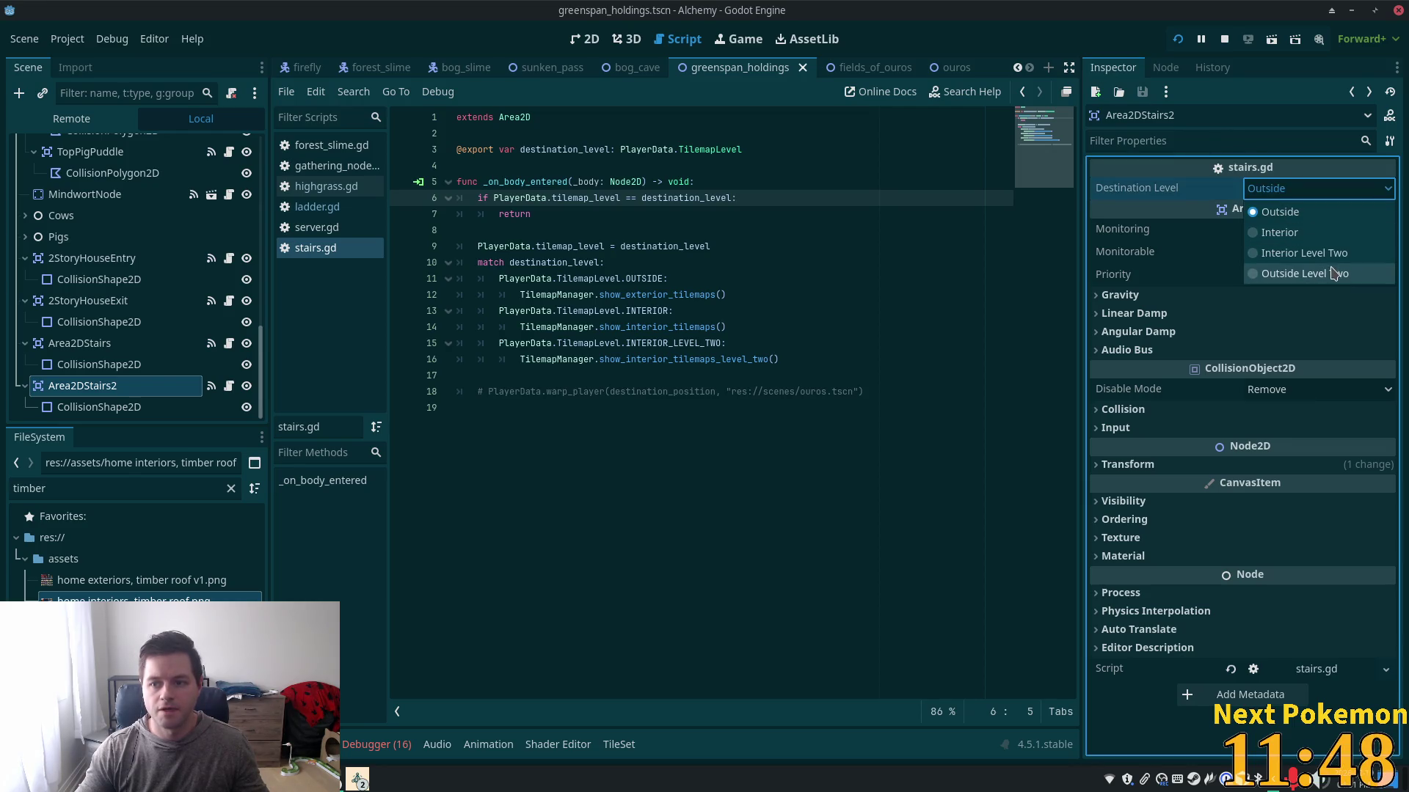
left_click(109, 389)
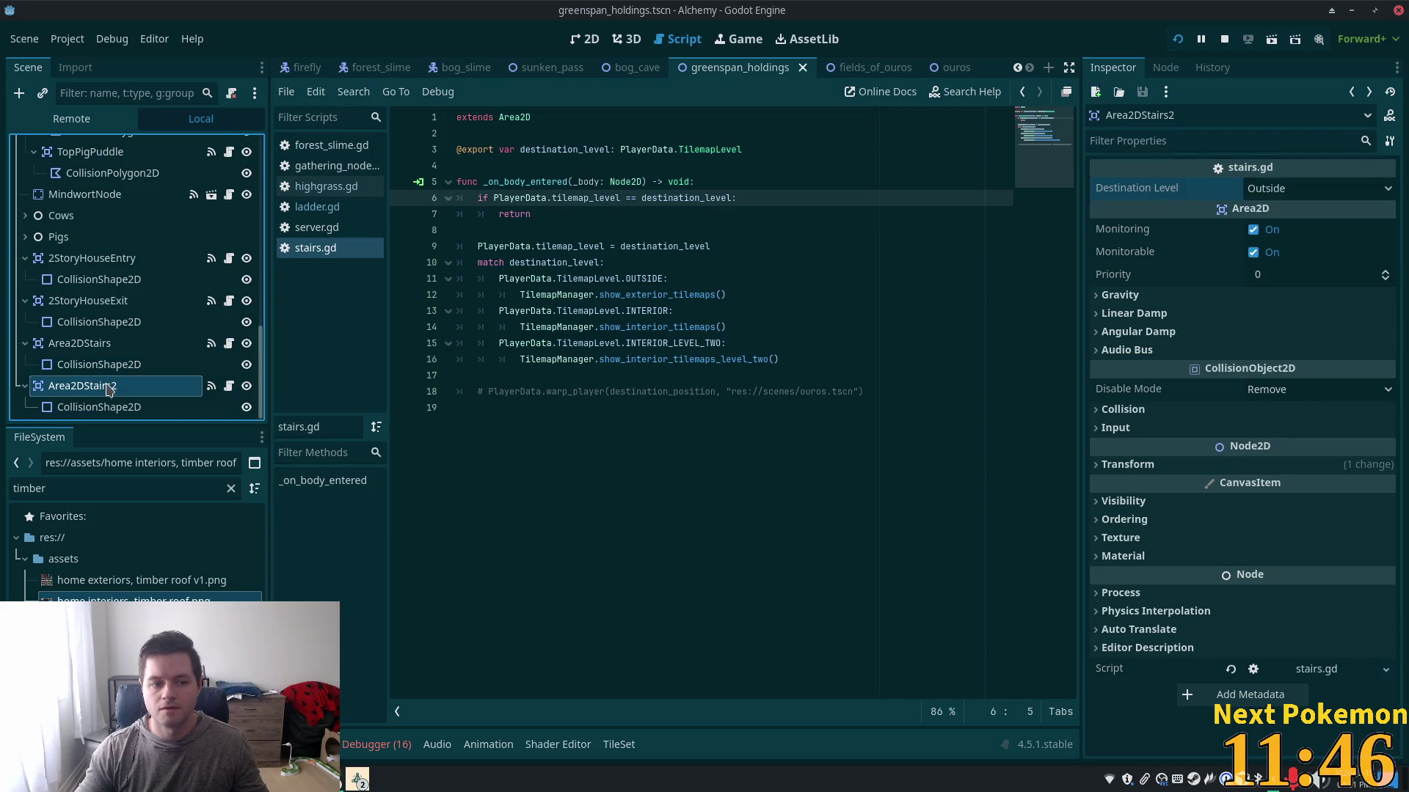
left_click(121, 394)
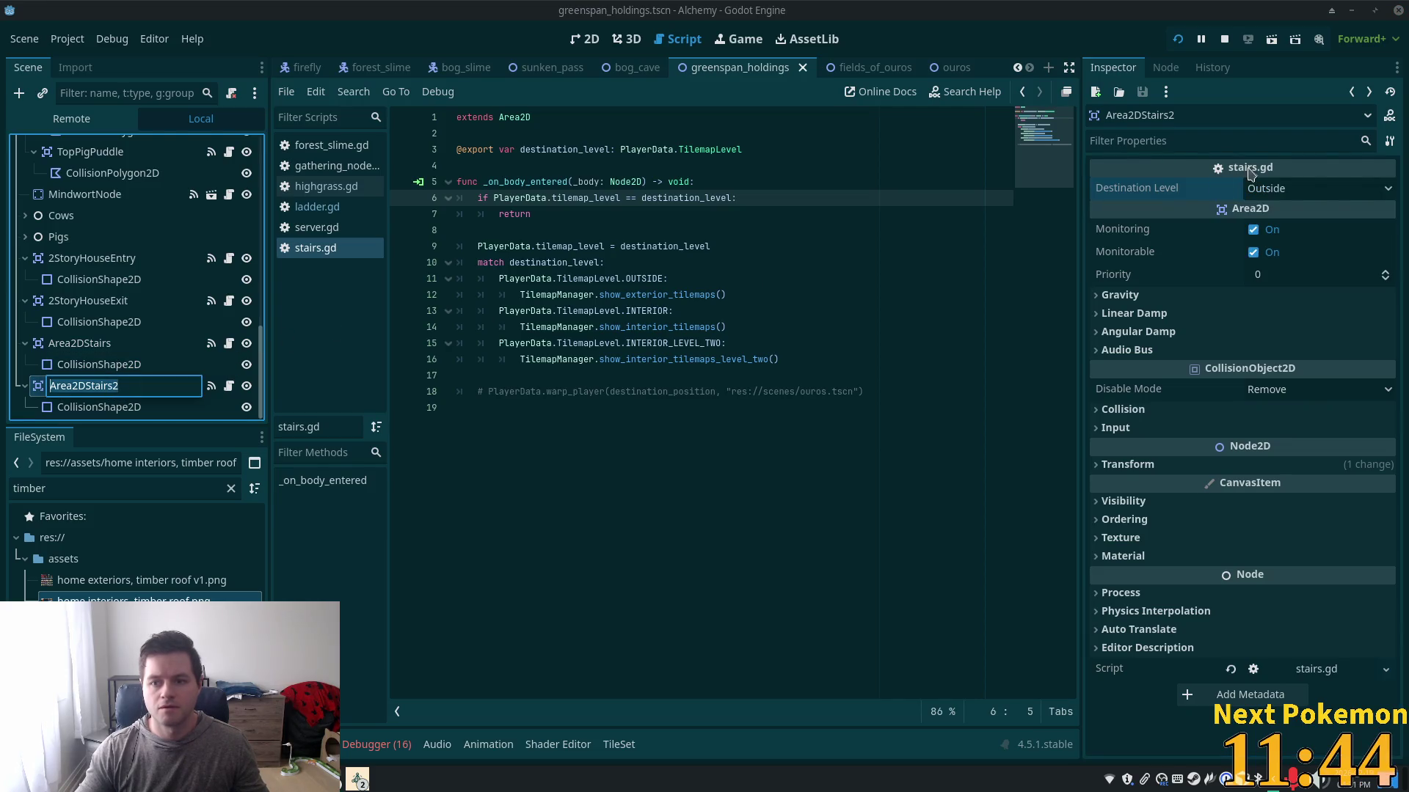
left_click(1289, 189)
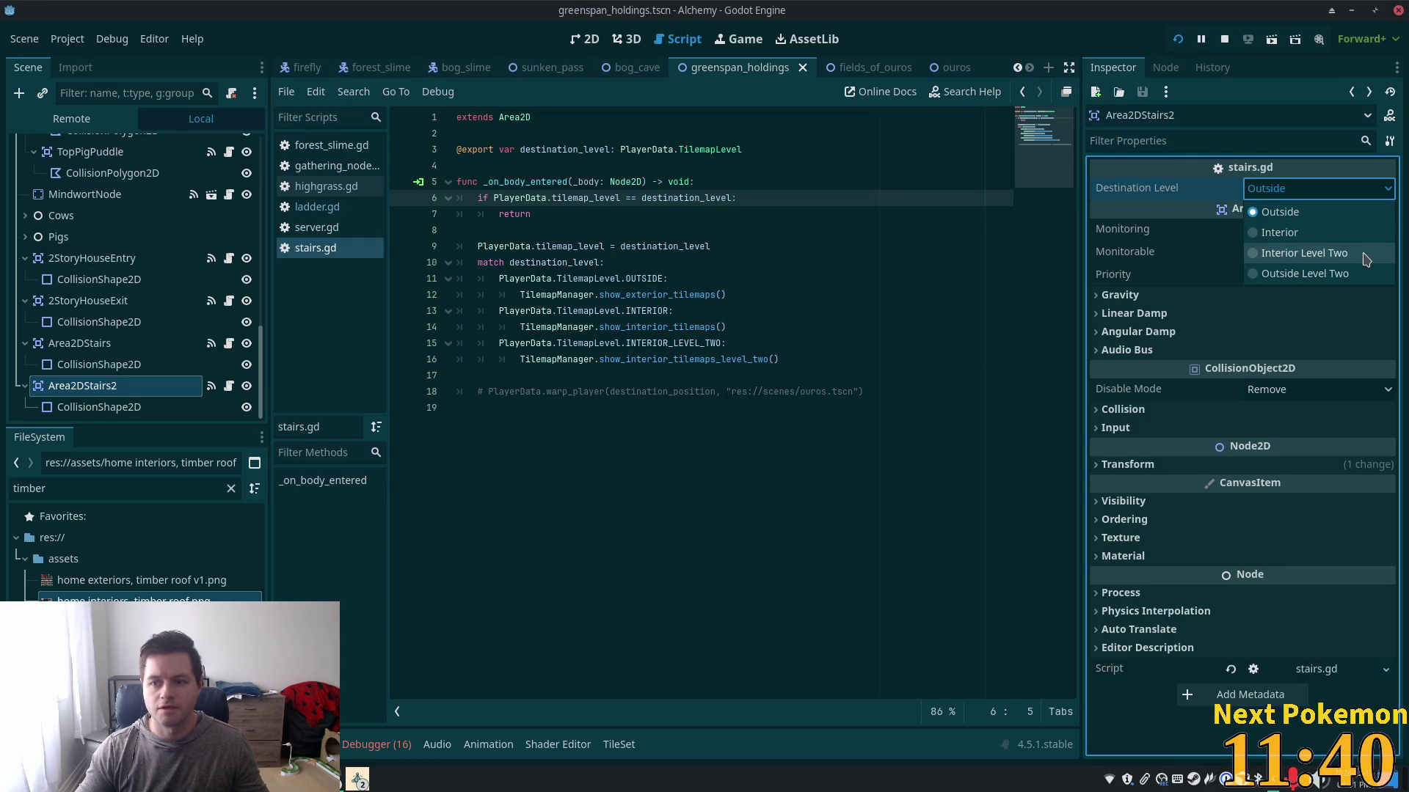
left_click(1328, 233)
- Set Area2DStairs' Destination Level to Interior Level Two and save the scene
left_click(81, 343)
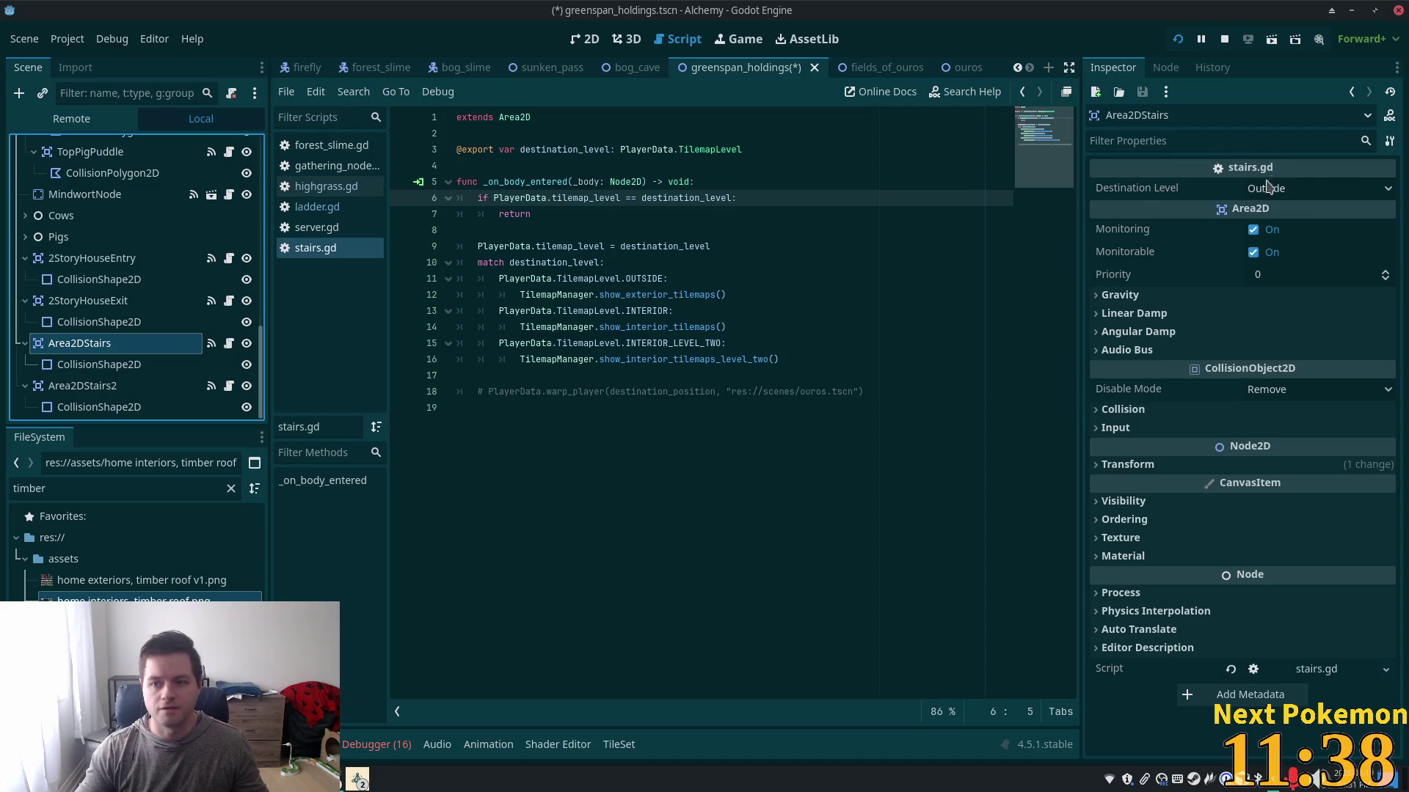
left_click(1313, 189)
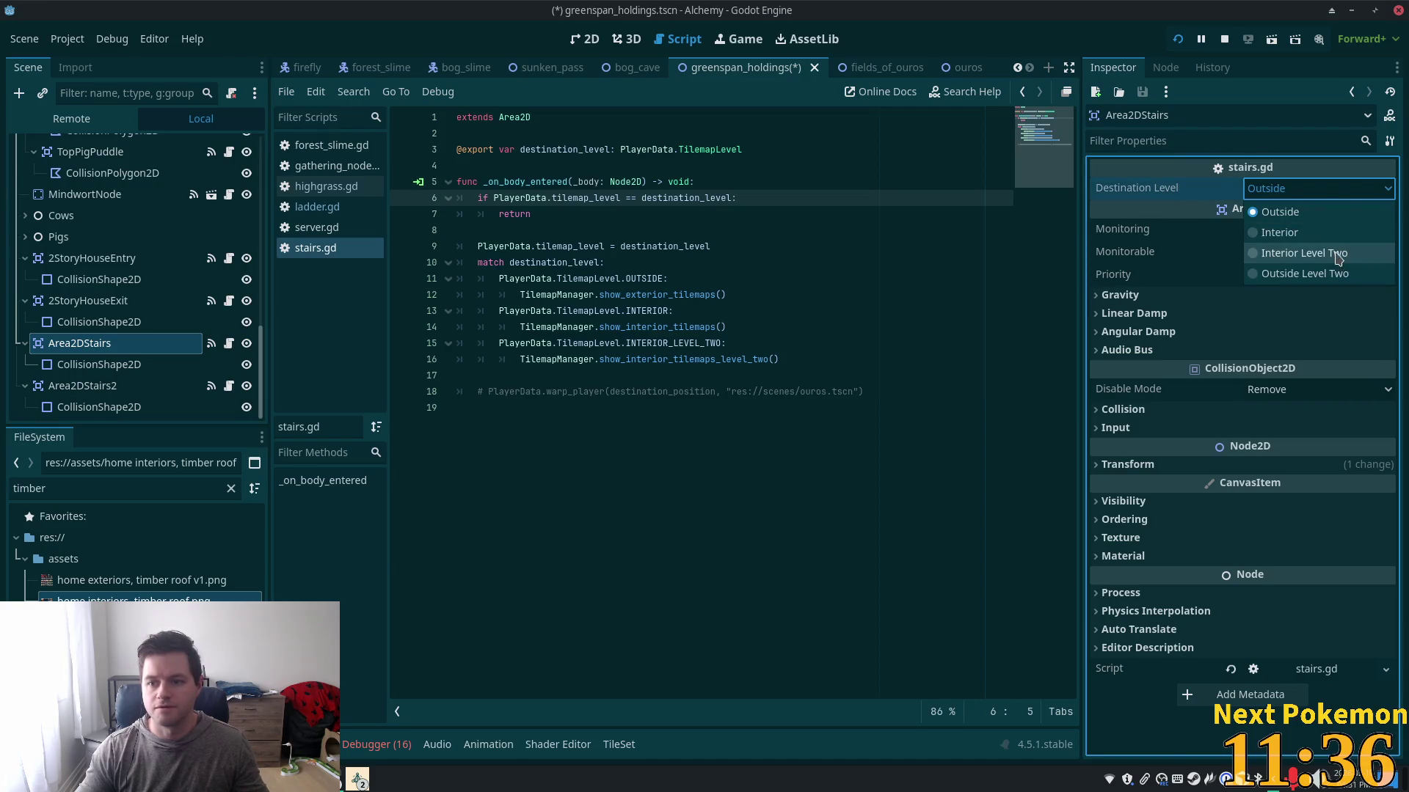
left_click(1299, 253)
key("ctrl+s")
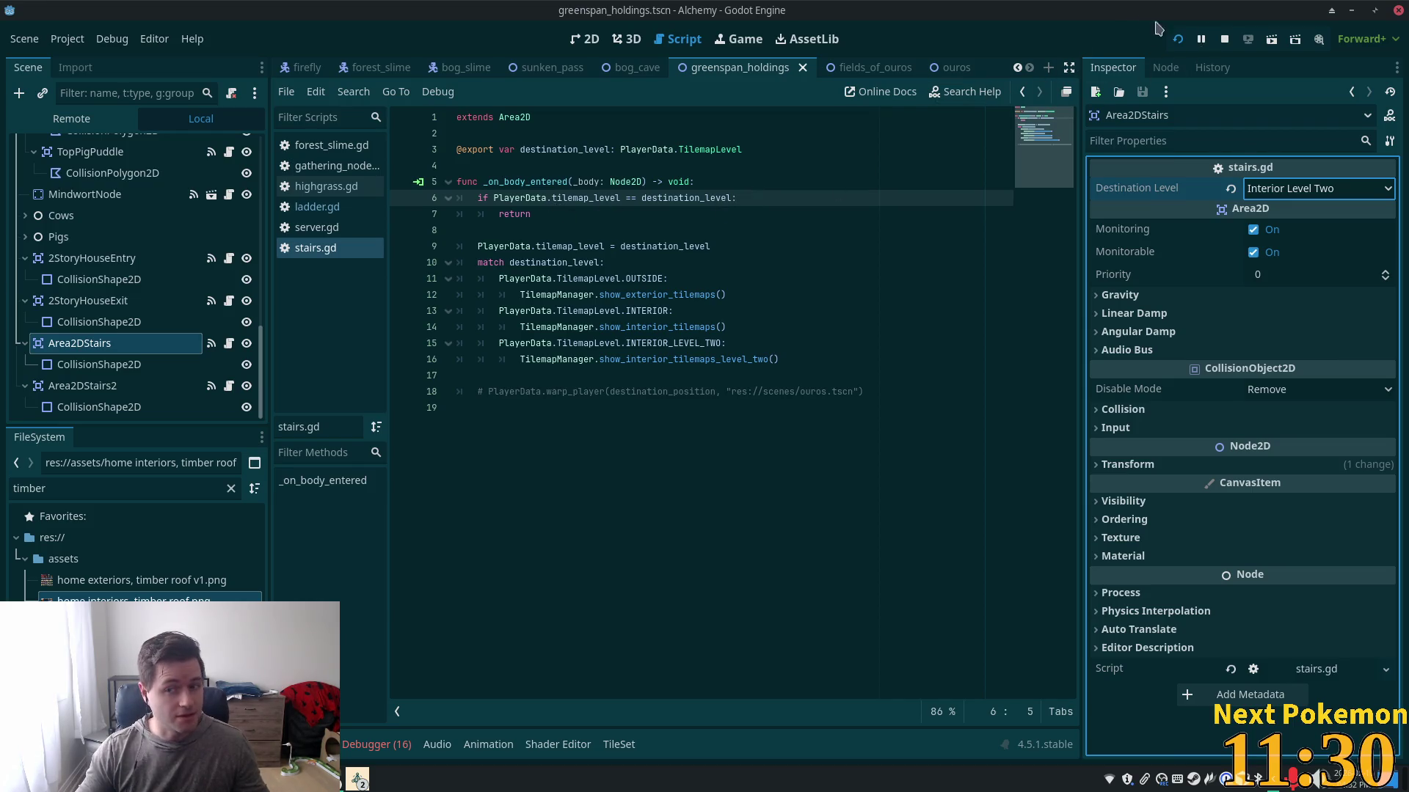
left_click(1178, 41)
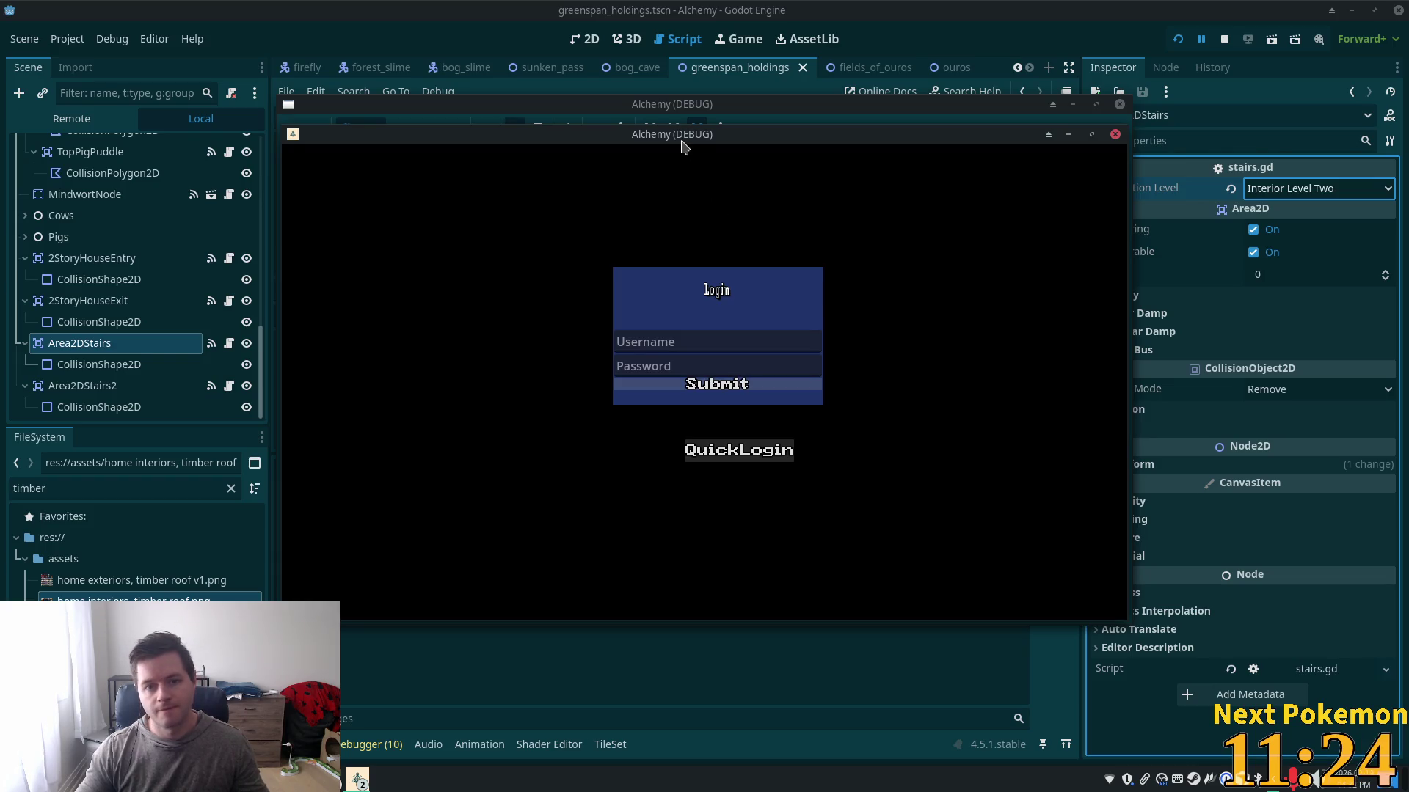
- Arrange the two game windows side by side and walk the character around the room
left_click_drag(683, 146, 447, 234)
mouse_move(800, 140)
left_mouse_down()
mouse_move(1069, 261)
mouse_move(1059, 276)
left_mouse_up()
left_click_drag(642, 227, 626, 218)
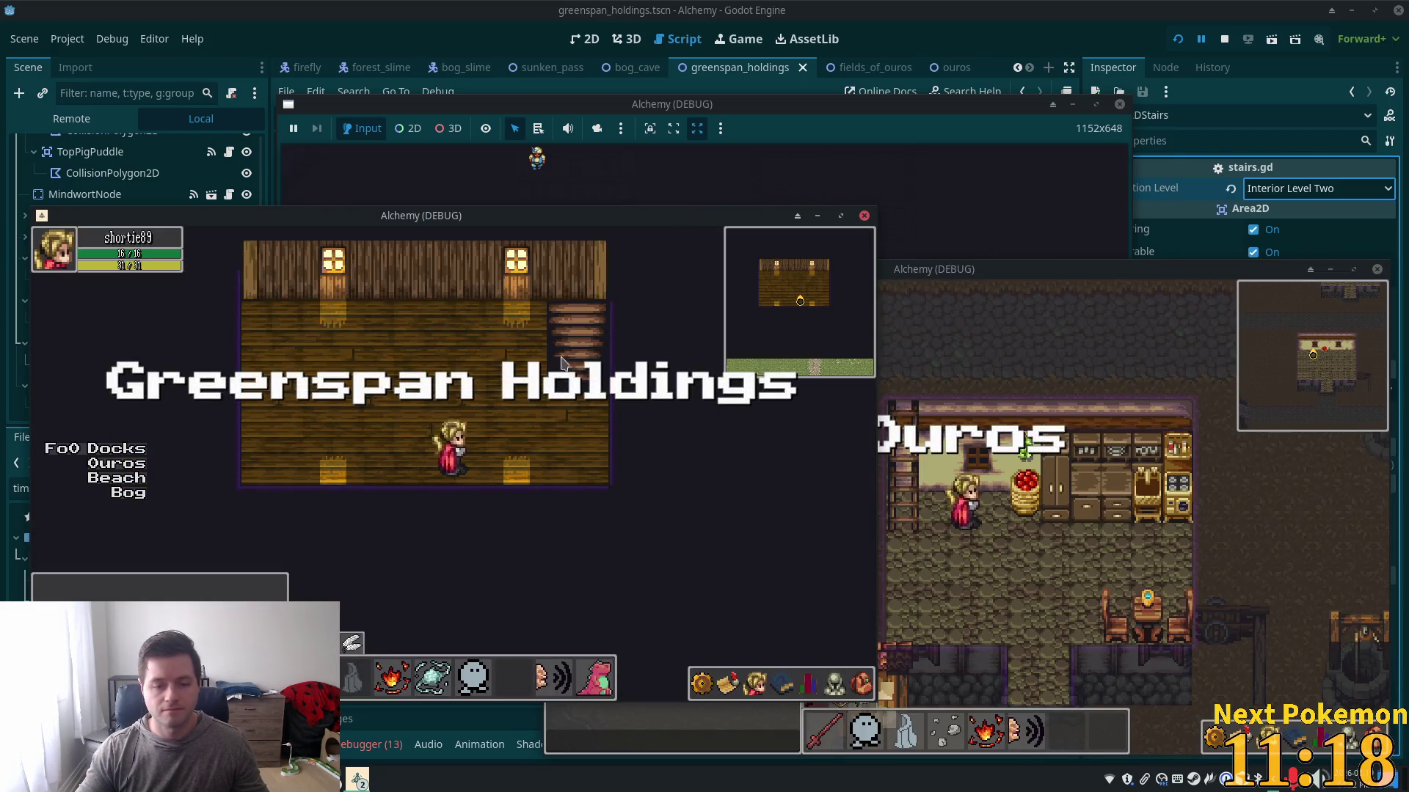
key("Right")
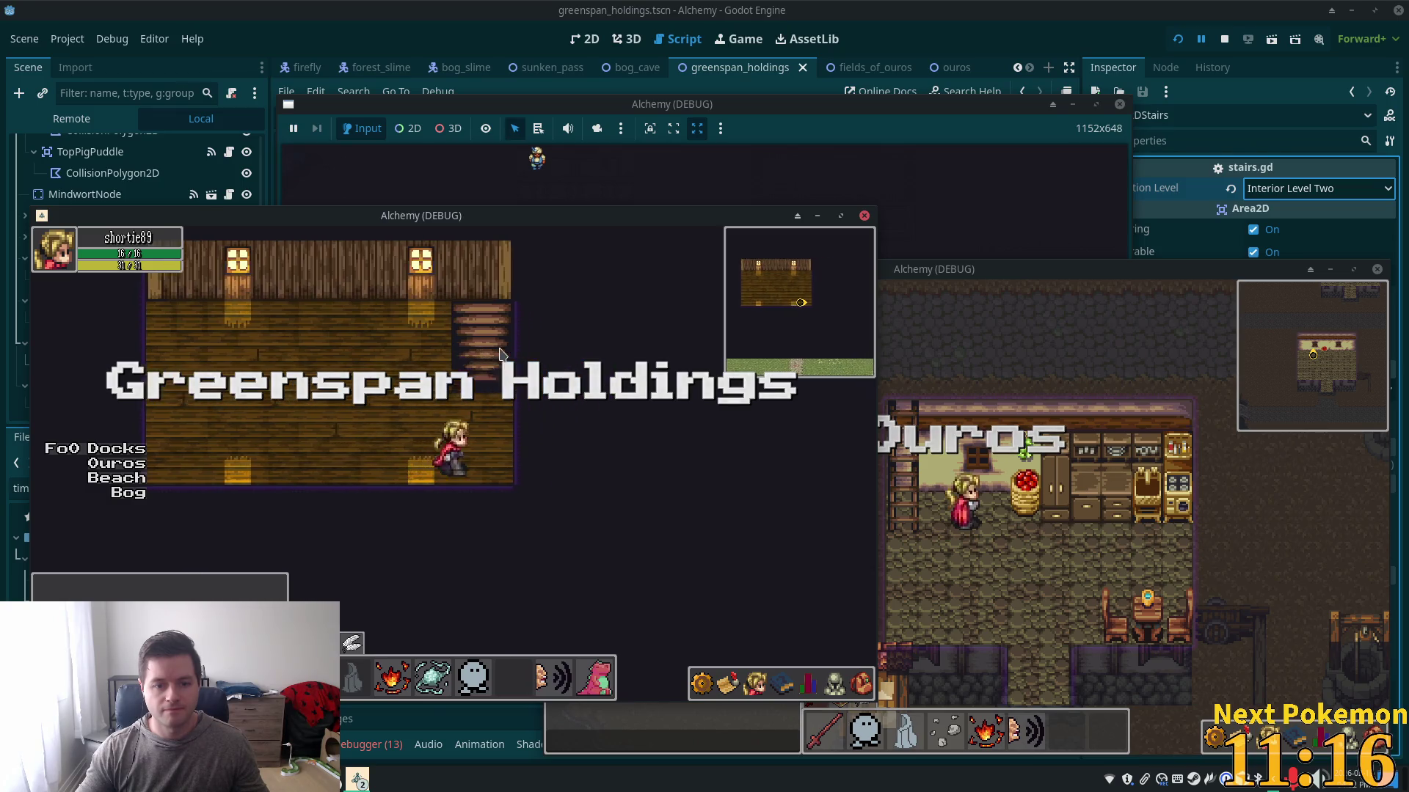
key("Left")
key("Up")
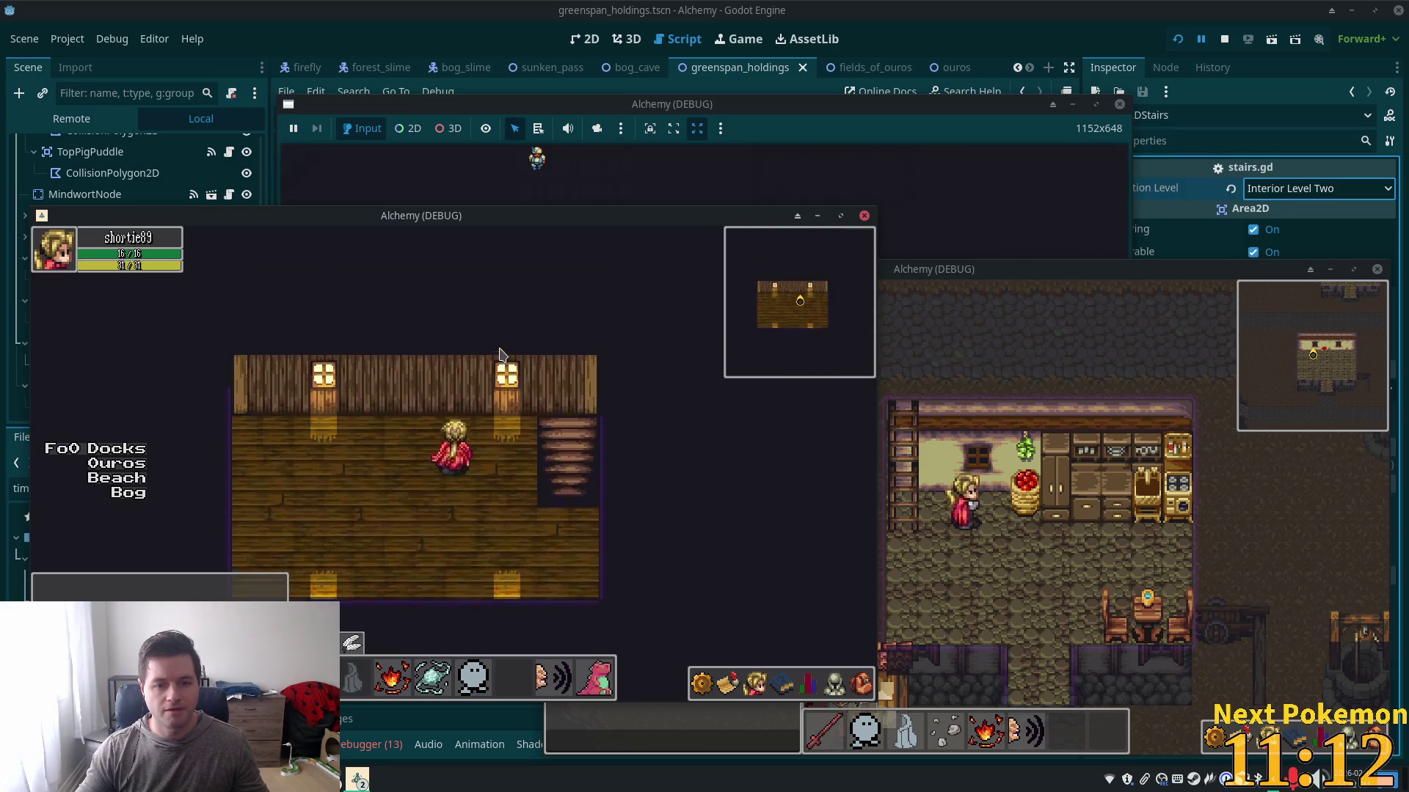
key("Down")
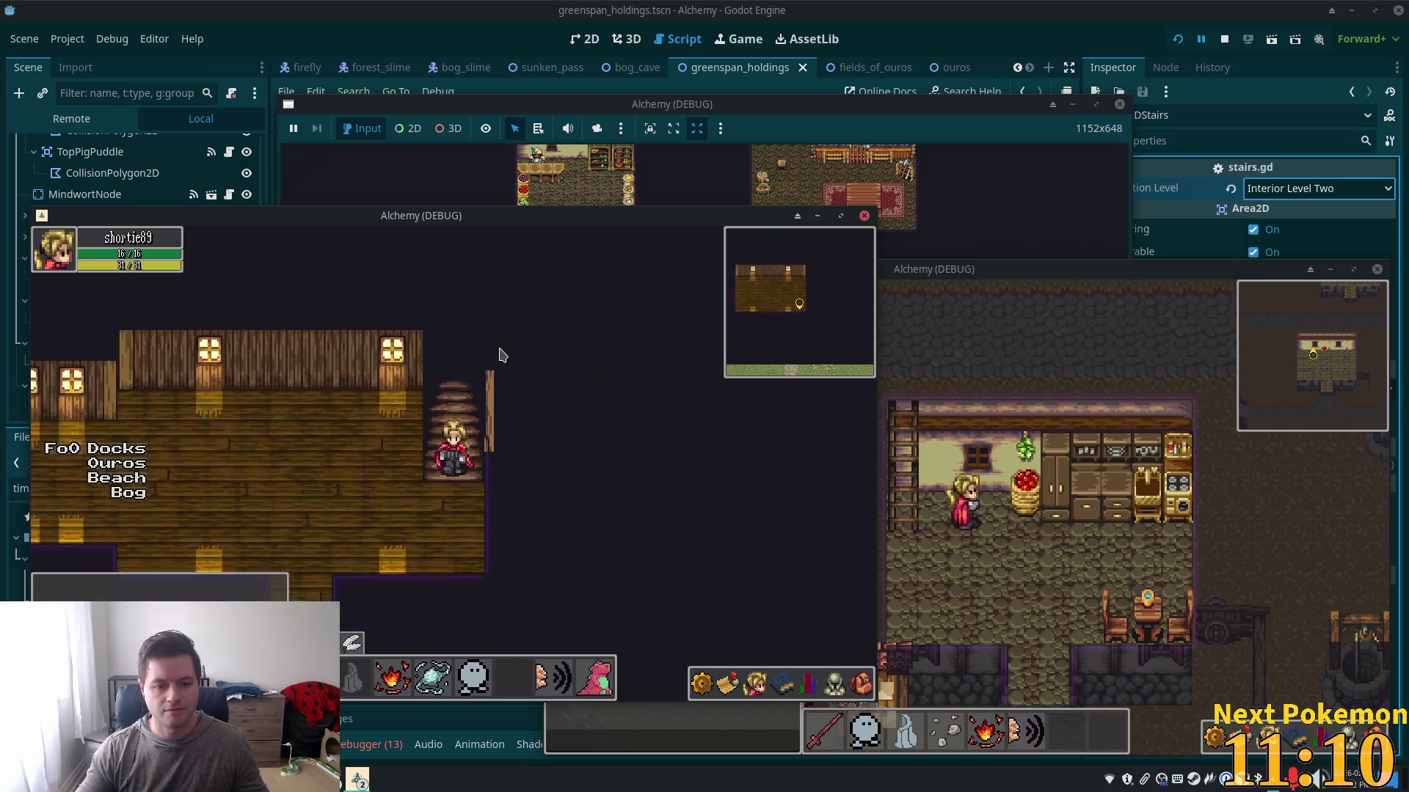
- Walk onto the stairs to change floors, exit the building and return, then stop the game
key("Right")
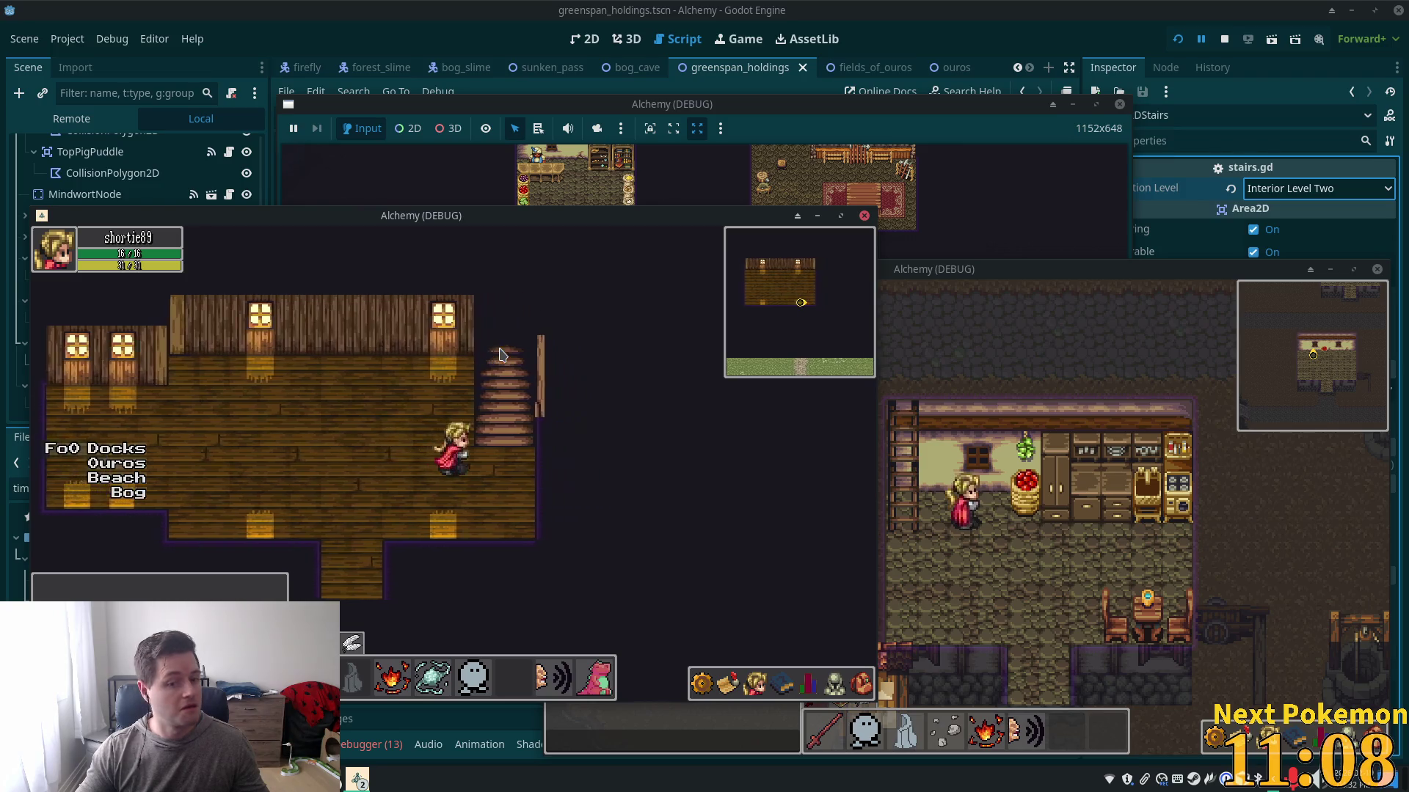
key("Left")
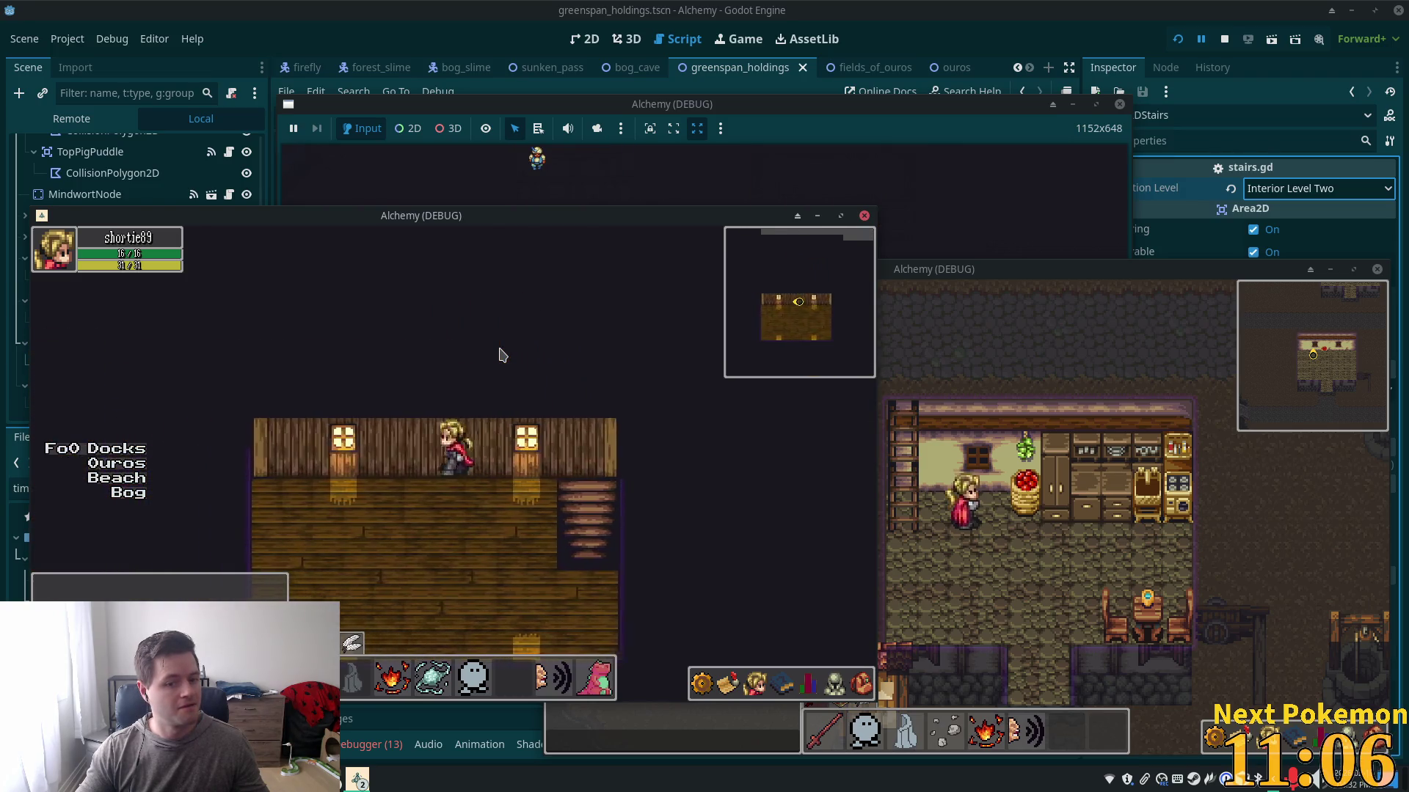
key("Right")
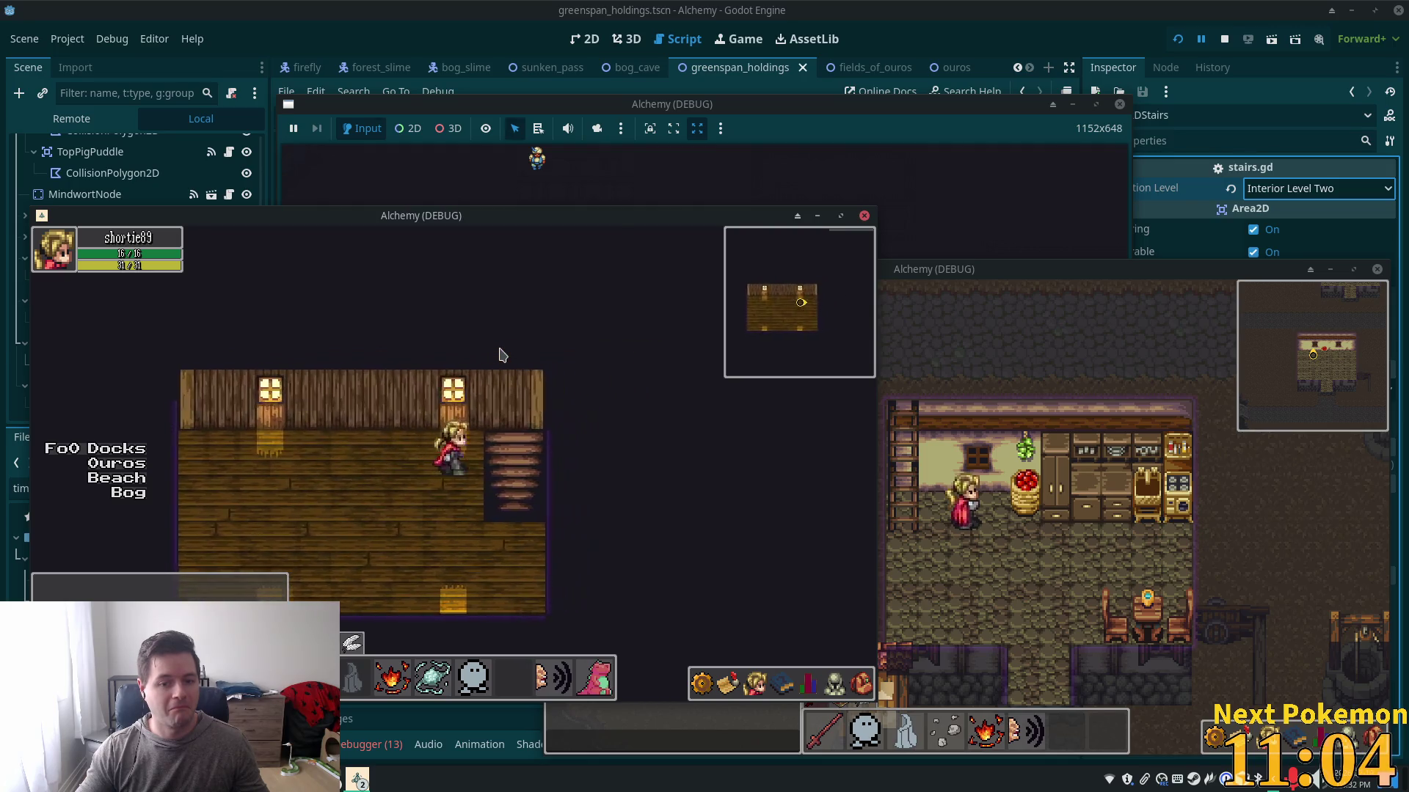
key("Left")
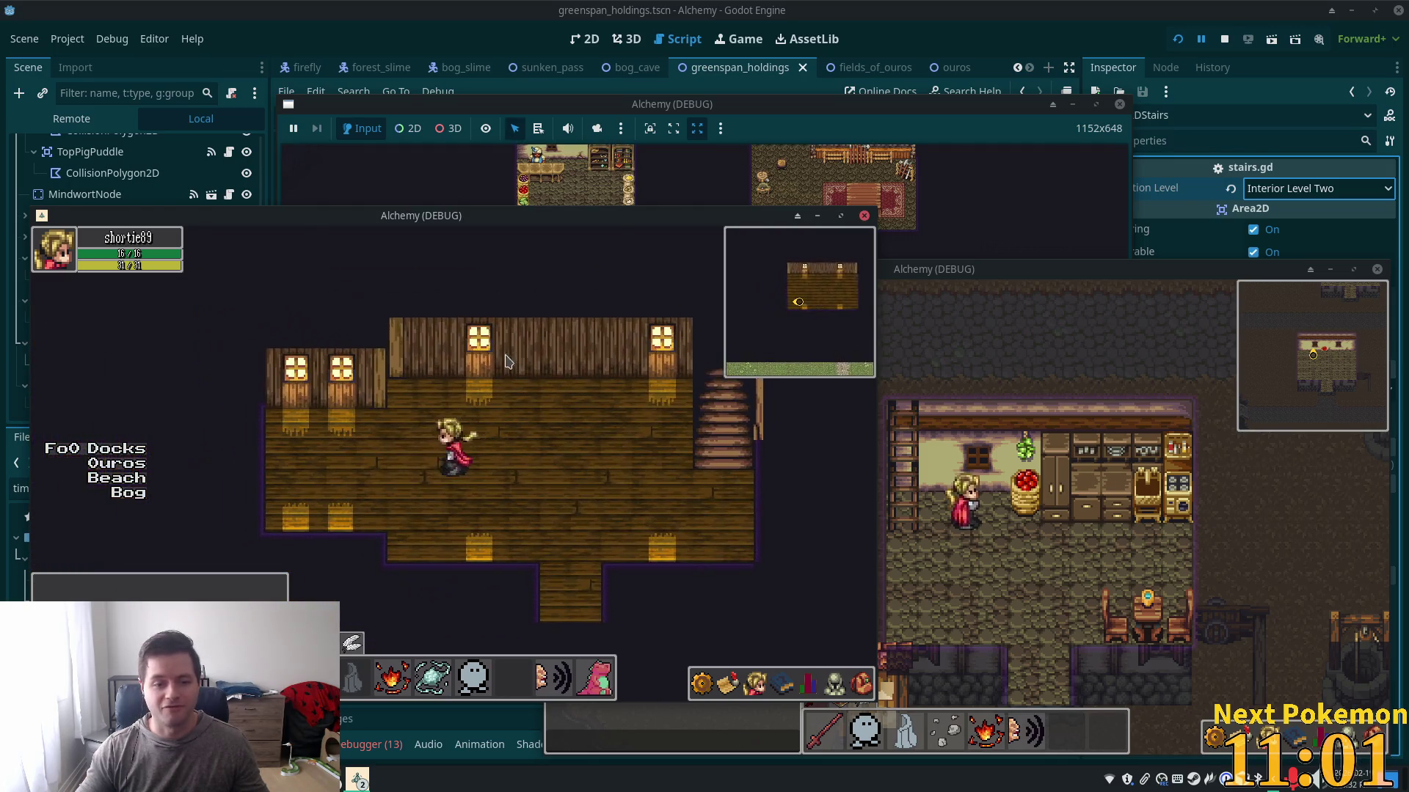
key("Right")
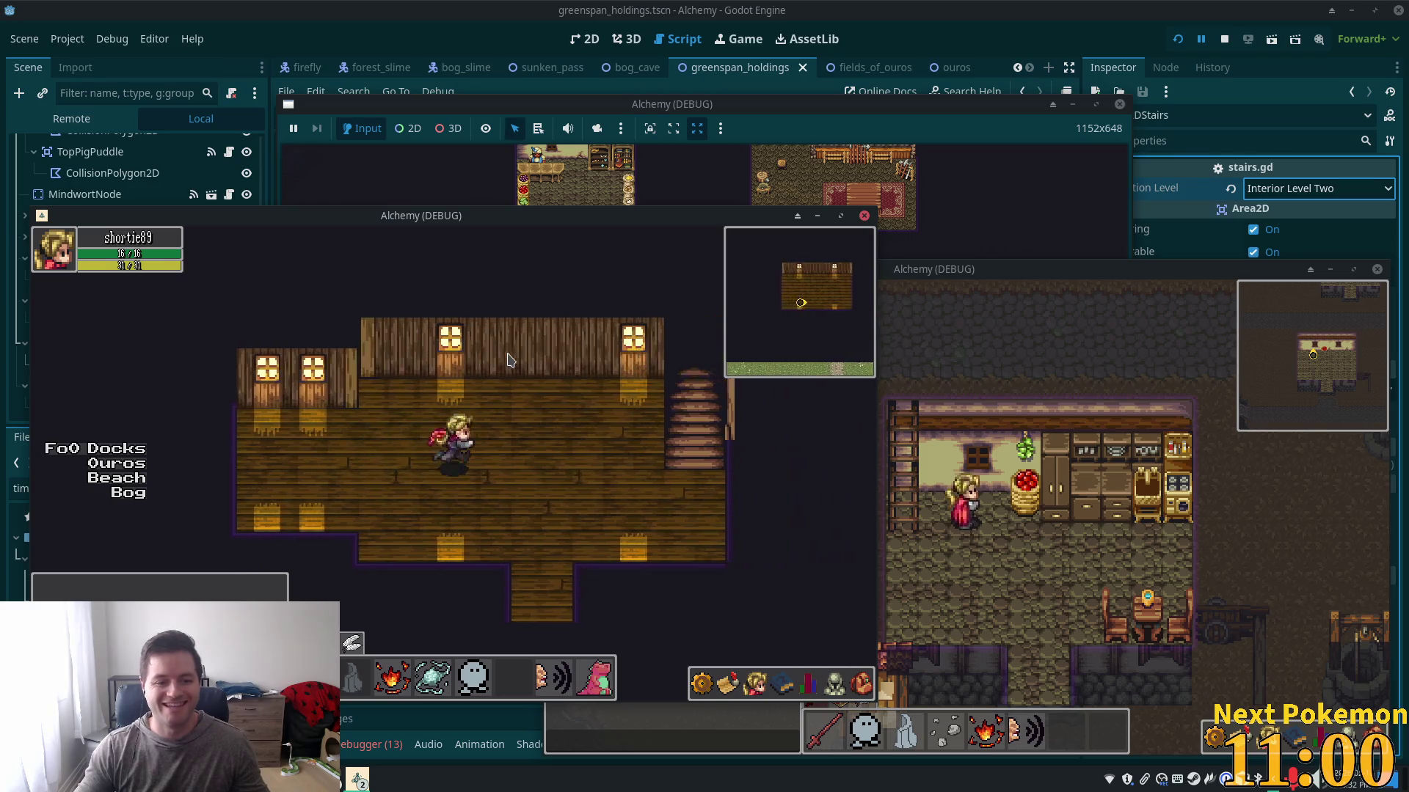
key("Up")
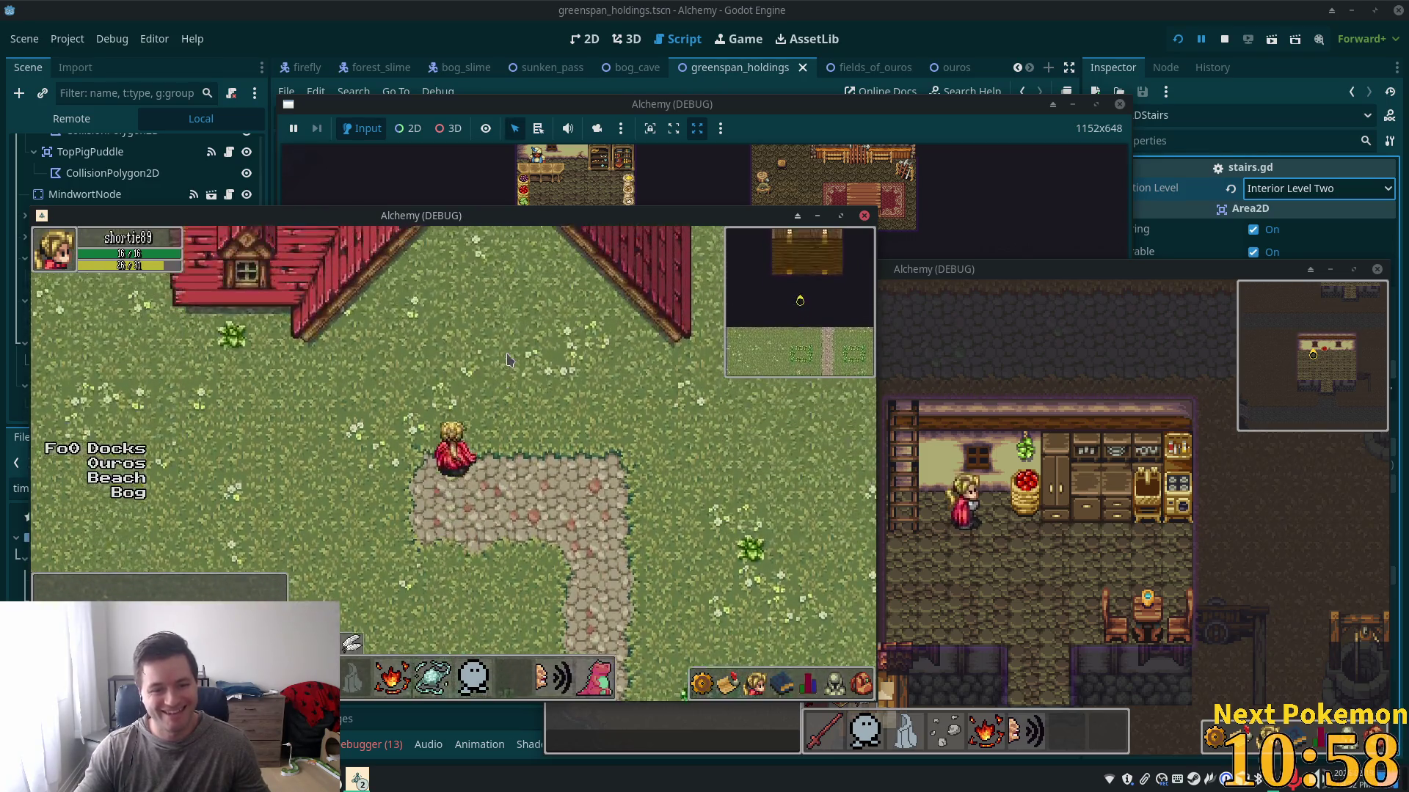
key("Up")
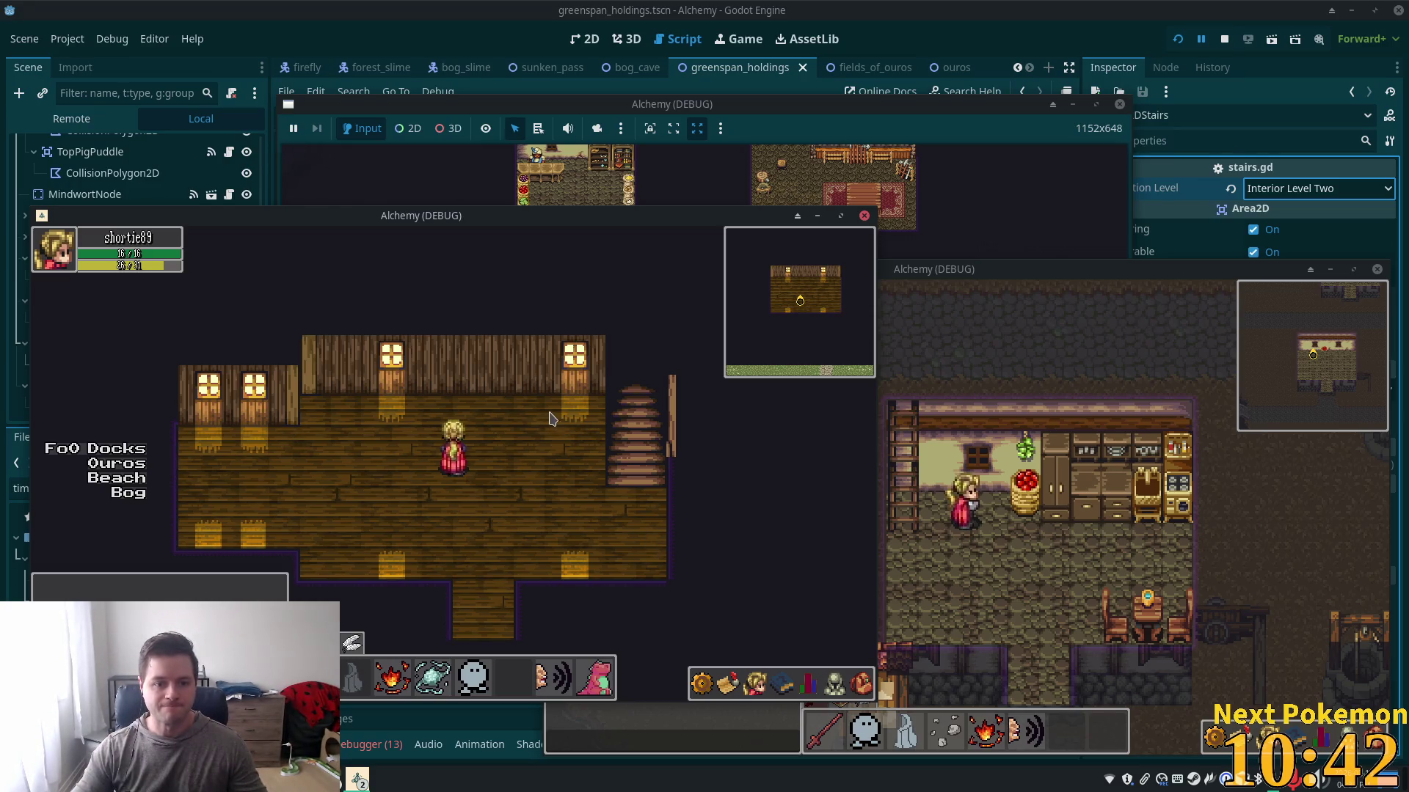
left_click(1223, 38)
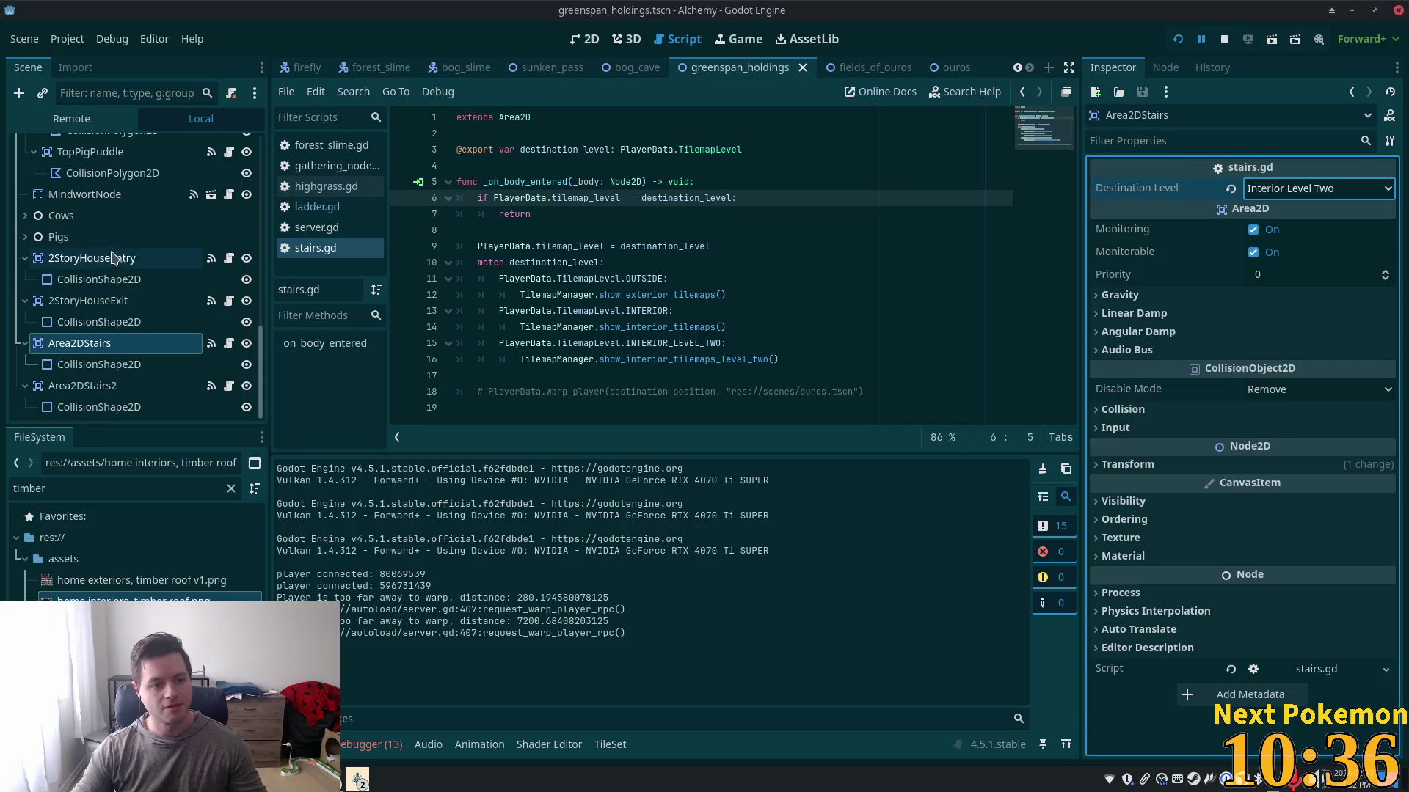
- Select the InteriorLevel2 tilemap layer in the Scene tree for editing
scroll(119, 309, "up", 5)
scroll(115, 296, "down", 5)
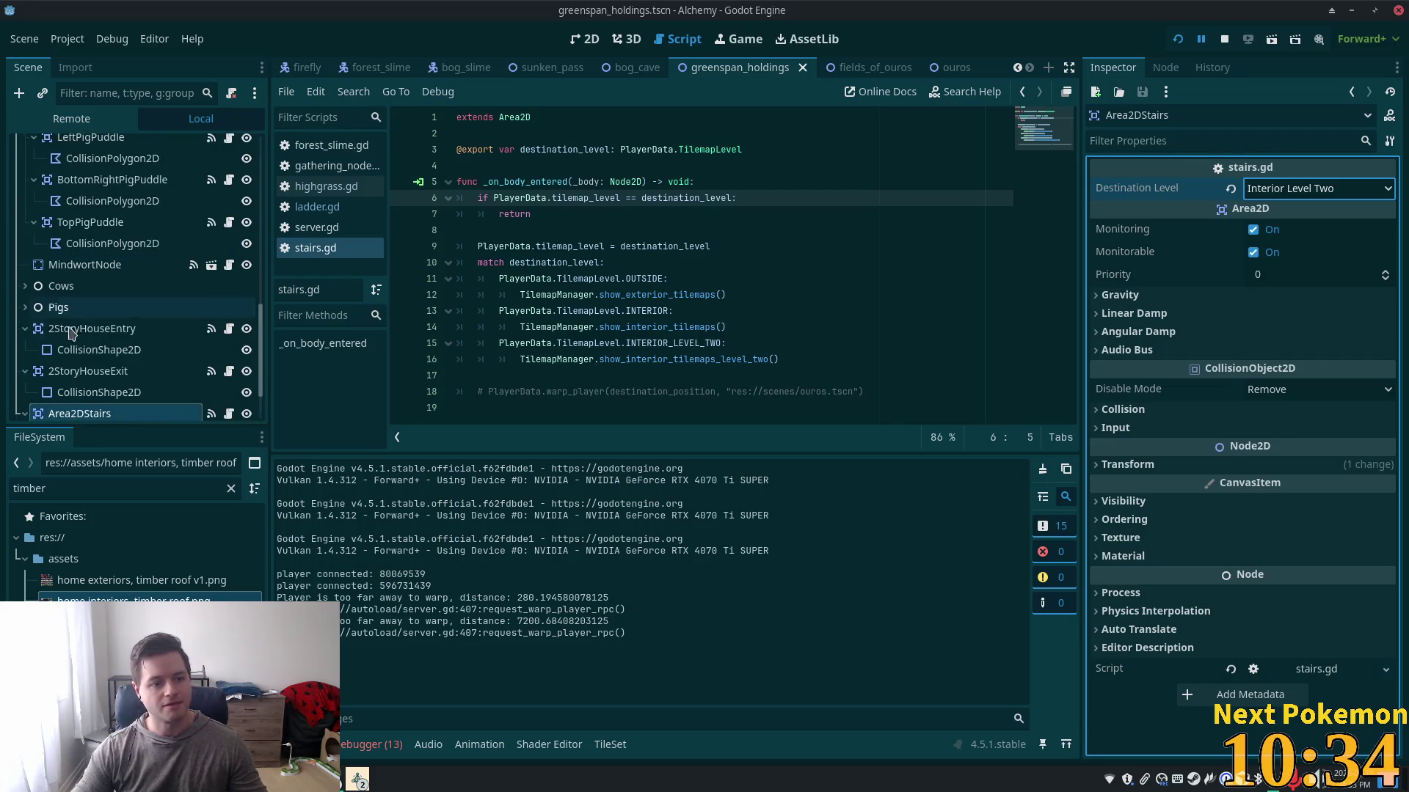
scroll(110, 316, "up", 5)
left_click(91, 187)
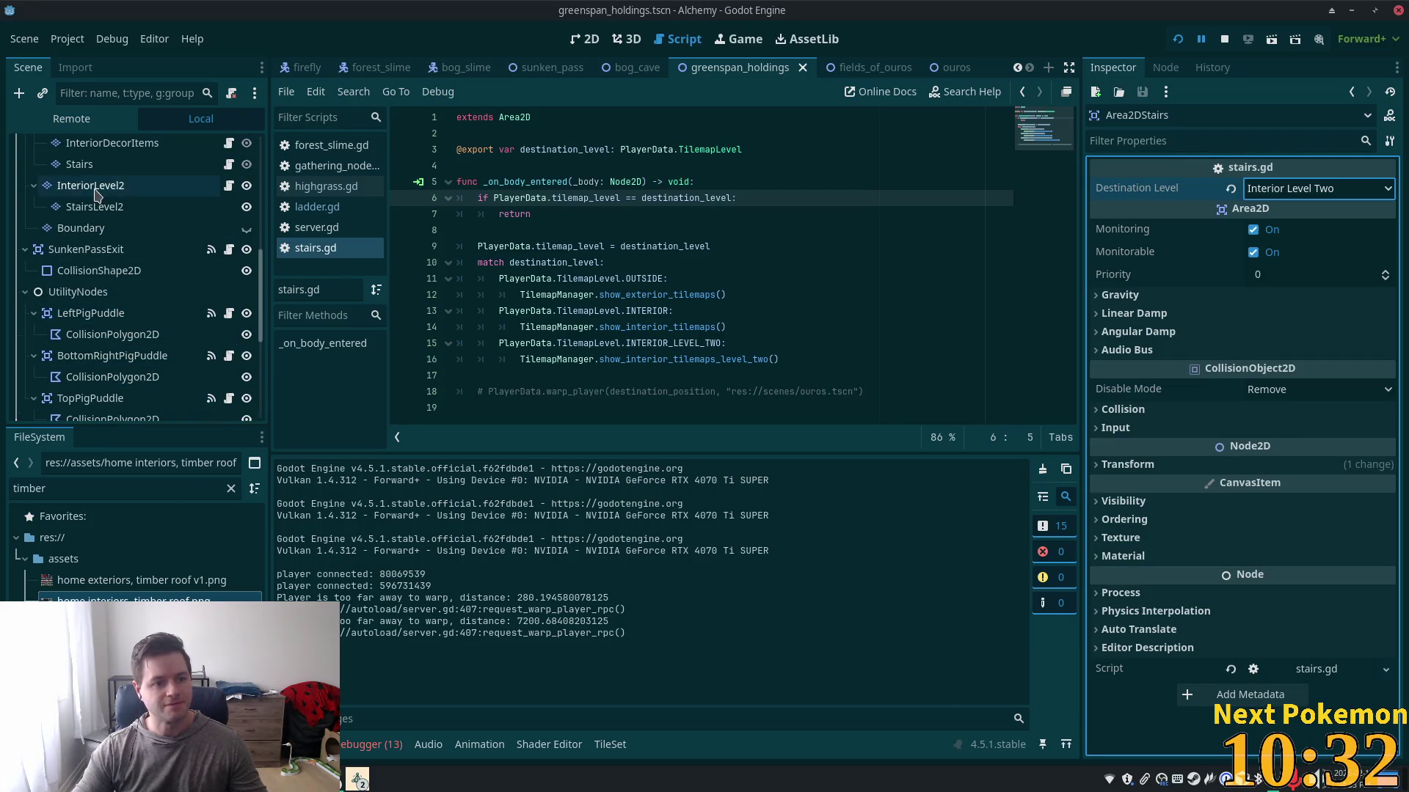
- Browse the tile sources, ending on the home interiors, timber roof.png atlas
scroll(706, 558, "up", 1)
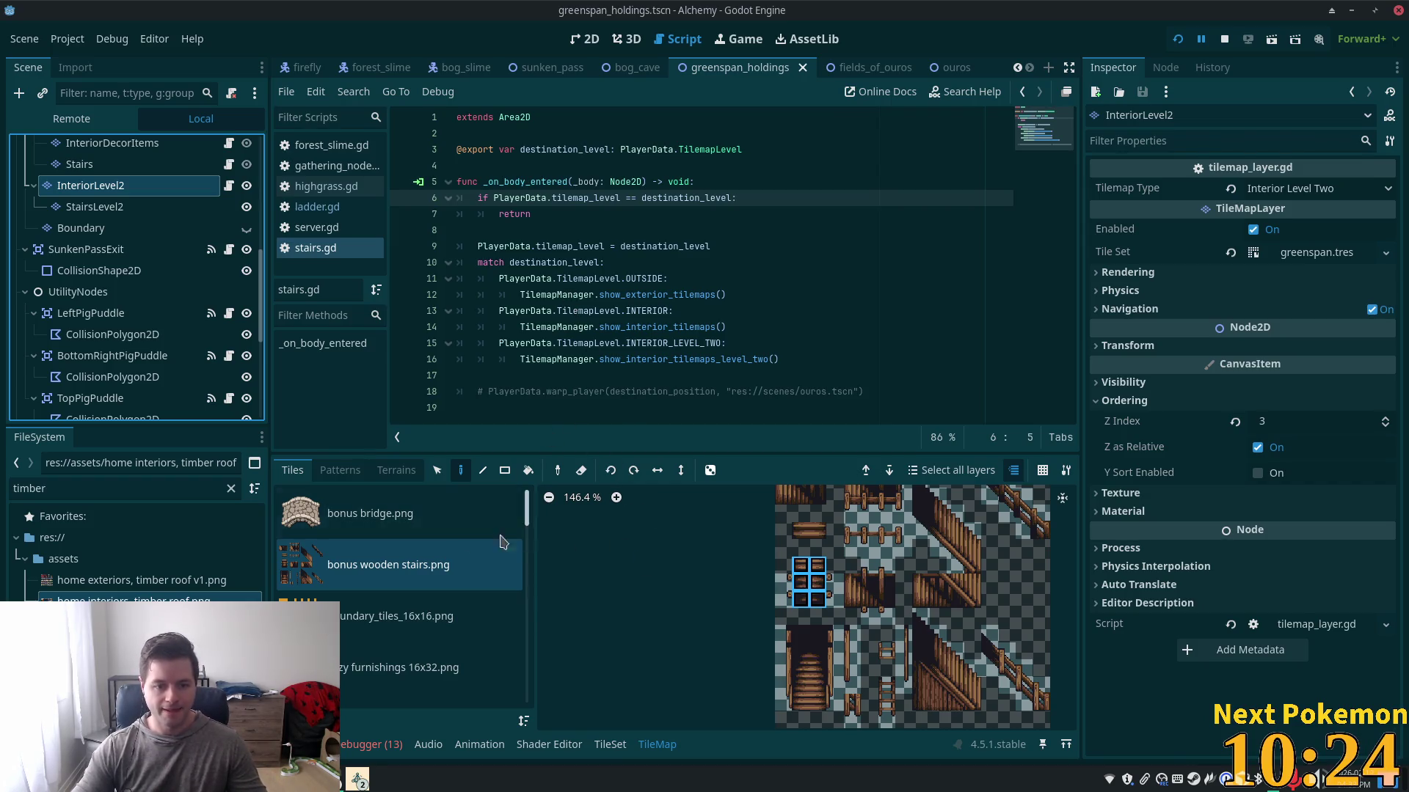
scroll(419, 564, "down", 5)
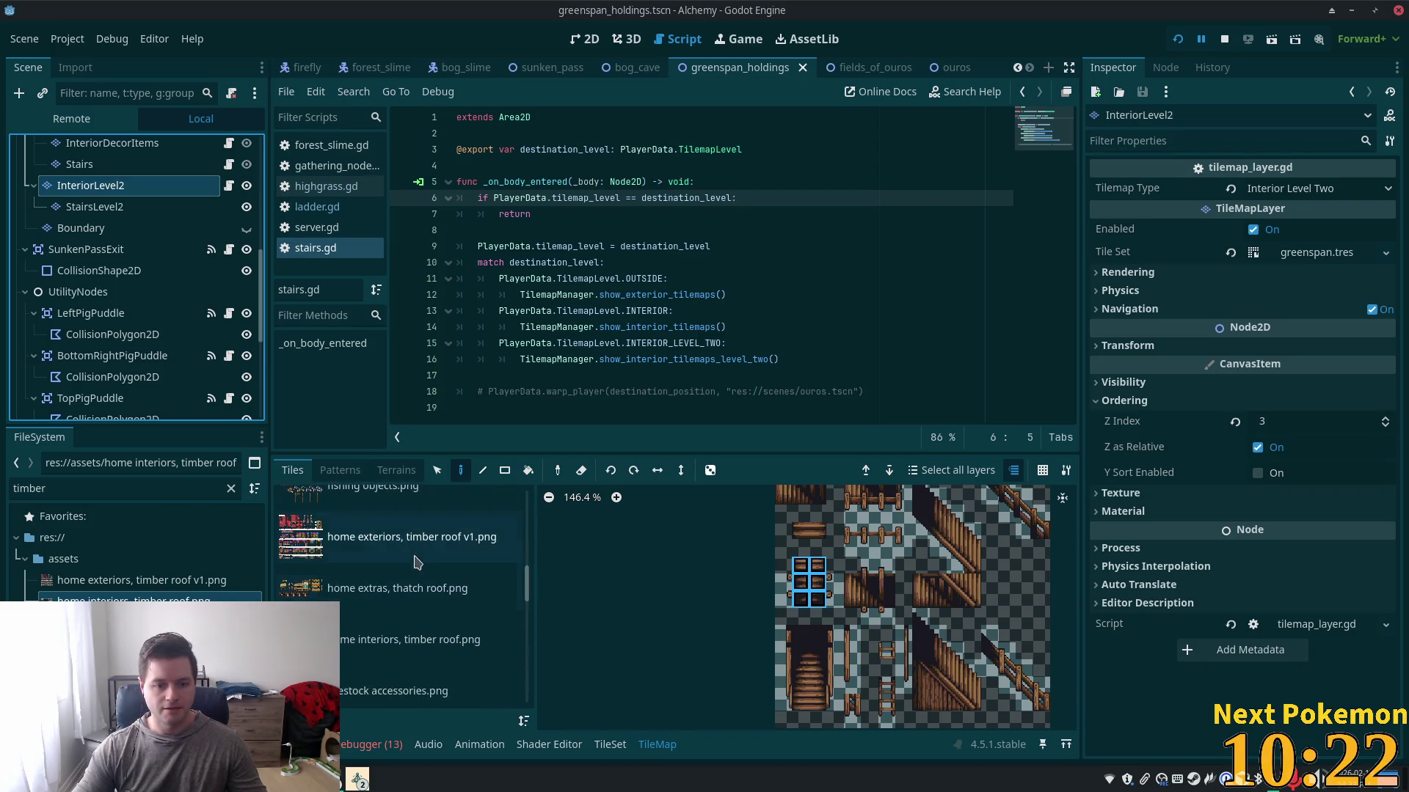
left_click(418, 564)
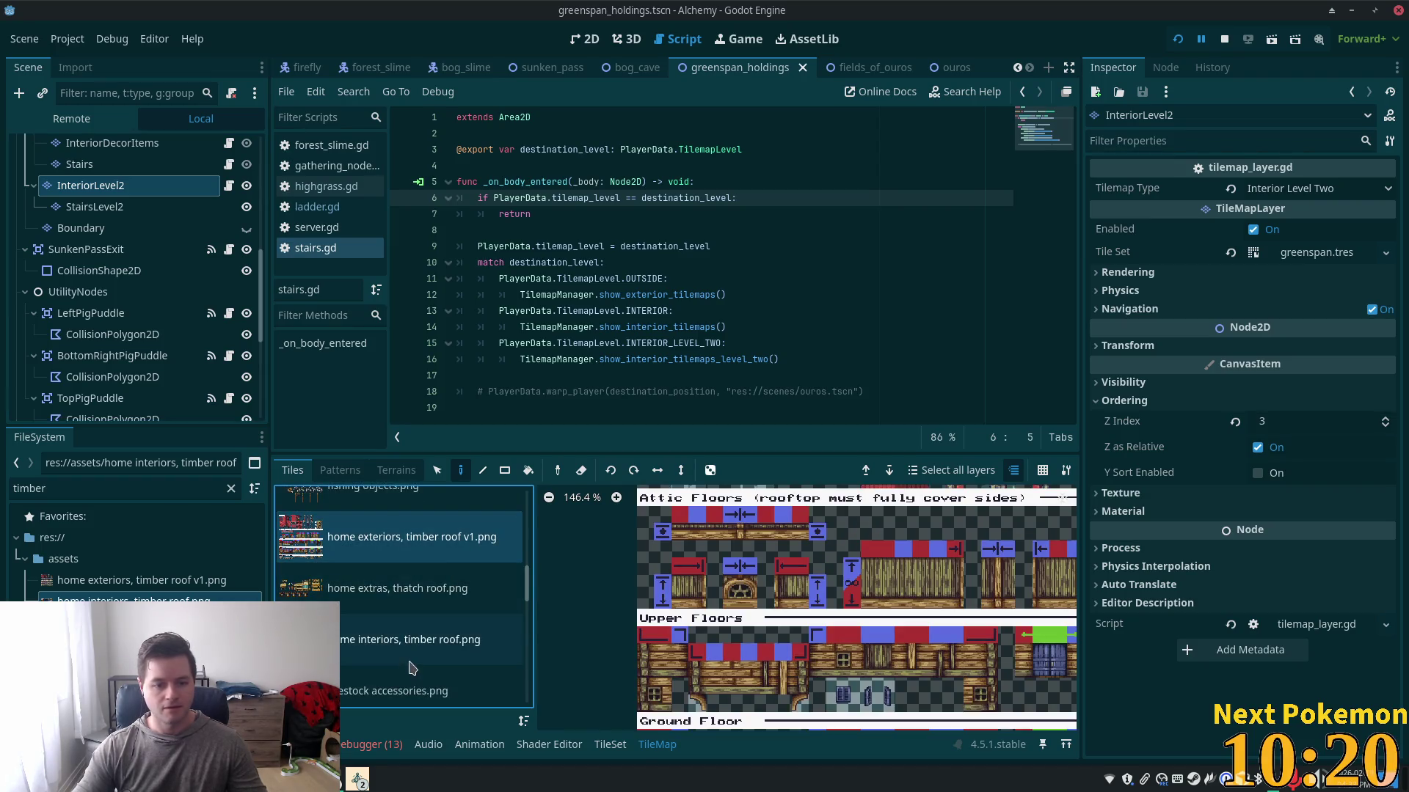
left_click(411, 668)
scroll(884, 624, "down", 4)
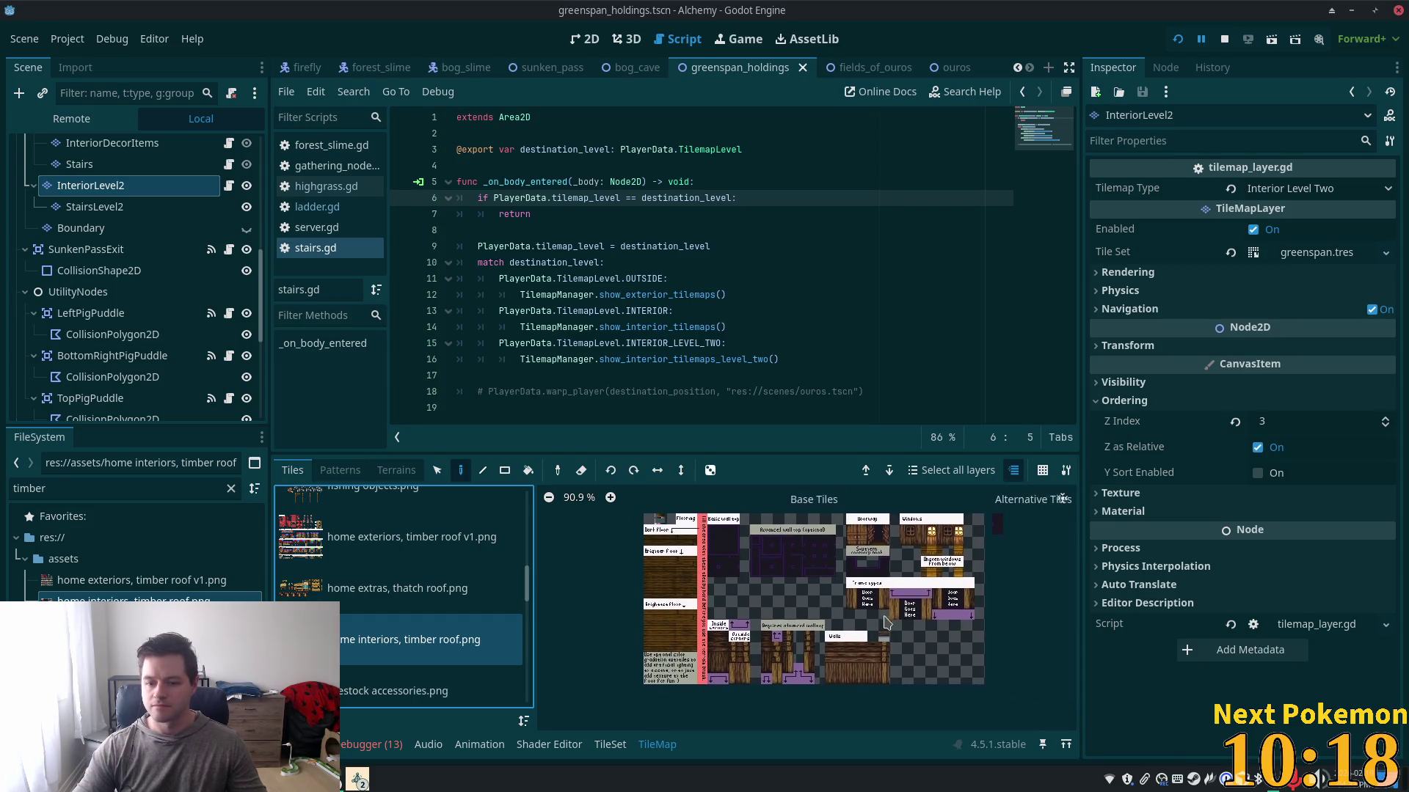
- Open the TileSet editor for the timber roof sheet, zoom out the atlas, and switch to Select mode
scroll(884, 624, "up", 3)
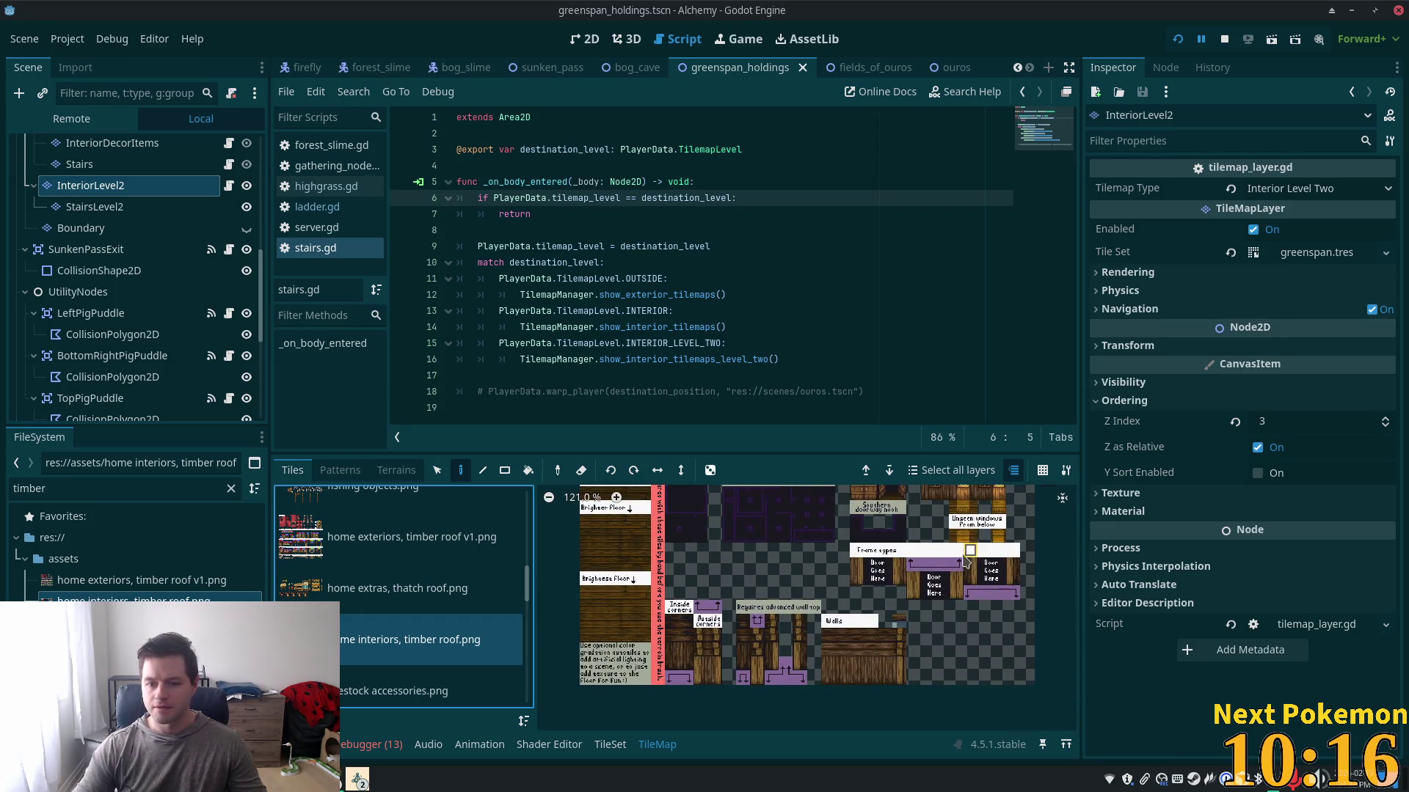
scroll(975, 505, "up", 4)
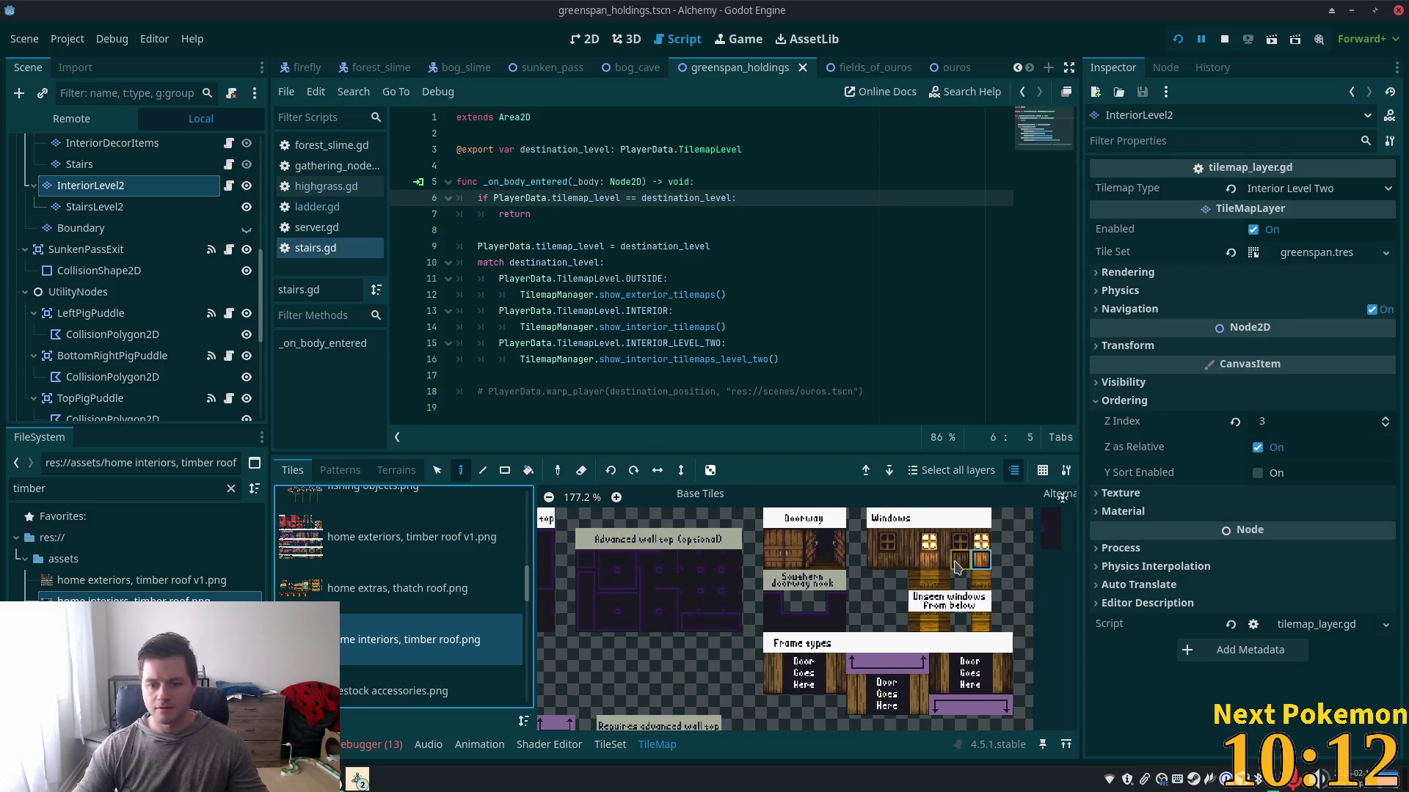
left_click(609, 745)
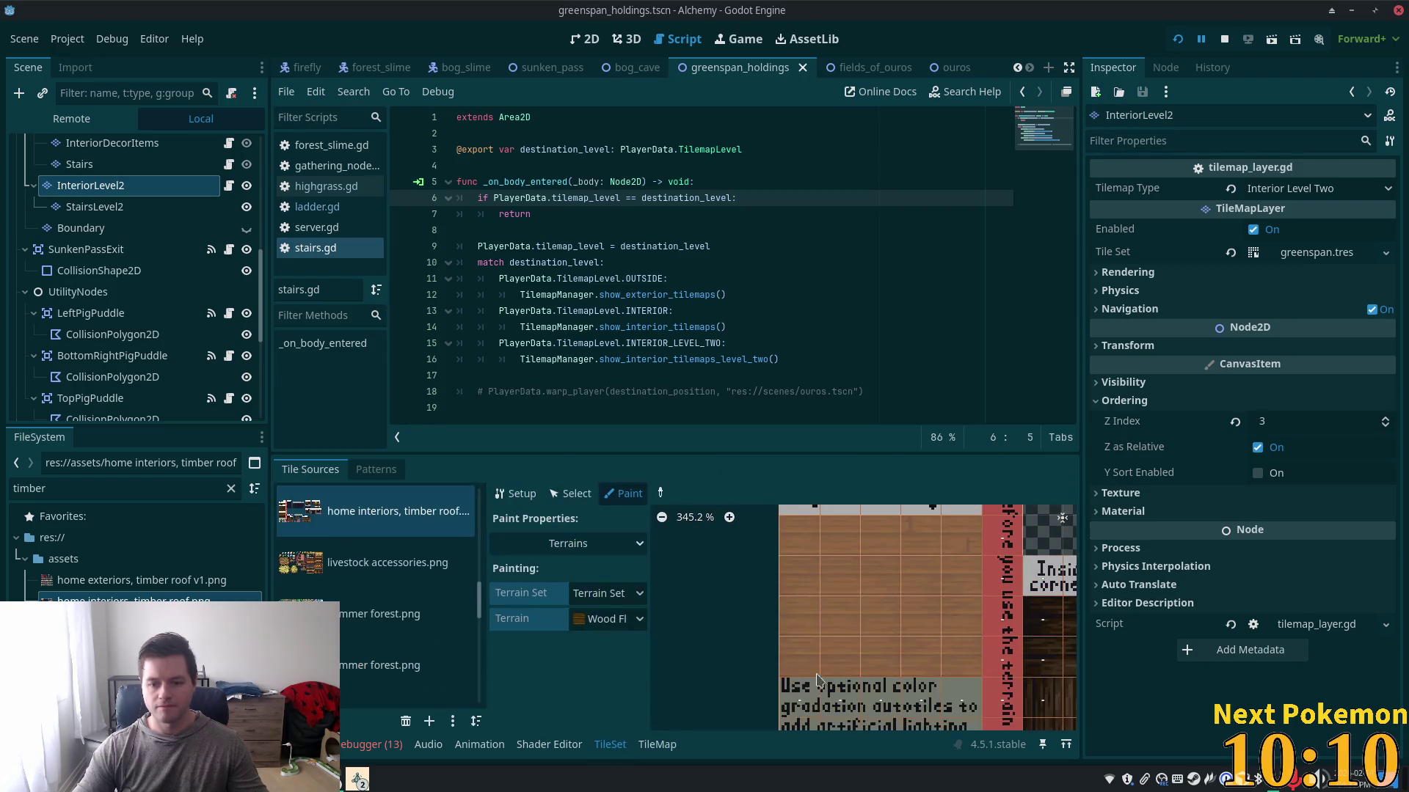
scroll(948, 606, "down", 11)
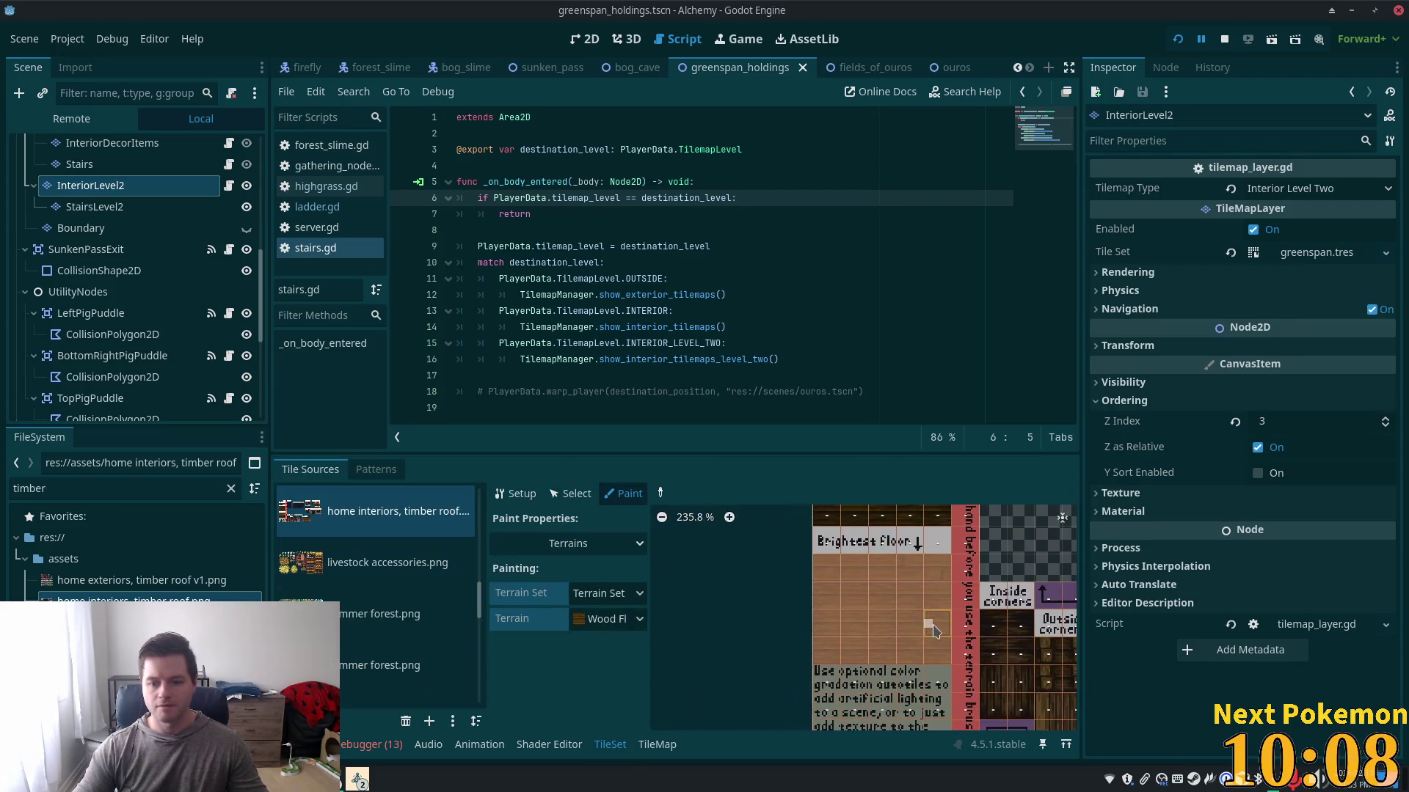
scroll(1062, 649, "right", 5)
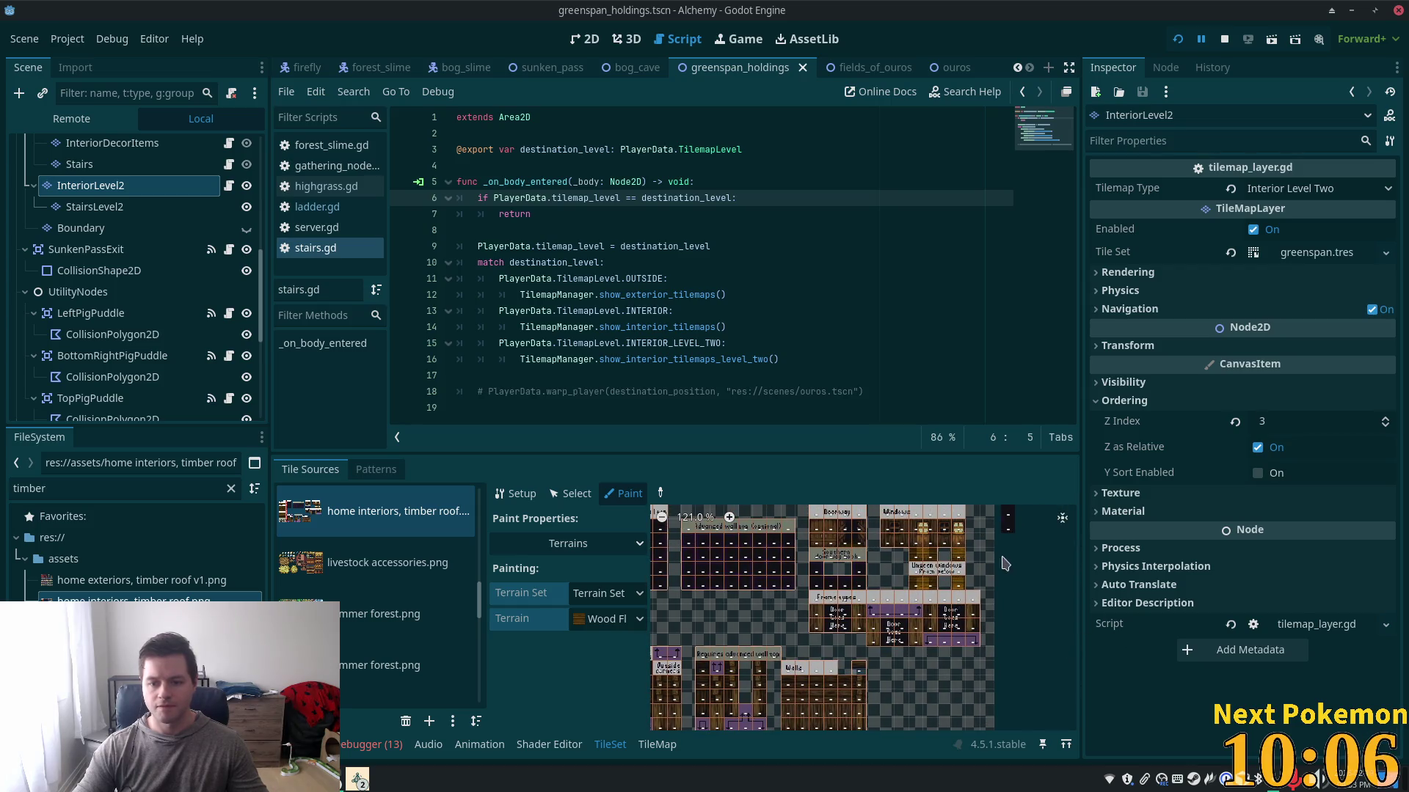
left_click(953, 550)
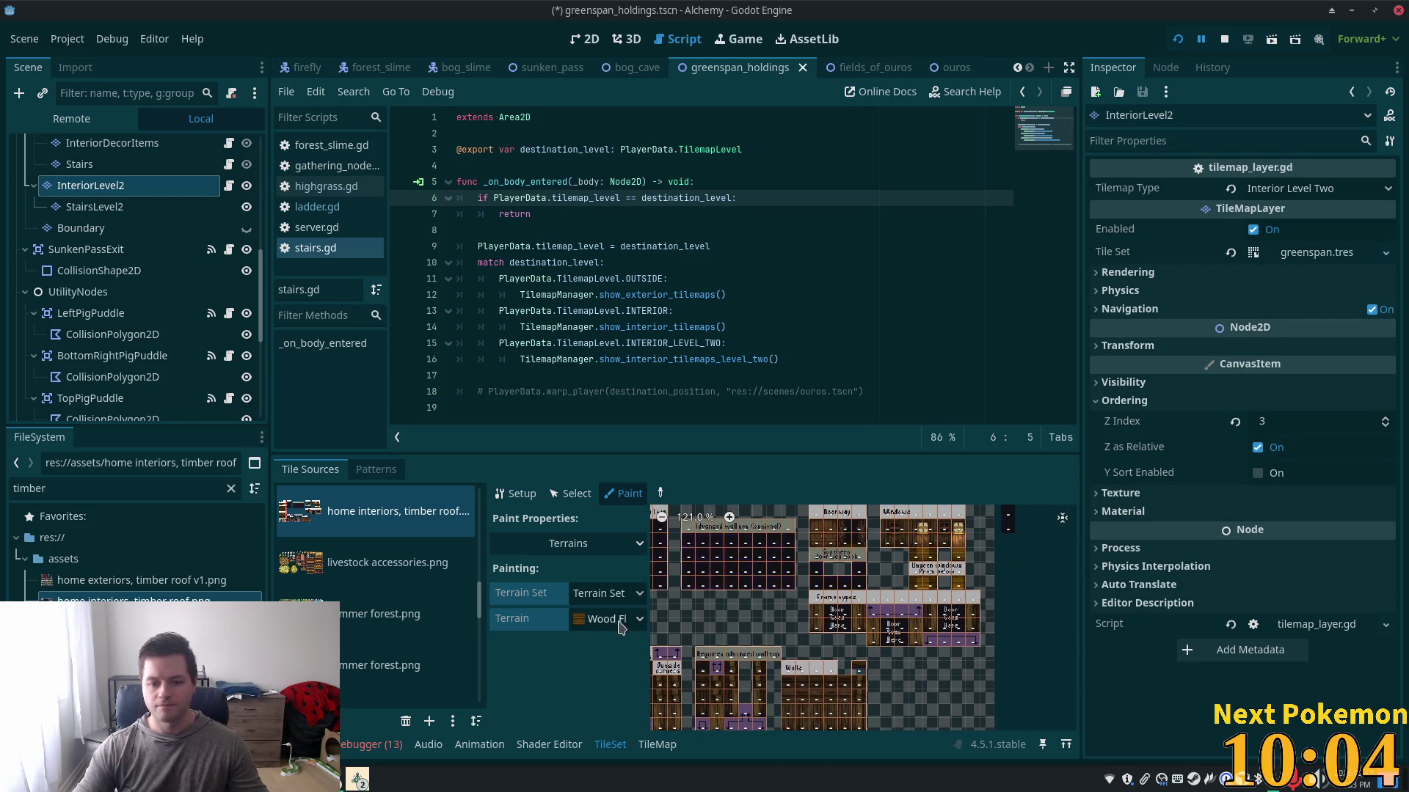
left_click(571, 493)
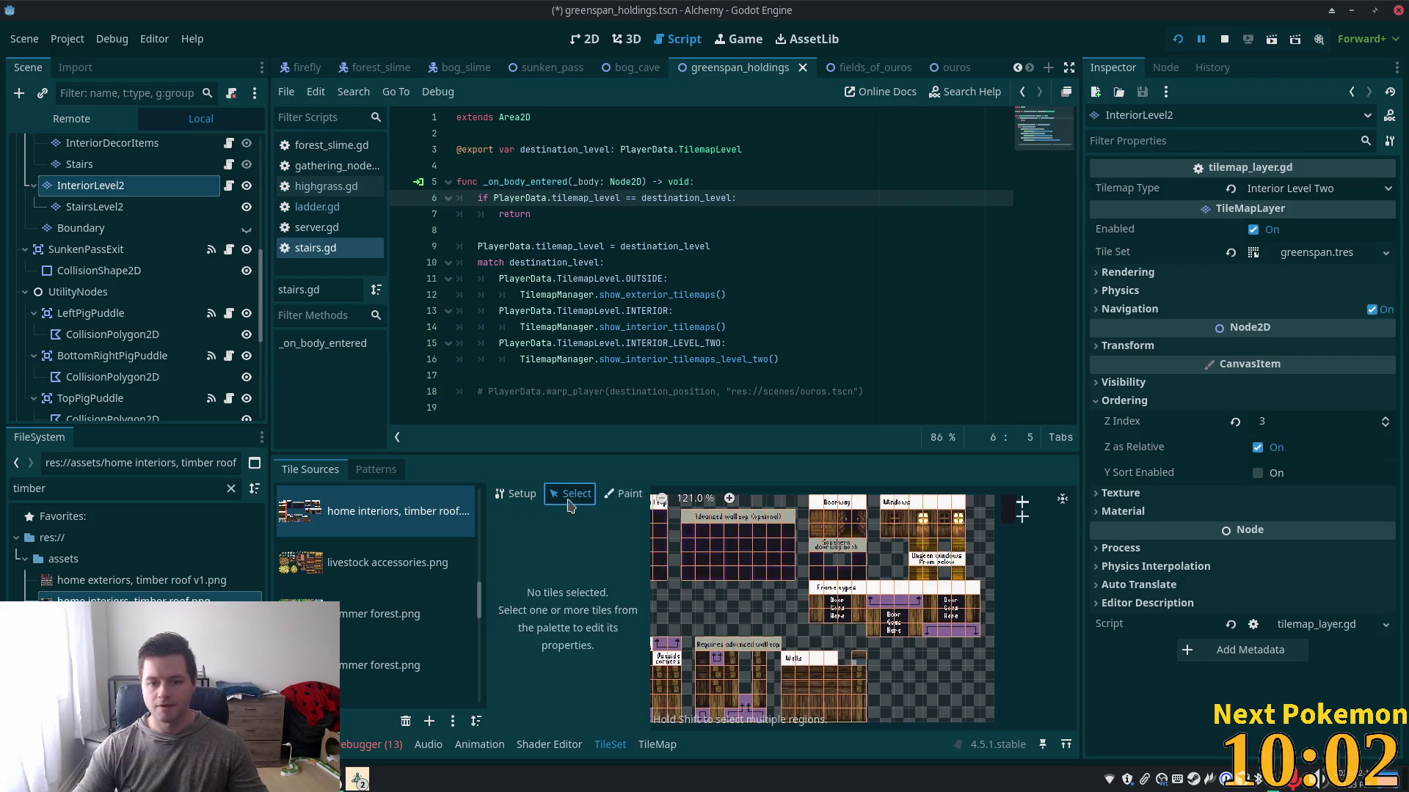
- Give a window tile a full Physics Layer 0 collision shape
left_click(993, 541)
left_click(609, 660)
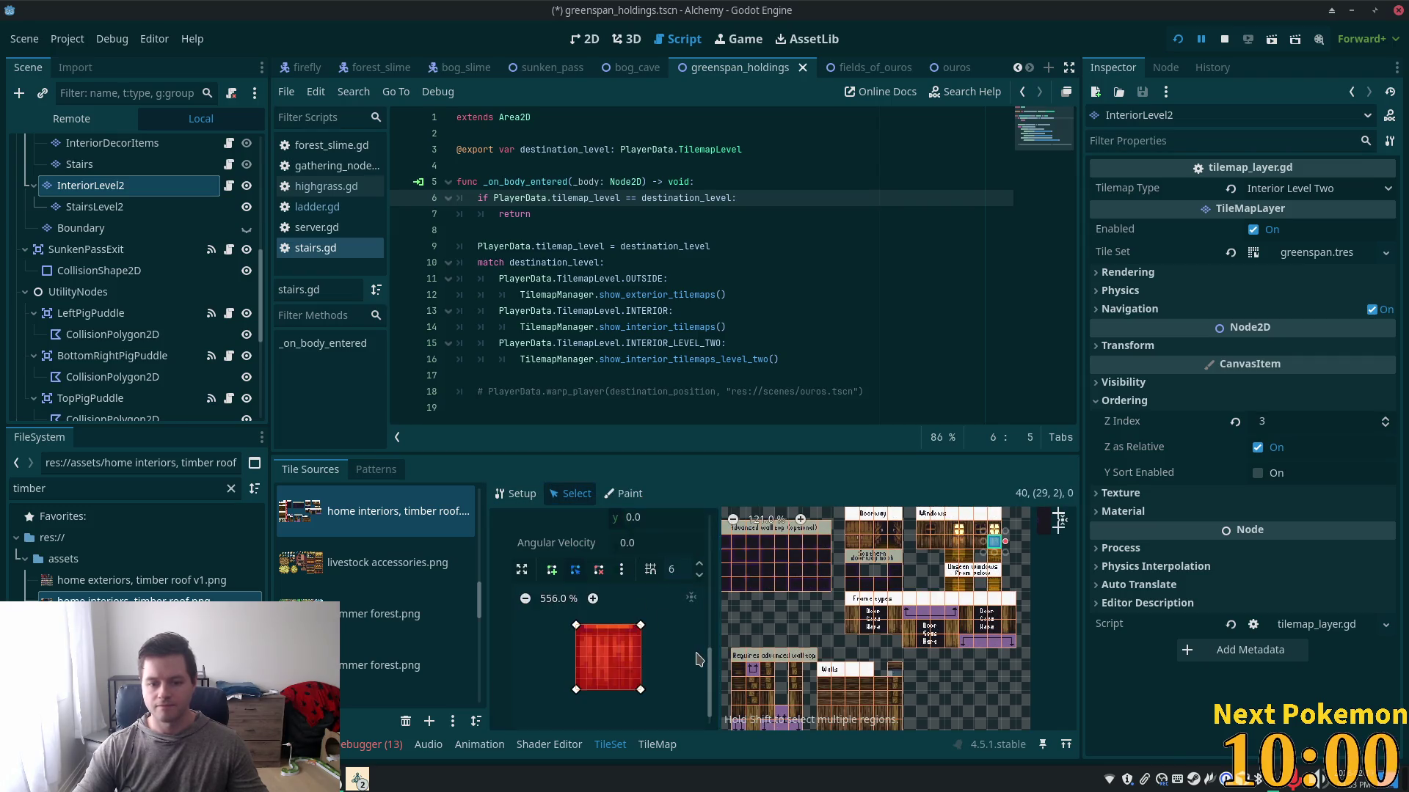
scroll(926, 583, "down", 2)
scroll(926, 584, "up", 9)
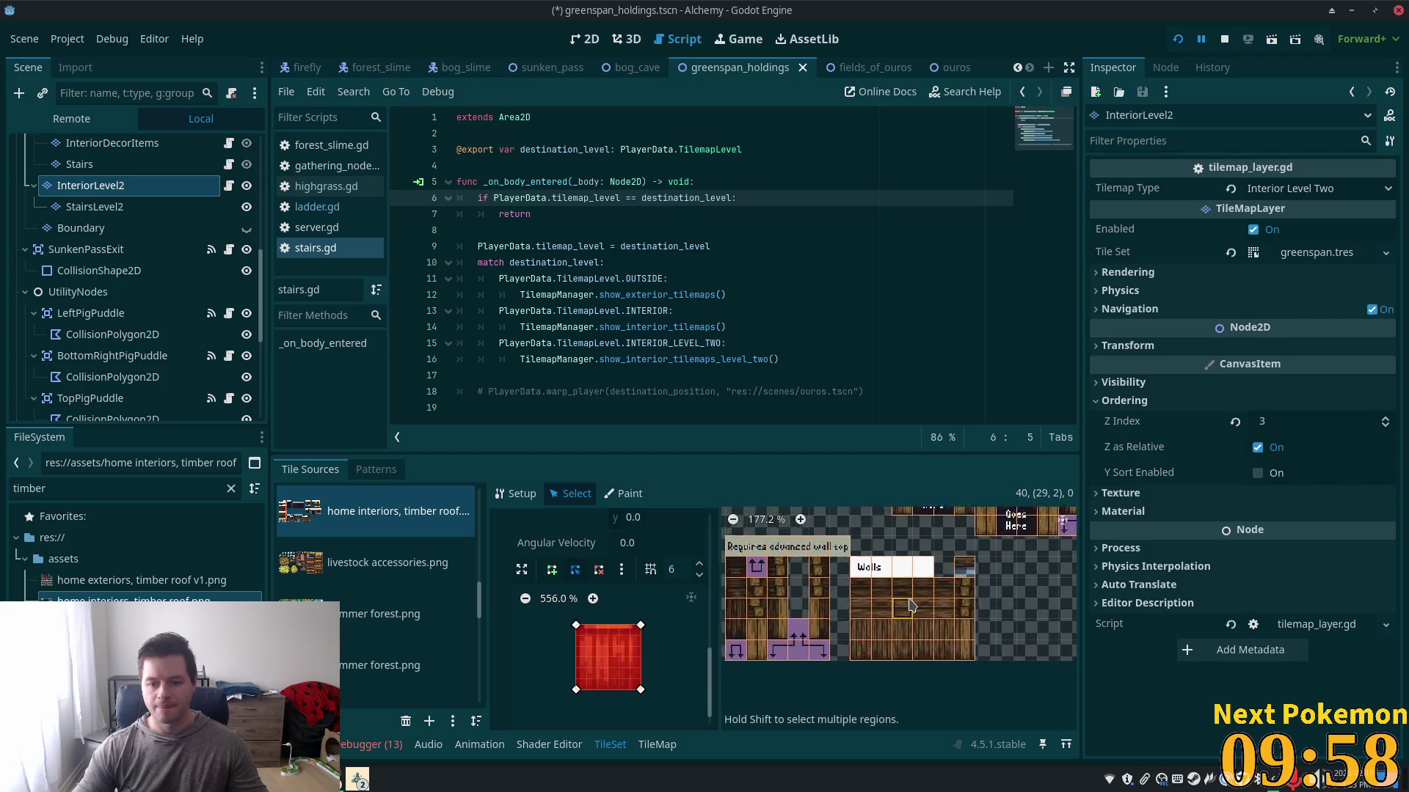
- Select the bottom row of six wood wall tiles and give them full collision
left_click_drag(984, 668, 831, 664)
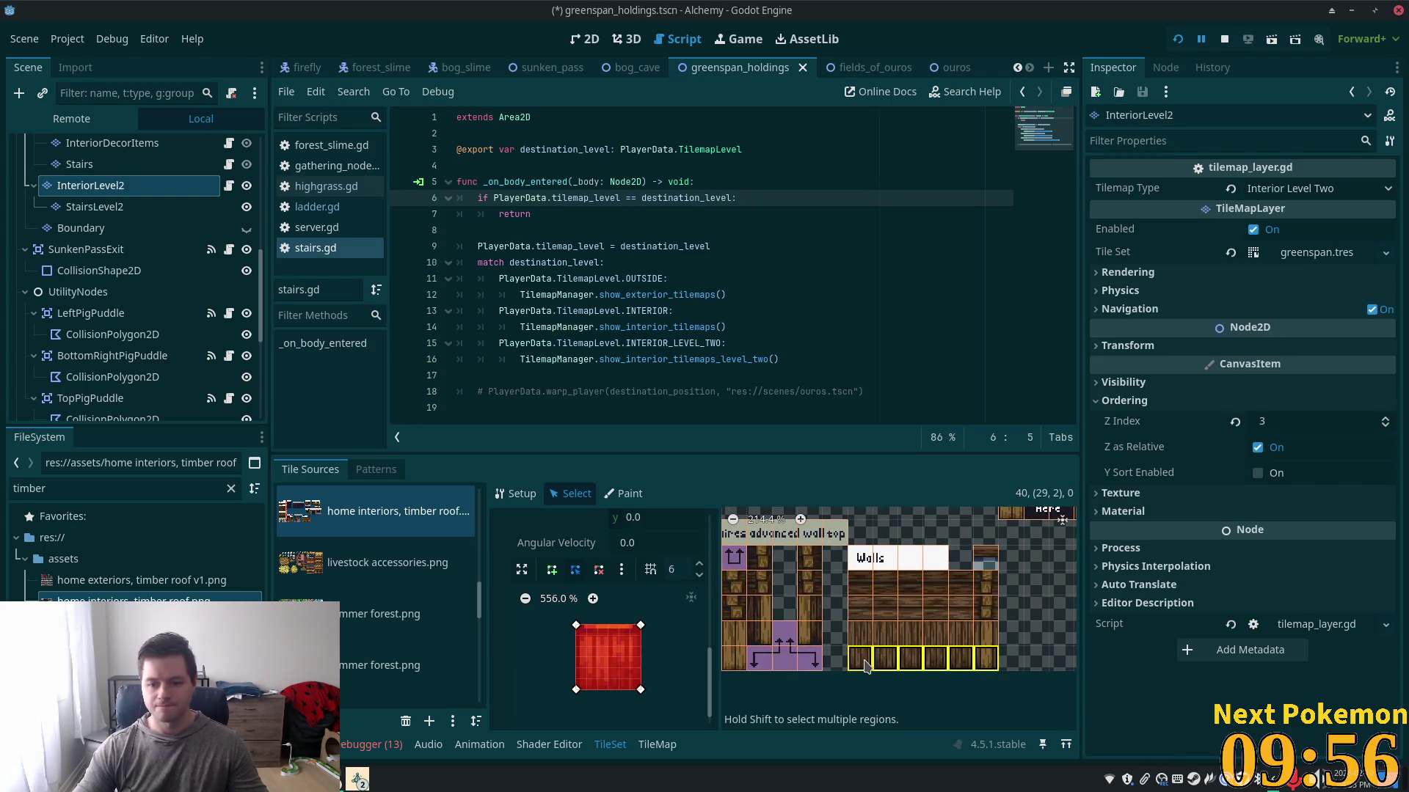
left_click(681, 678)
scroll(881, 690, "down", 5)
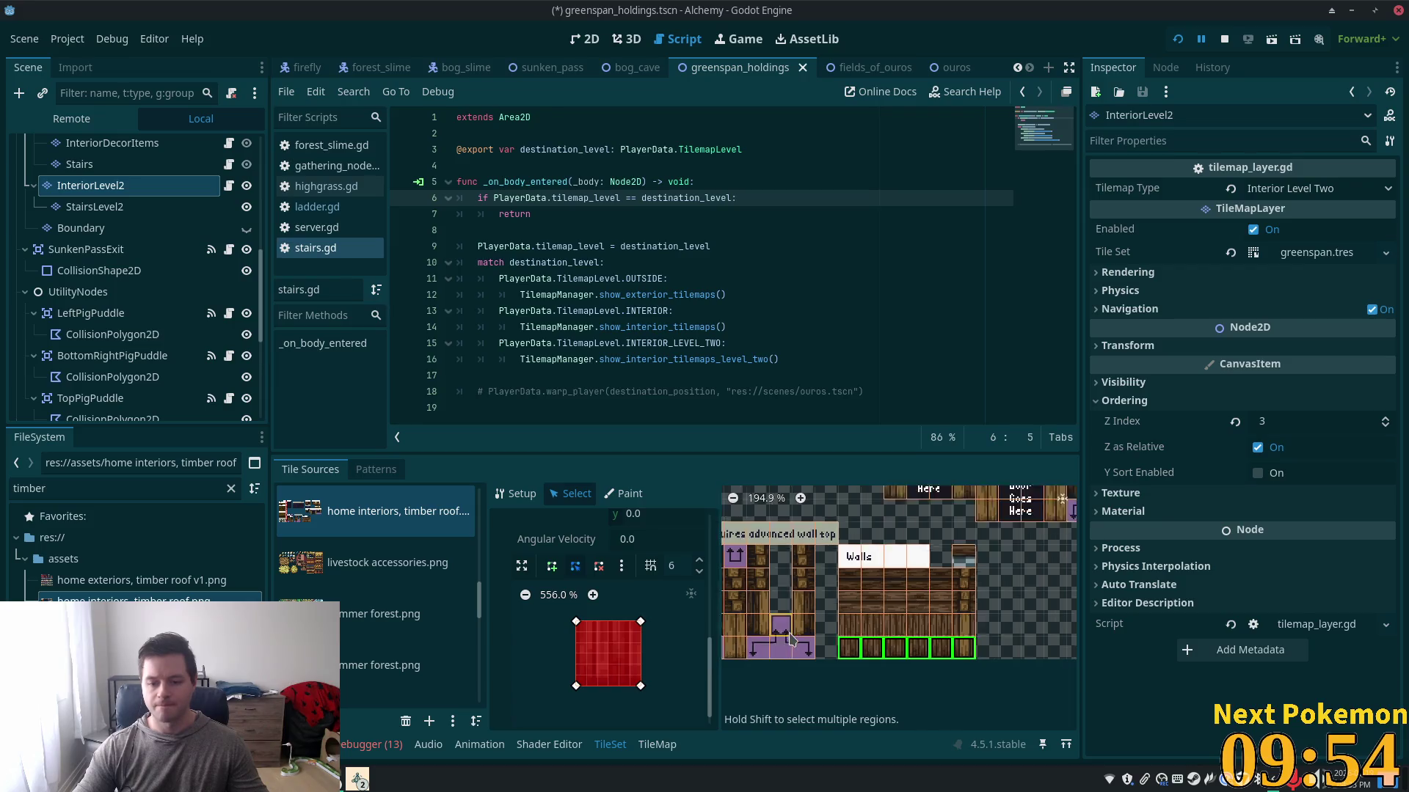
scroll(836, 646, "up", 3)
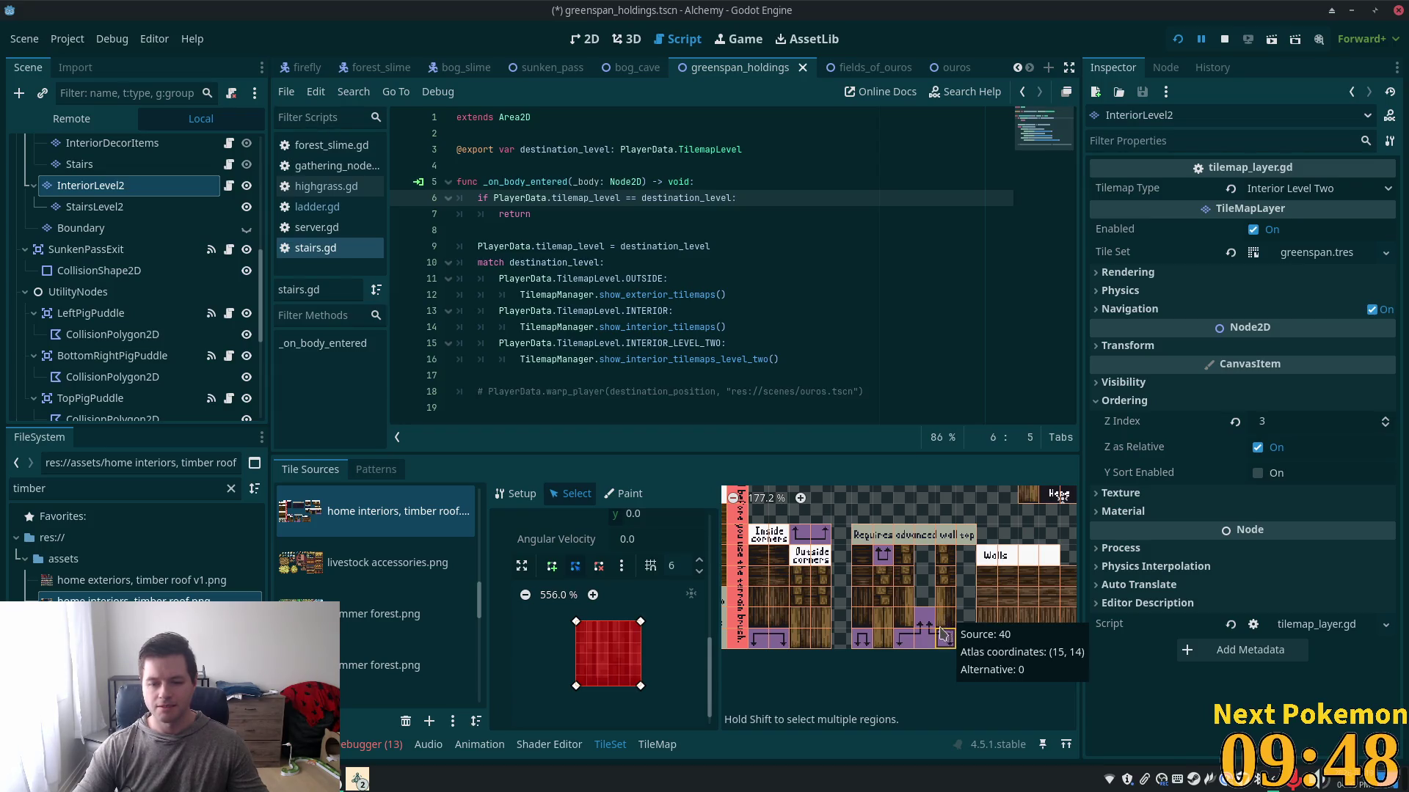
- Select the corner wall tiles beside the stairs, including atlas (6,14) and (7,14), and fill their collision
left_click_drag(910, 614, 988, 625)
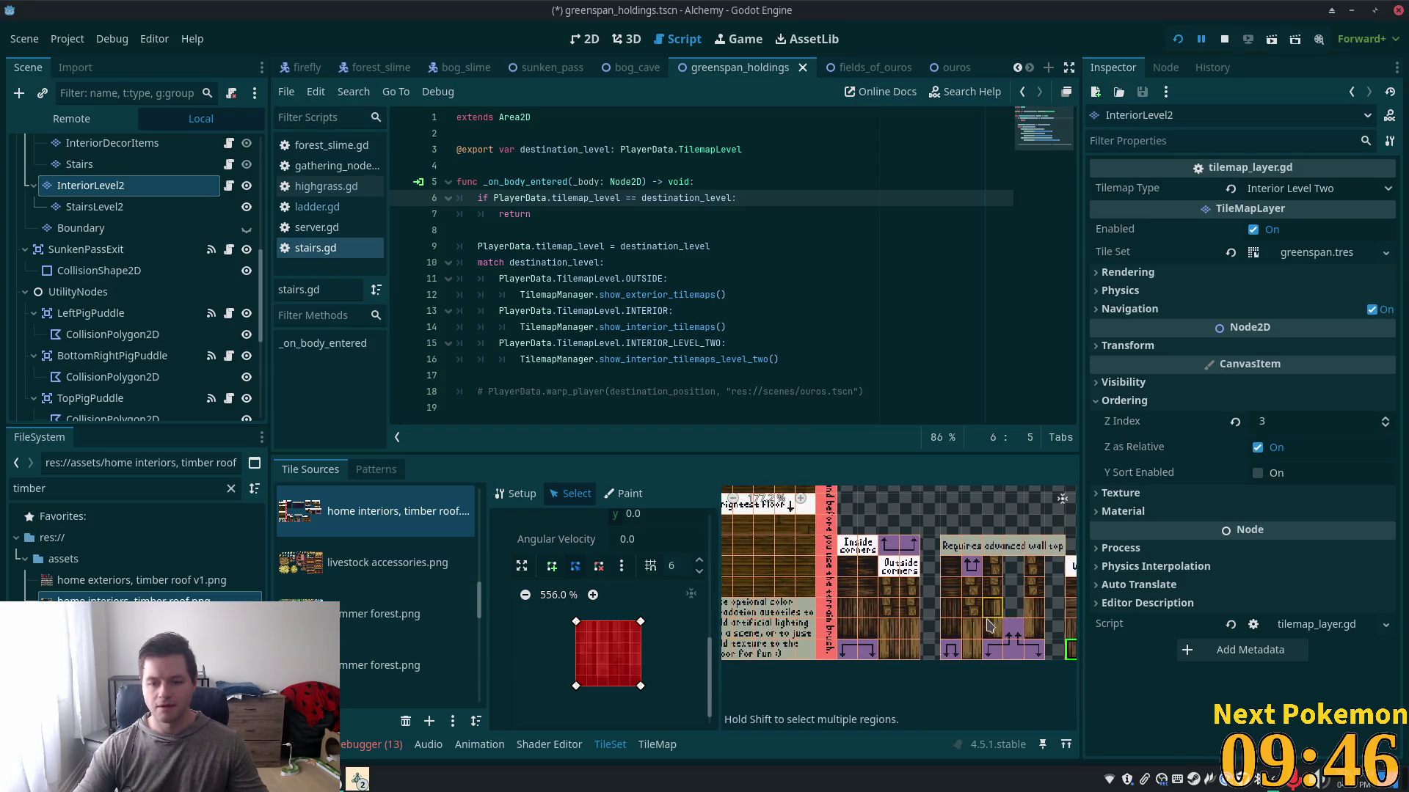
left_click(914, 659)
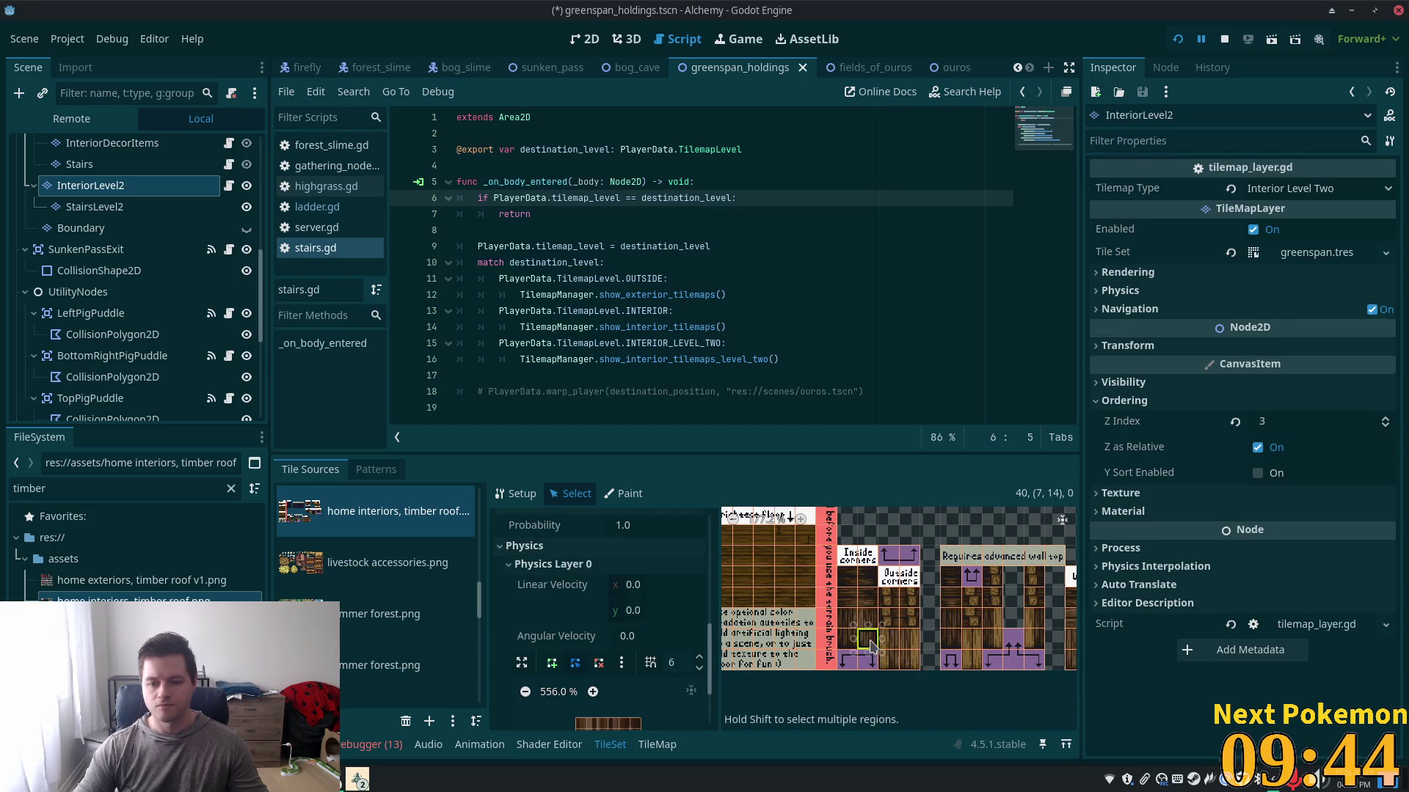
left_click(843, 639)
left_click(867, 643, "shift")
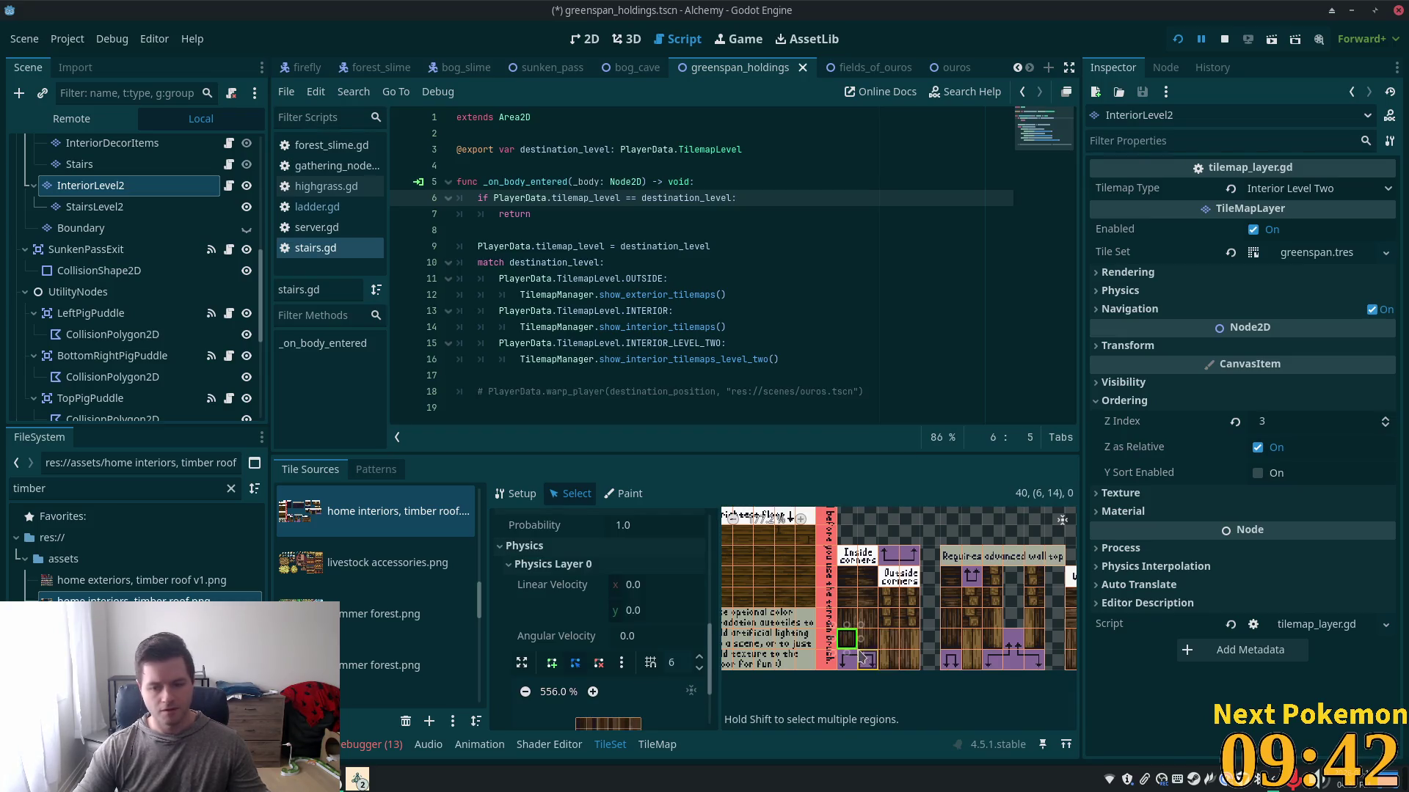
left_click(889, 650, "shift")
left_click(909, 653, "shift")
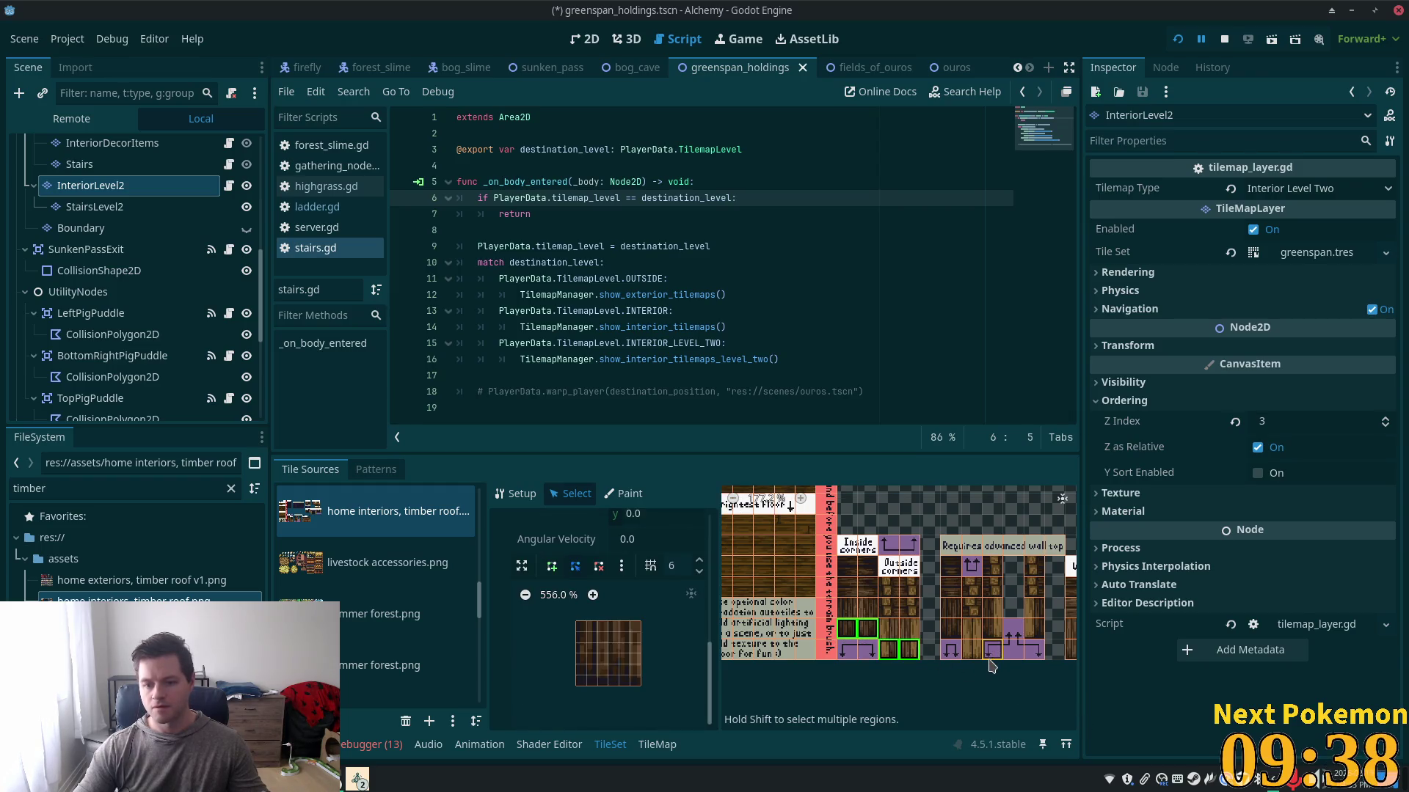
scroll(991, 665, "down", 3)
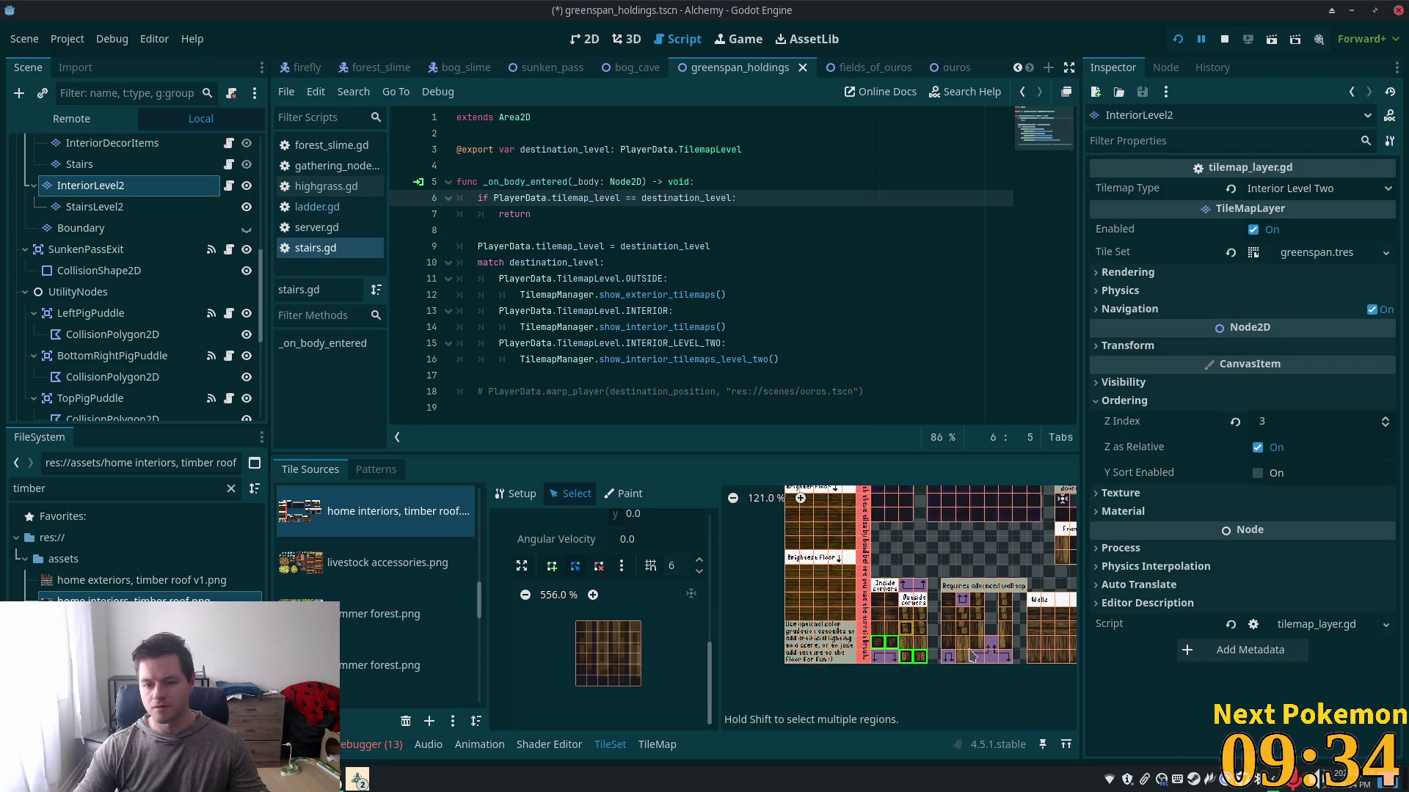
left_click(796, 616)
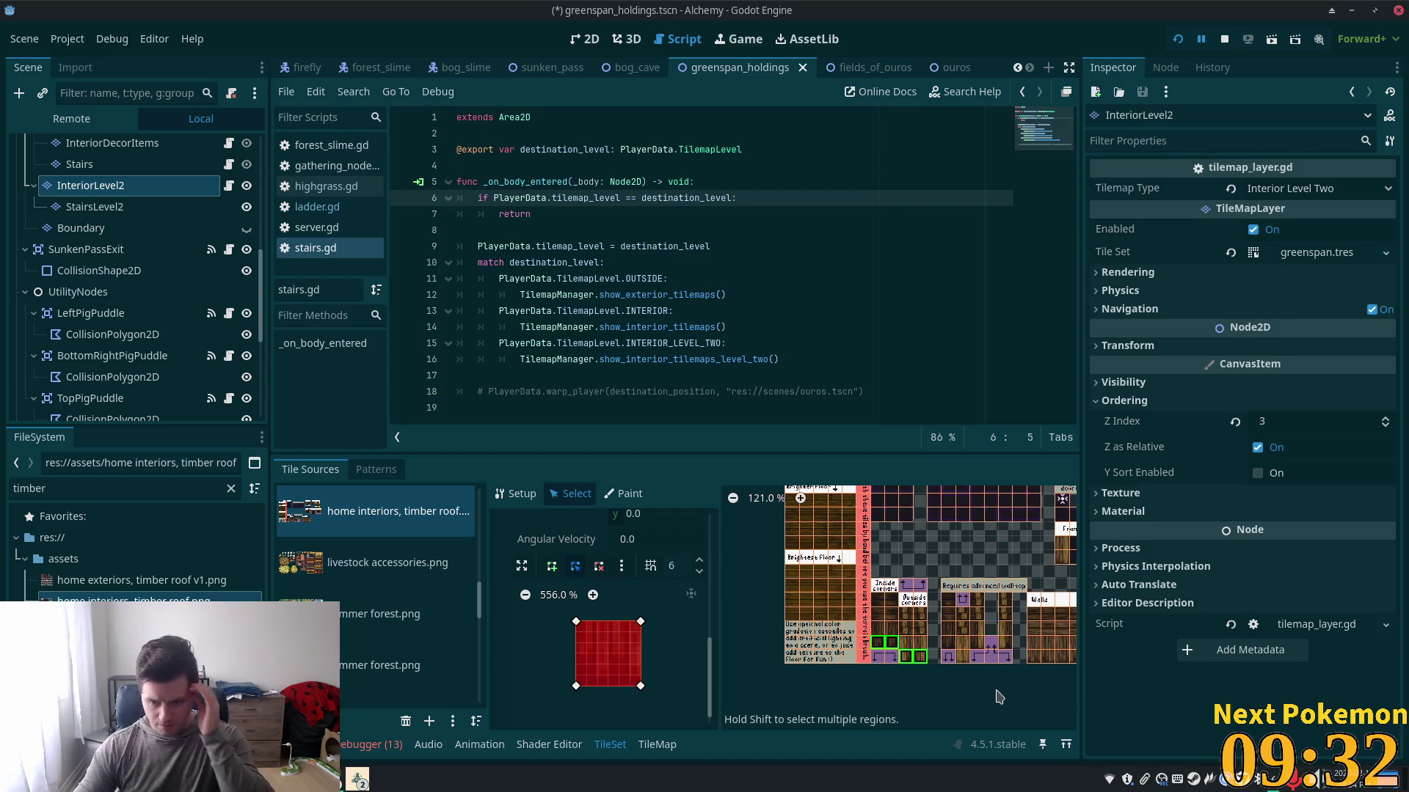
scroll(996, 697, "down", 2)
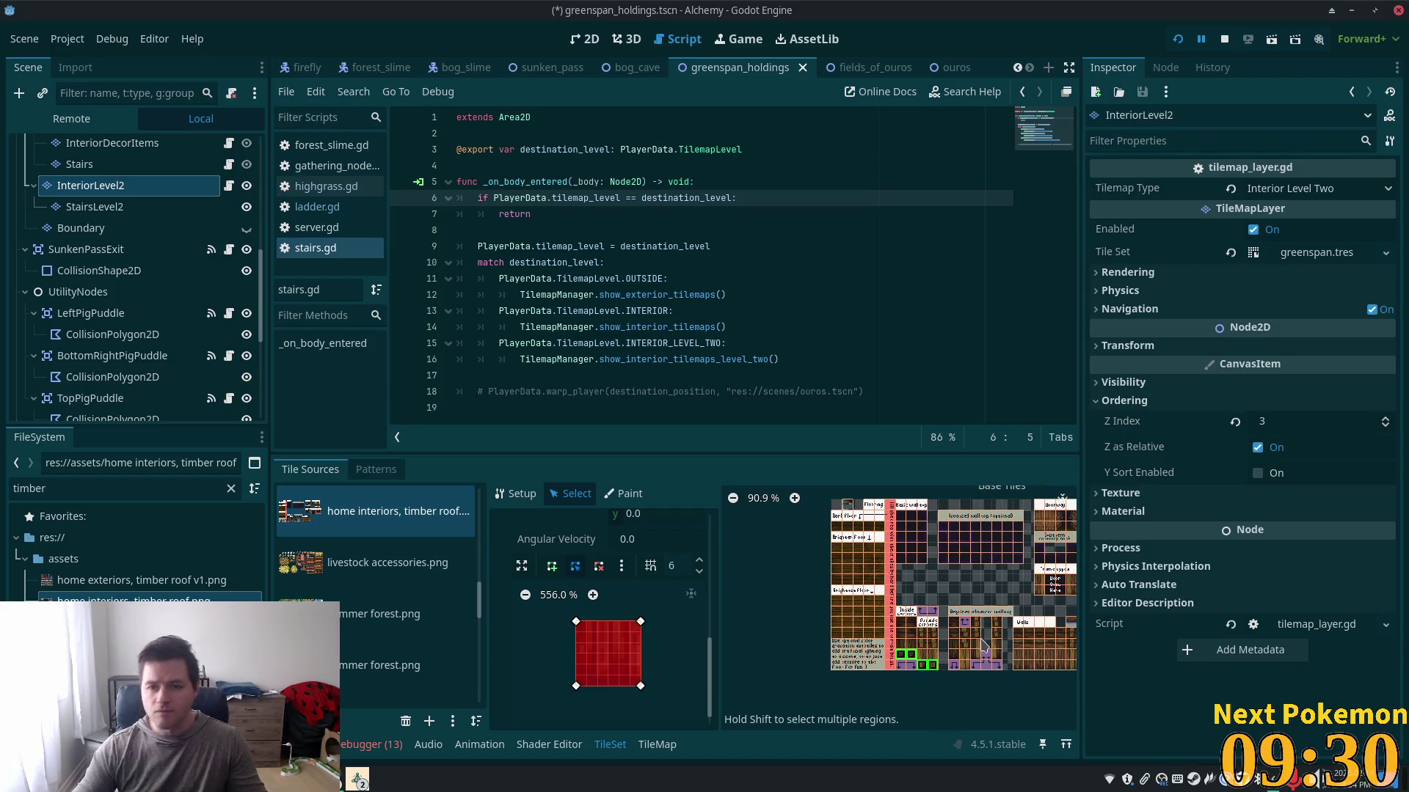
- Launch the game, log in, and walk the character onto the staircase and back
key("F5")
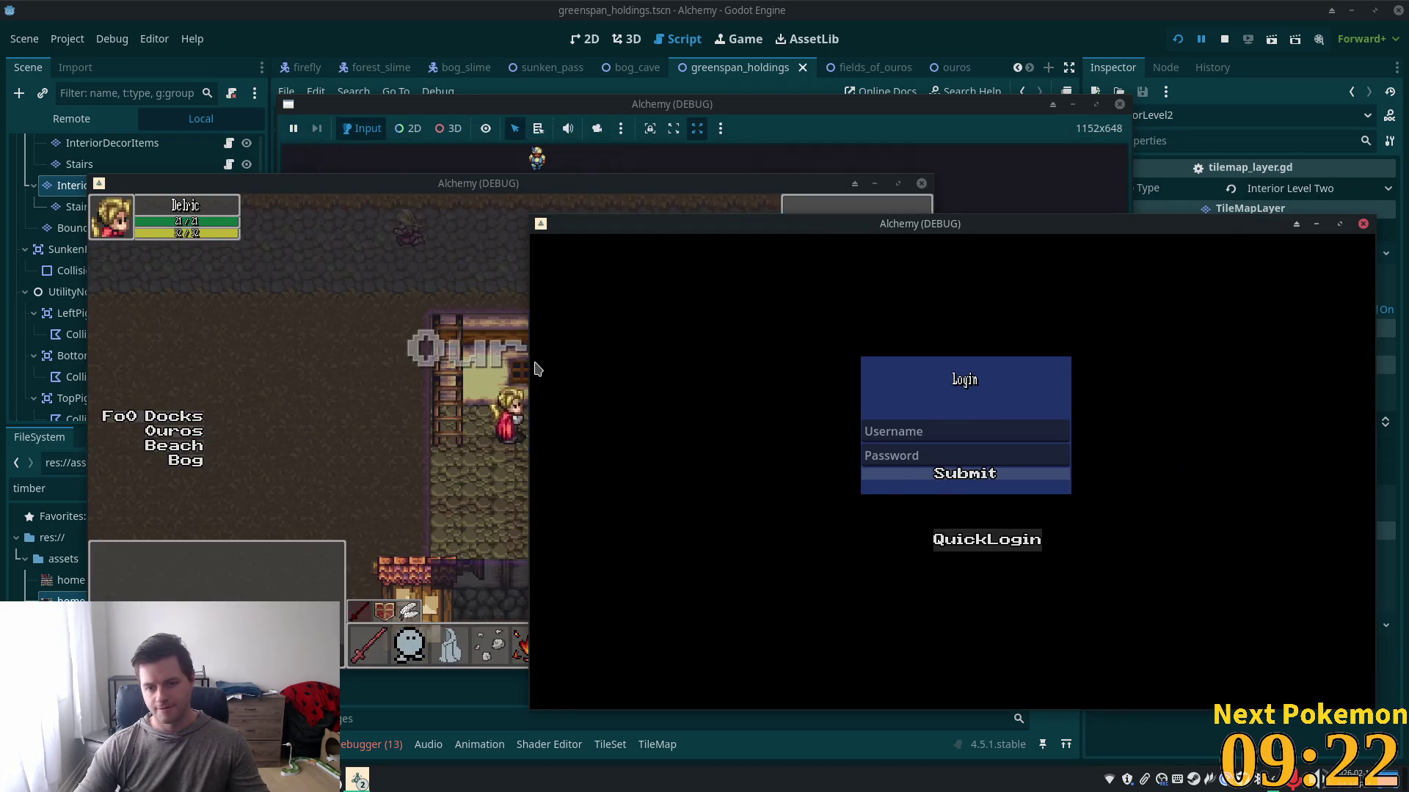
left_click(986, 539)
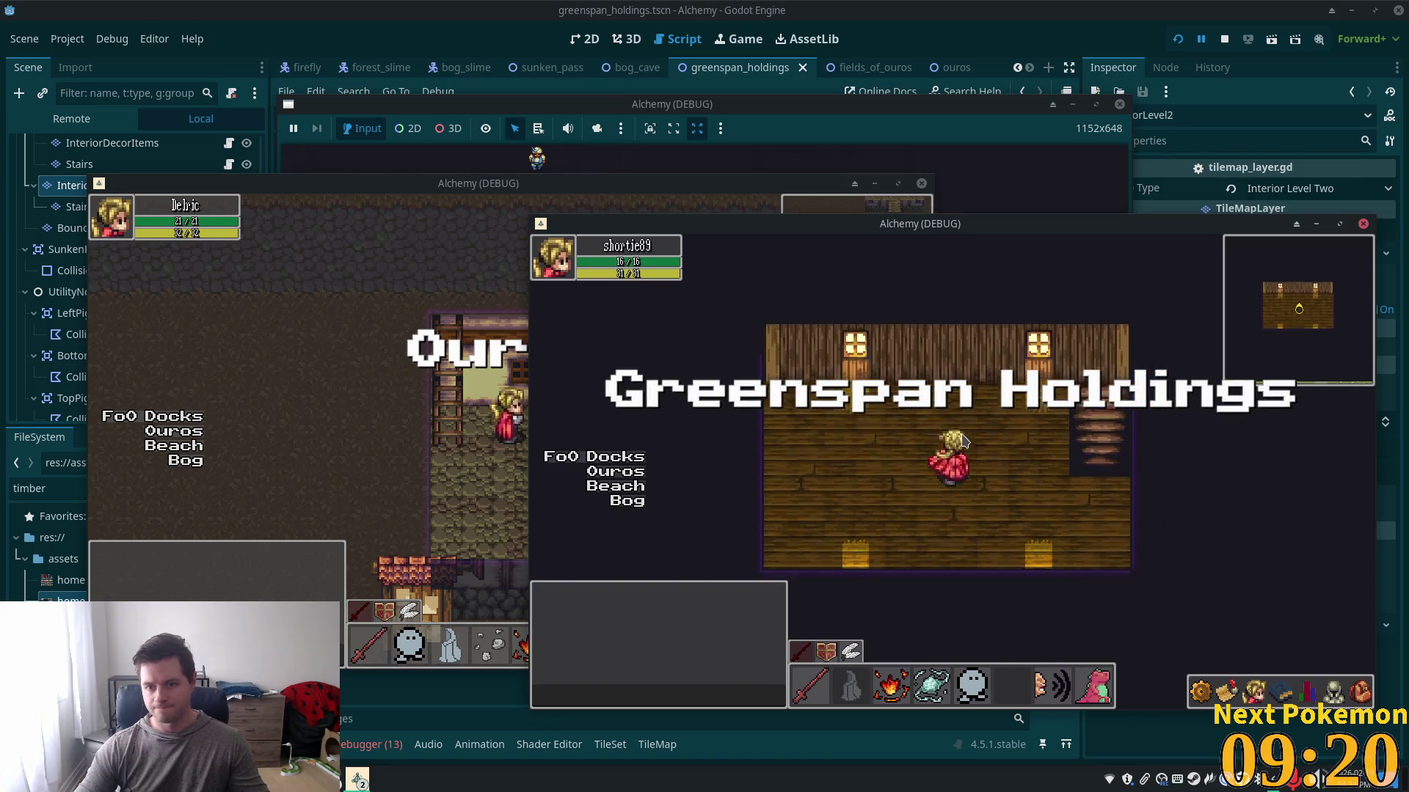
key("Up")
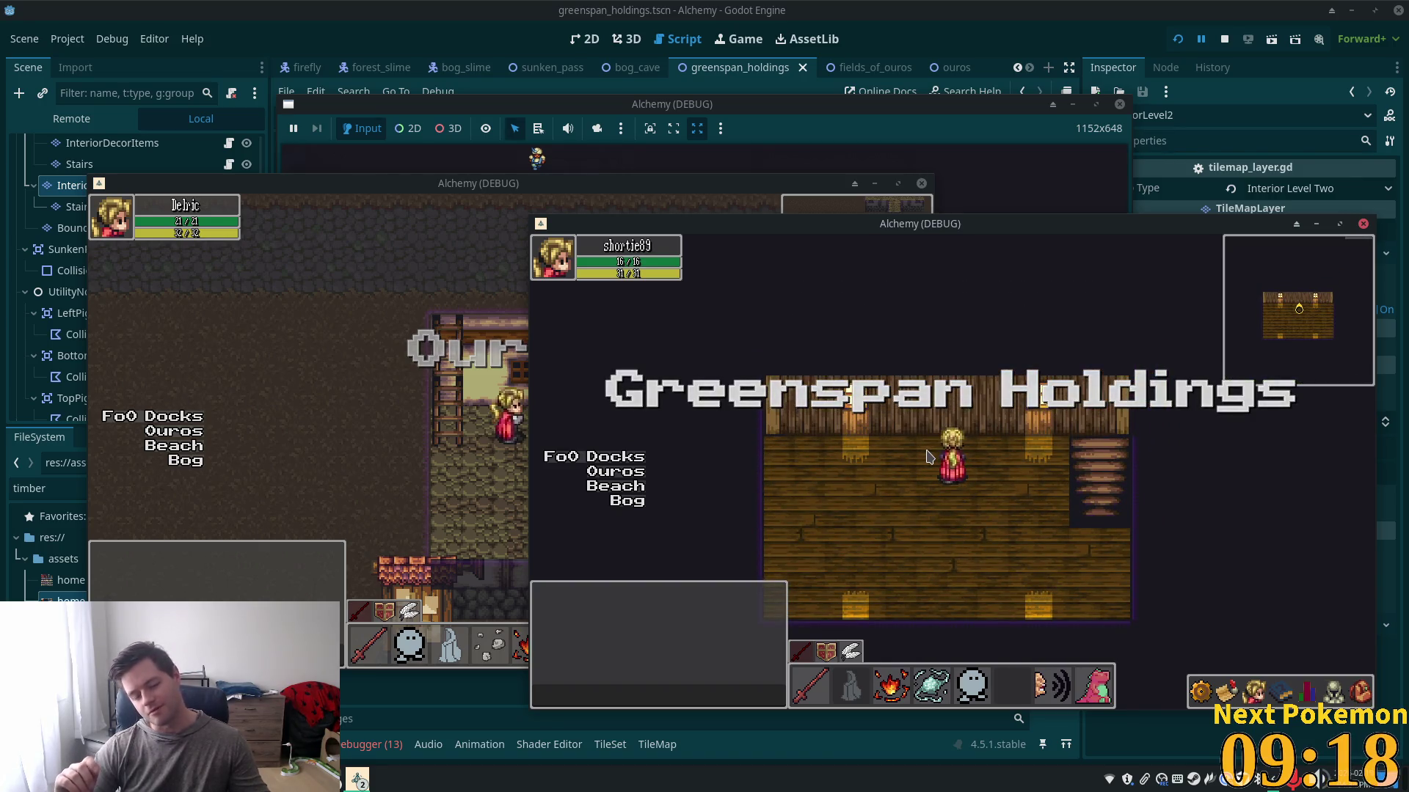
key("Right")
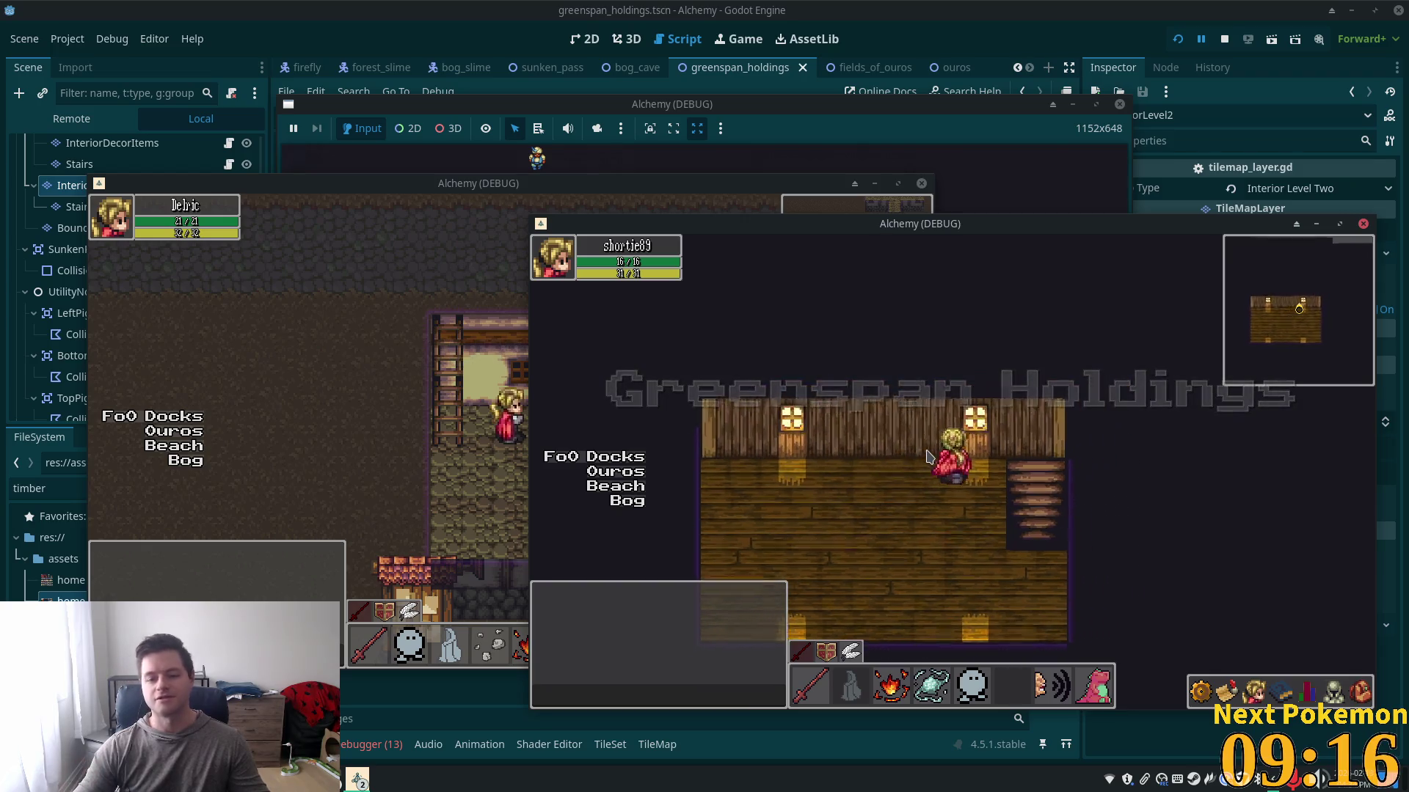
key("Right")
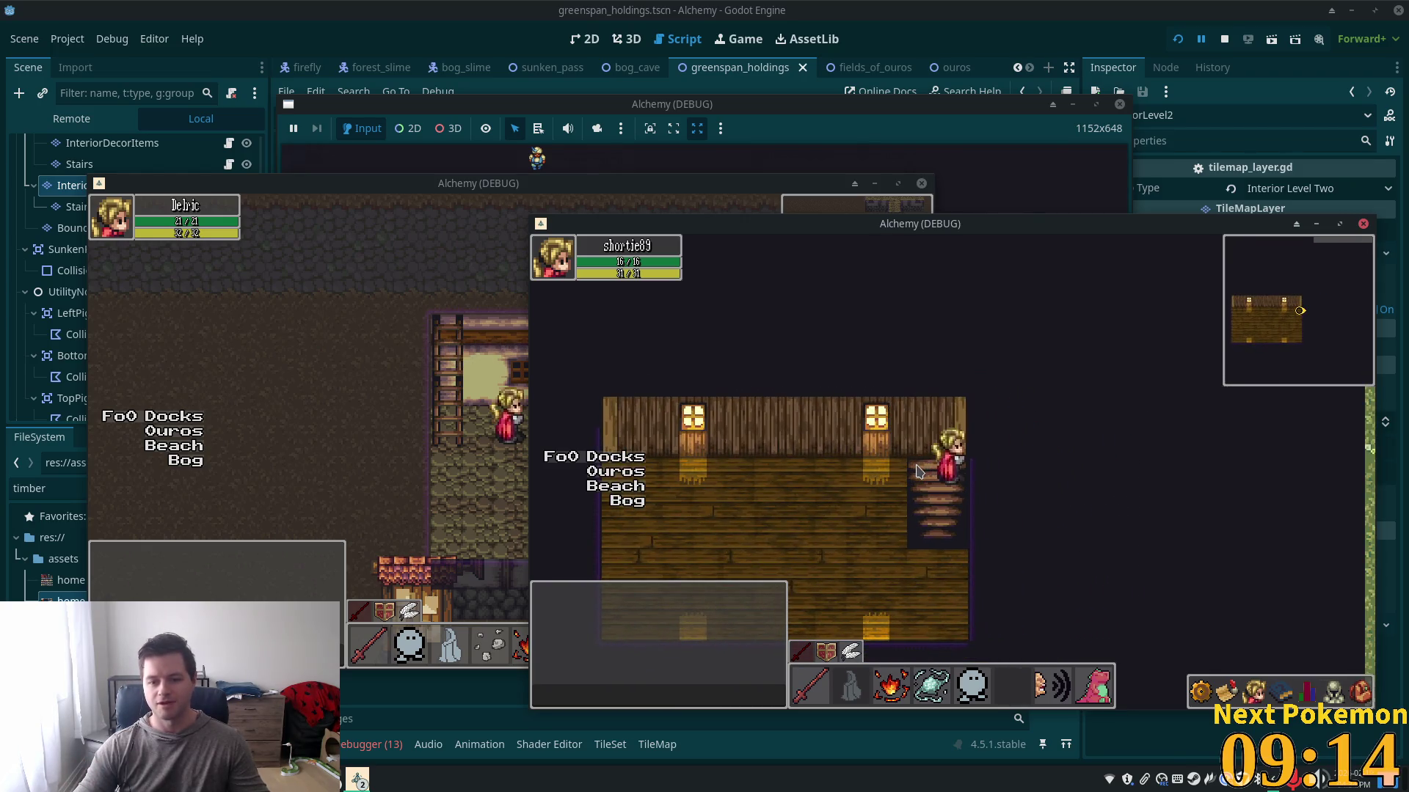
key("Left")
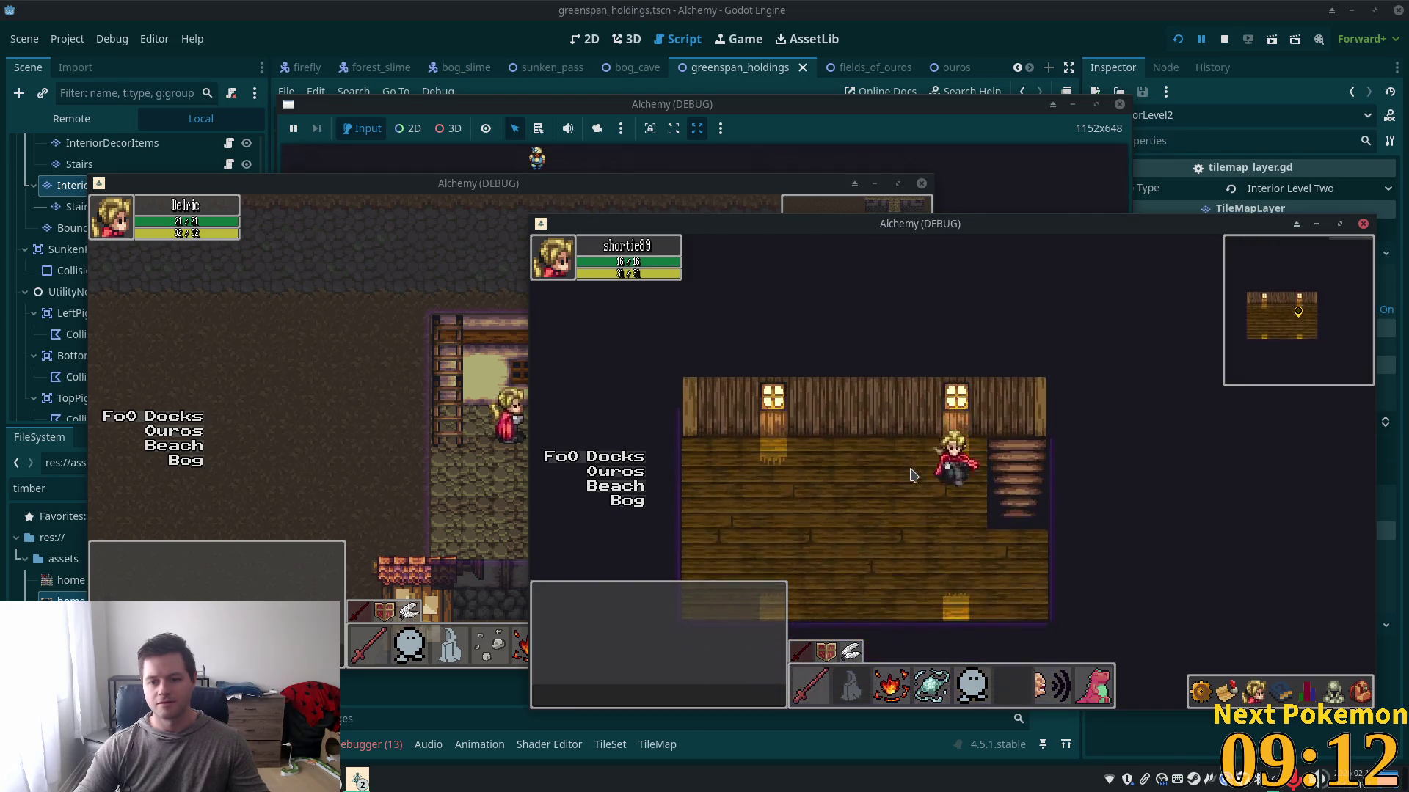
key("Up")
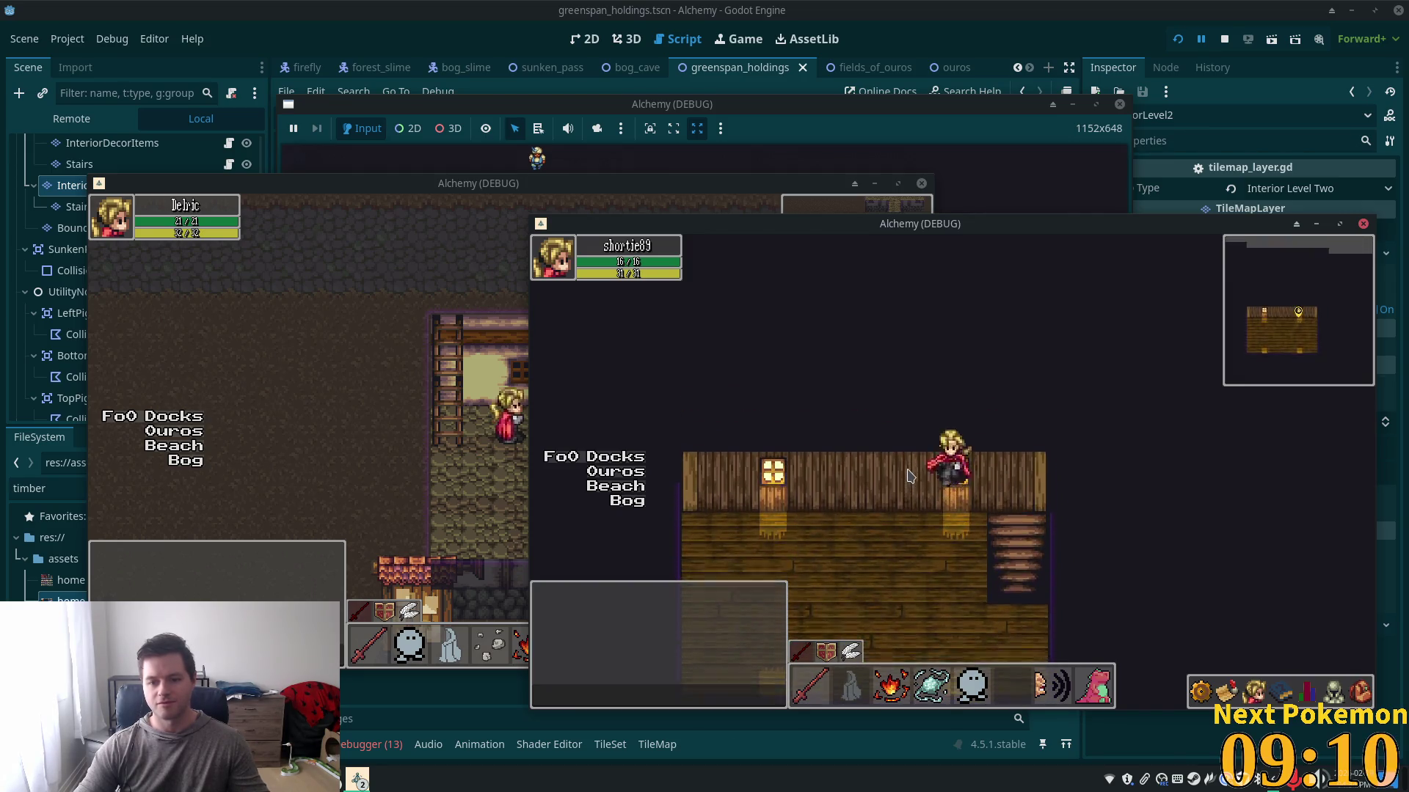
- Walk along the back wall and over the staircase, checking the wall blocks movement
key("Down")
key("Left")
key("Up")
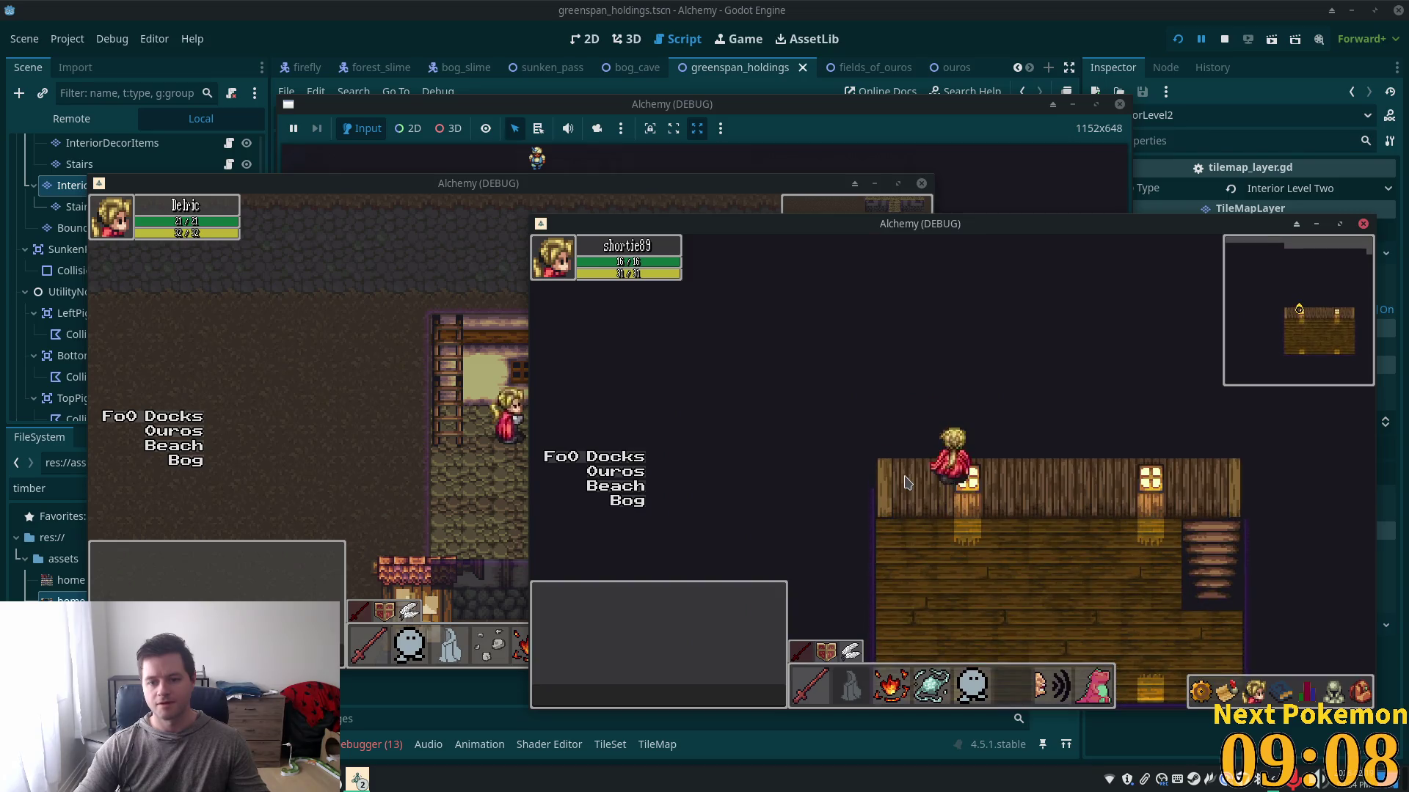
key("Left")
key("Right")
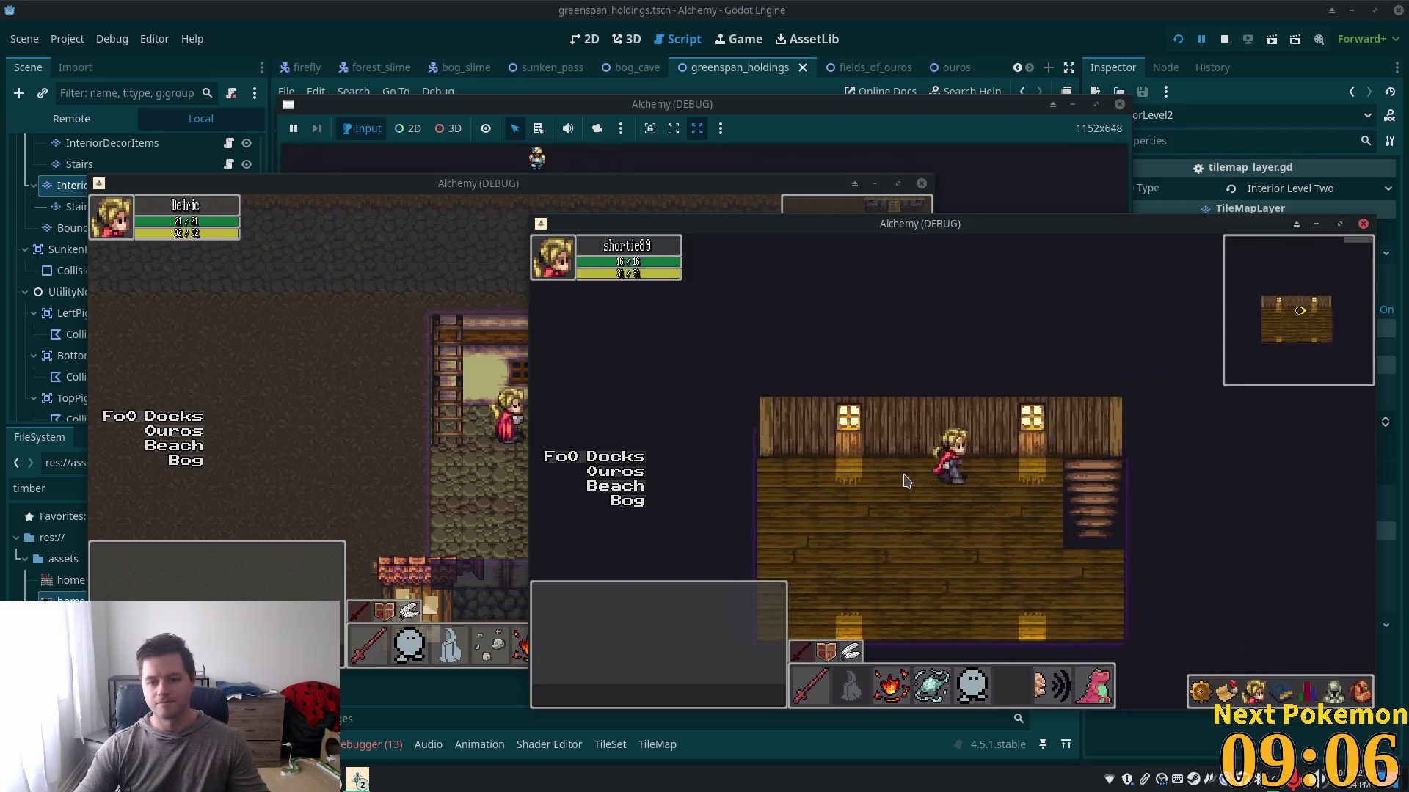
key("Up")
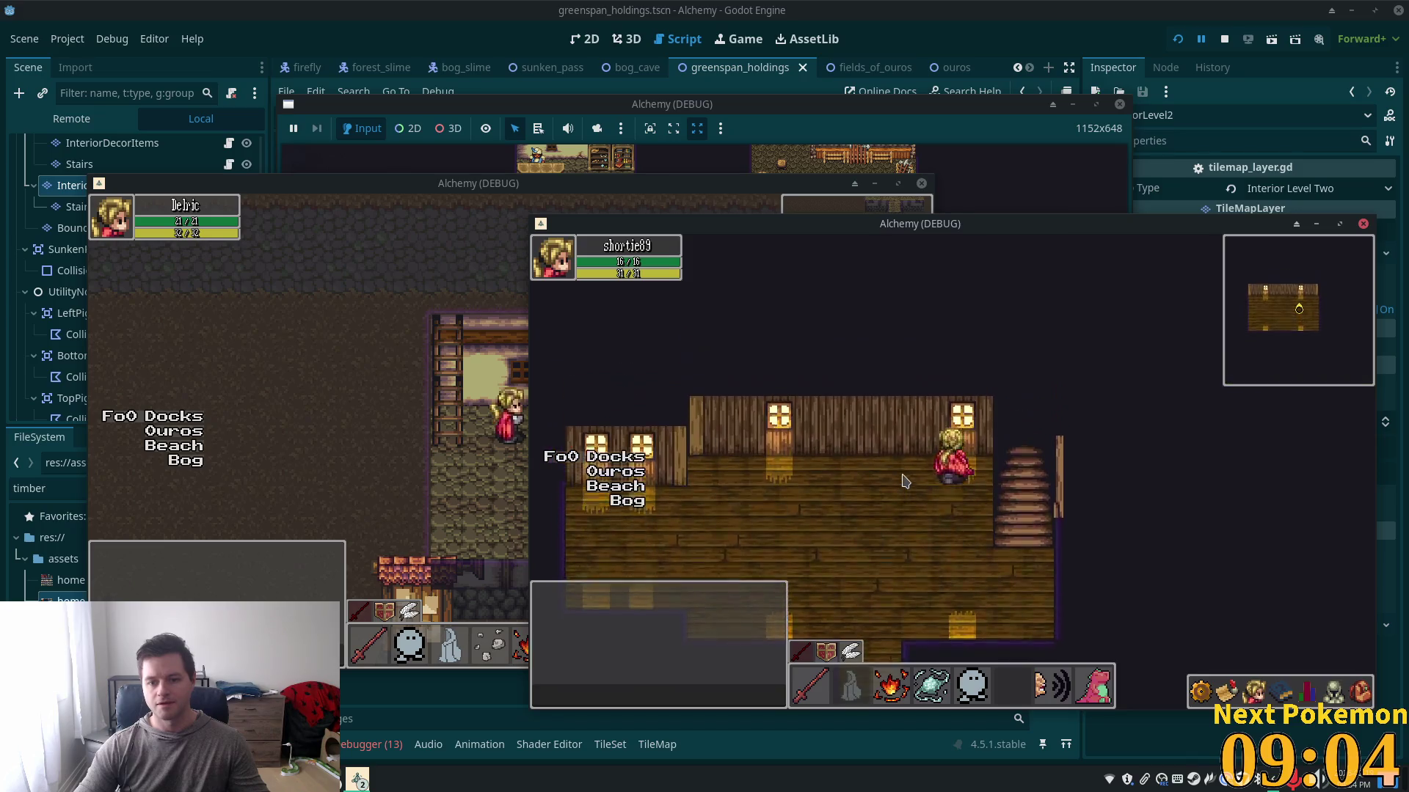
key("Left")
key("Down")
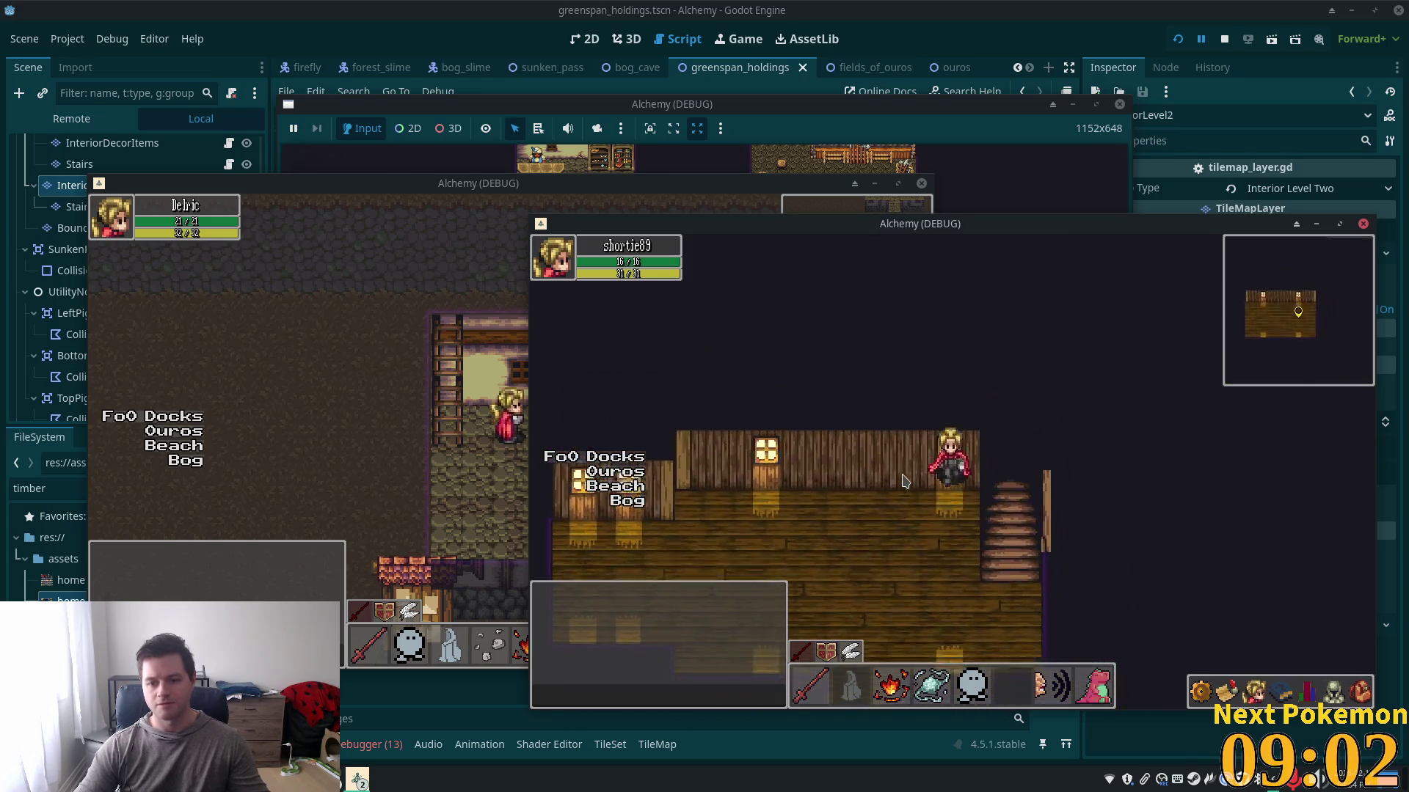
key("Up")
key("Right")
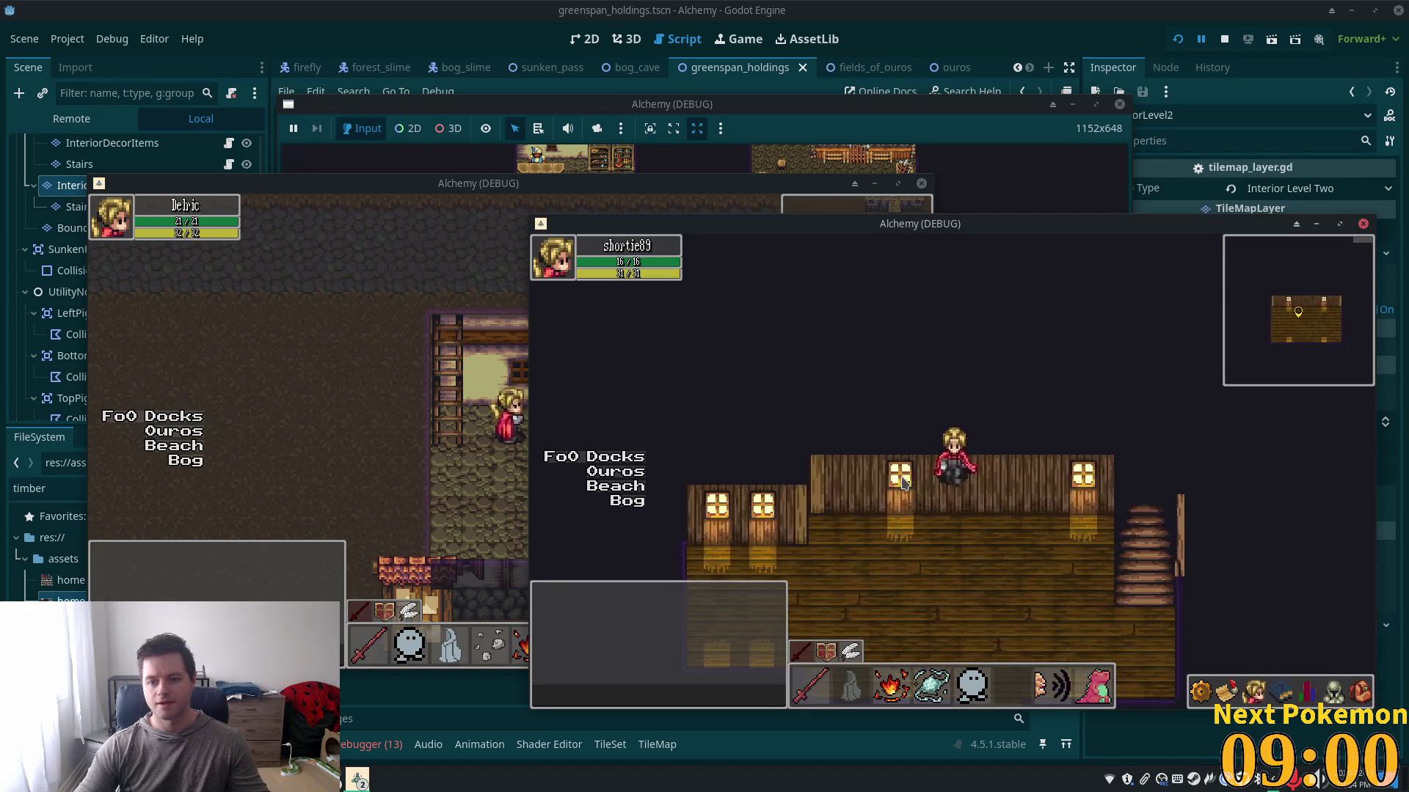
- Go down the stairs to the lower floor, walk around, and return via the staircase
key("Right")
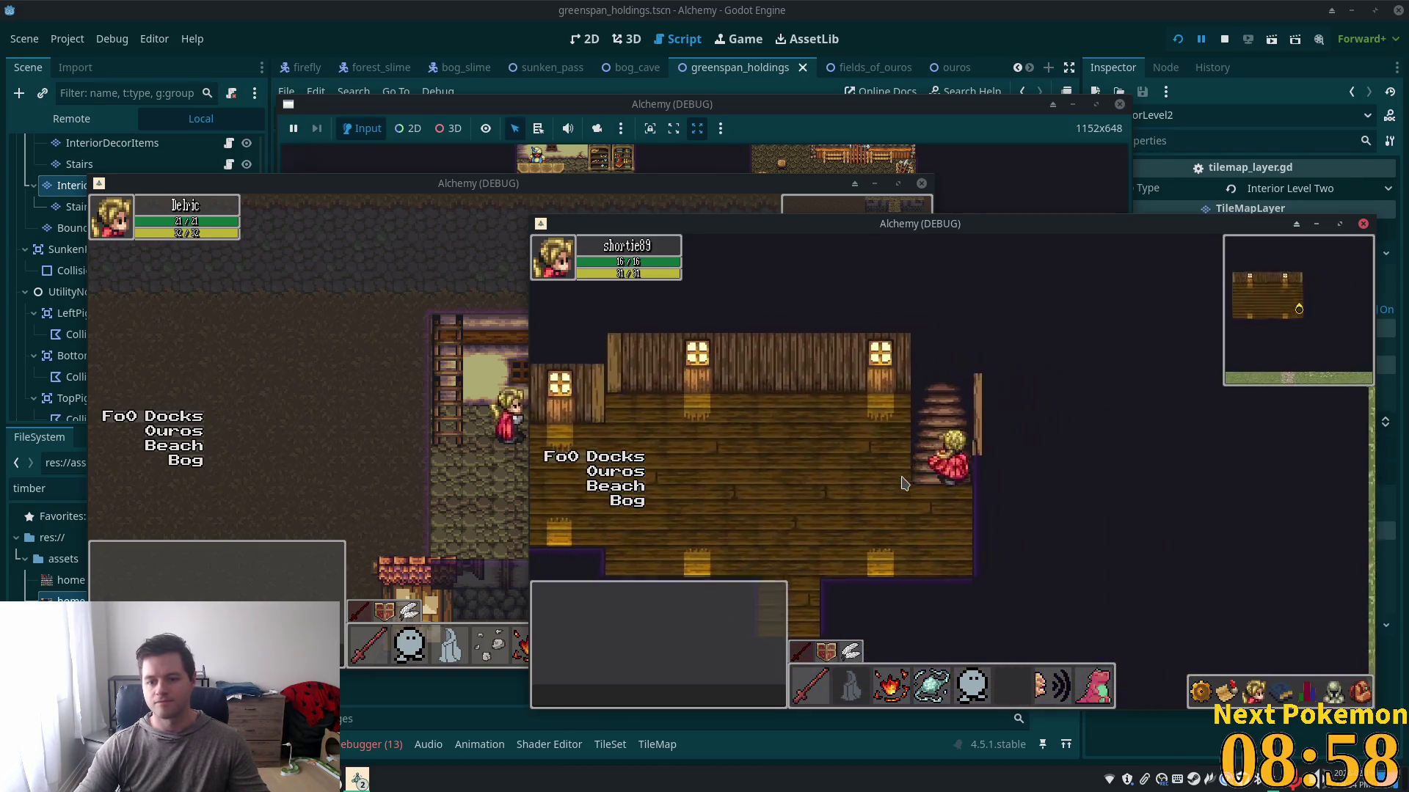
key("Down")
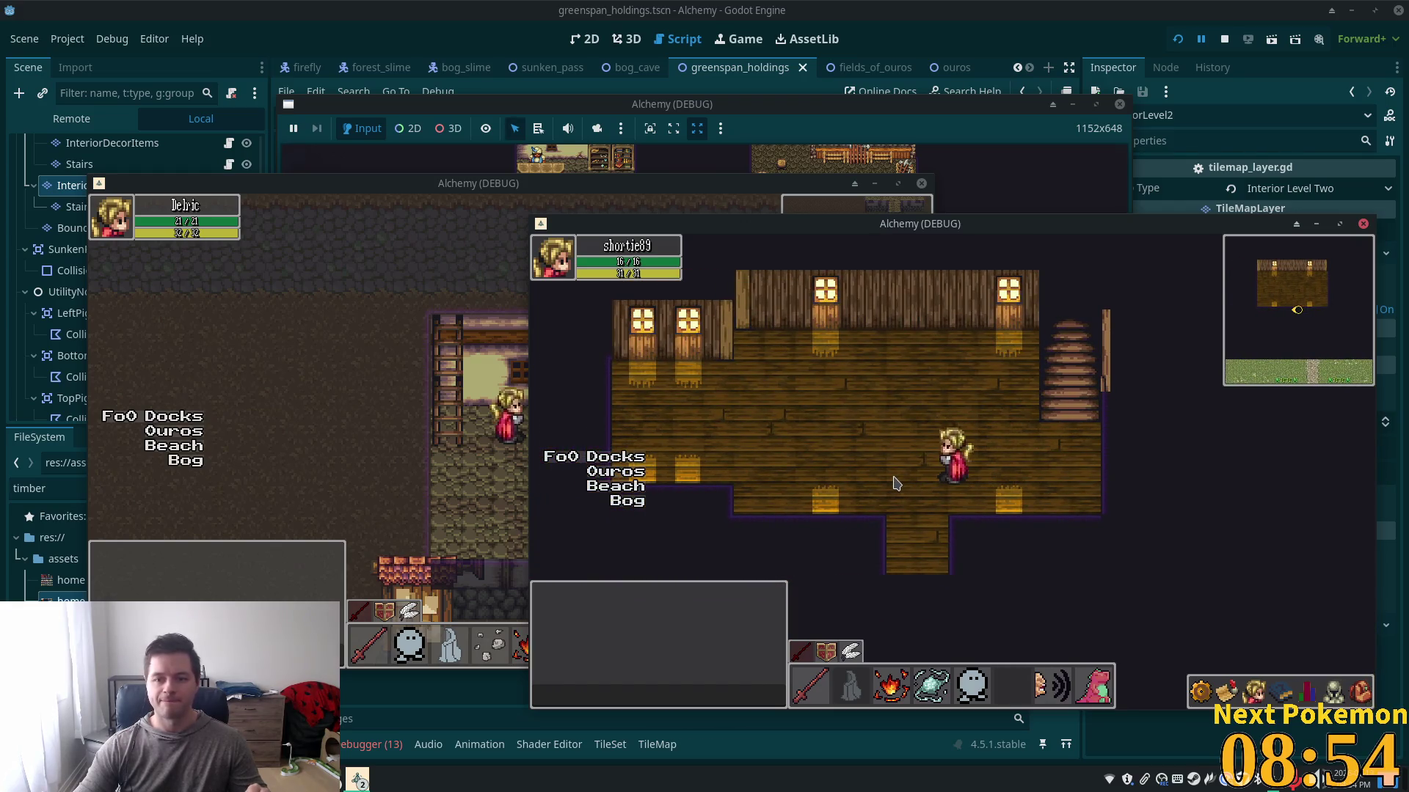
key("Up")
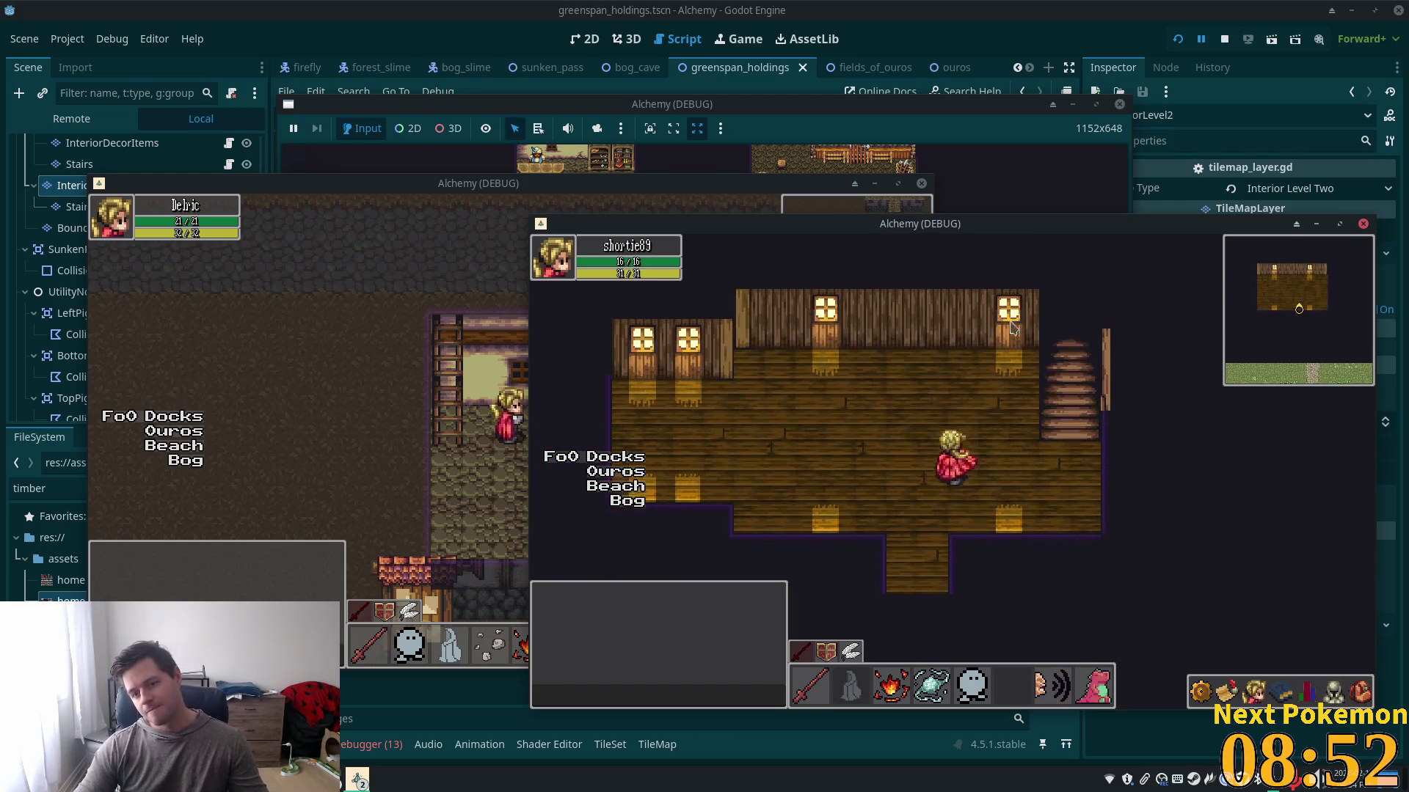
key("Up")
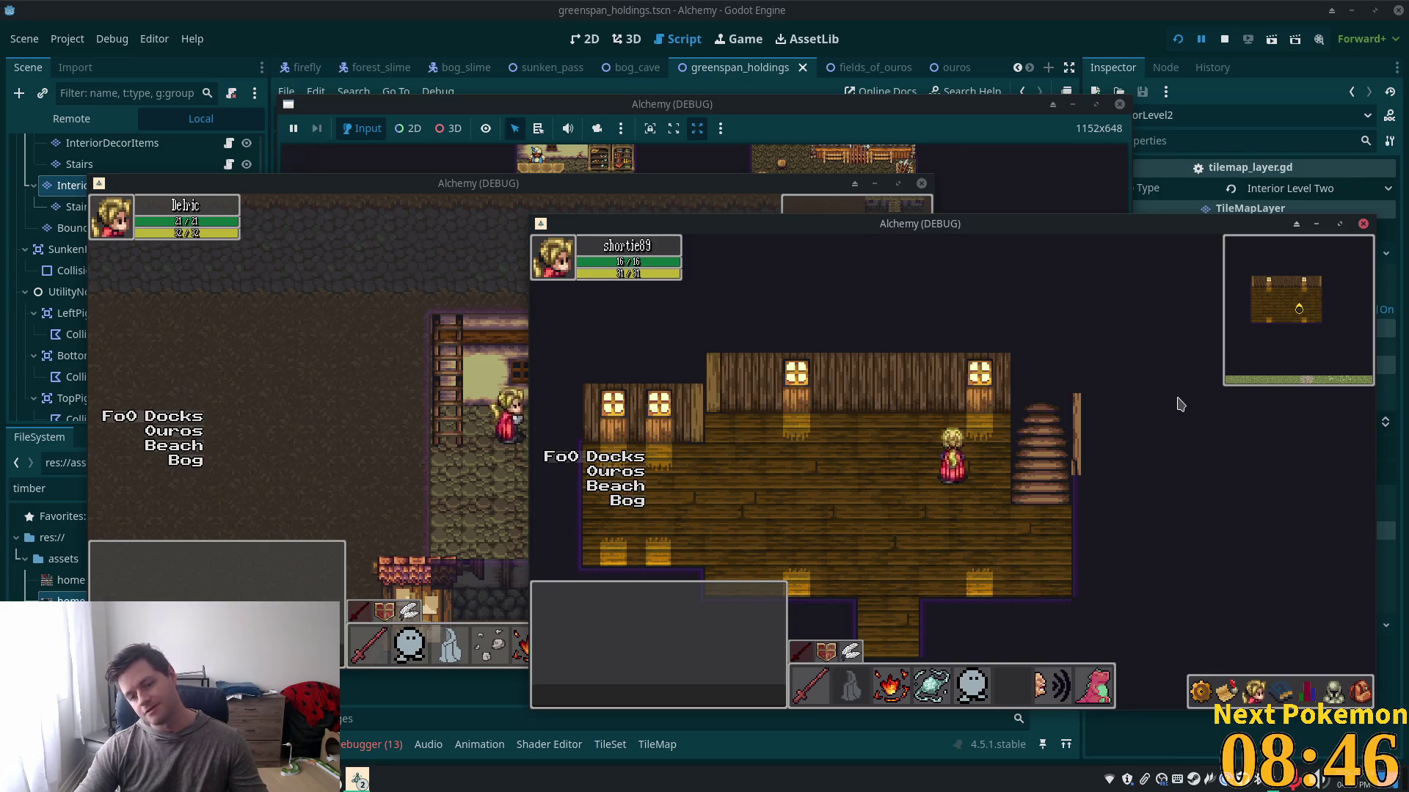
key("Down")
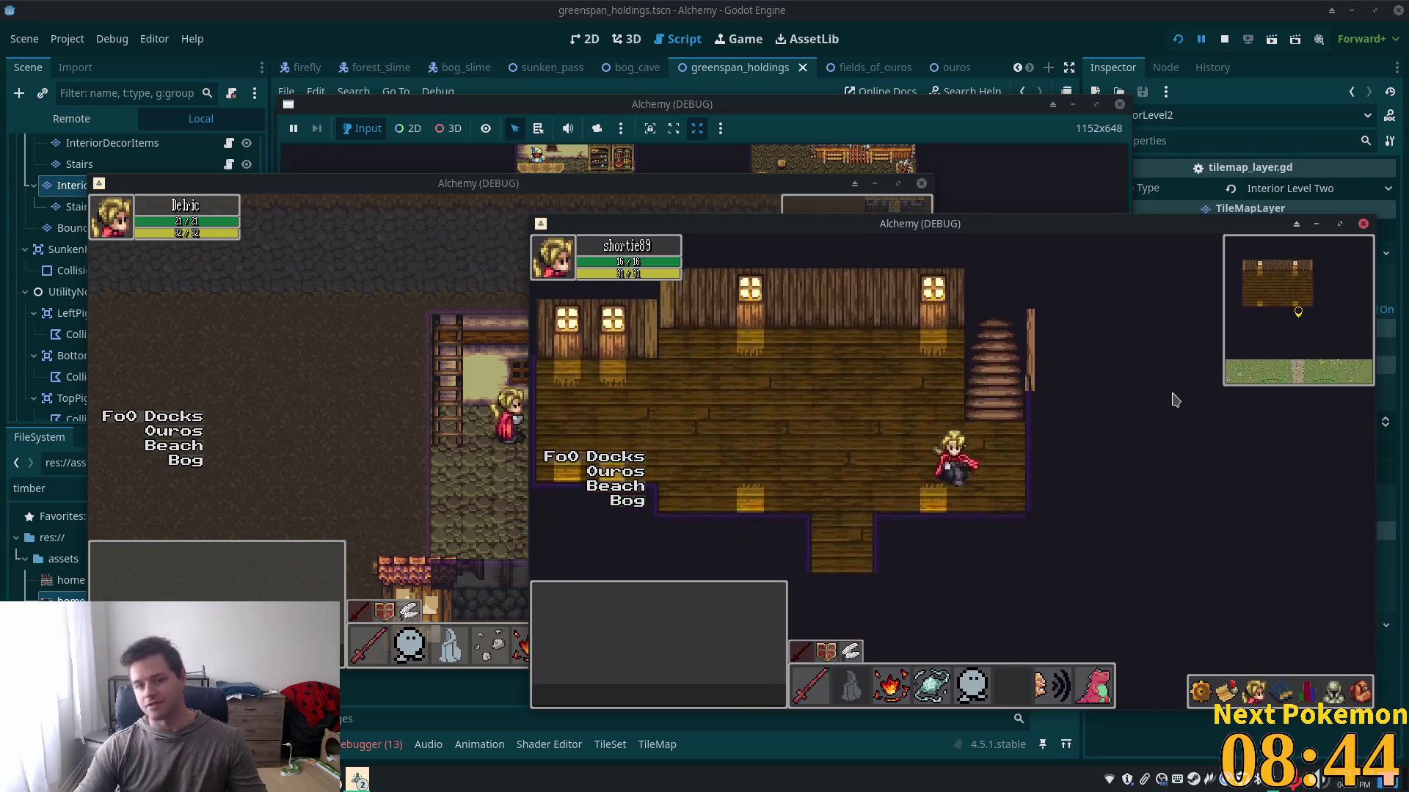
key("Up")
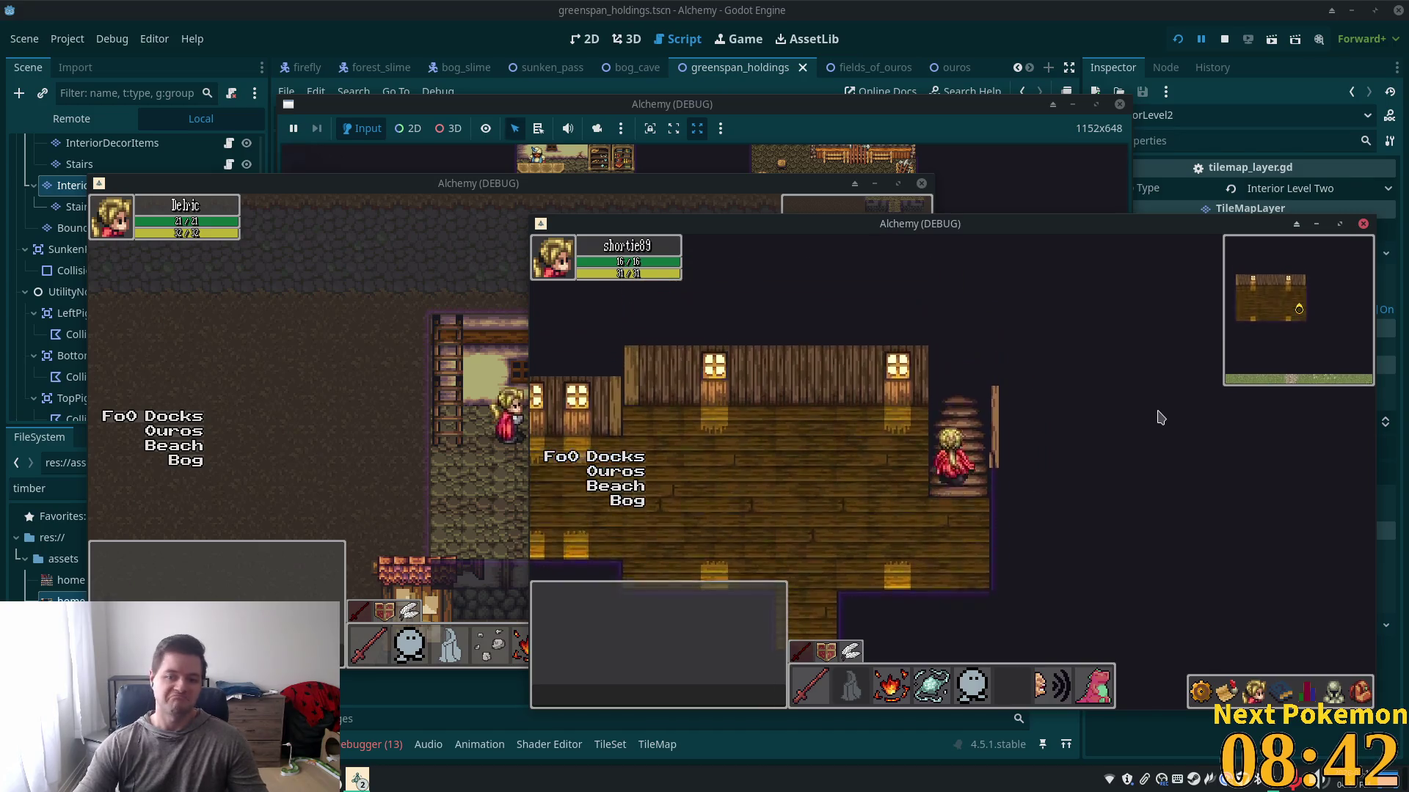
key("Down")
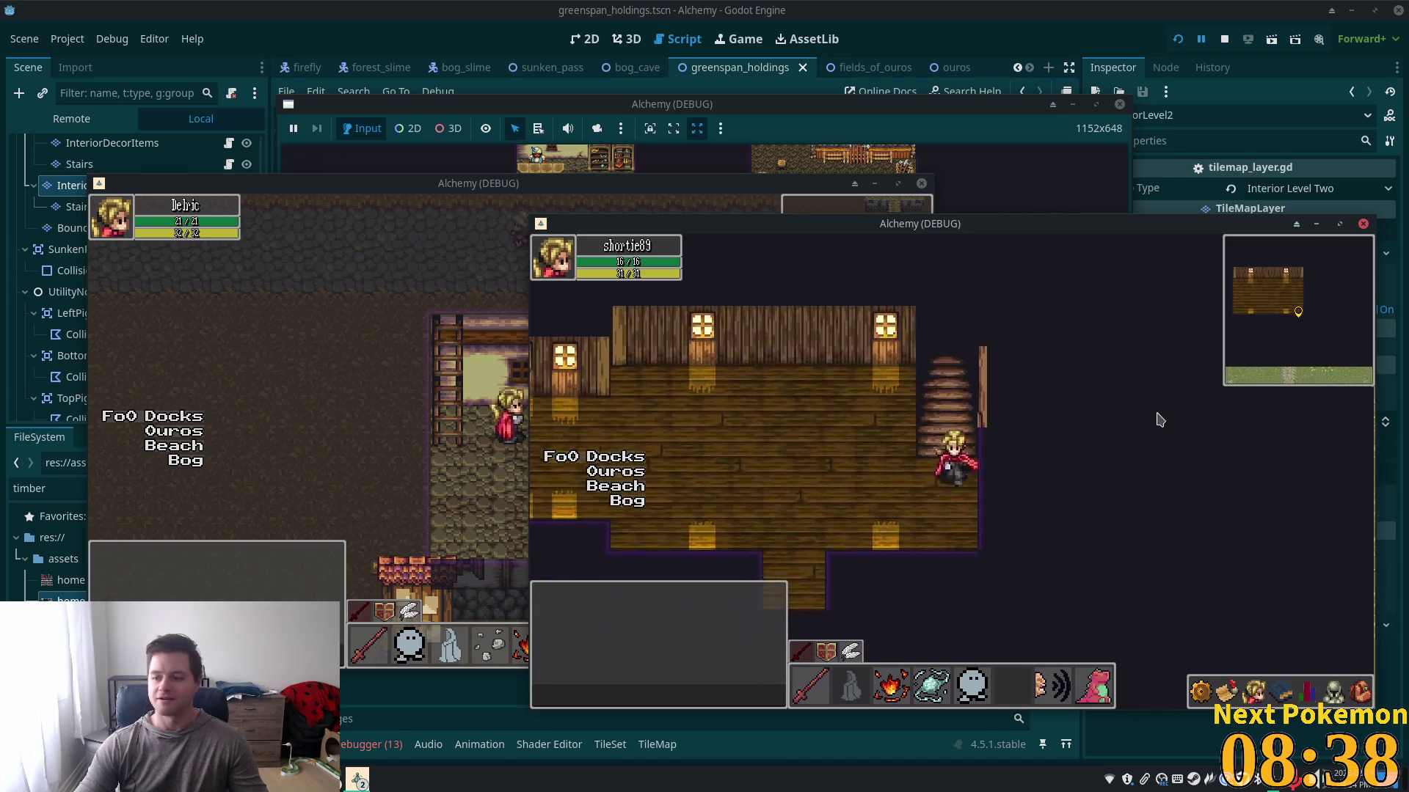
key("Left")
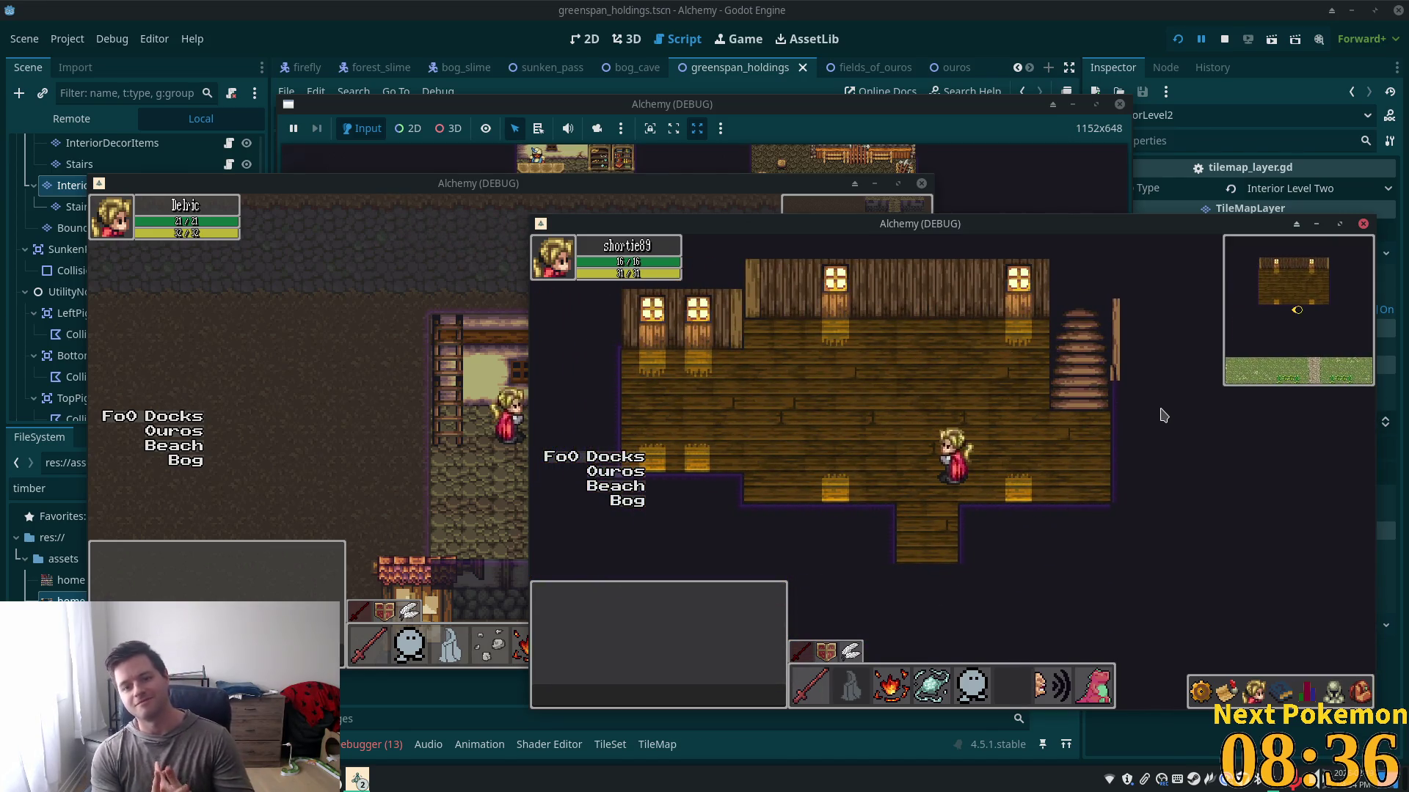
- Return to the 2D view and hide the InteriorLevel2 and Interior layers
left_click(982, 24)
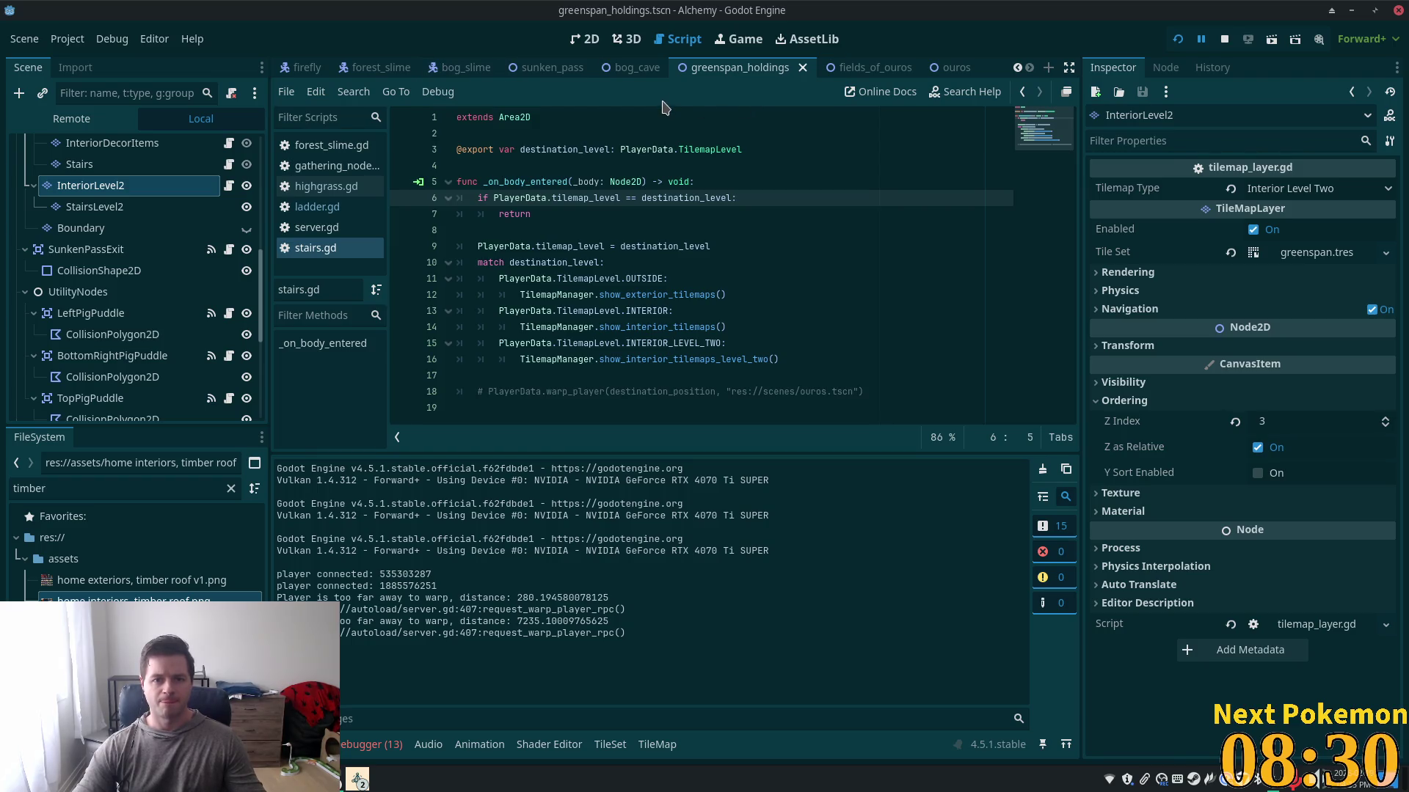
left_click(585, 39)
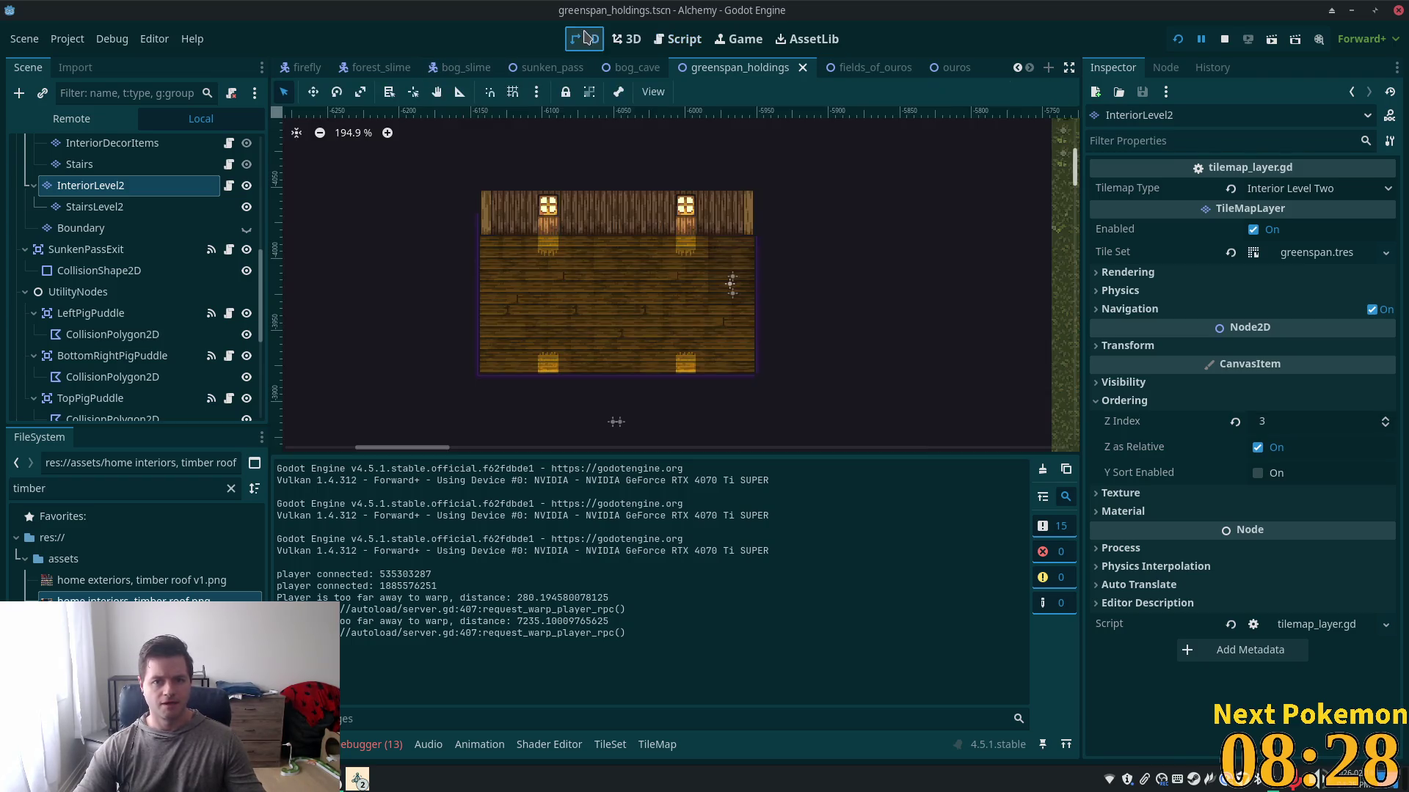
left_click(247, 186)
scroll(140, 231, "up", 3)
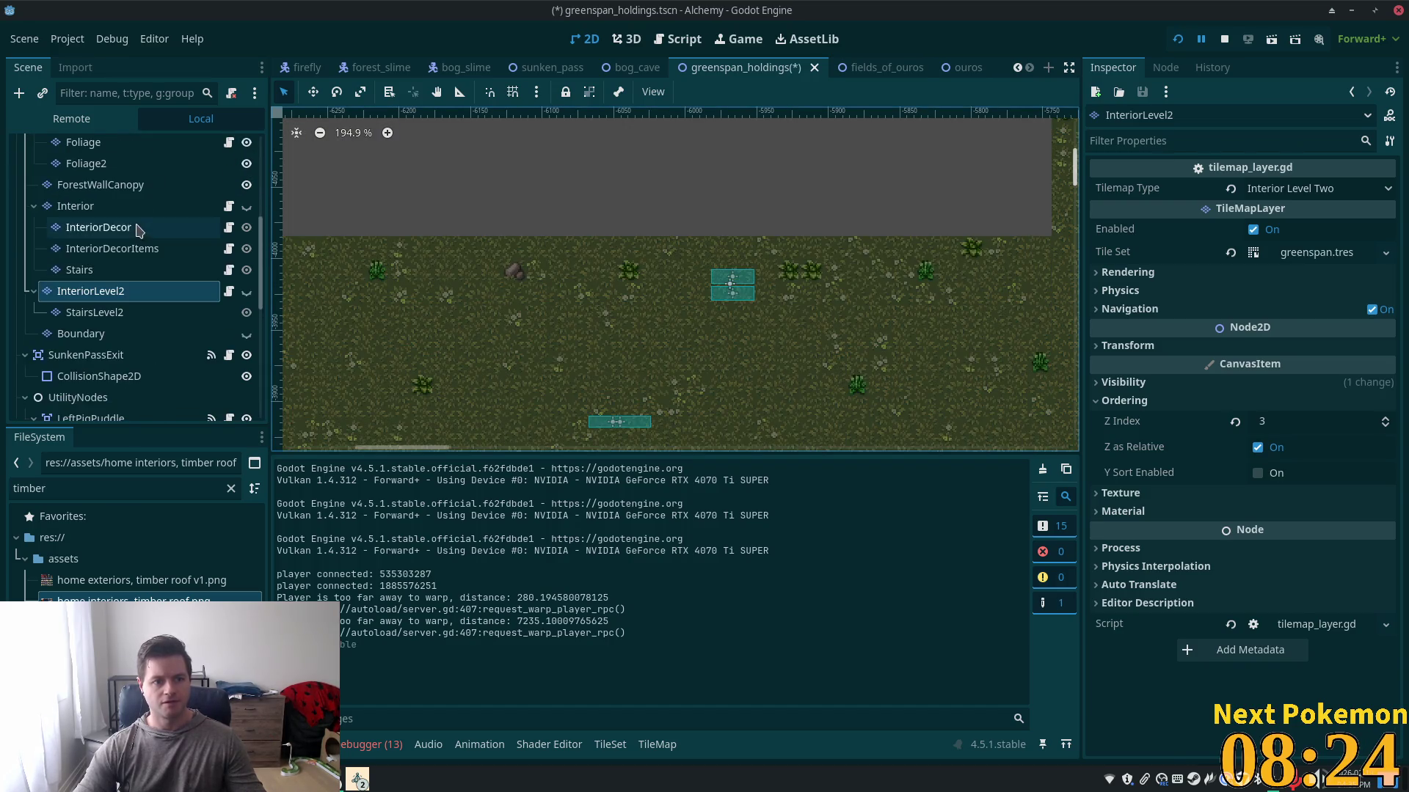
left_click(247, 208)
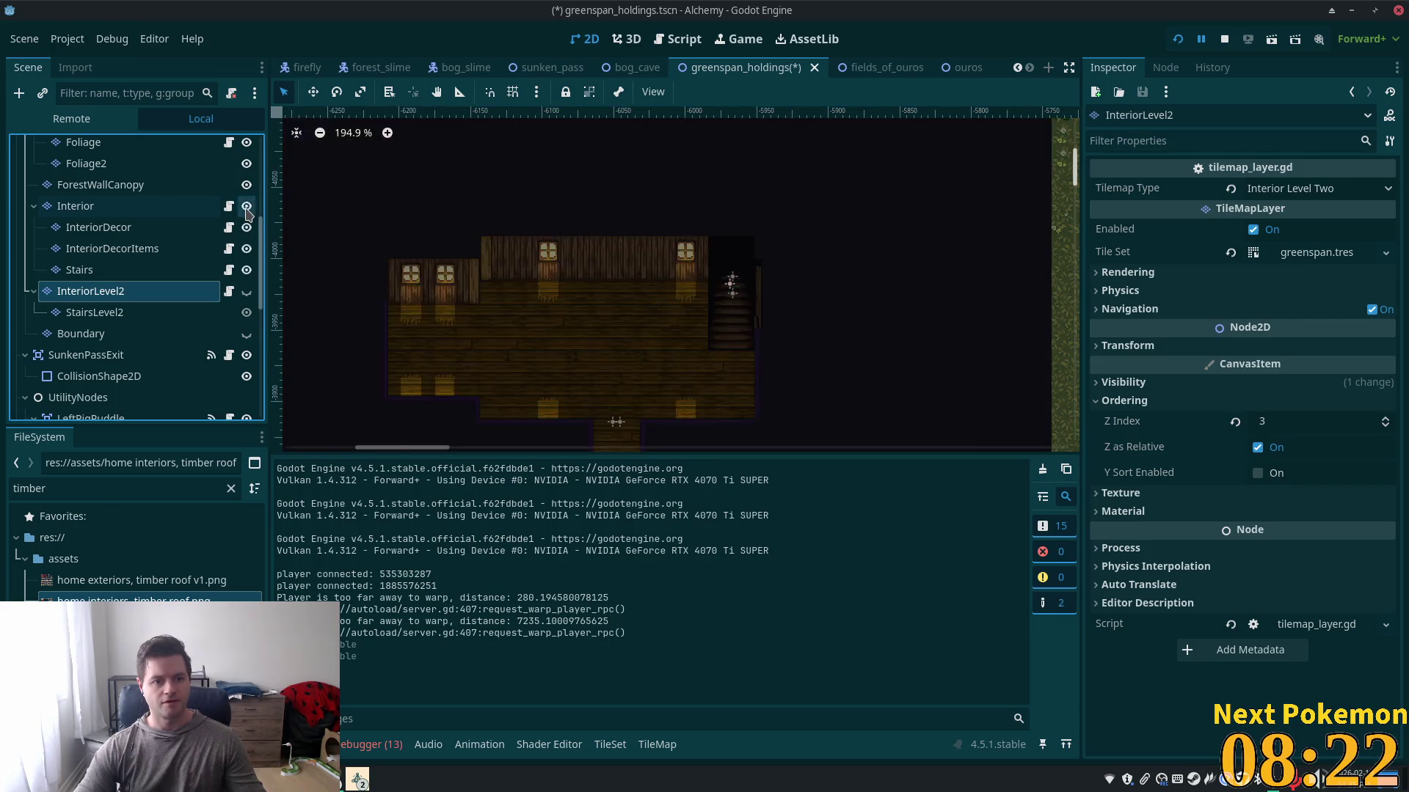
left_click(247, 208)
scroll(220, 209, "up", 2)
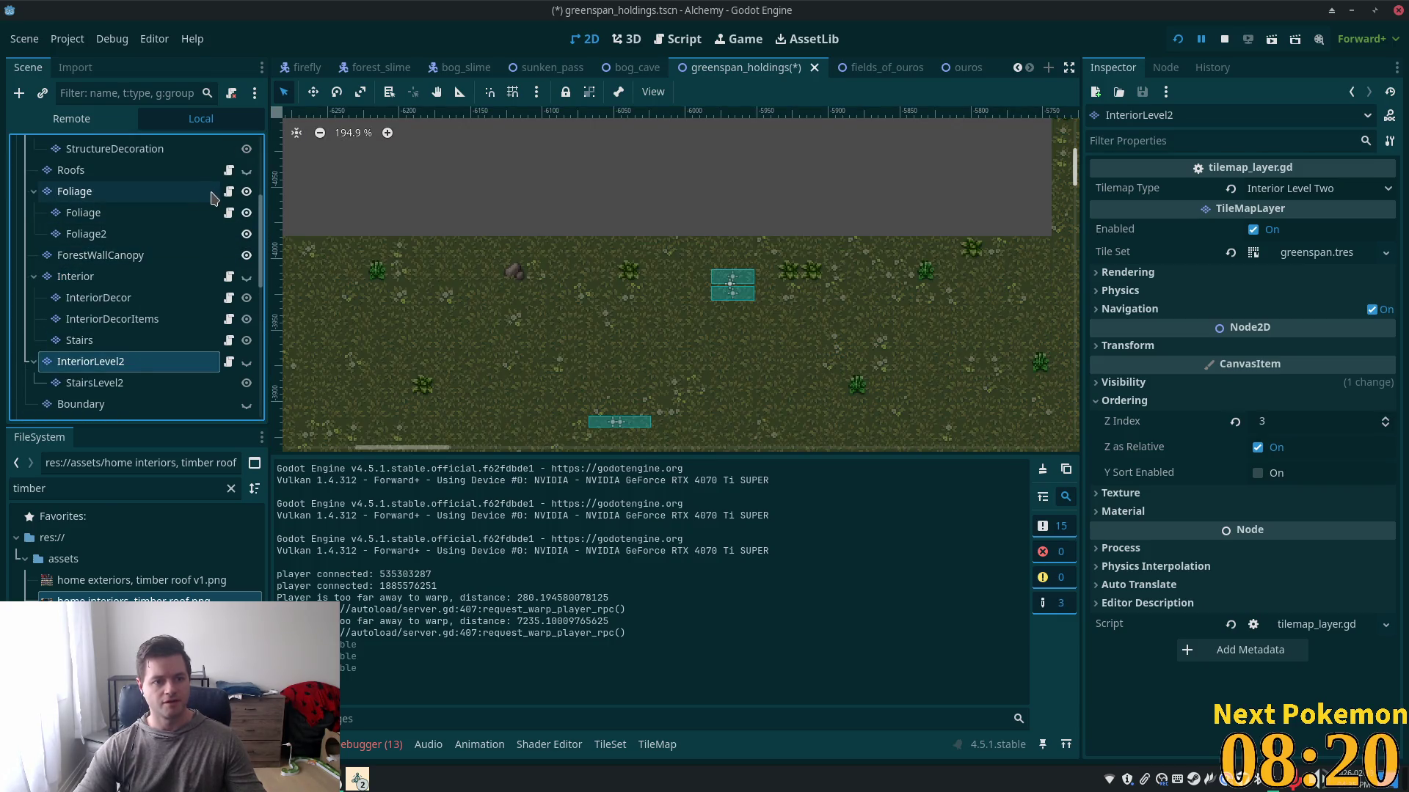
scroll(176, 242, "up", 2)
scroll(176, 242, "up", 1)
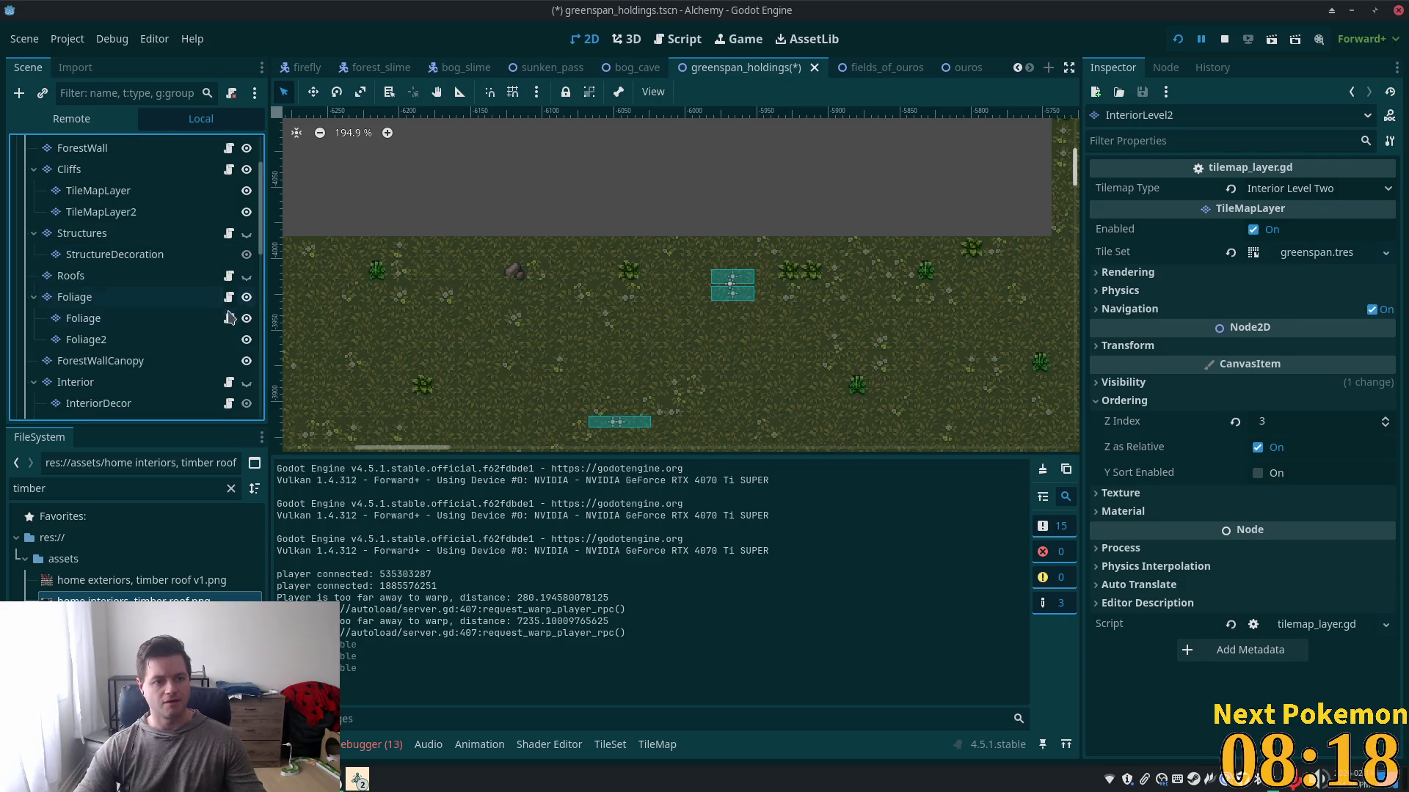
- Show the Roofs and Structures layers and save the scene
left_click(247, 276)
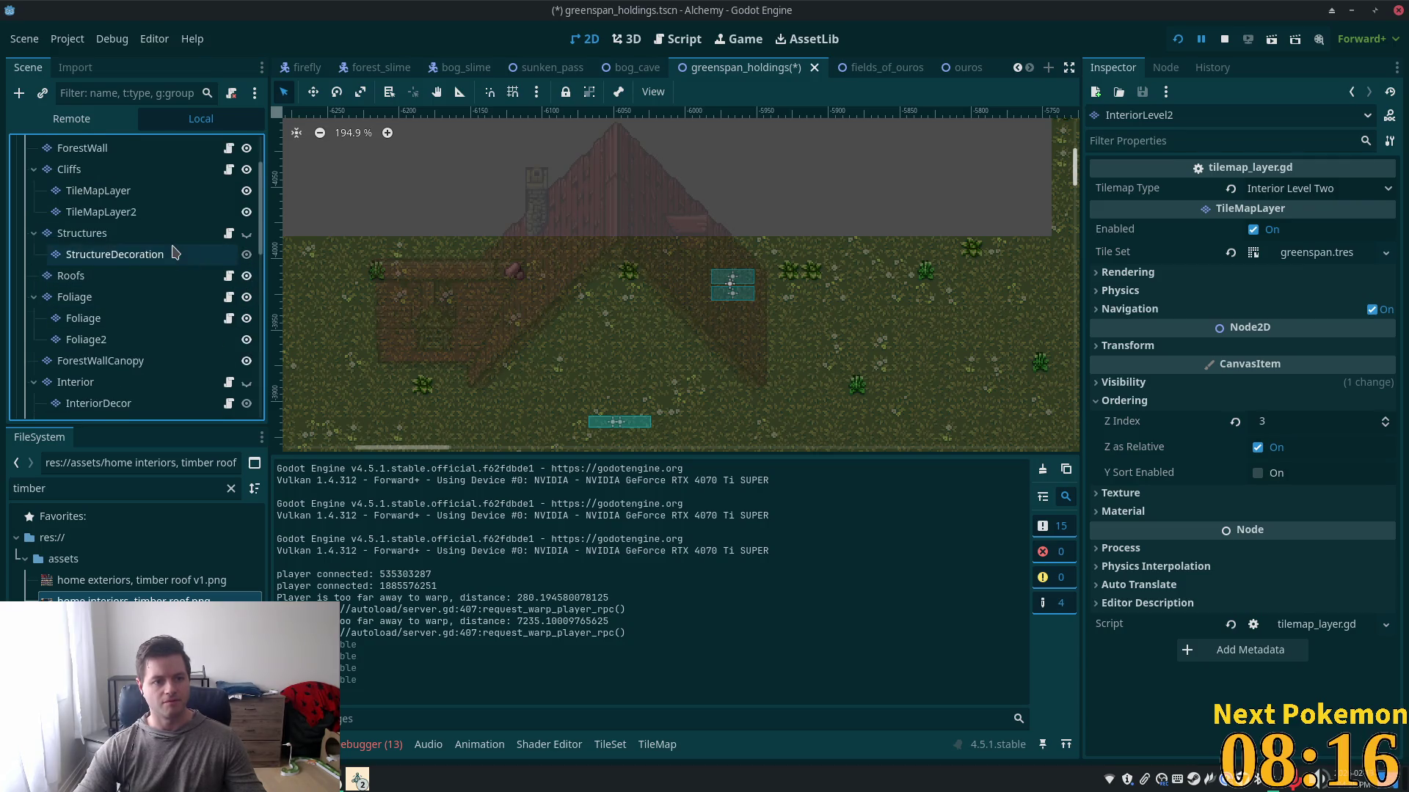
scroll(222, 323, "up", 2)
left_click(247, 303)
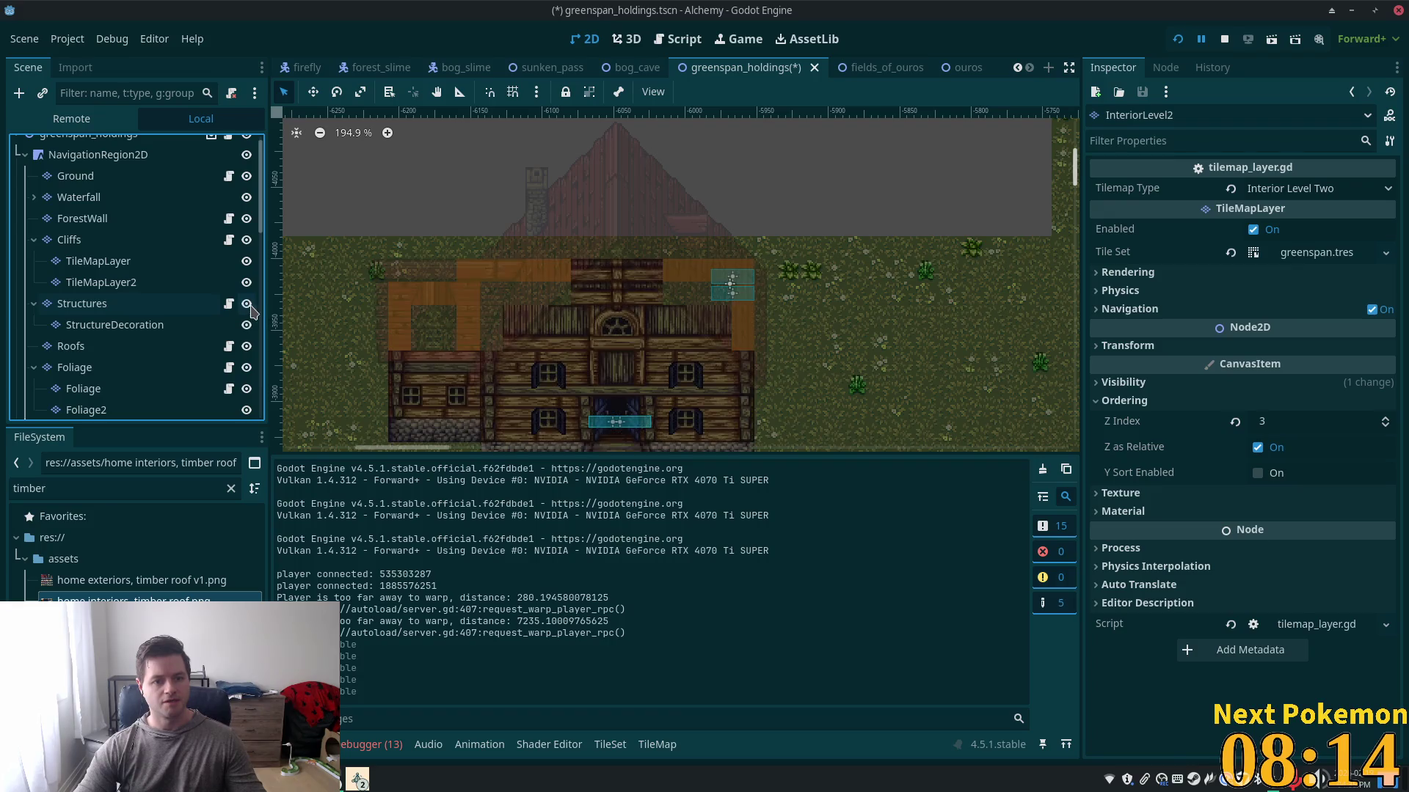
key("ctrl+s")
- Centre the map on the house, then select the Interior layer and make it visible
scroll(289, 330, "down", 5)
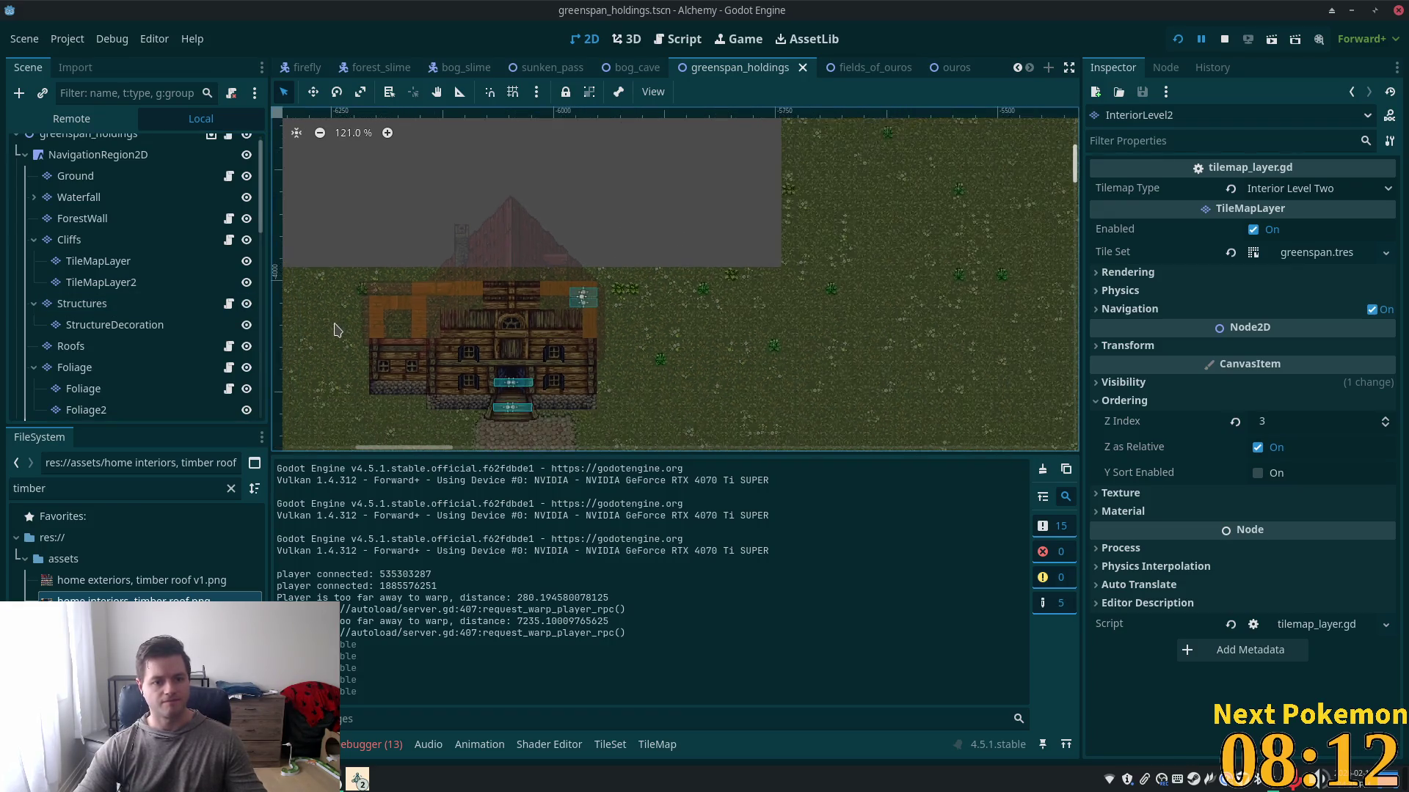
left_click_drag(494, 362, 739, 270)
scroll(124, 293, "down", 5)
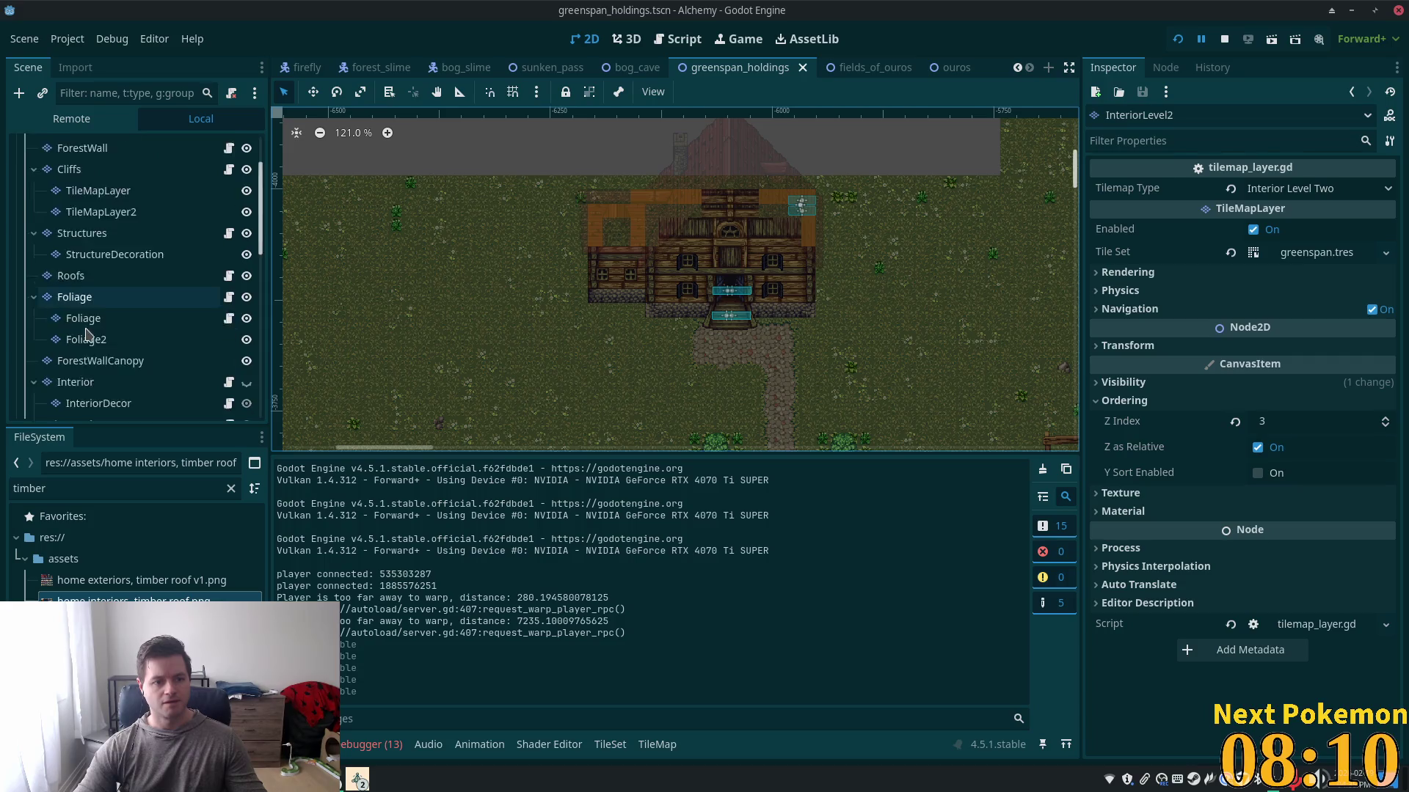
left_click(121, 277)
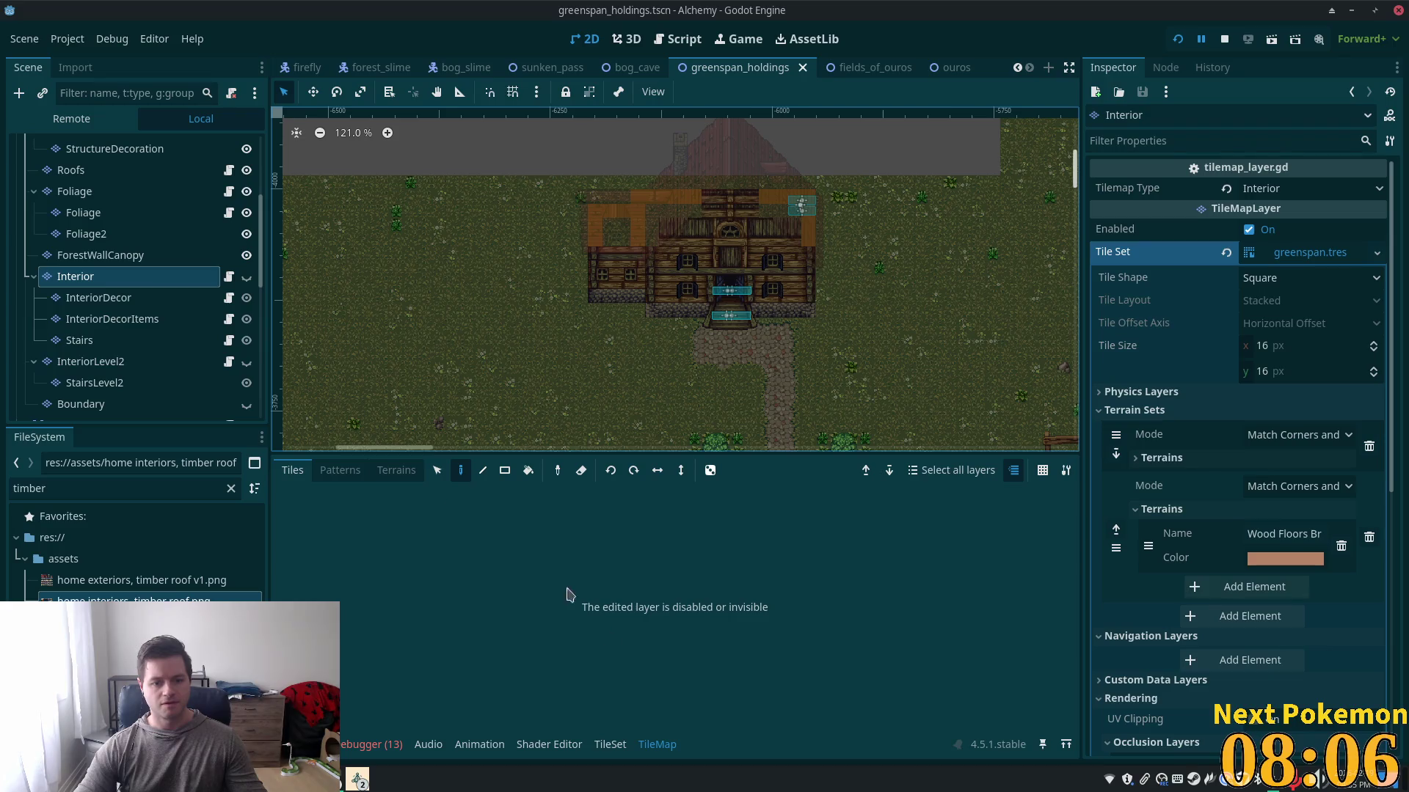
left_click(247, 276)
- Open the TileSet editor on the home interiors, timber roof tilesheet
left_click(612, 745)
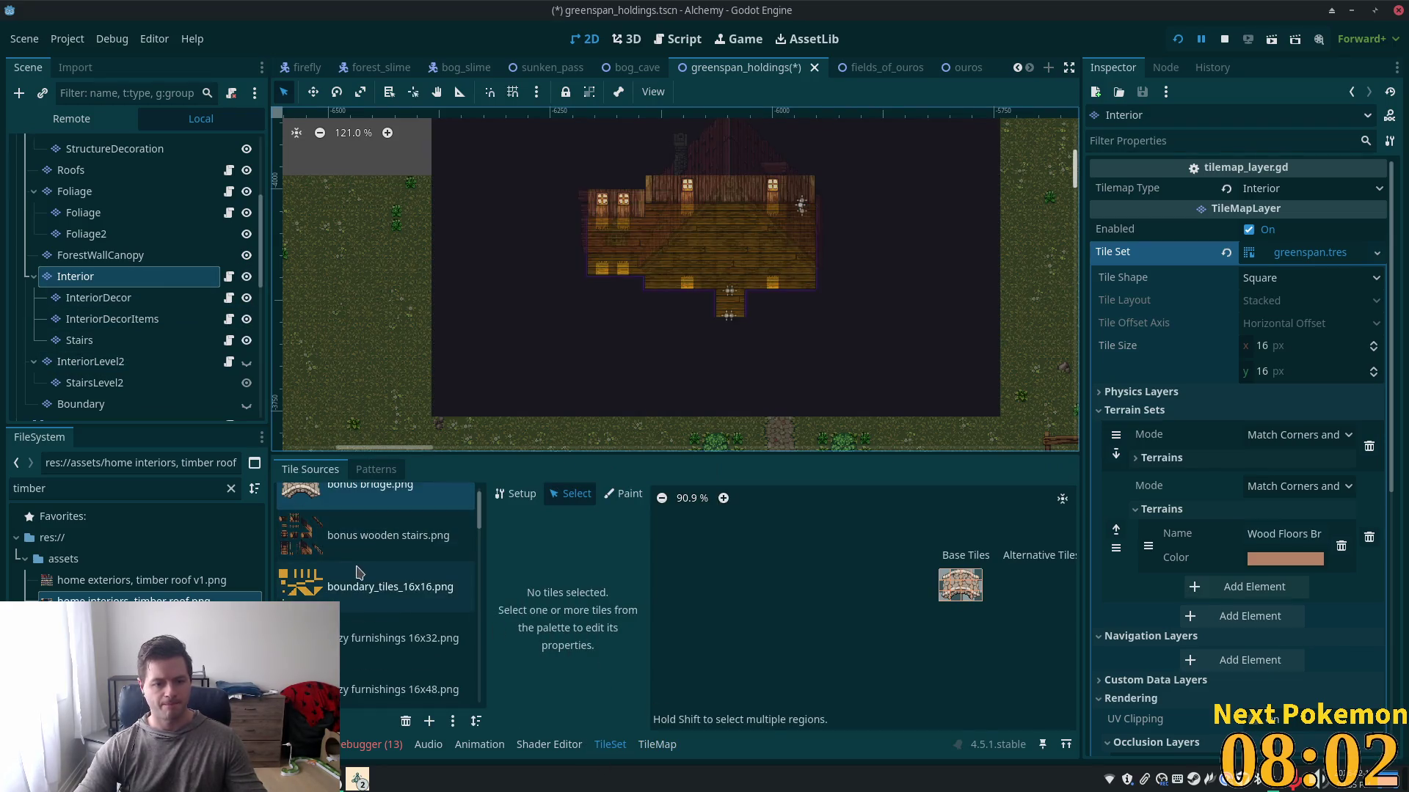
scroll(354, 573, "down", 2)
left_click(360, 506)
scroll(478, 552, "down", 2)
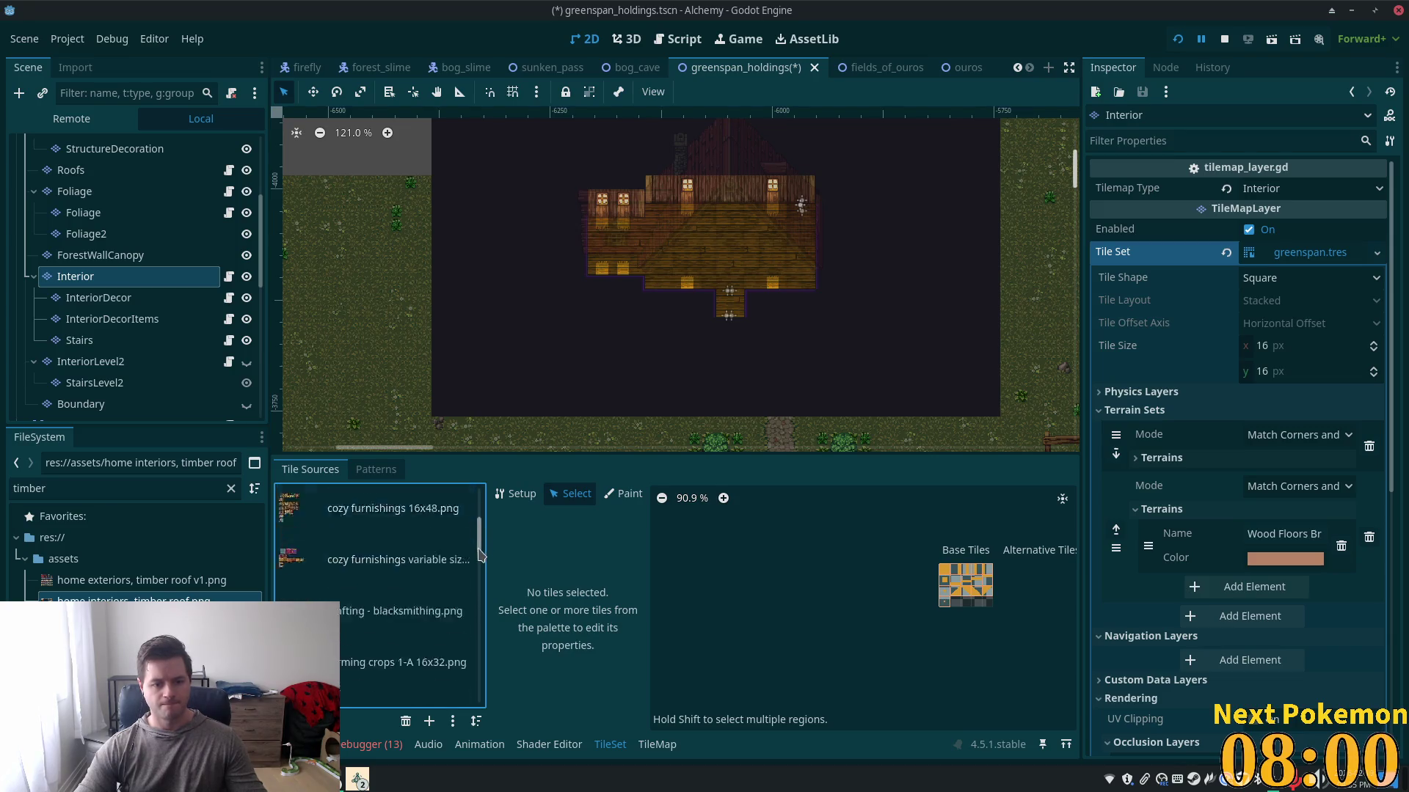
scroll(478, 552, "down", 2)
scroll(379, 650, "down", 2)
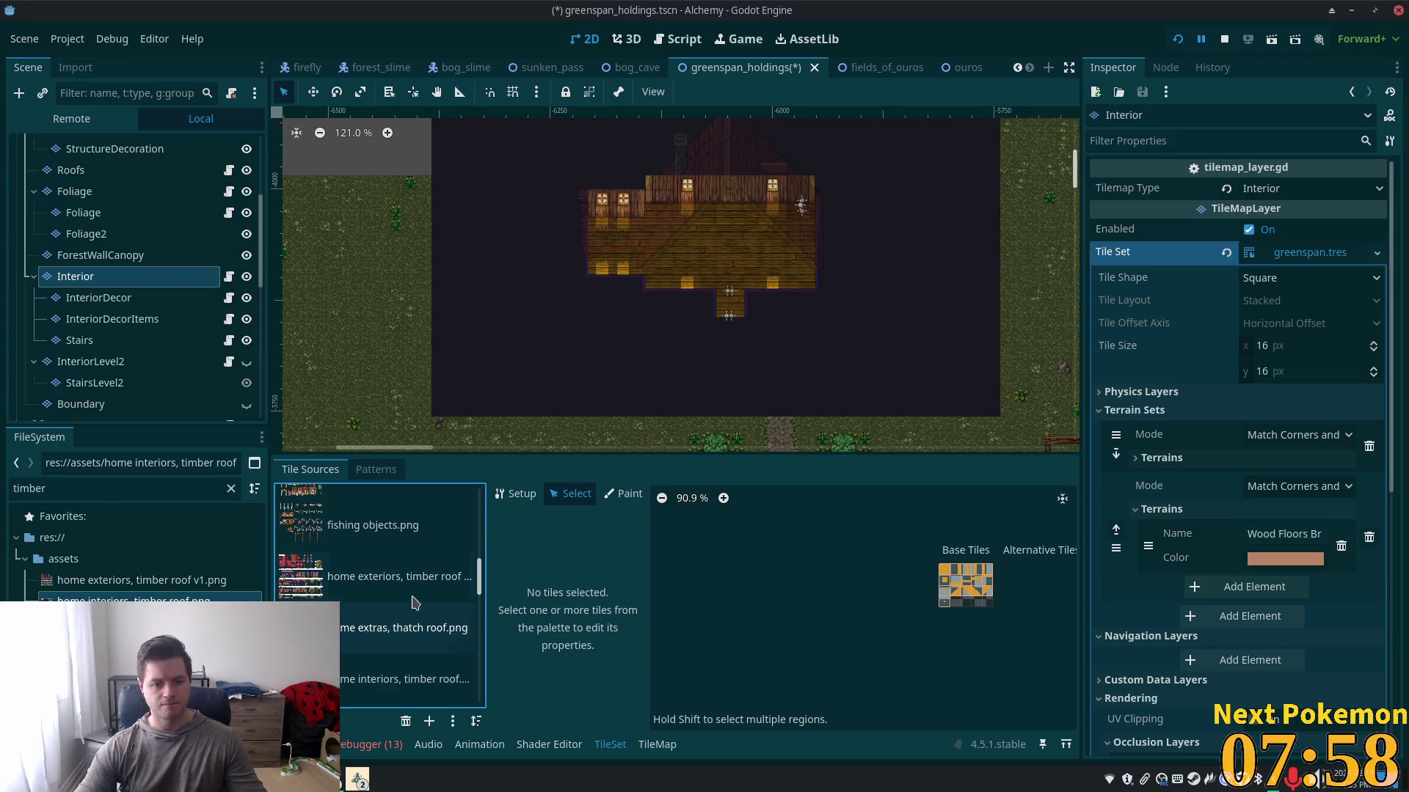
left_click(418, 683)
scroll(954, 595, "up", 4)
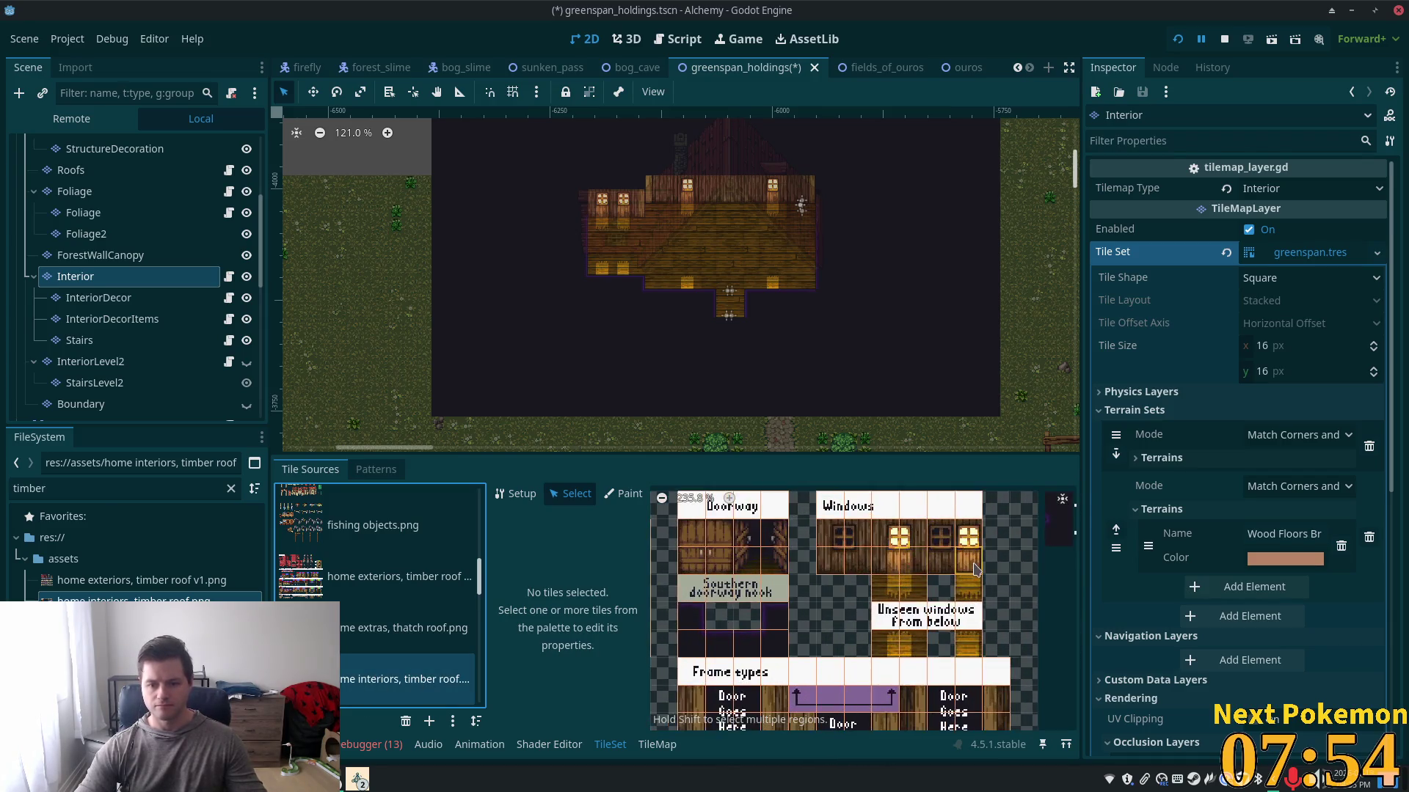
- Select the five window tiles, give them a full-square collision shape, and save
left_click(926, 575)
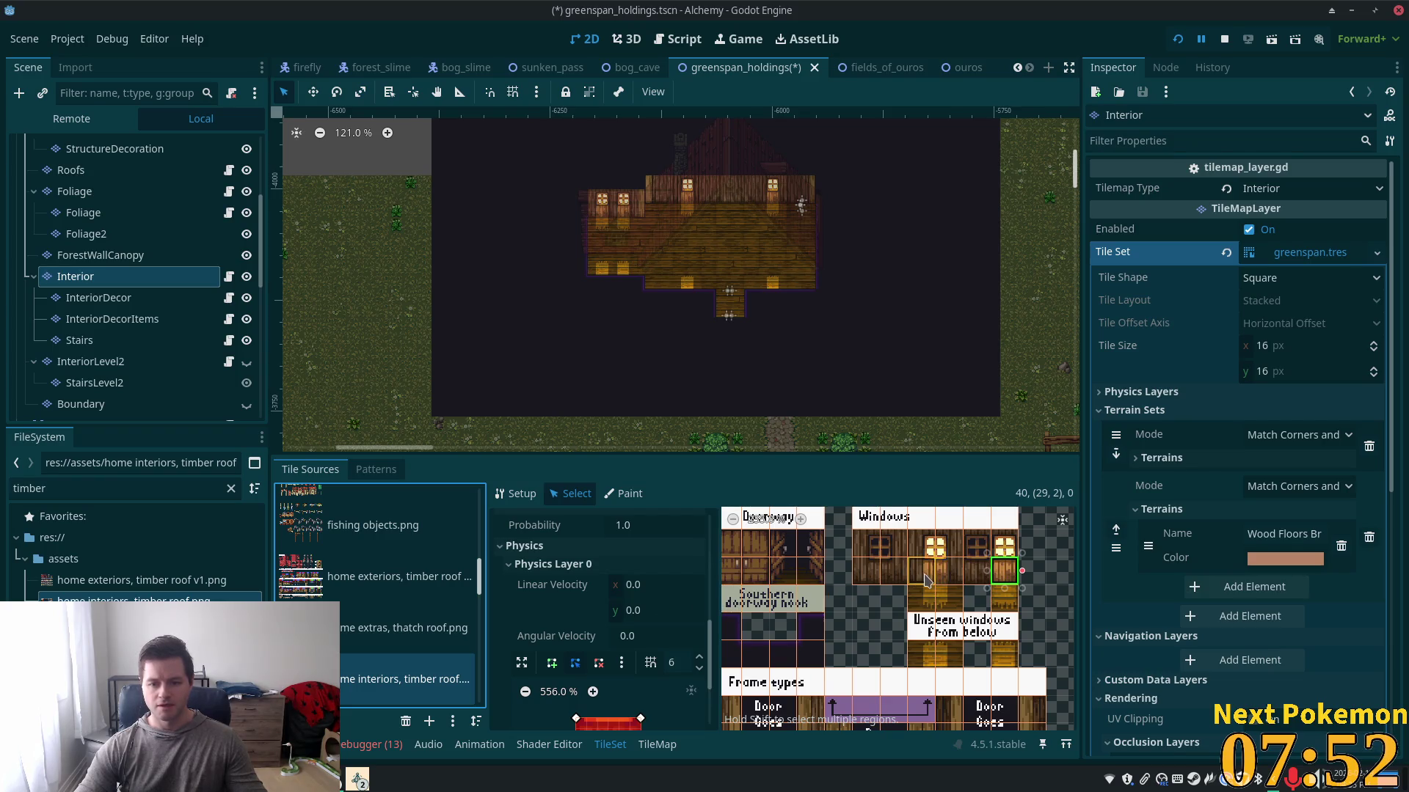
left_click(943, 579)
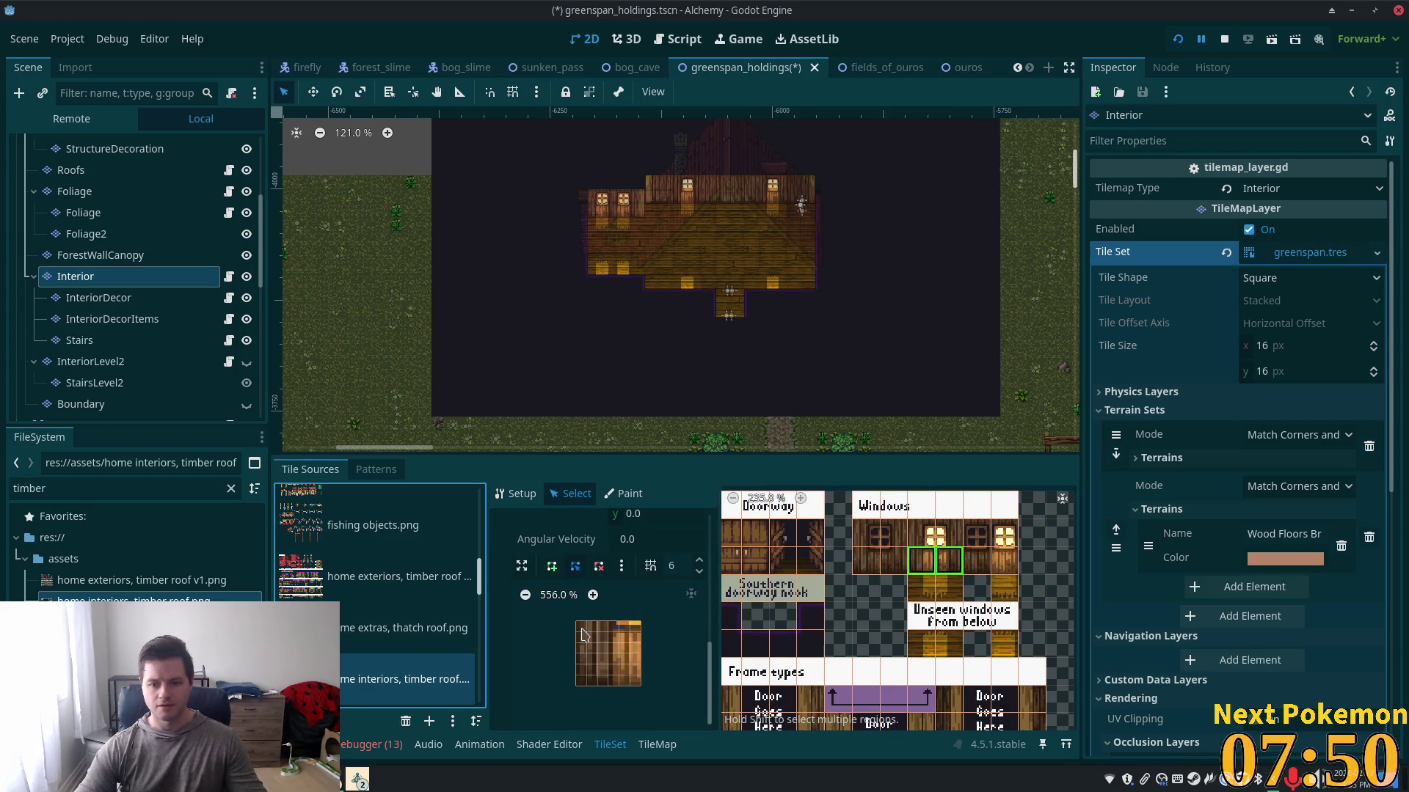
left_click_drag(849, 572, 946, 569)
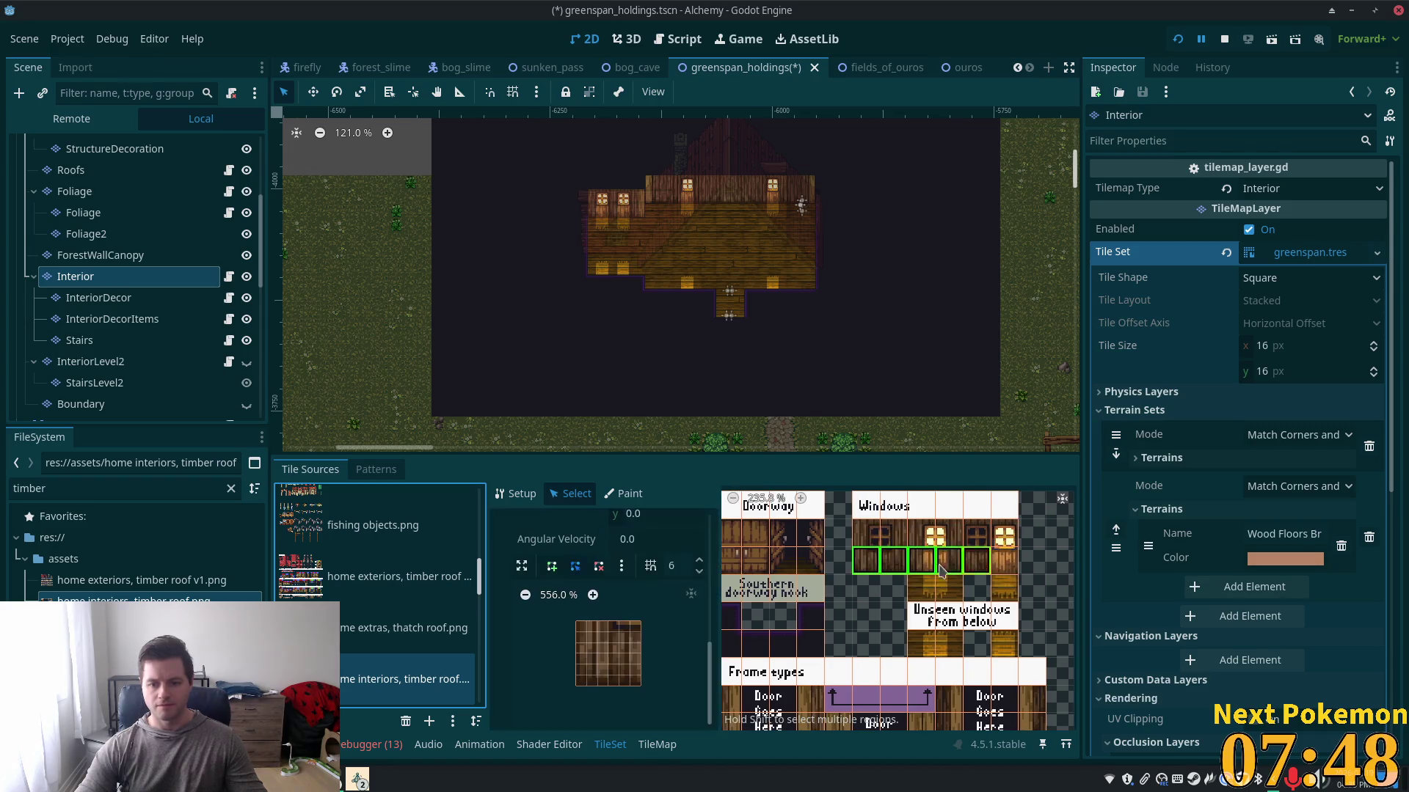
left_click(657, 669)
key("ctrl+s")
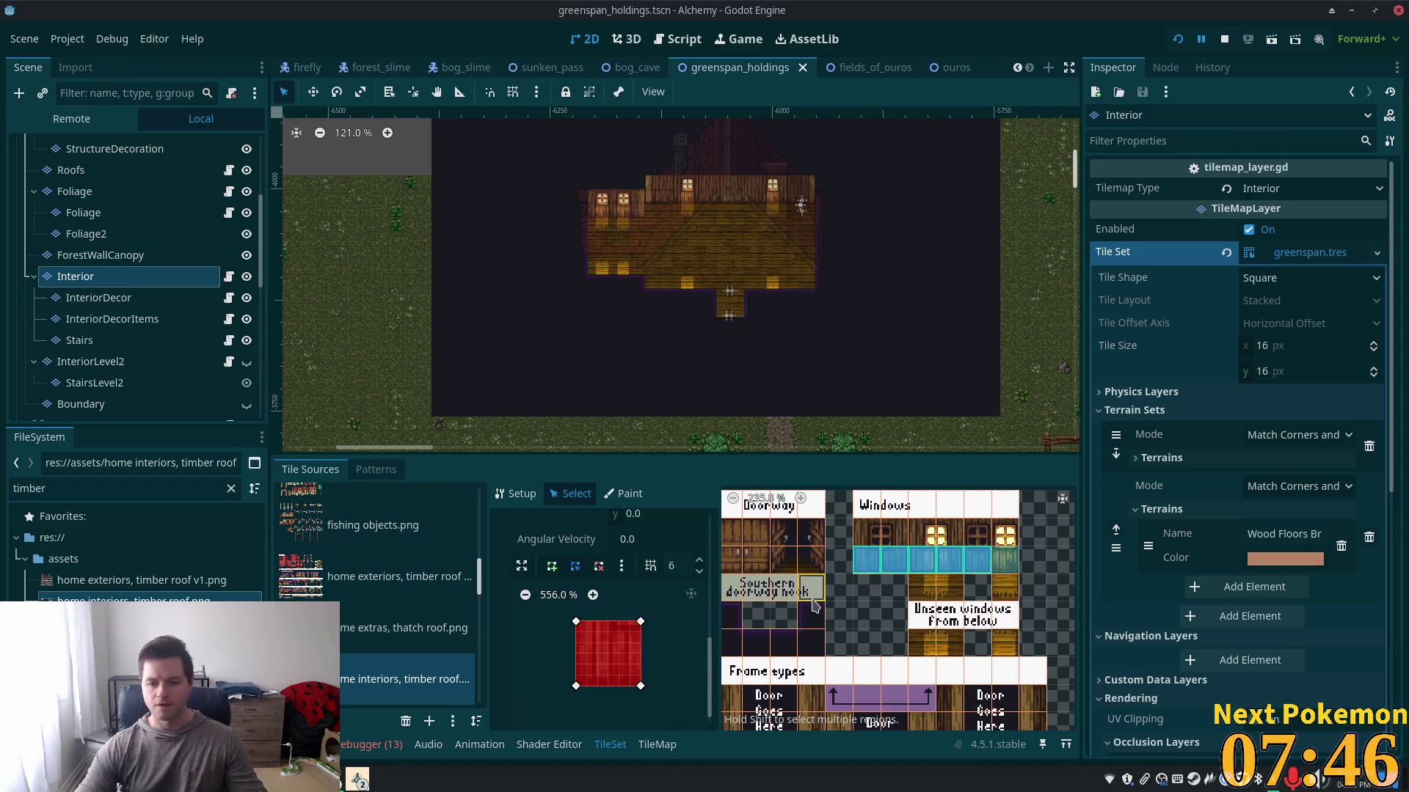
- Look over the rest of the atlas, then hide the Interior layer to show the exterior
scroll(798, 589, "down", 2)
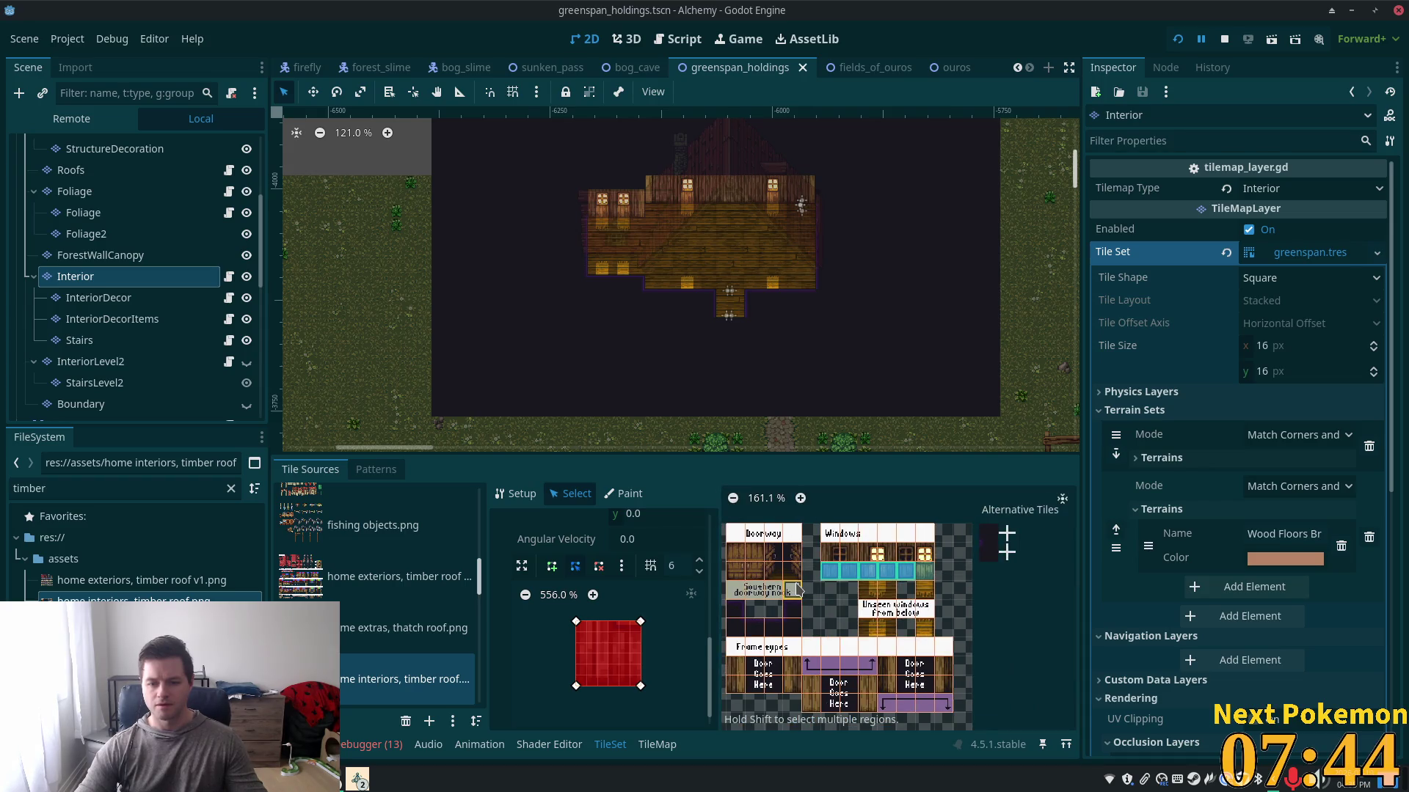
left_click_drag(796, 589, 910, 533)
scroll(910, 534, "down", 1)
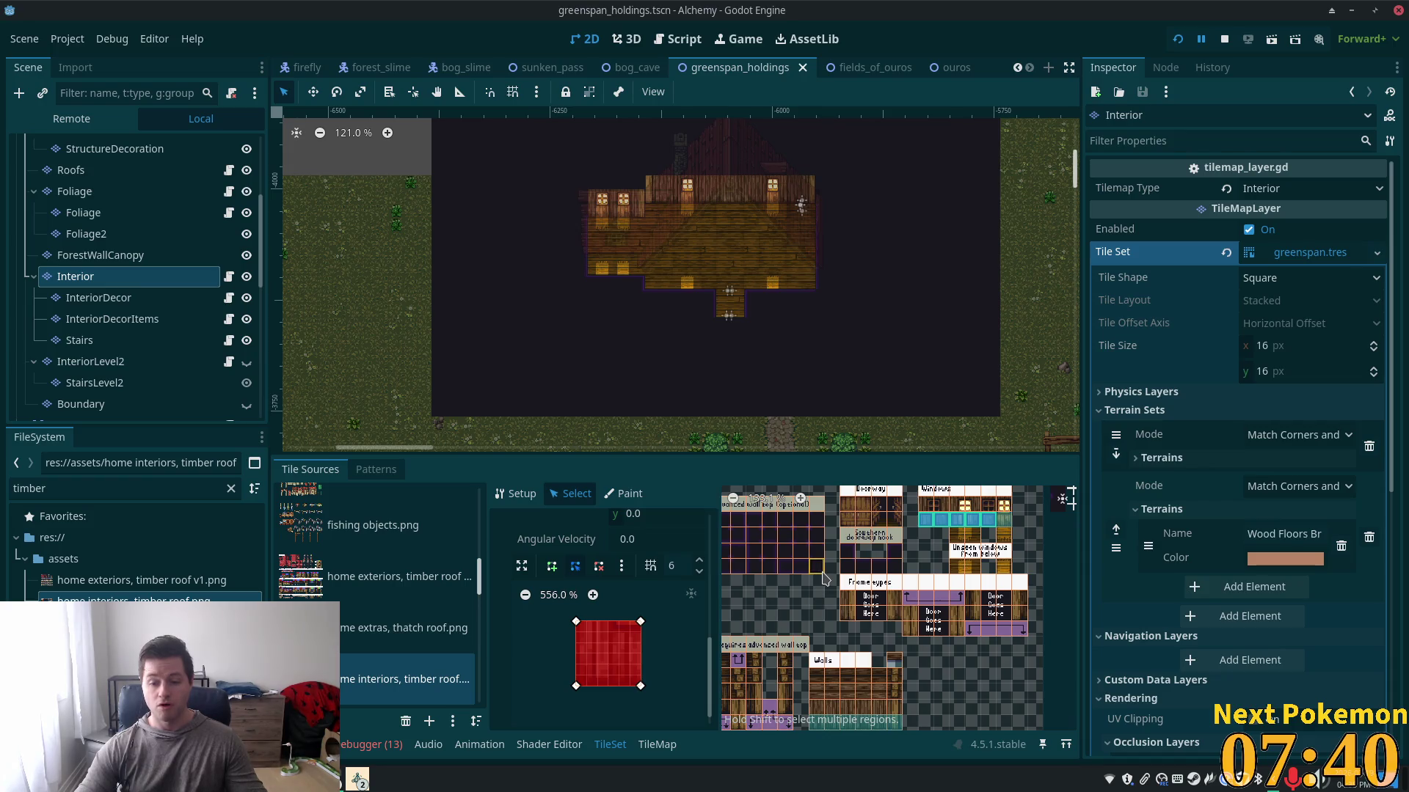
left_click_drag(901, 543, 1054, 514)
left_click(1062, 500)
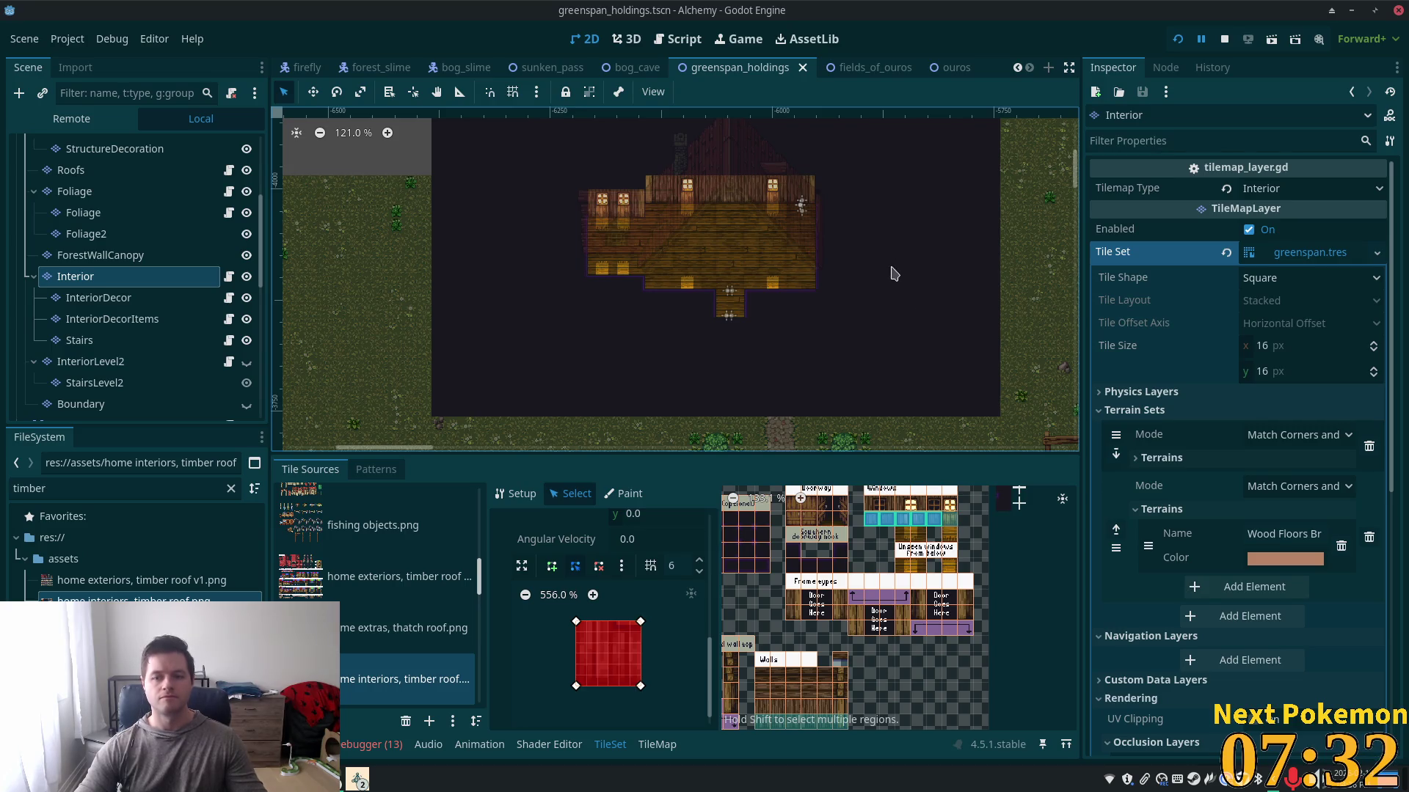
scroll(813, 233, "down", 3)
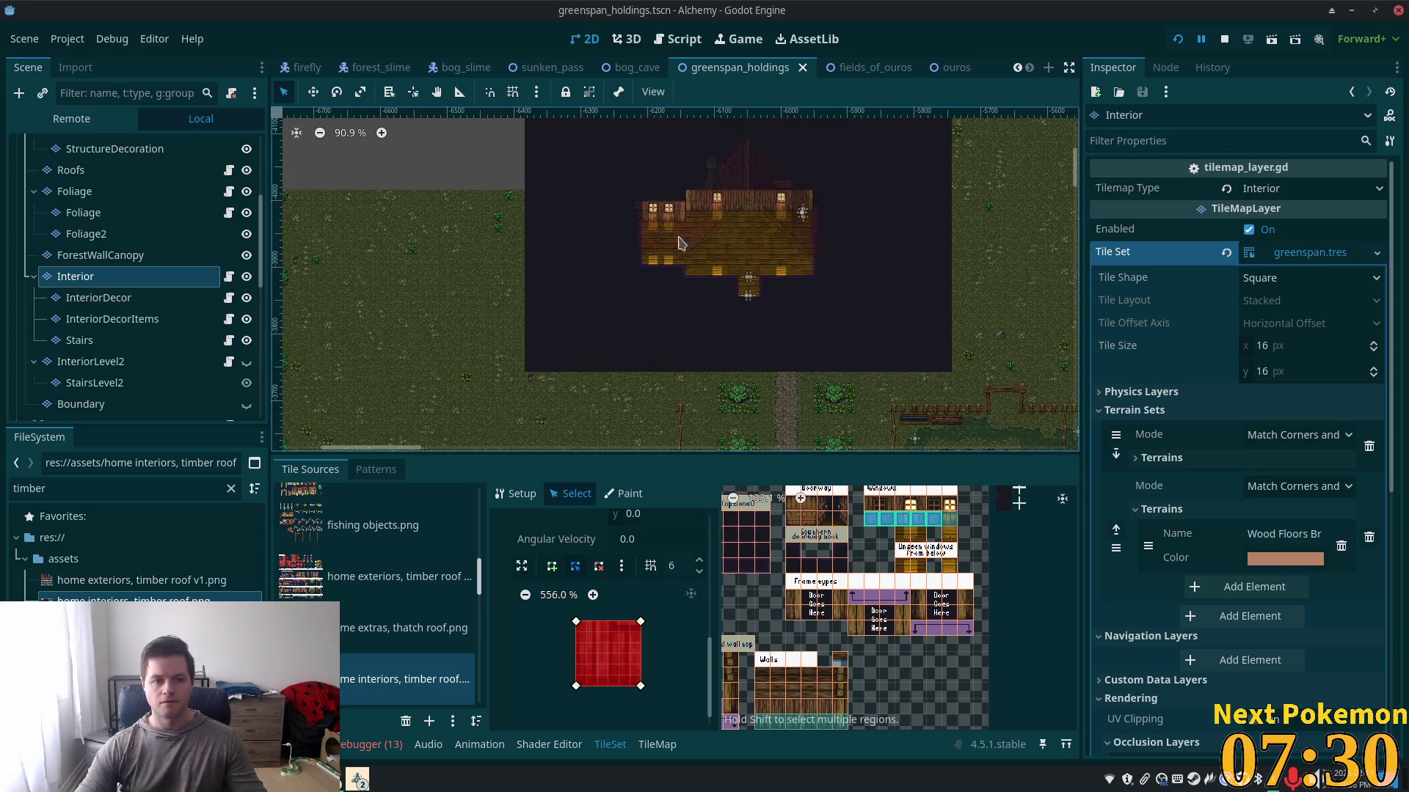
left_click(247, 276)
- Run the game, travel to the Bog, and walk south past the slimes
key("F5")
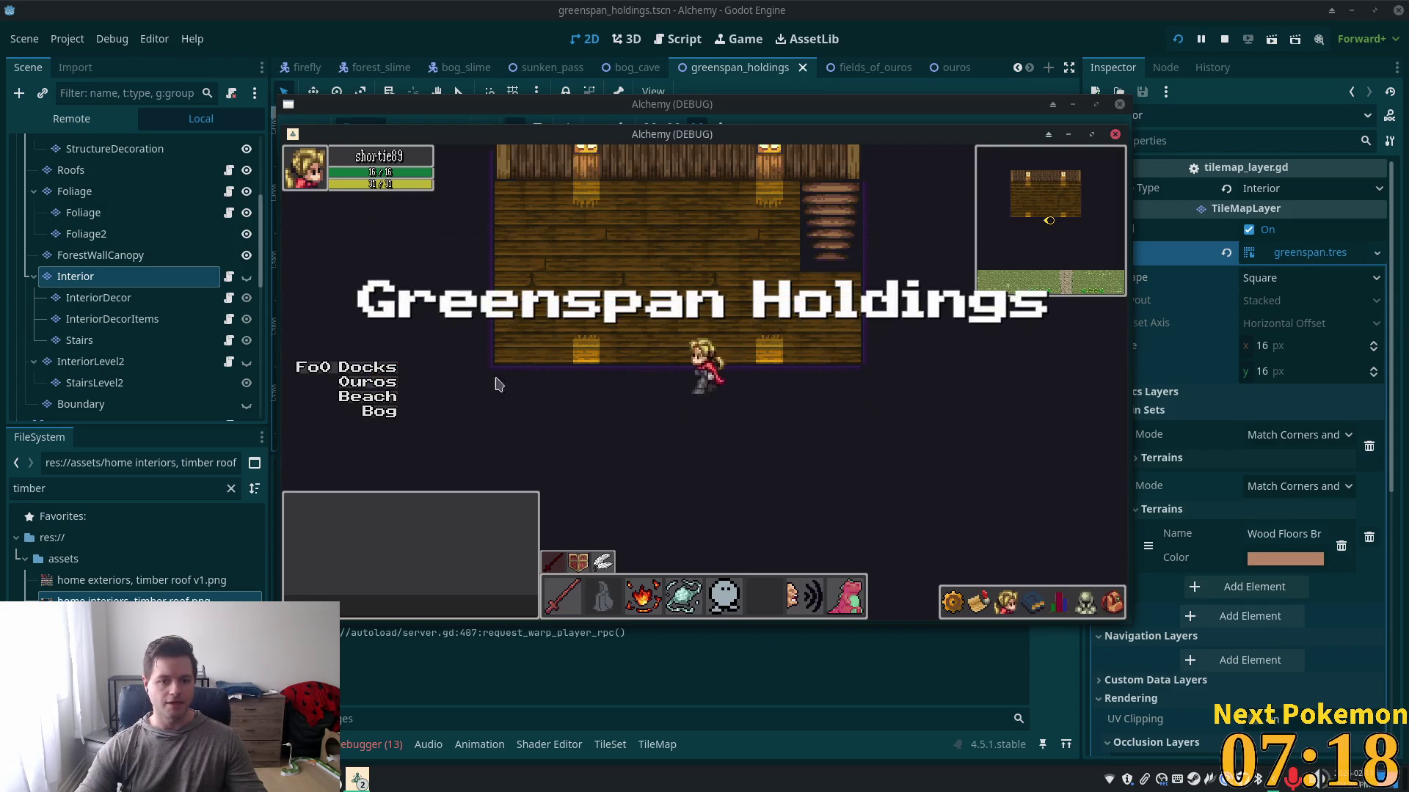
left_click(388, 416)
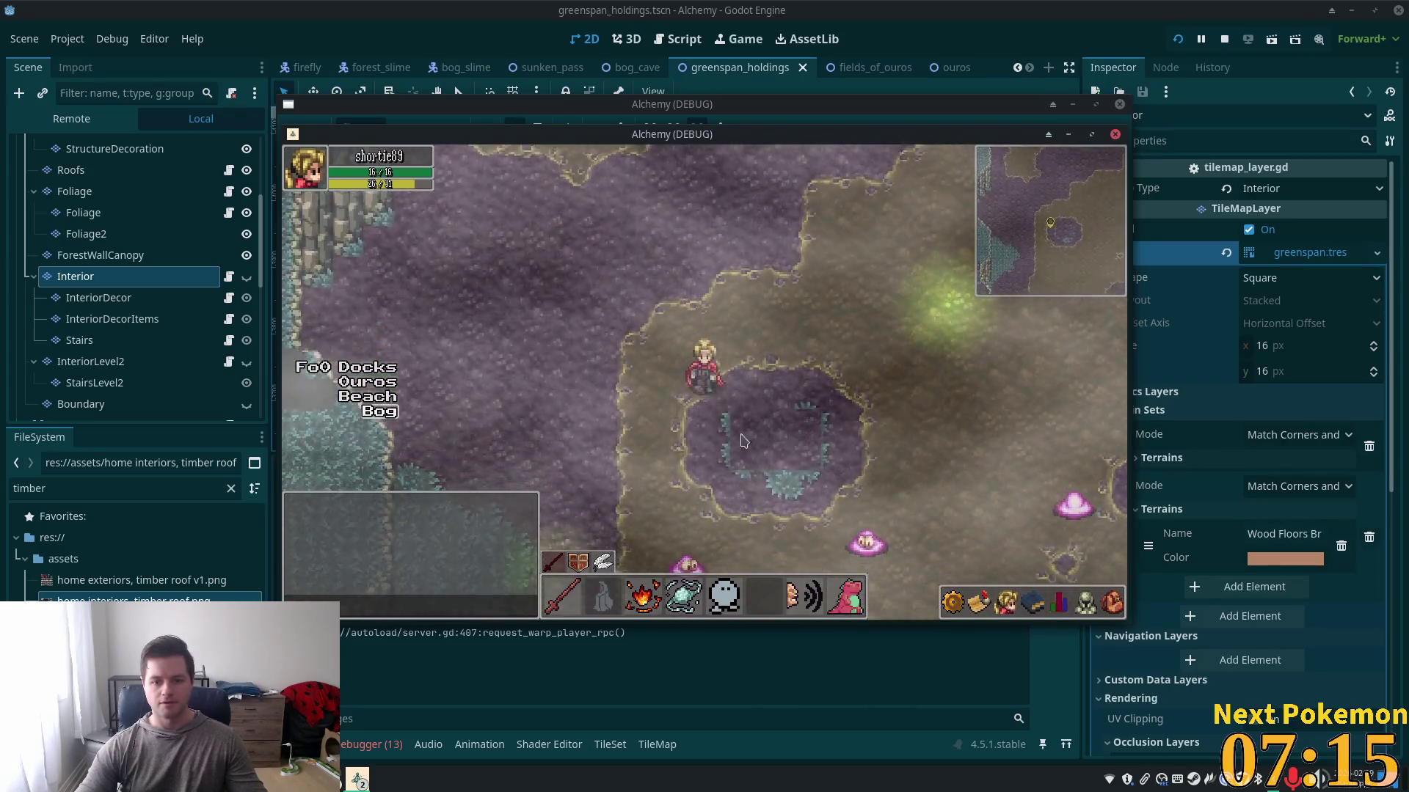
key("Down")
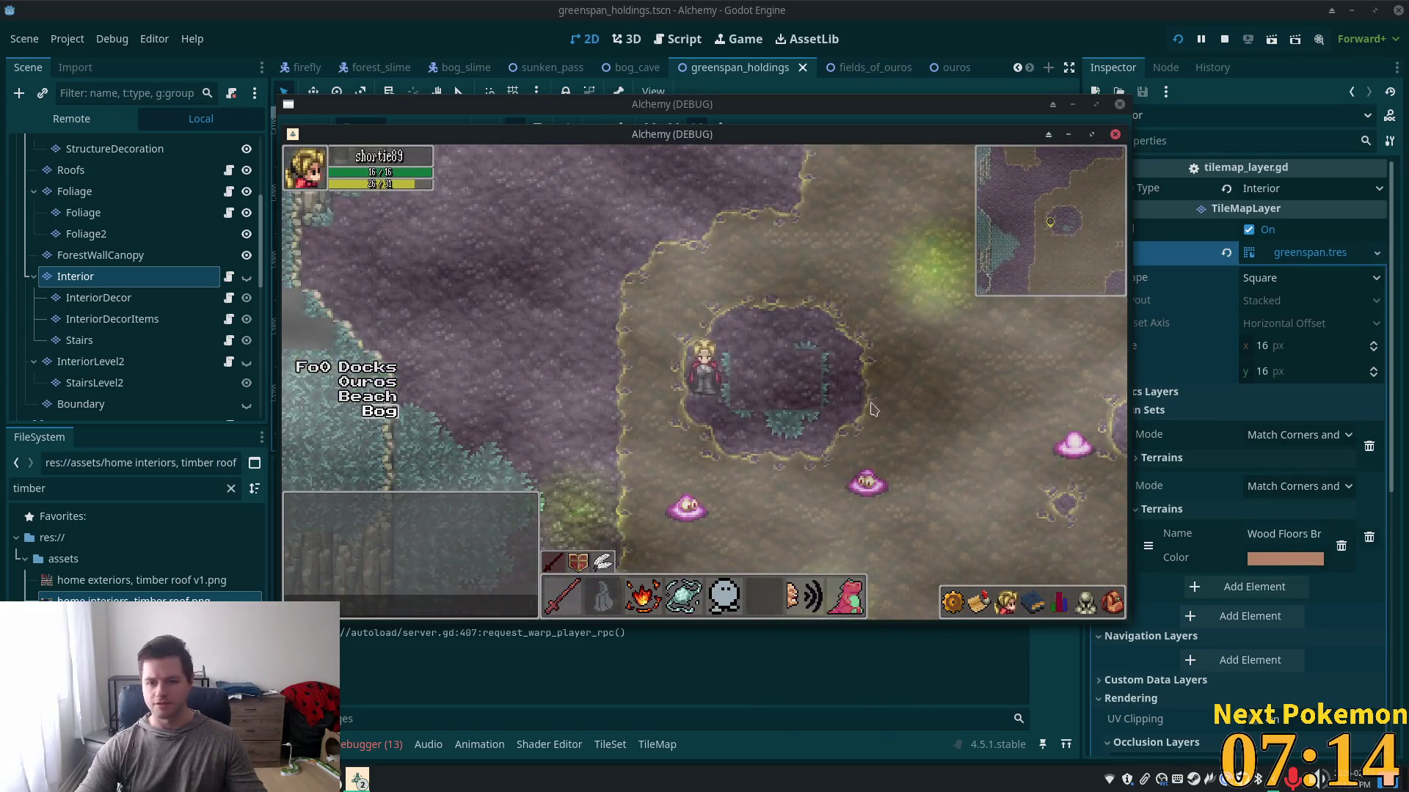
key("Down")
key("Down")
key("Right")
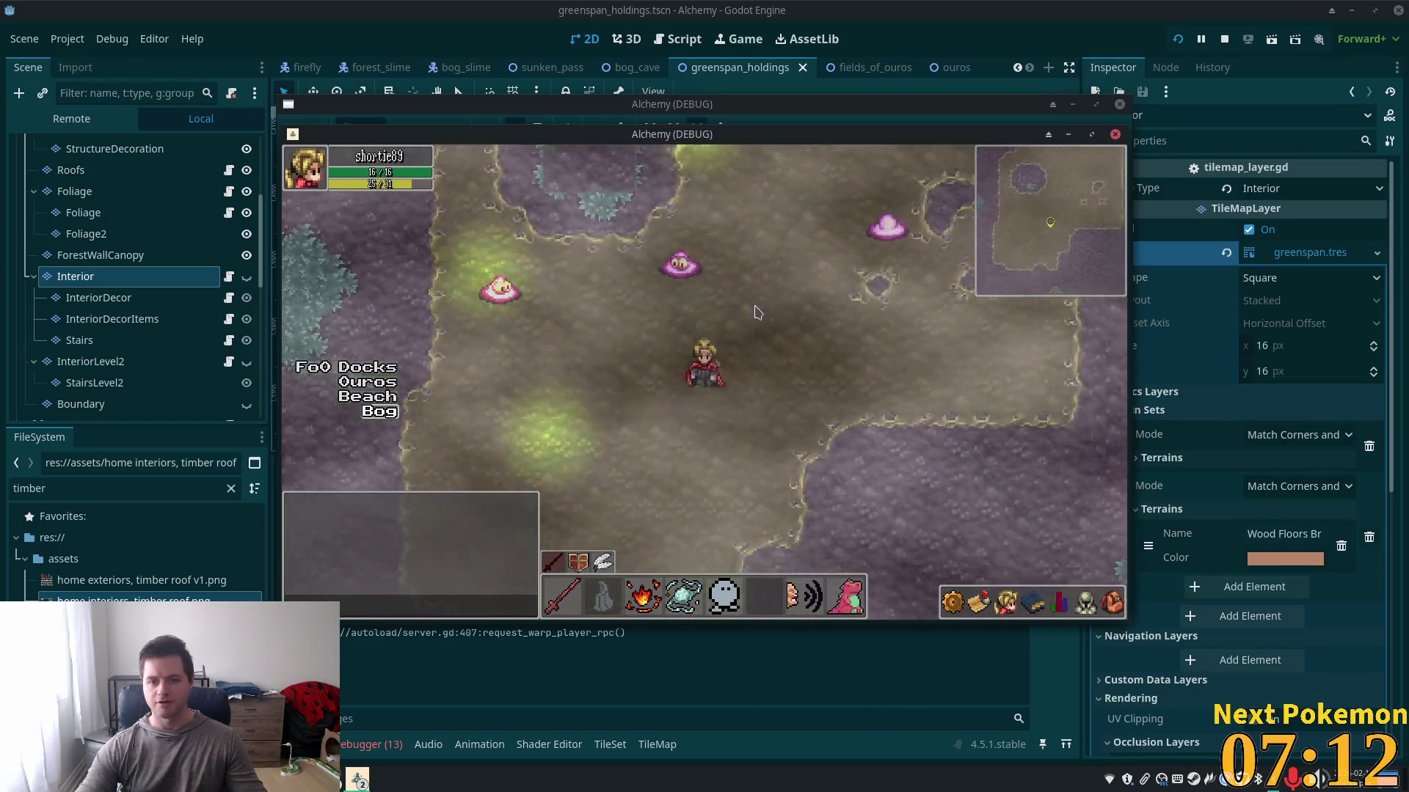
key("Down")
key("Right")
key("Down")
key("Left")
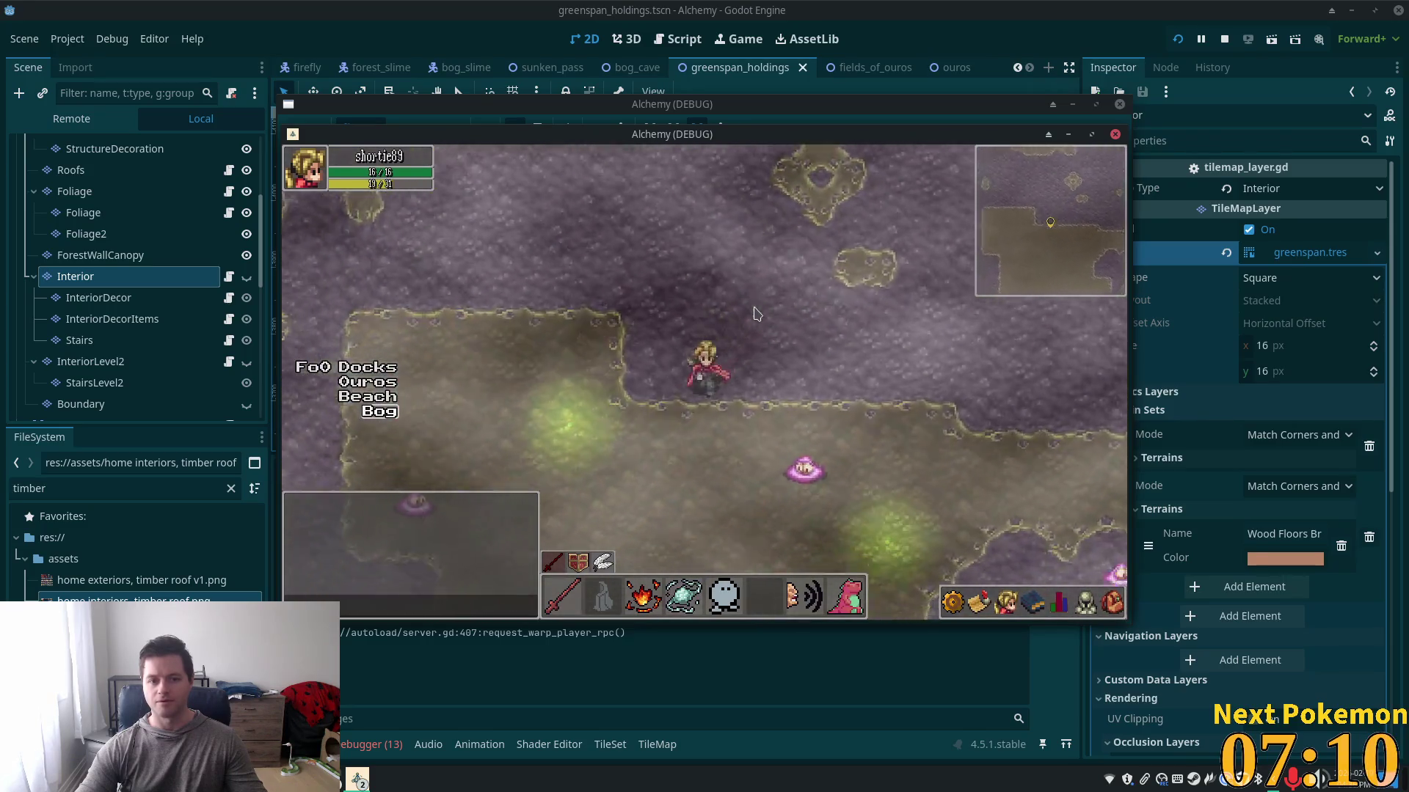
key("Down")
key("Left")
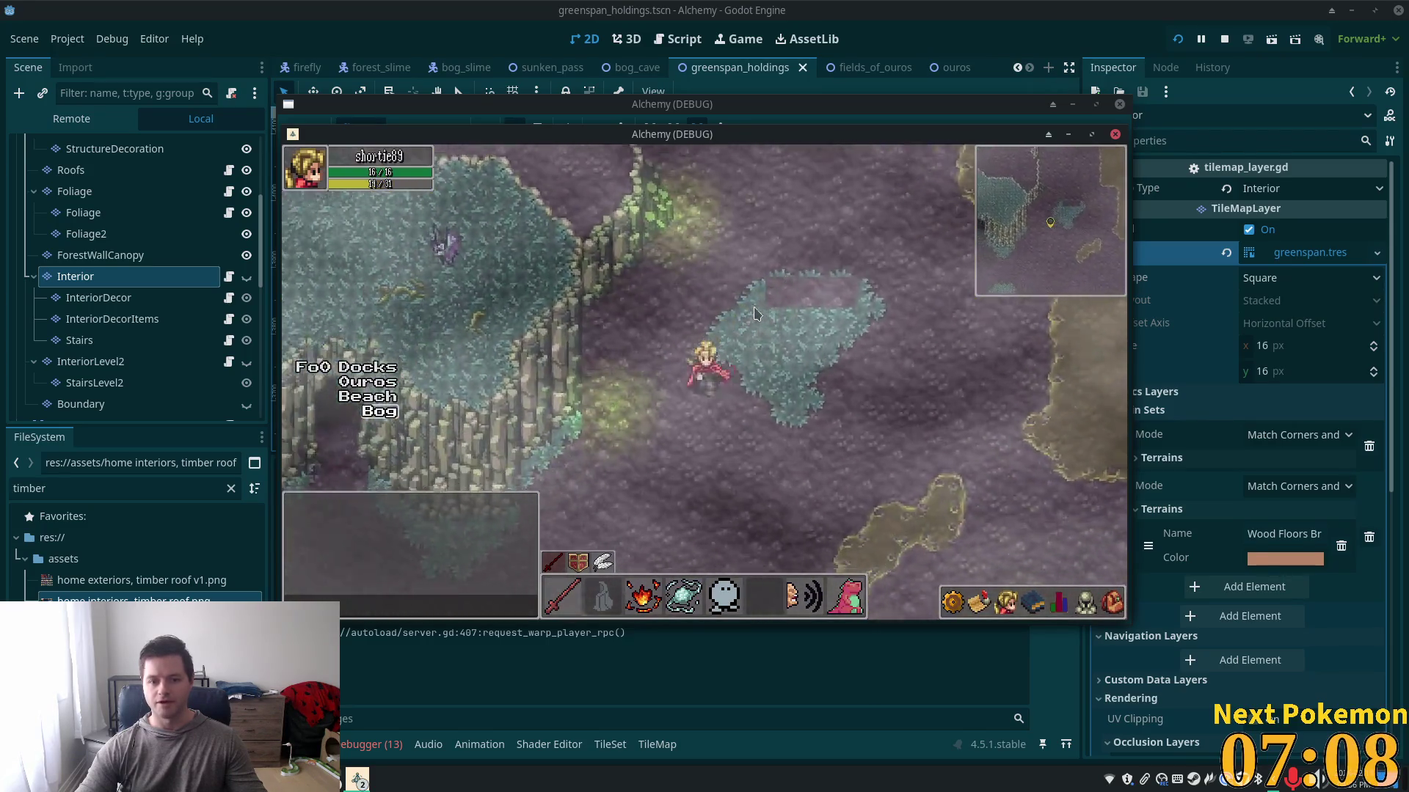
key("Down")
key("Left")
key("Down")
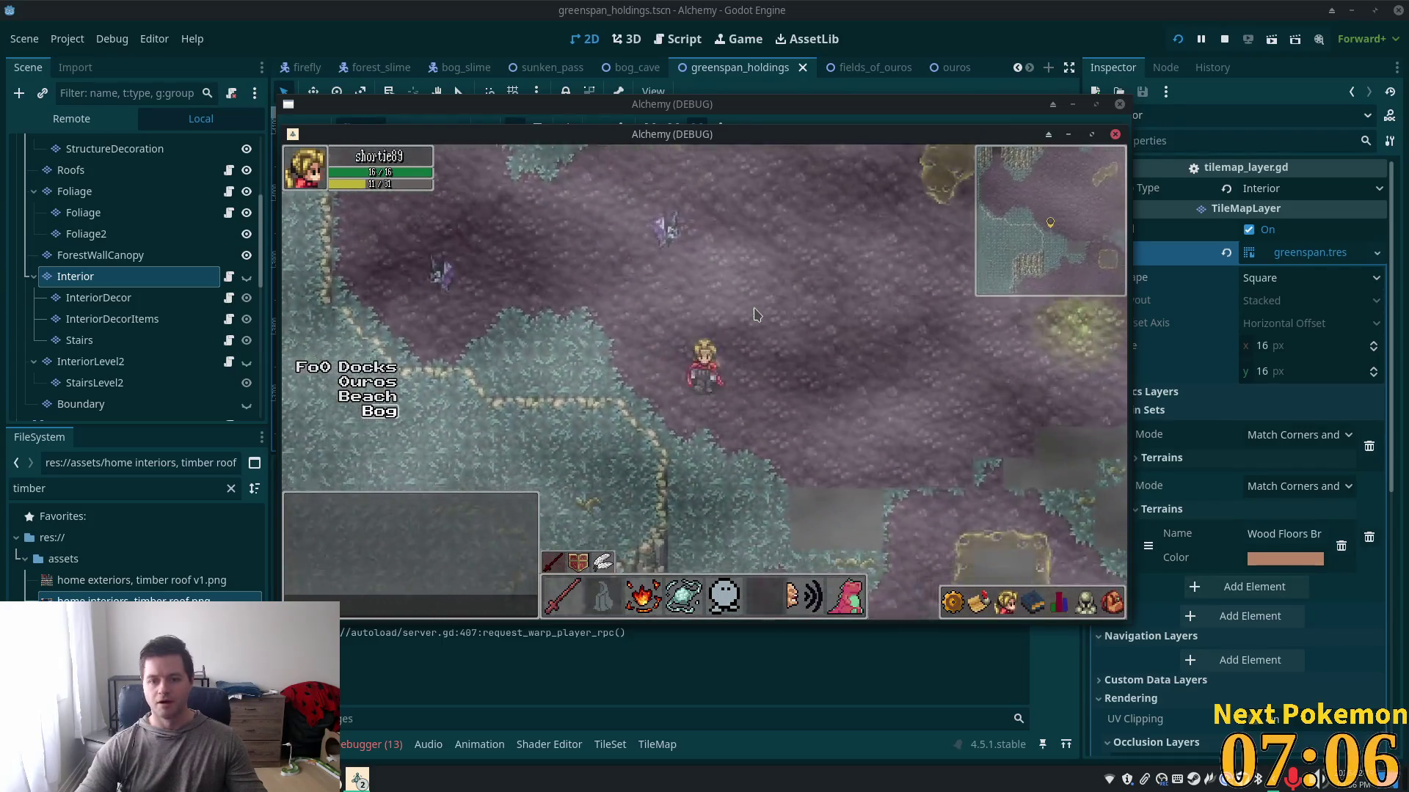
- Walk across the bog to the cliff cave and enter it to reach Sunken Pass
key("Up")
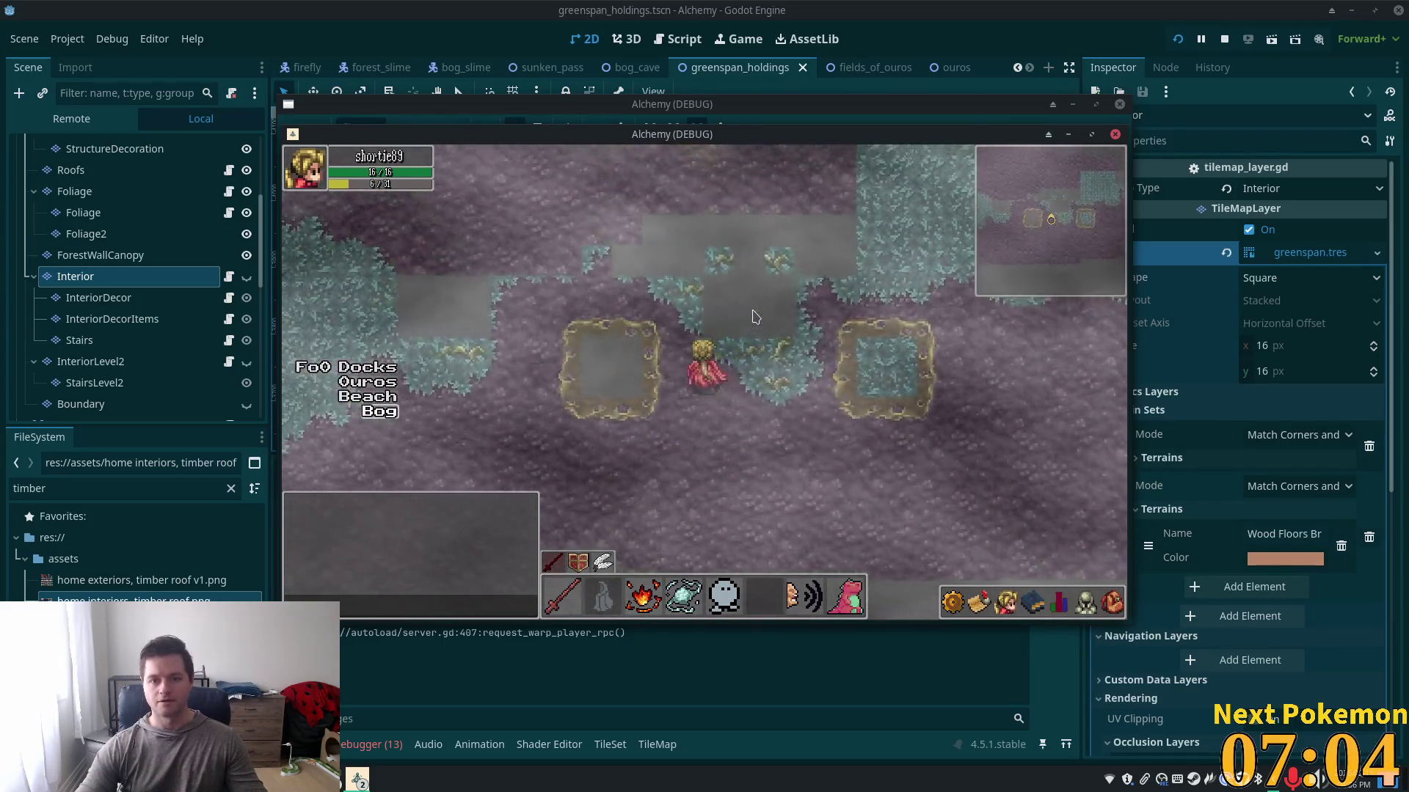
key("Up")
key("Right")
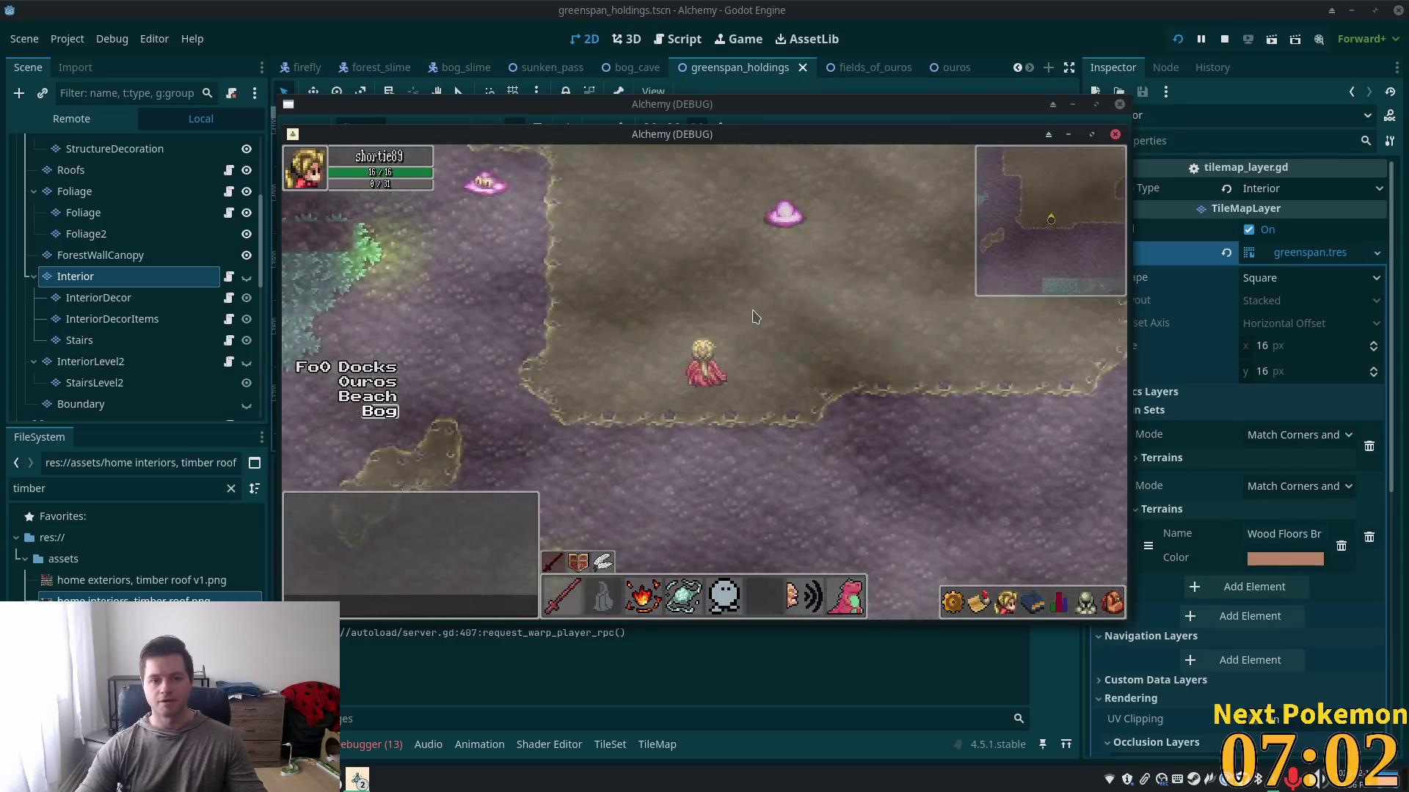
key("Up")
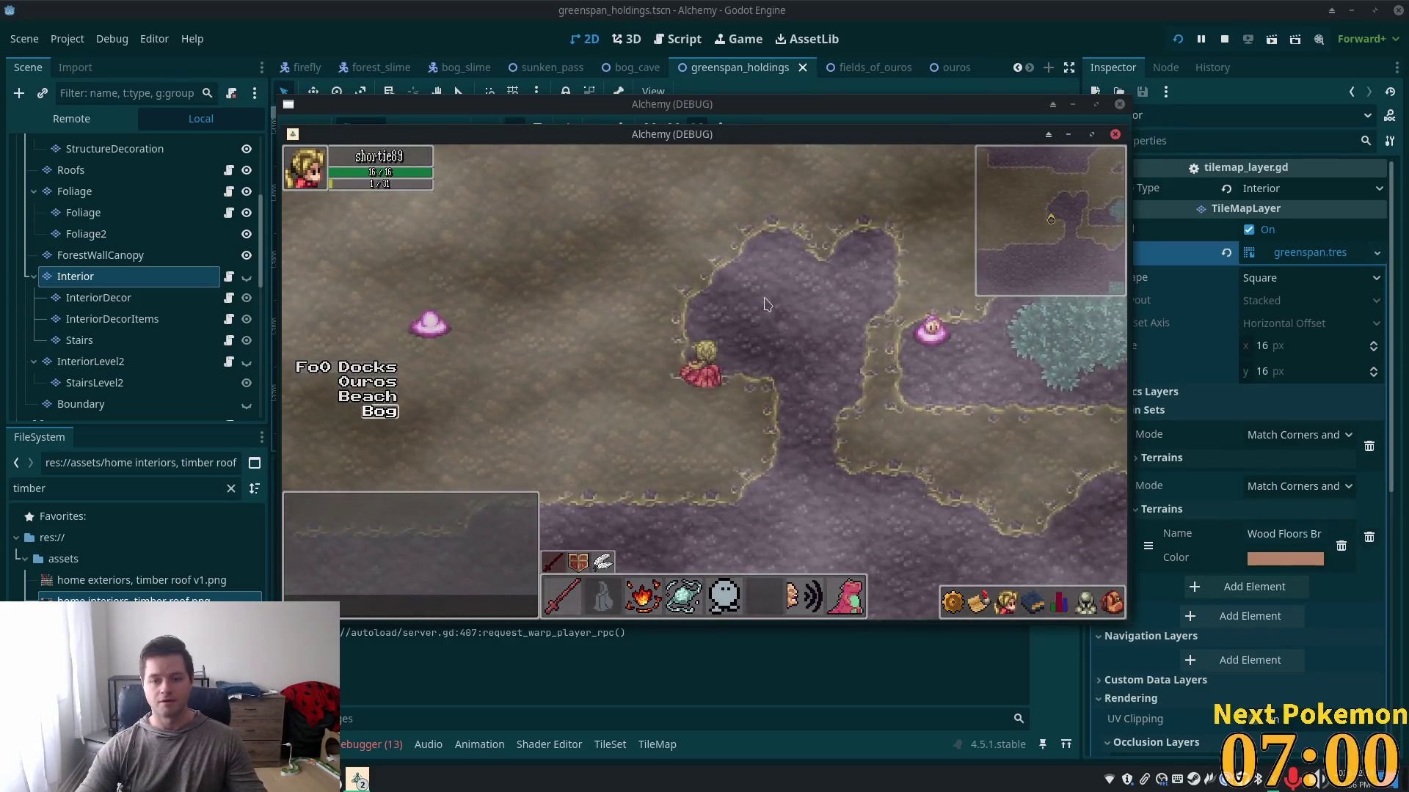
key("Down")
key("Right")
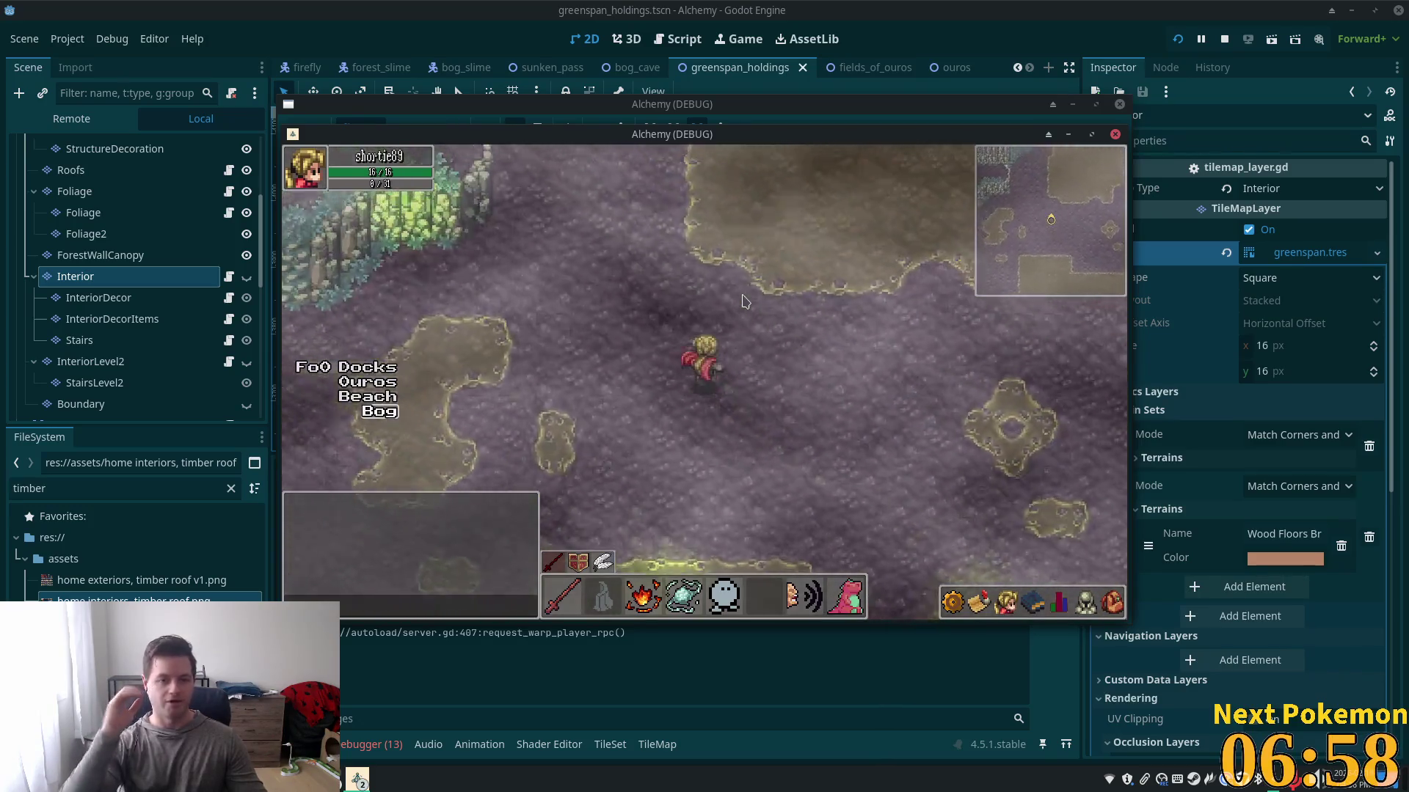
key("Up")
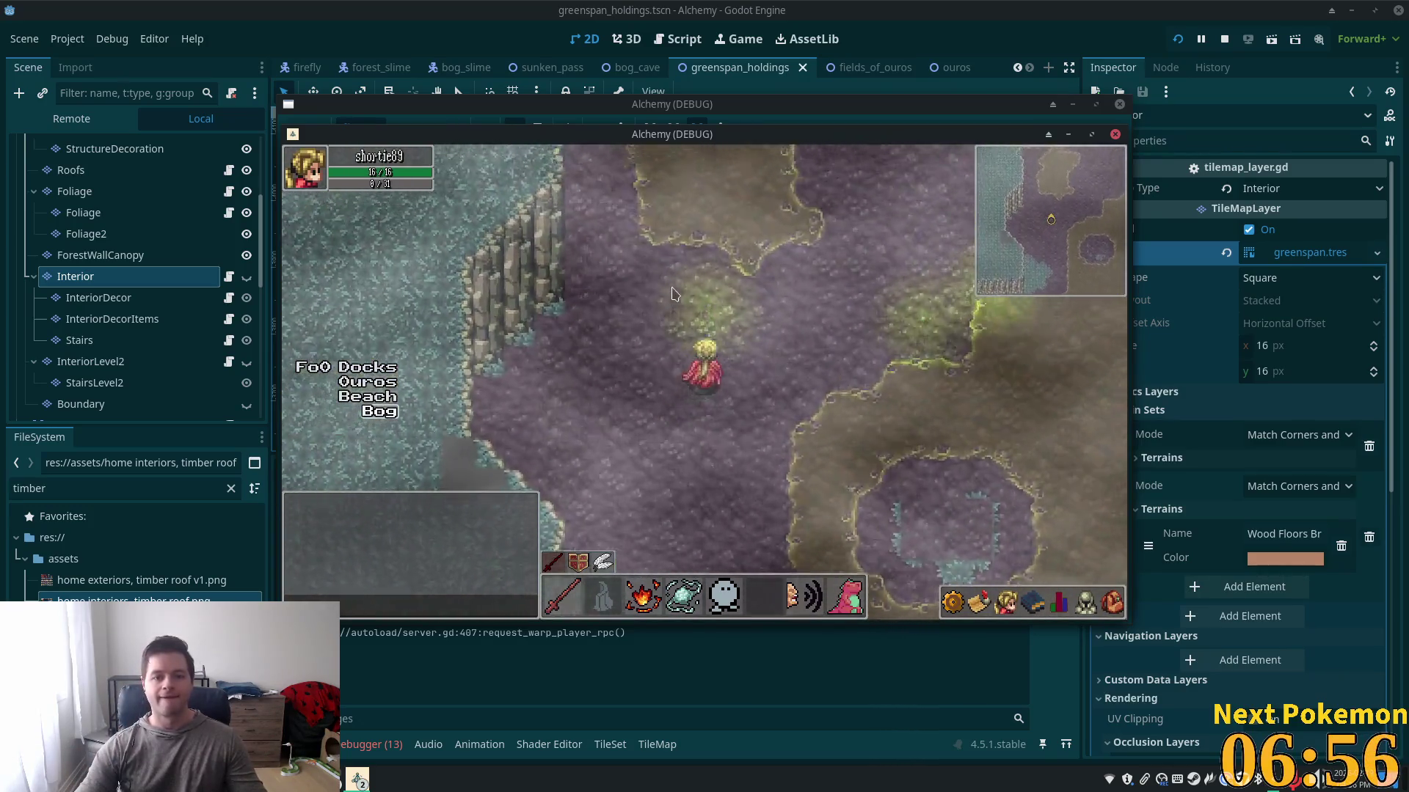
key("Up")
key("Up")
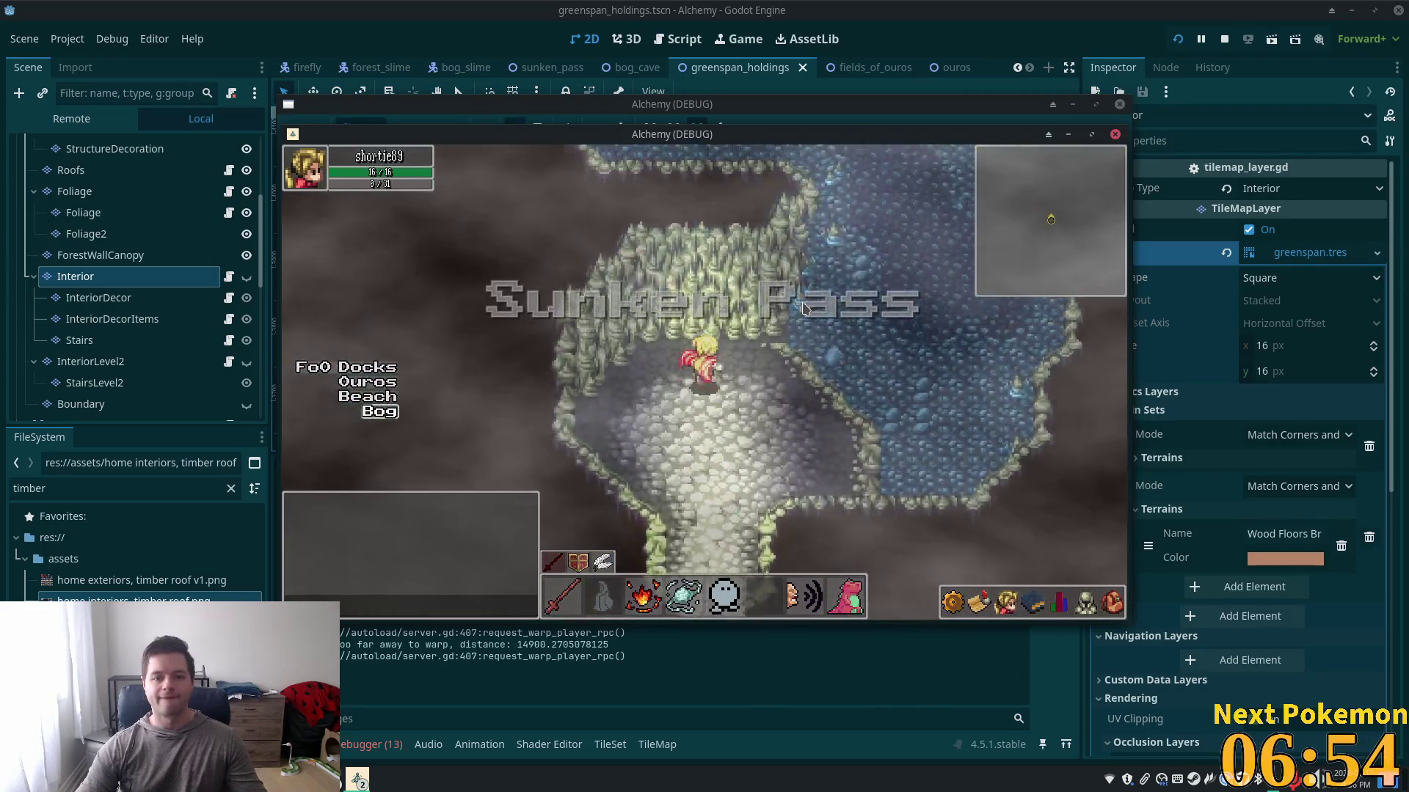
key("Up")
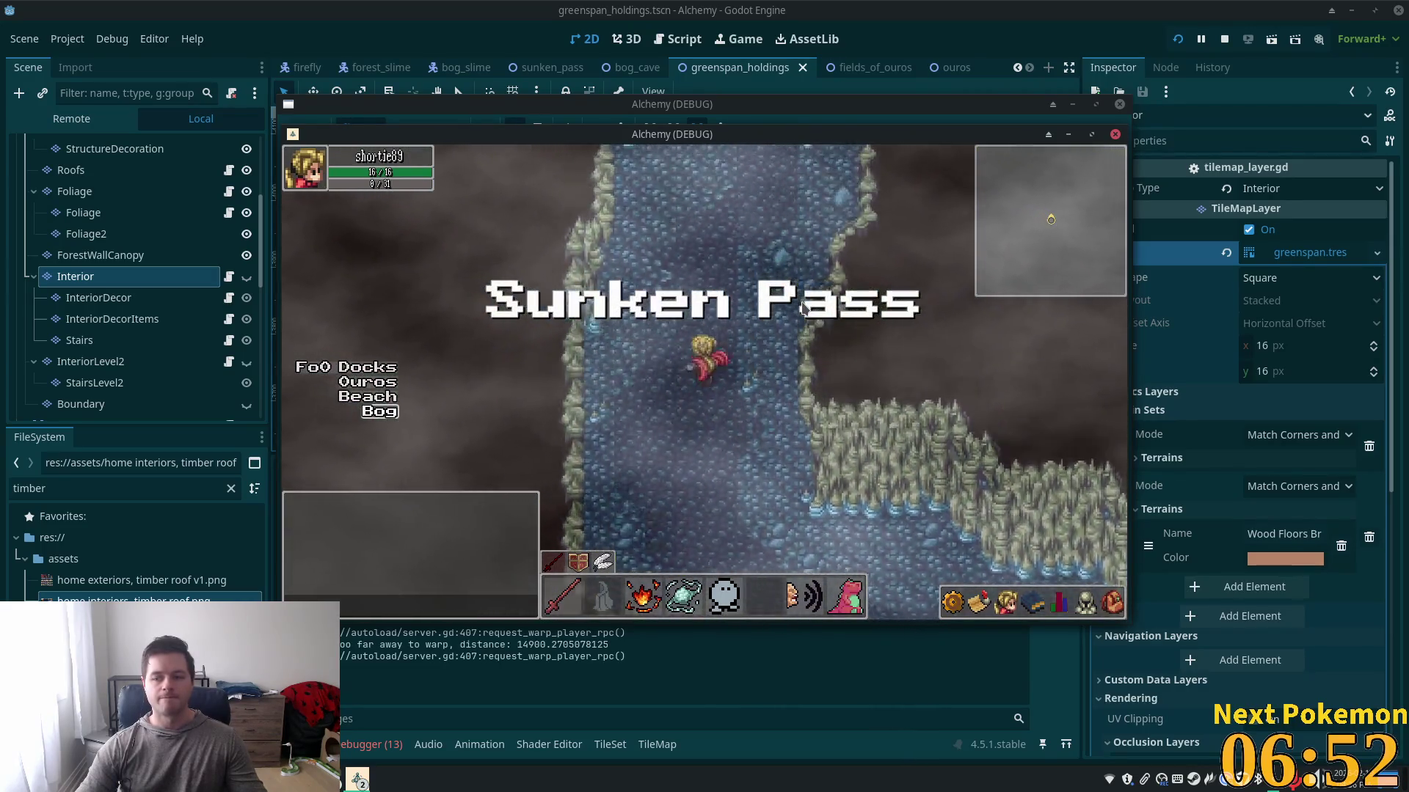
- Walk through Sunken Pass into Greenspan Holdings' farmland, warp to Ouros, then stop the game
key("Up")
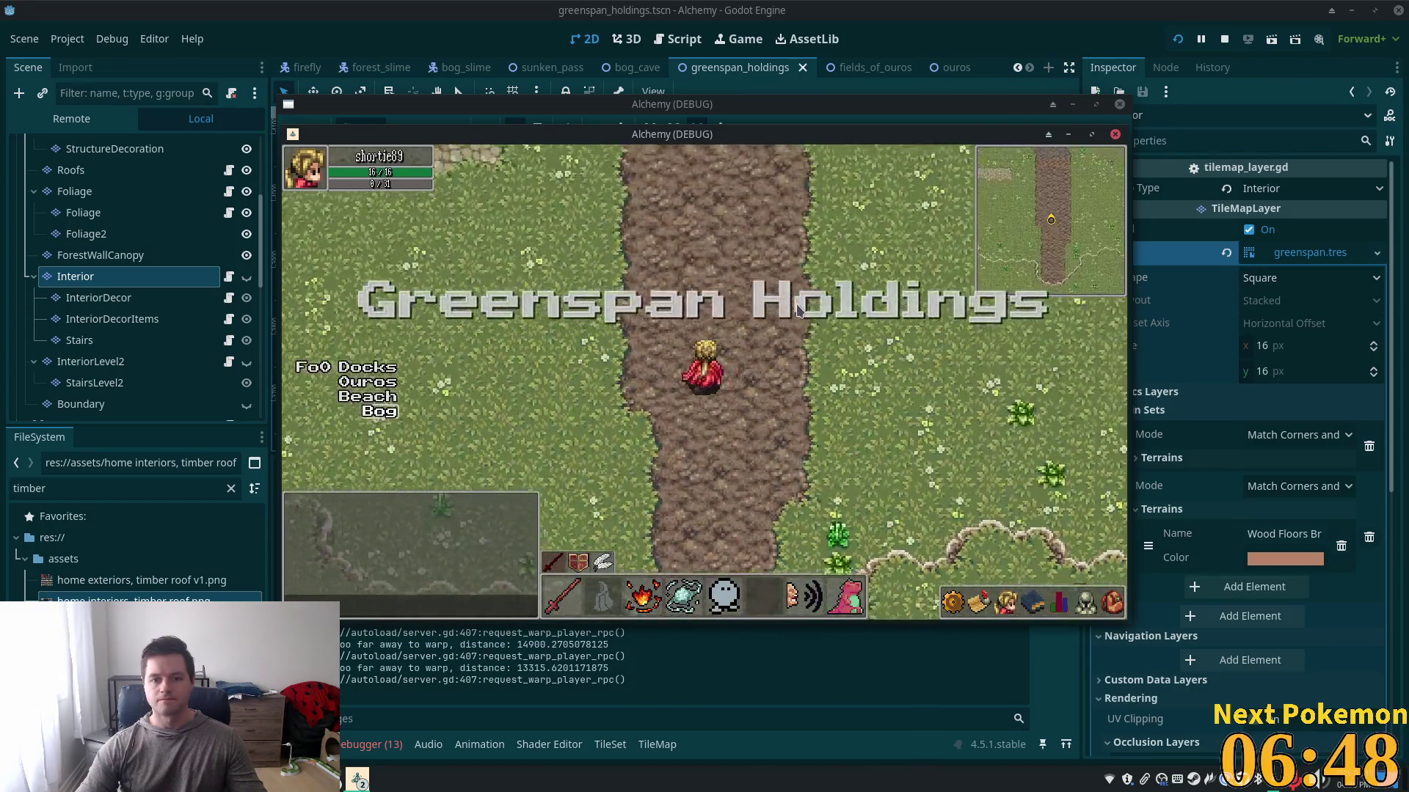
key("Up")
key("Left")
key("Left")
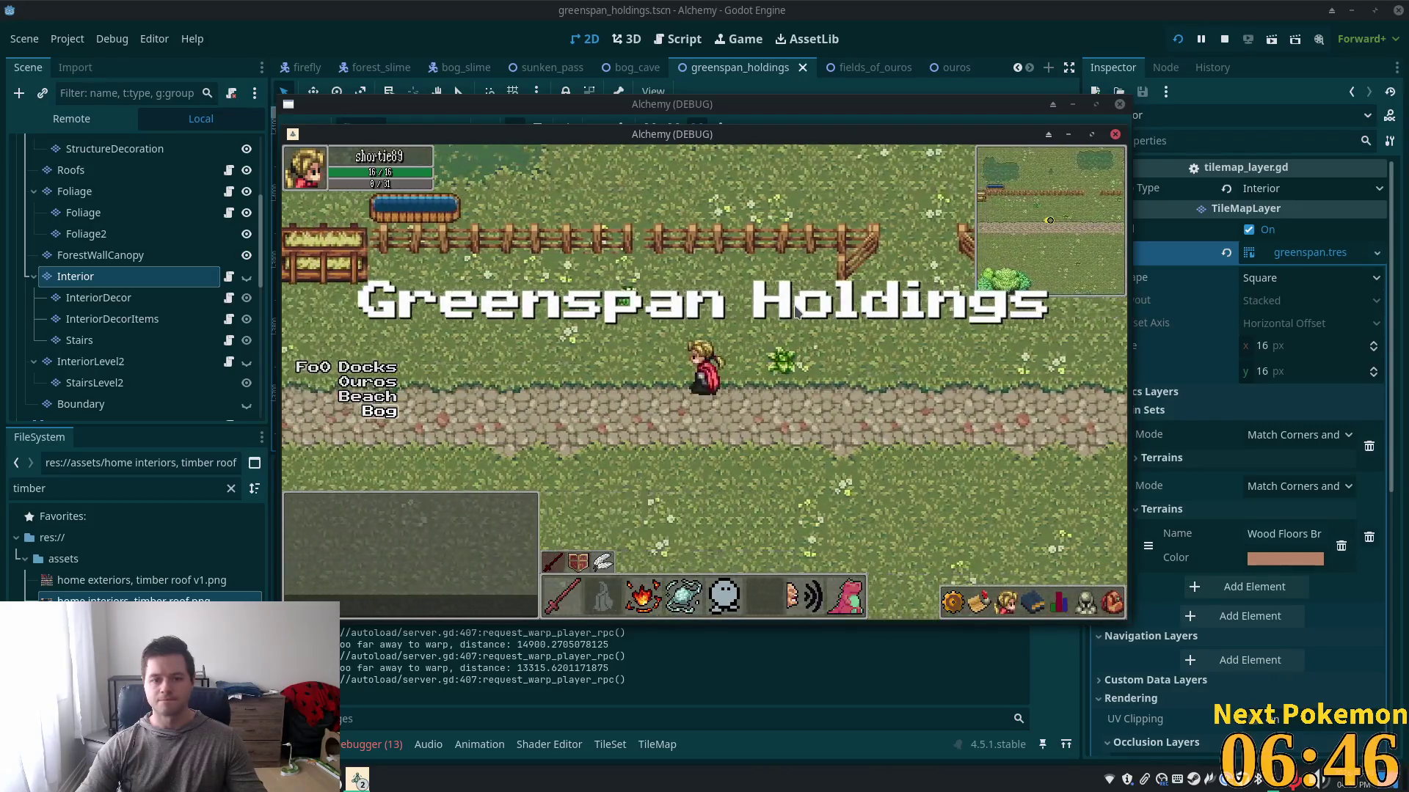
key("Up")
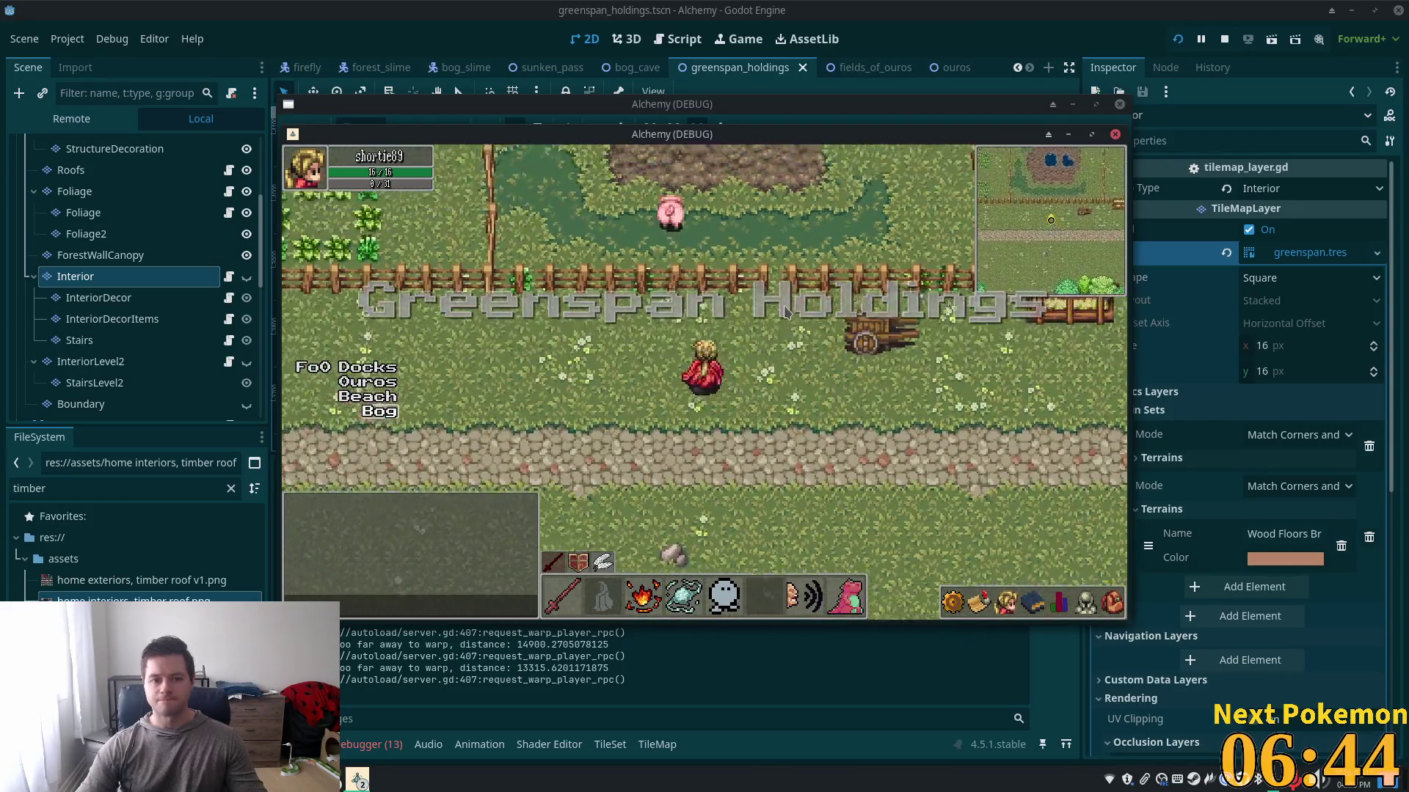
key("Left")
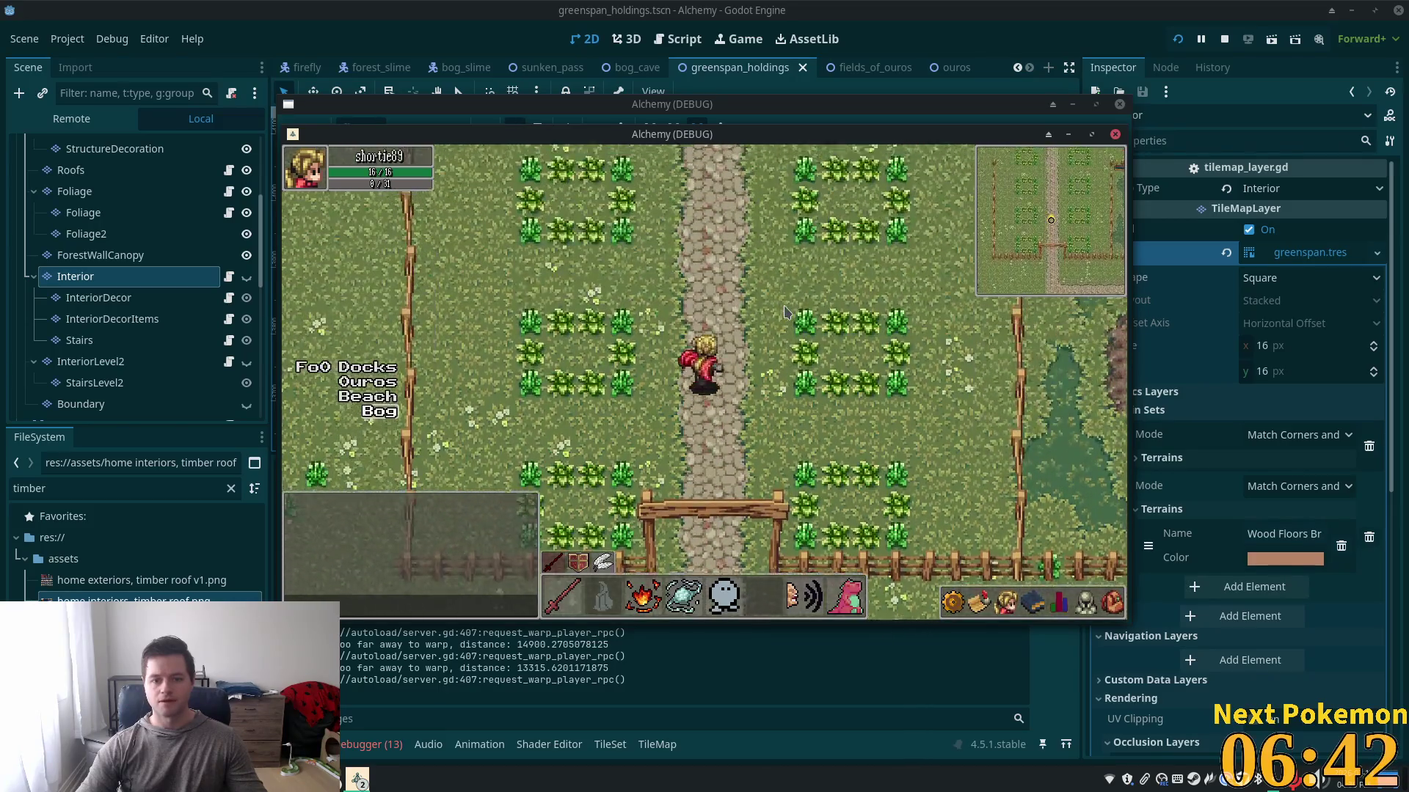
key("Right")
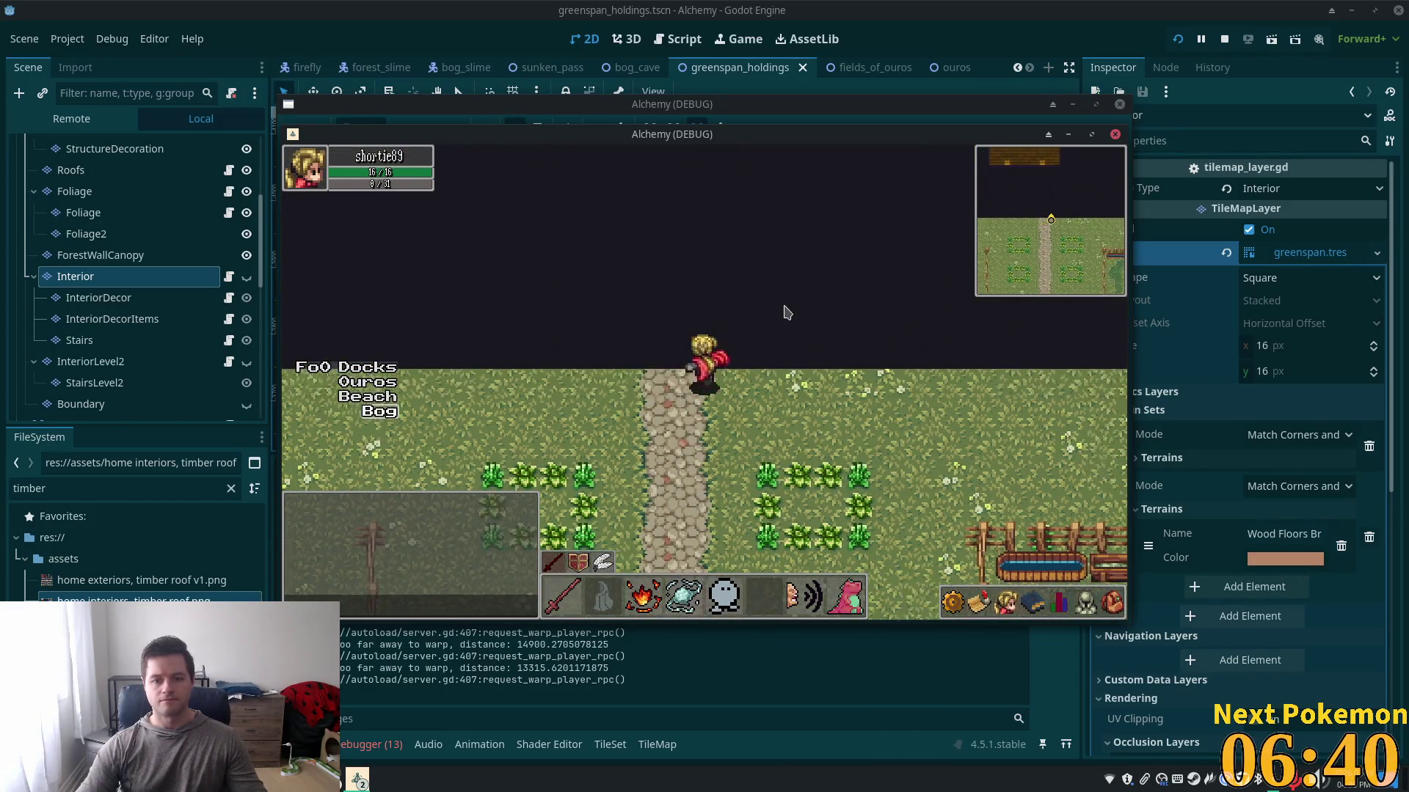
key("Left")
key("Down")
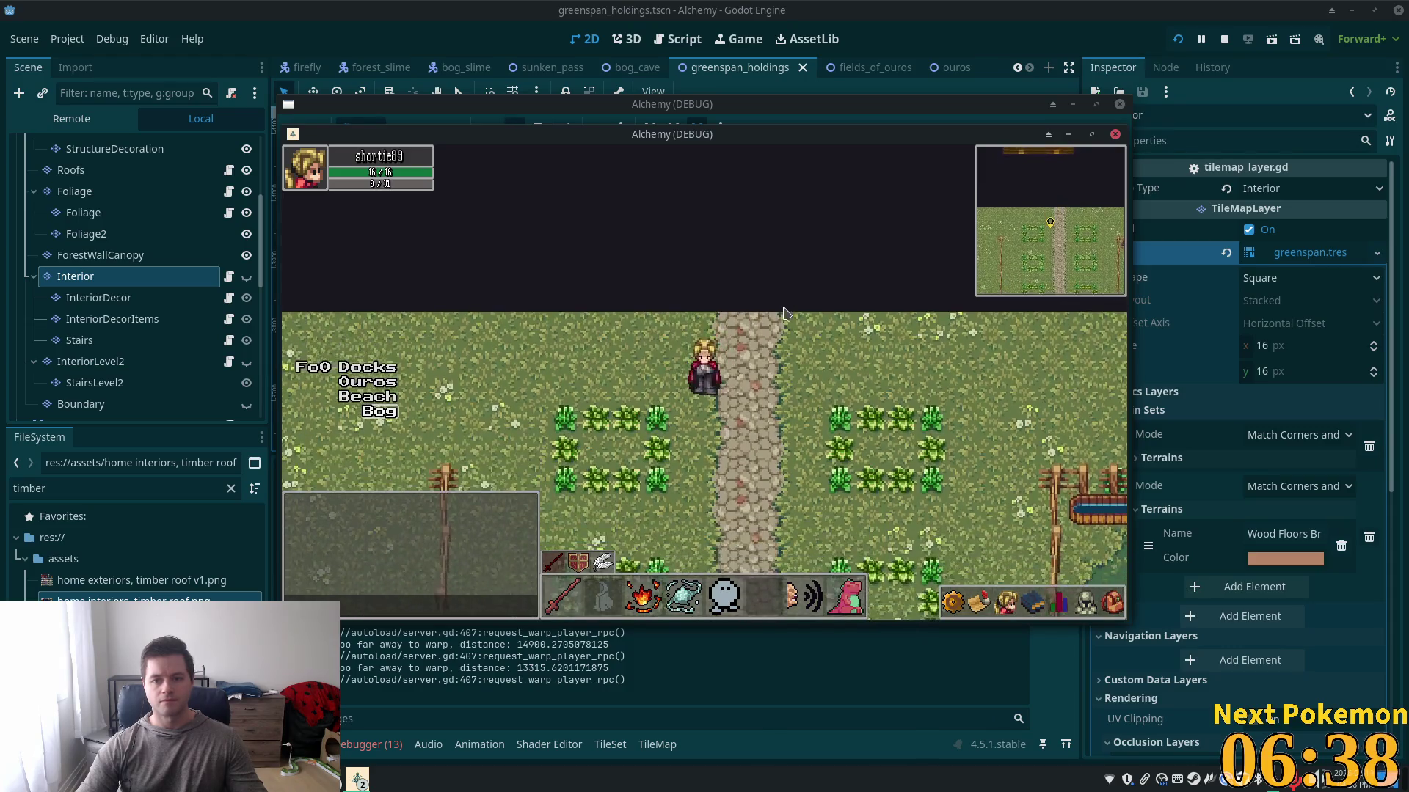
key("Left")
key("Left")
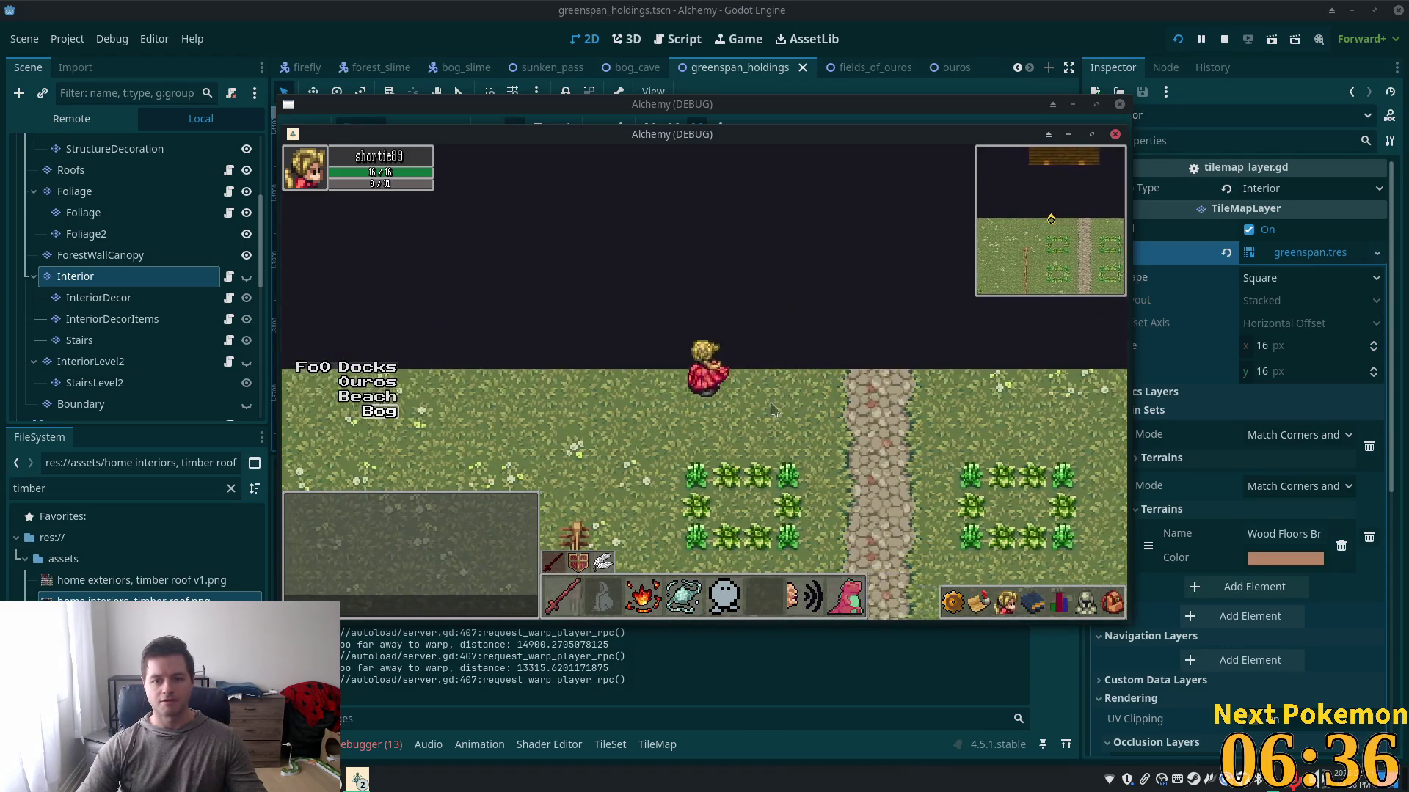
left_click(364, 385)
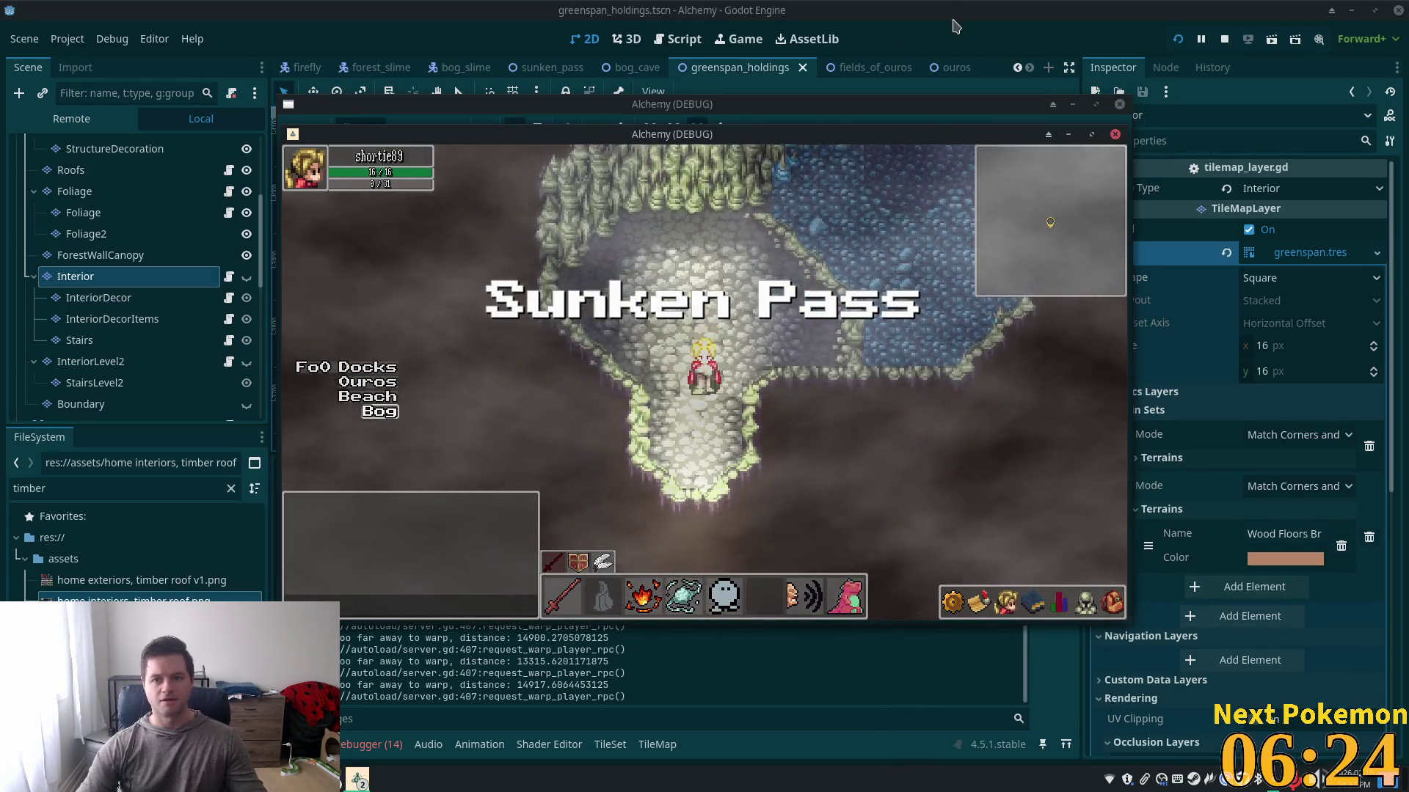
key("F8")
- Switch to the indigo_bog scene, zoom into the bog map, and launch the game
left_click(314, 68)
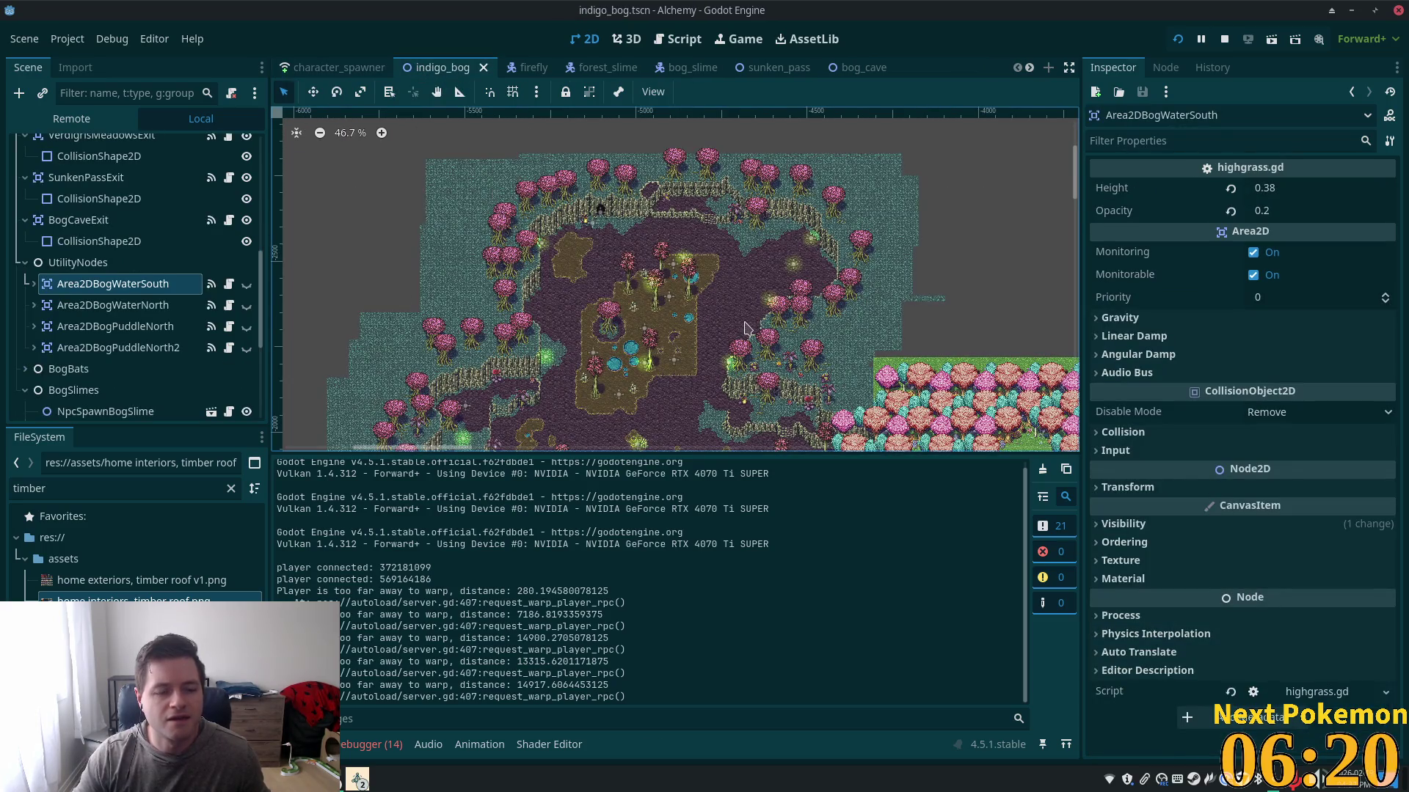
scroll(584, 367, "up", 5)
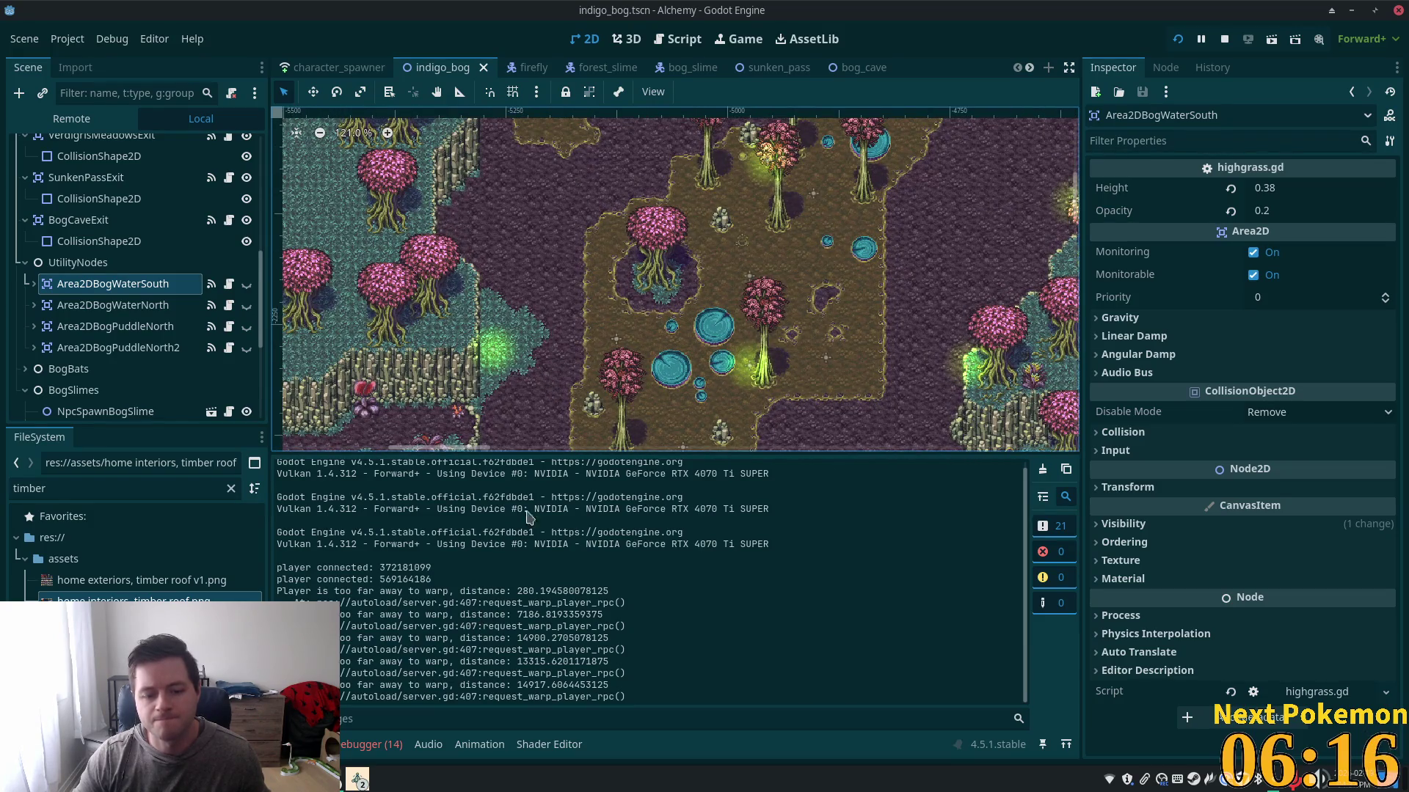
key("alt+Tab")
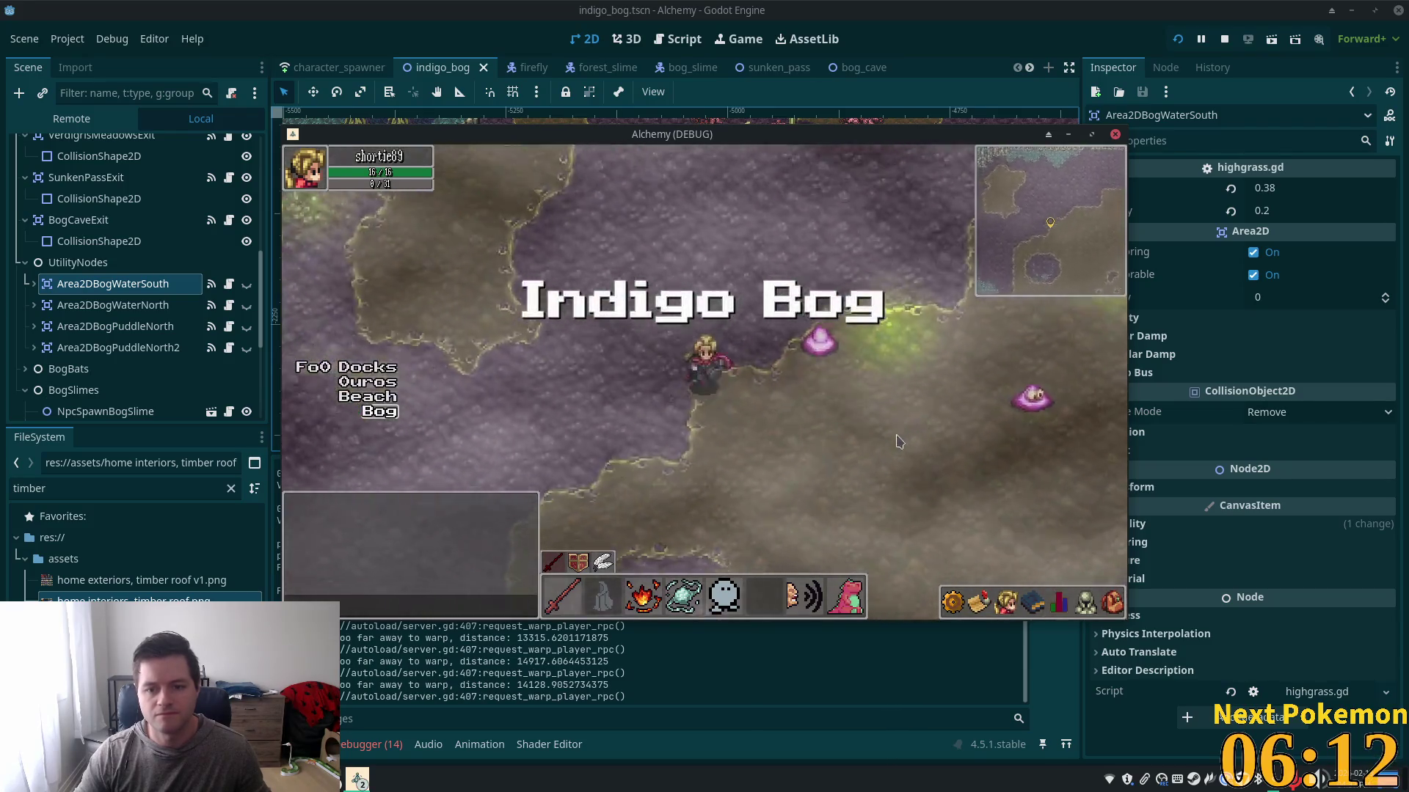
- Restart the game, move the Ouros window aside, walk the Indigo Bog player south, then stop both
left_click(1178, 39)
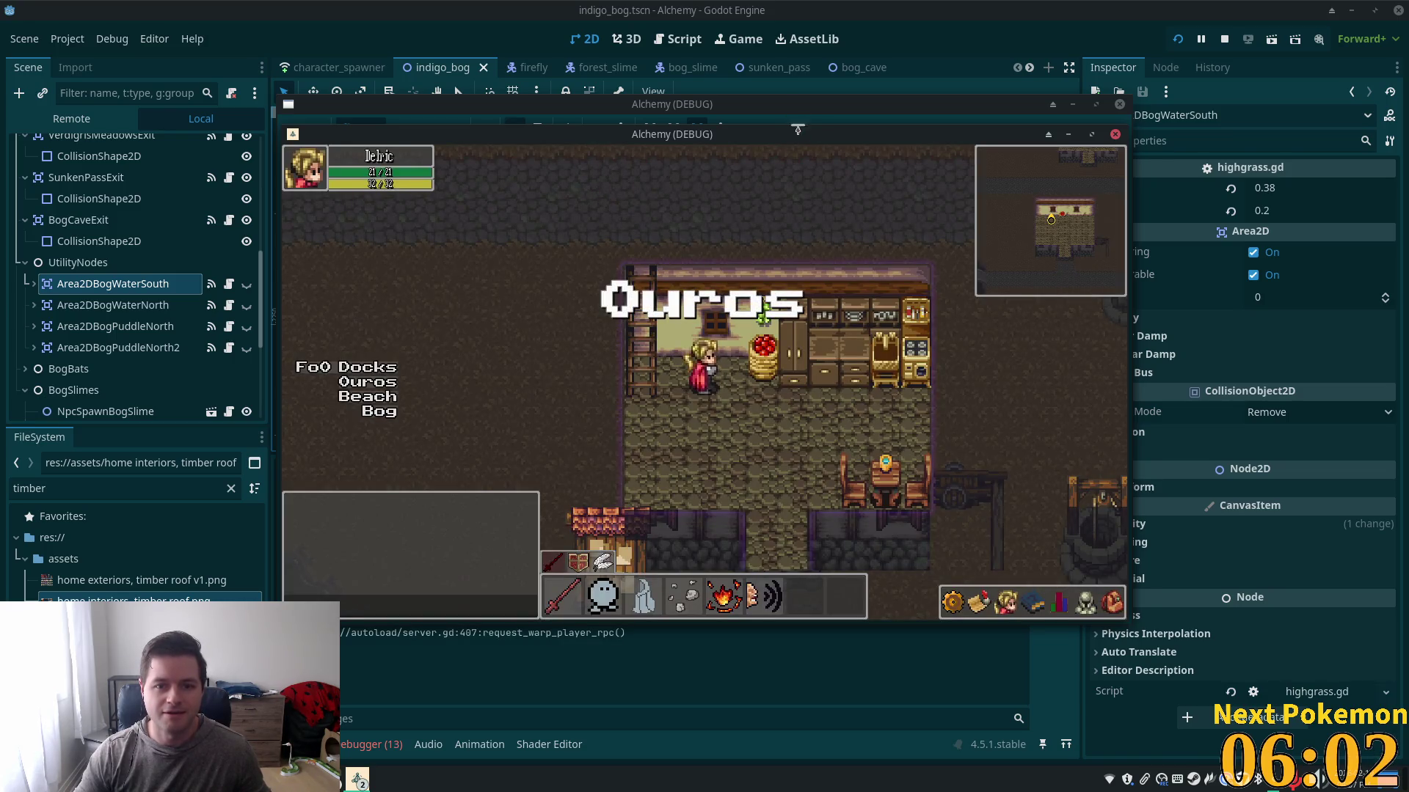
left_click_drag(800, 129, 1050, 254)
left_click(849, 402)
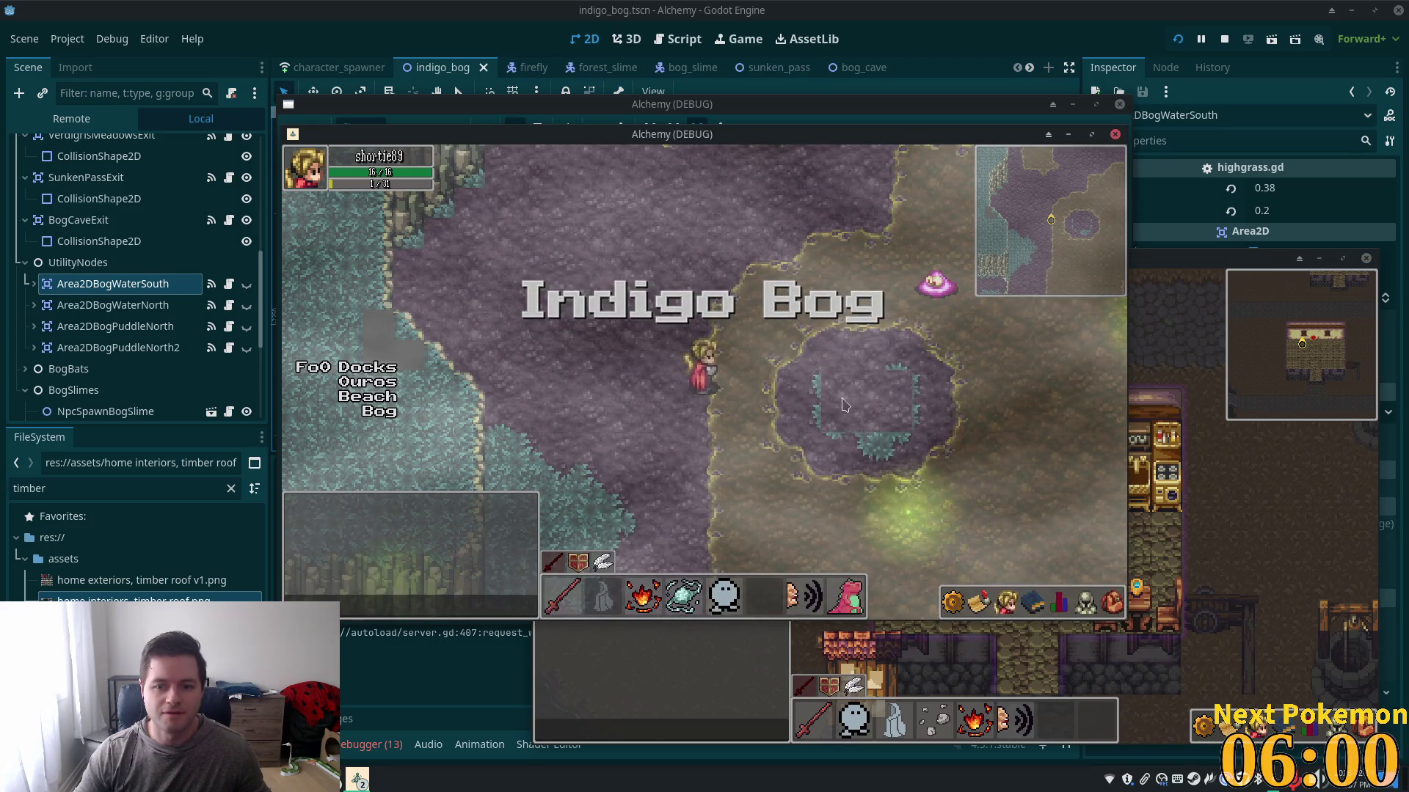
key("Down")
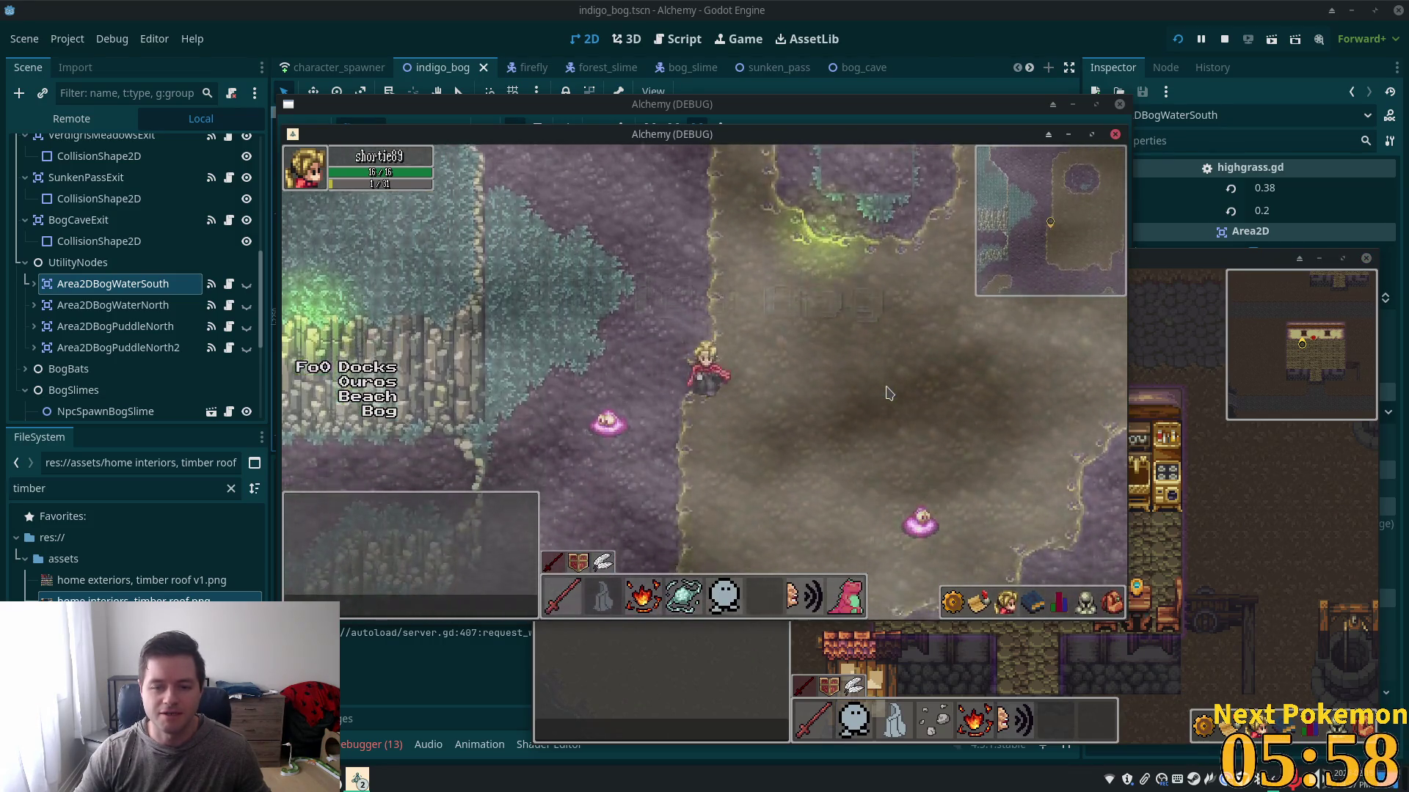
key("Down")
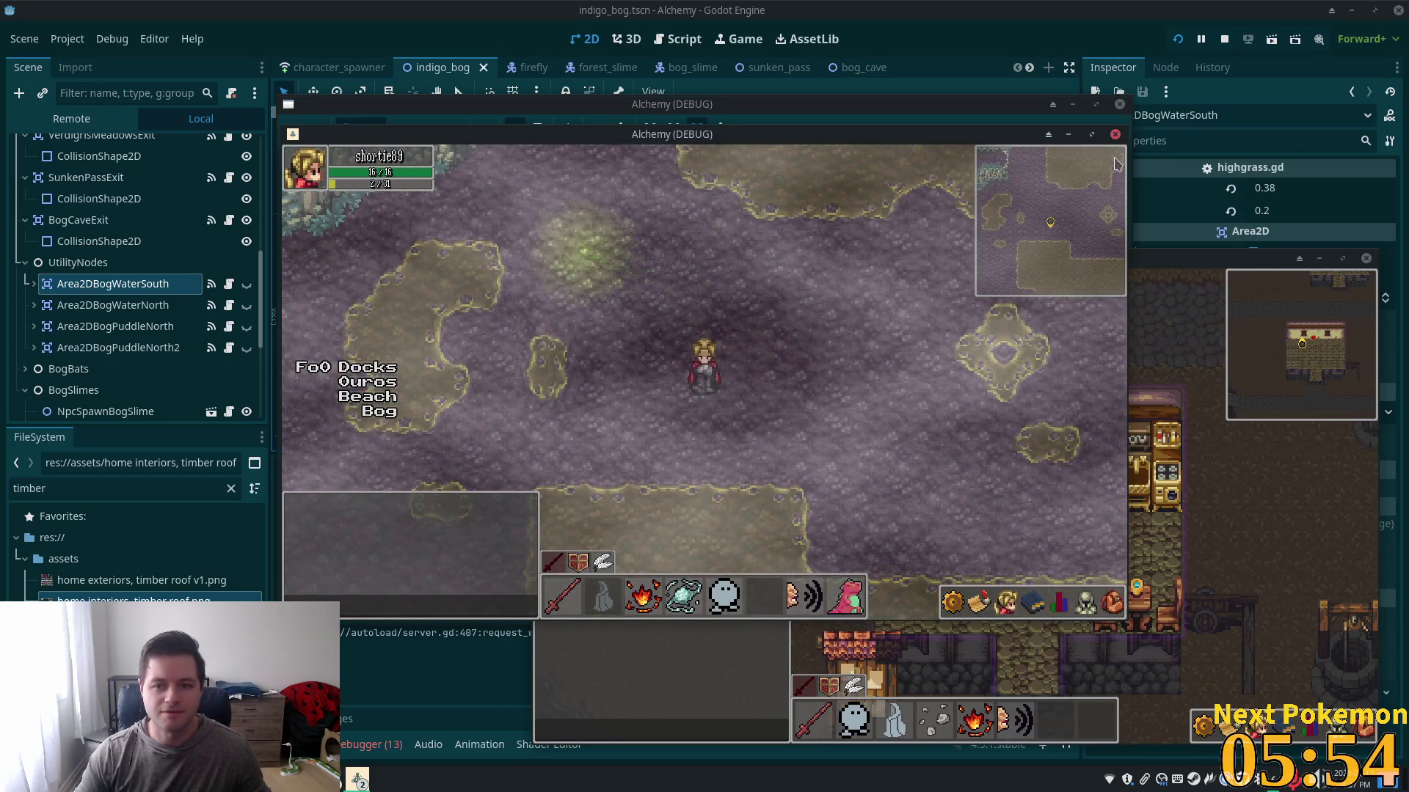
left_click(1223, 39)
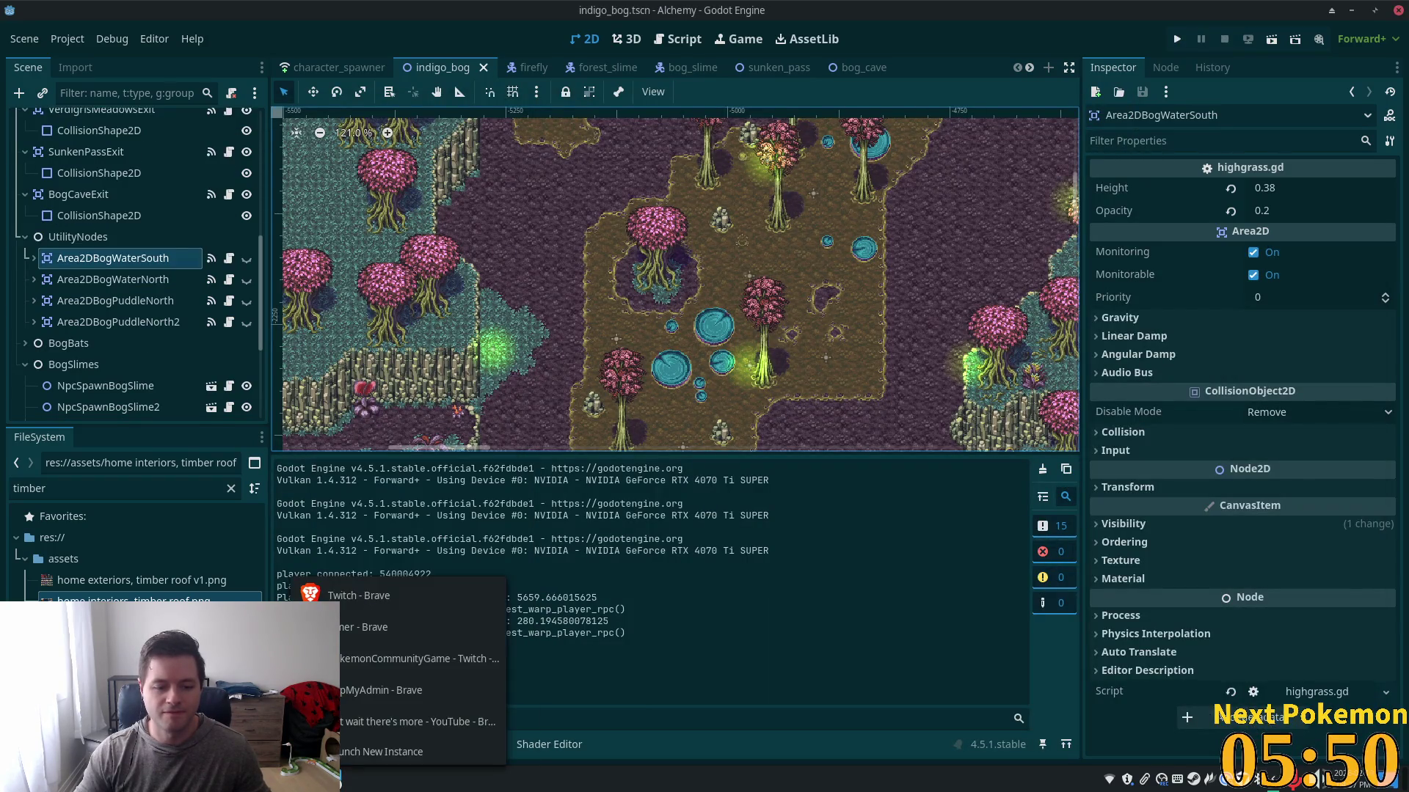
- Switch from Godot to the Brave window showing the phpMyAdmin login page
right_click(342, 782)
key("Escape")
right_click(323, 782)
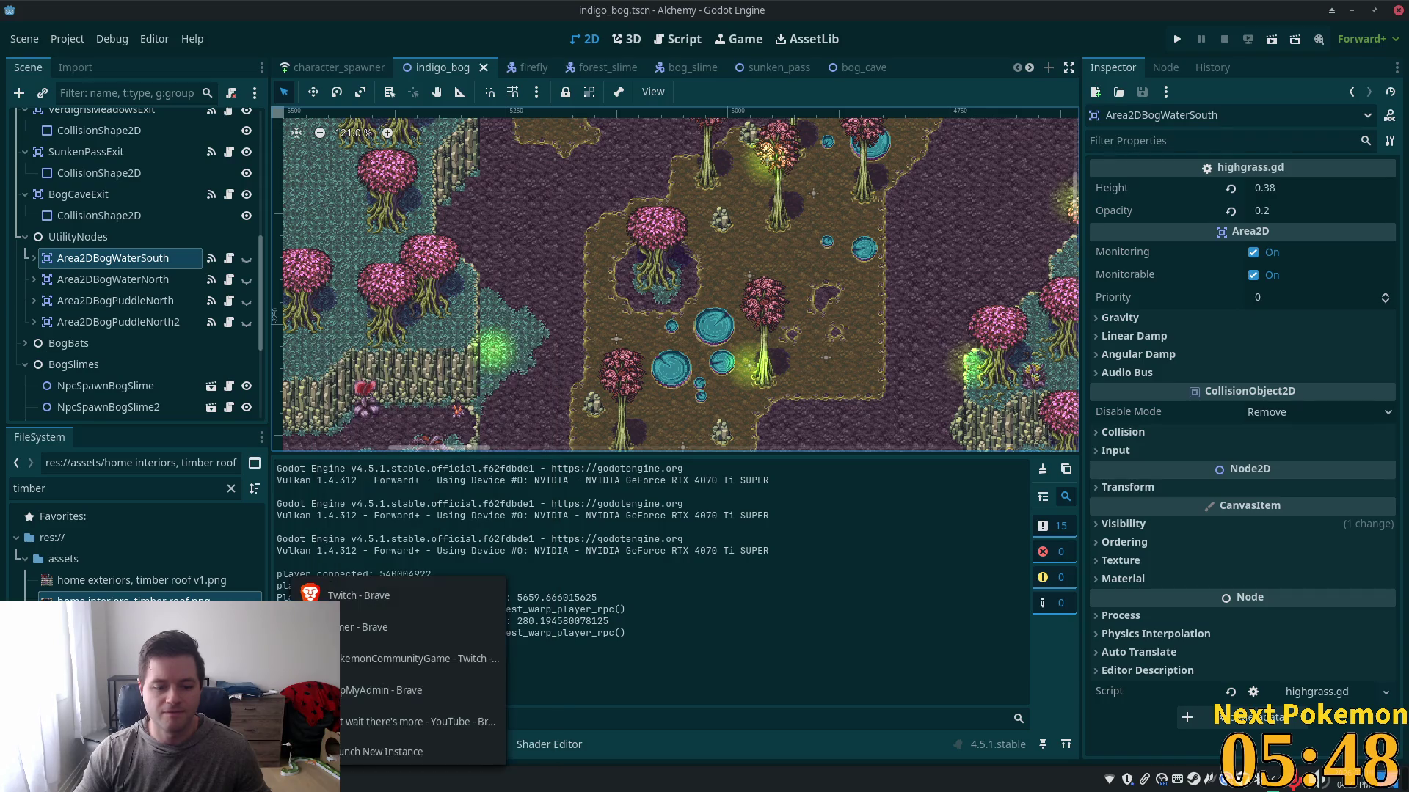
left_click(363, 727)
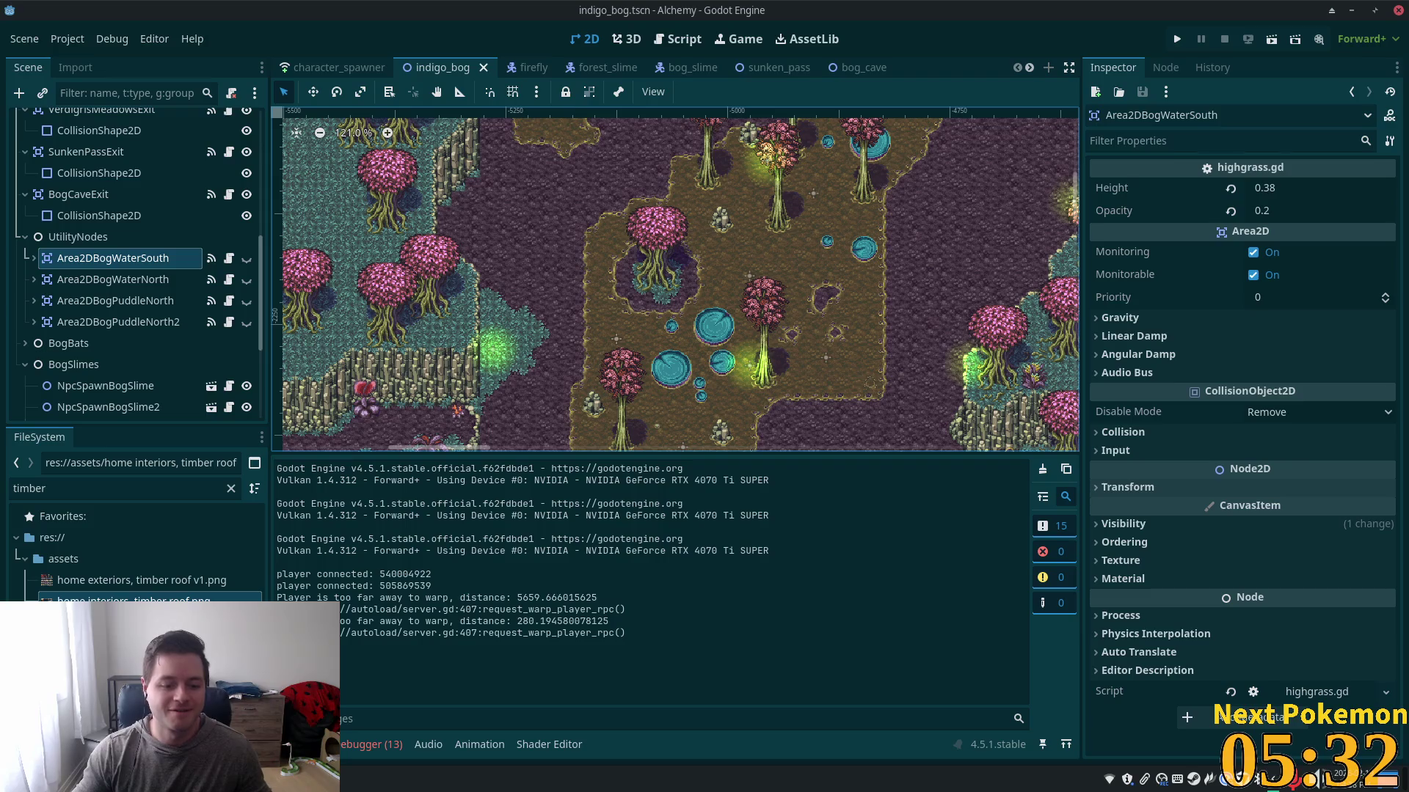
left_click(393, 690)
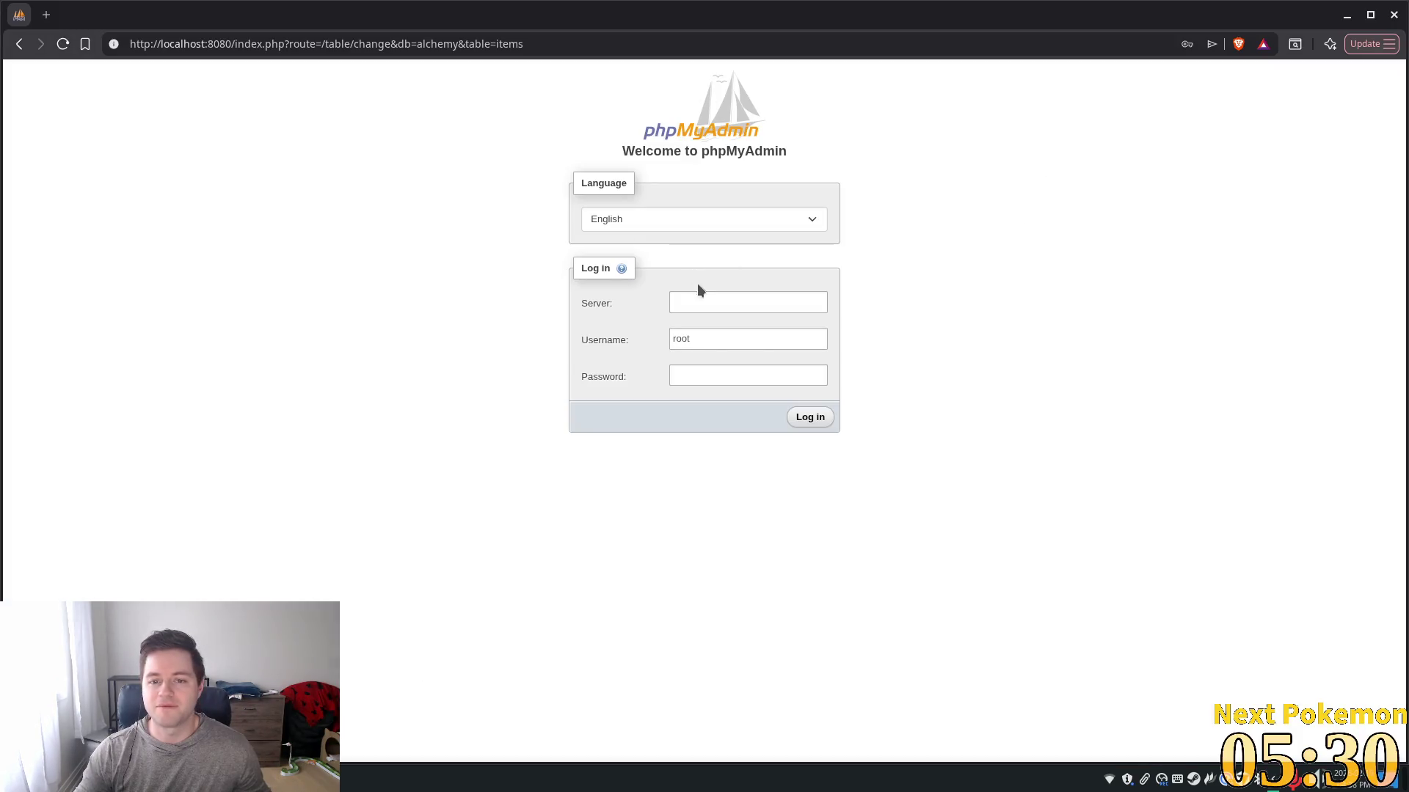
- Log in to phpMyAdmin with the saved credentials and open the players table
left_click(736, 335)
left_click(736, 339)
left_click(805, 372)
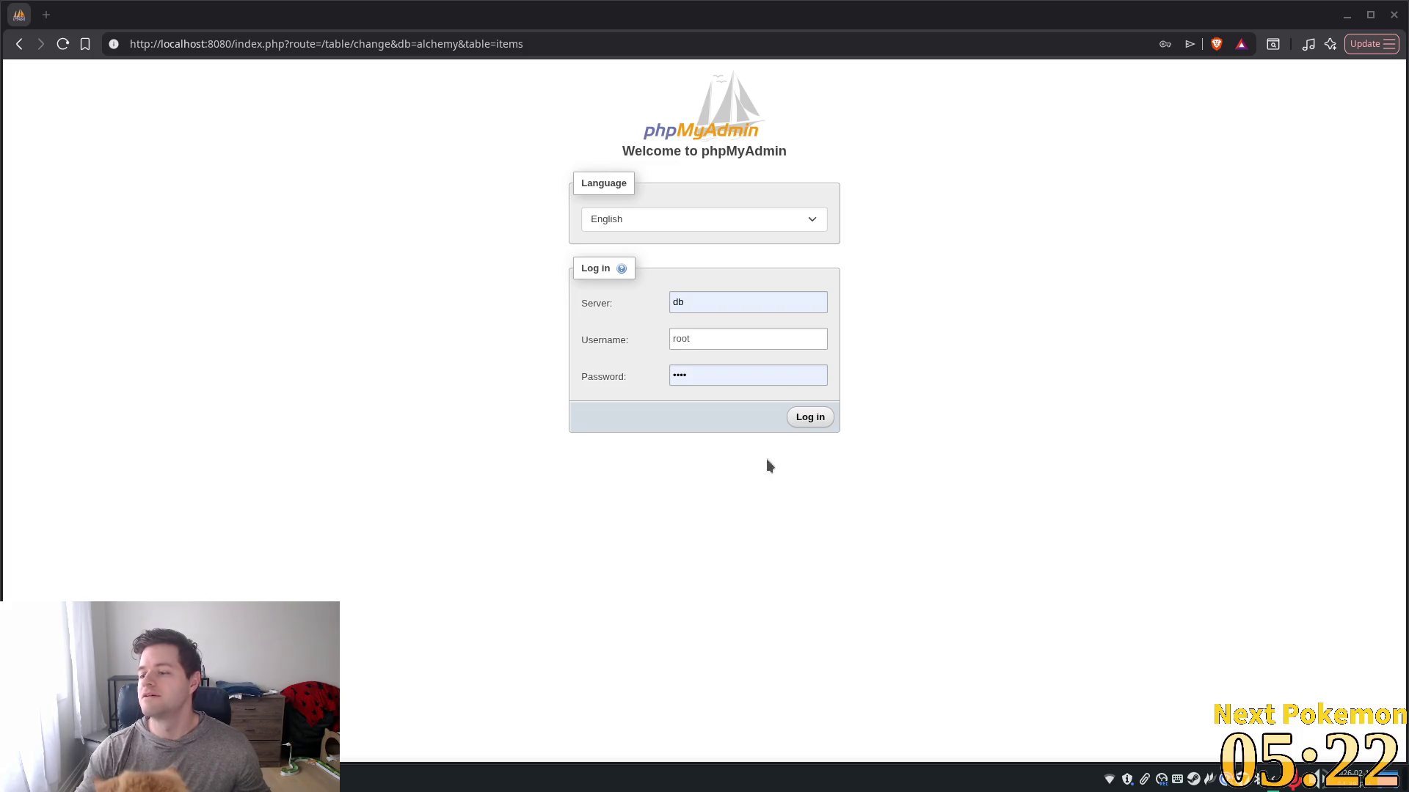
left_click(799, 417)
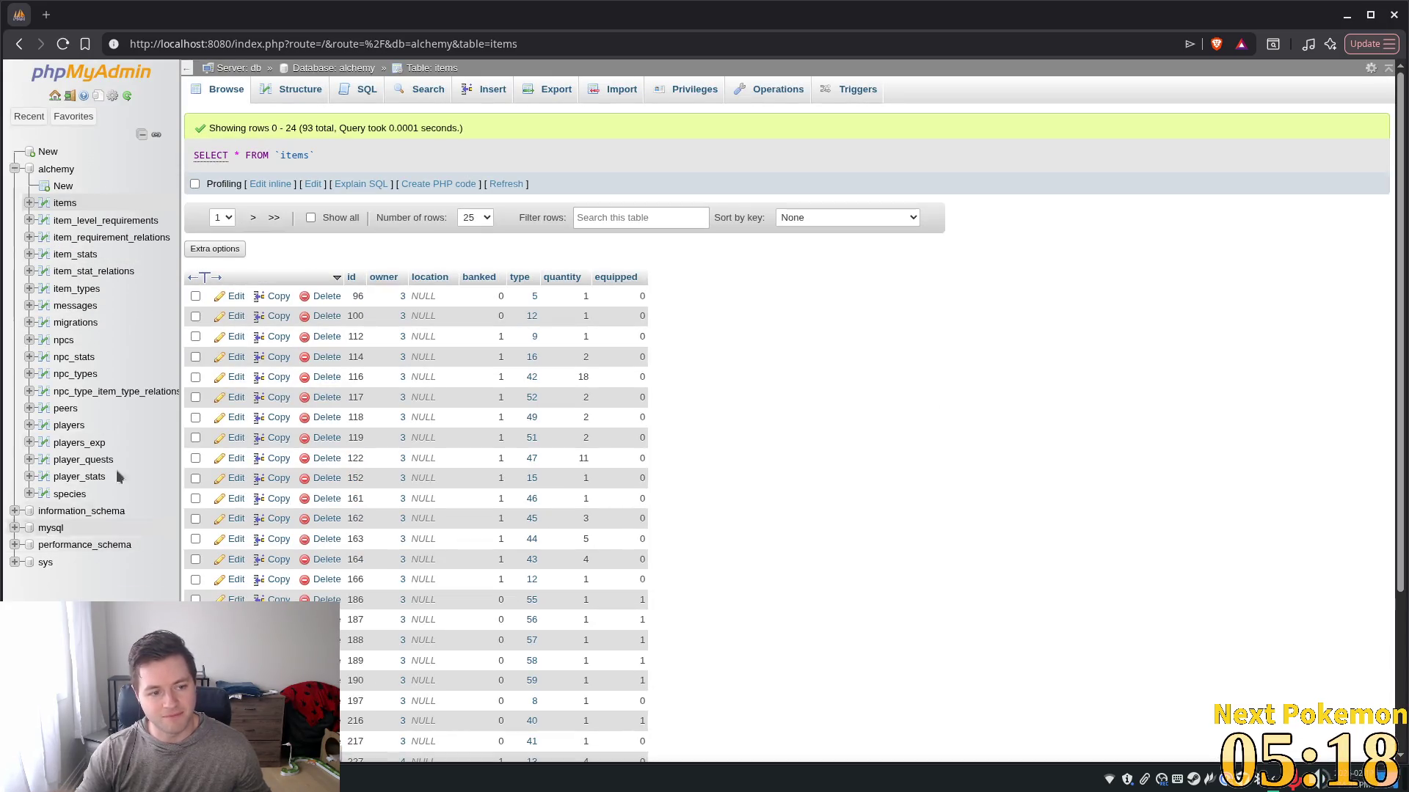
left_click(66, 426)
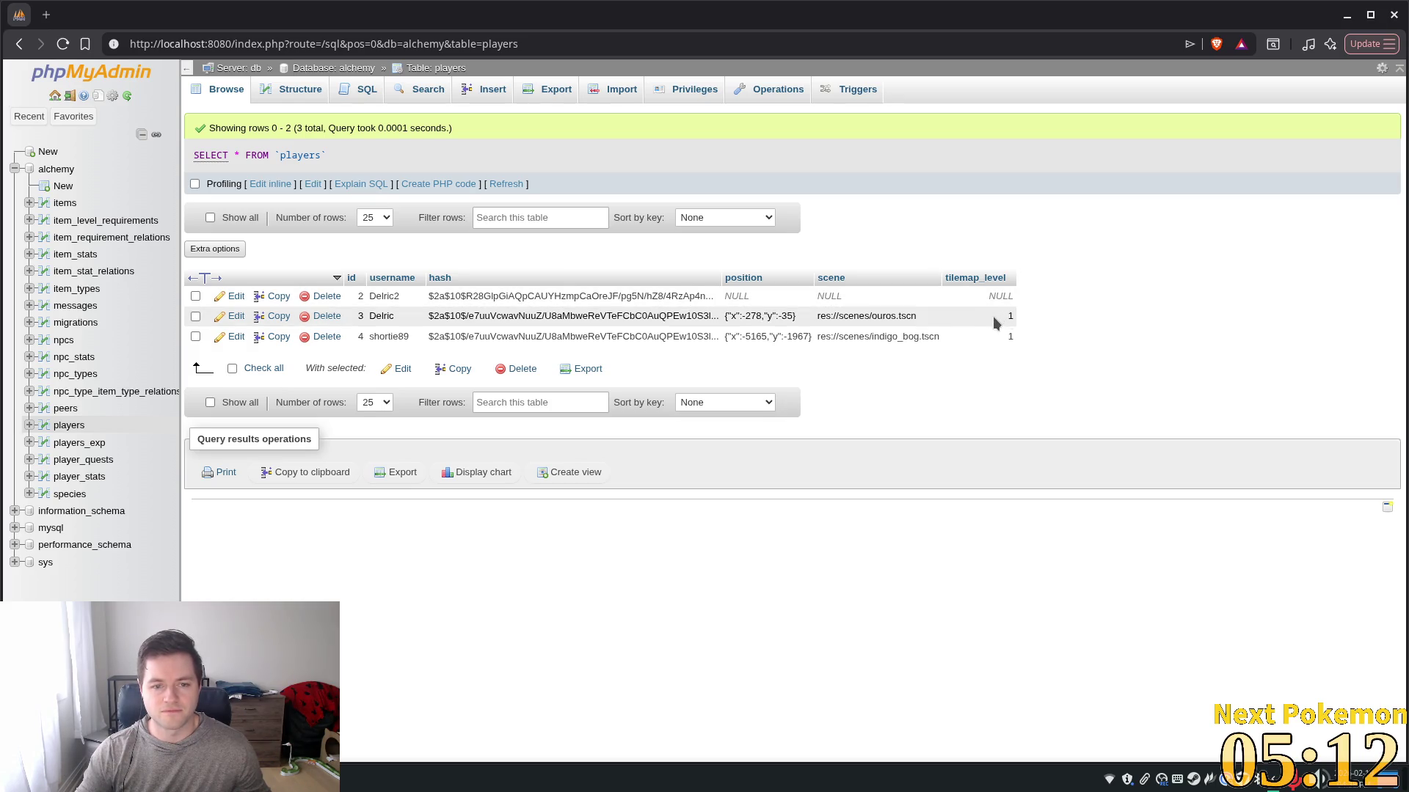
- Set player 3's tilemap_level to 0, then launch the game in Godot with two instances
double_click(1001, 318)
key("Return")
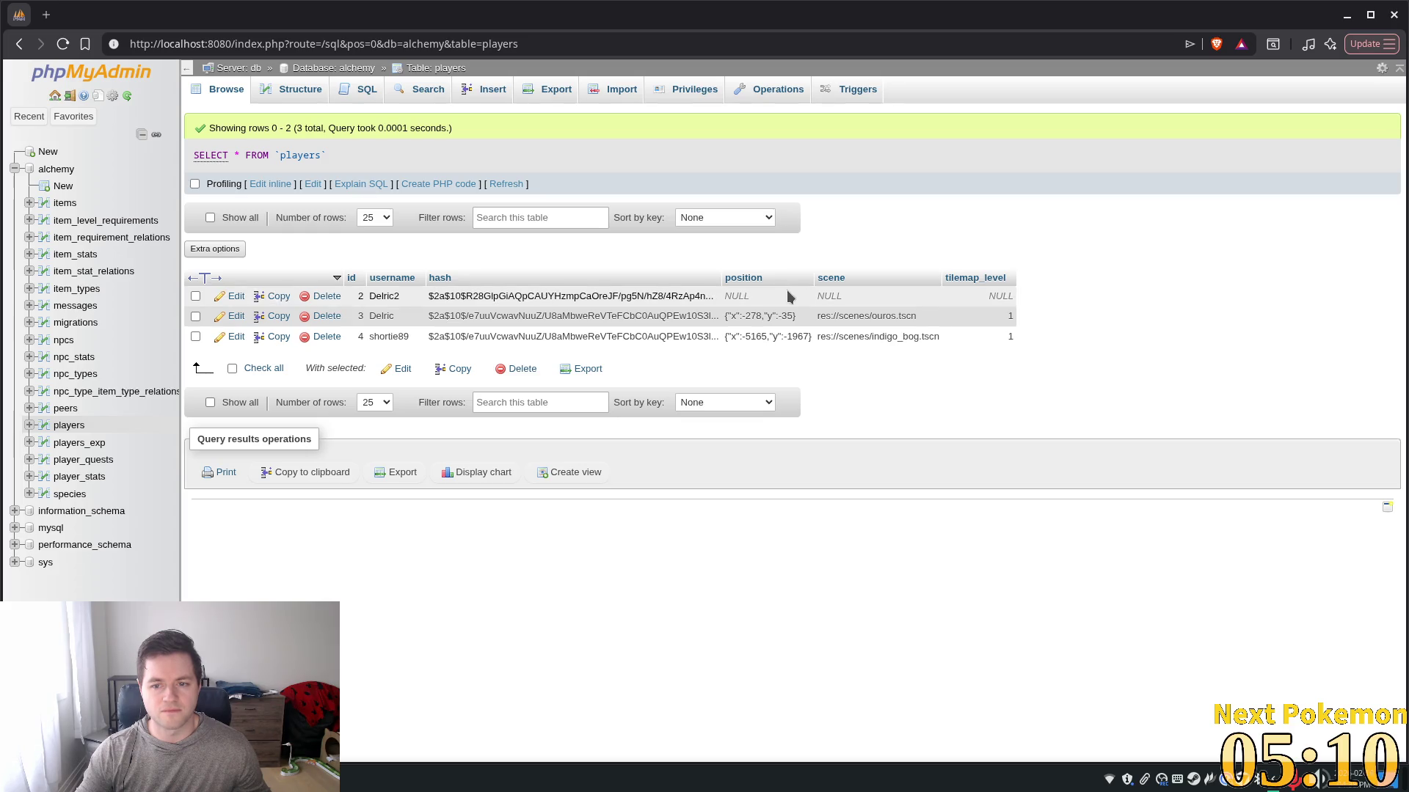
double_click(985, 315)
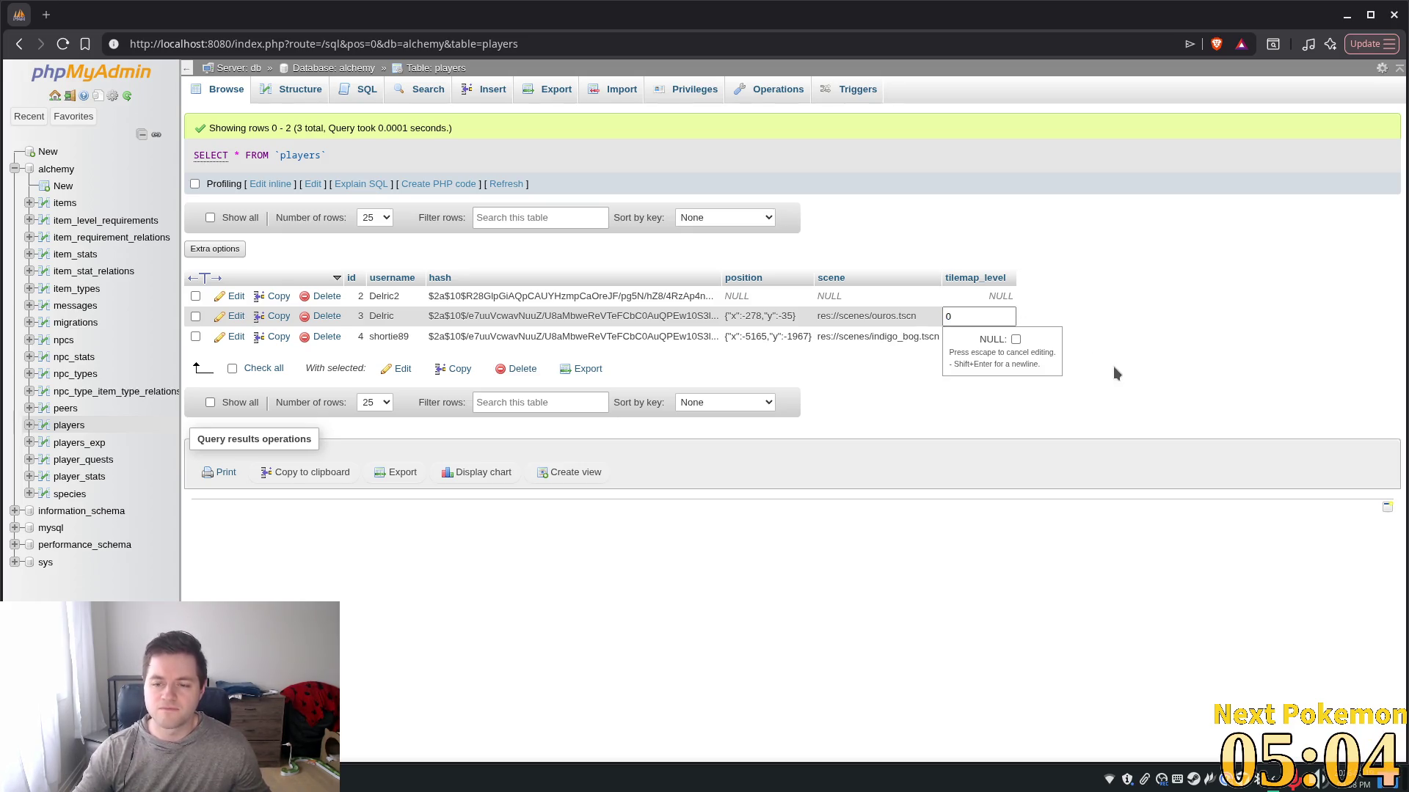
key("Return")
key("ctrl+s")
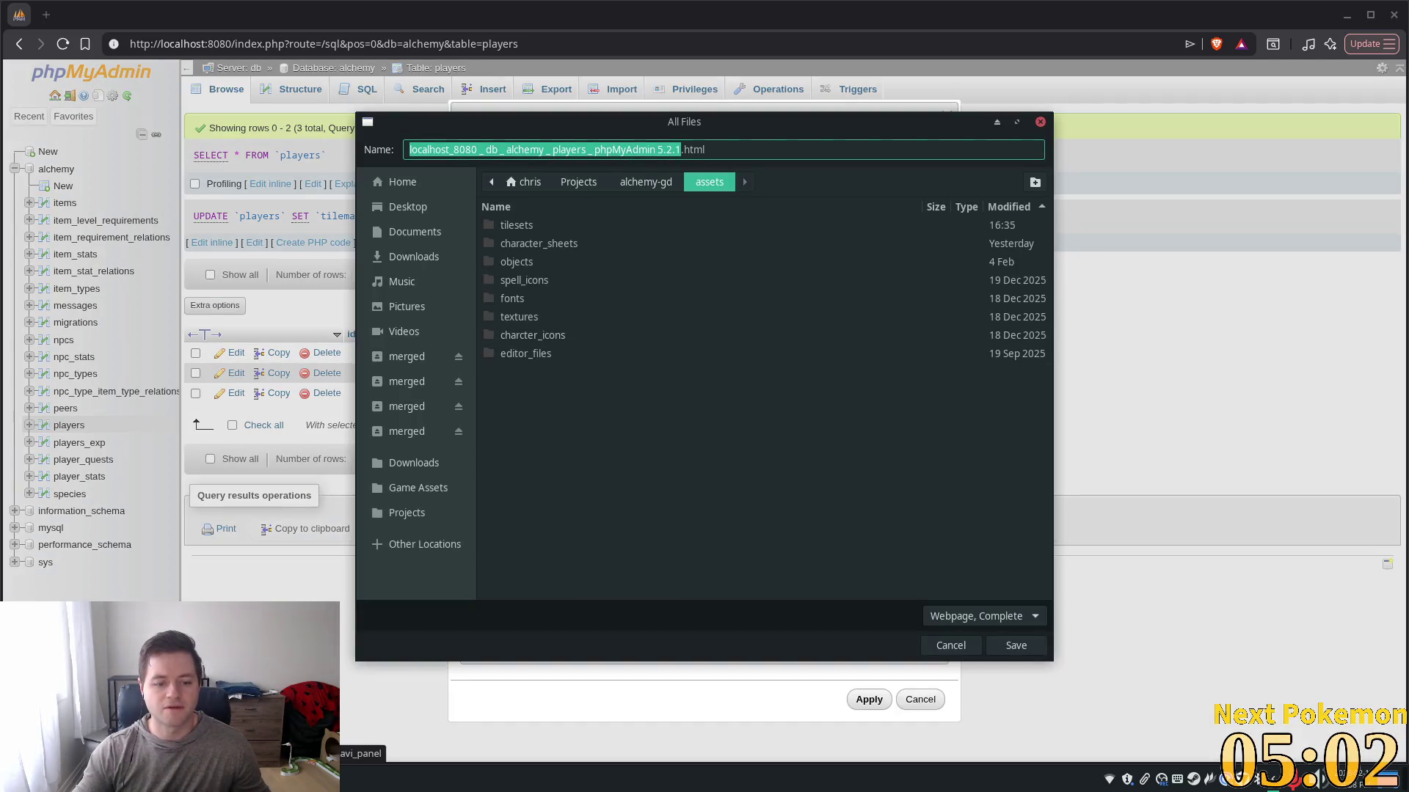
left_click(1039, 123)
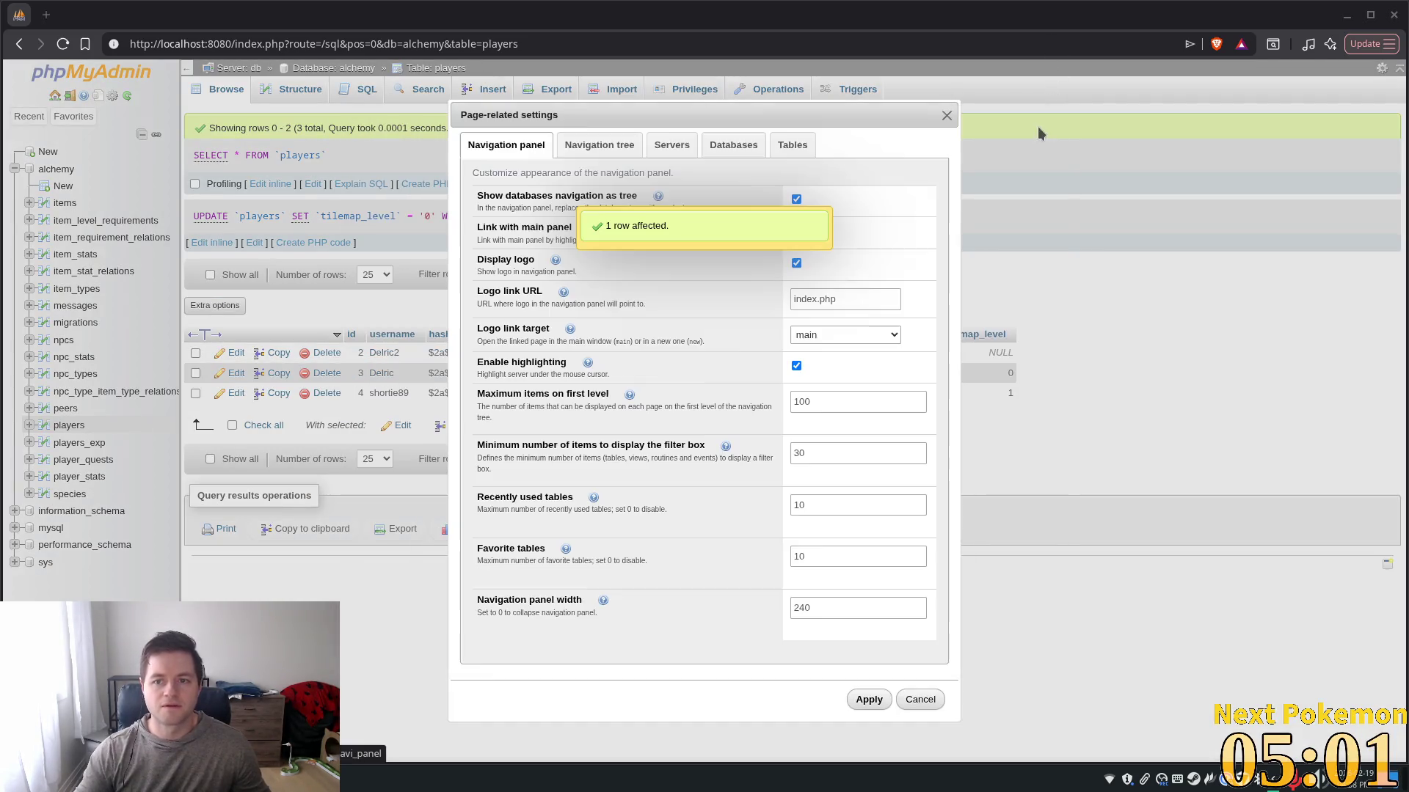
left_click(360, 777)
left_click(1187, 40)
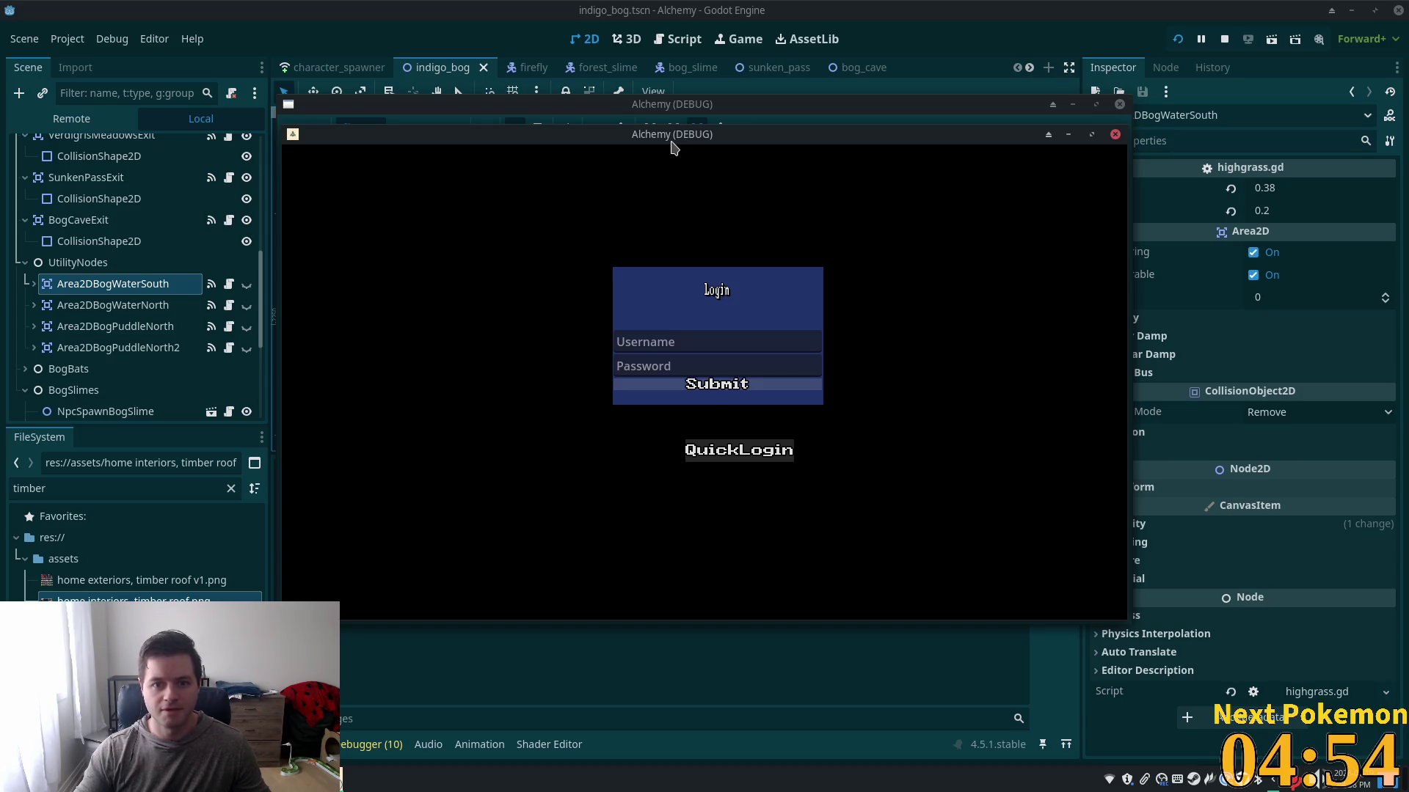
- Arrange the two game windows and walk a character north across Indigo Bog
left_click_drag(669, 142, 895, 220)
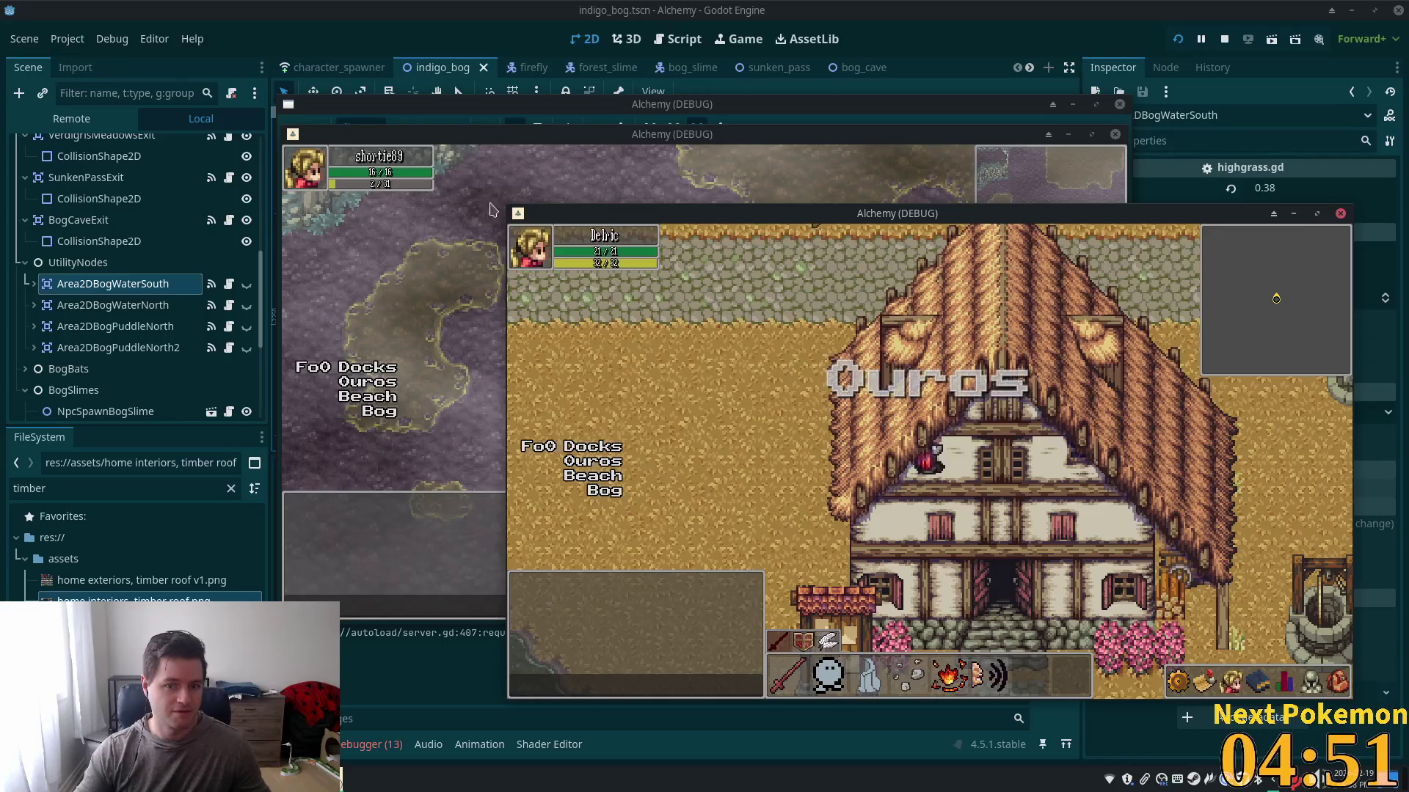
left_click(379, 261)
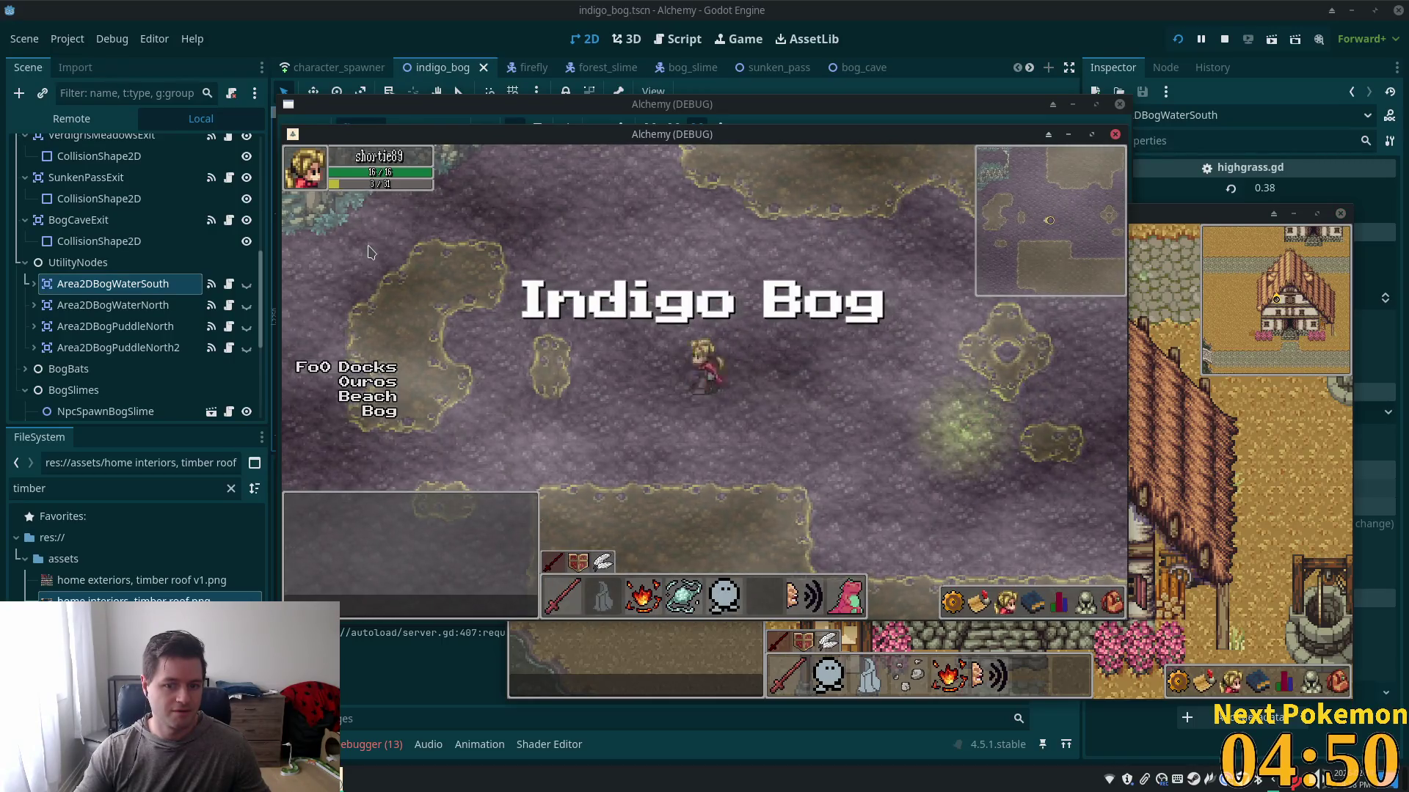
key("Up")
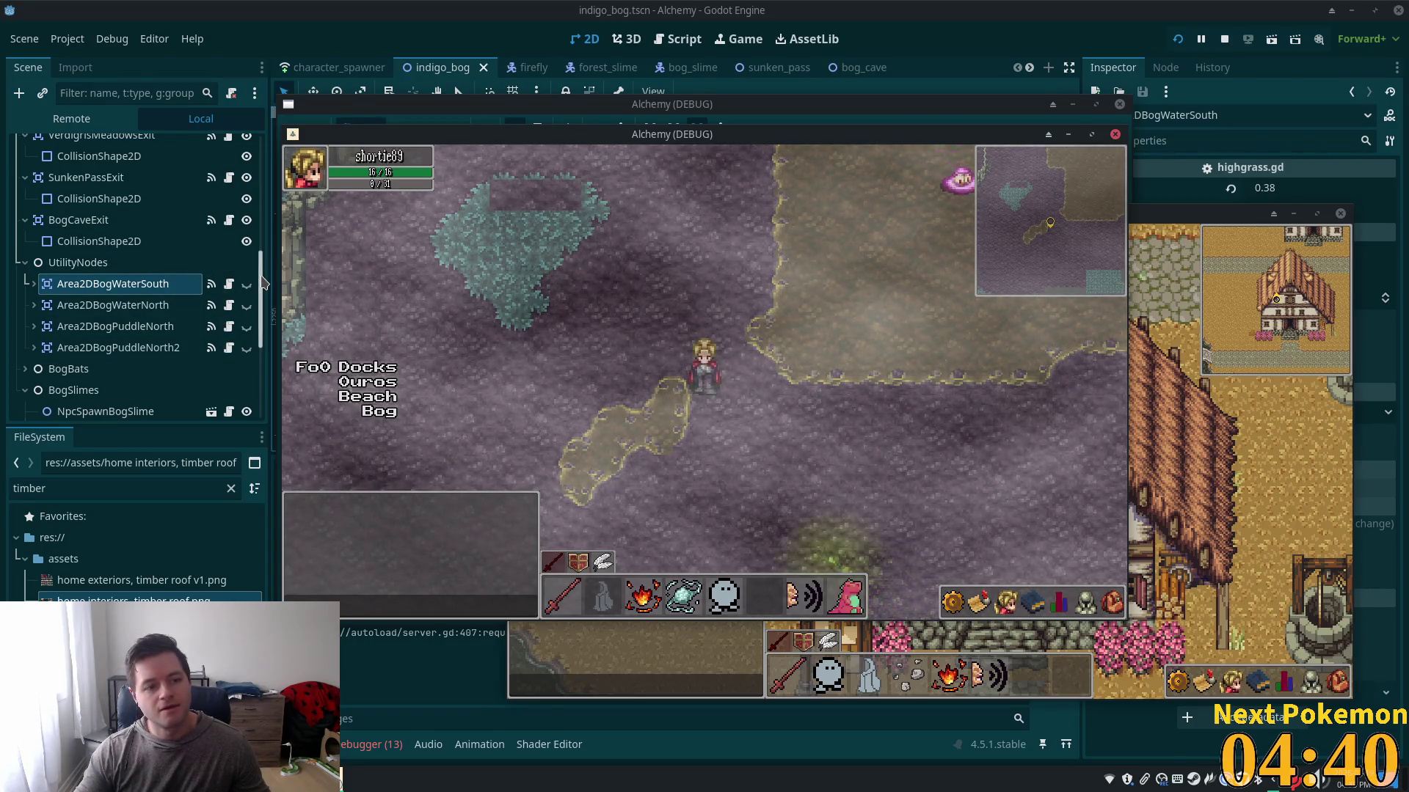
- Toggle the Foliage layer's visibility and save the indigo_bog scene
left_click(262, 271)
left_click_drag(263, 271, 276, 220)
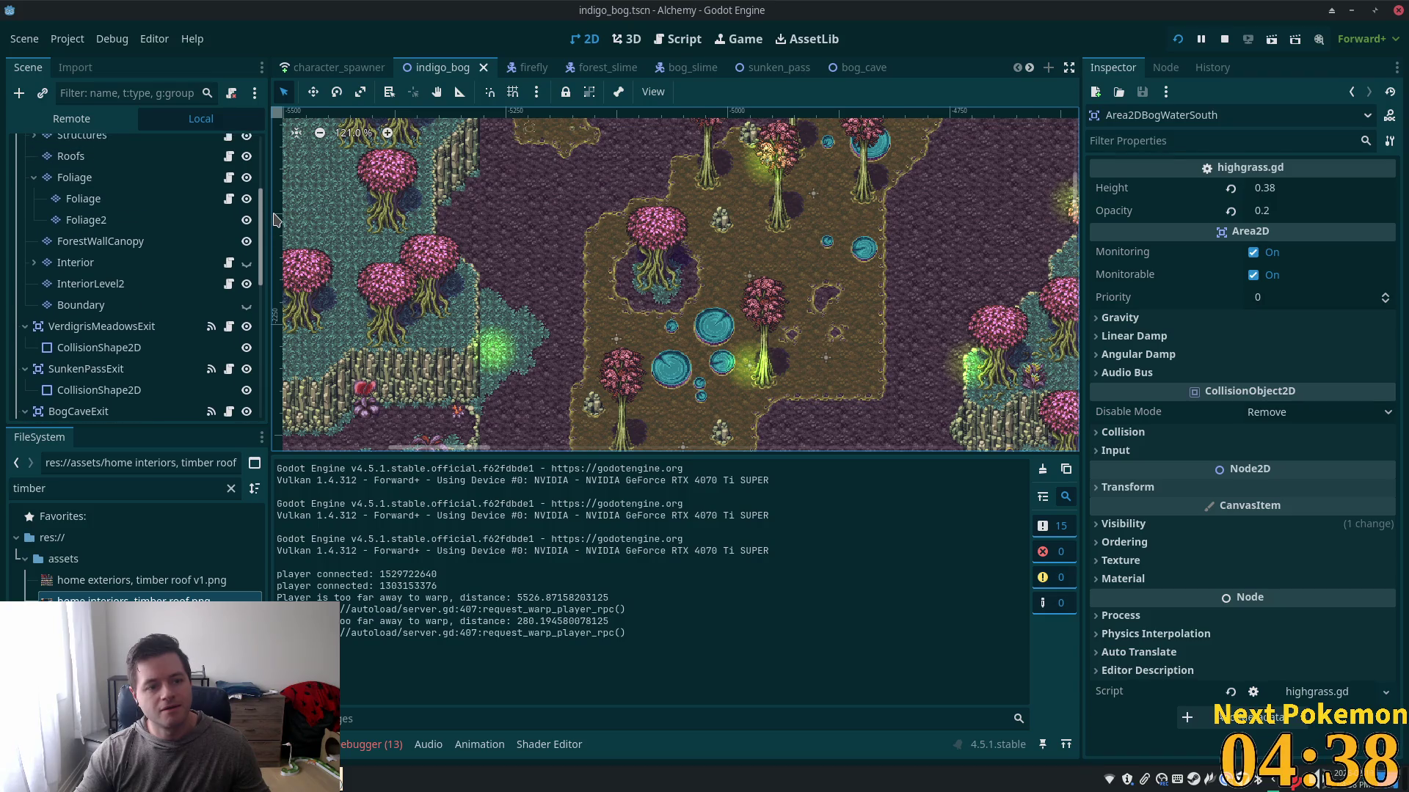
scroll(236, 264, "up", 4)
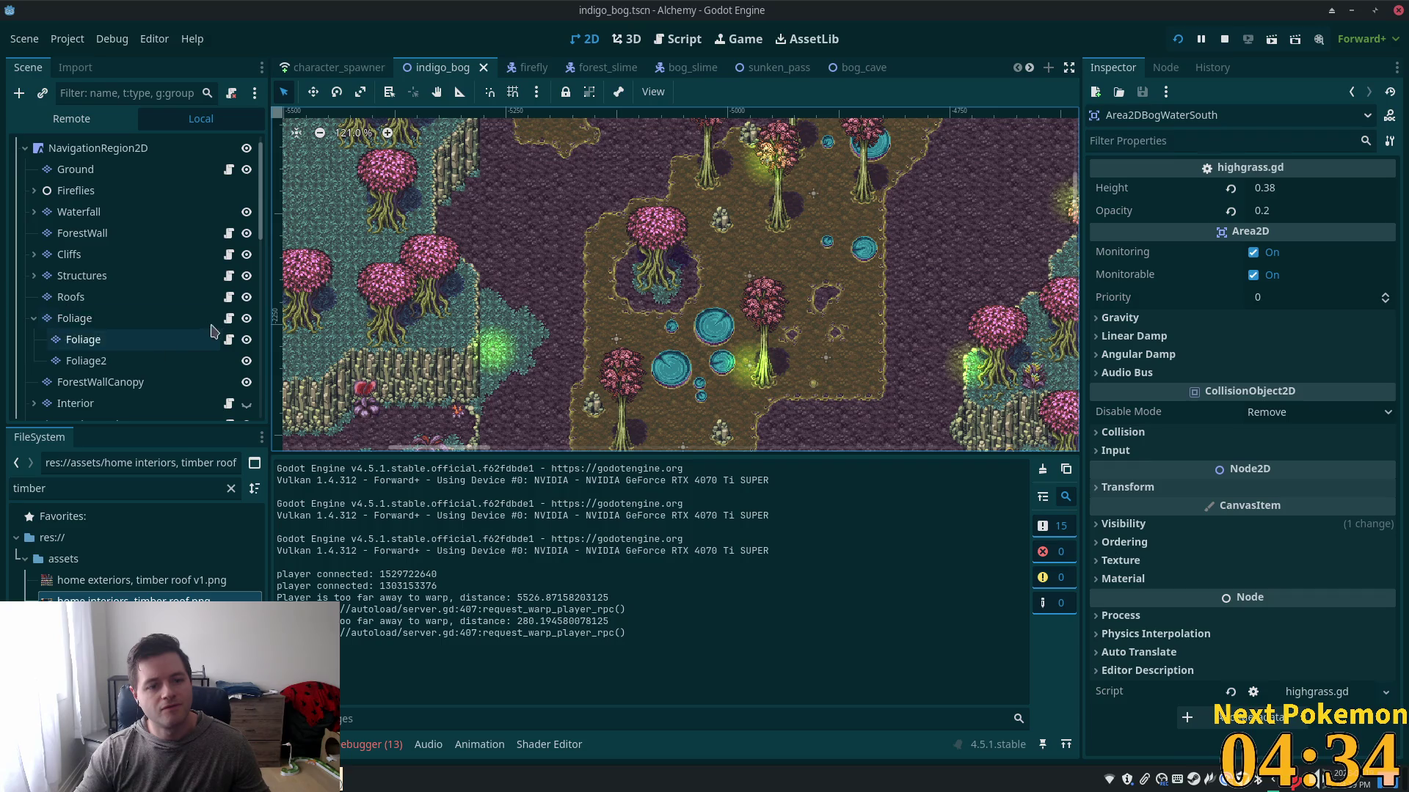
left_click(248, 320)
left_click(248, 320)
left_click(247, 321)
left_click(248, 321)
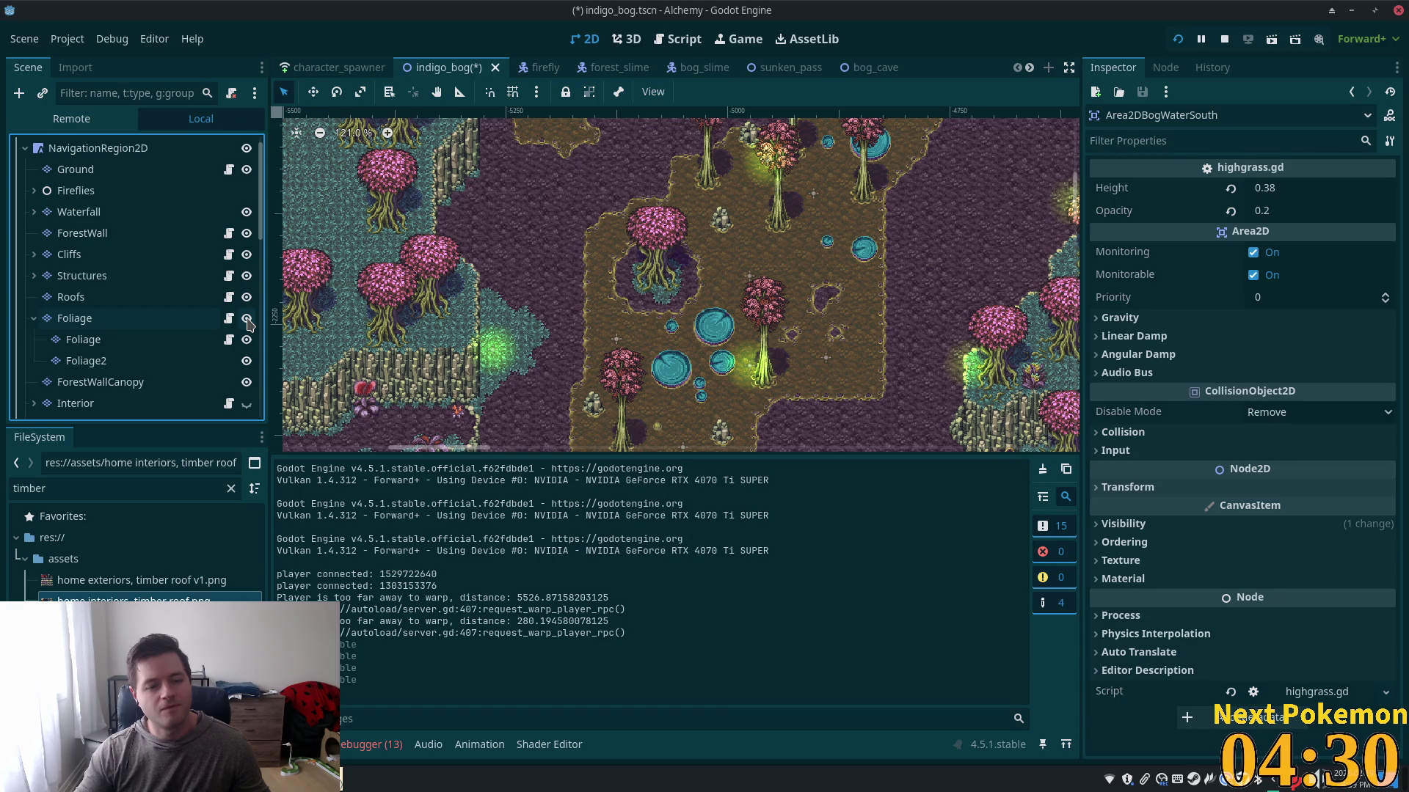
key("ctrl+s")
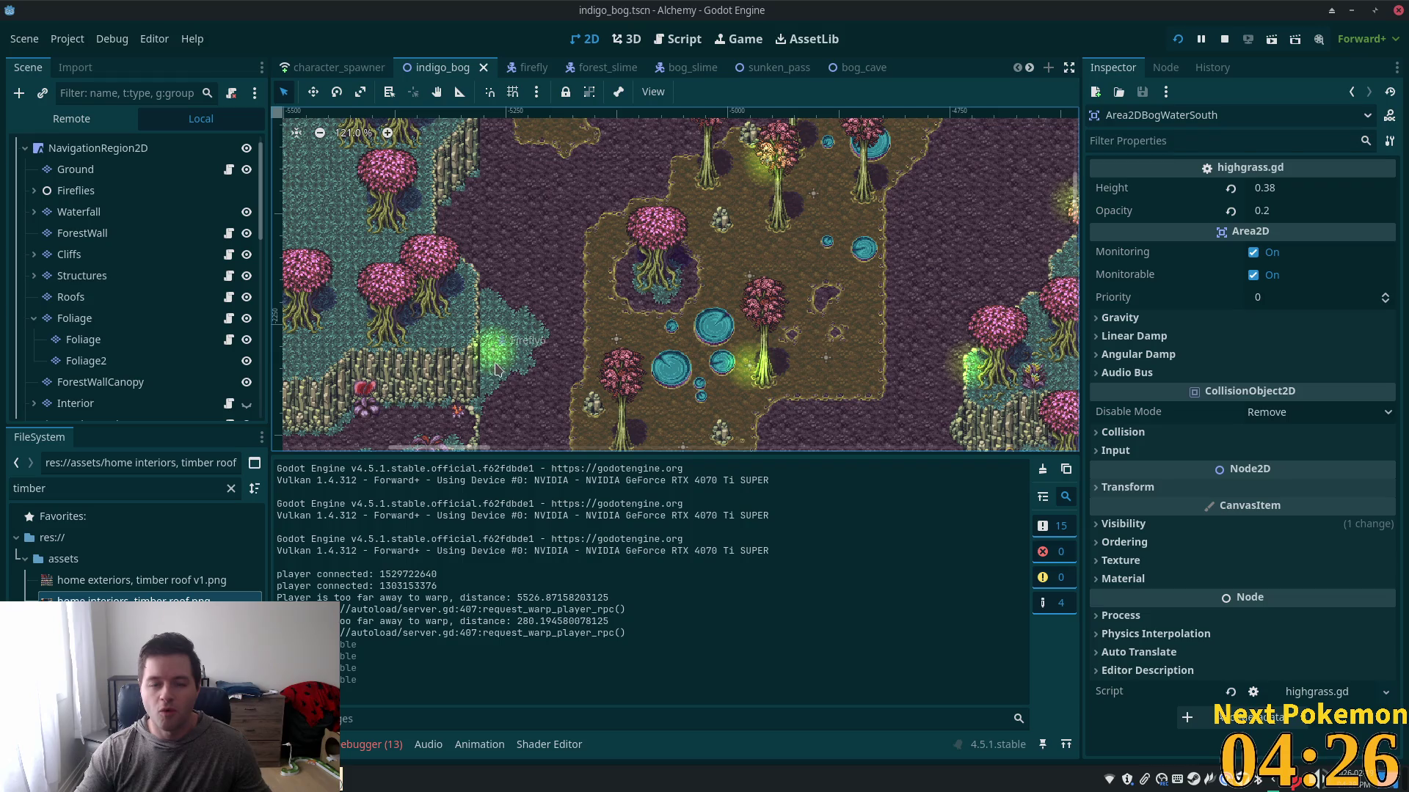
key("alt+Tab")
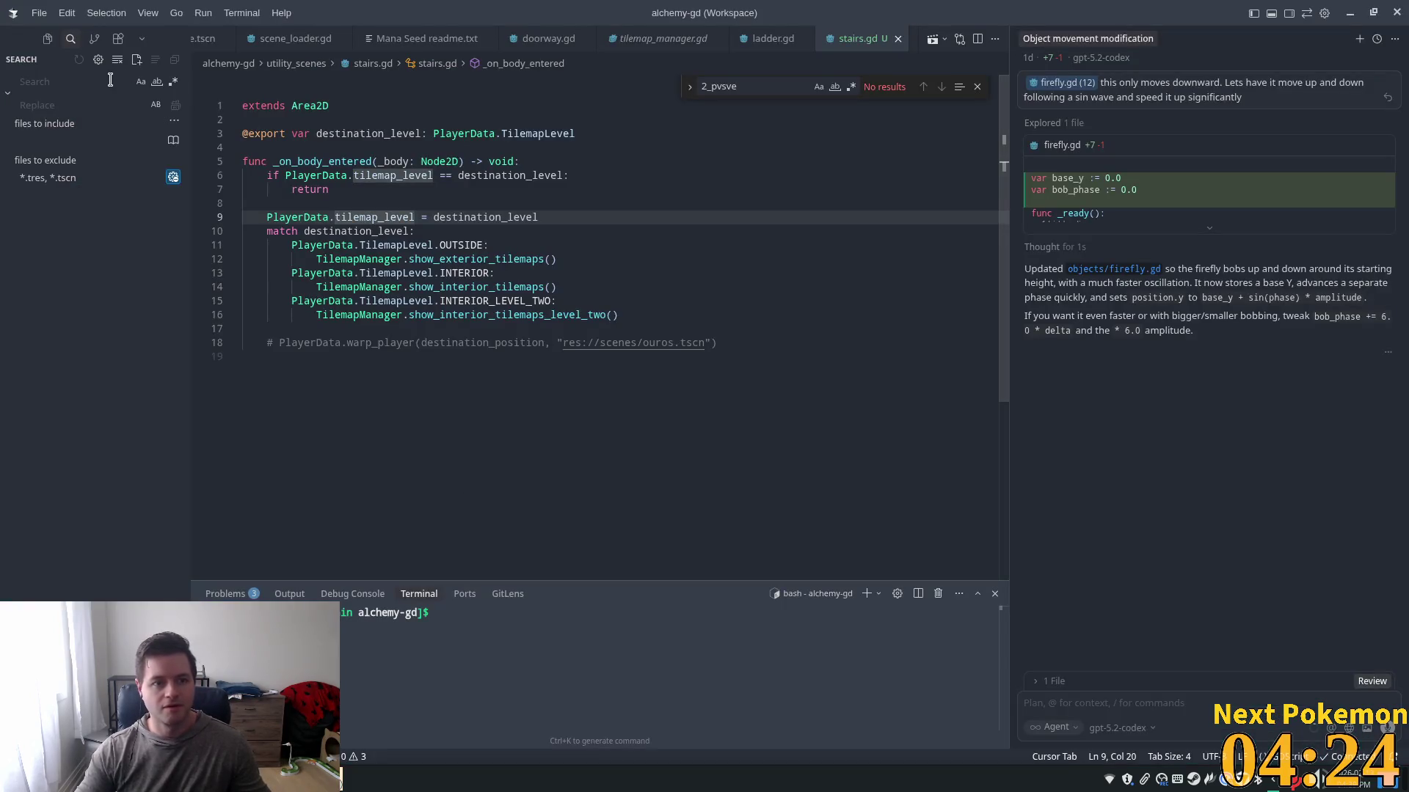
- Search the project for INTER and open the TilemapLevel enum in player_data.gd
left_click(89, 84)
type("INTER")
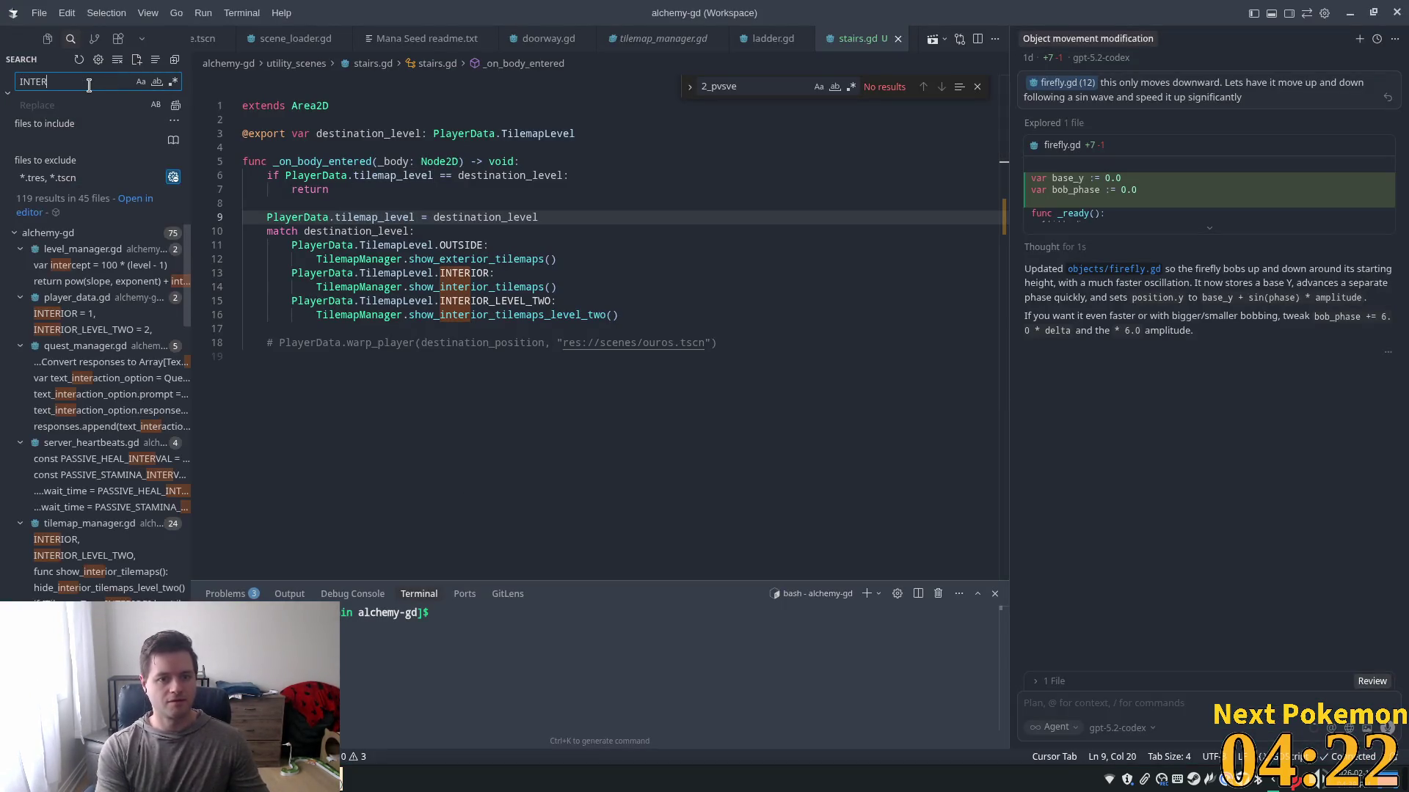
left_click(383, 274, "ctrl")
double_click(334, 281)
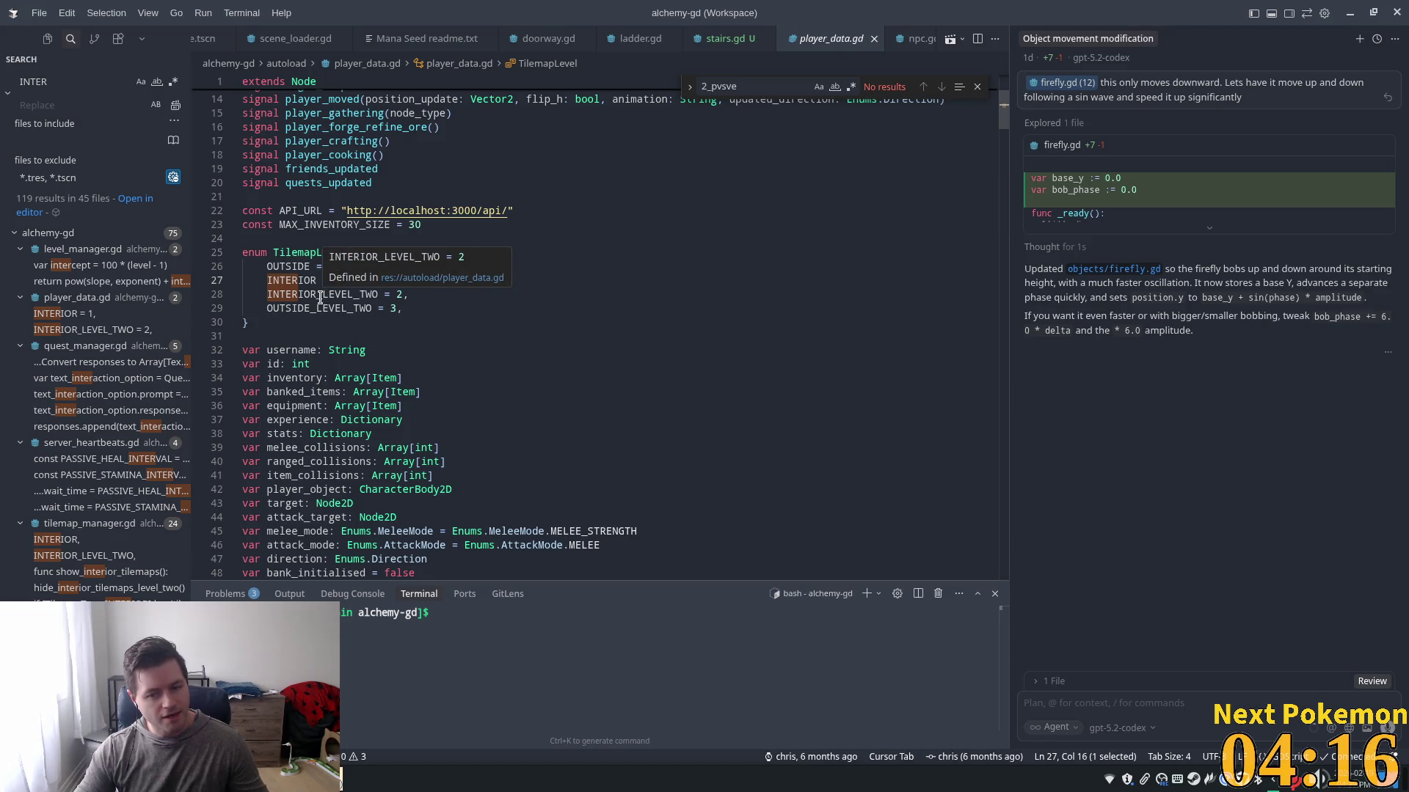
key("alt+Tab")
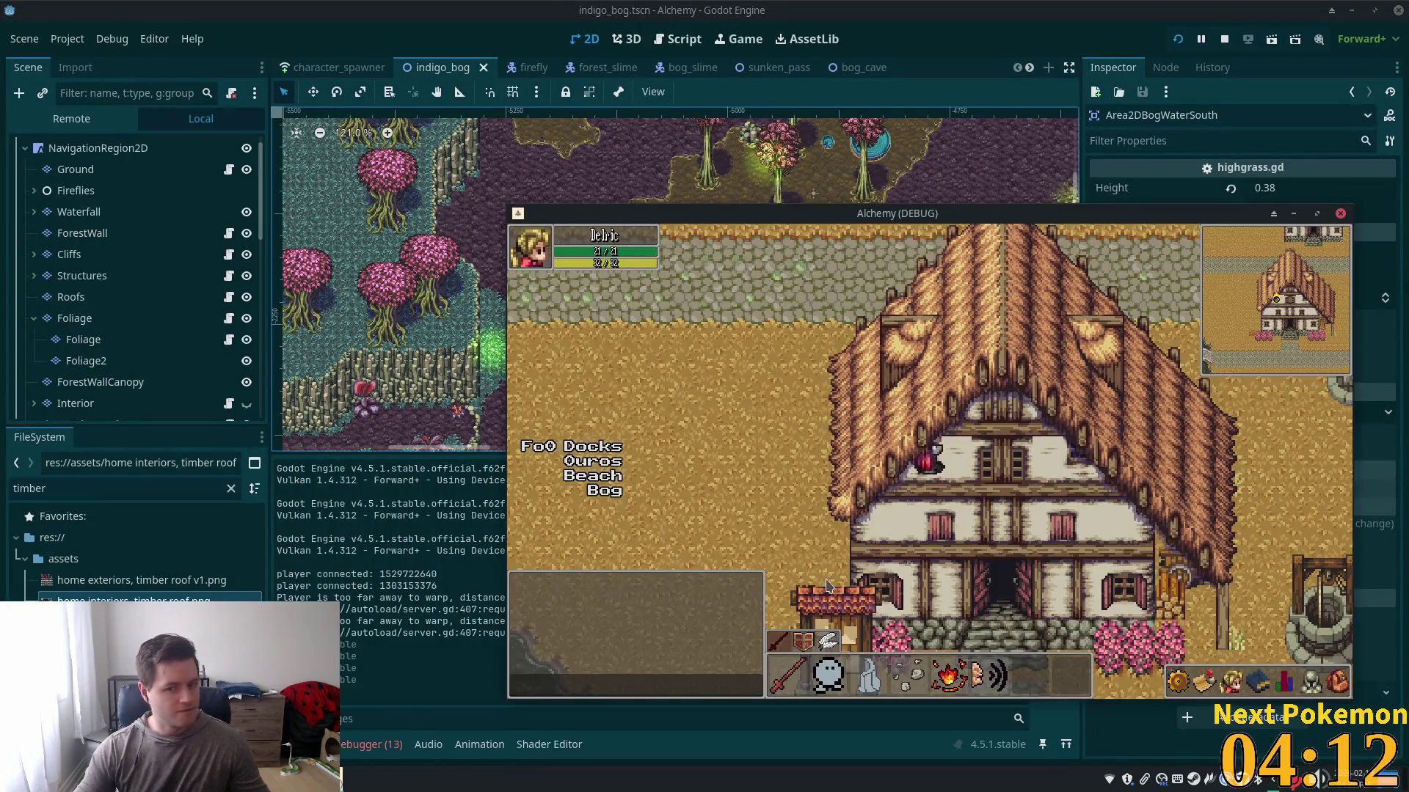
- Walk the character from the Ouros house through Ouros Highlands and Verdigris Meadows into Indigo Bog
key("Down")
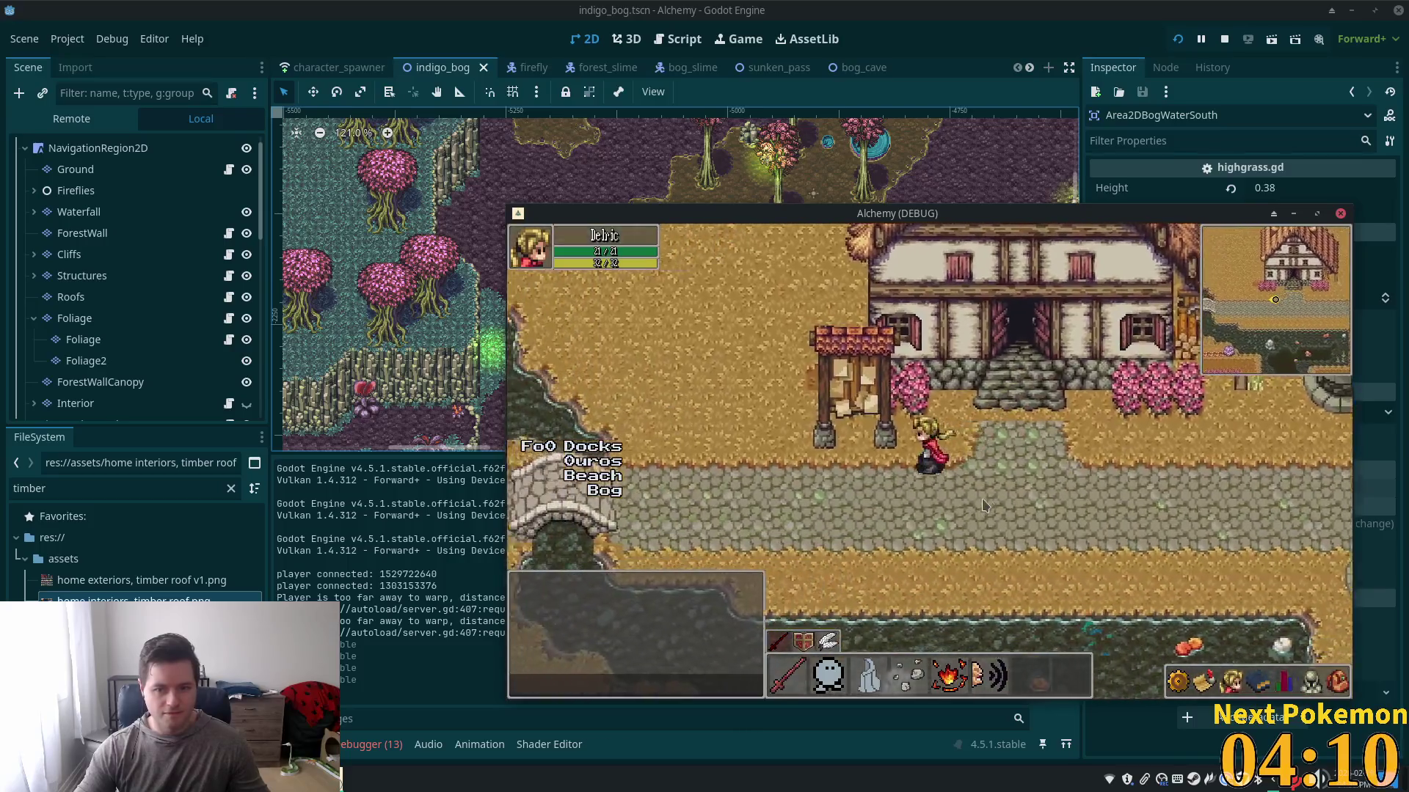
key("Left")
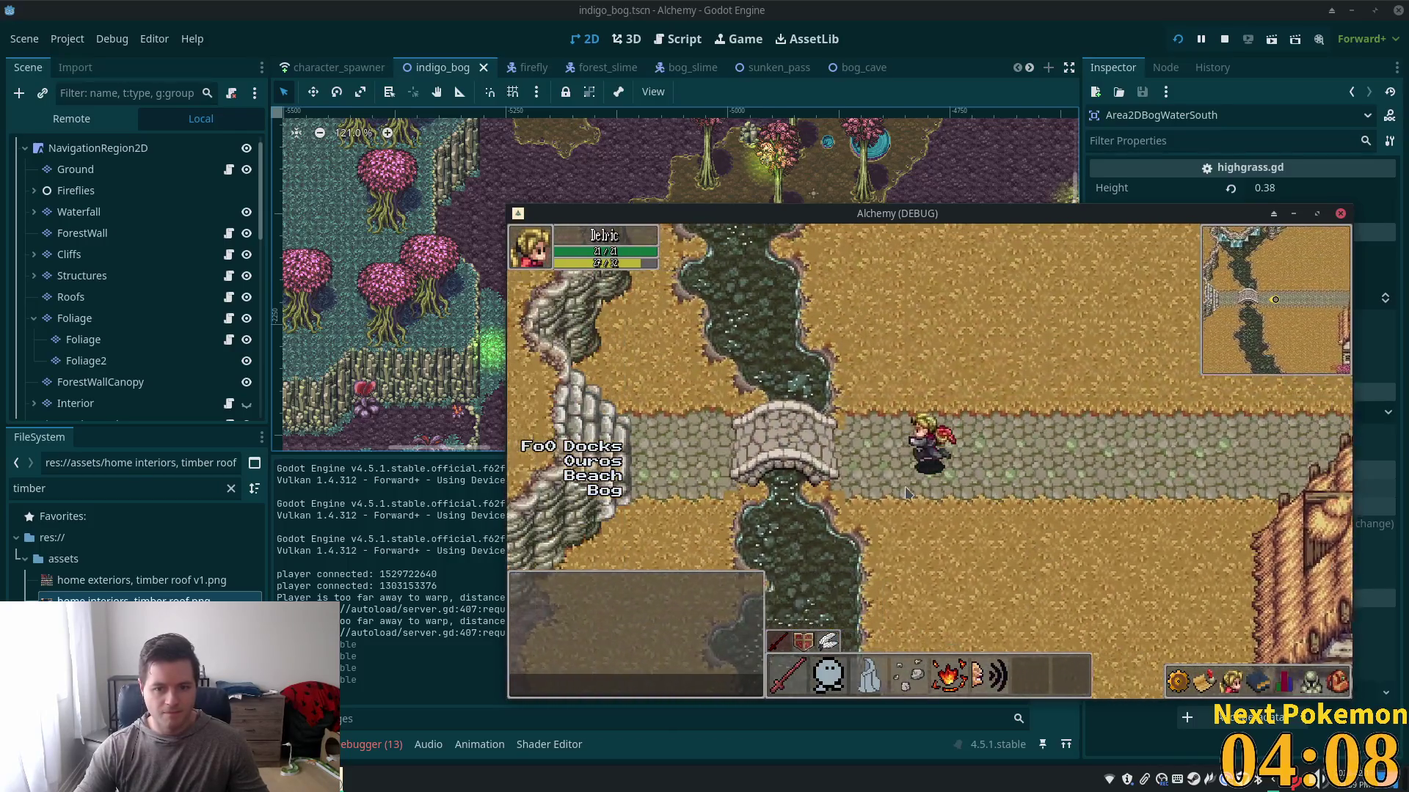
key("Up")
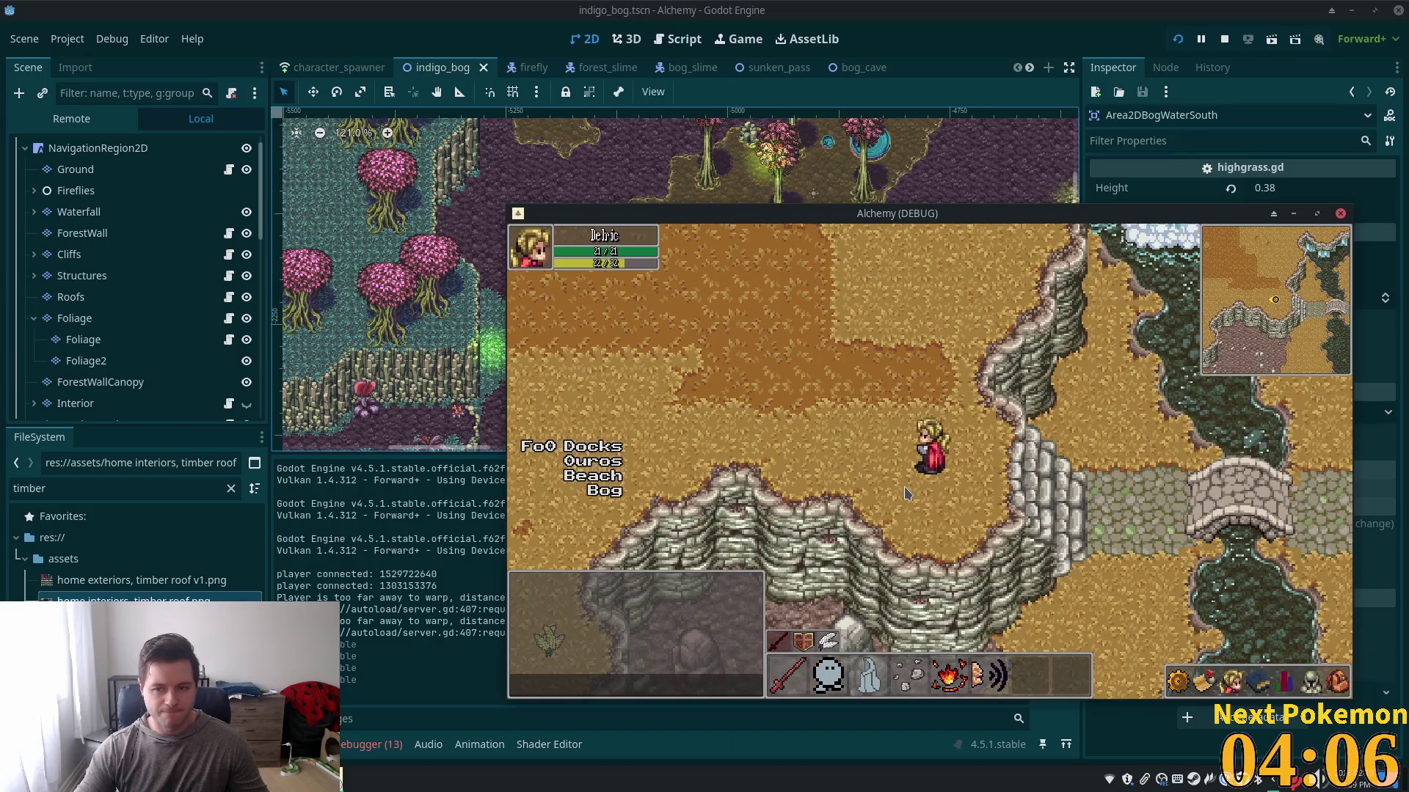
key("Left")
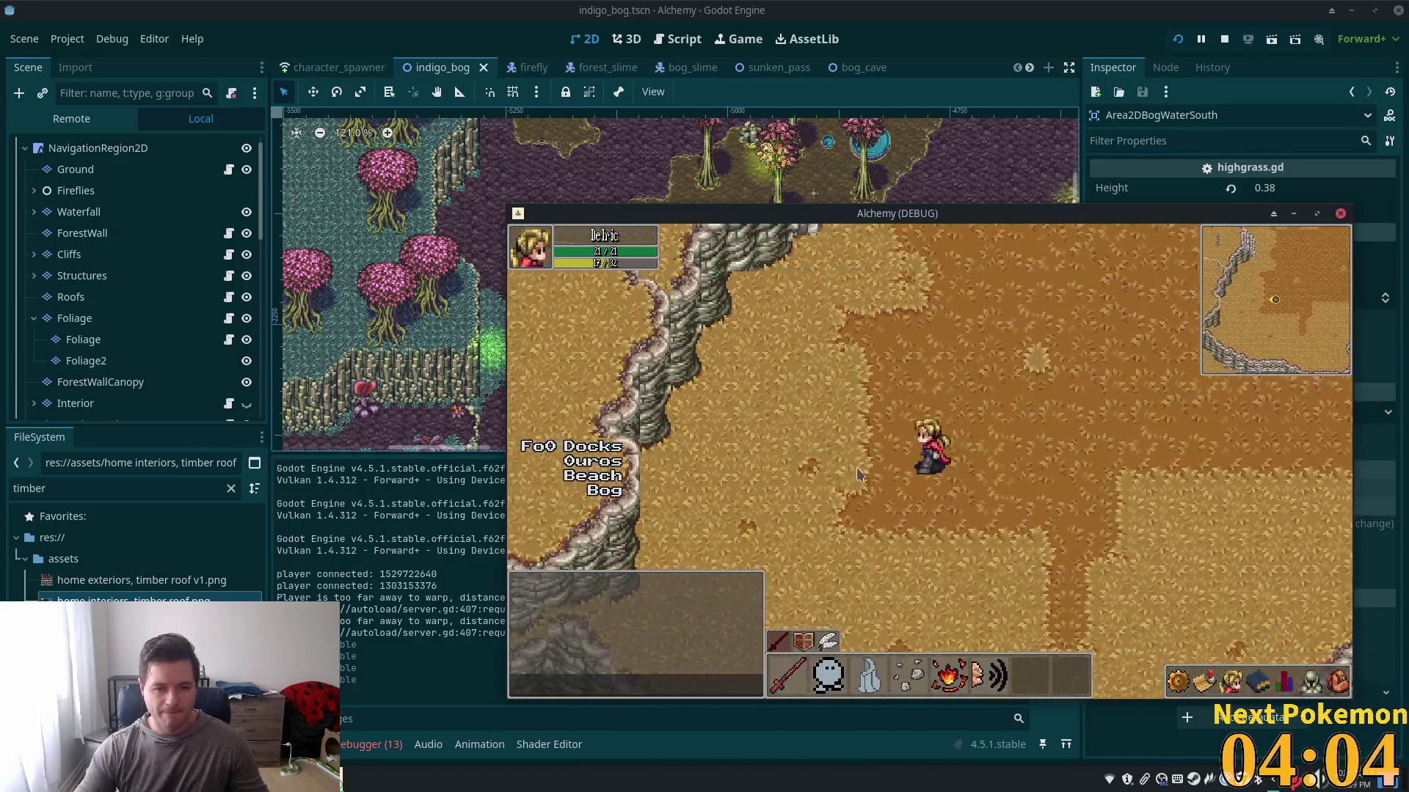
key("Up")
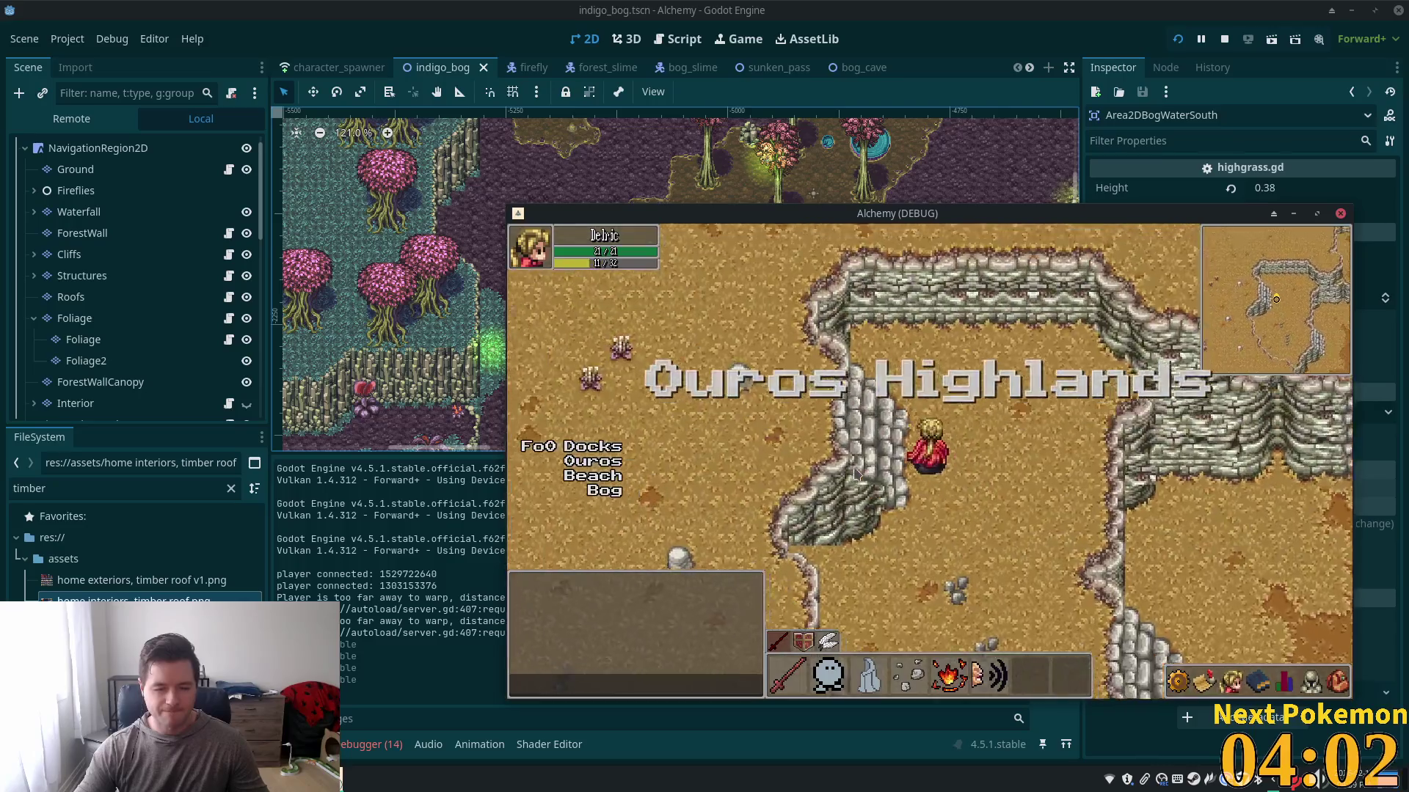
key("Up")
key("Left")
key("Left")
key("Up")
key("Up")
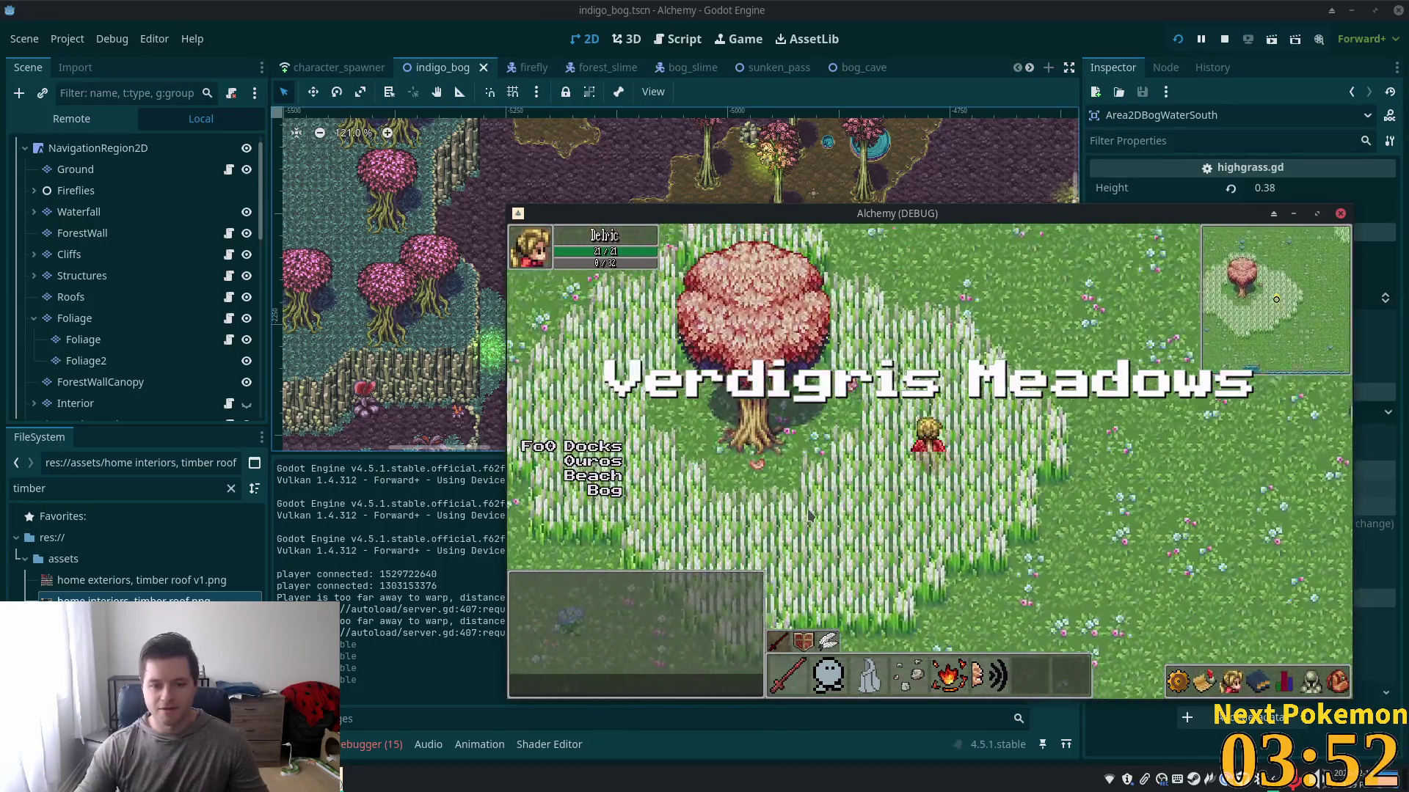
key("Up")
key("Up")
key("Up")
key("Up")
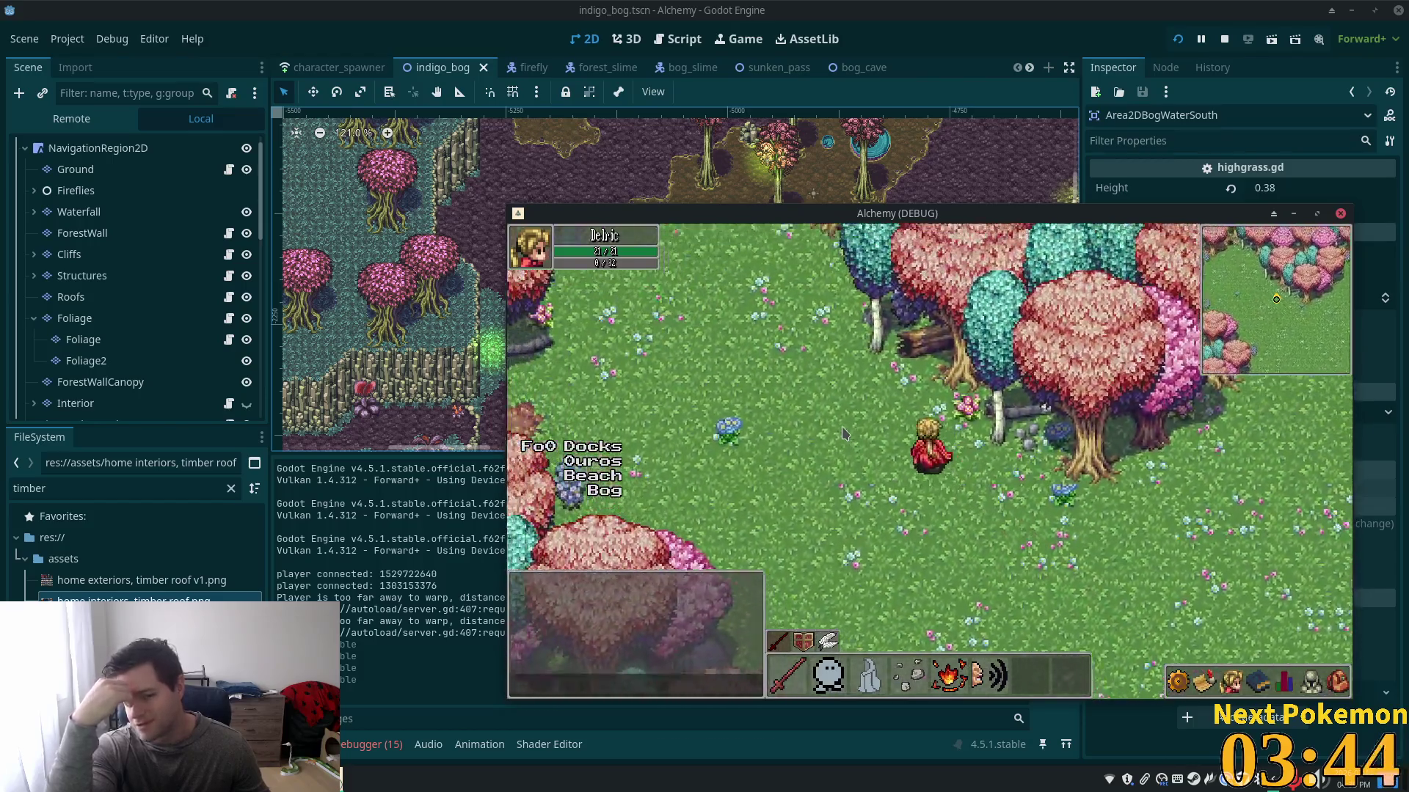
key("Up")
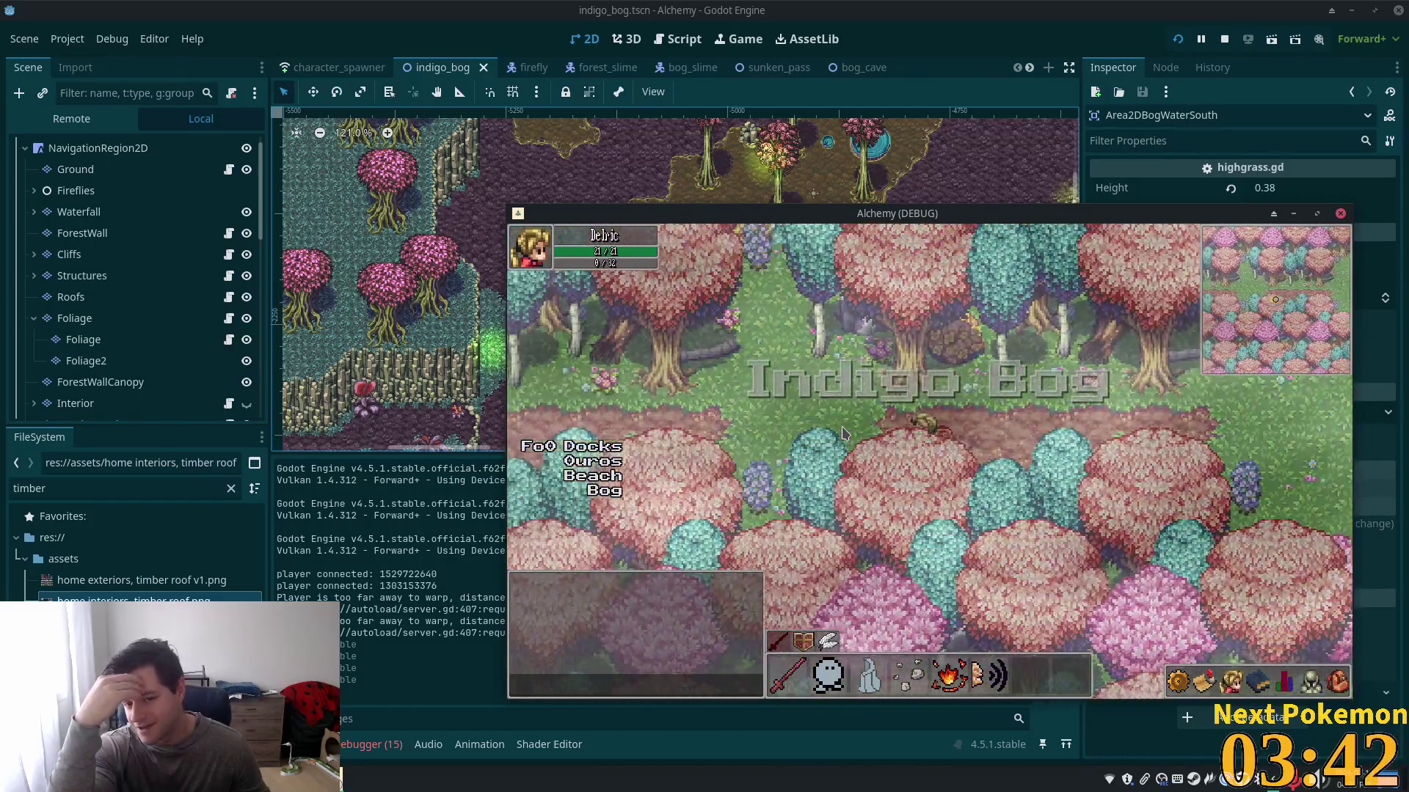
key("Up")
key("Left")
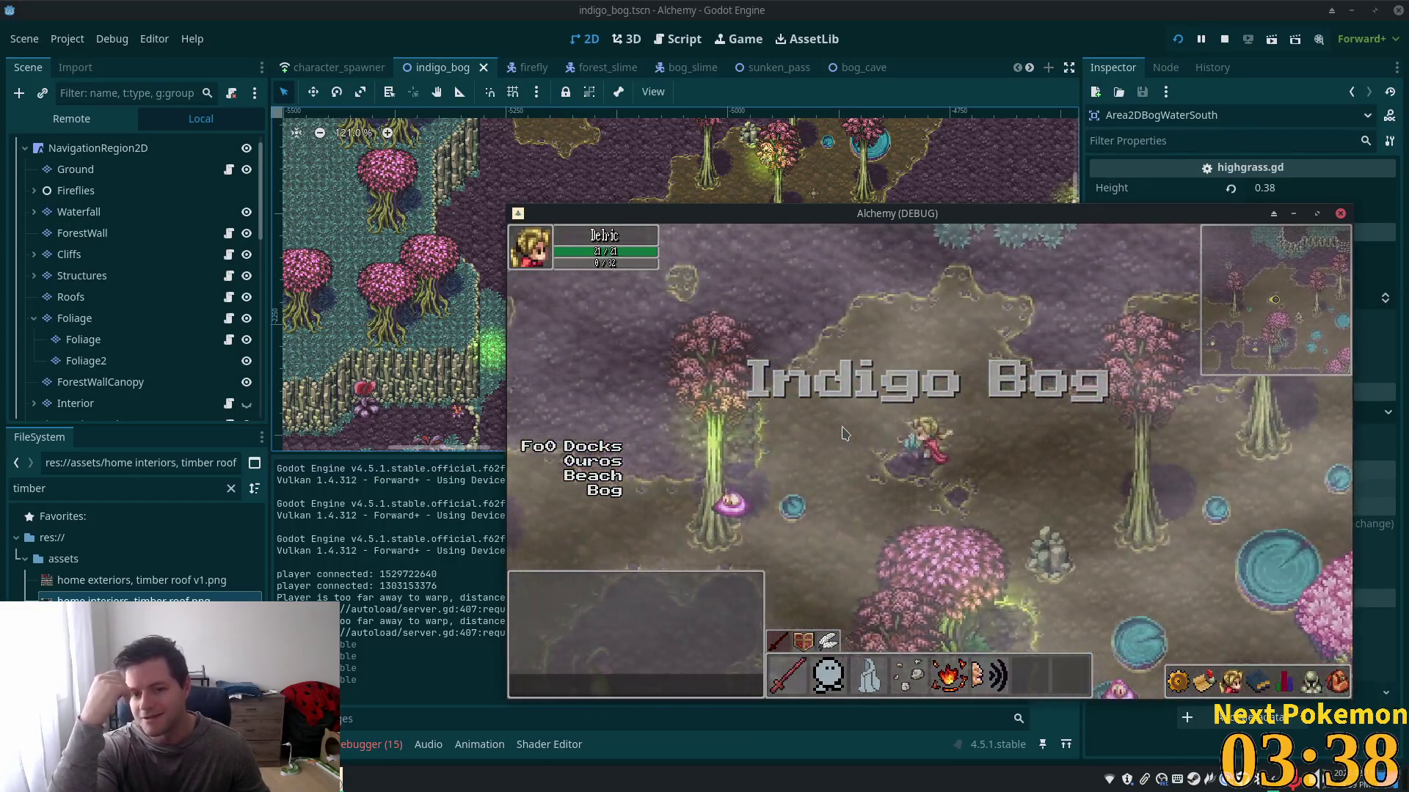
key("Up")
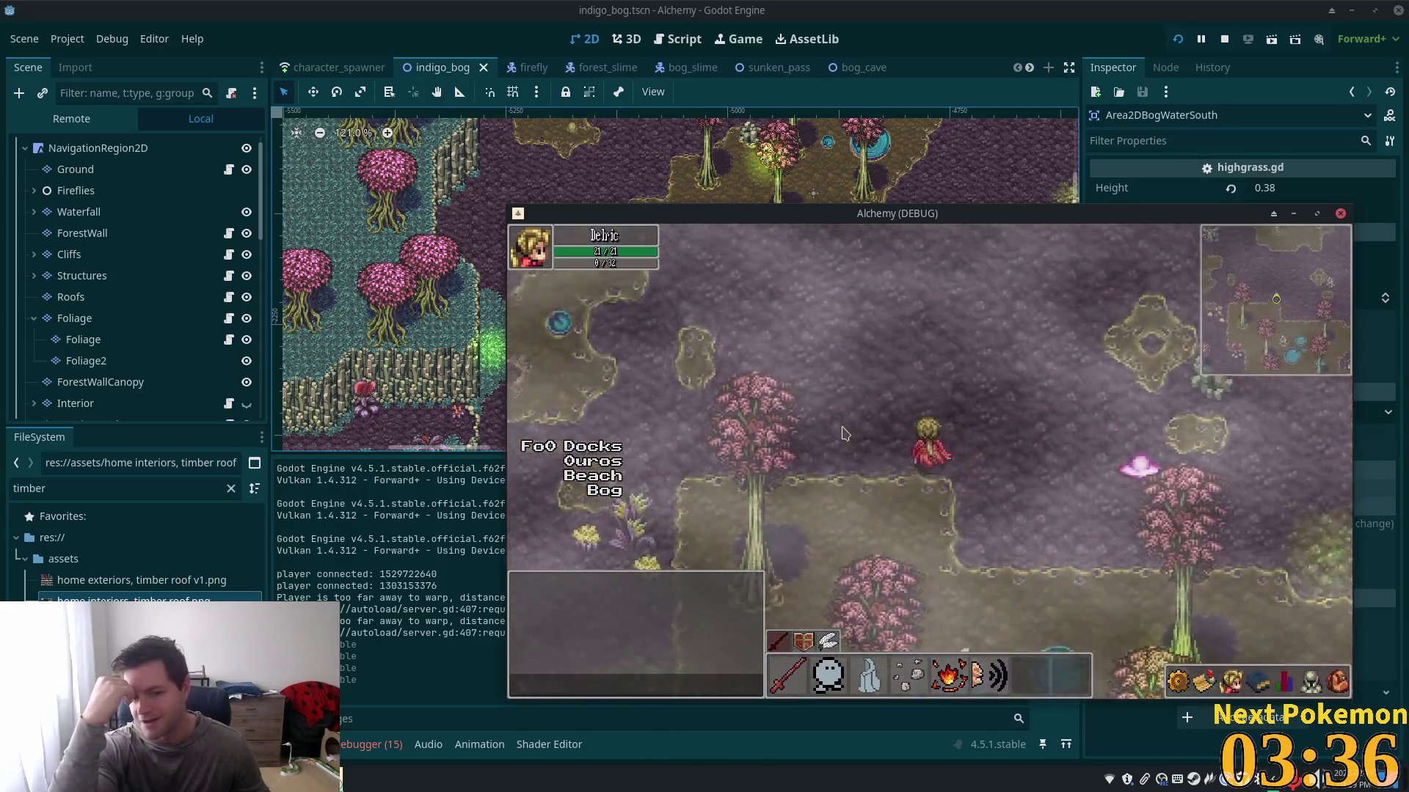
key("Down")
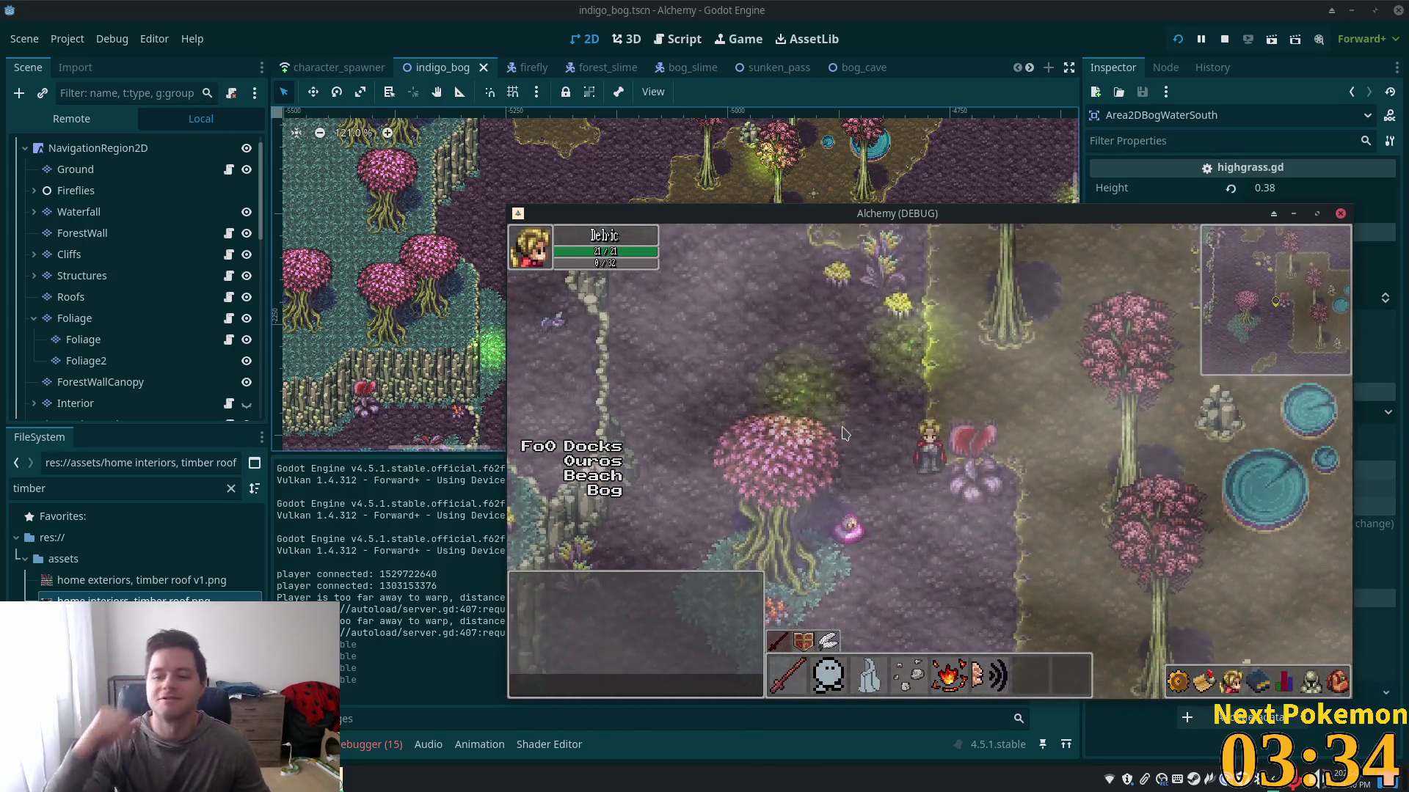
left_click(968, 30)
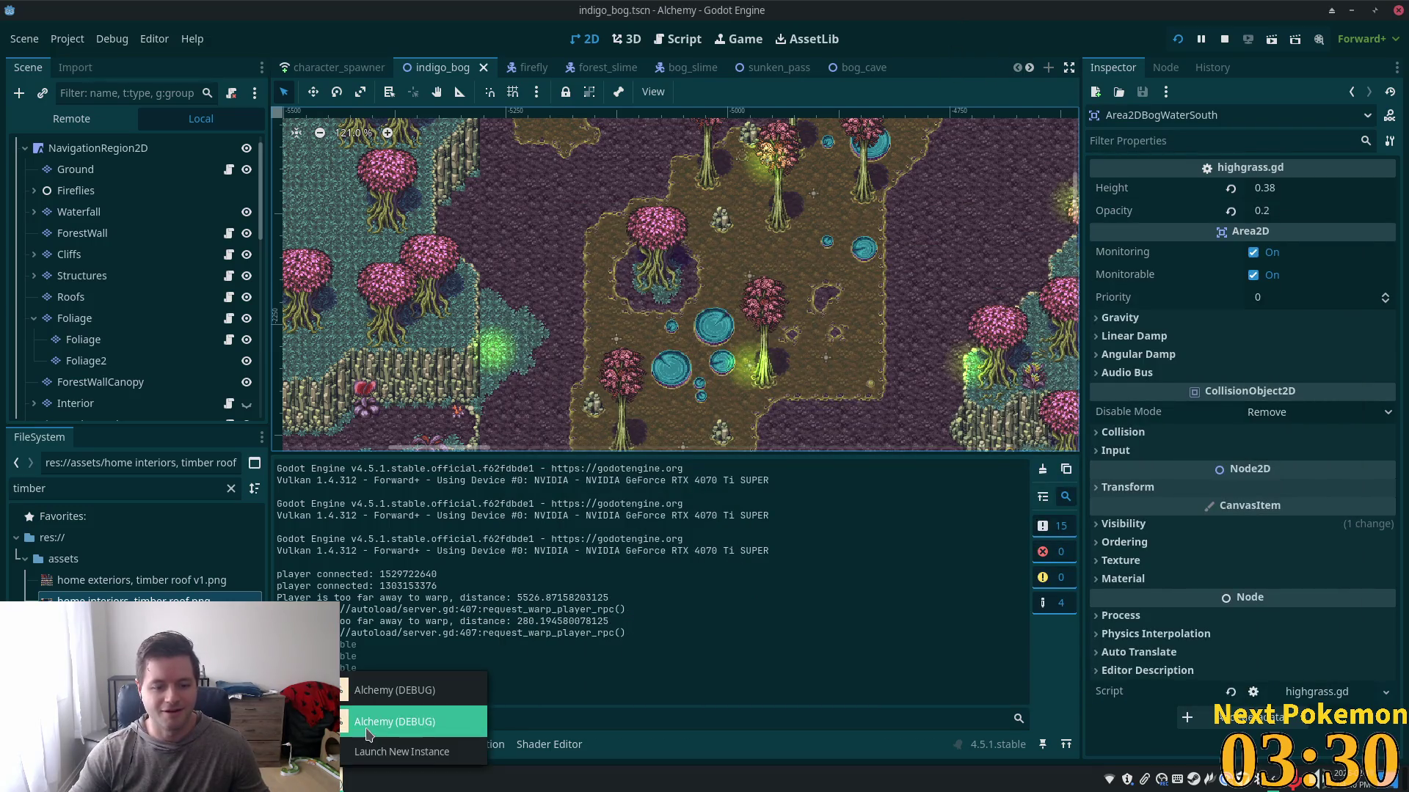
- Bring both Alchemy debug windows back in front of the editor
left_click(366, 721)
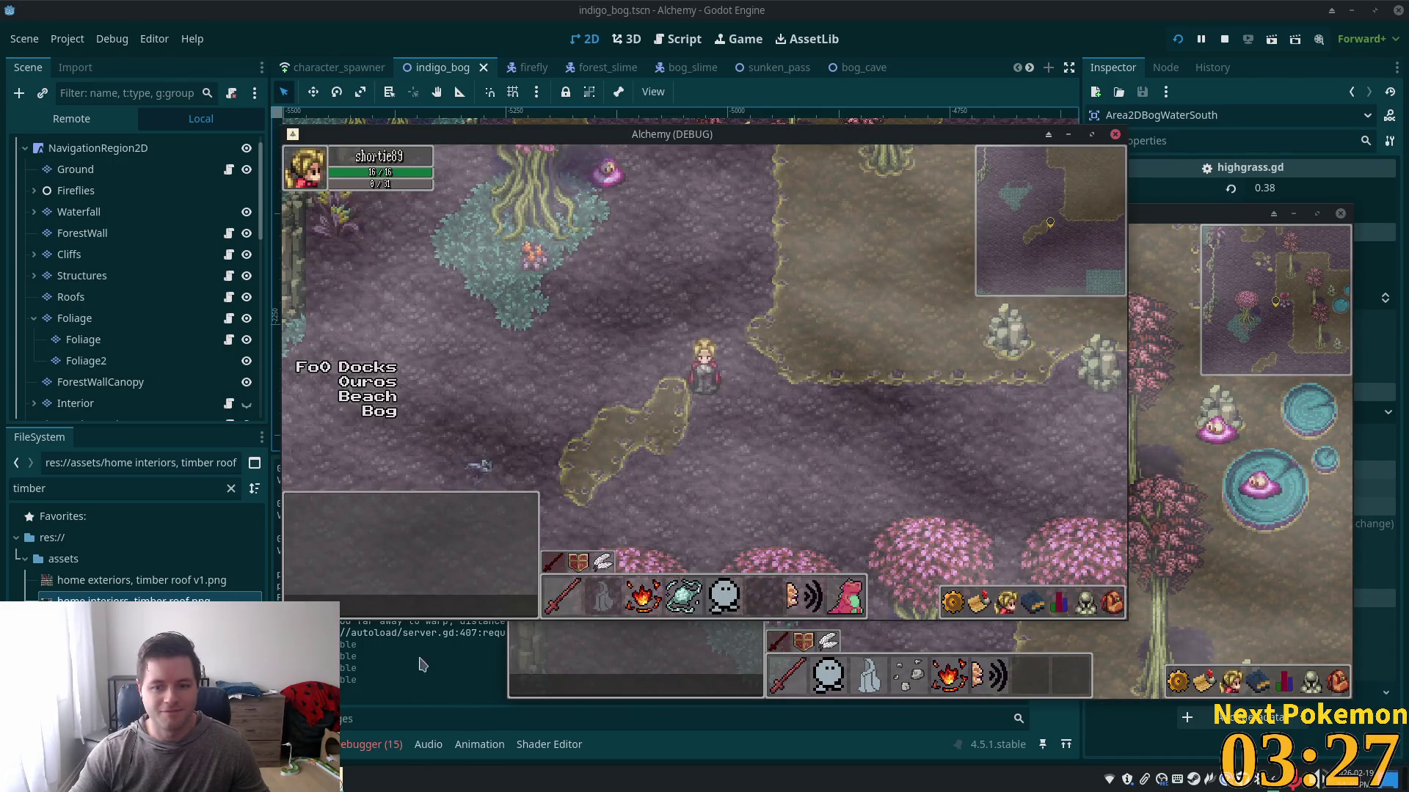
left_click(724, 420)
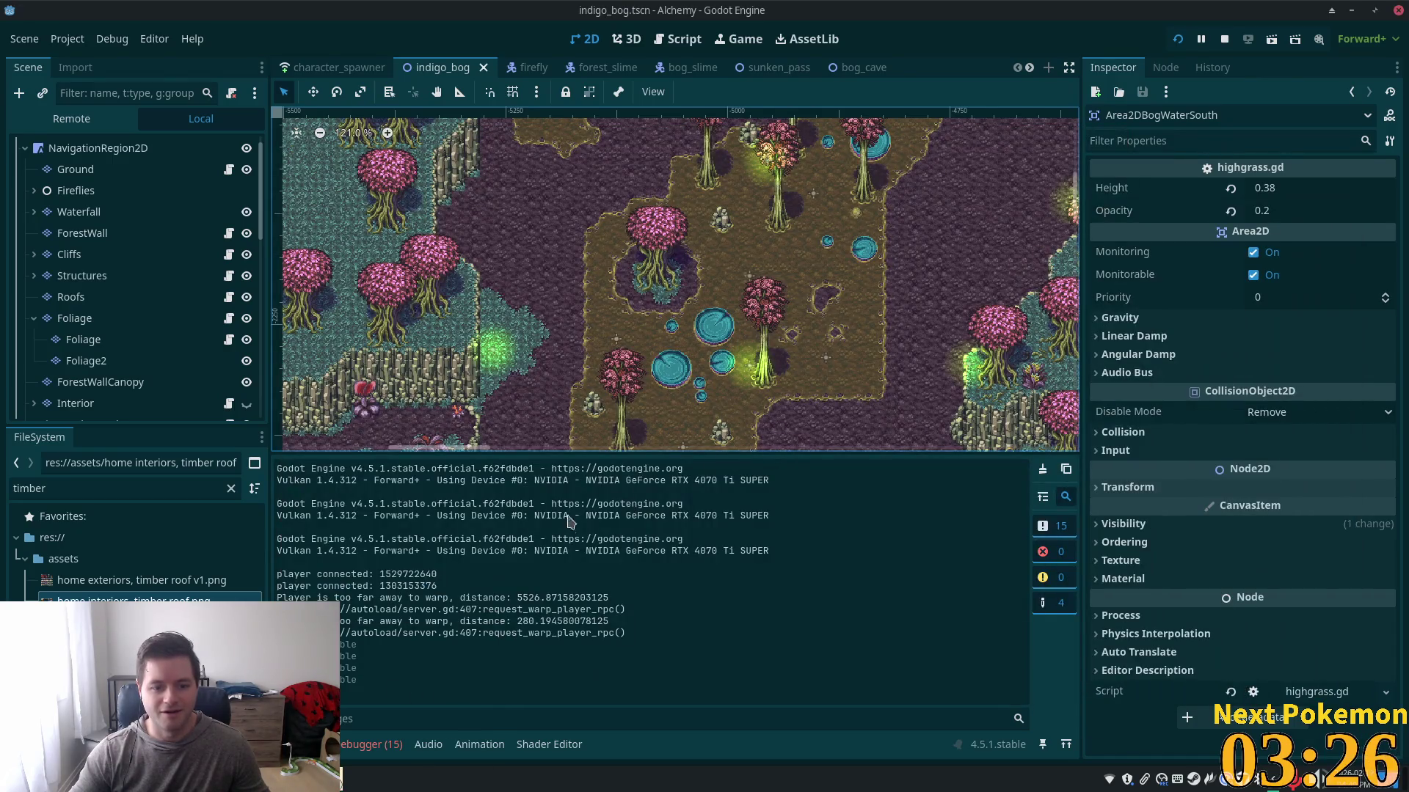
left_click(341, 779)
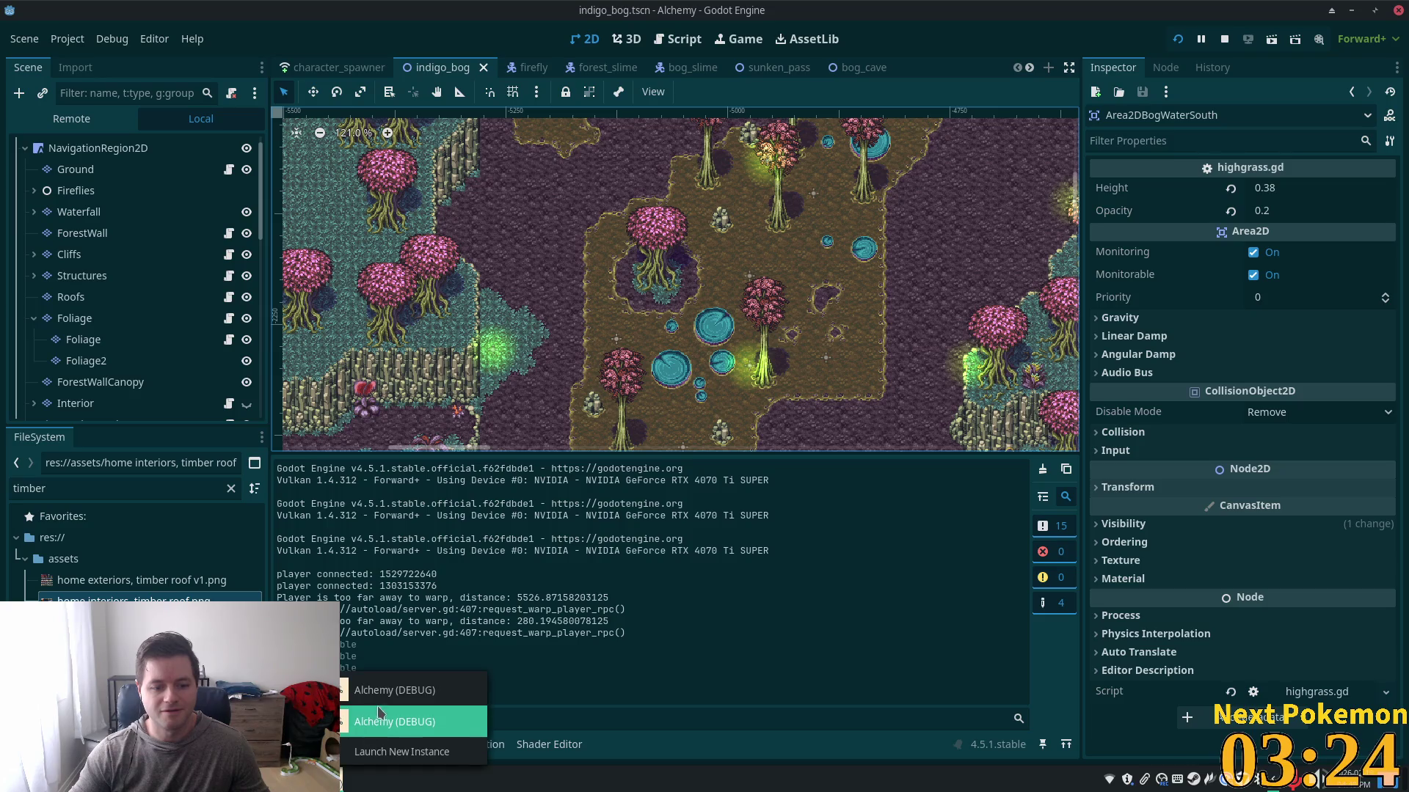
left_click(381, 720)
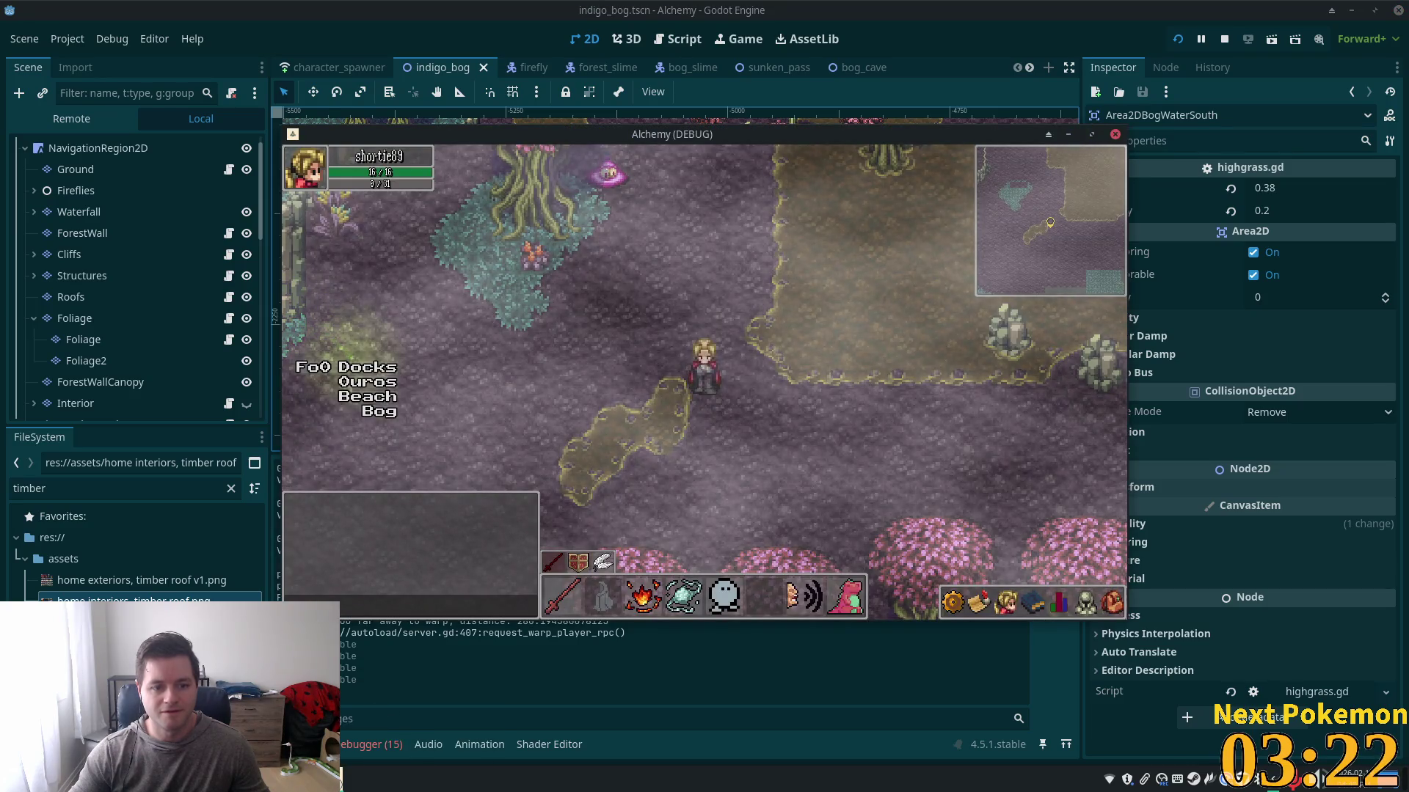
left_click(342, 779)
left_click(379, 715)
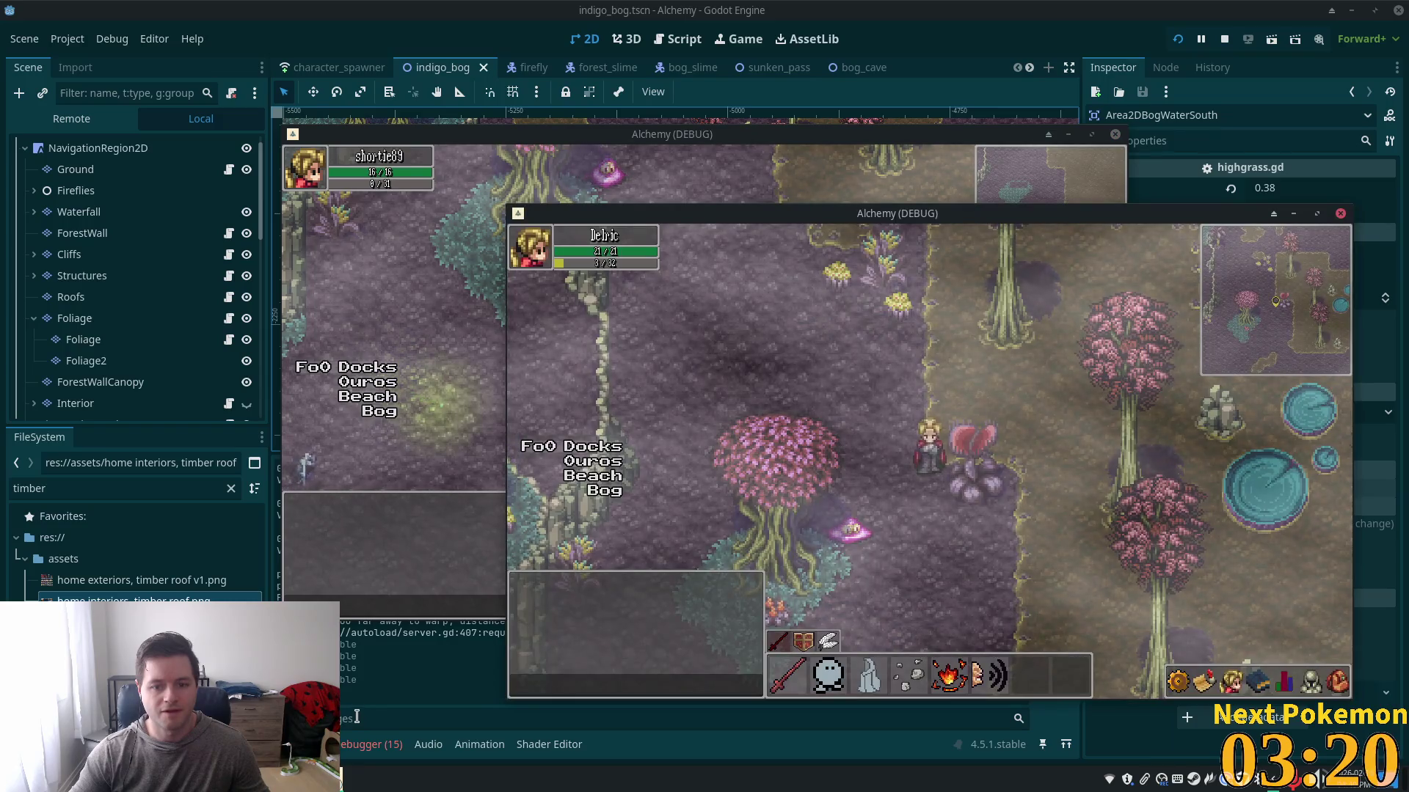
- Walk the second player into Sunken Pass and back, move the first north, then stop the game
key("w")
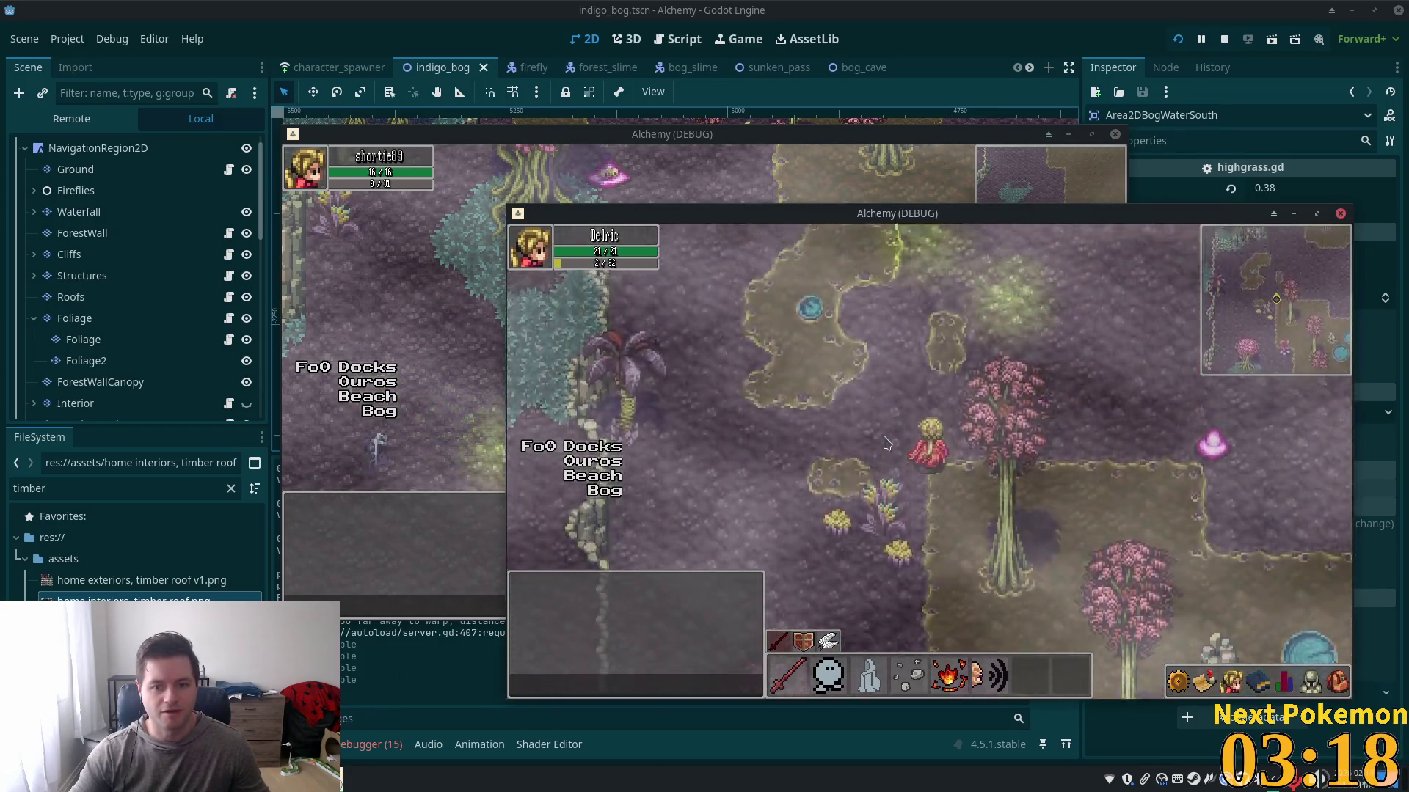
key("w")
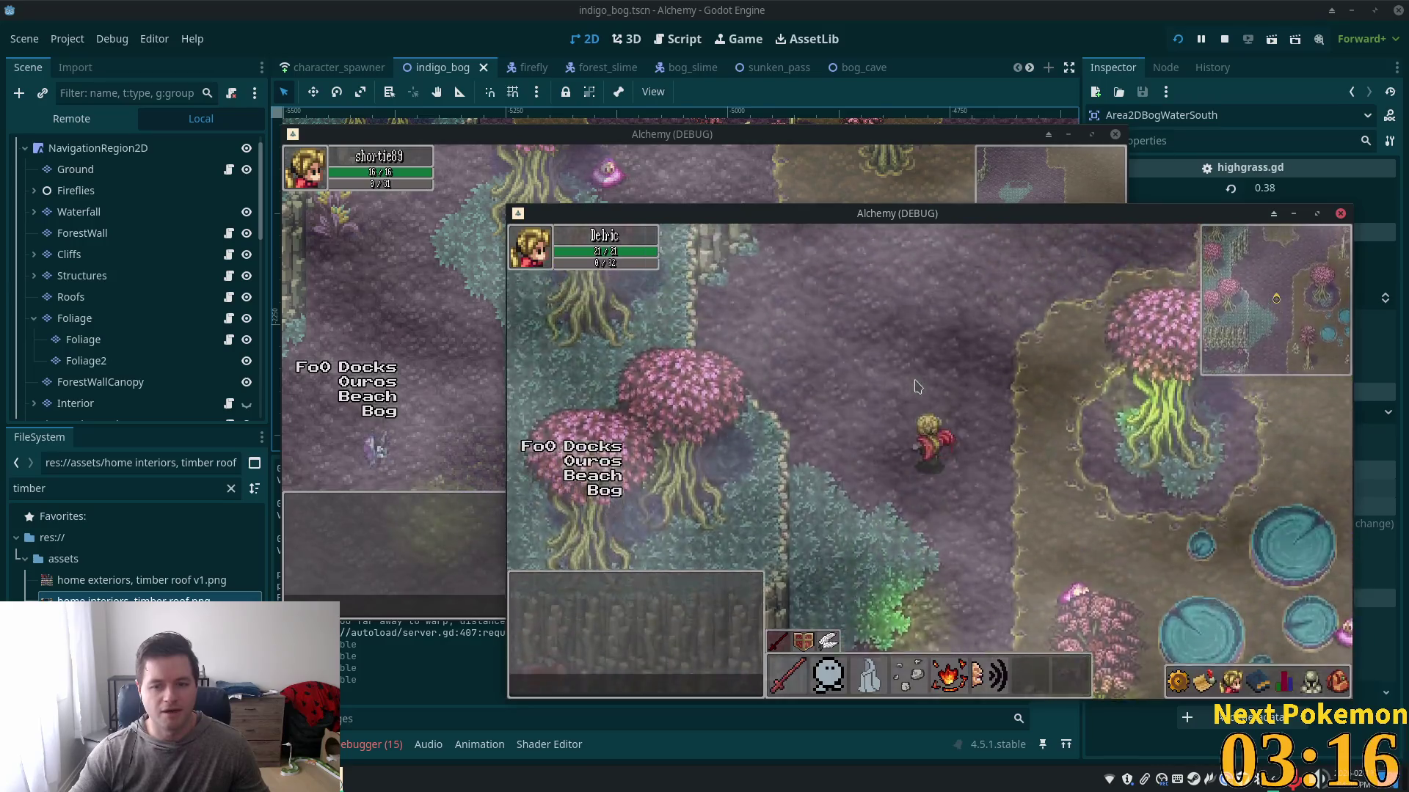
key("w")
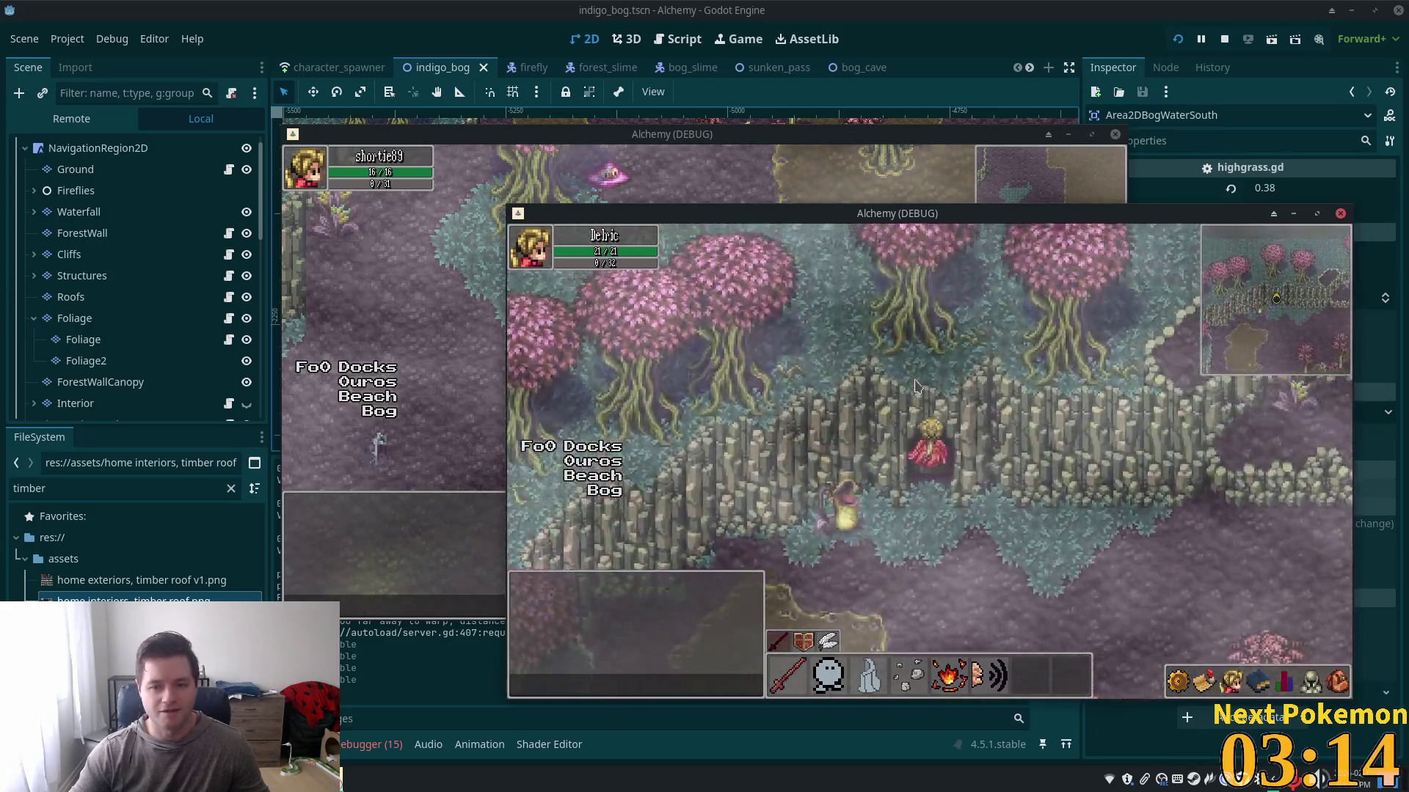
key("s")
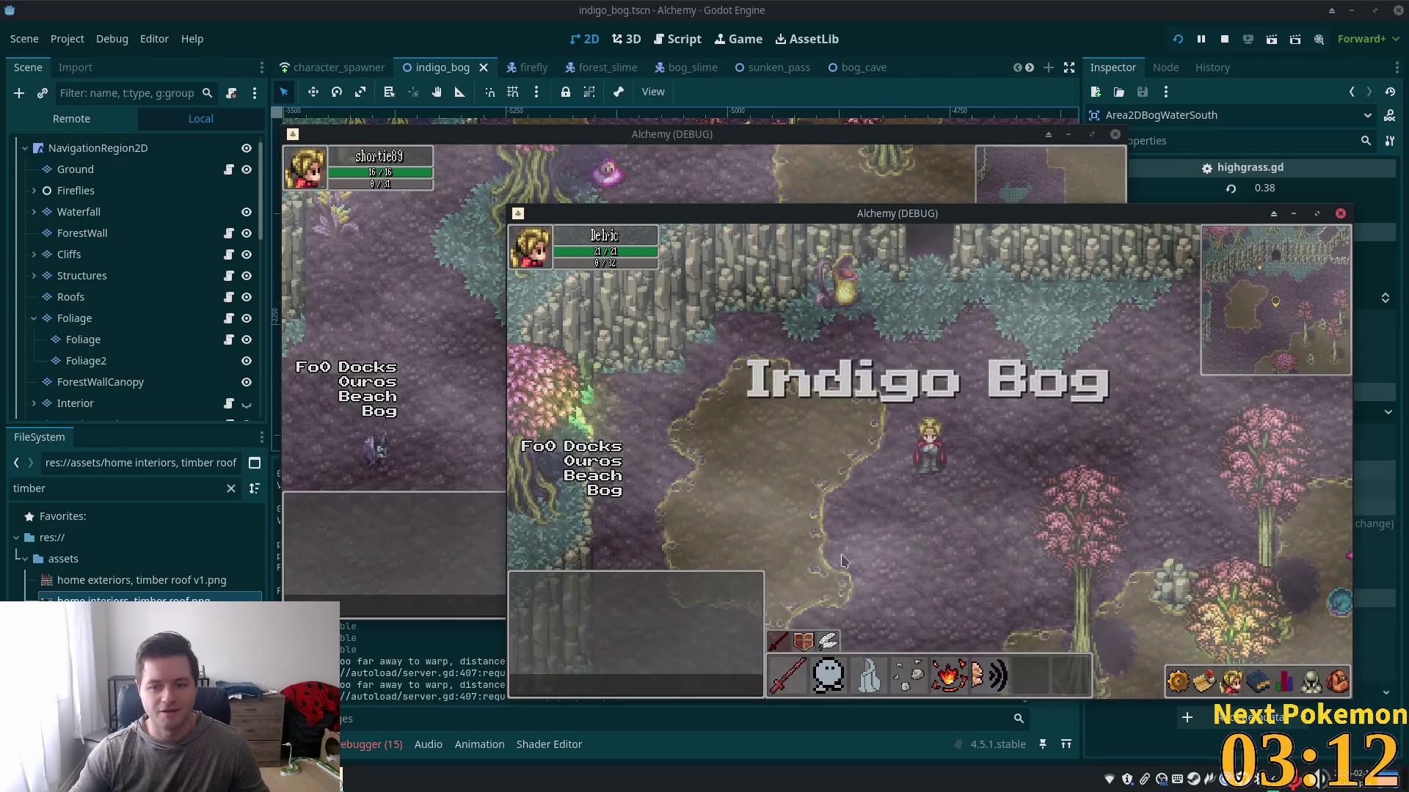
left_click(381, 730)
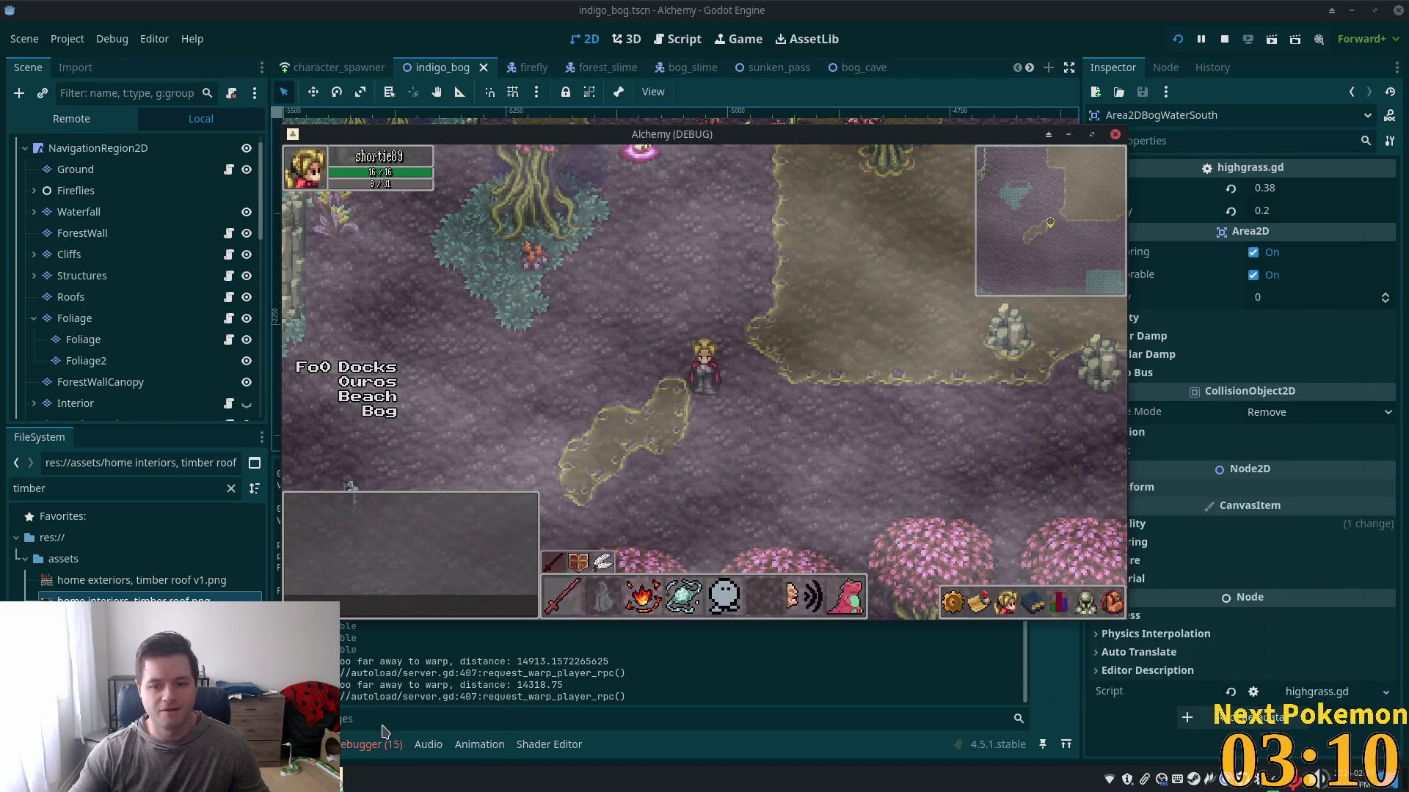
key("w")
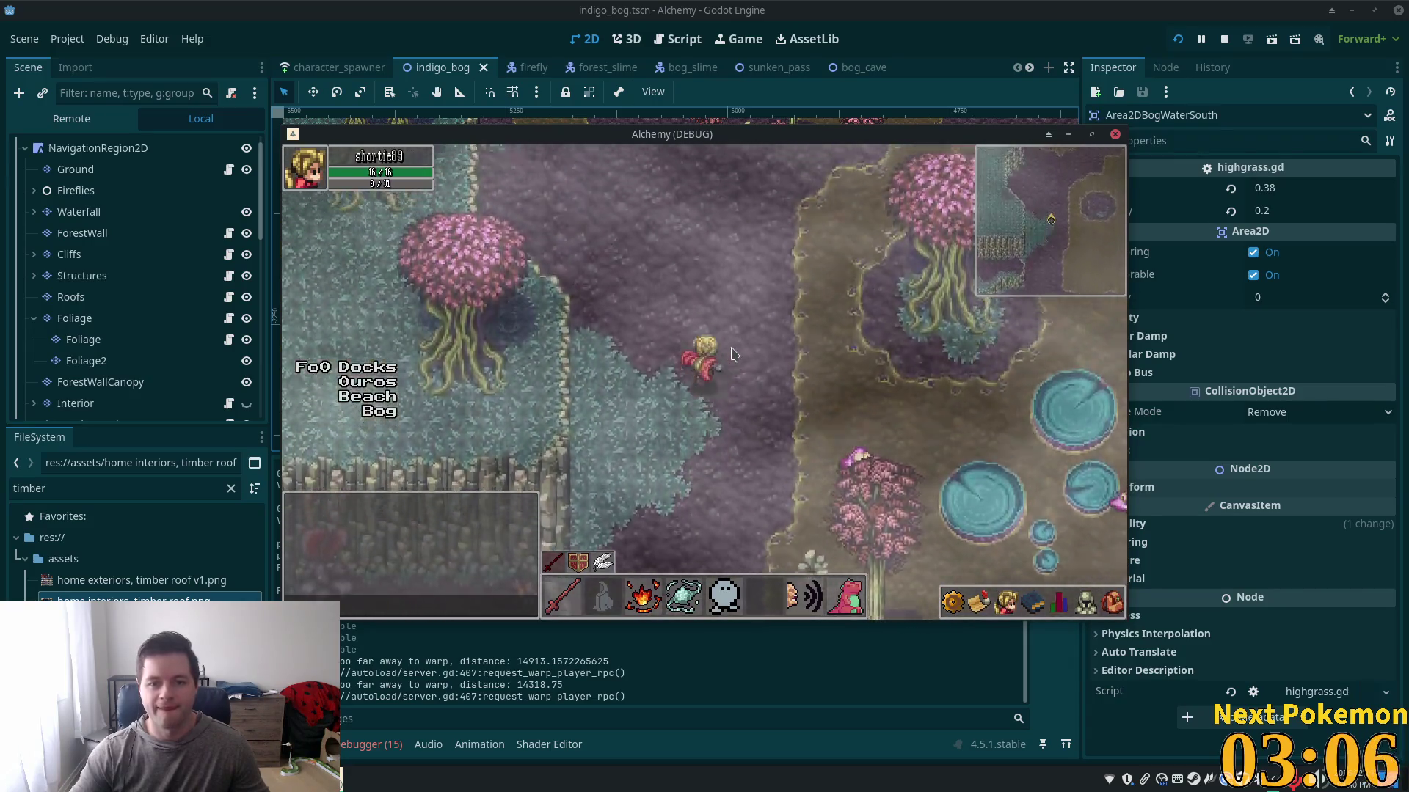
key("a")
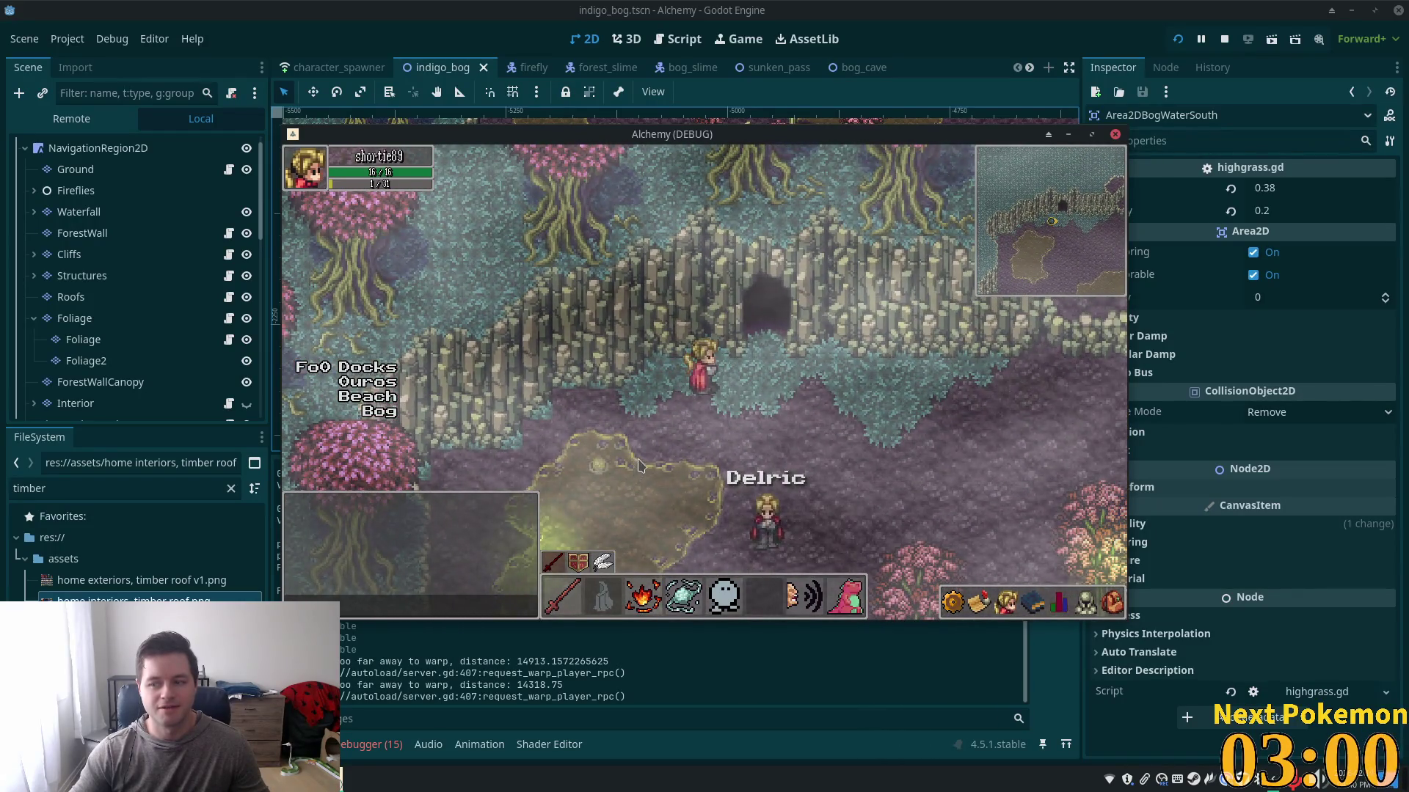
left_click(1226, 40)
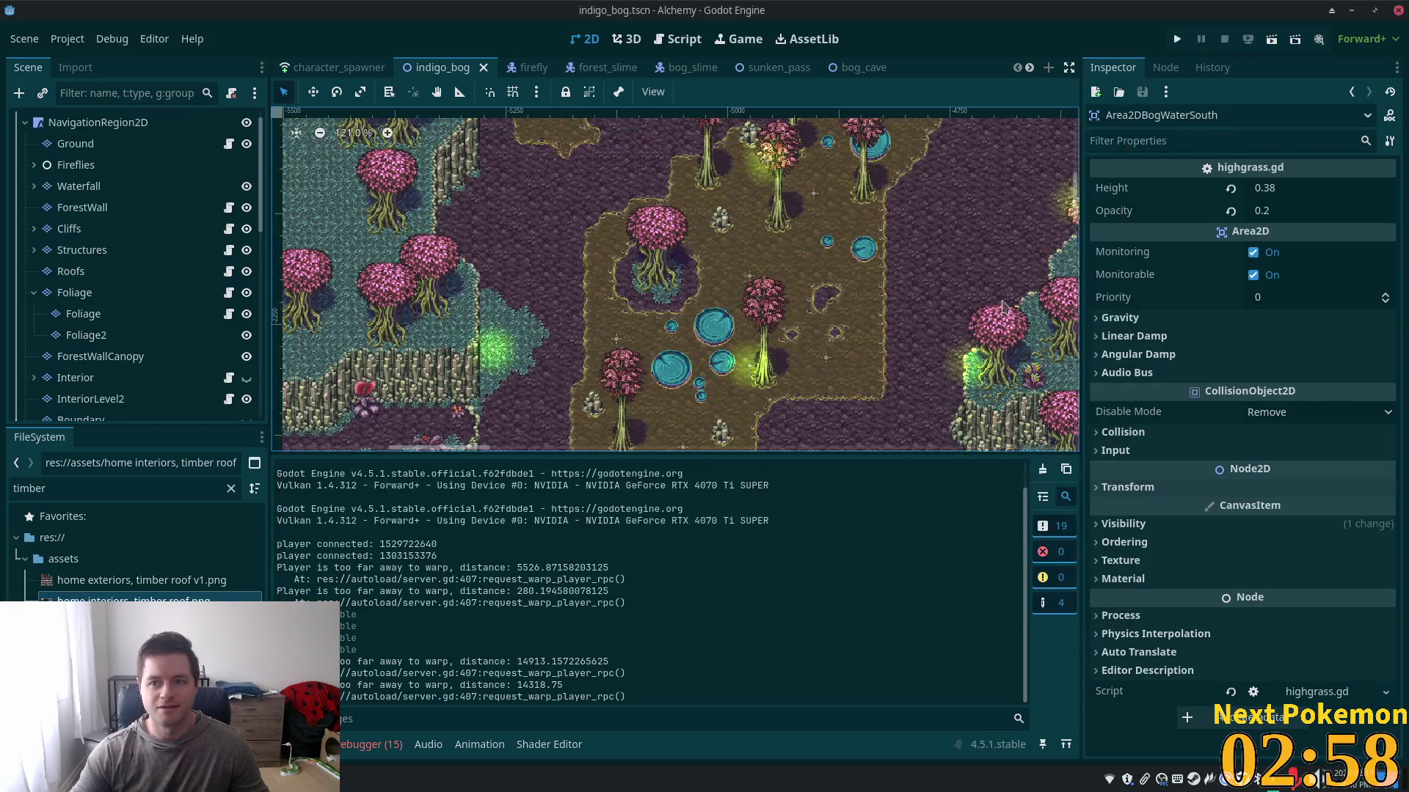
- In phpMyAdmin, close the page settings dialog and refresh the players table
key("alt+Tab")
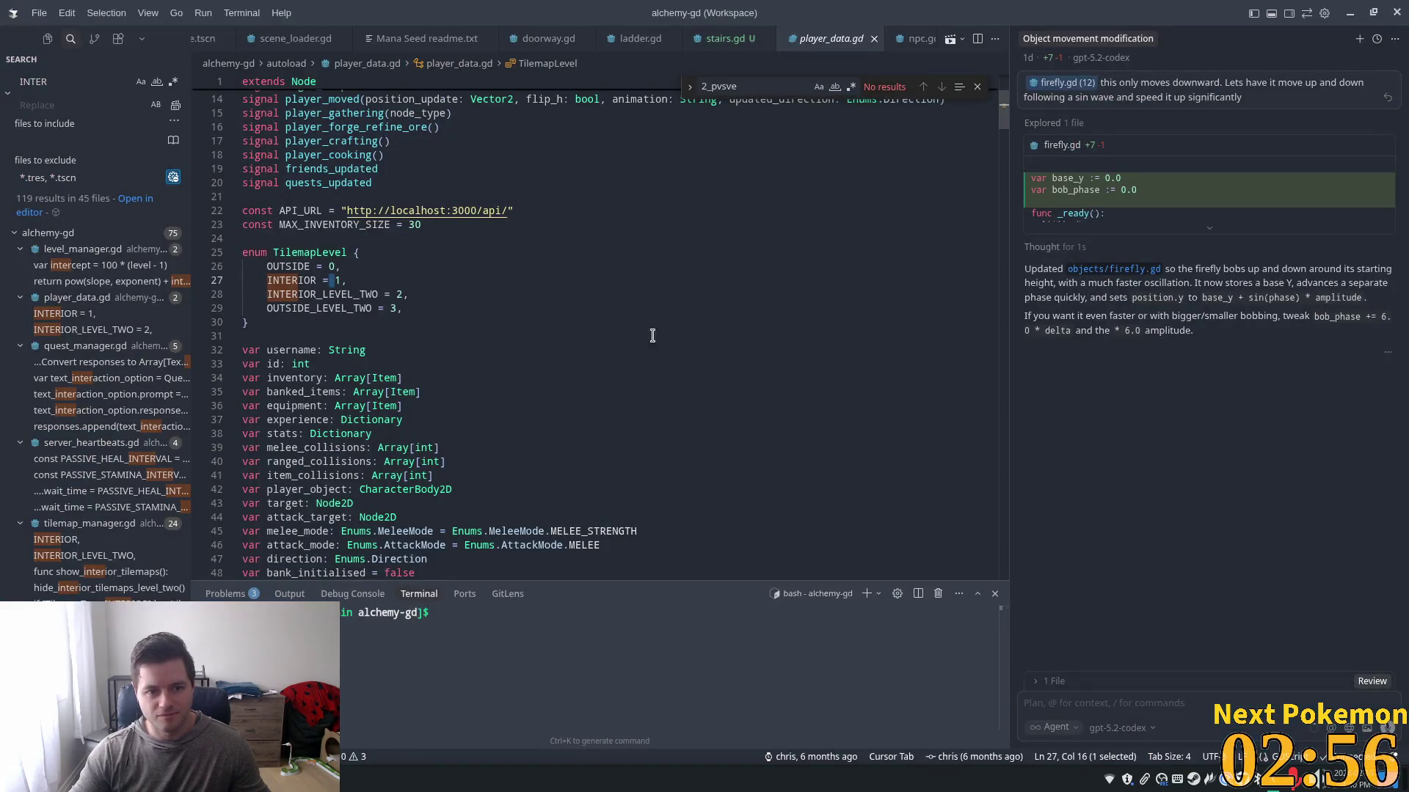
left_click(490, 622)
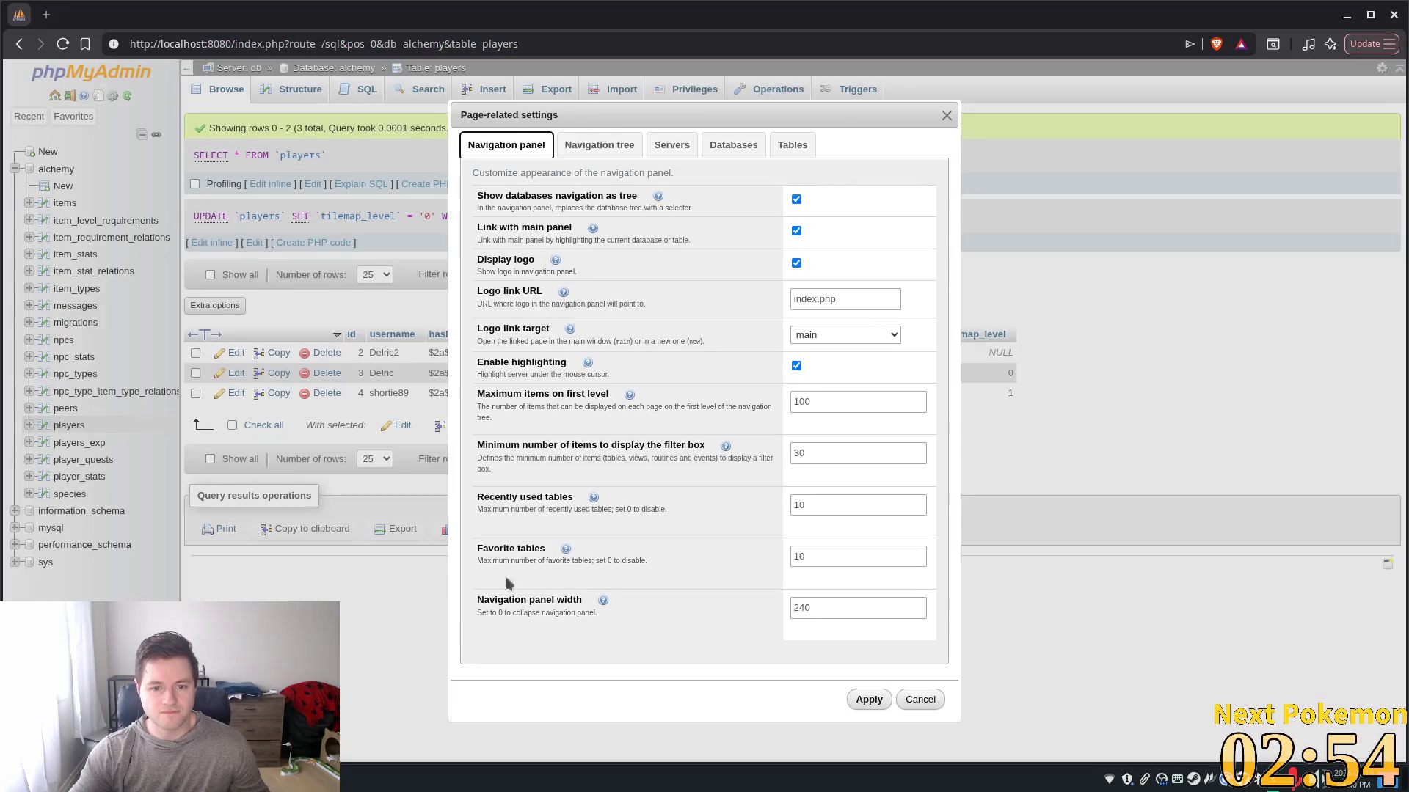
left_click(947, 116)
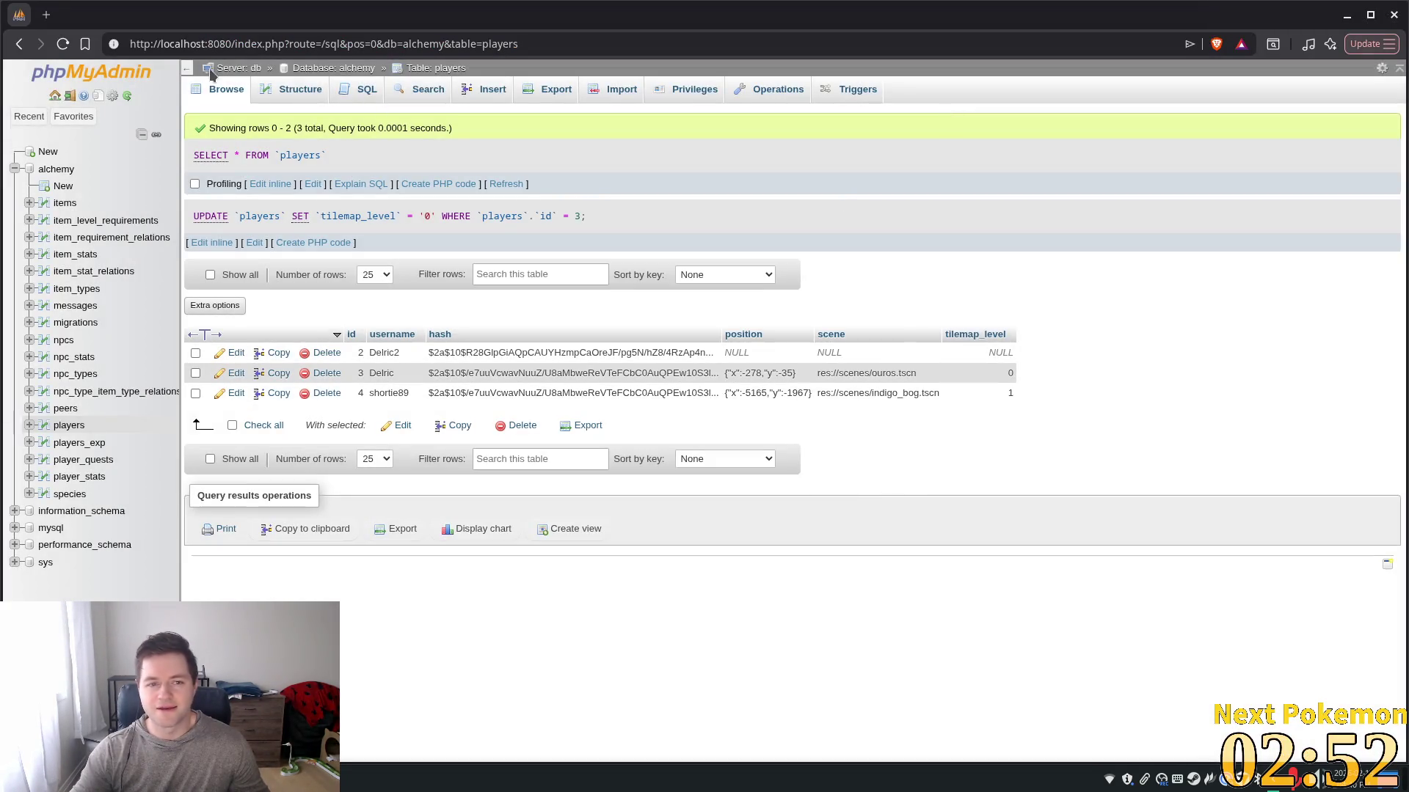
left_click(505, 184)
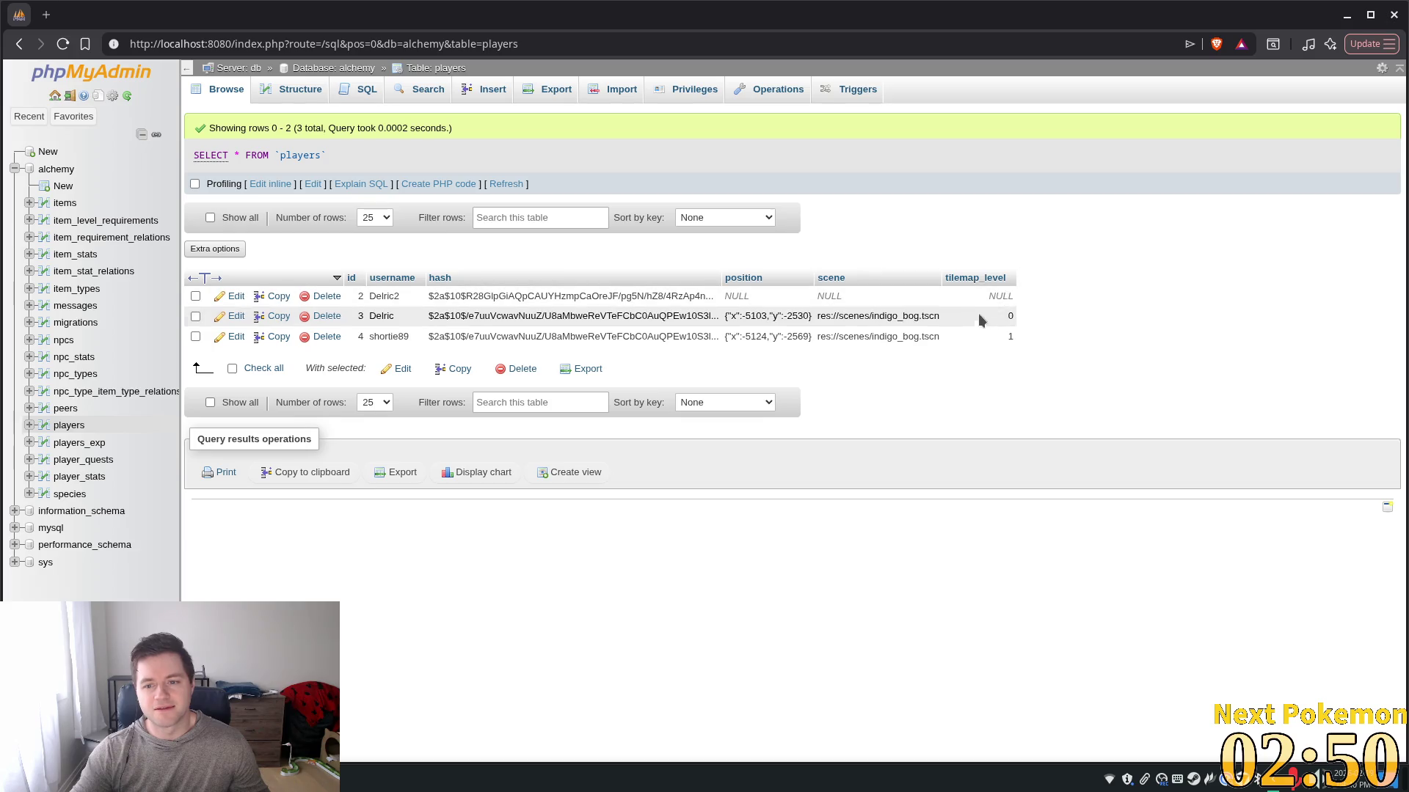
left_click(505, 184)
left_click(505, 184)
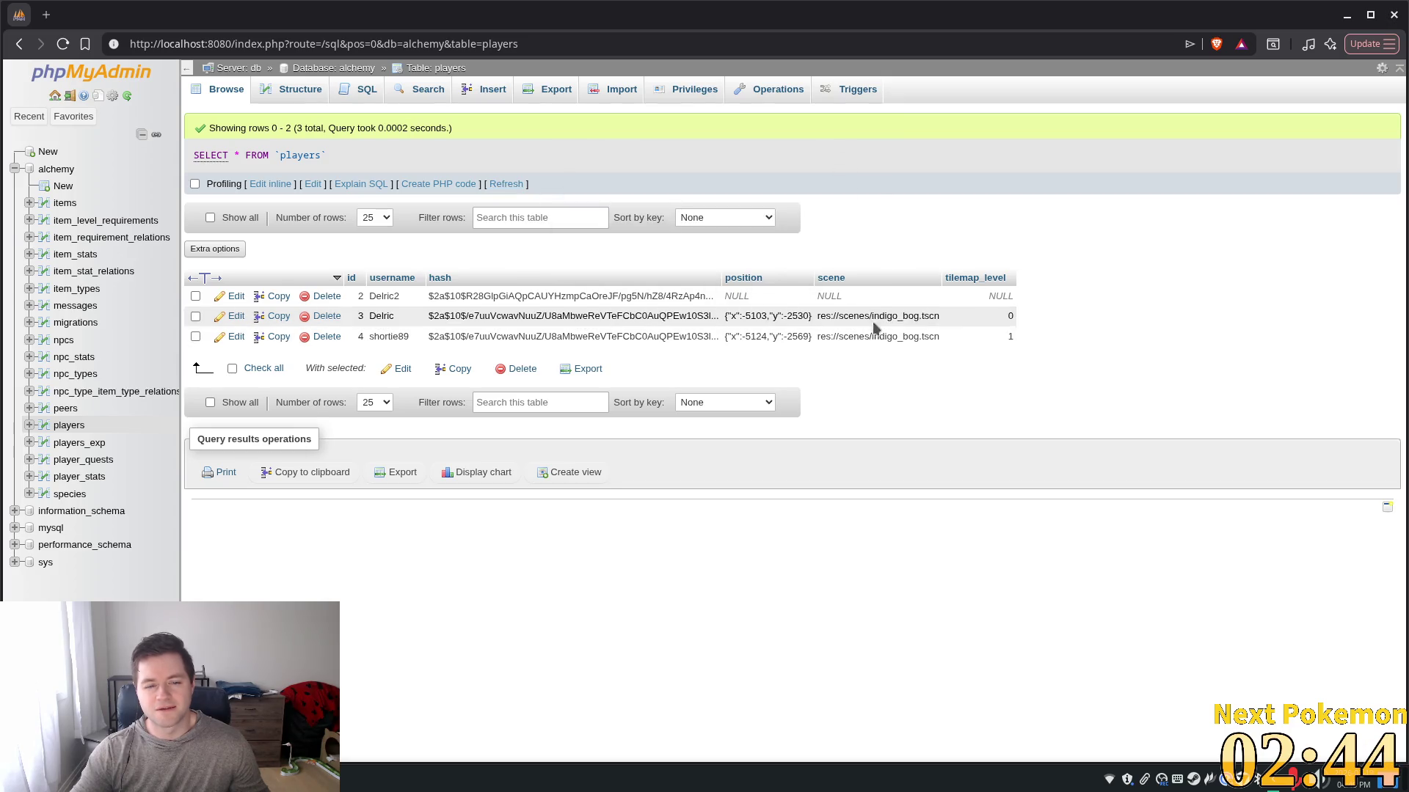
- Edit and save a player's tilemap_level value in the players table
double_click(997, 316)
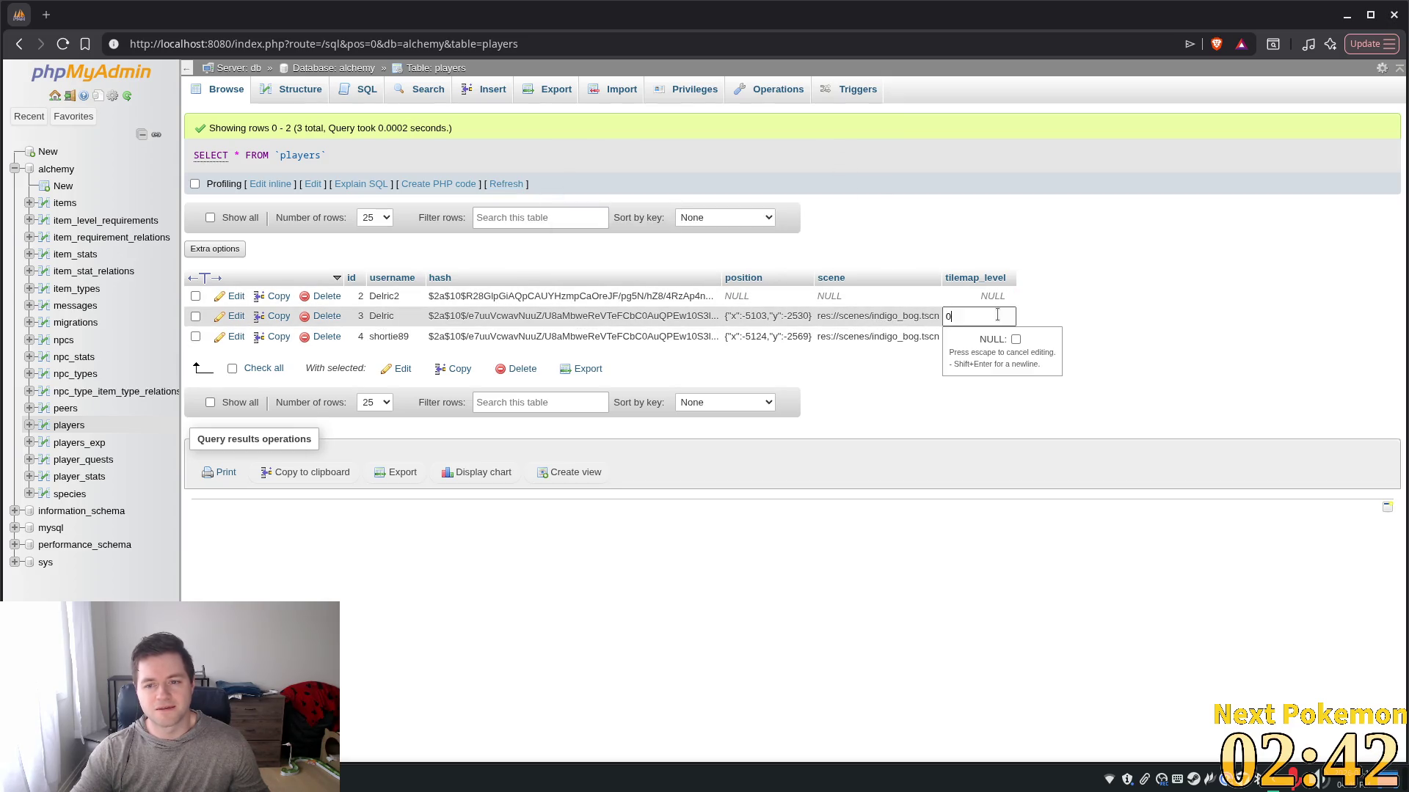
type("1")
left_click(1156, 247)
key("ctrl+s")
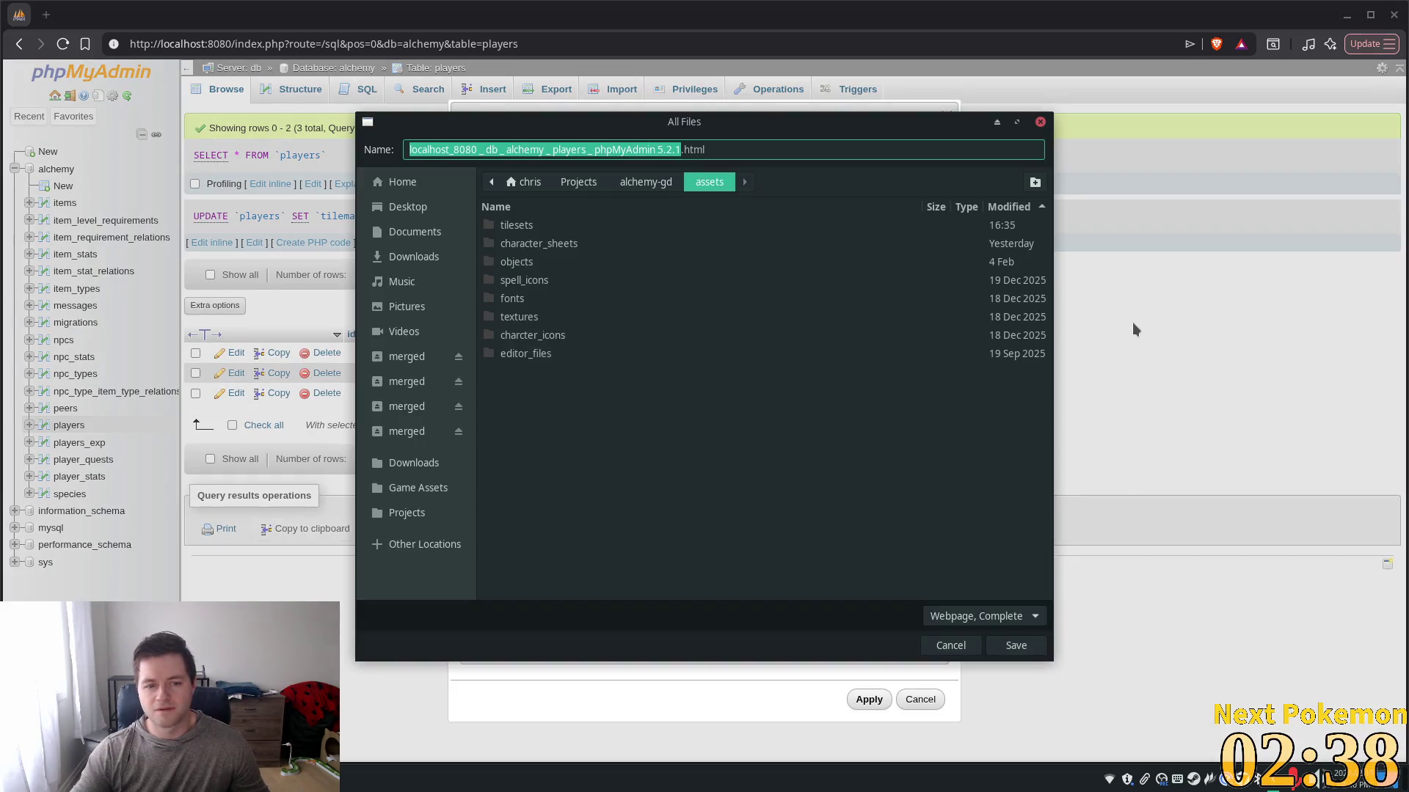
left_click(1041, 121)
key("alt+Tab")
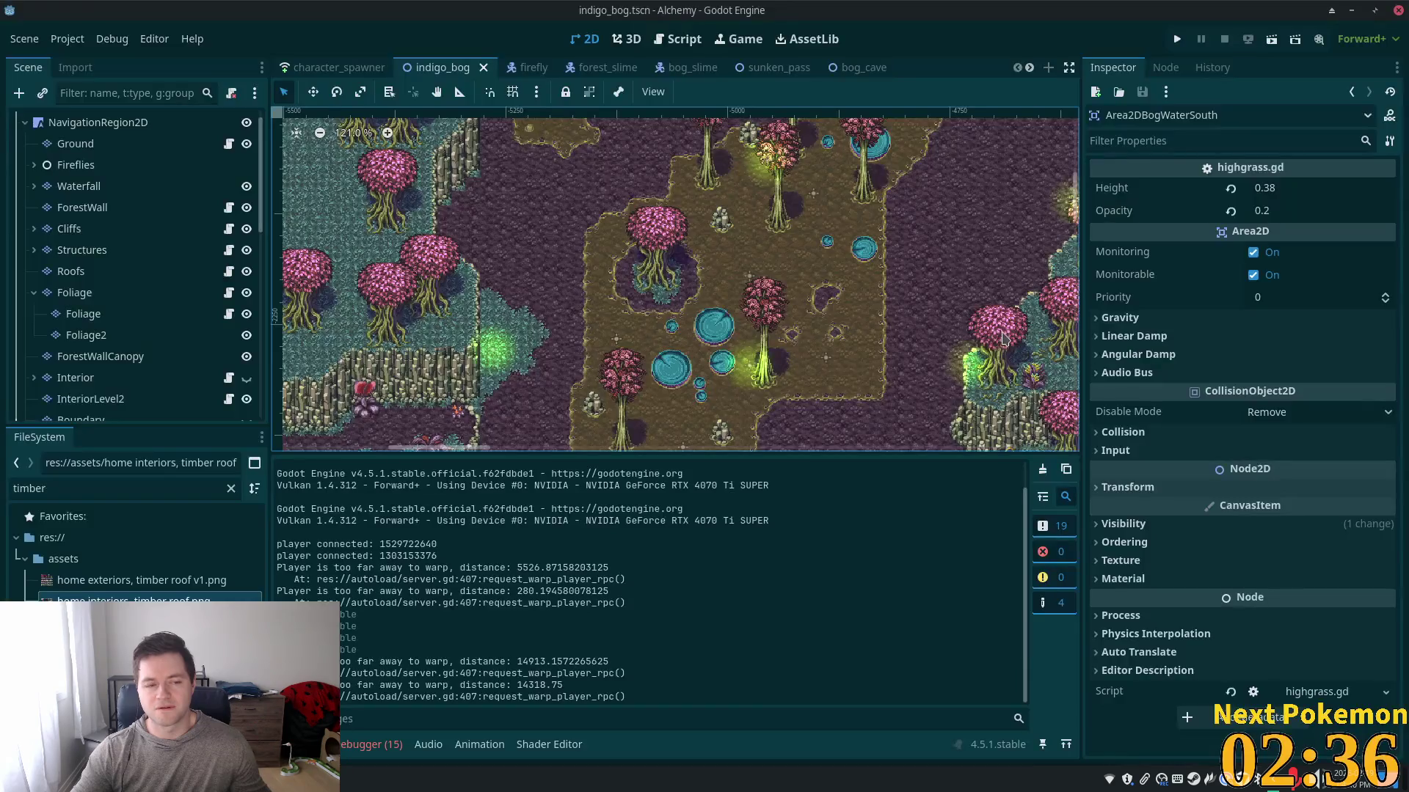
- Run the project, place both game windows side by side, and walk both players around Indigo Bog
left_click(1177, 39)
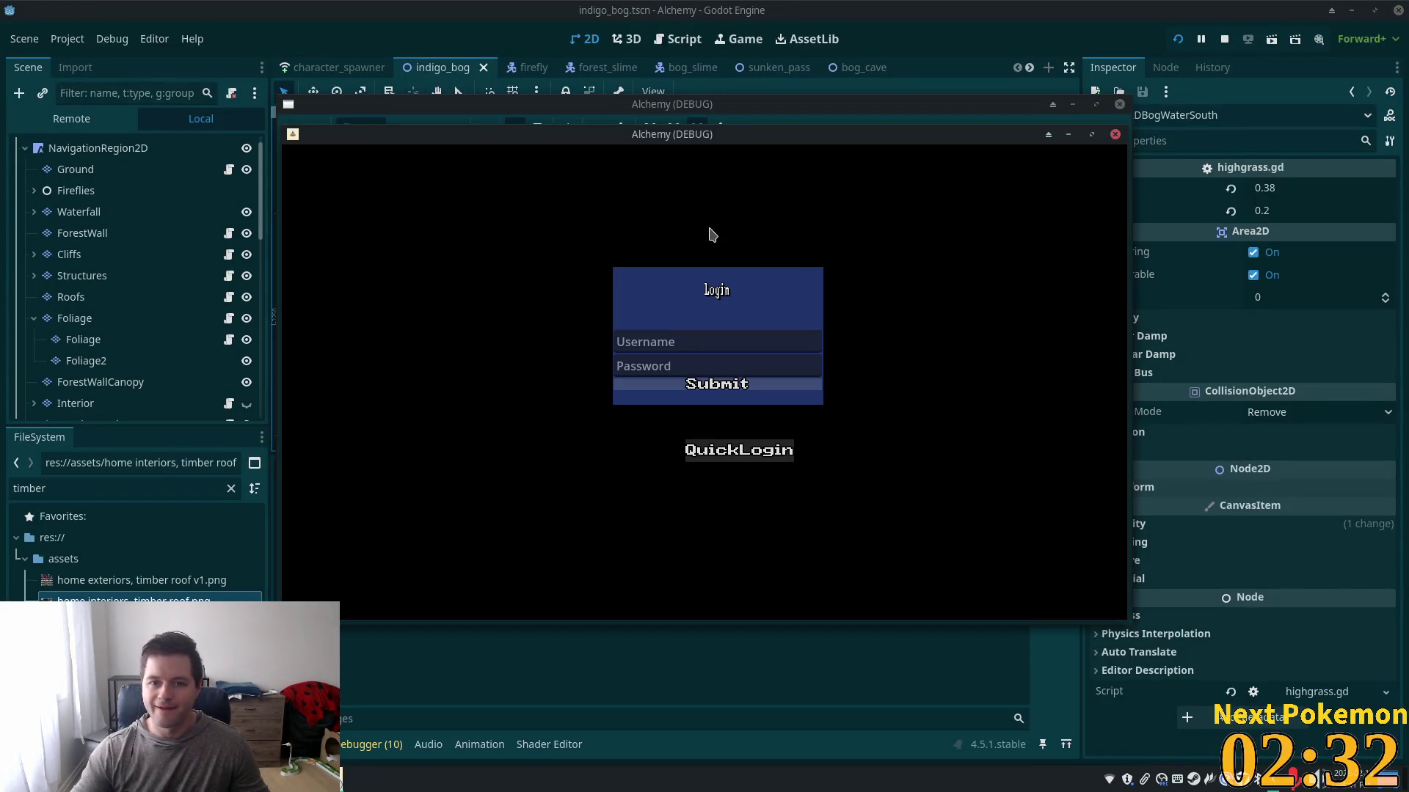
left_click_drag(650, 141, 474, 187)
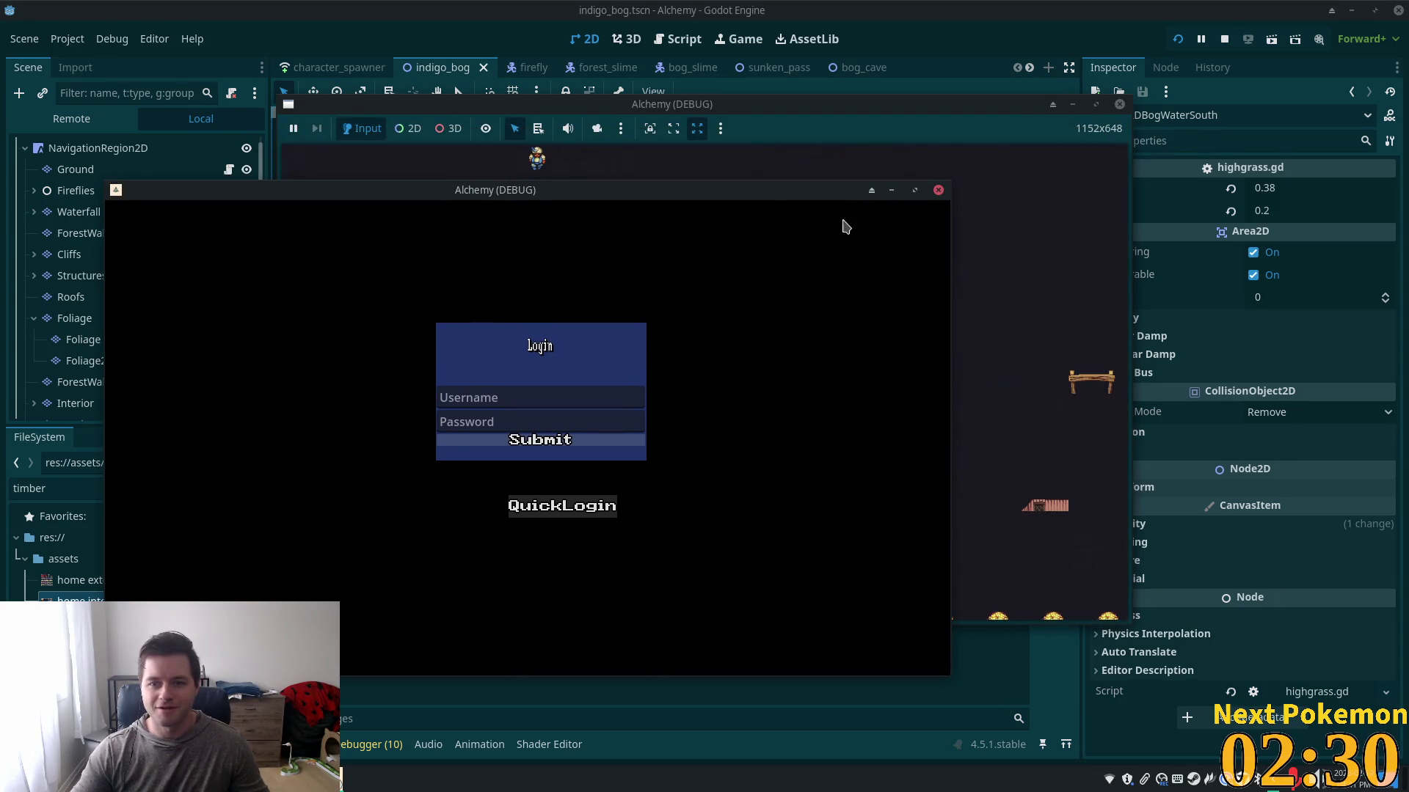
left_click(1020, 309)
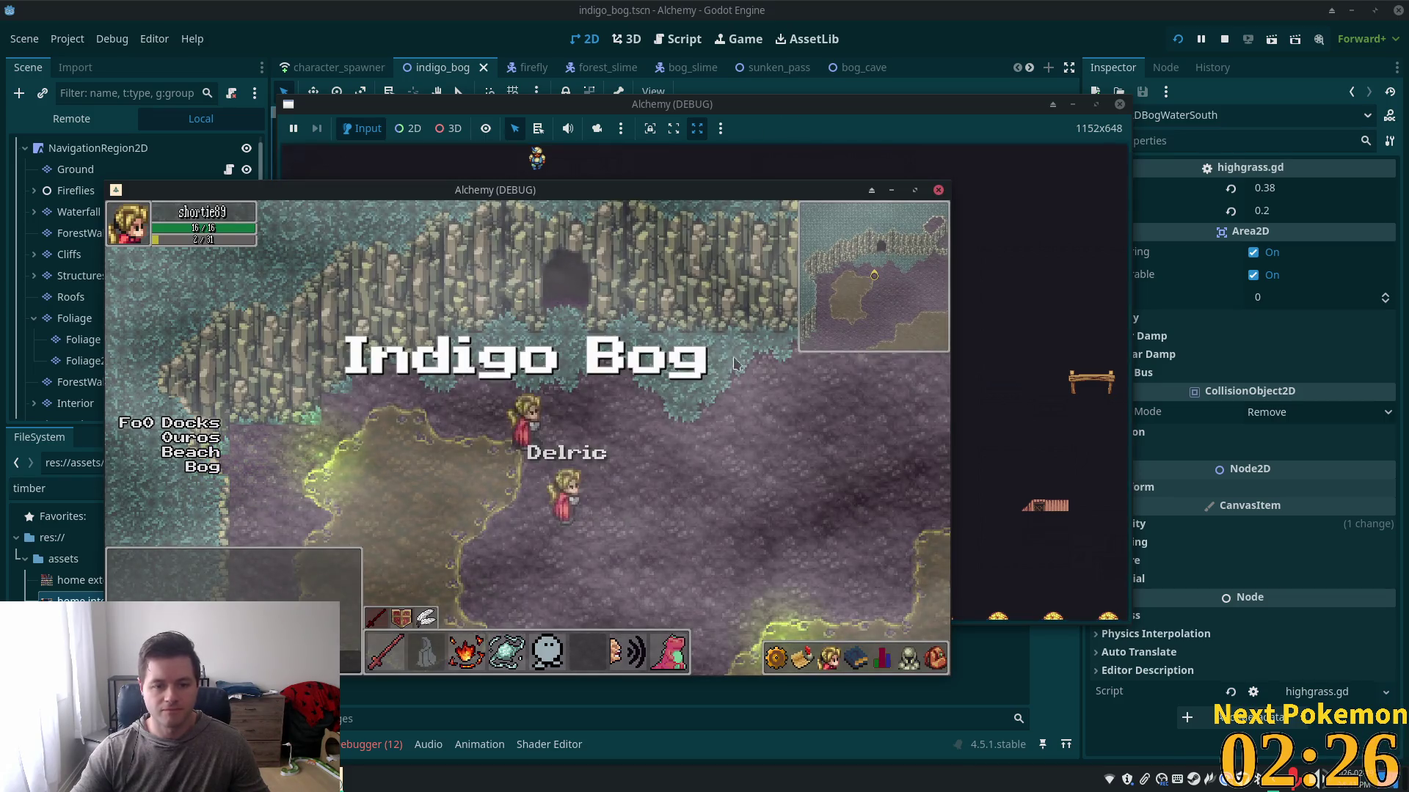
key("Down")
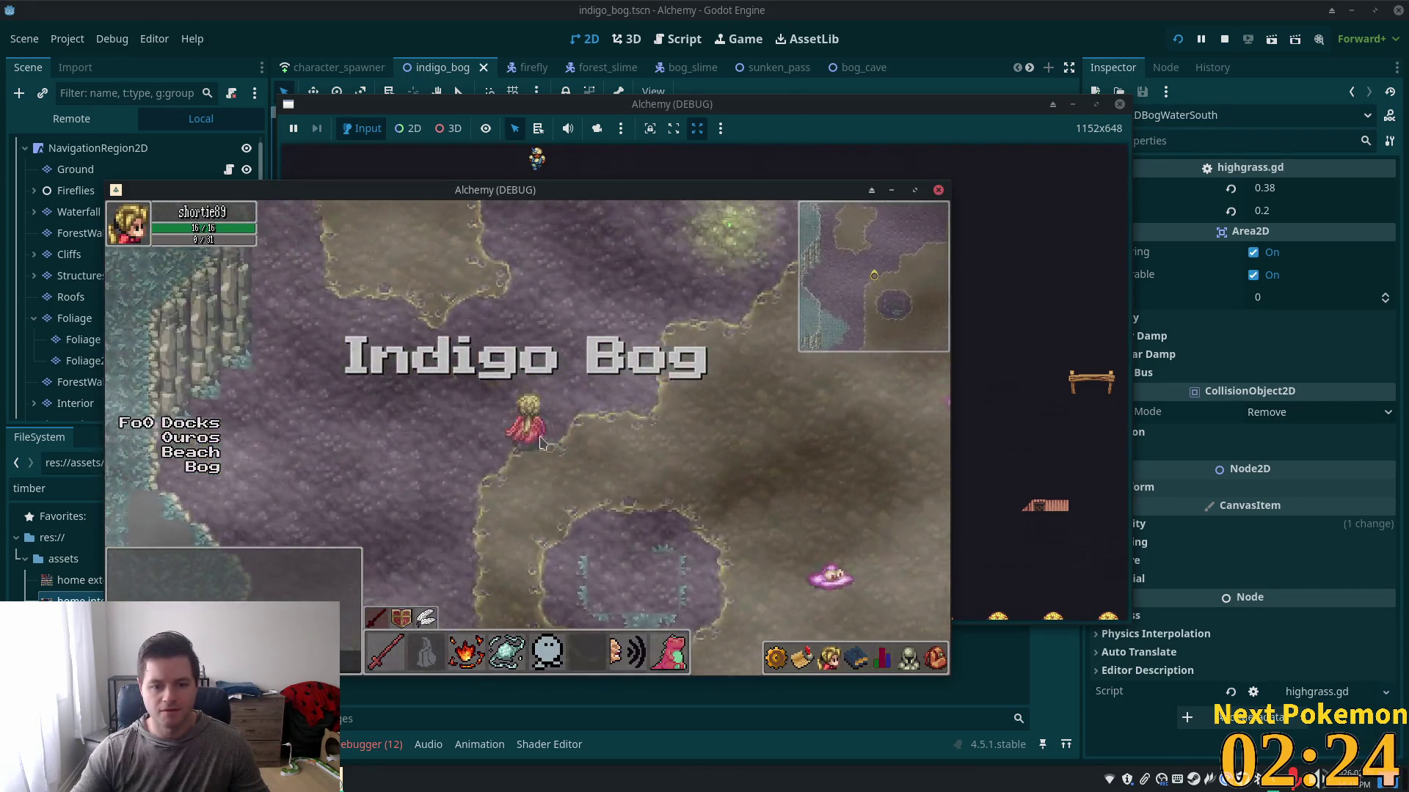
left_click_drag(543, 190, 970, 289)
left_click_drag(635, 118, 864, 156)
left_click_drag(954, 704, 522, 620)
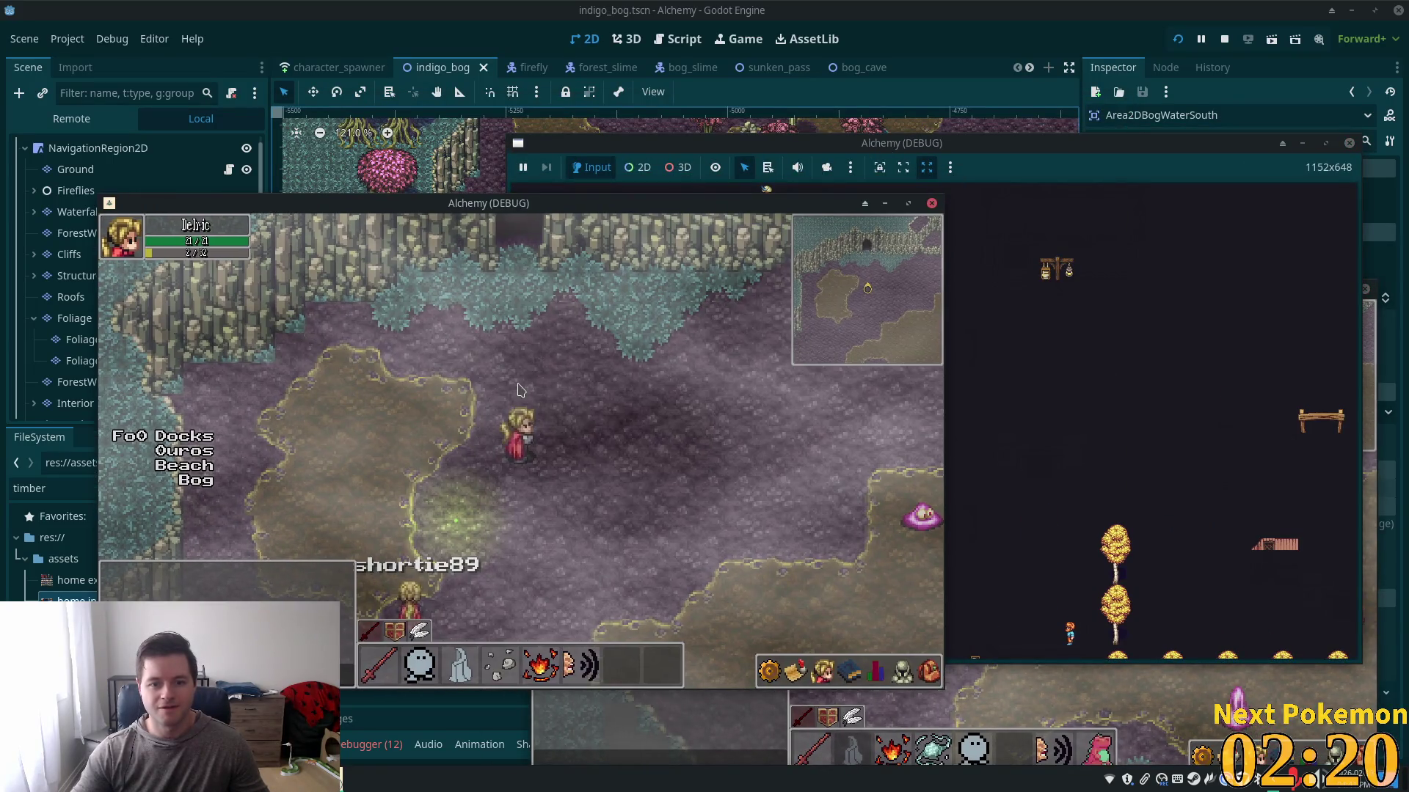
key("Down")
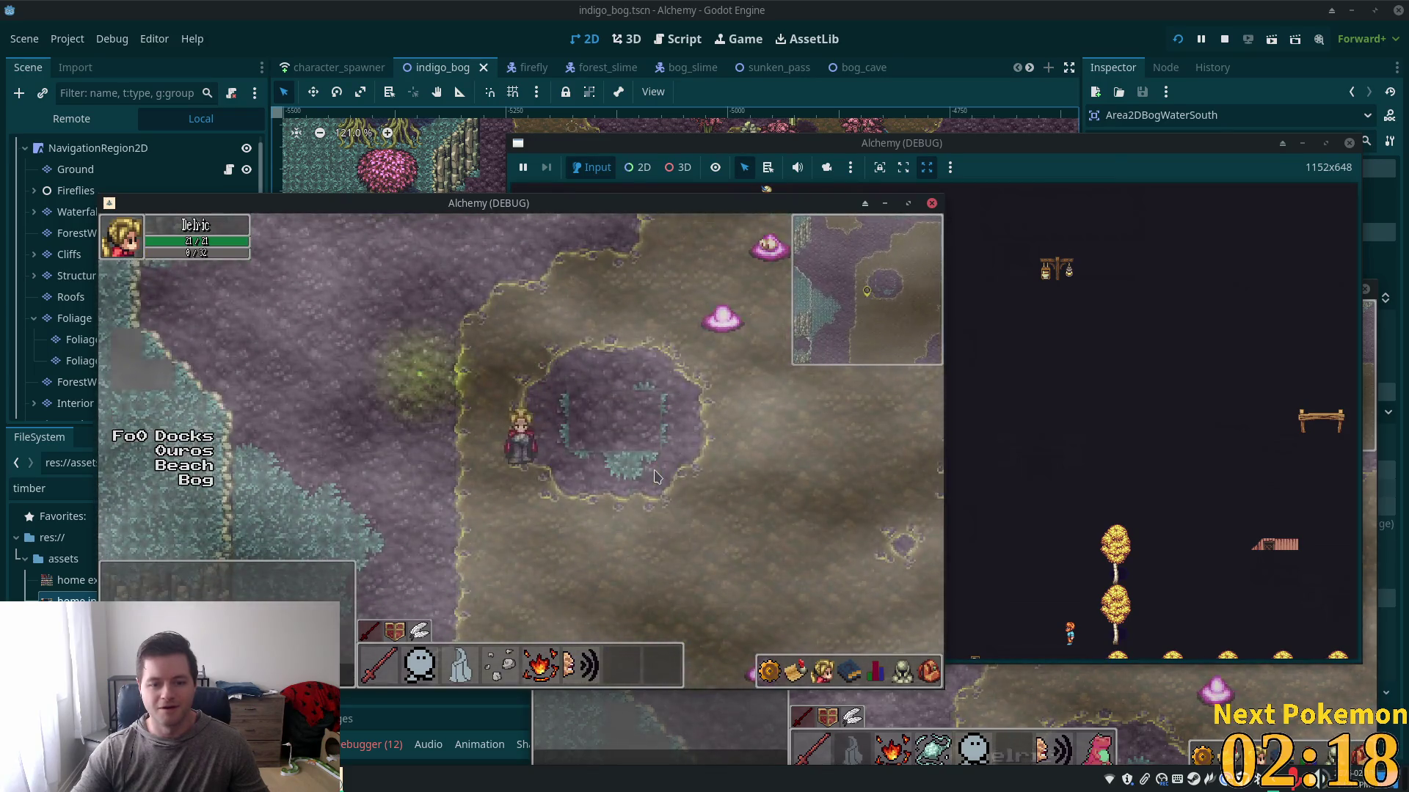
key("Left")
left_click(1072, 68)
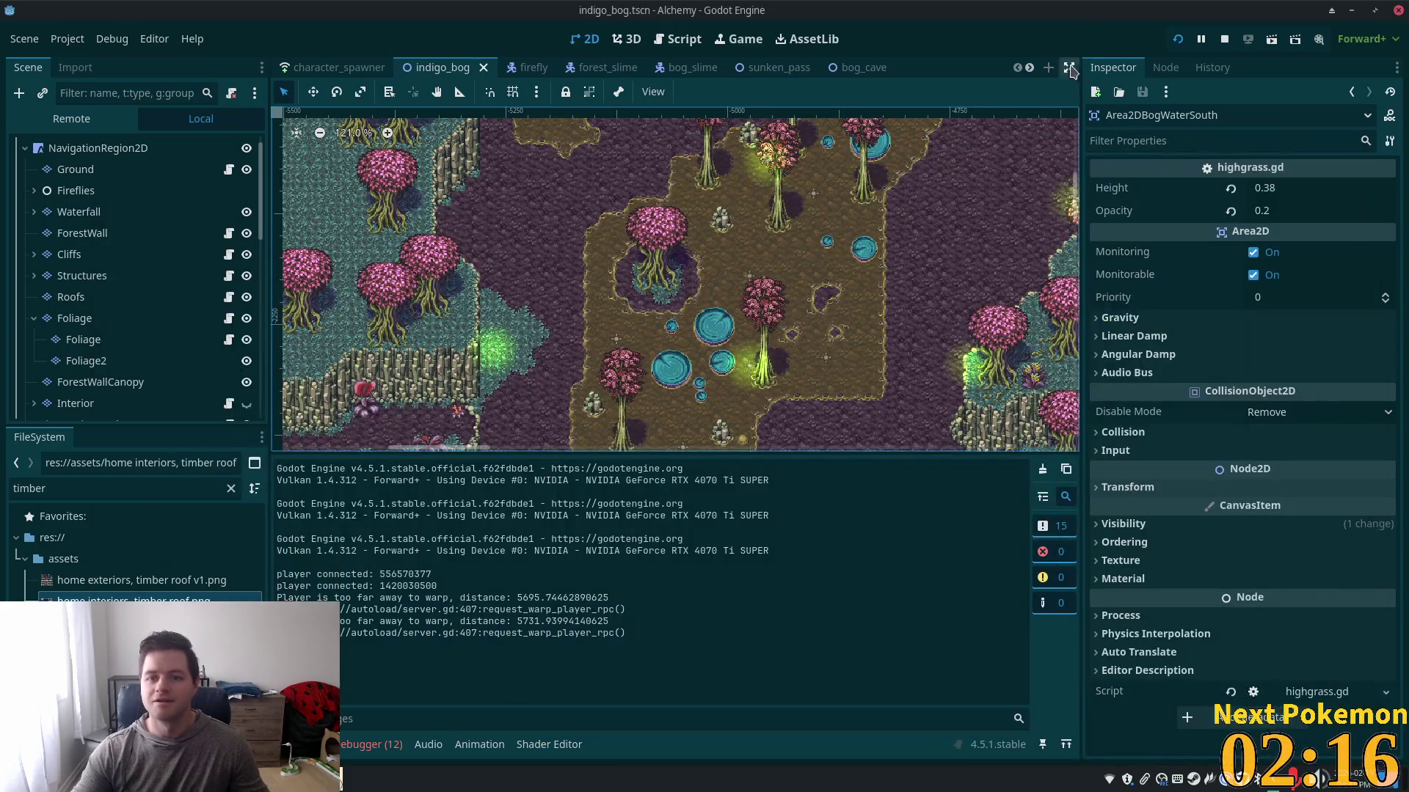
- Save tilemap_level 0 for both players in the players table
key("alt+Tab")
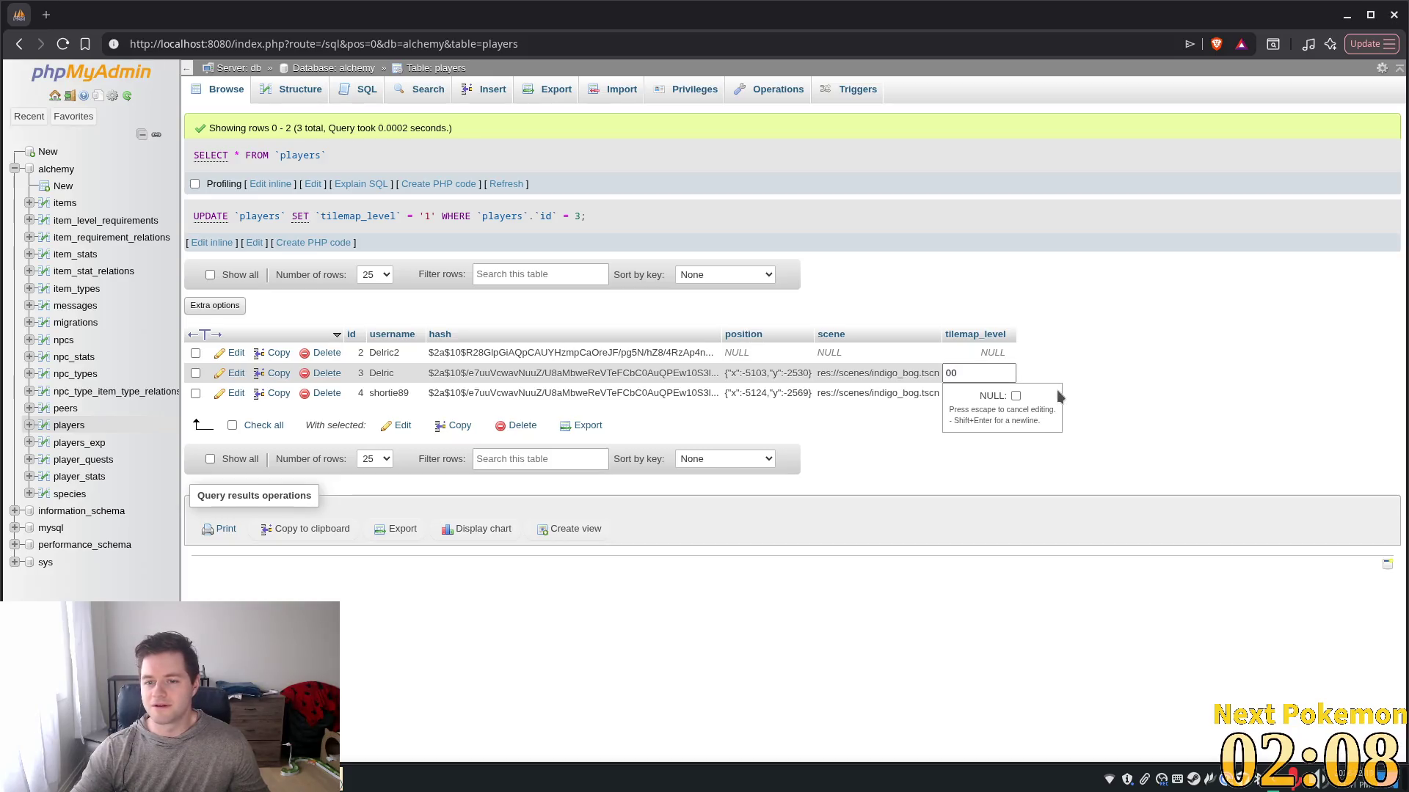
key("BackSpace")
key("Return")
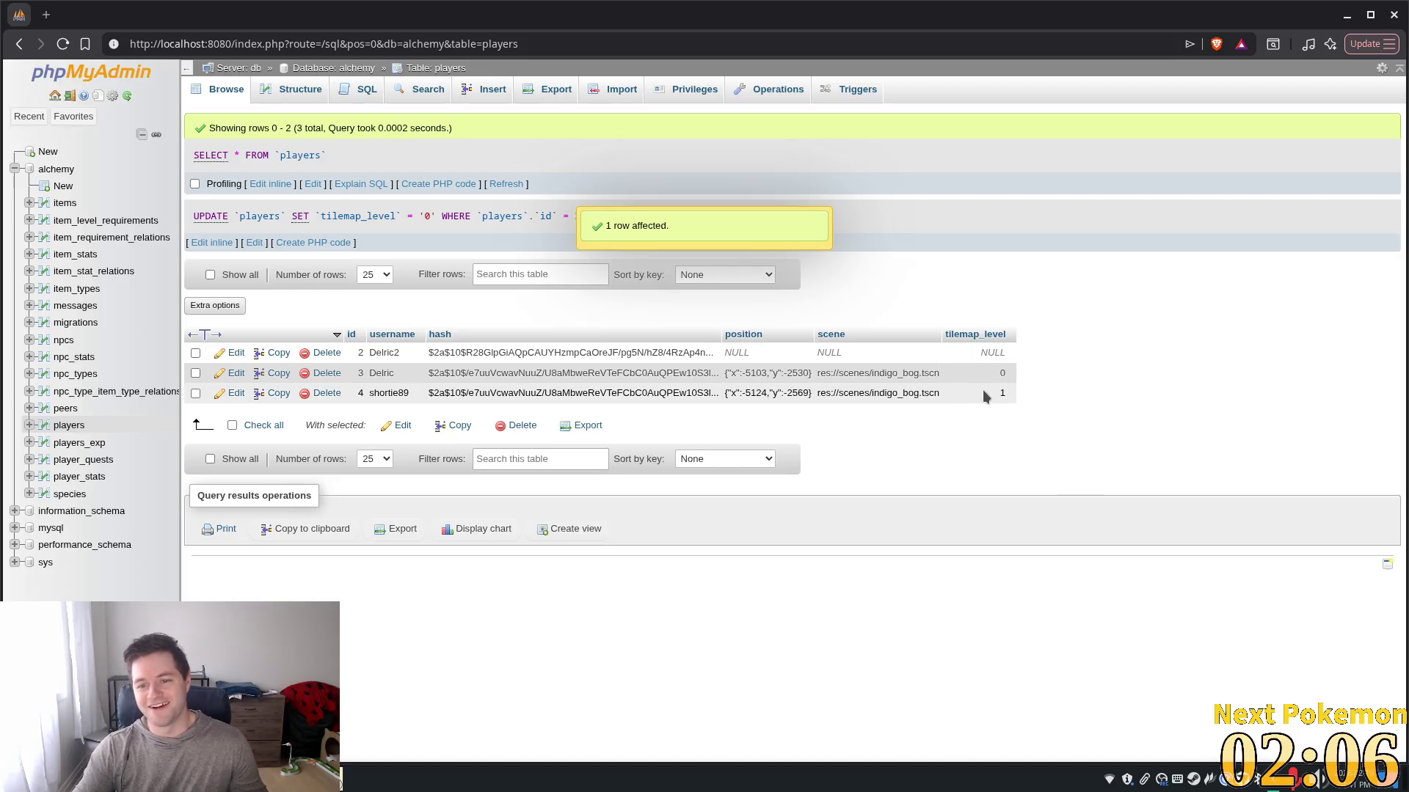
double_click(1003, 394)
key("Return")
key("ctrl+s")
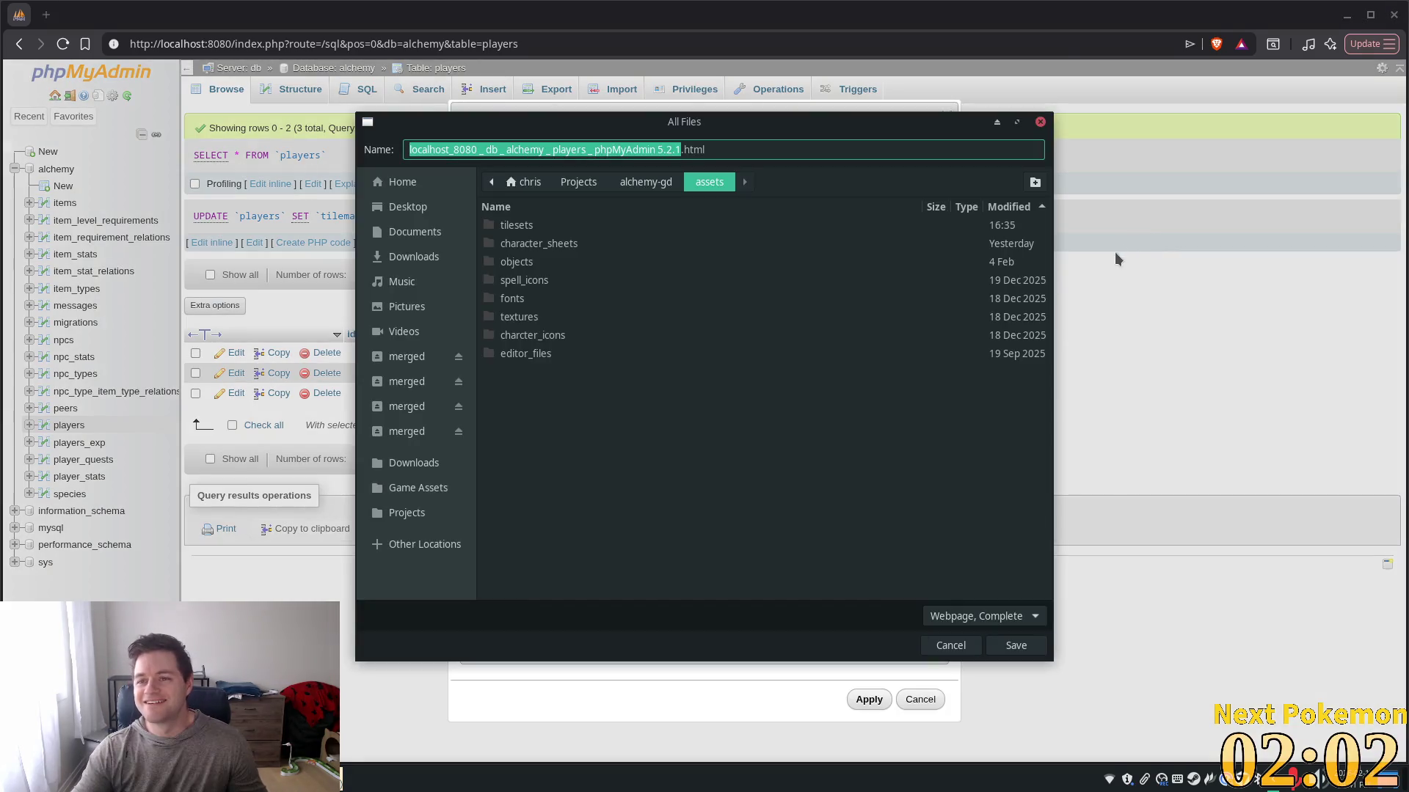
left_click(1041, 121)
key("alt+Tab")
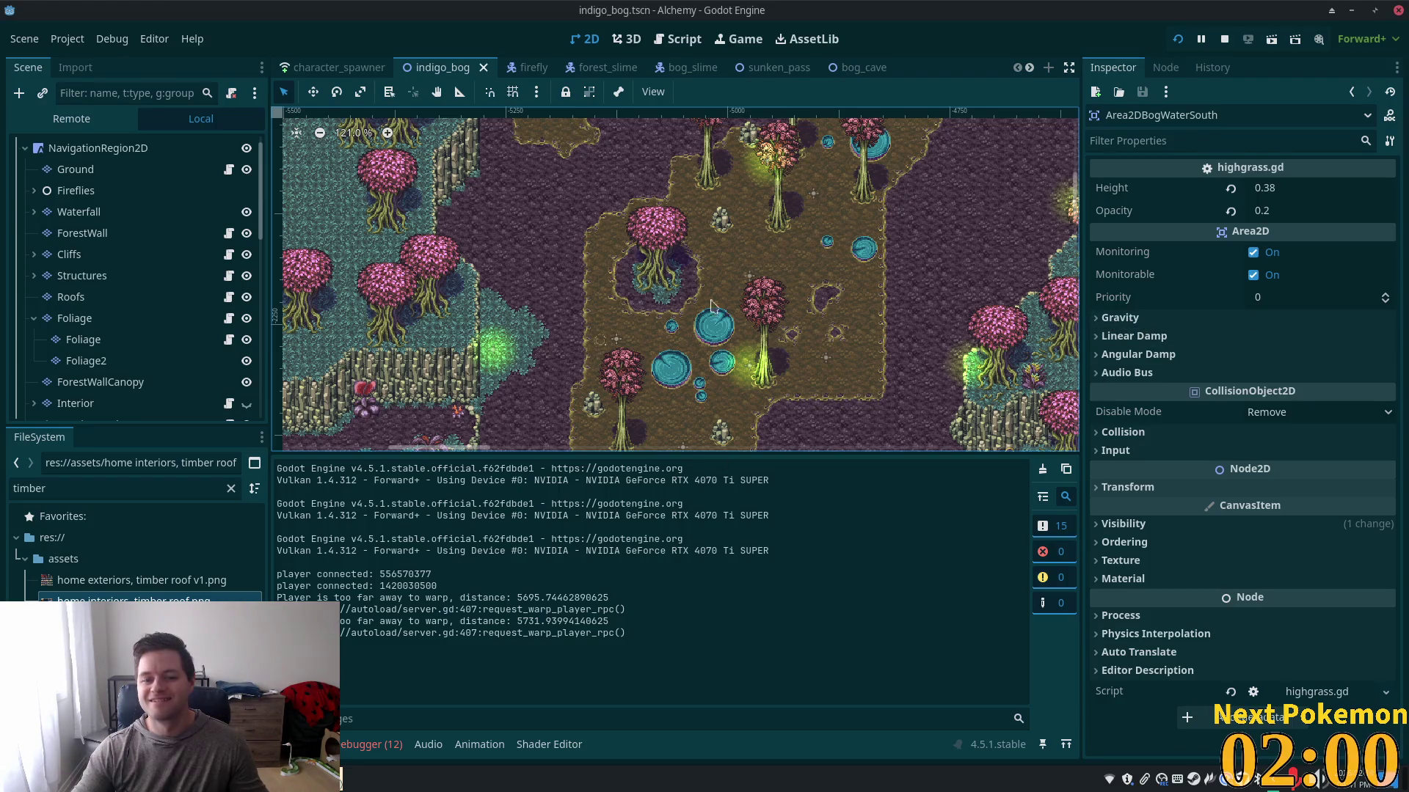
- Restart the game, move a window aside, and log in to Indigo Bog
left_click(1177, 38)
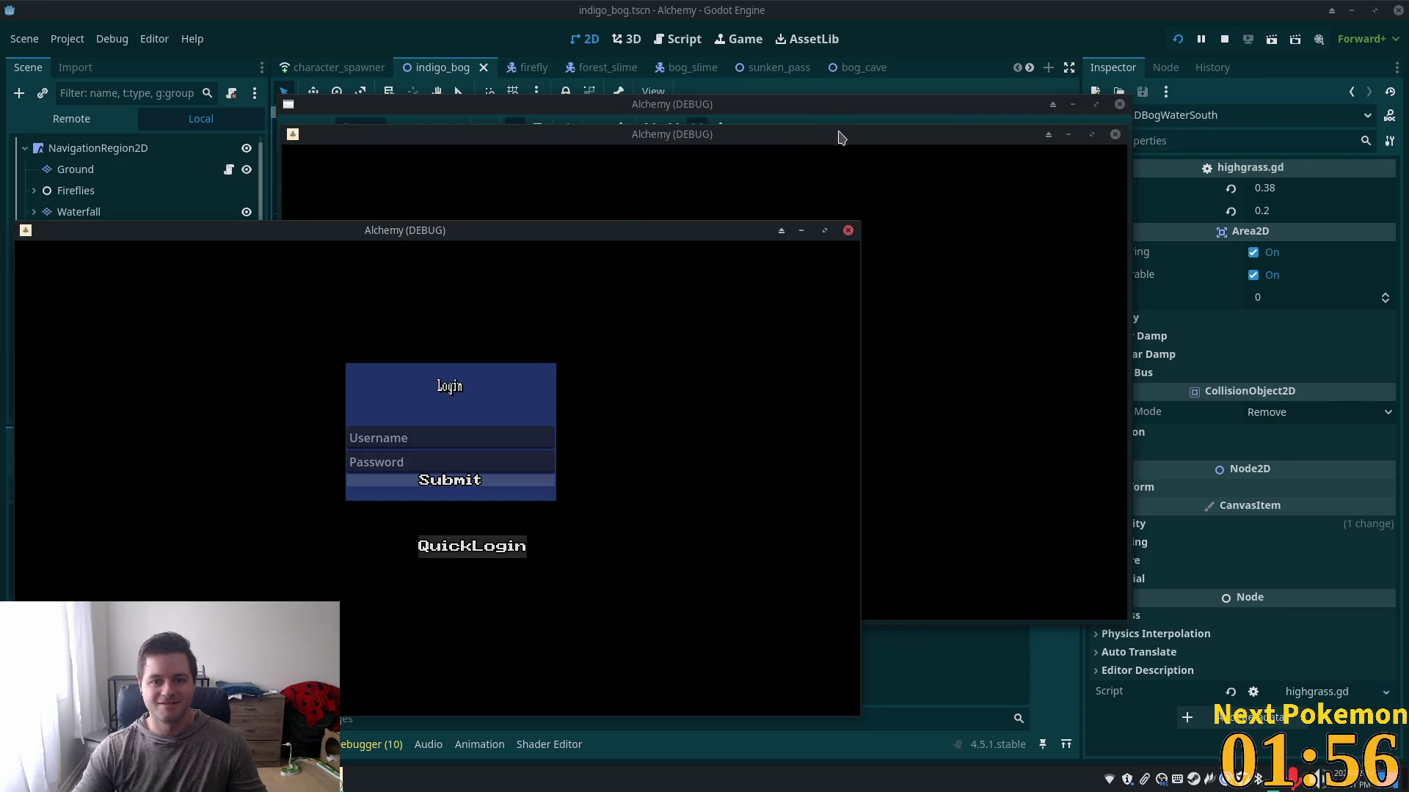
left_click_drag(842, 137, 1079, 230)
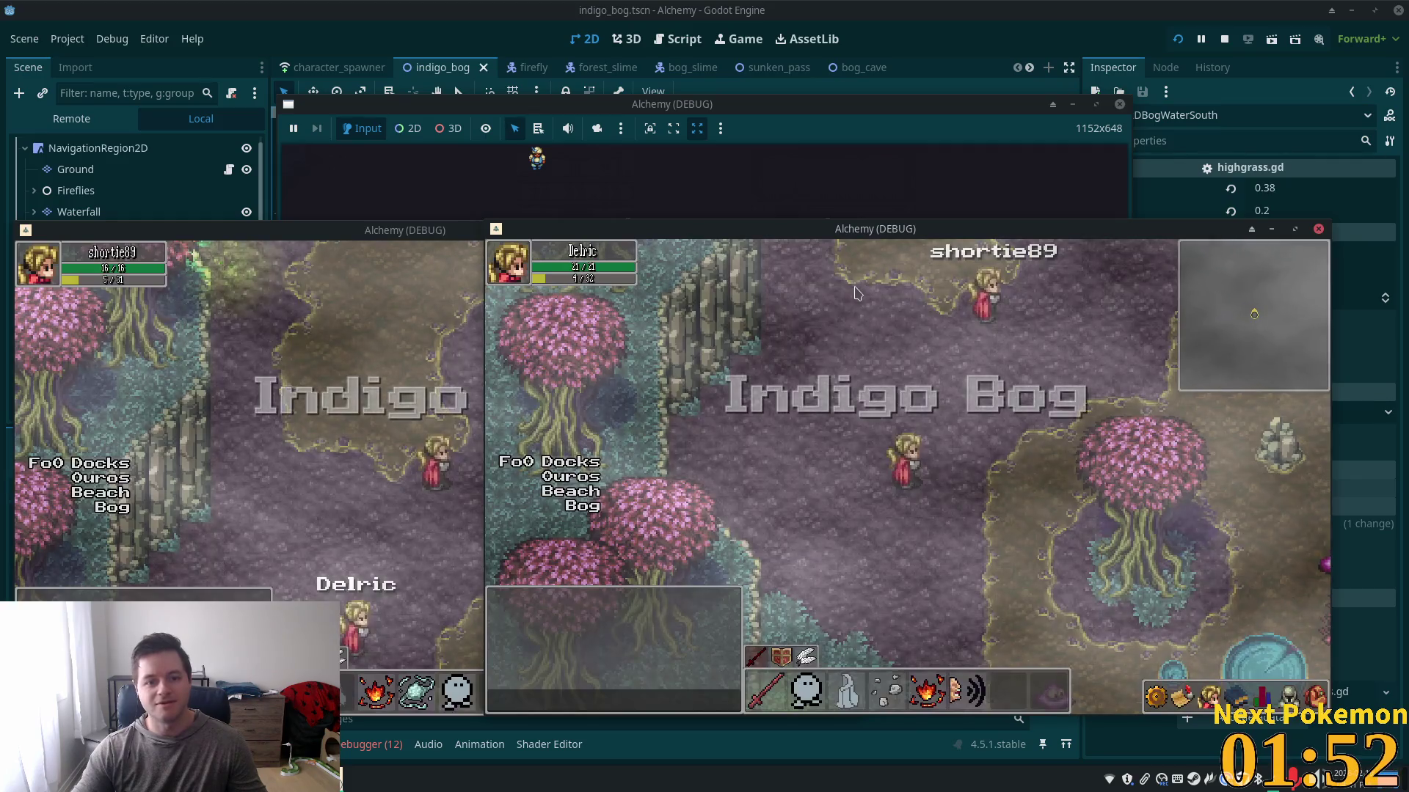
left_click(281, 391)
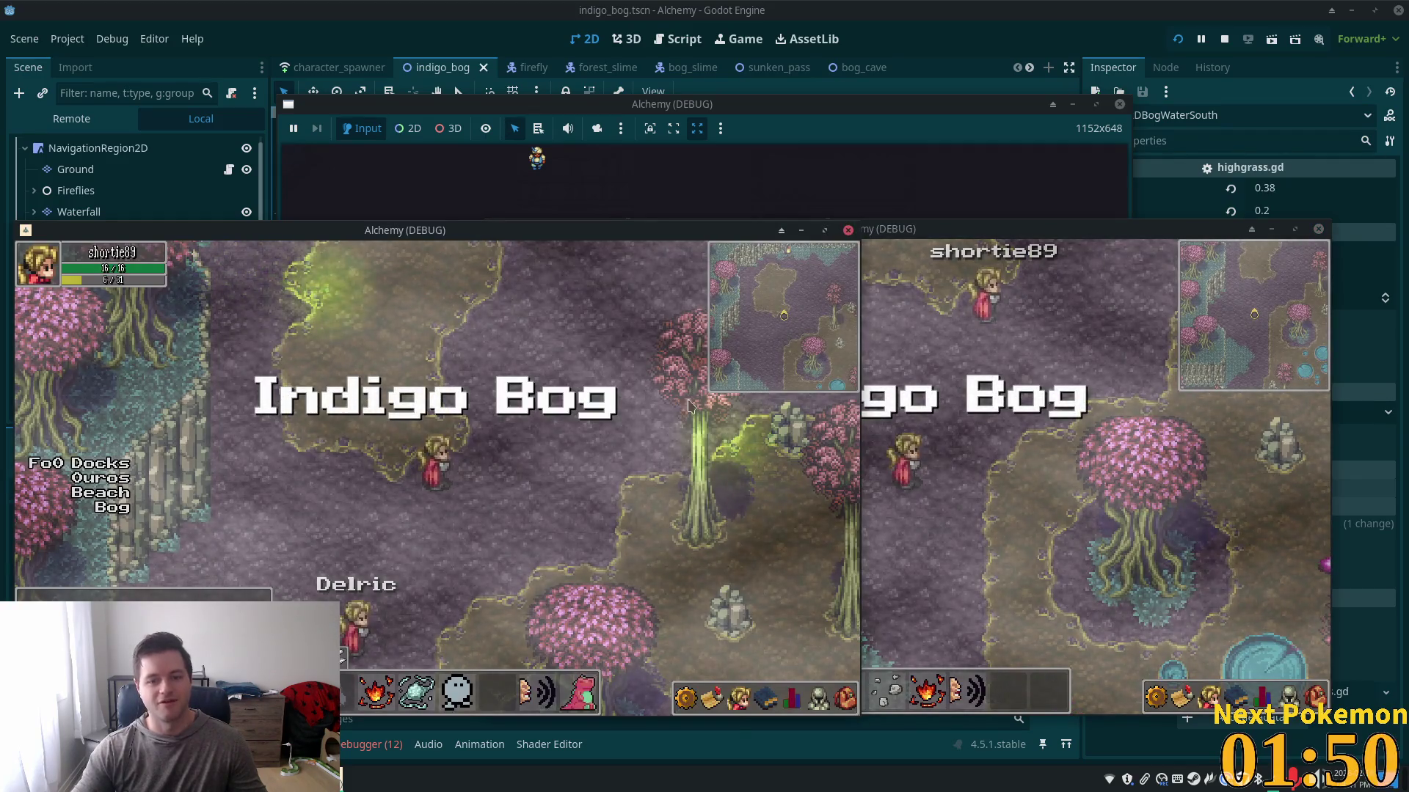
left_click(449, 381)
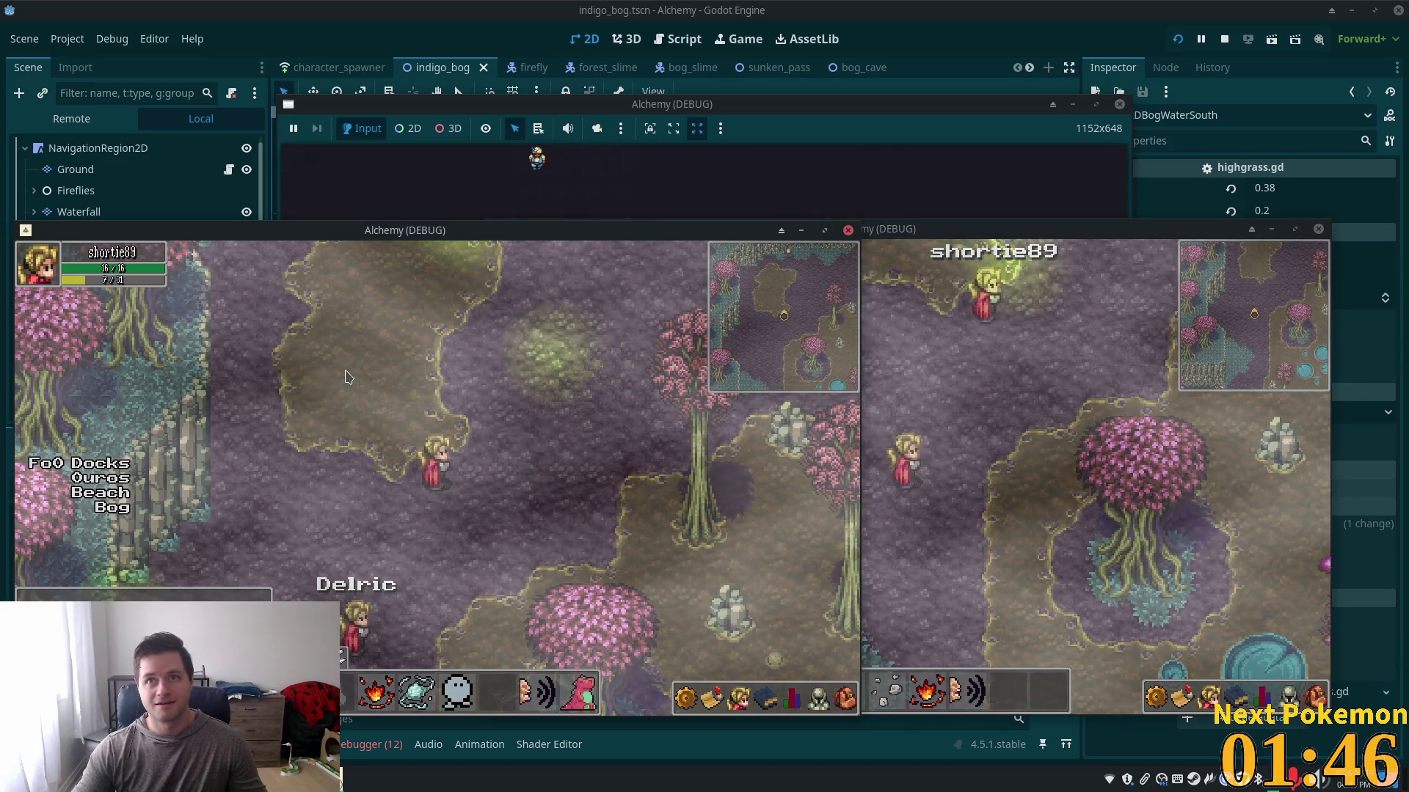
- Walk the player north through the Sunken Pass caves into Greenspan Holdings, then stop the game
key("Up")
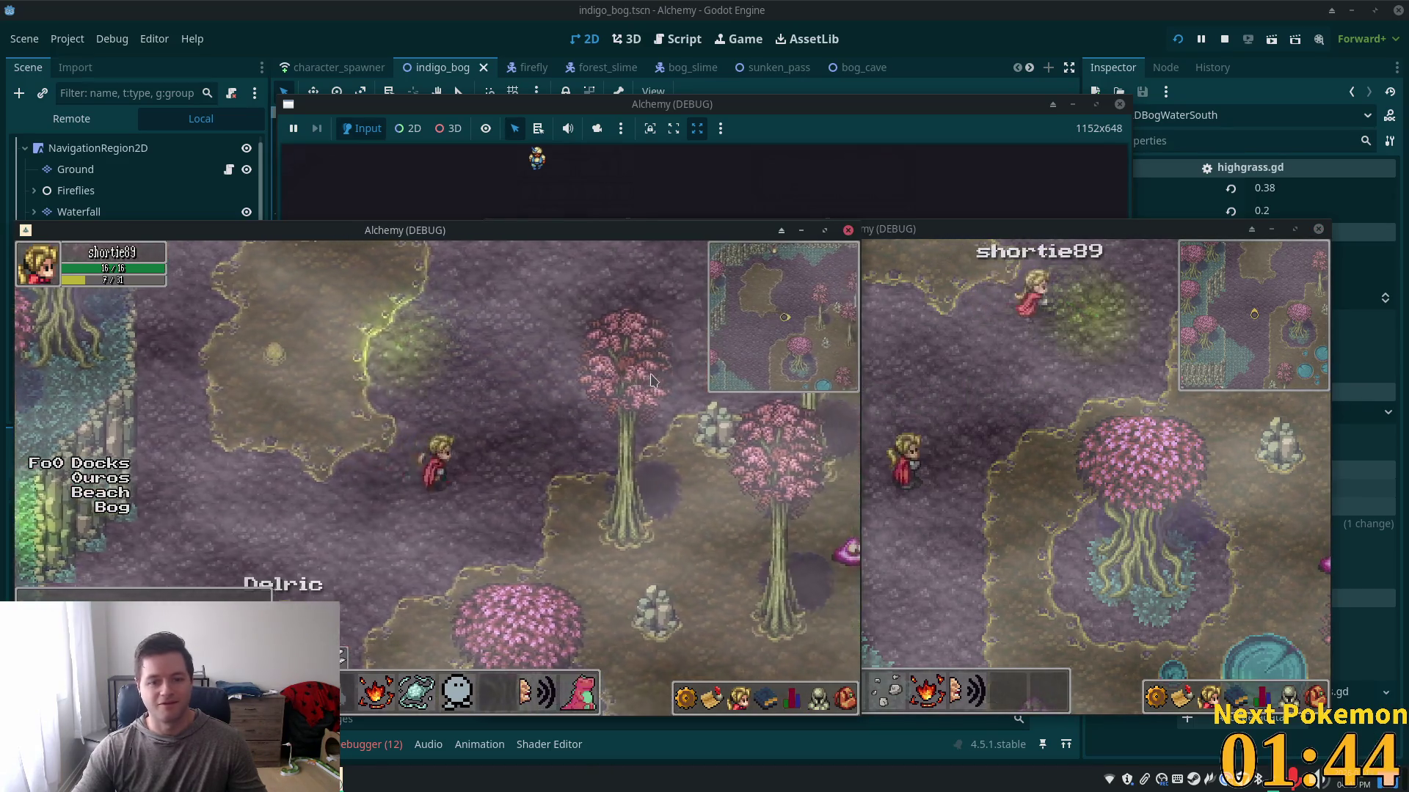
key("Up")
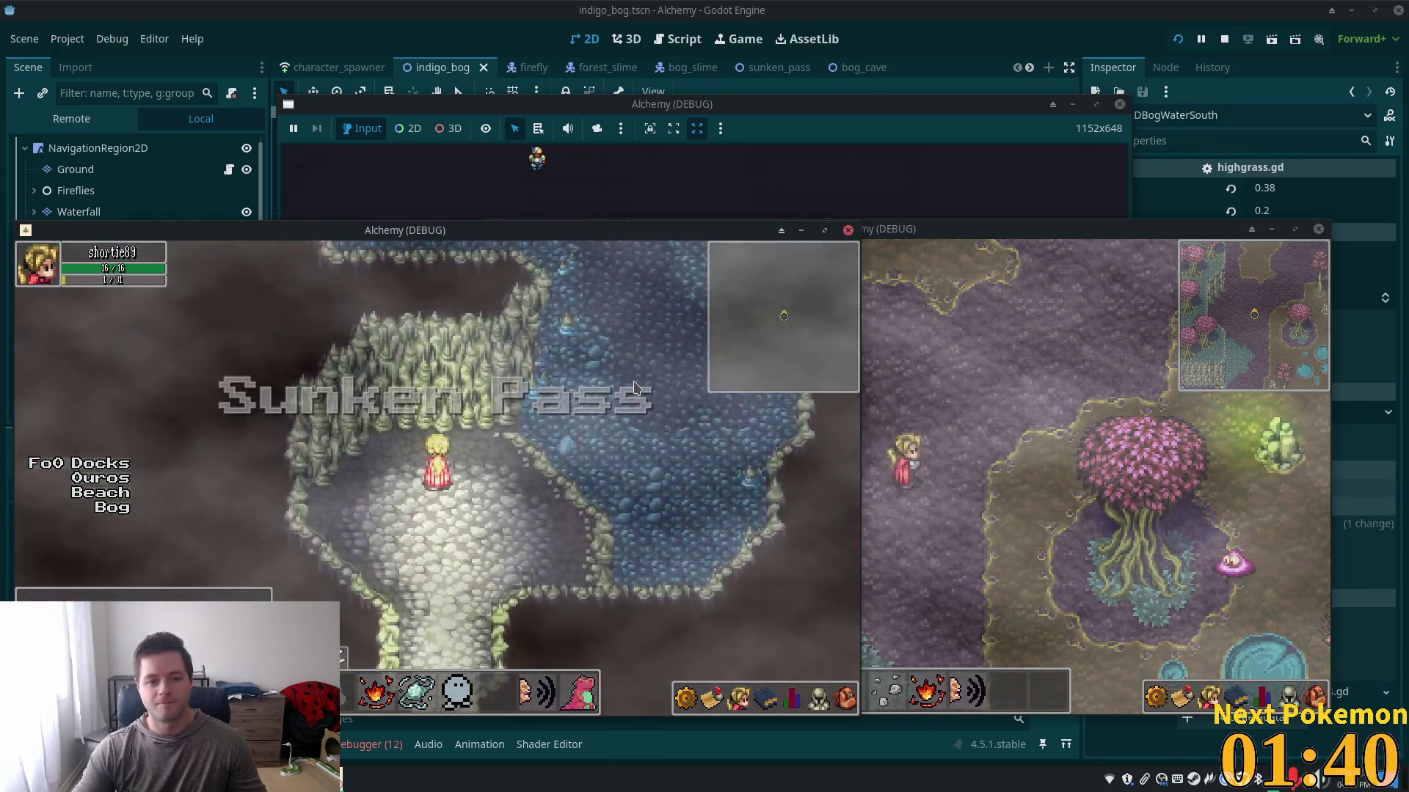
key("Down")
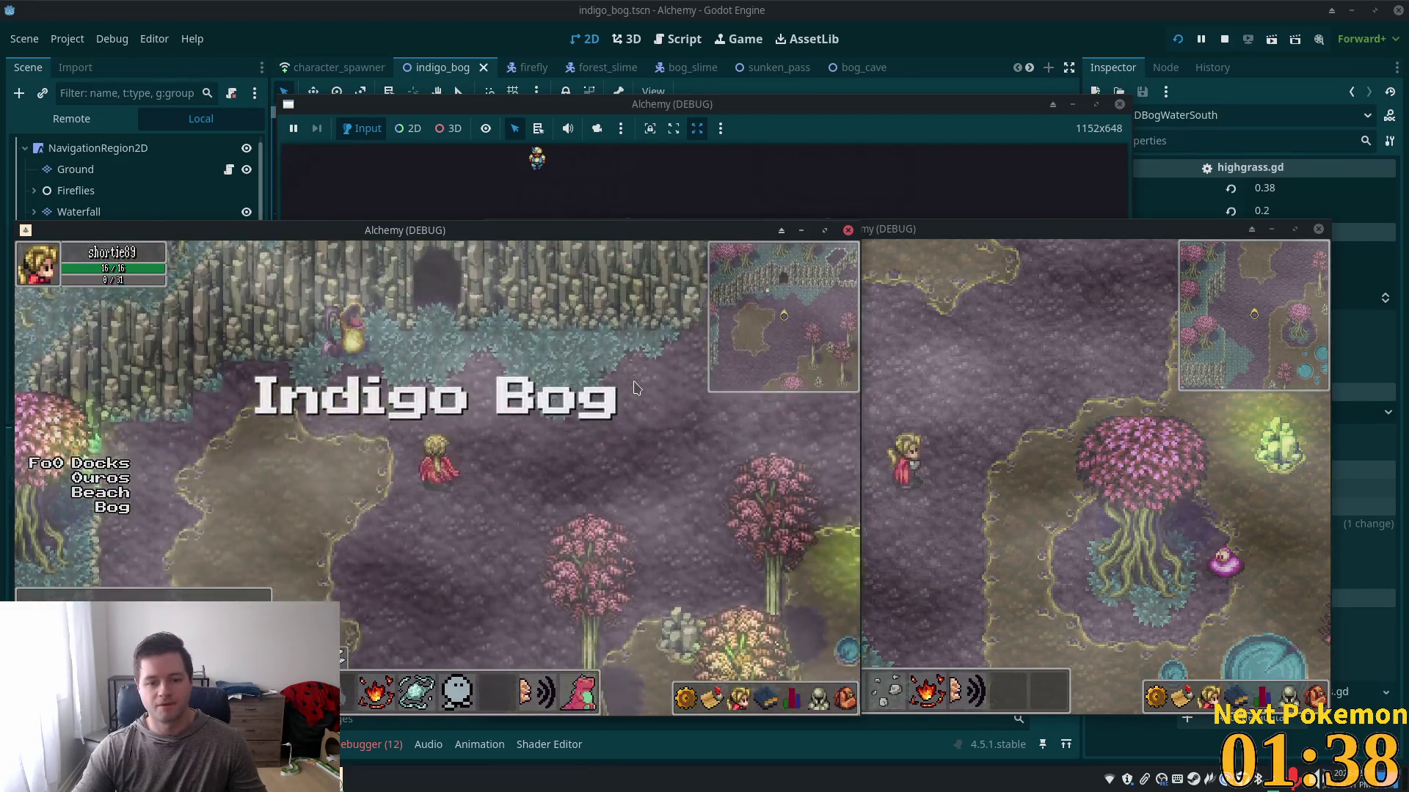
key("Up")
key("Up")
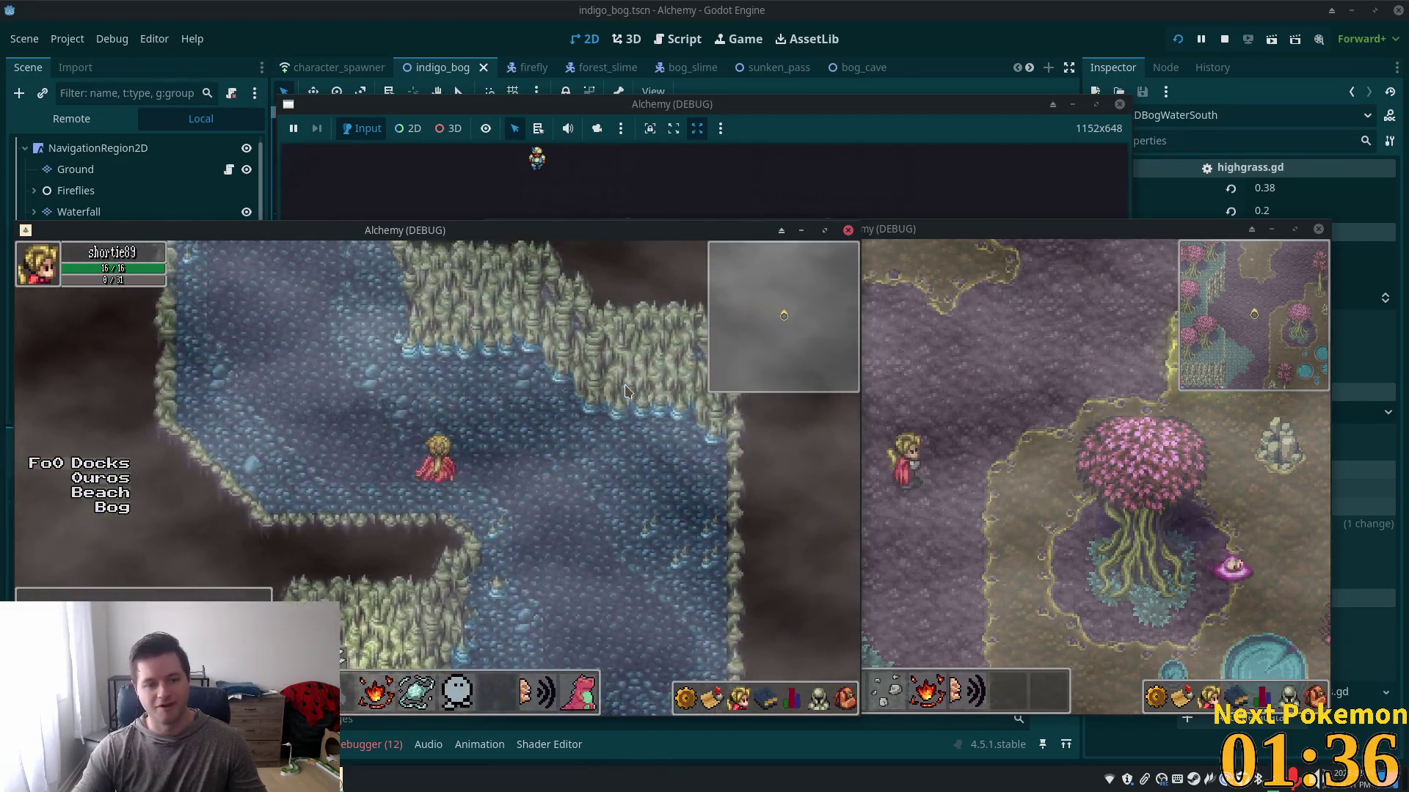
key("Up")
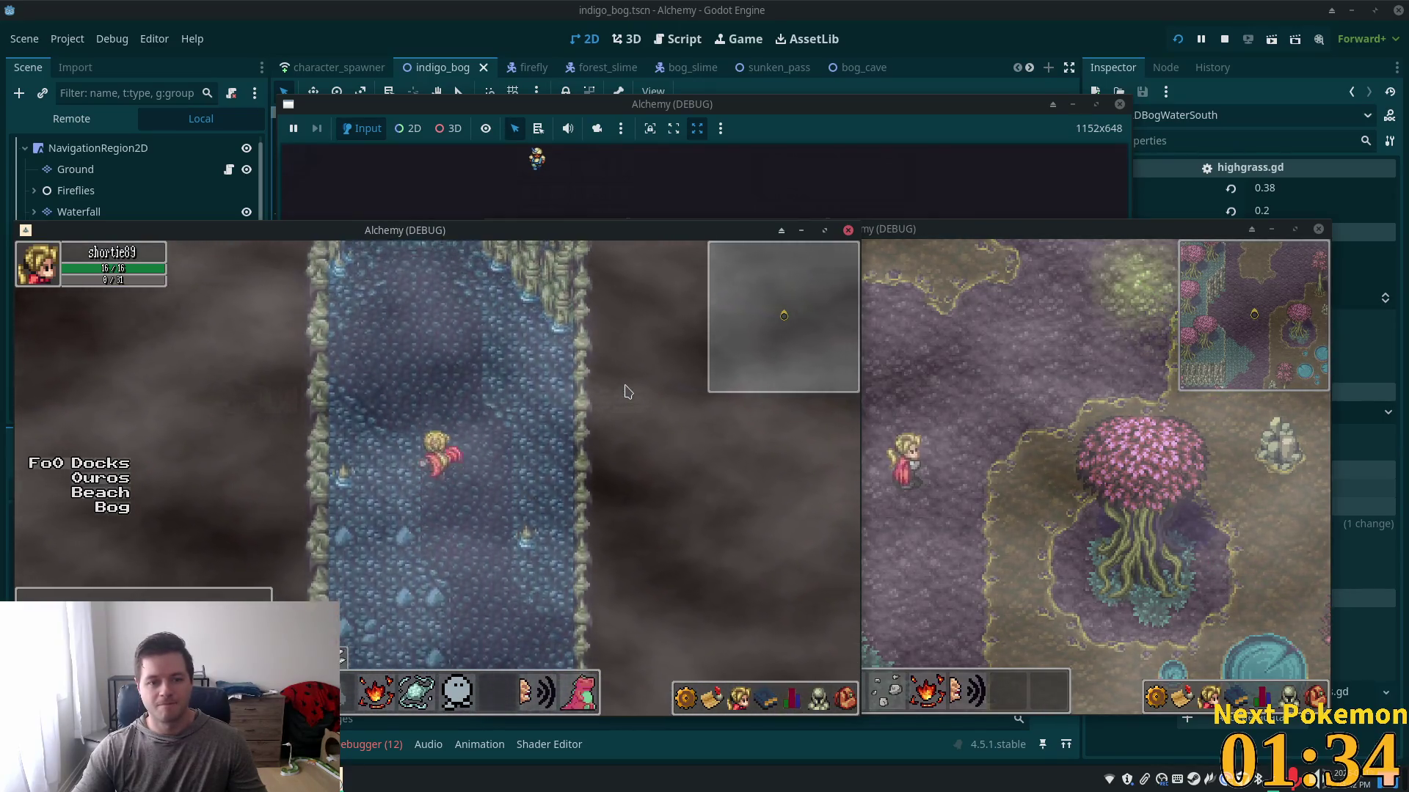
key("Up")
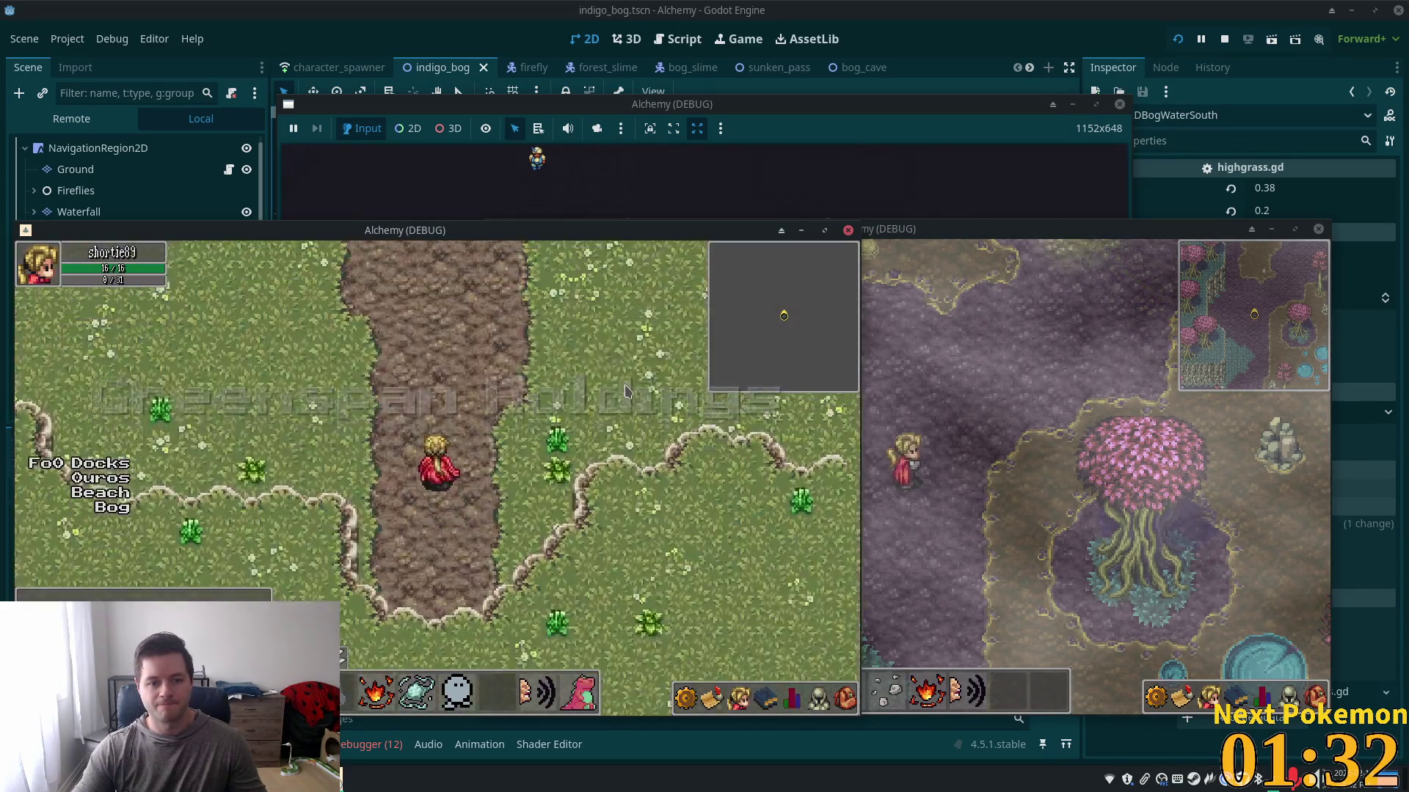
key("Left")
key("Right")
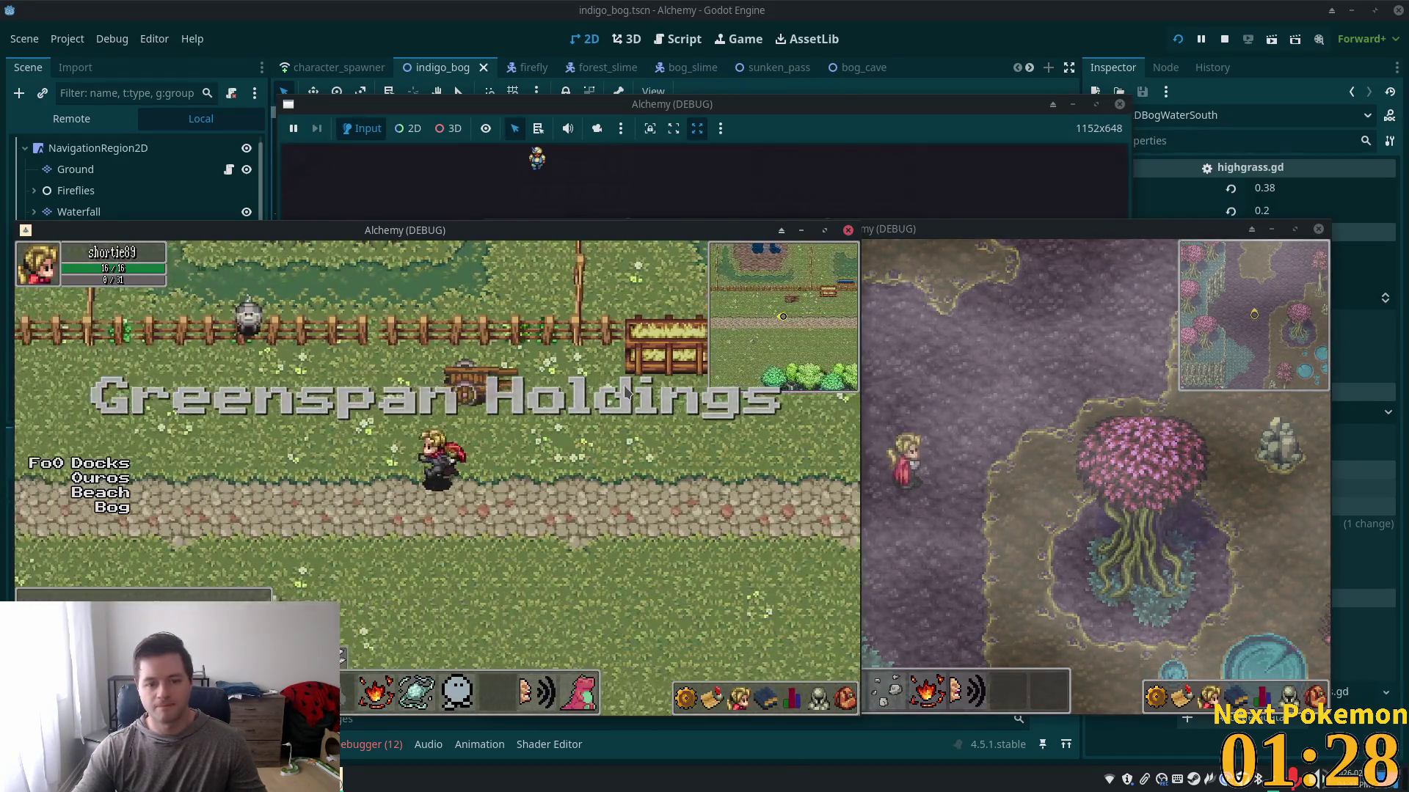
key("Up")
key("Up")
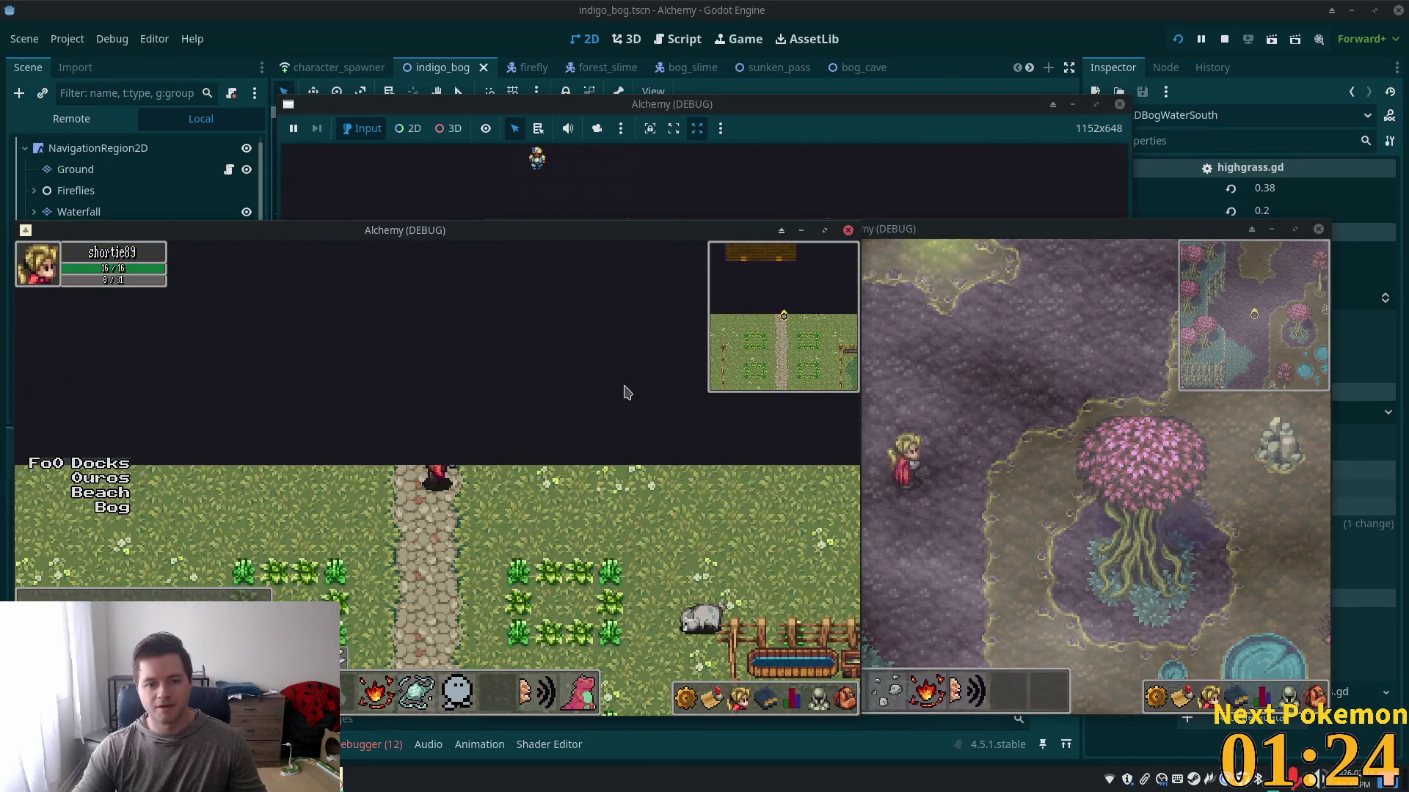
key("Down")
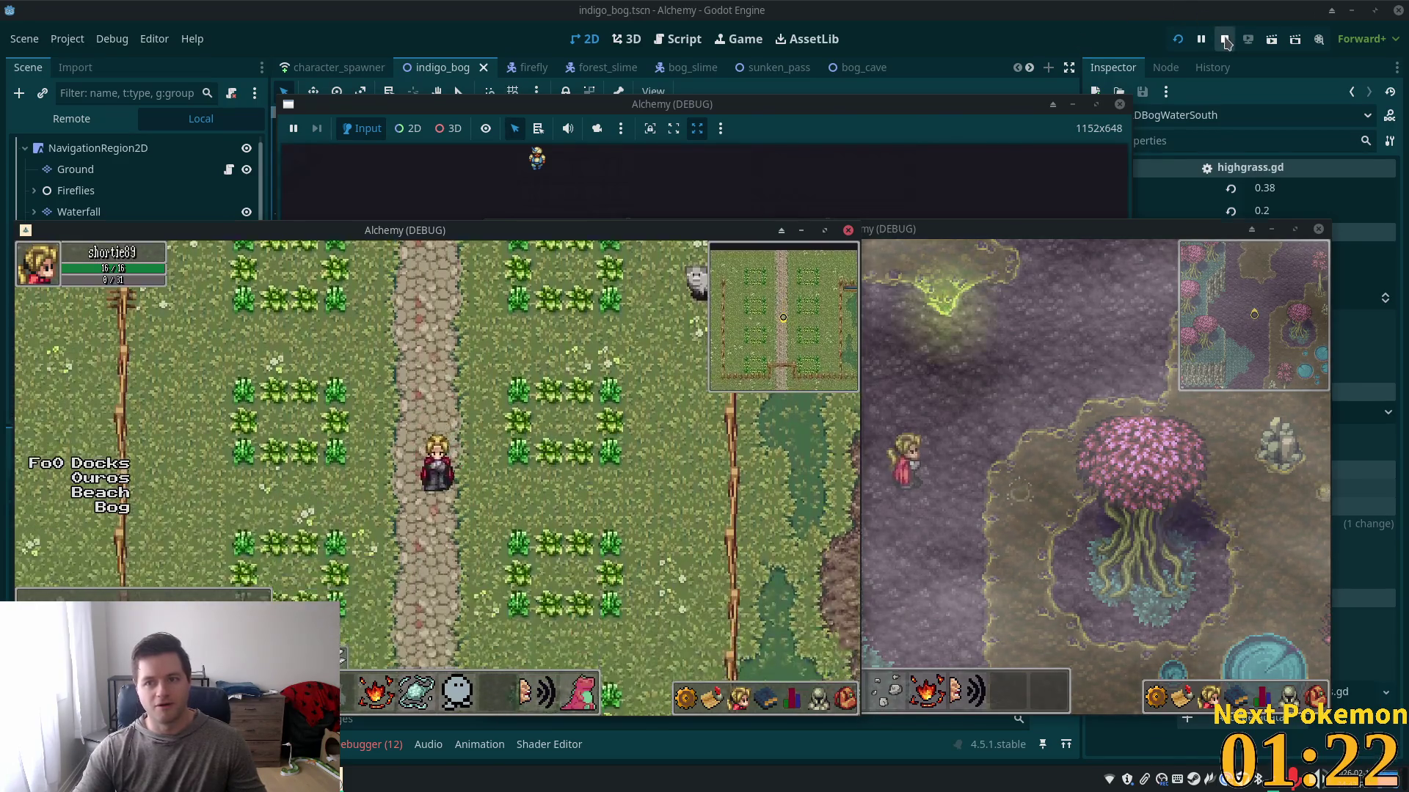
left_click(1224, 39)
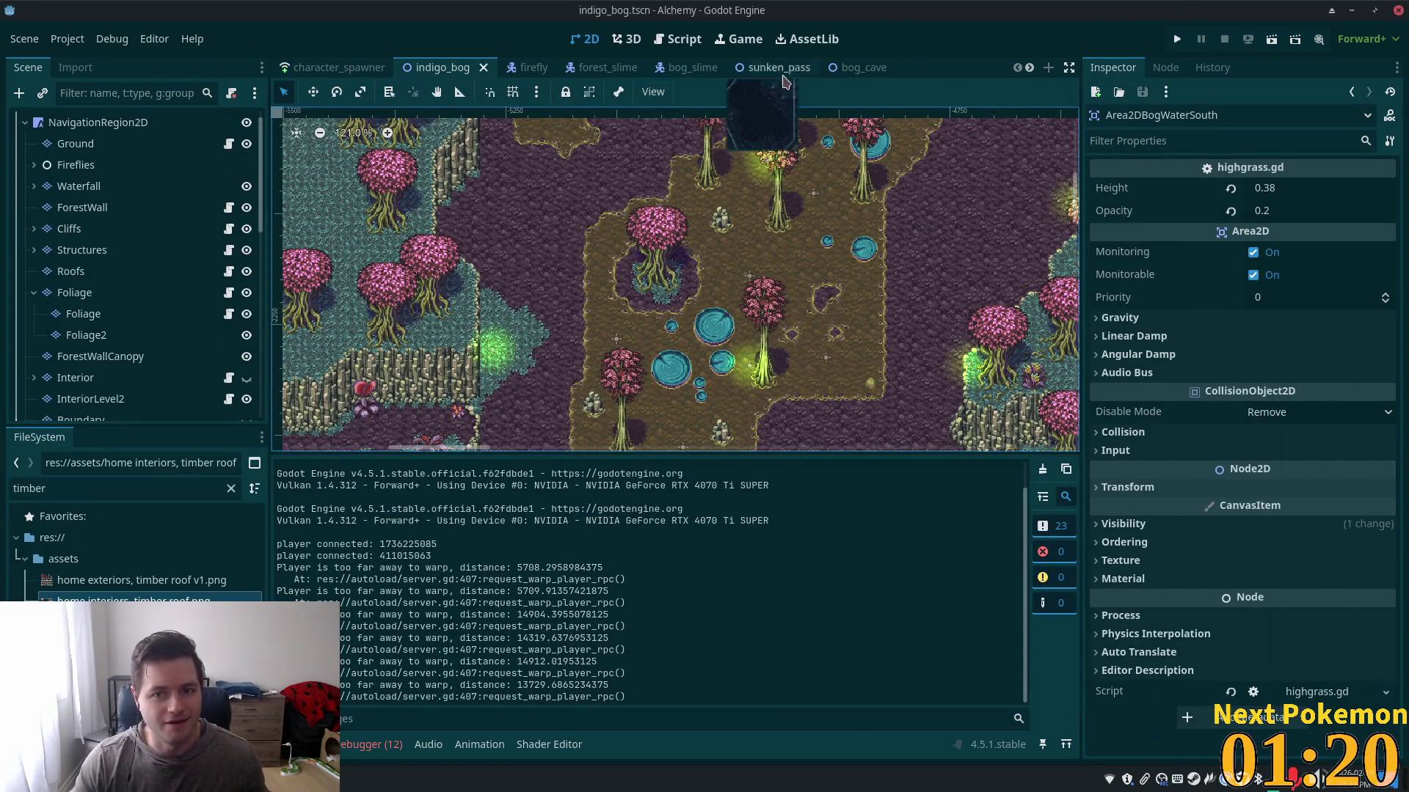
- Switch to the greenspan_holdings scene, look over its scene tree, and relaunch the game
scroll(778, 74, "down", 2)
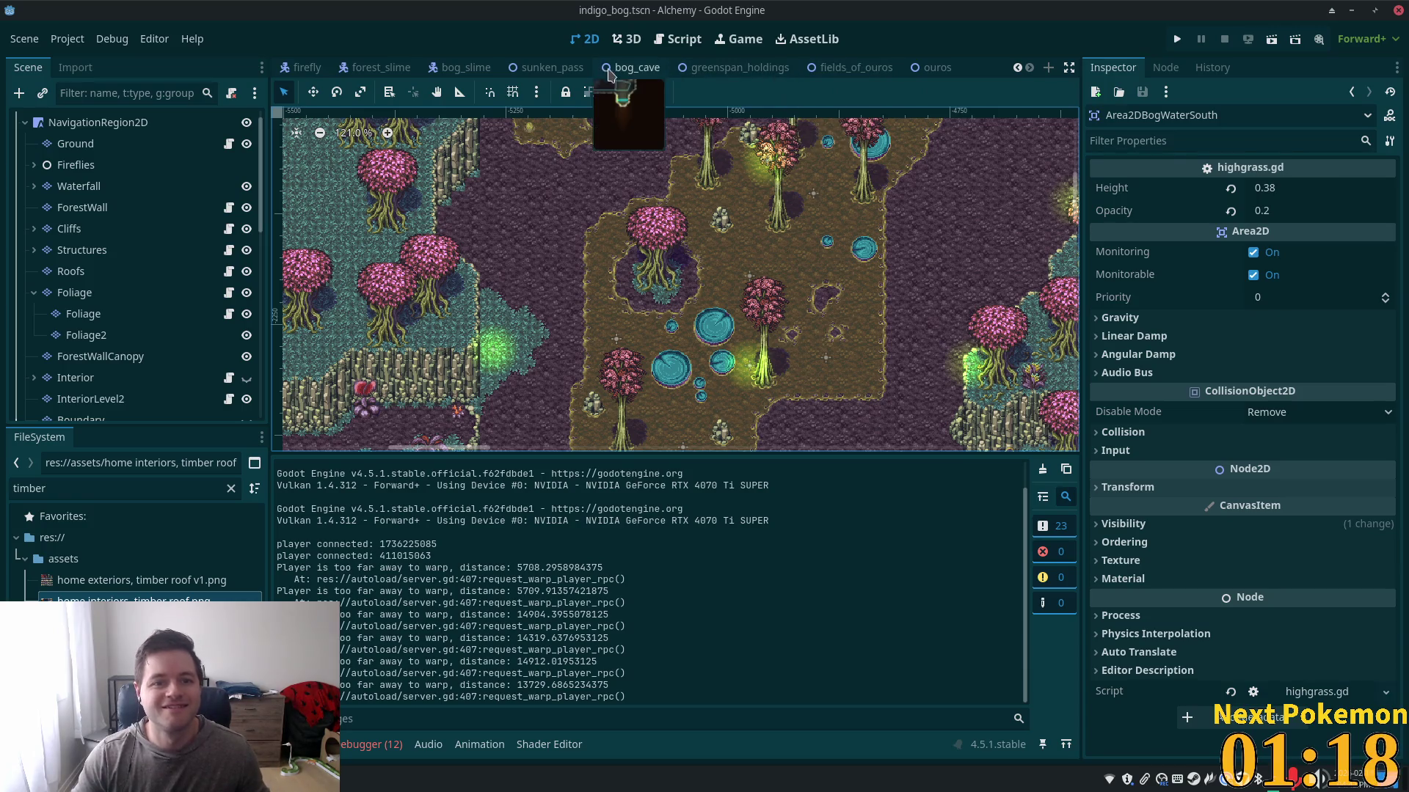
left_click(726, 68)
scroll(664, 252, "down", 4)
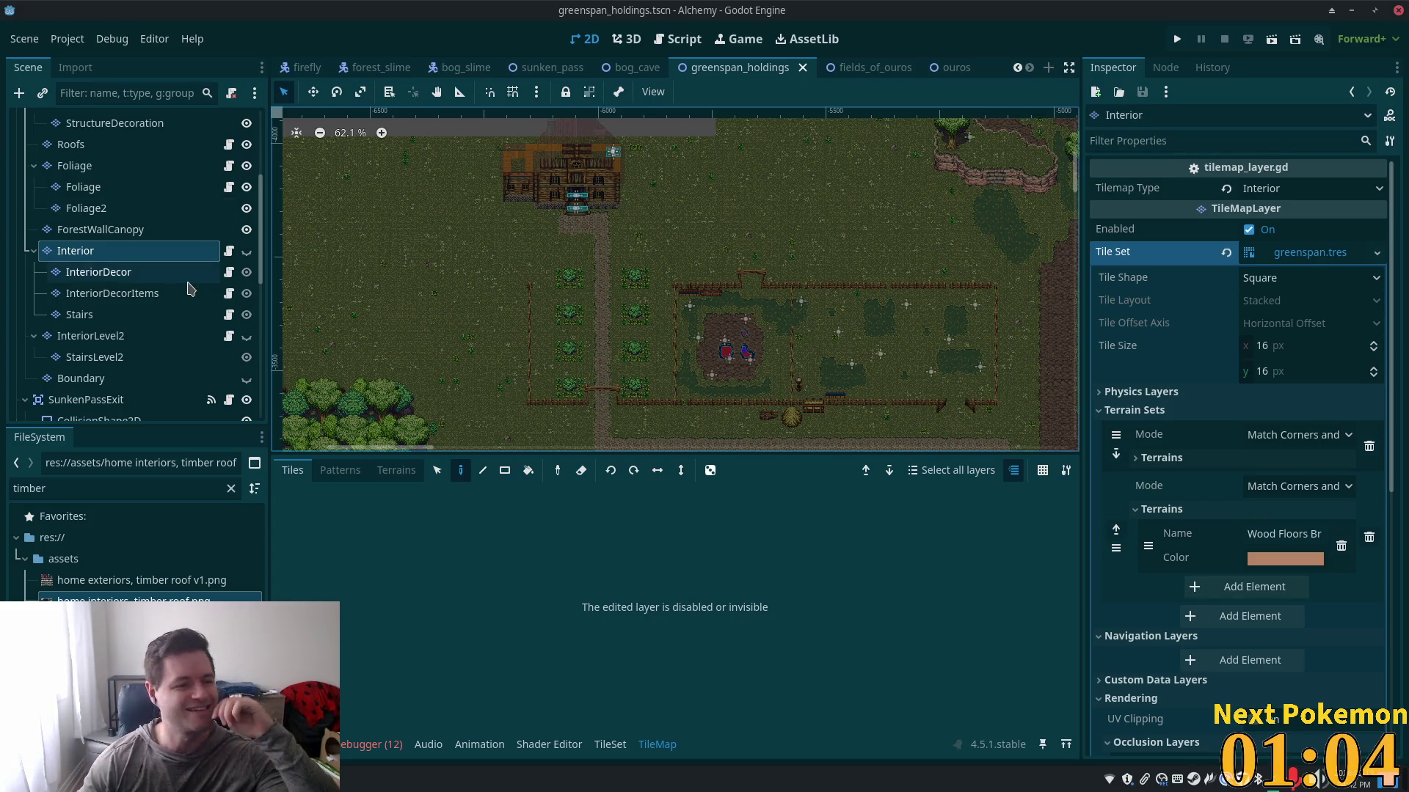
scroll(229, 283, "down", 1)
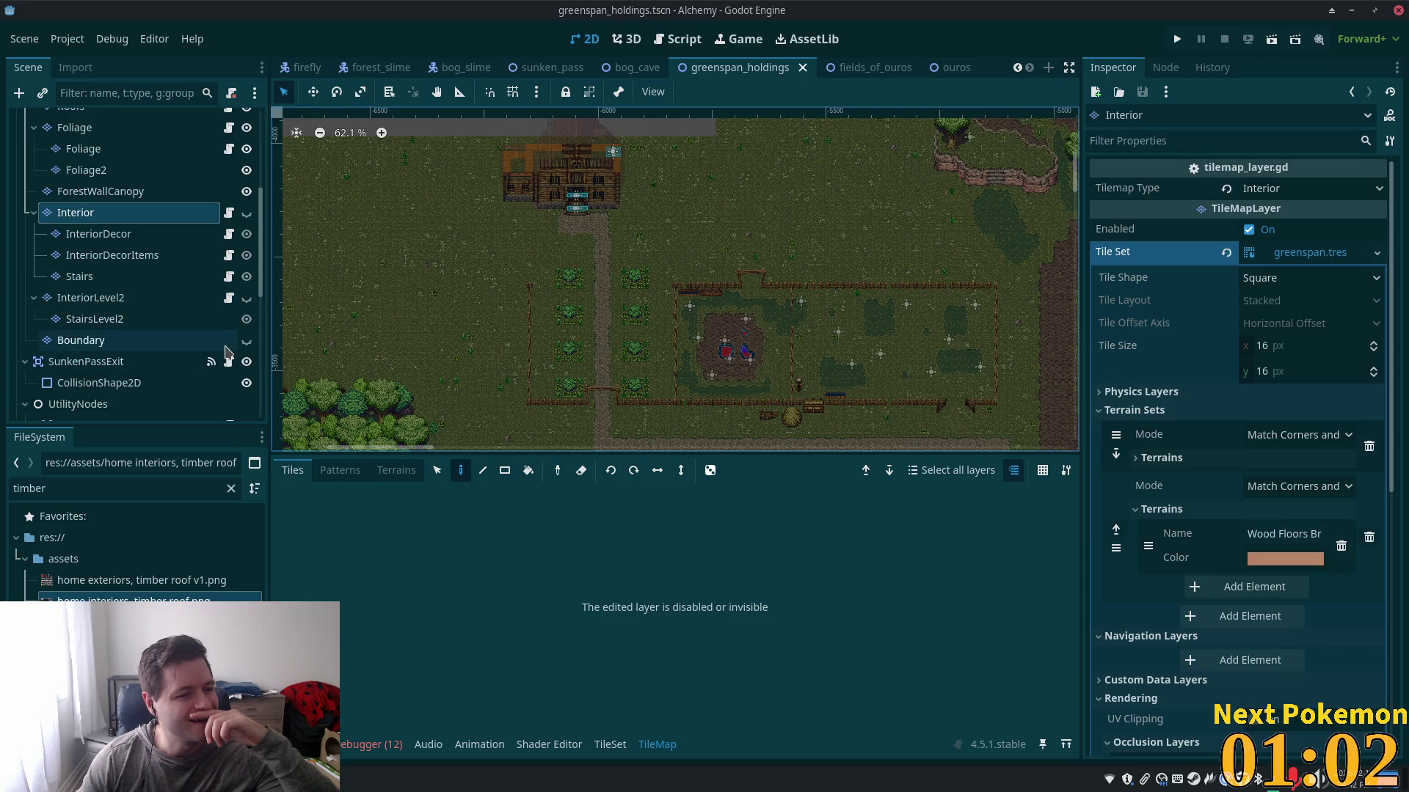
scroll(176, 244, "up", 3)
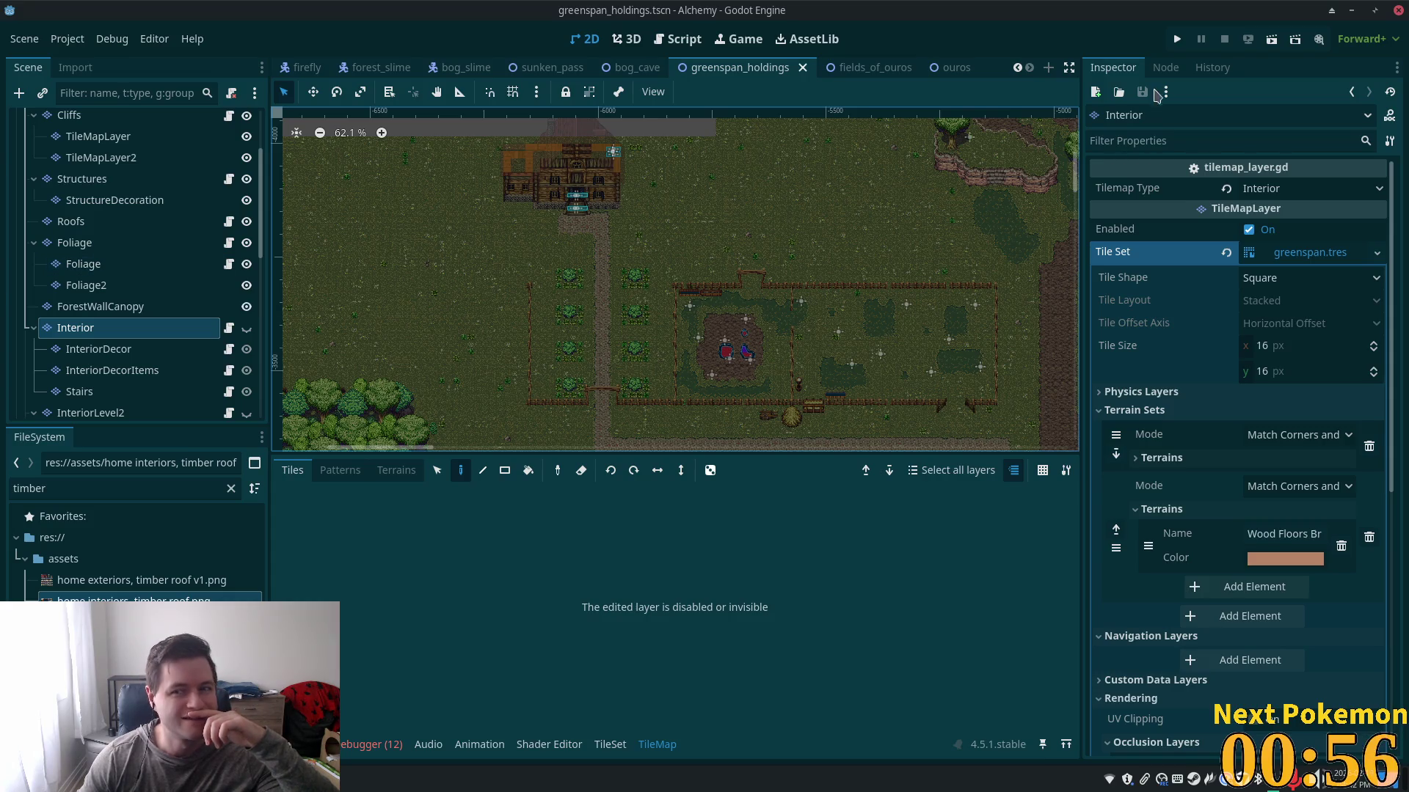
left_click(1176, 40)
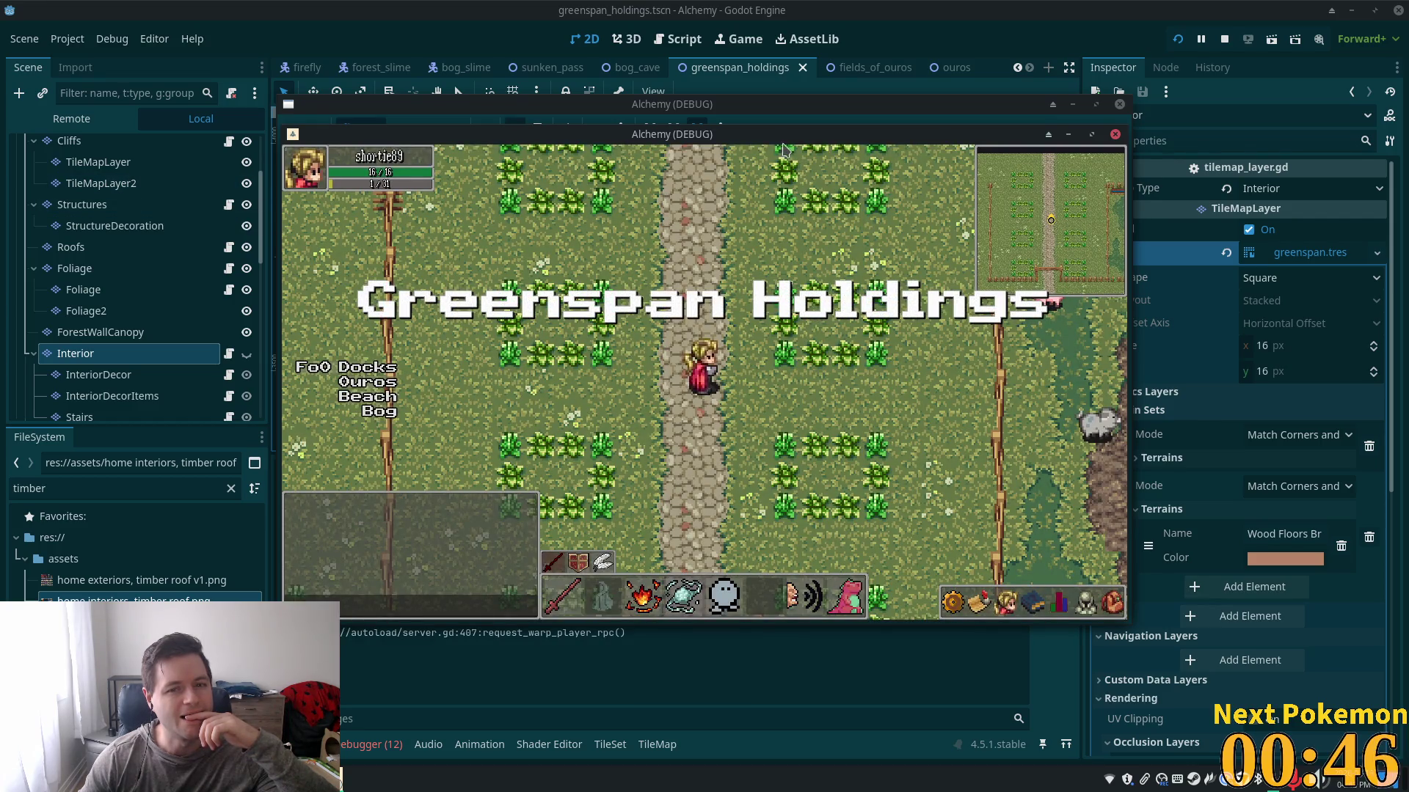
- Zoom out the running game's view until the whole world map with every zone shows
scroll(588, 274, "down", 3)
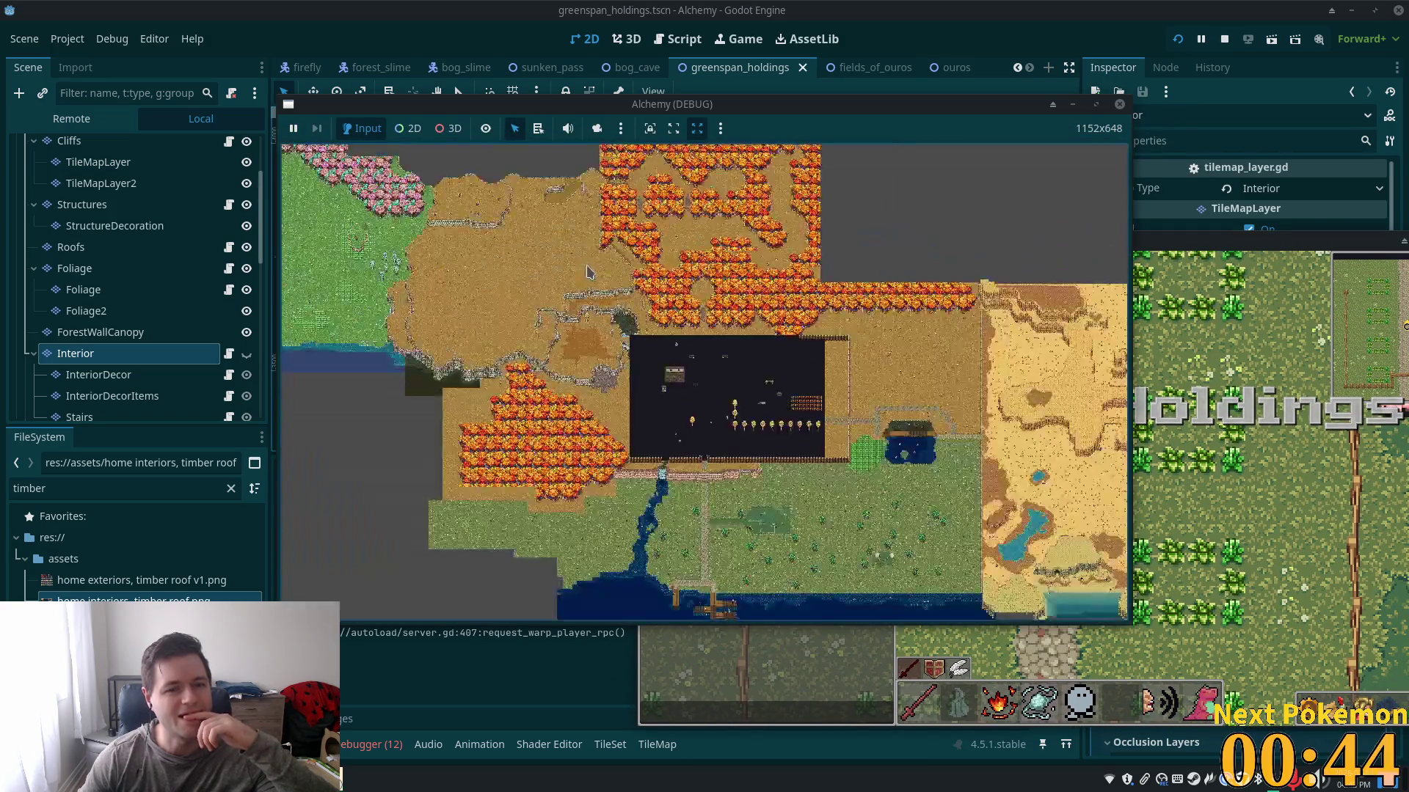
scroll(608, 283, "down", 3)
scroll(607, 282, "up", 3)
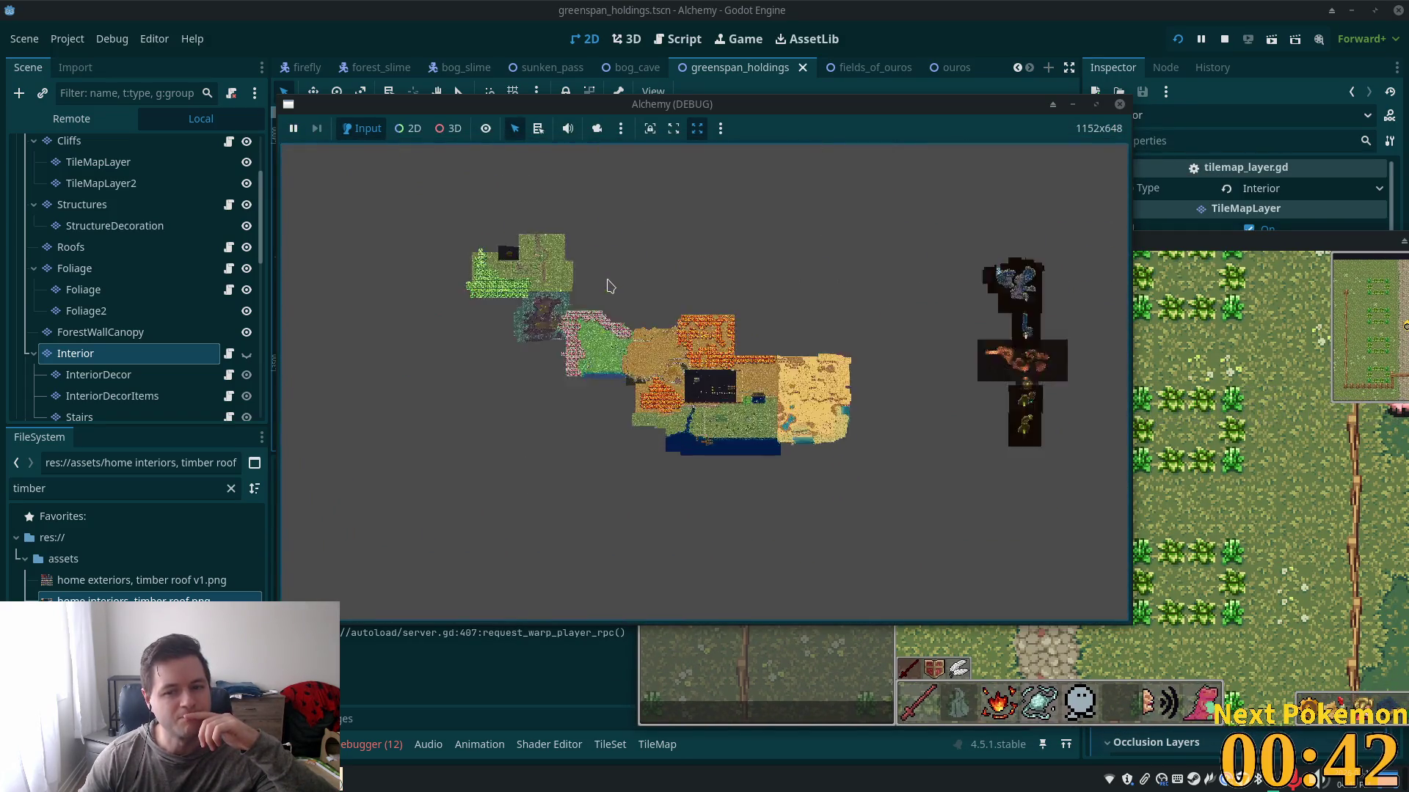
scroll(604, 286, "down", 1)
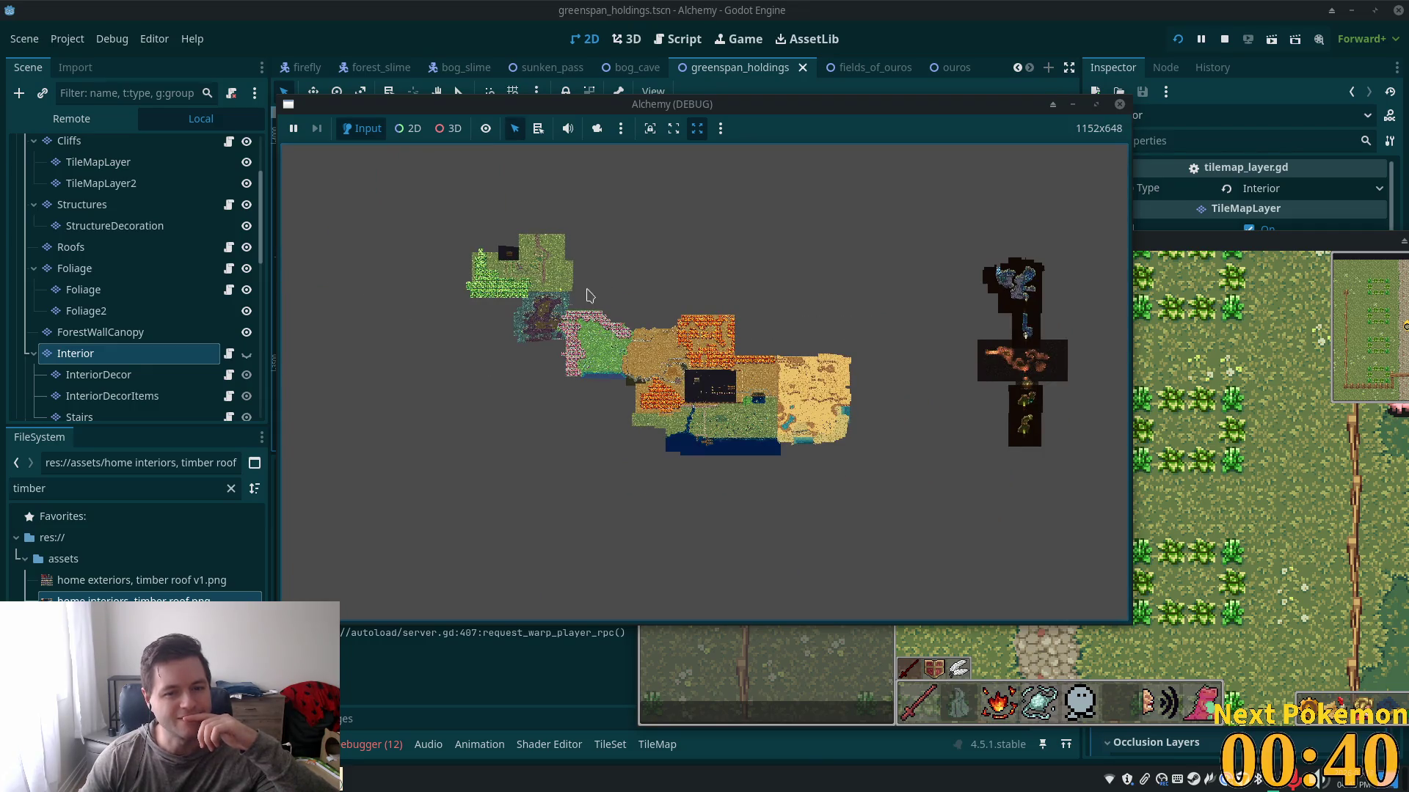
scroll(491, 259, "up", 5)
scroll(491, 259, "down", 2)
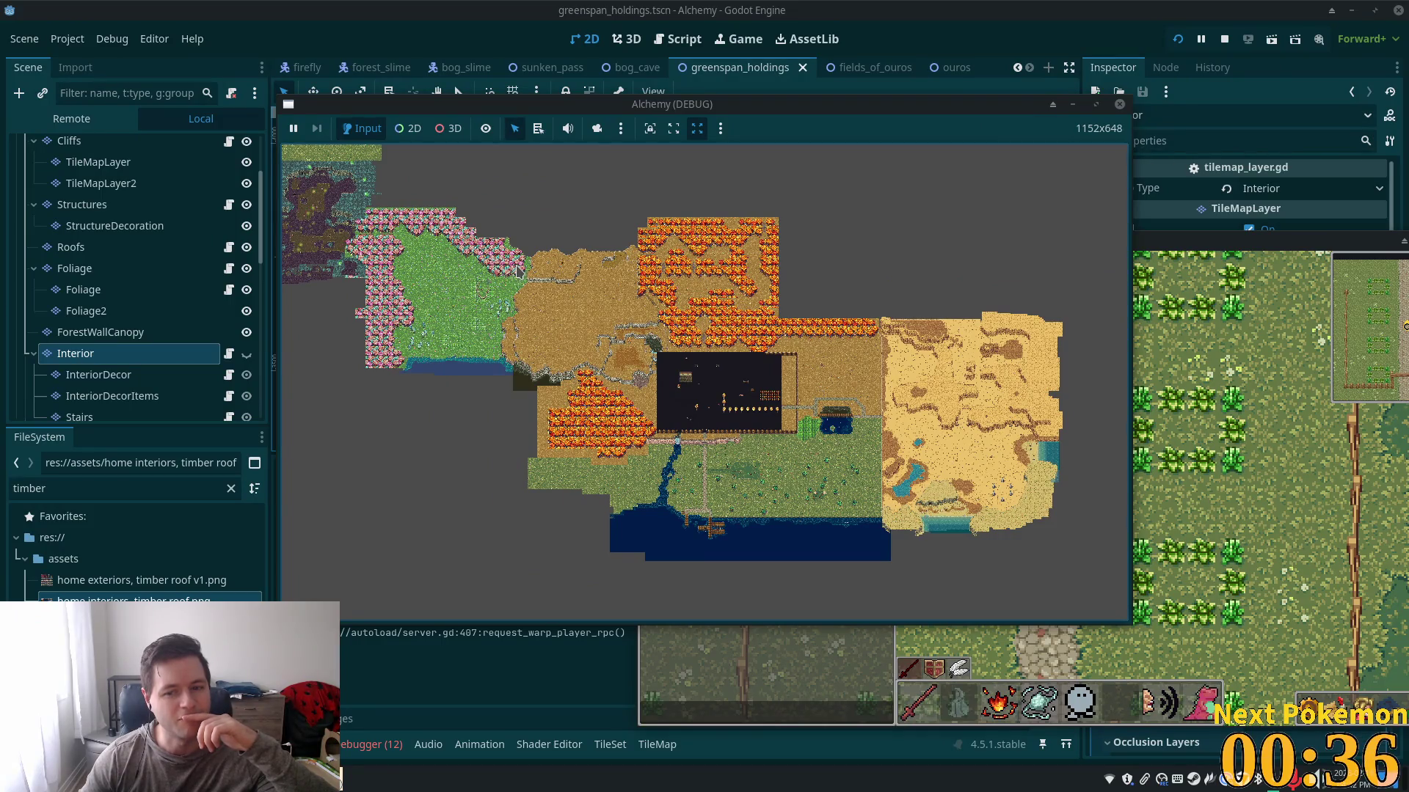
scroll(516, 270, "down", 1)
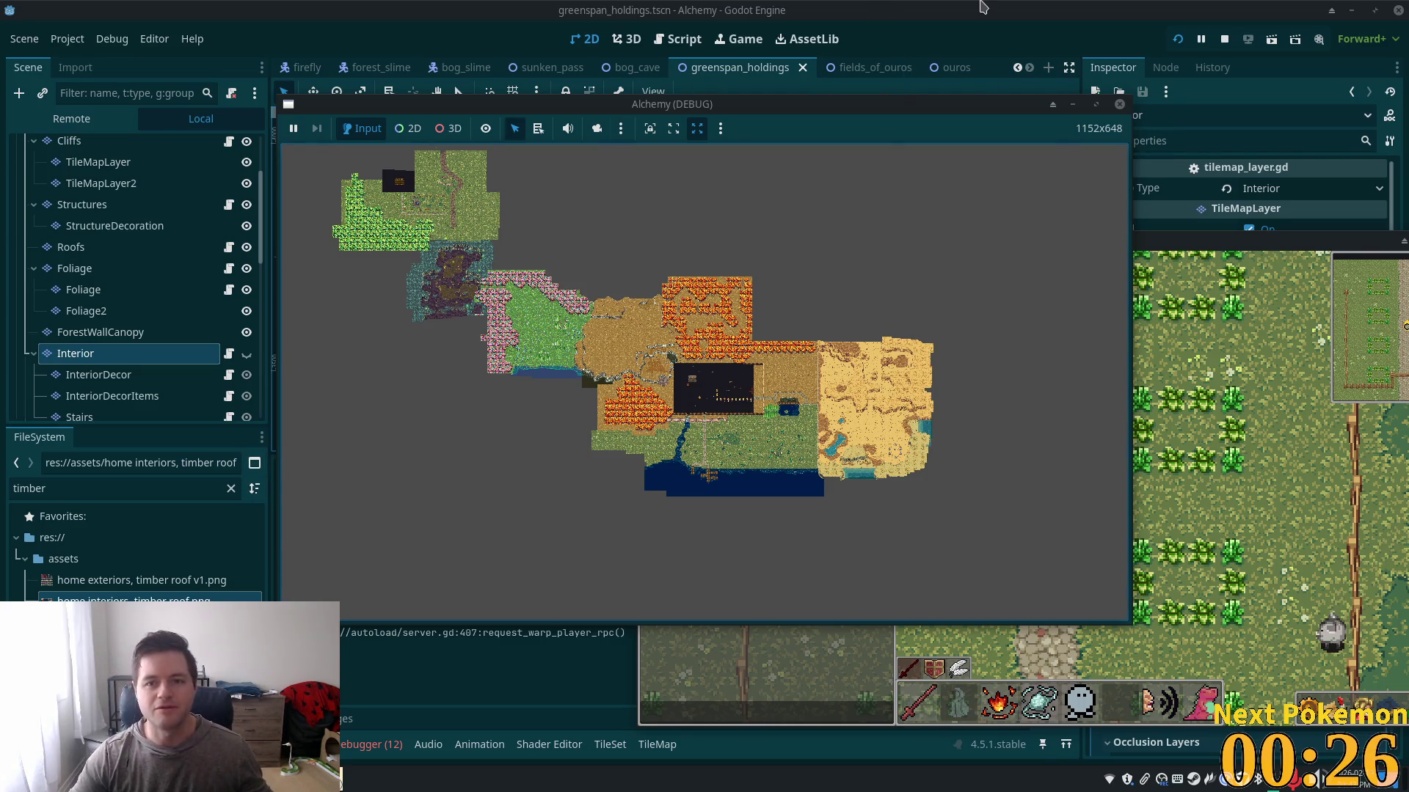
key("alt+Tab")
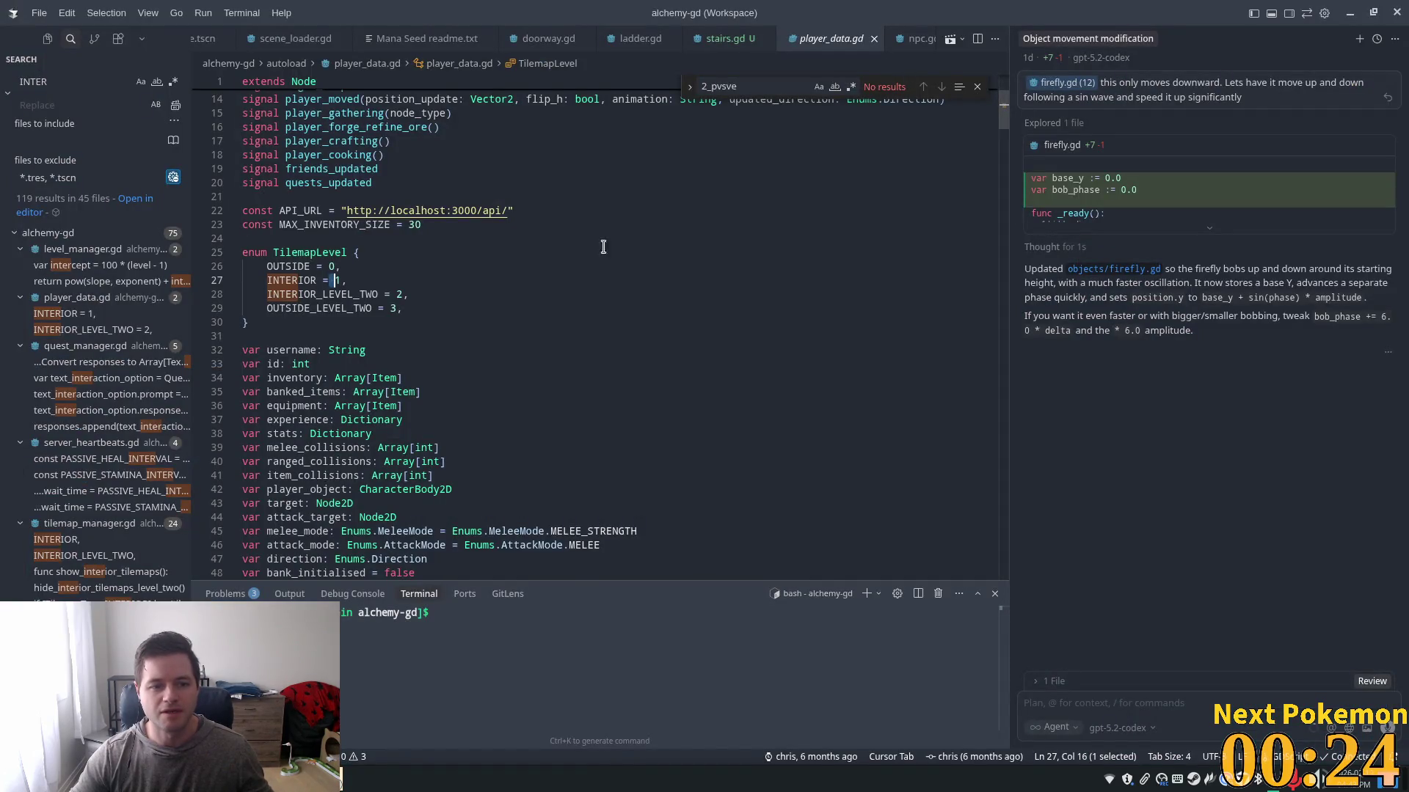
- Compare the _on_body_entered handler in stairs.gd against the ladder.gd script
key("ctrl+Tab")
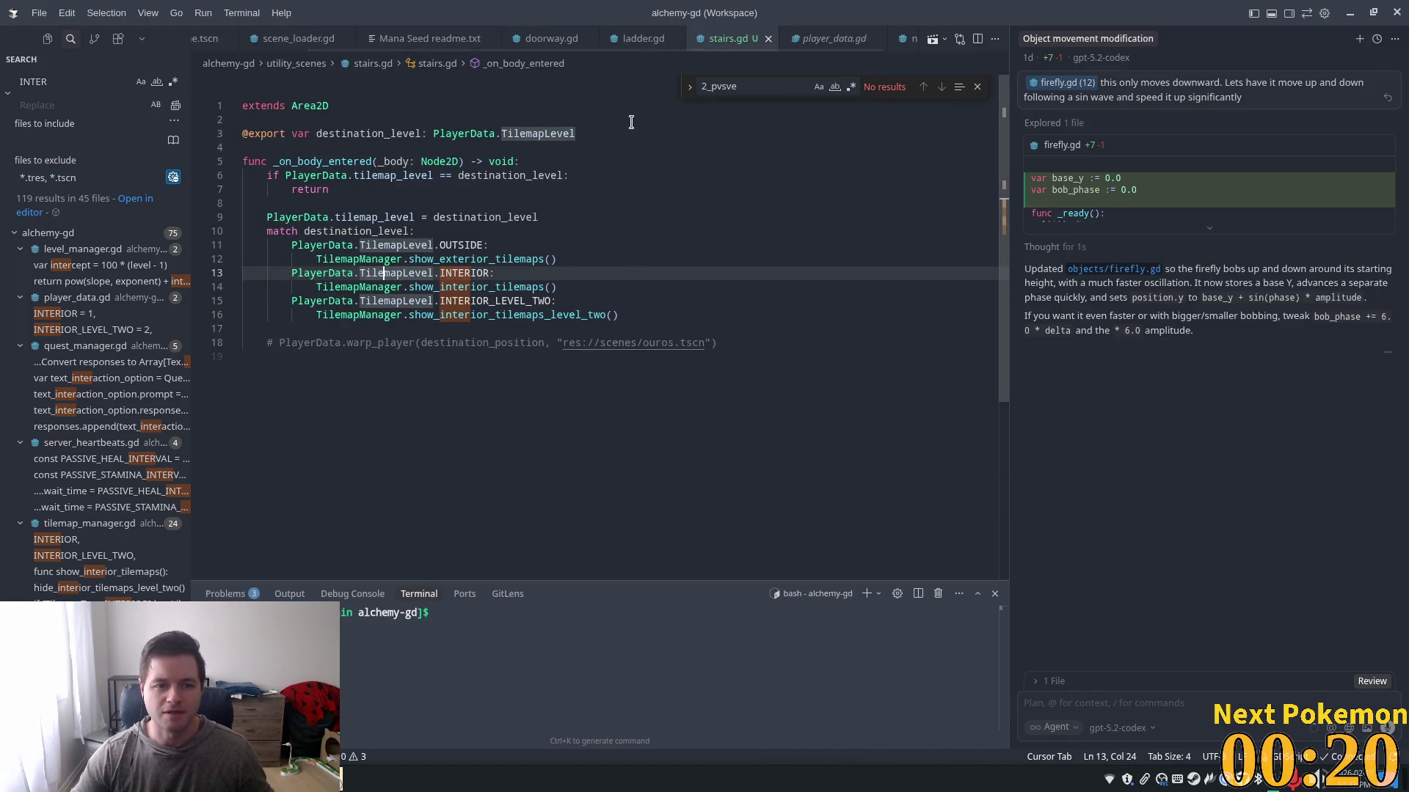
double_click(317, 167)
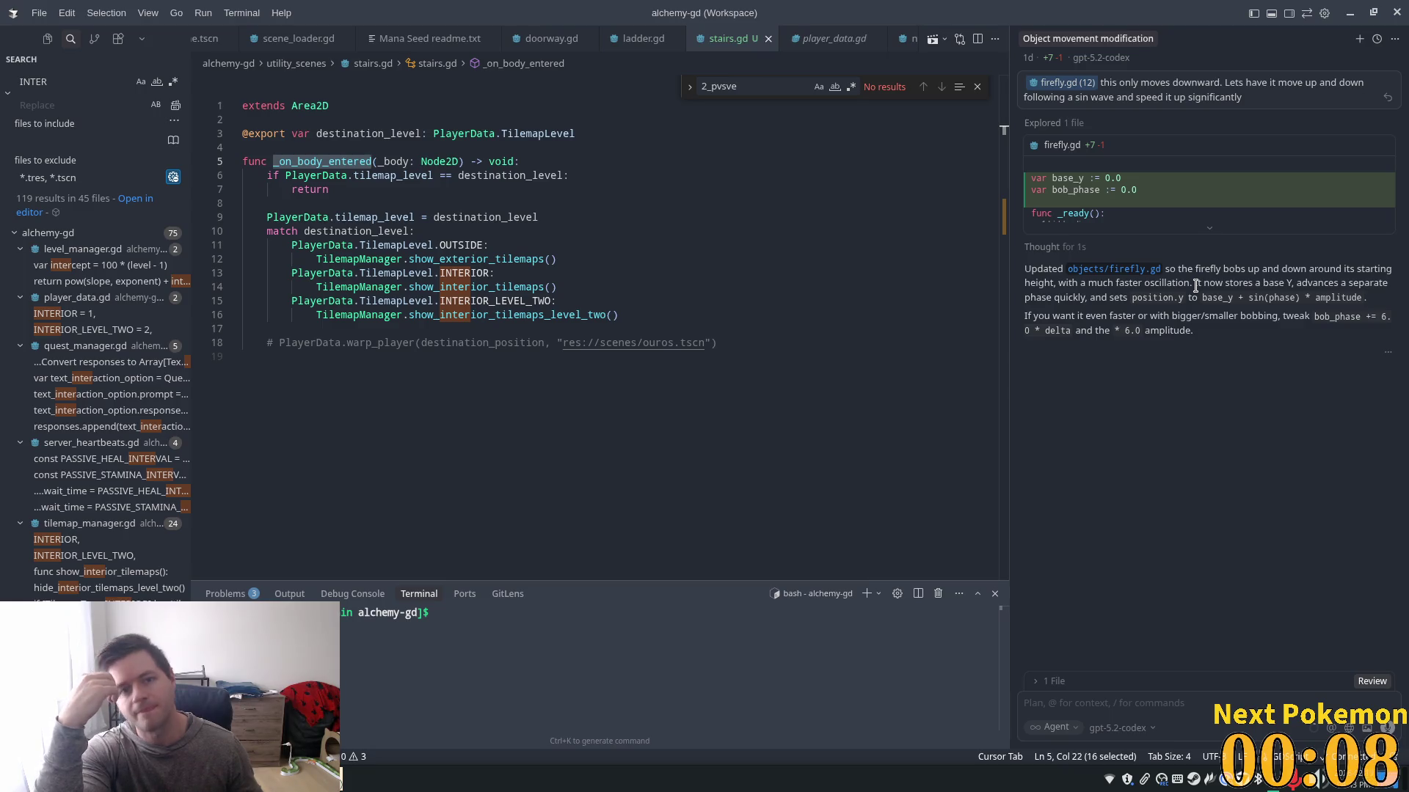
left_click(640, 38)
key("ctrl+a")
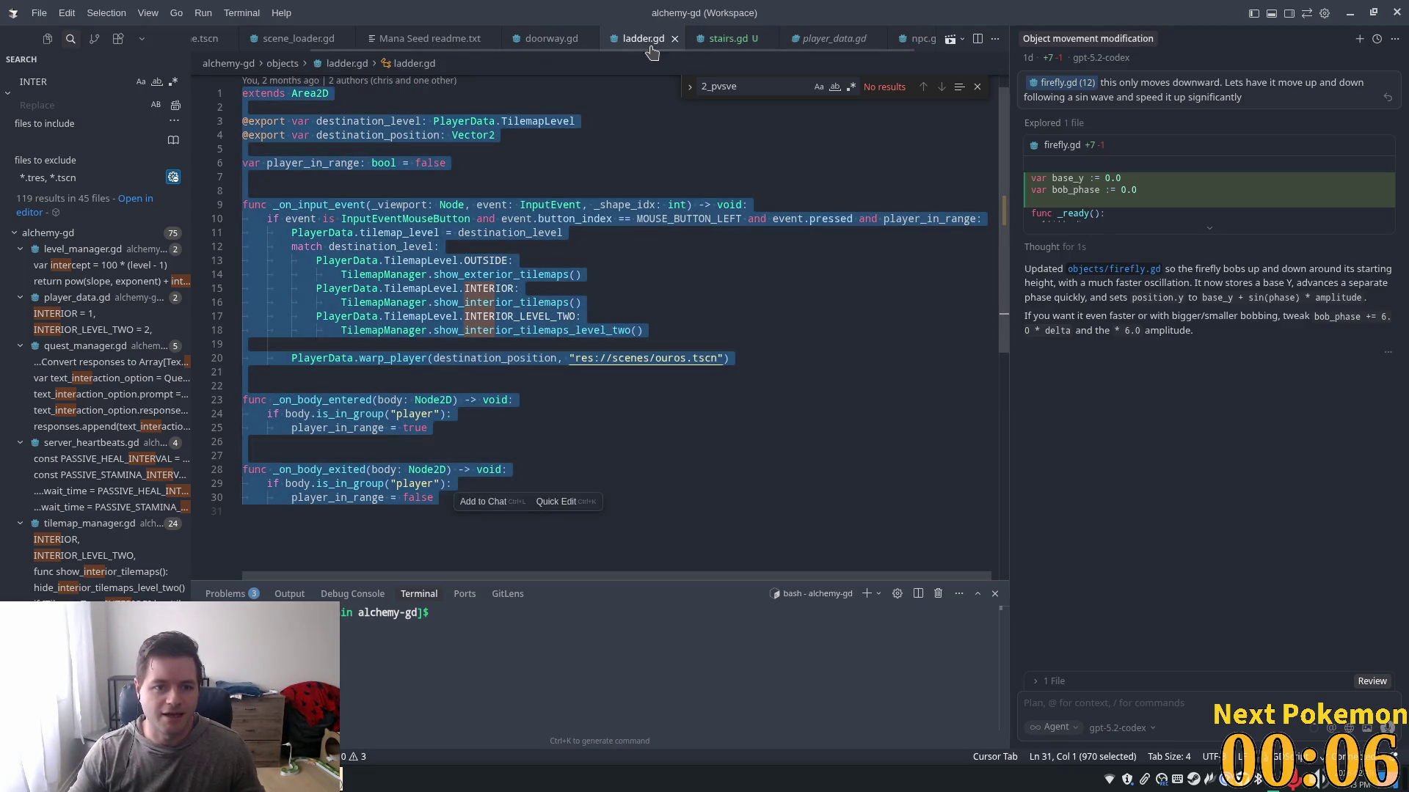
key("ctrl+Tab")
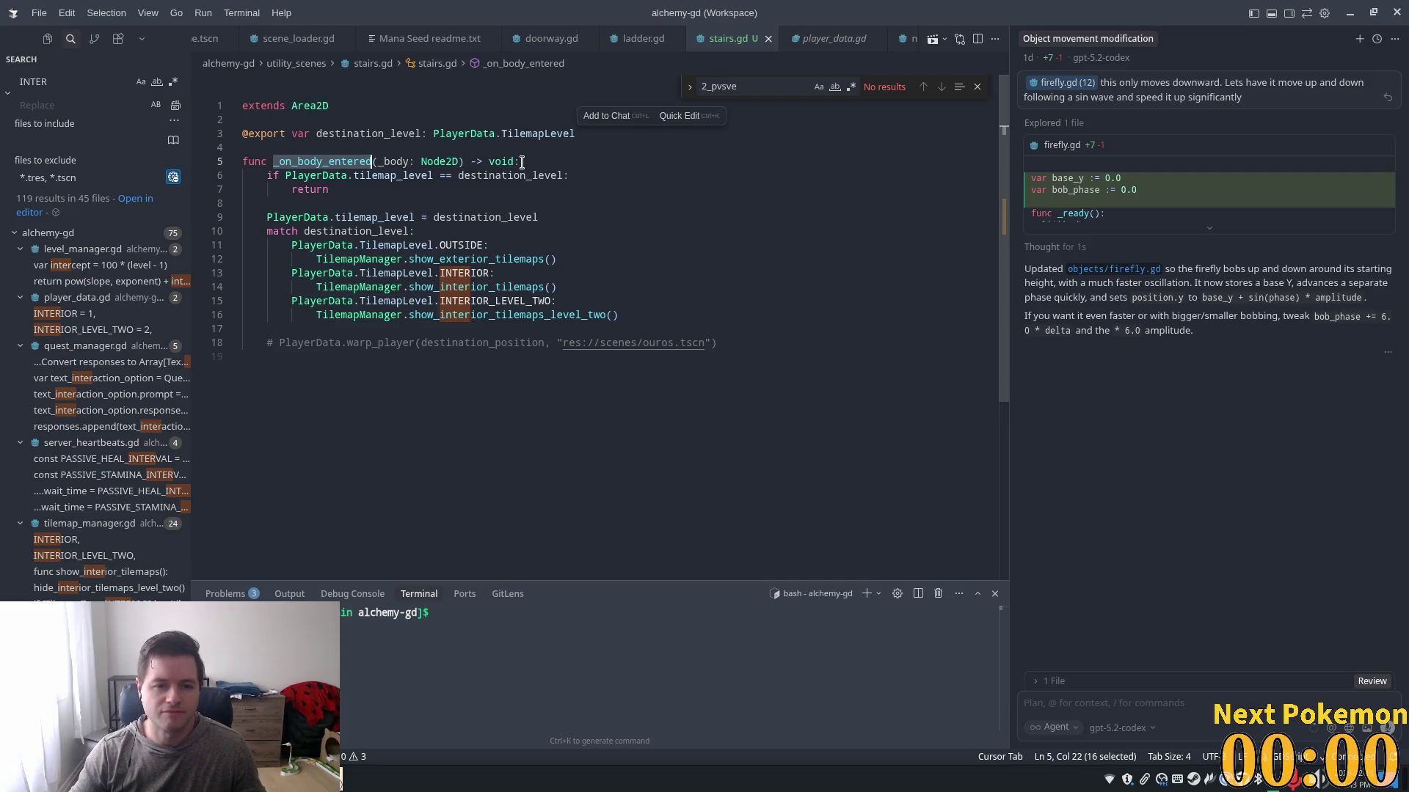
left_click(533, 158)
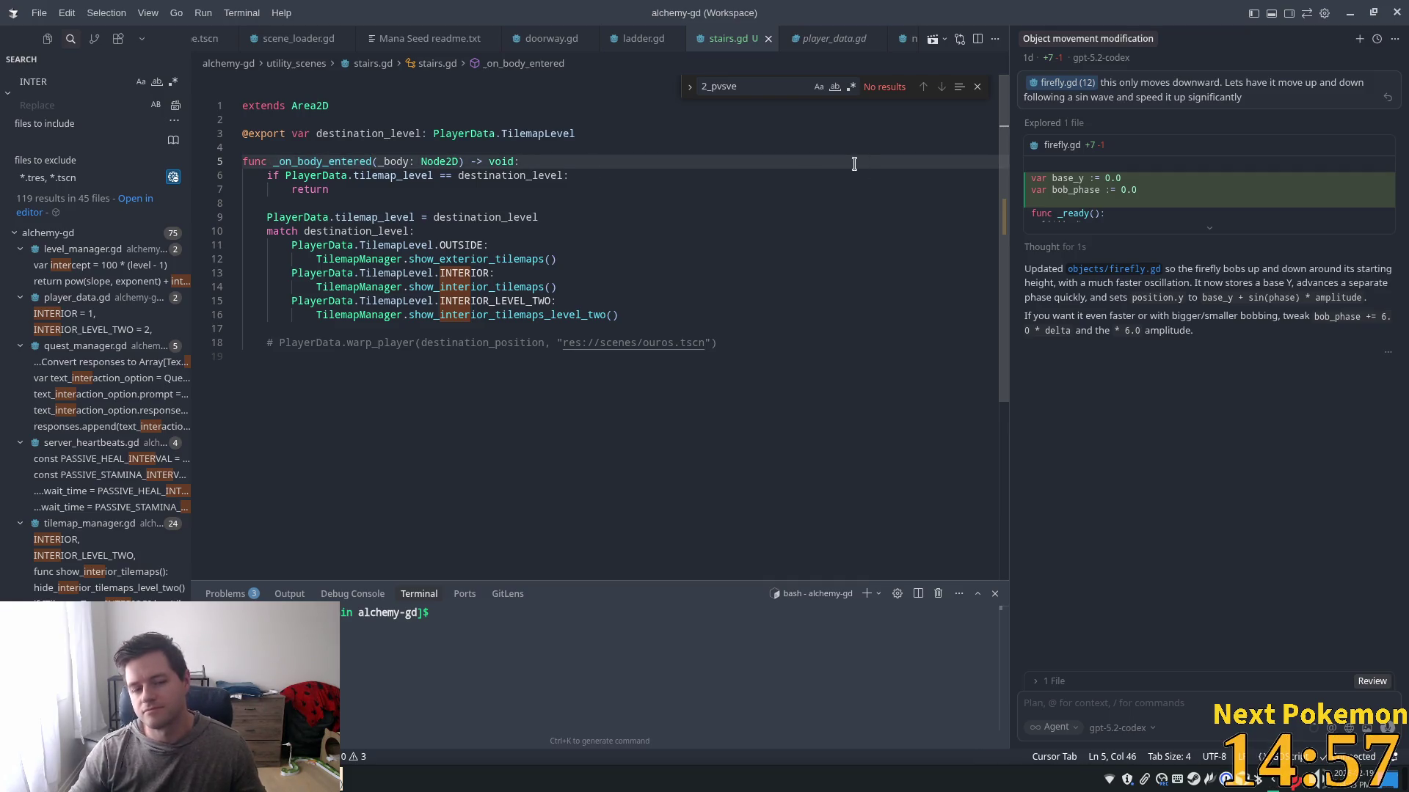
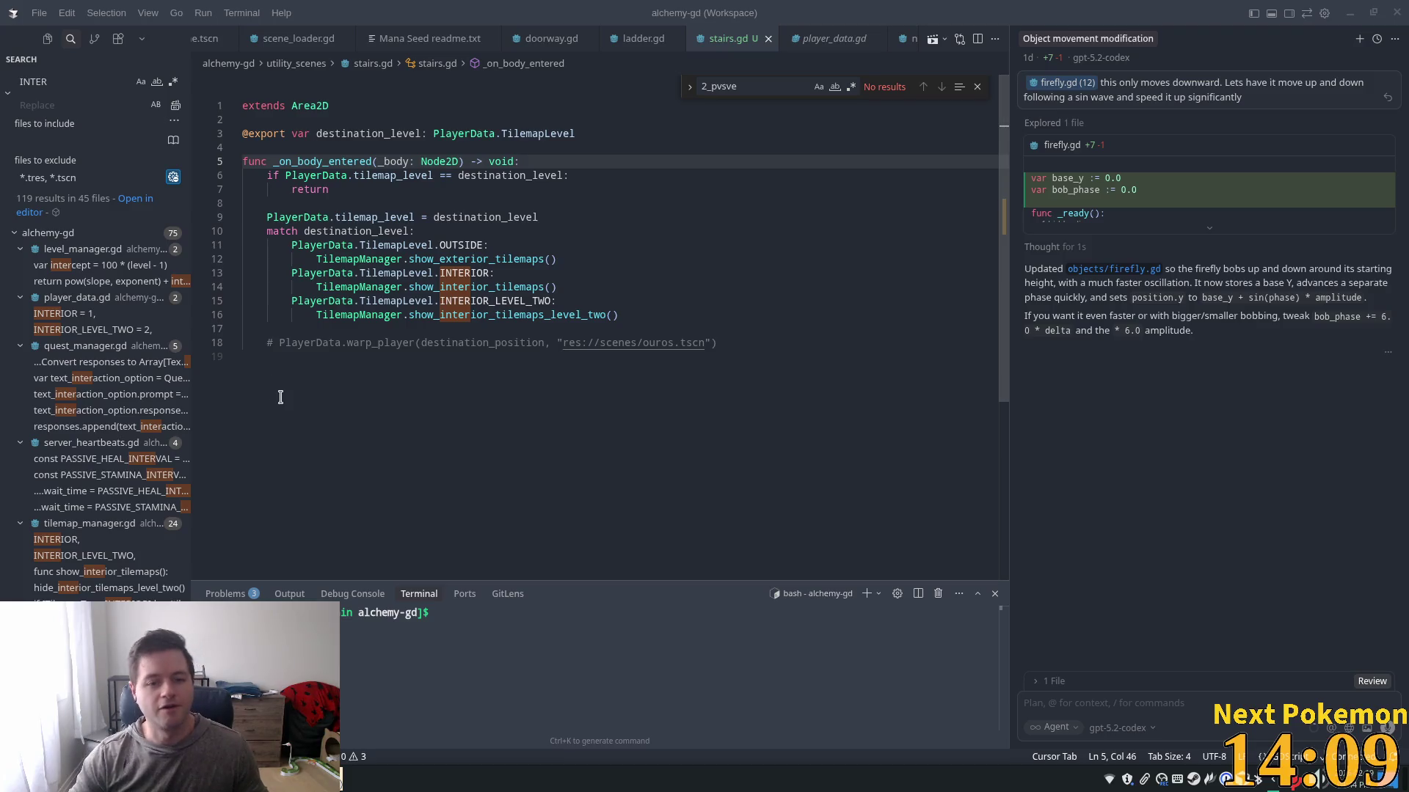
- Comment out the _on_body_entered body lines in stairs.gd, add a pass line under the header, and save
left_click(525, 231)
mouse_move(661, 315)
left_mouse_down()
mouse_move(253, 209)
mouse_move(268, 179)
left_mouse_up()
key("ctrl+slash")
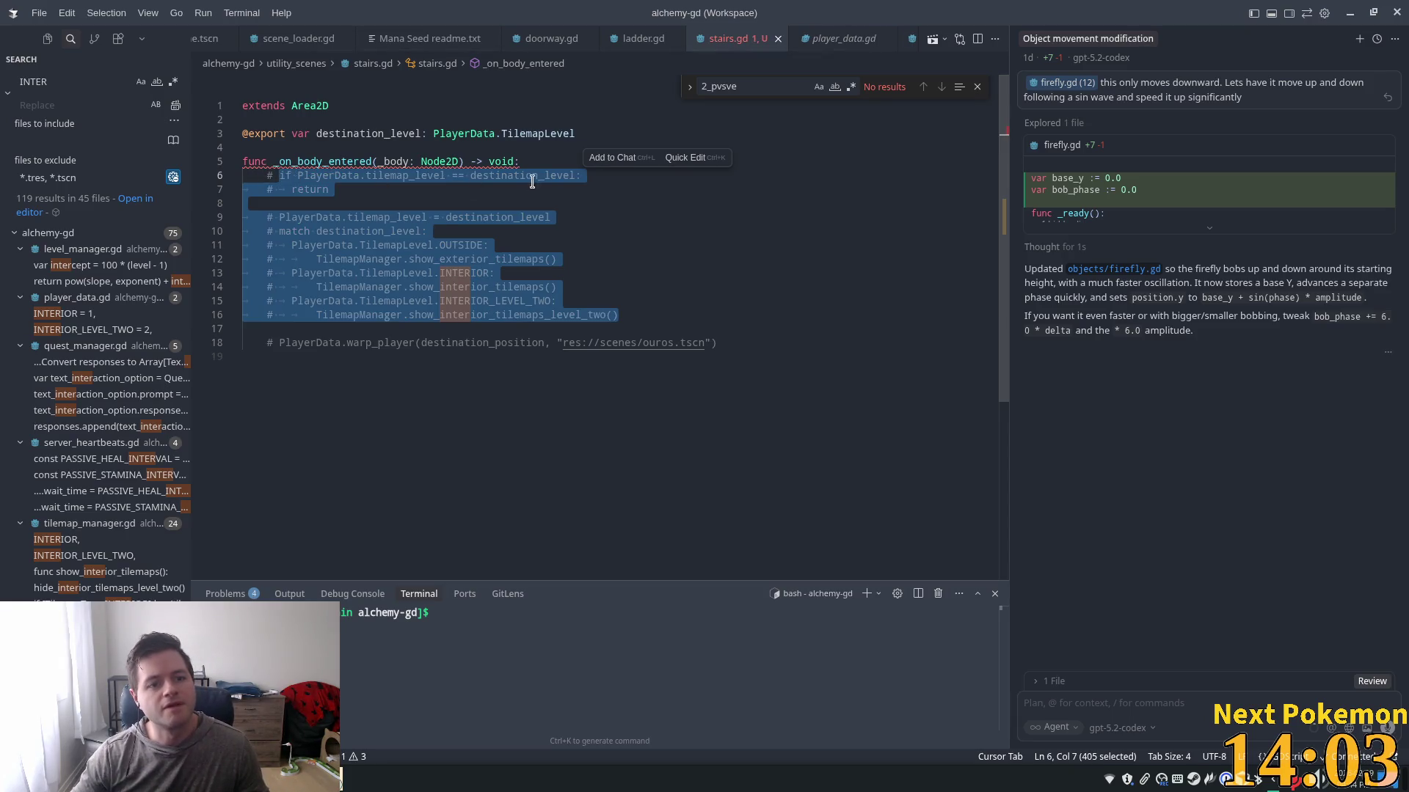
left_click(544, 161)
key("Return")
type("ass")
key("ctrl+s")
left_click(778, 315)
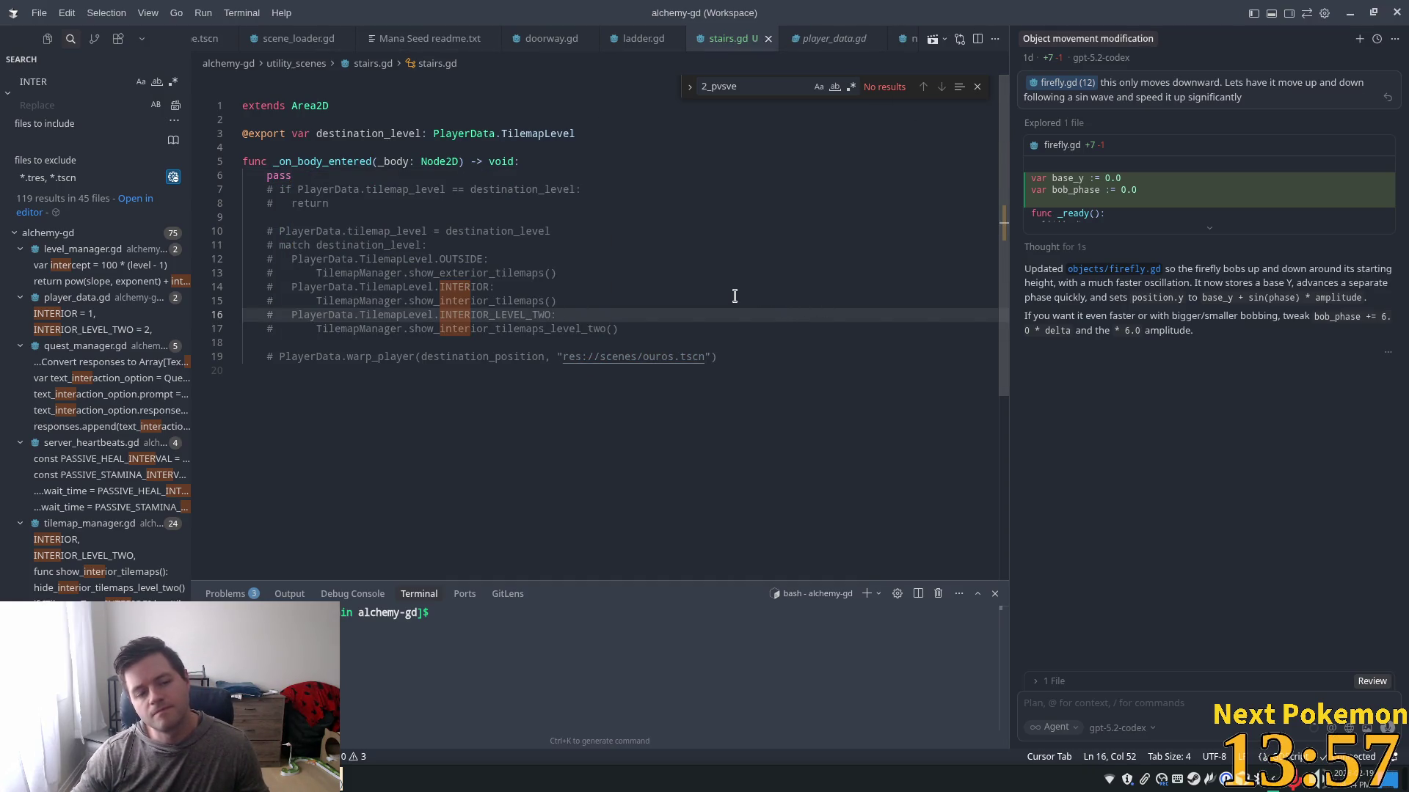
key("alt+Tab")
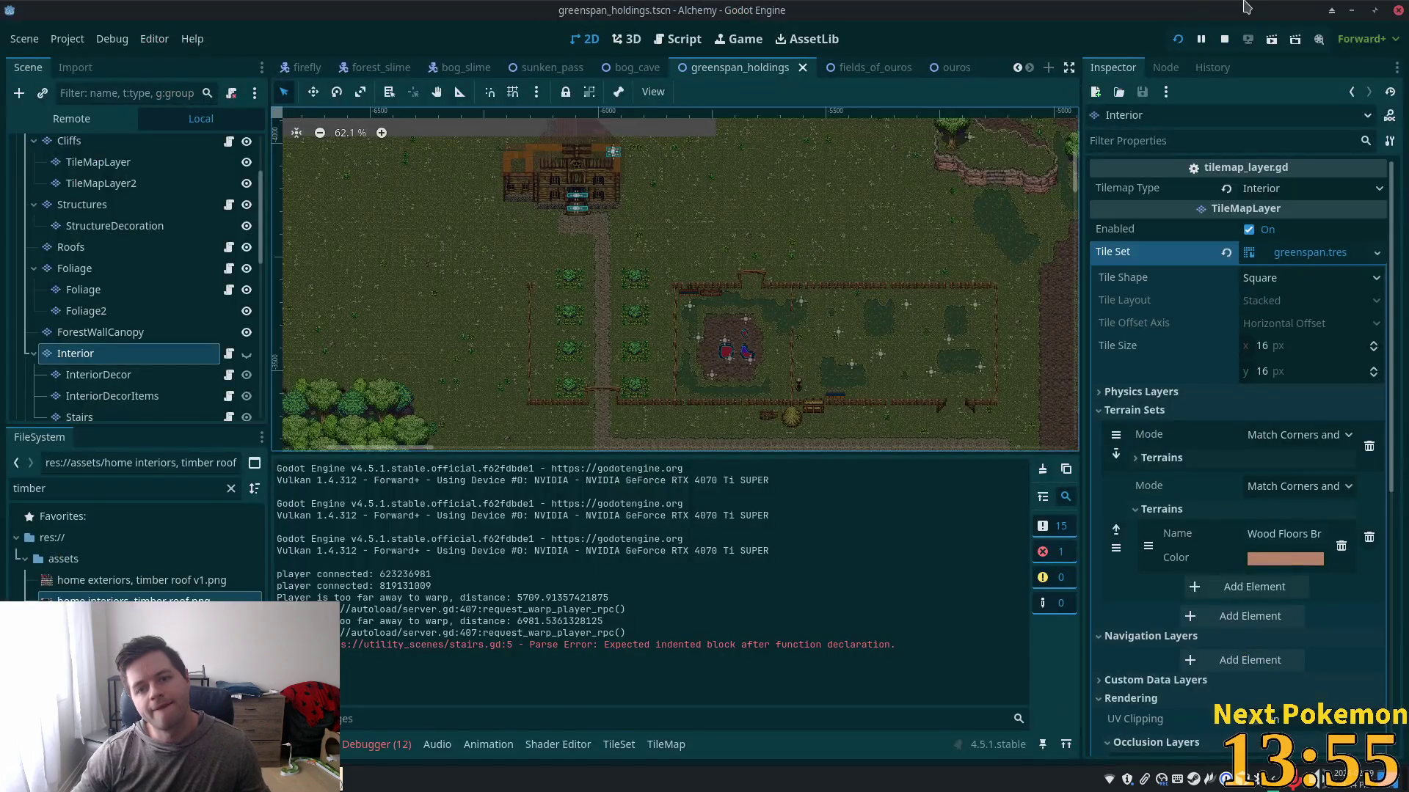
- Rerun the game with F5 and warp the player to a spot on the map
key("F5")
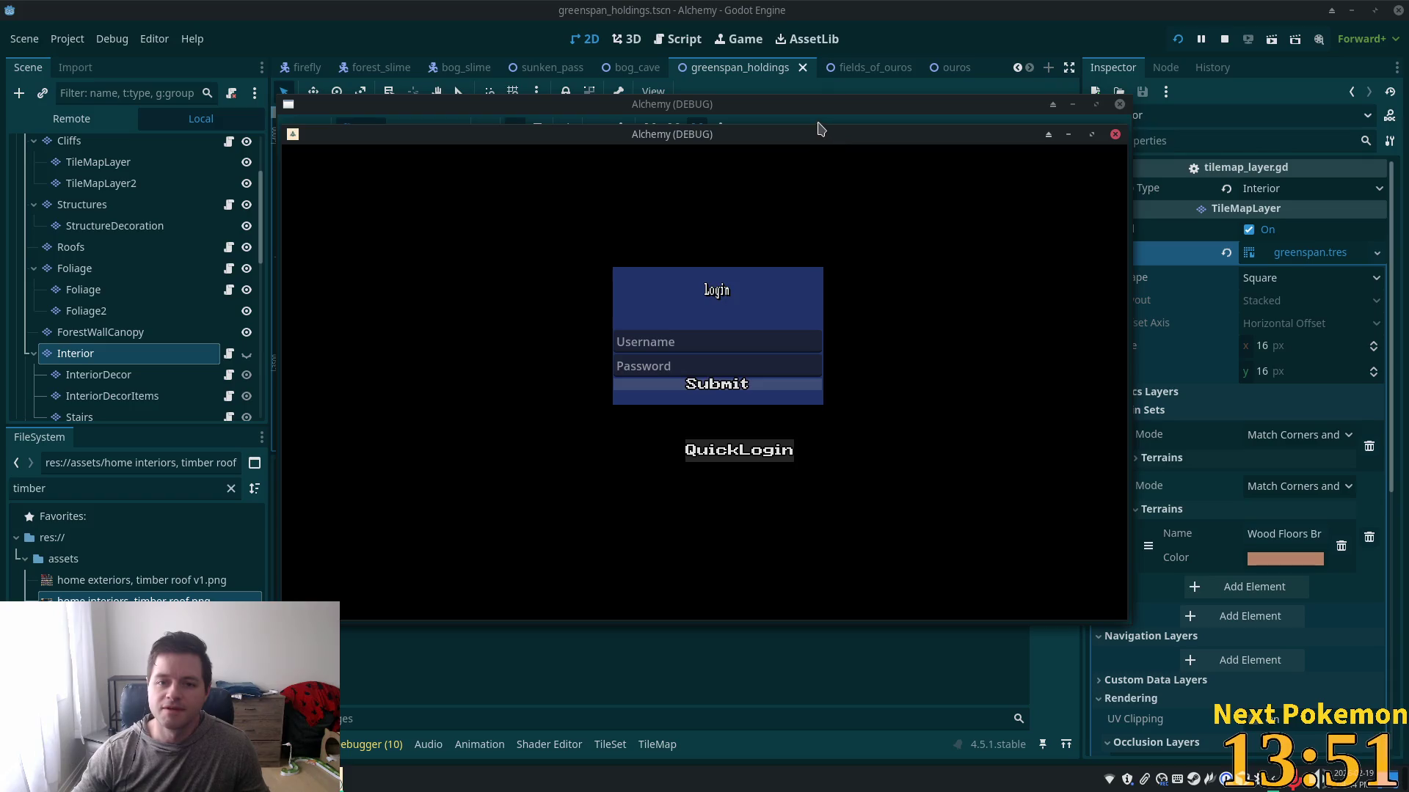
left_click(813, 114)
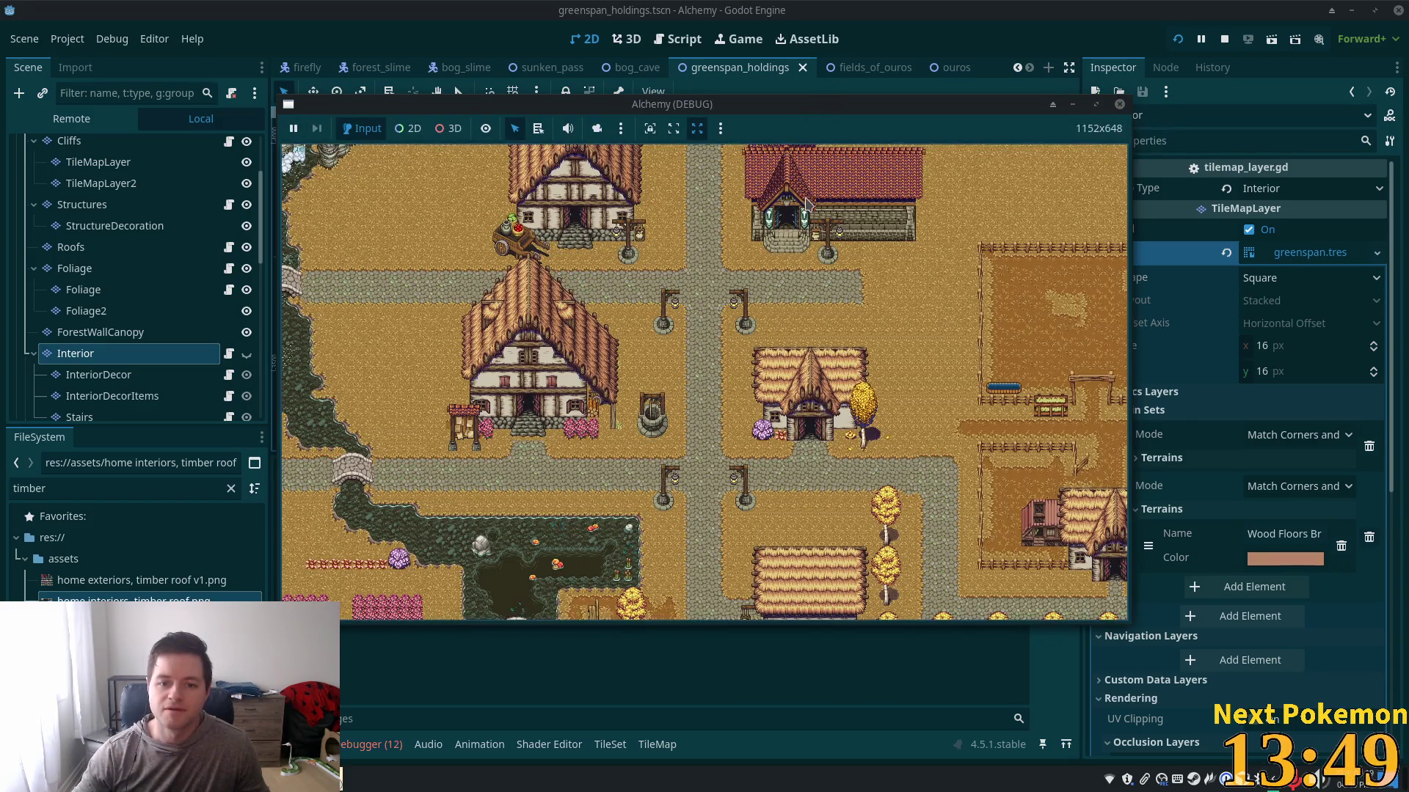
scroll(807, 206, "down", 5)
left_click(440, 197)
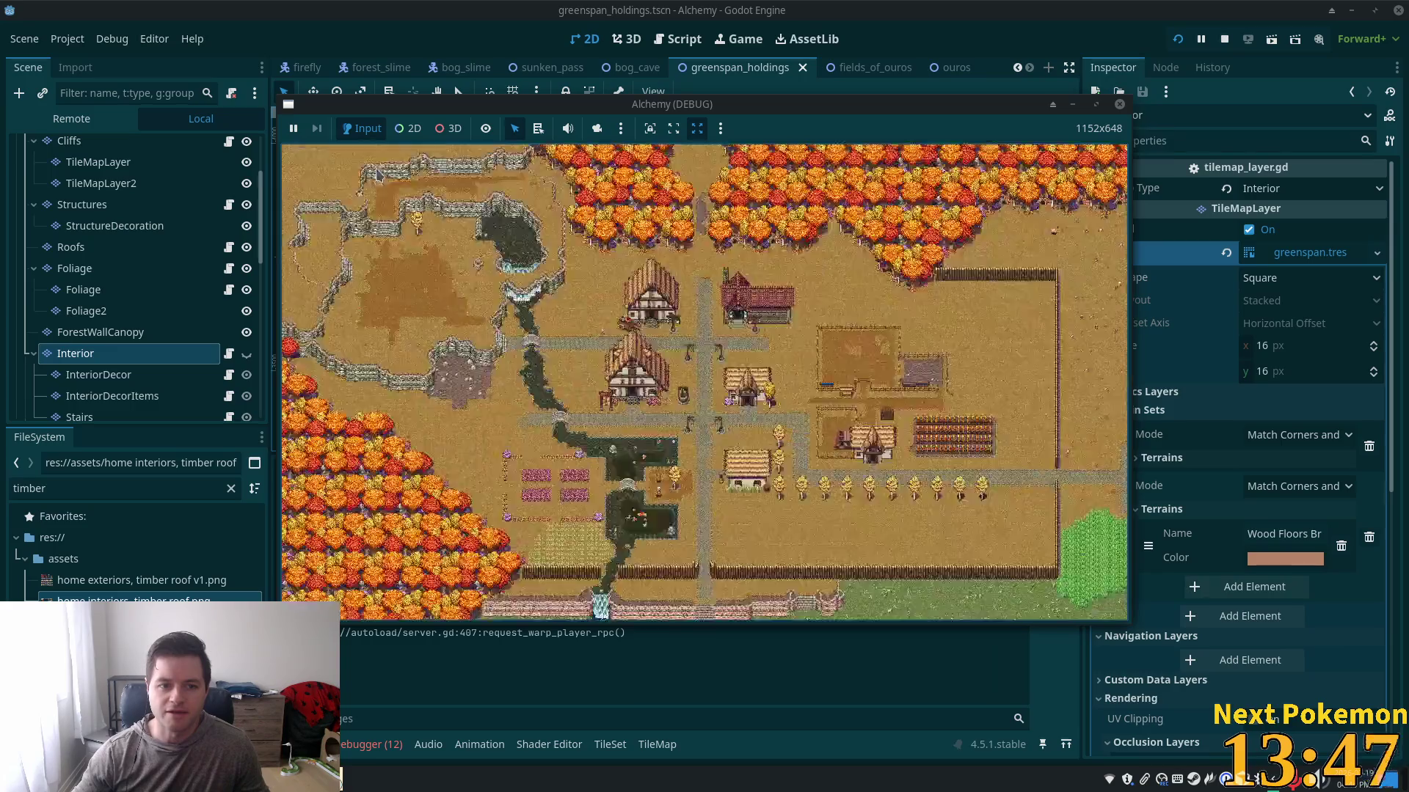
- Back in the editor, zoom in on the house's Area2DStairs and Area2DStairs2 trigger areas
left_click(1033, 22)
scroll(605, 159, "up", 7)
scroll(604, 159, "up", 4)
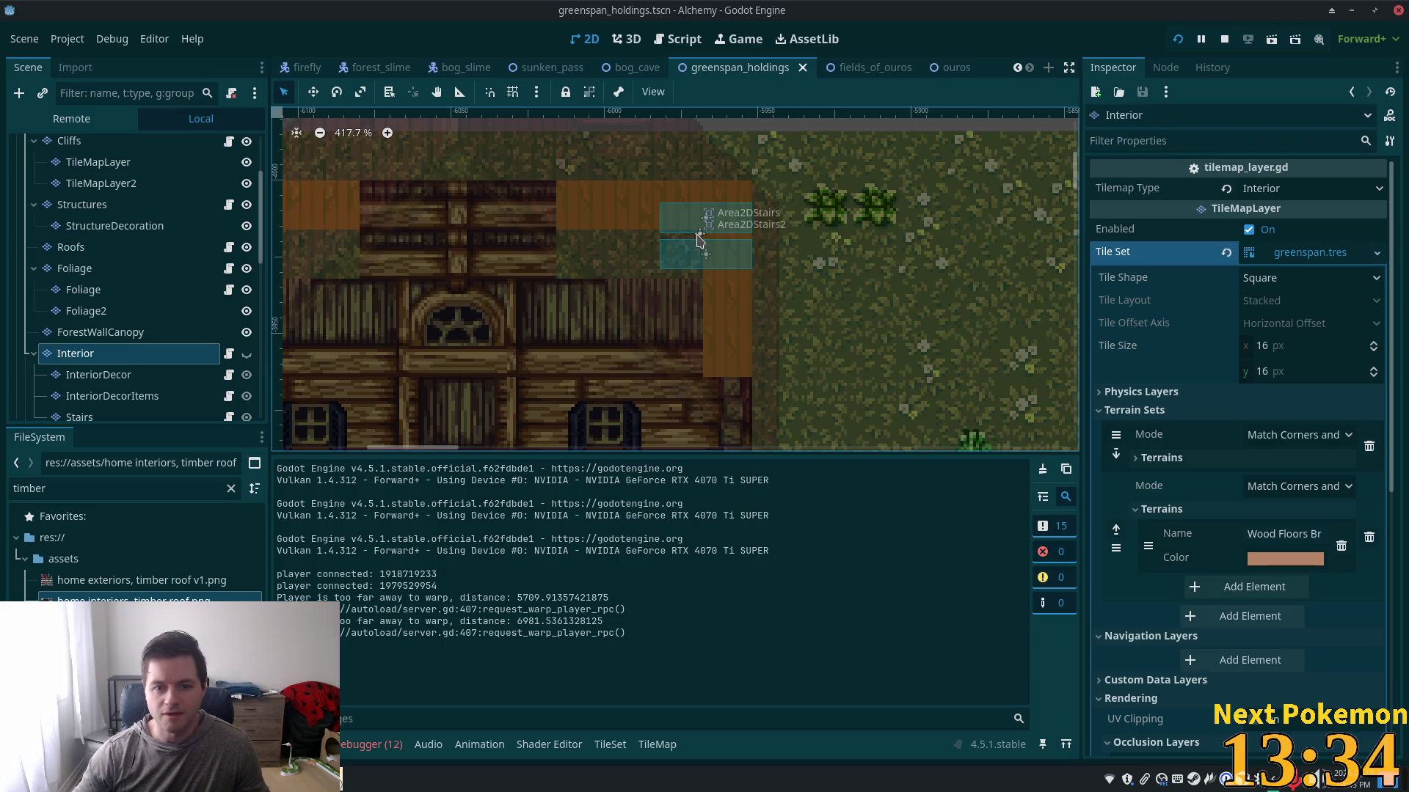
- Shorten Area2DStairs' CollisionShape2D rectangle by dragging its bottom edge upward
left_click(700, 239)
scroll(132, 197, "down", 1)
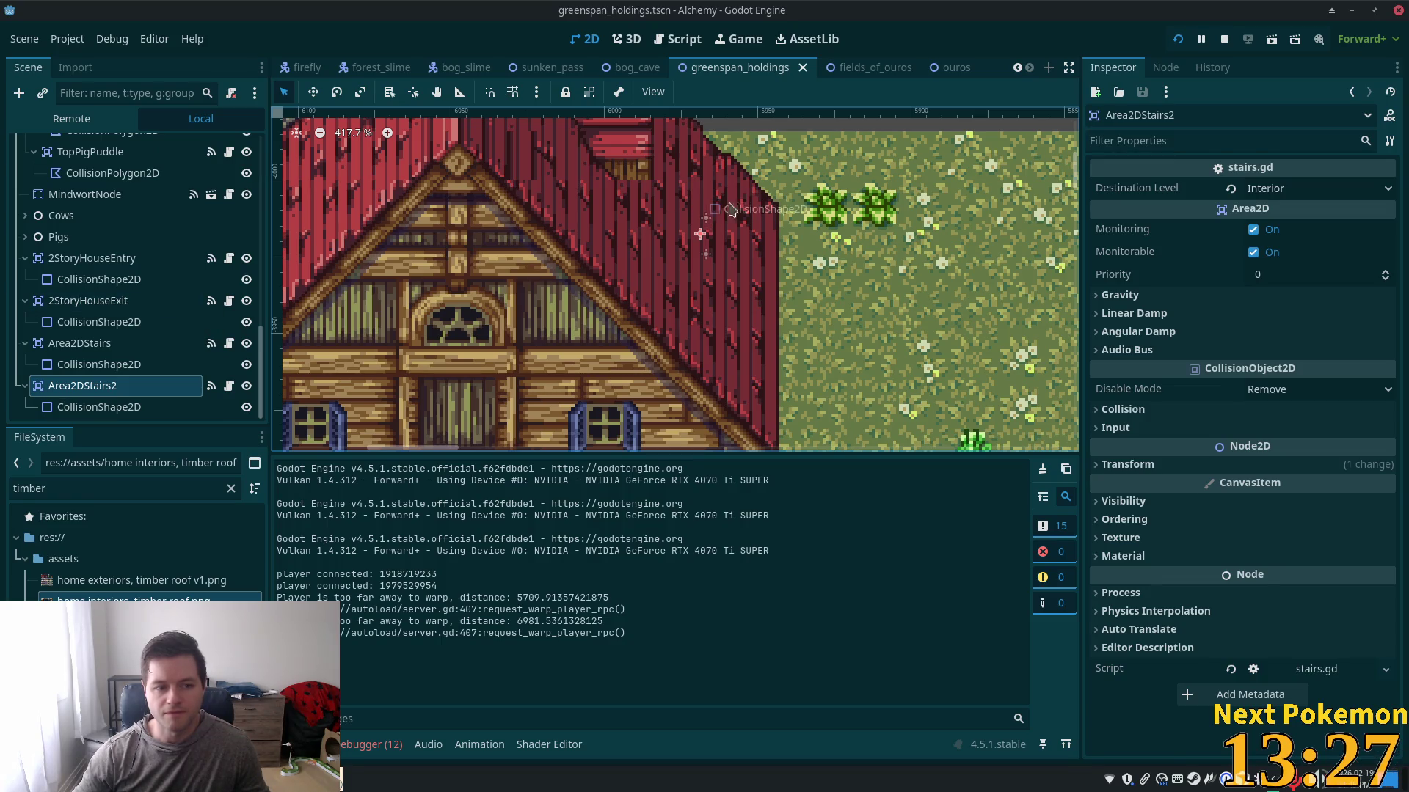
left_click(704, 229)
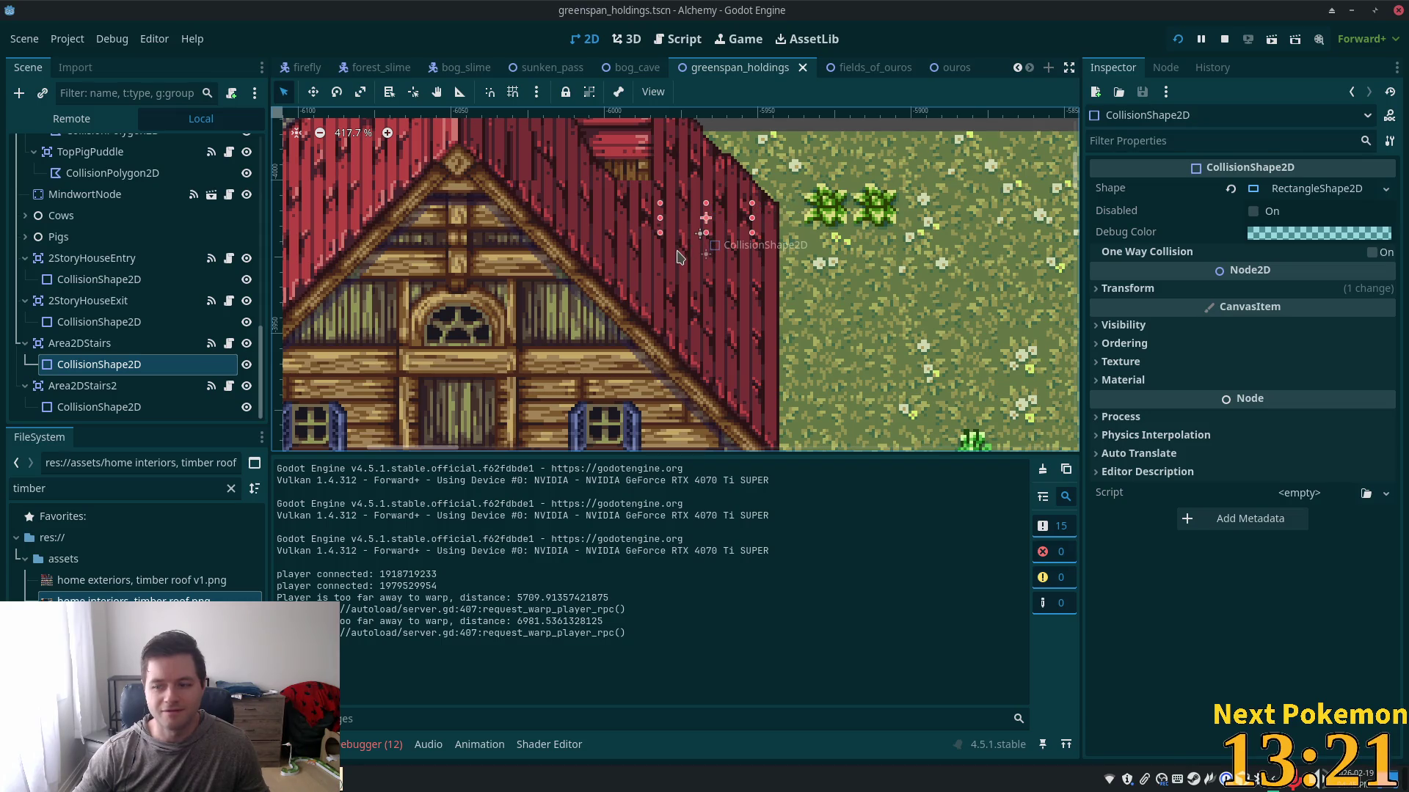
scroll(719, 227, "up", 5)
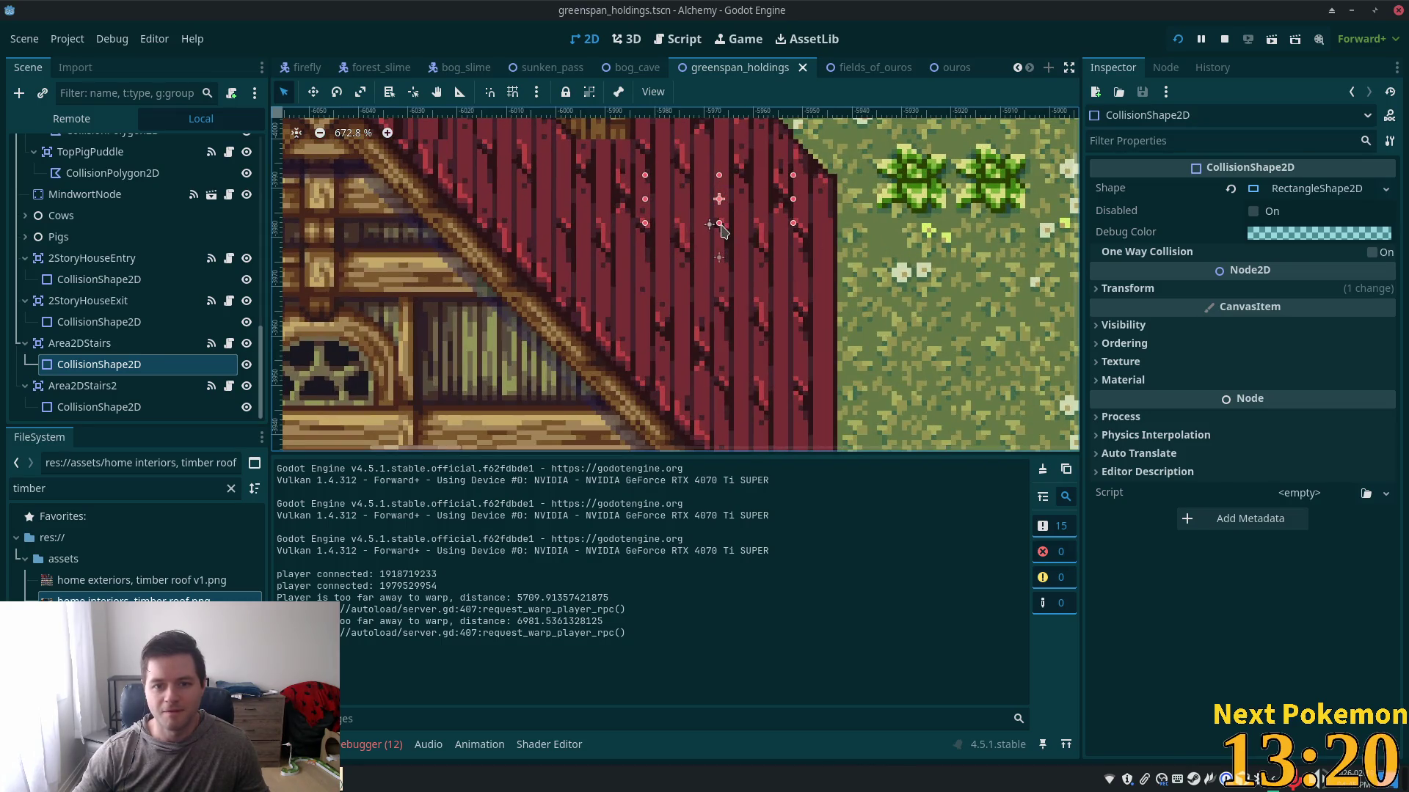
mouse_move(722, 226)
left_mouse_down()
mouse_move(722, 211)
mouse_move(719, 244)
left_mouse_up()
- Select Area2DStairs2's collision shape and save the greenspan_holdings scene
left_click(715, 234)
key("ctrl+s")
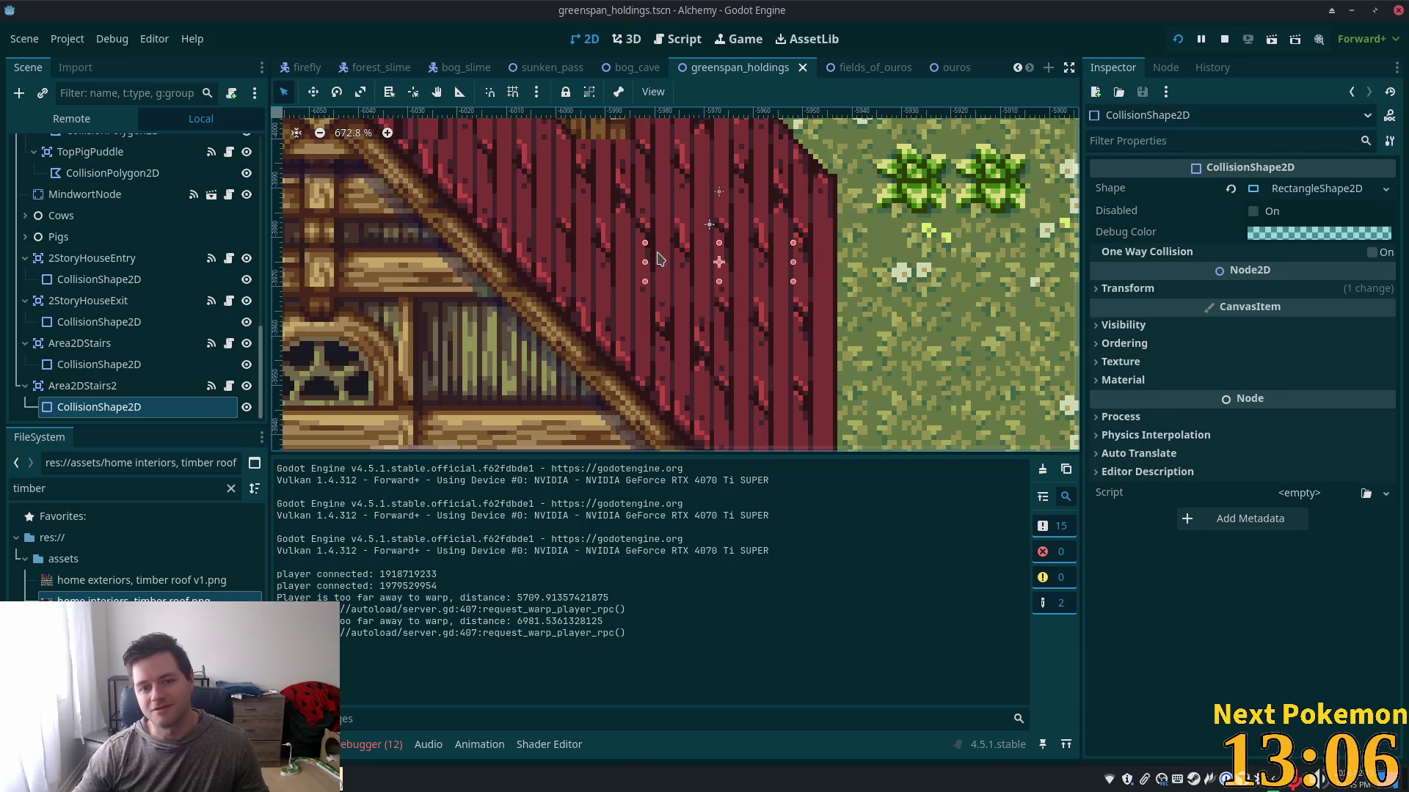
key("alt+Tab")
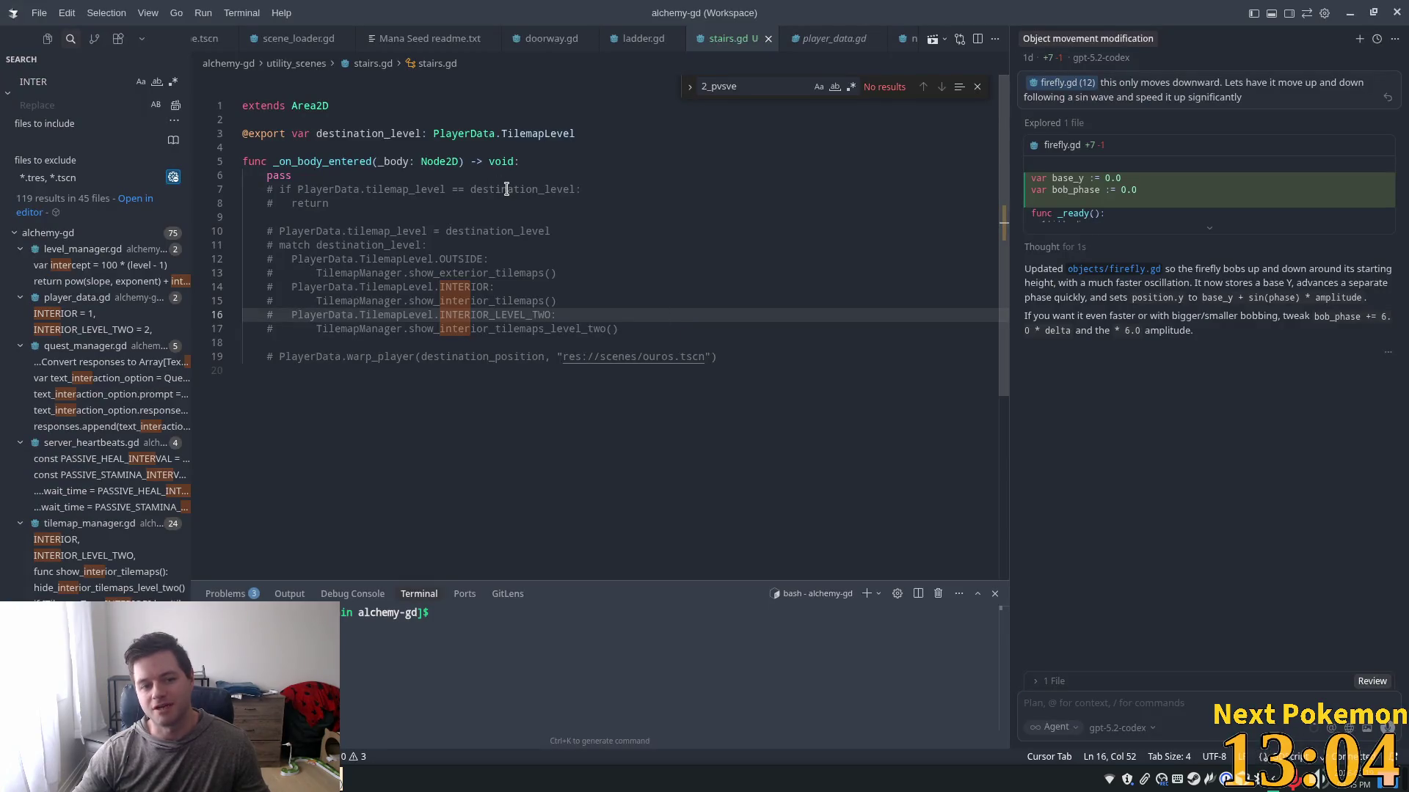
- Uncomment the stairs handler lines and delete the placeholder pass line
left_click(507, 189)
left_click(304, 178)
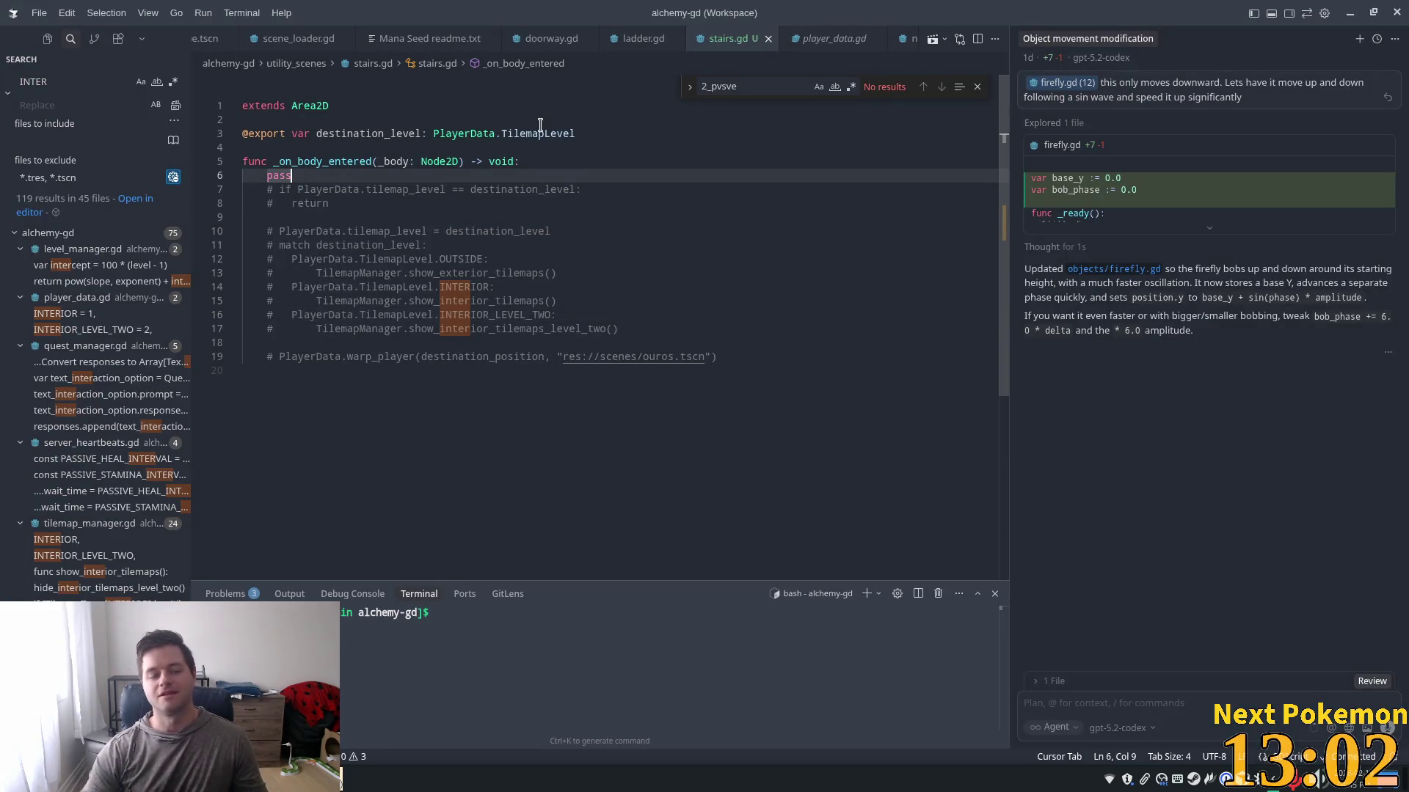
key("shift+Home")
mouse_move(632, 330)
left_mouse_down()
mouse_move(279, 217)
mouse_move(267, 190)
left_mouse_up()
key("ctrl+slash")
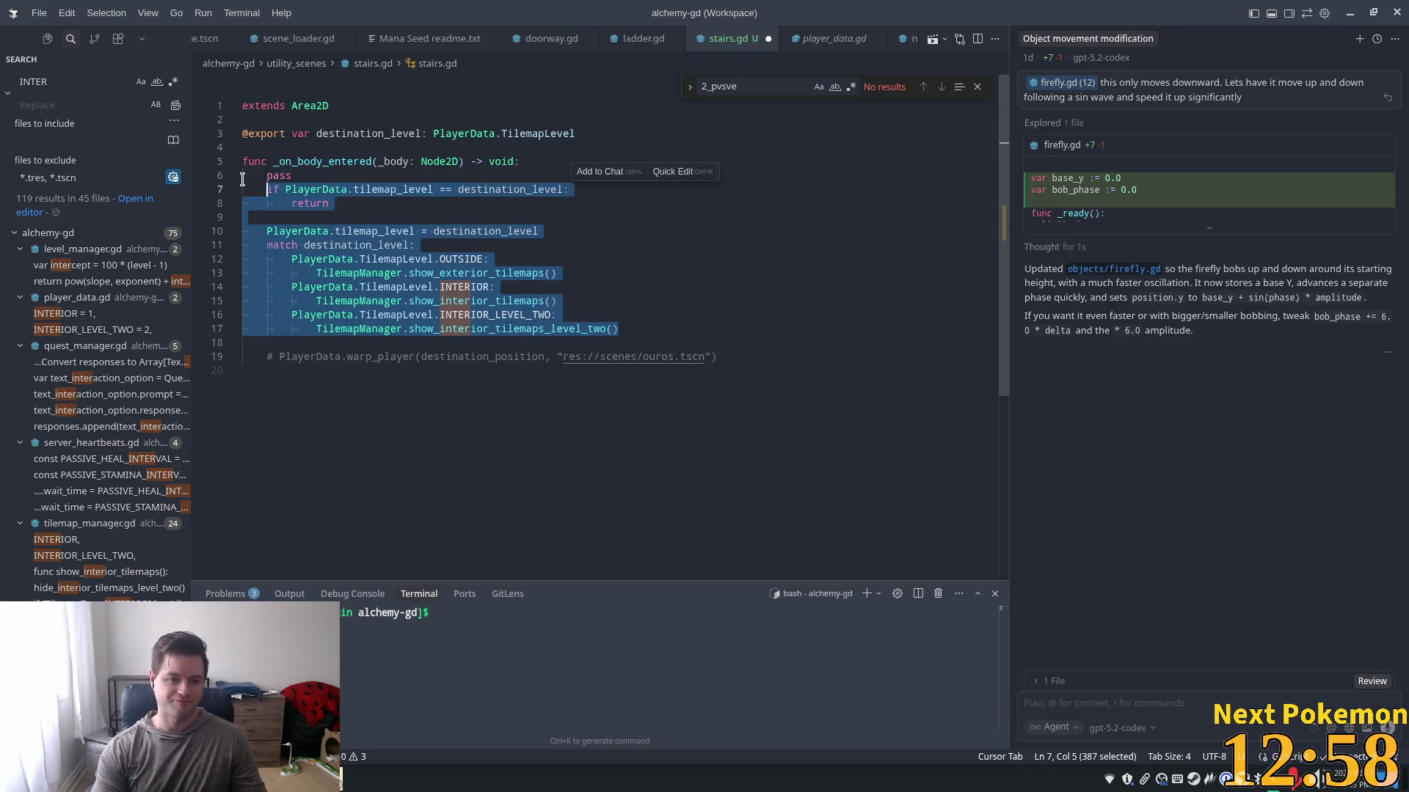
left_click(542, 175)
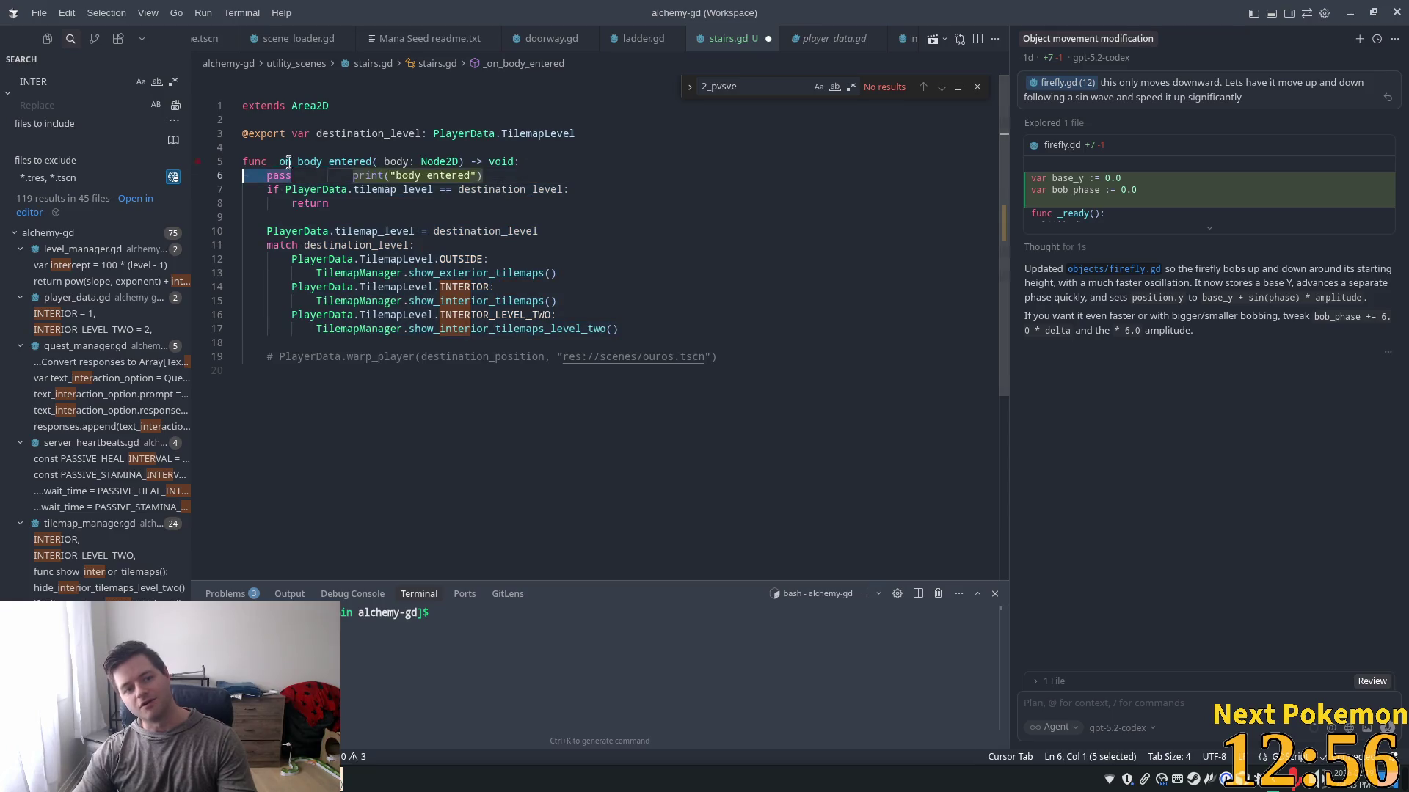
key("BackSpace")
key("BackSpace")
key("BackSpace")
- Start extending the early-return condition with 'or' and rename the _body parameter to body
left_click(563, 175)
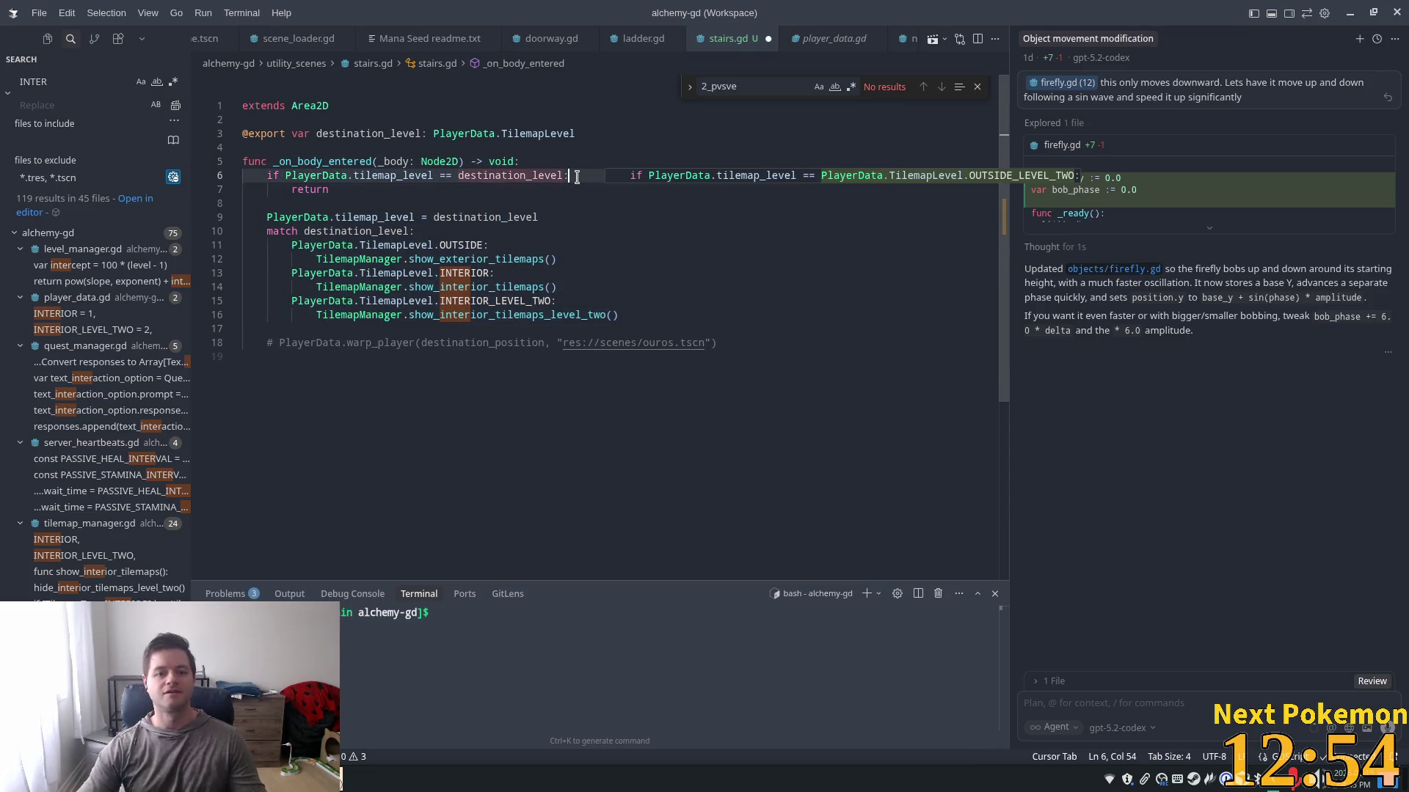
type("or")
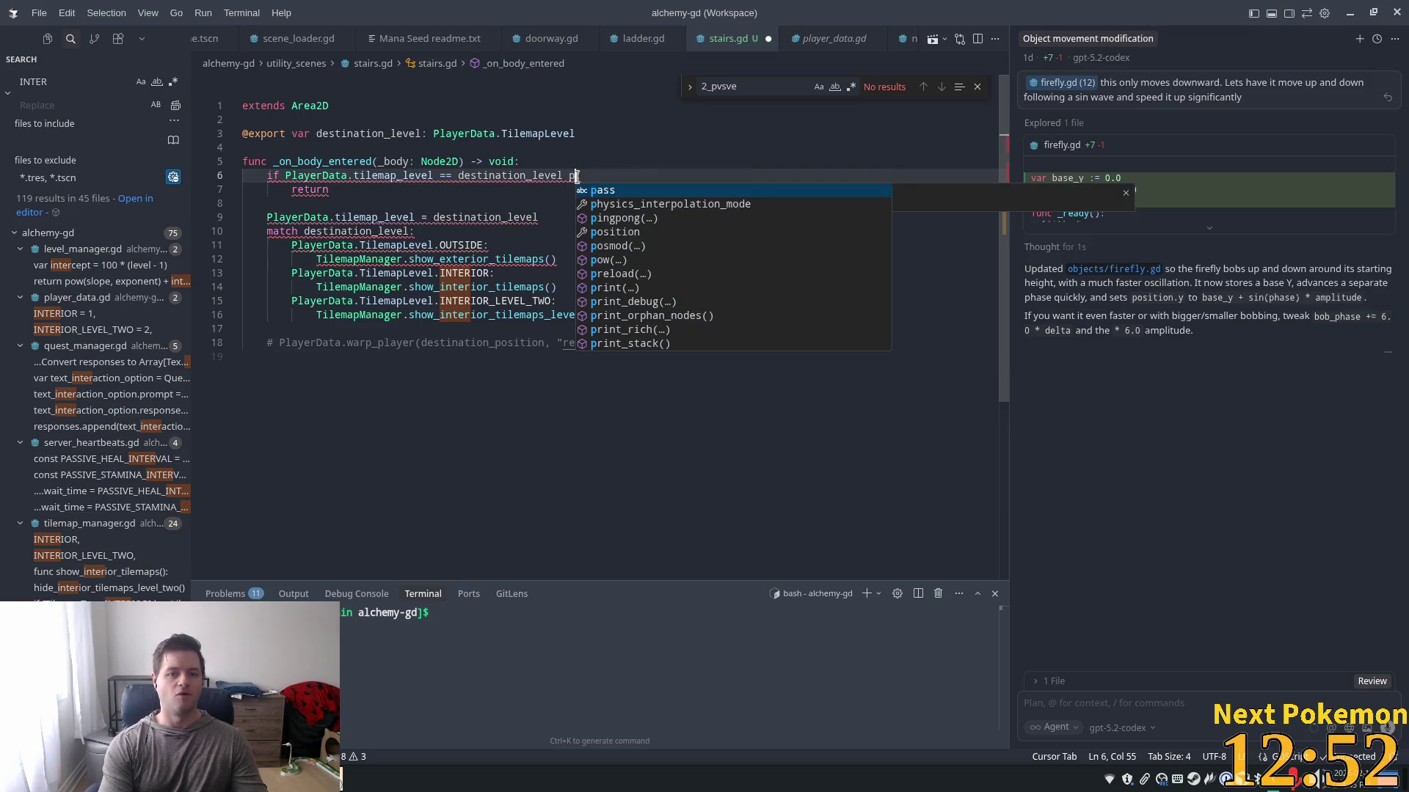
left_click(391, 162)
key("Tab")
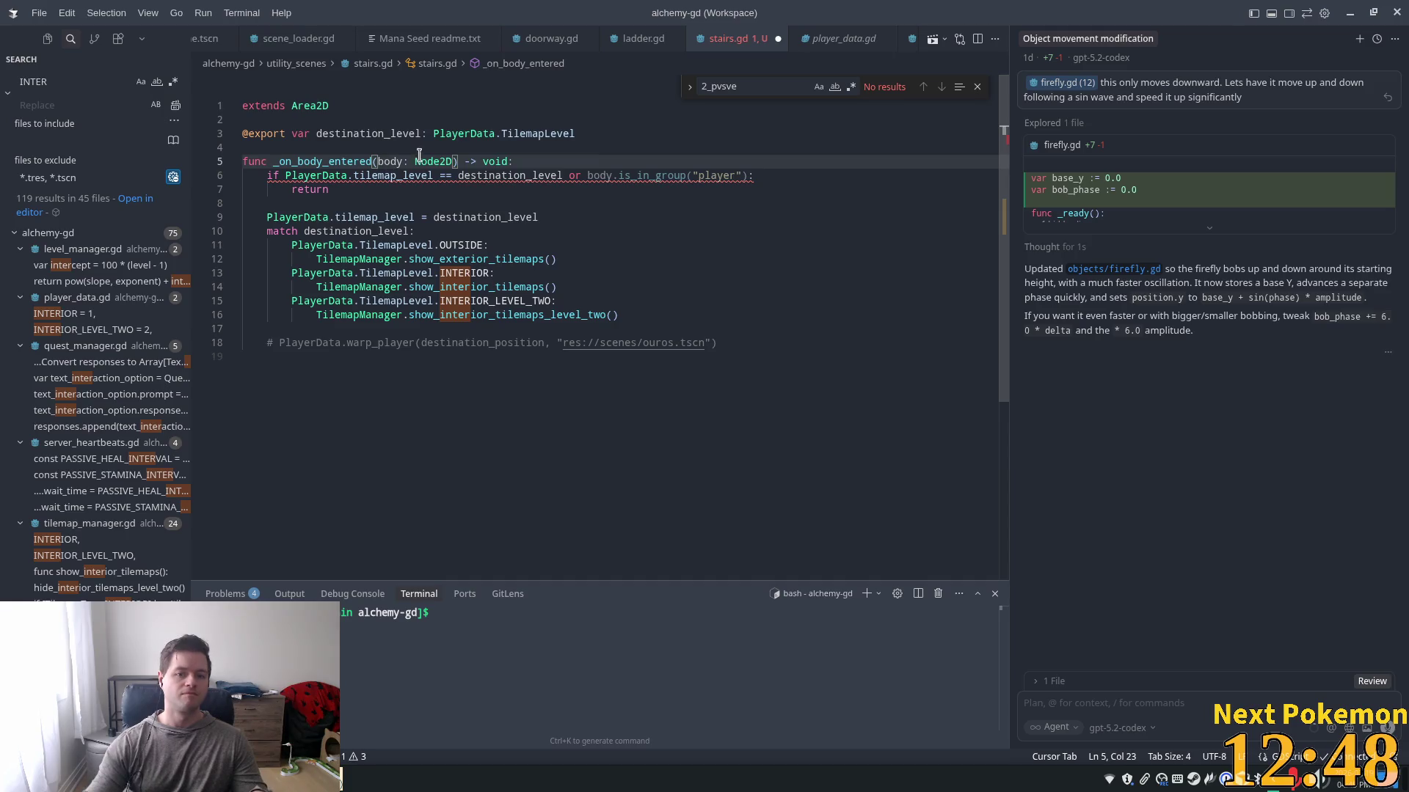
key("Tab")
- Complete the condition as 'or !body.is_in_group("player")' and save stairs.gd
key("Tab")
key("ctrl+s")
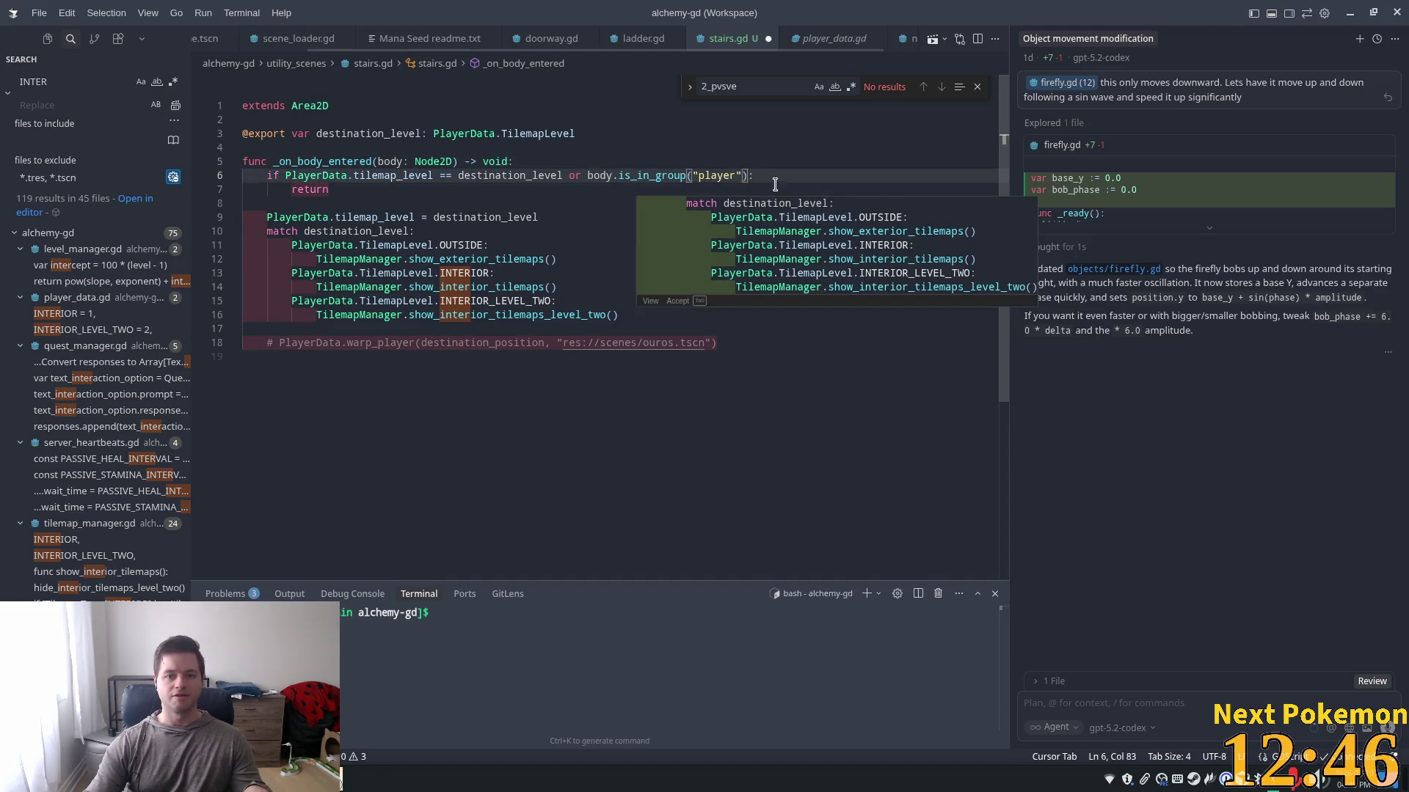
key("Tab")
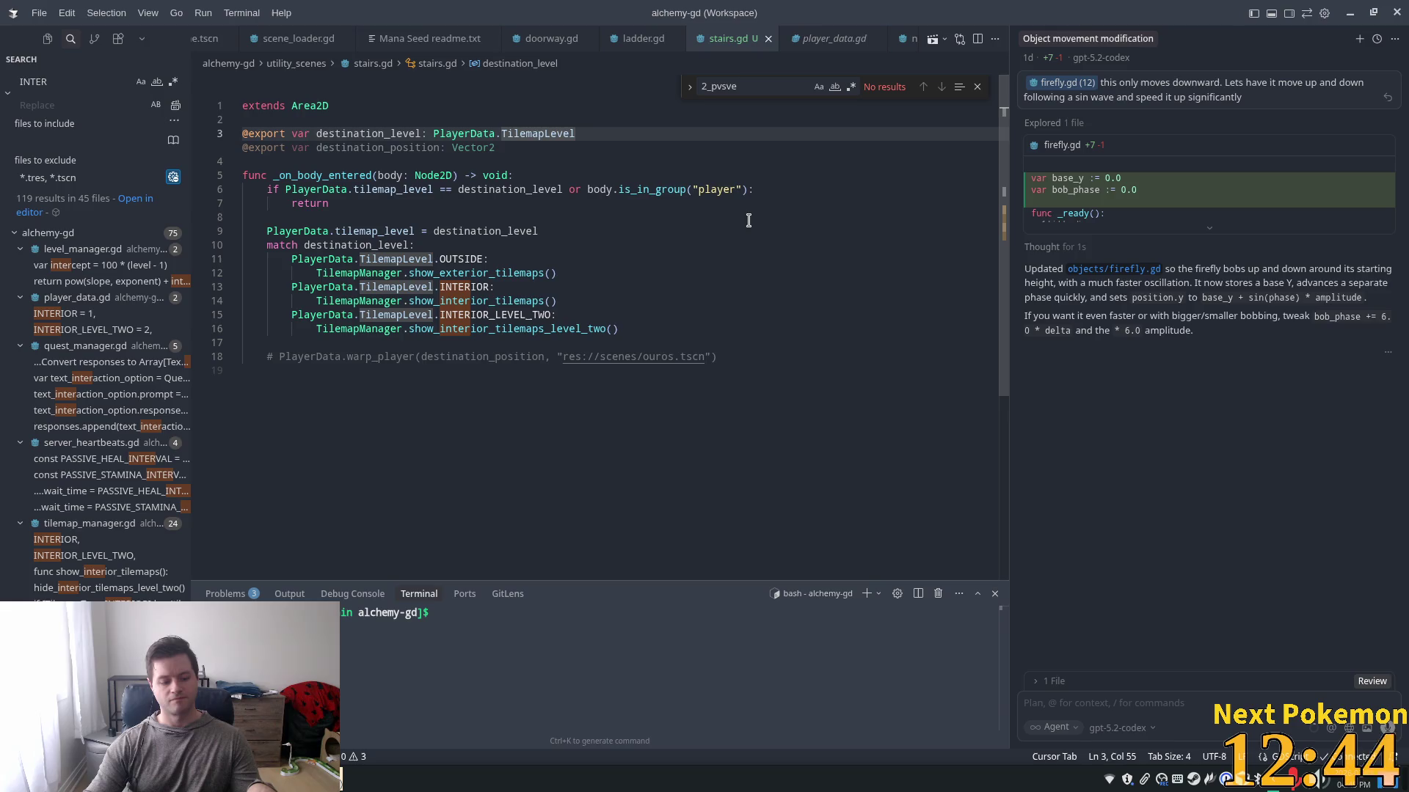
key("Tab")
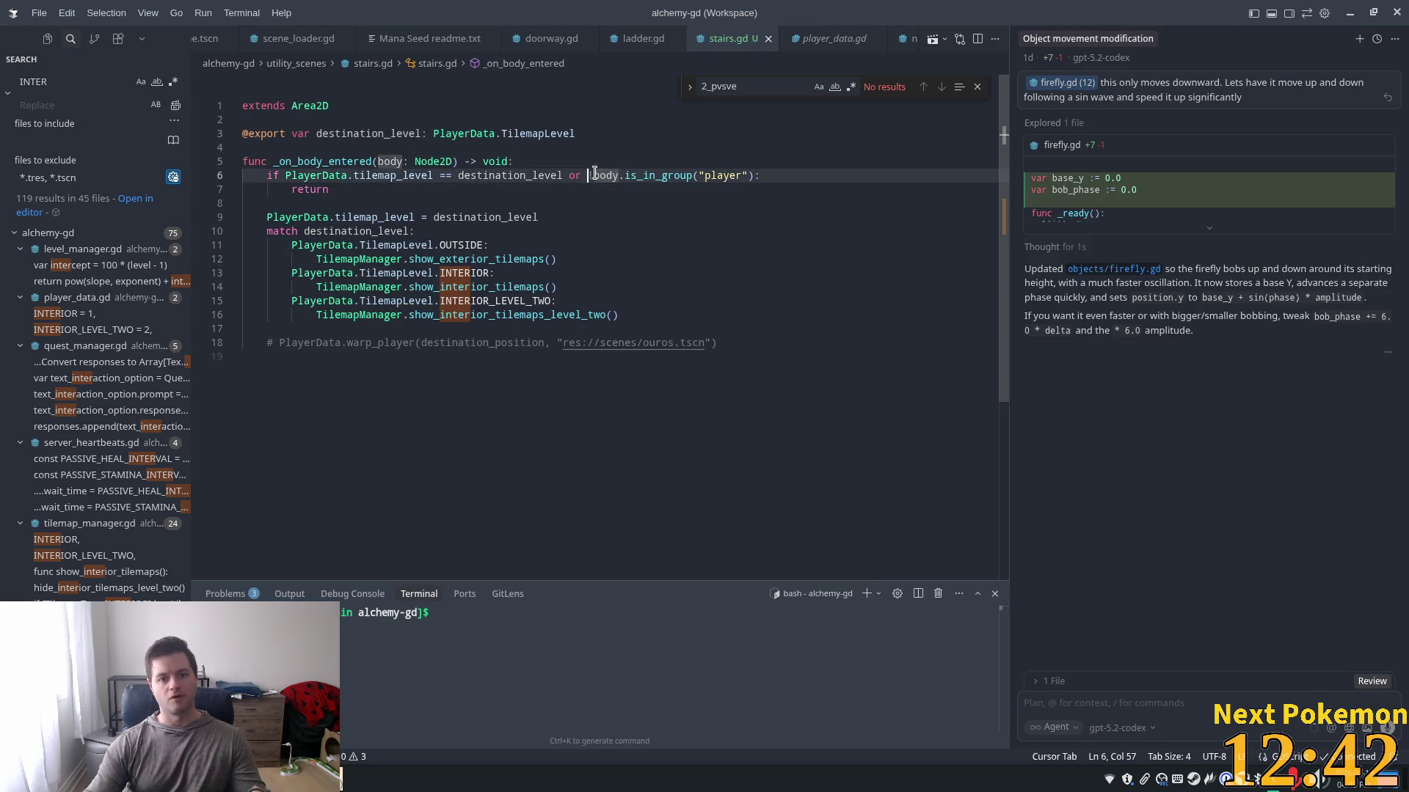
key("Tab")
key("Tab")
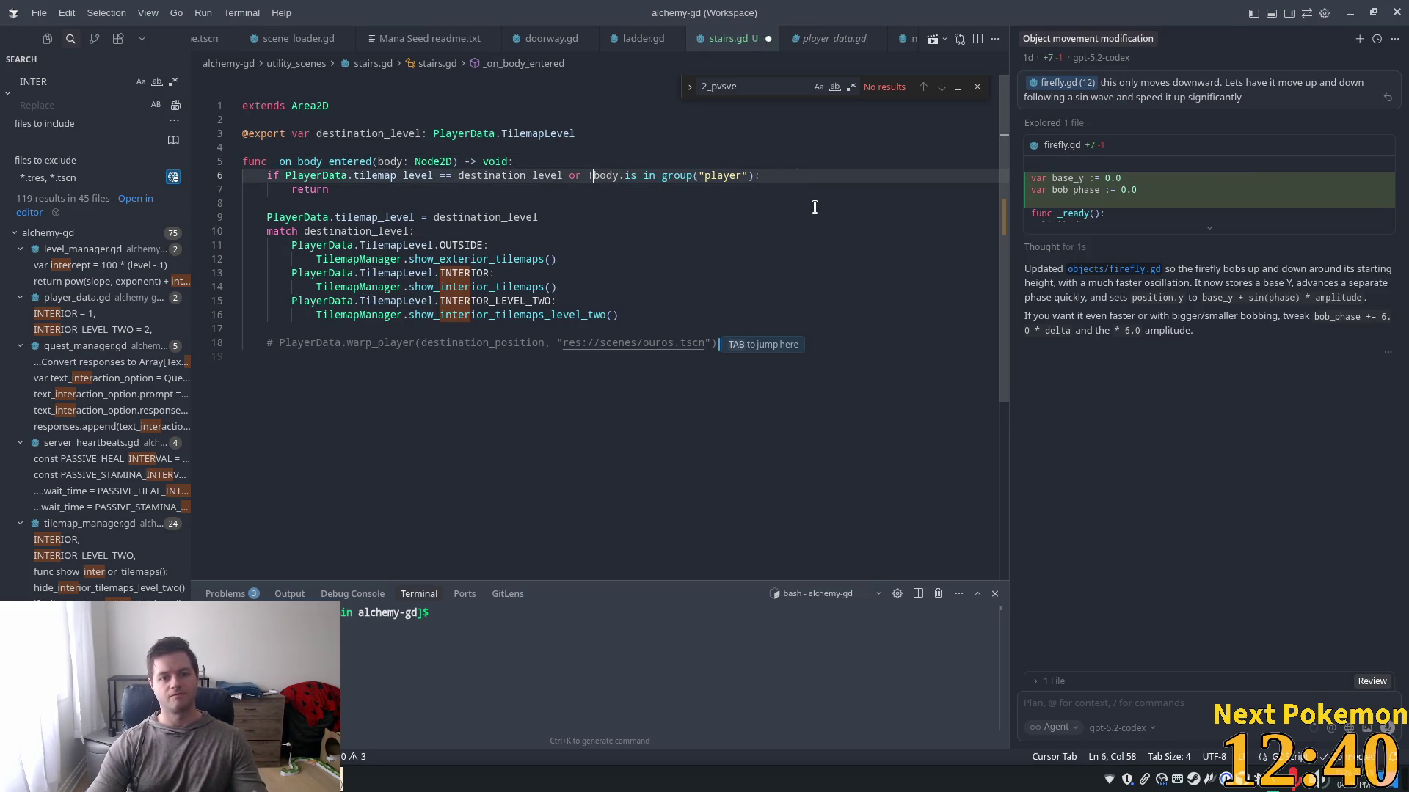
left_click(788, 190)
key("ctrl+s")
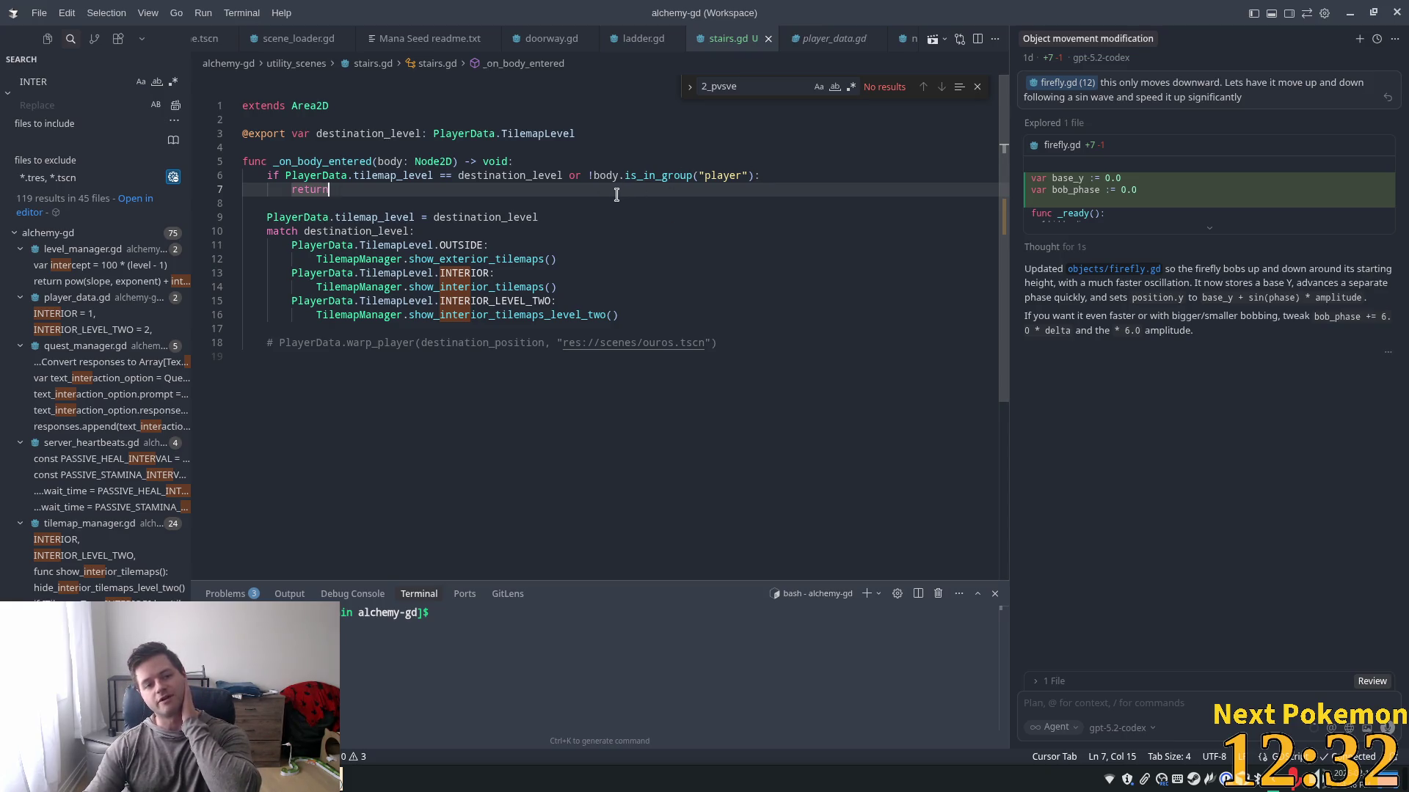
left_click(631, 287)
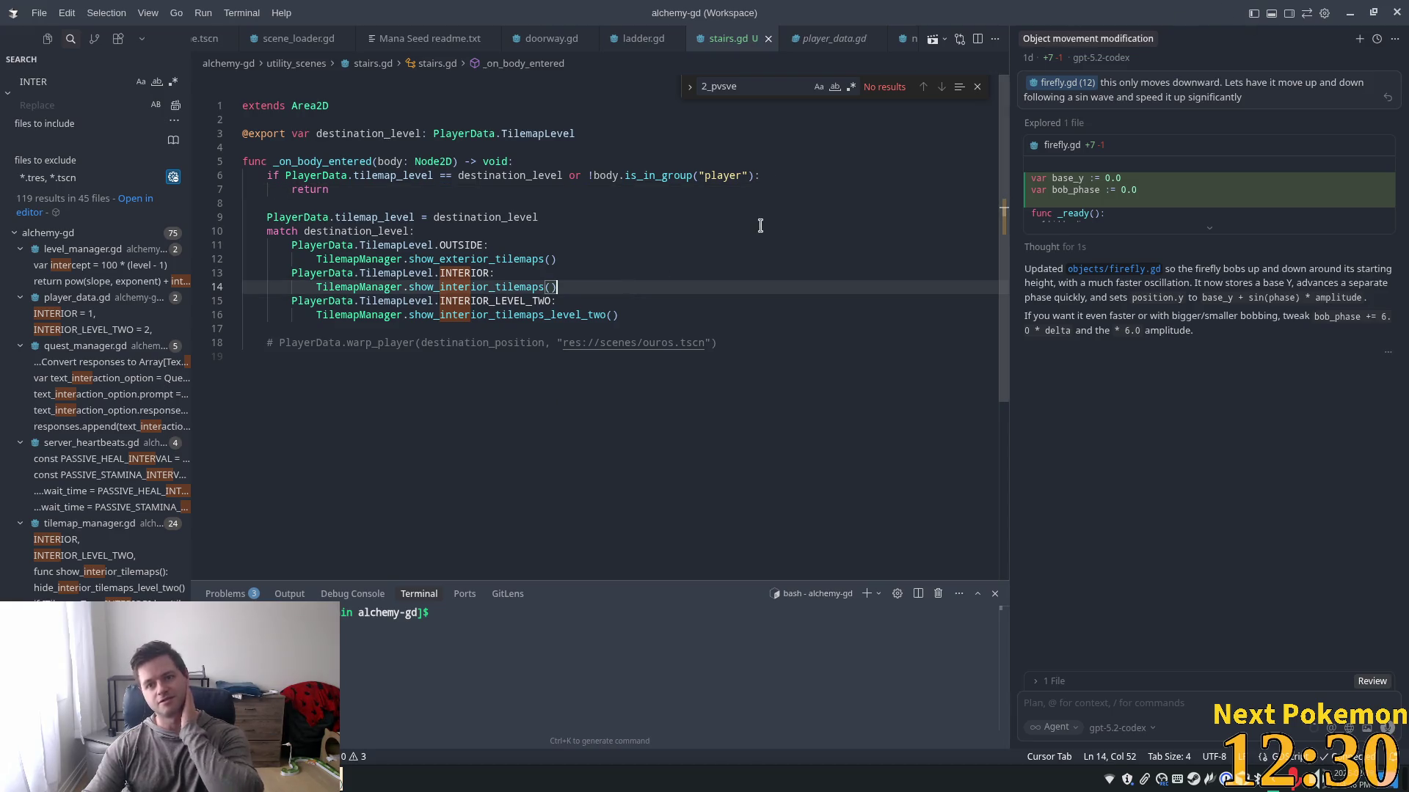
key("alt+Tab")
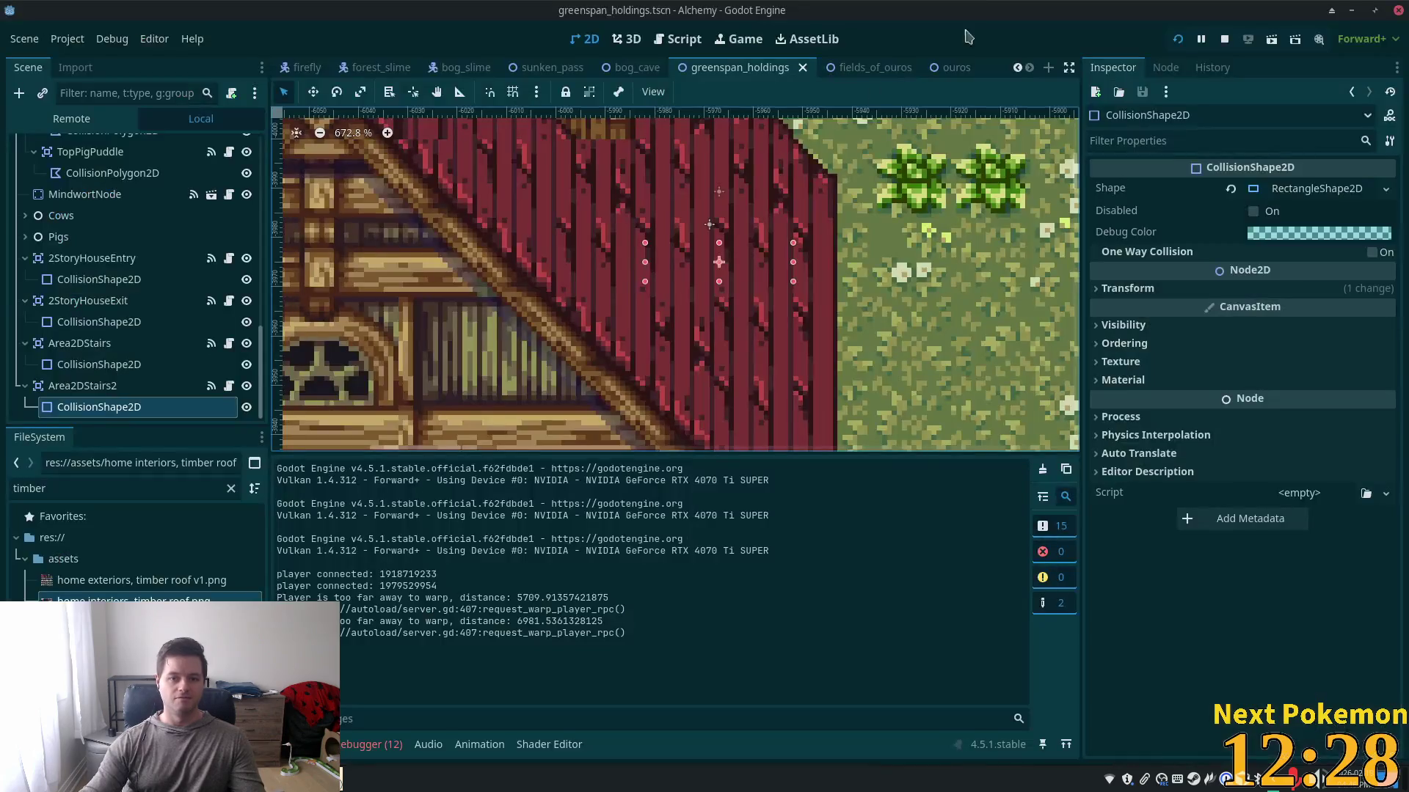
left_click(1178, 39)
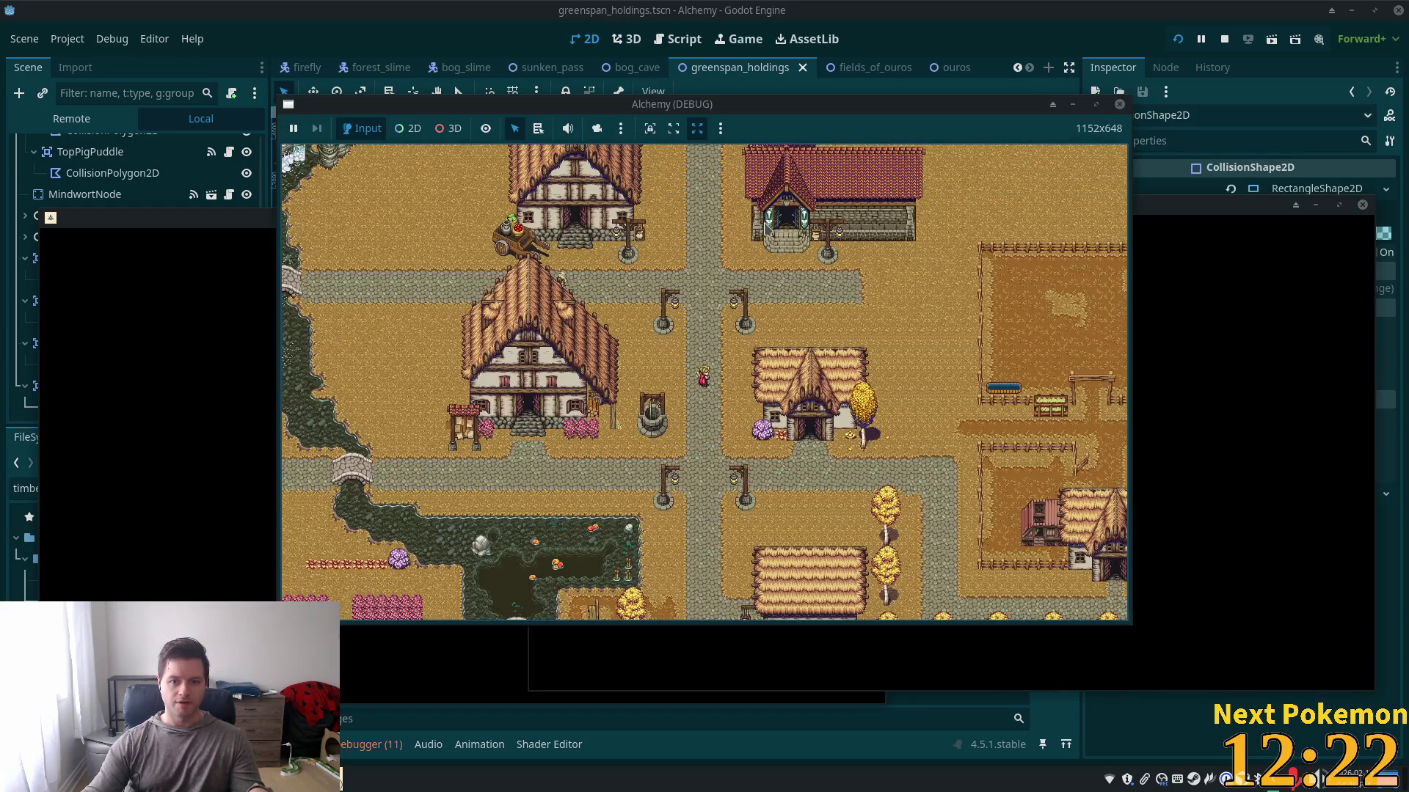
left_click(206, 347)
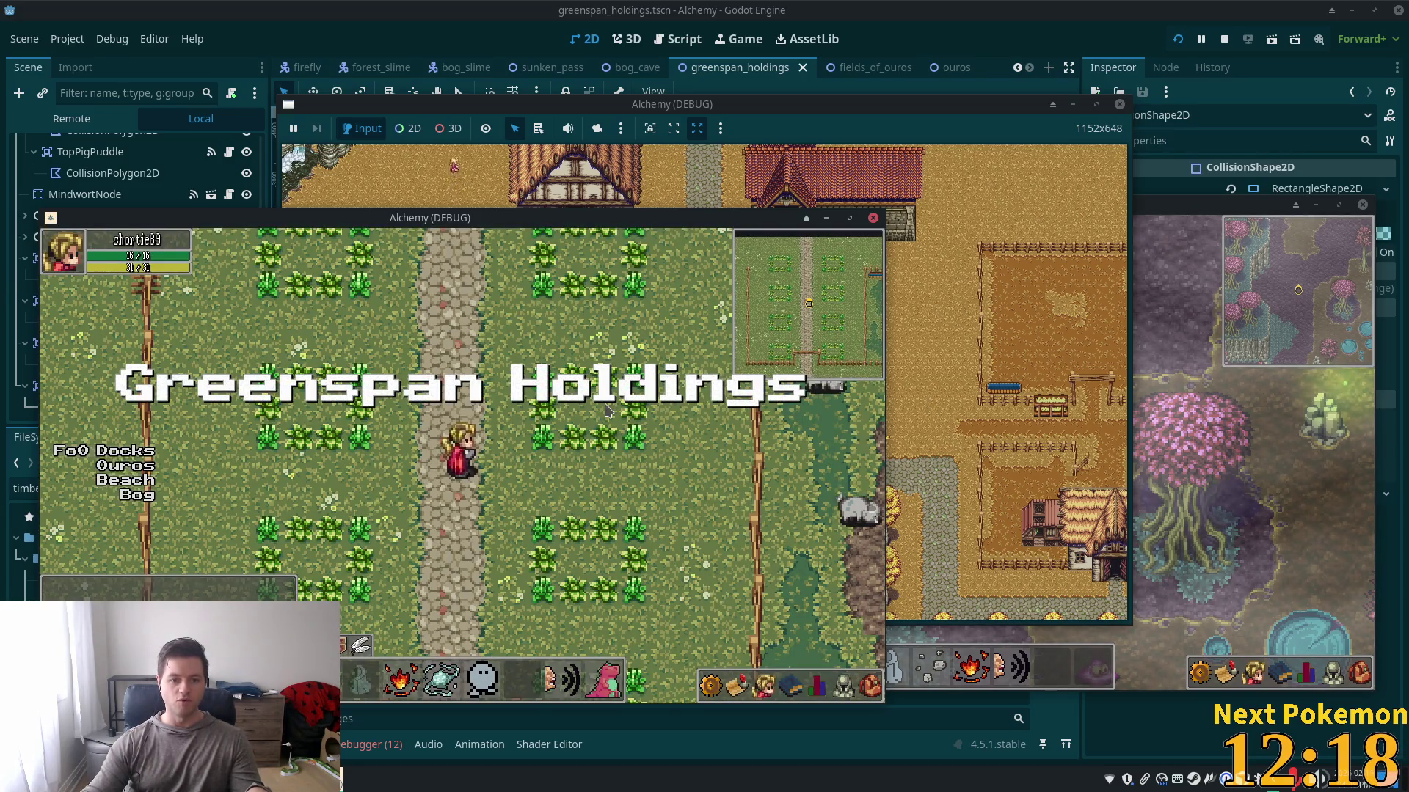
key("Up")
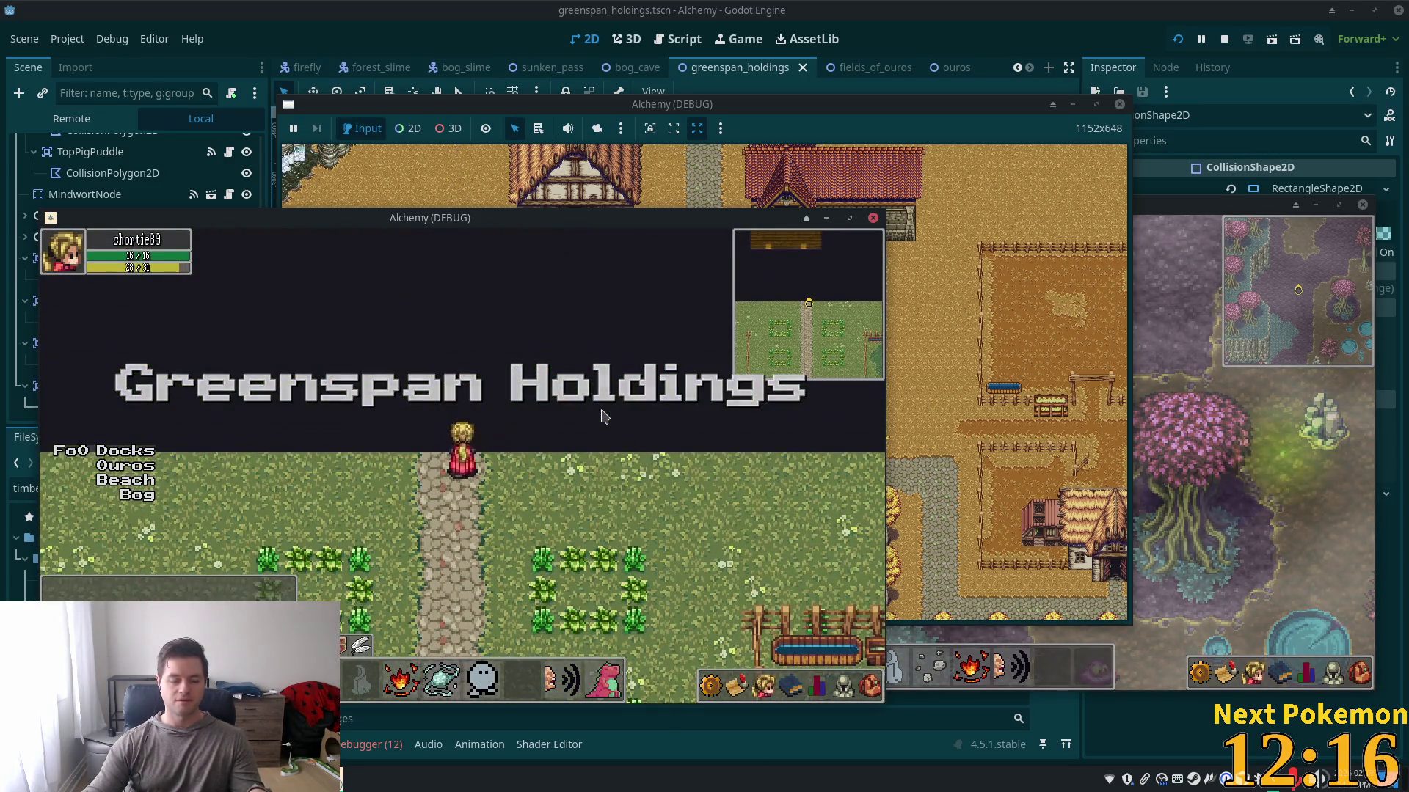
key("Down")
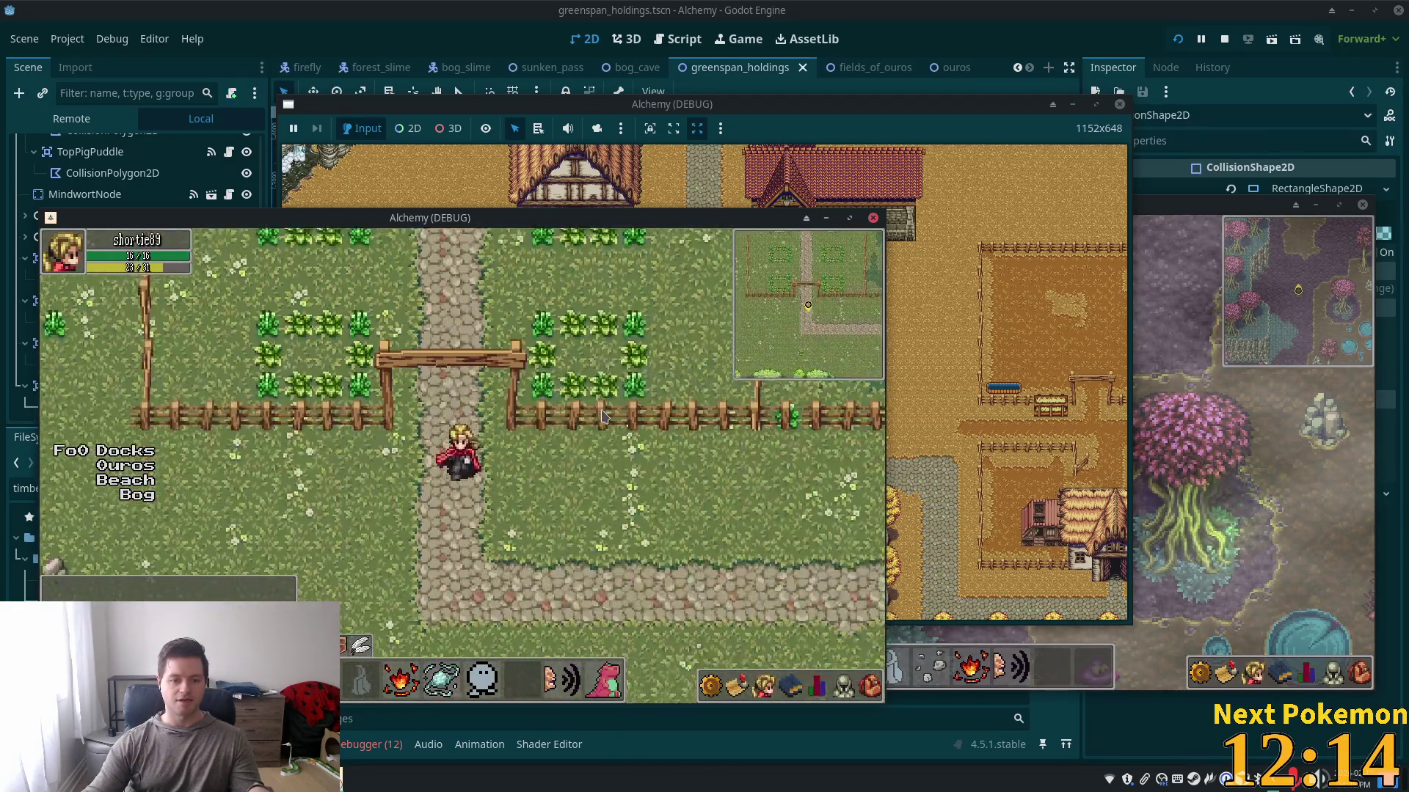
key("F8")
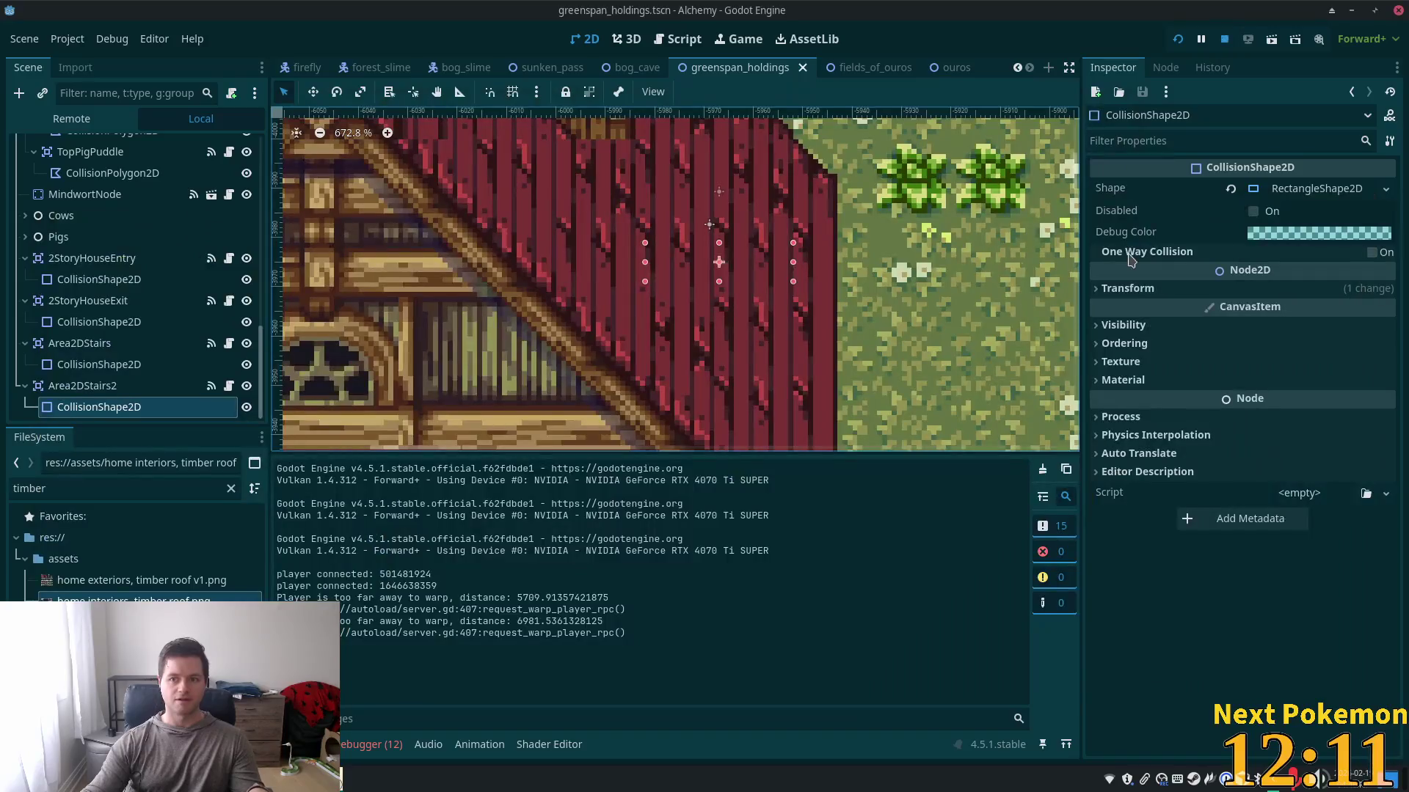
left_click(183, 782)
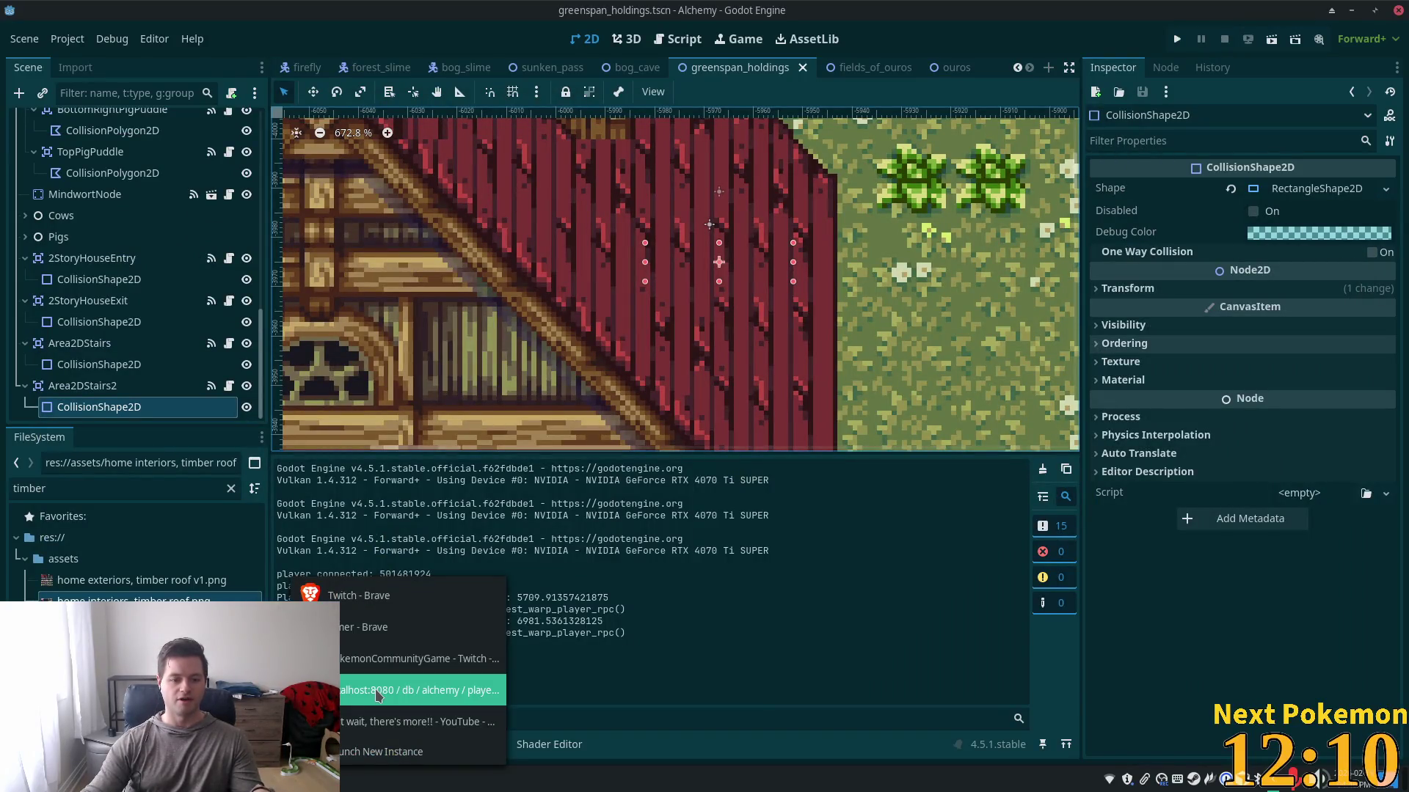
- In the refreshed players table, change the second player's tilemap_level from 2 to 0, then run the game
left_click(411, 685)
left_click(946, 116)
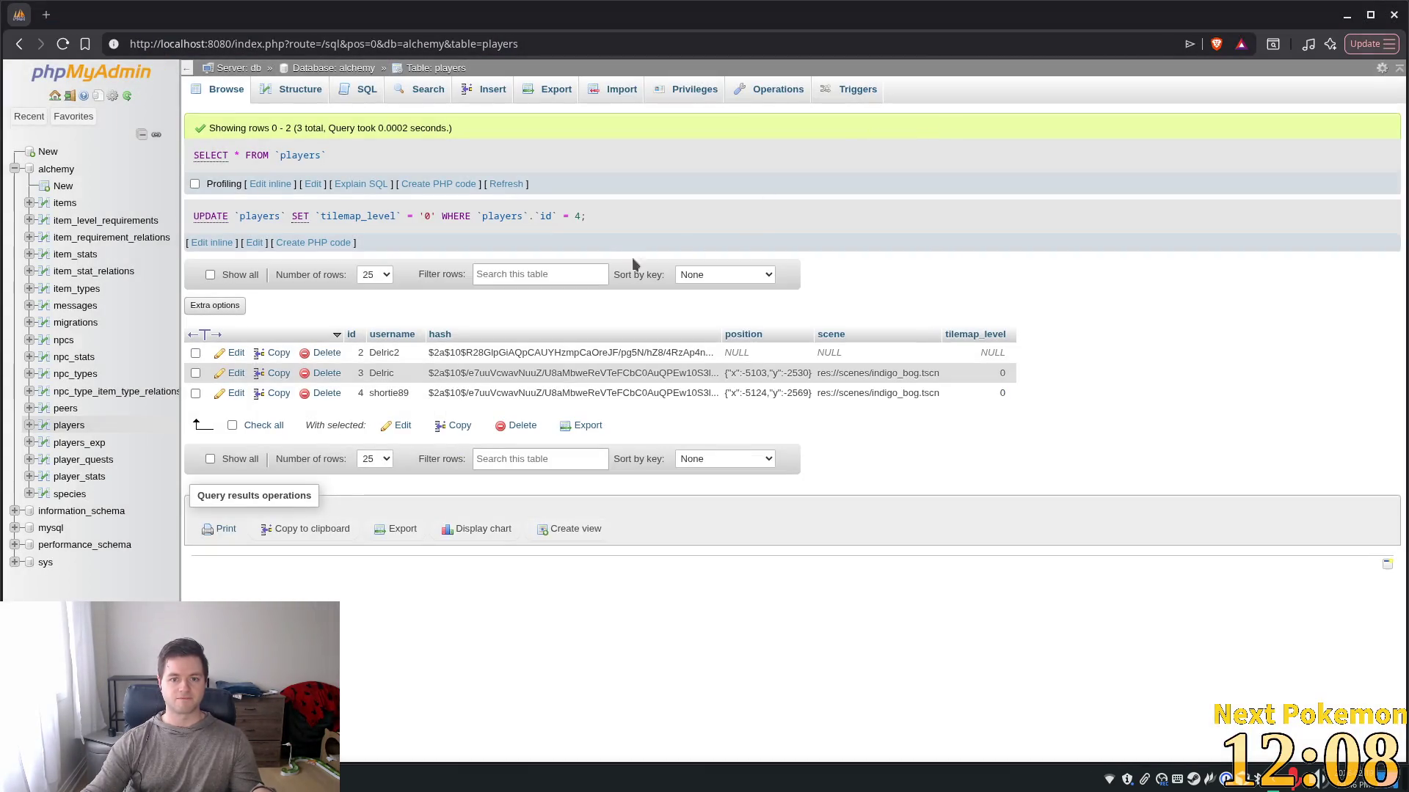
left_click(508, 186)
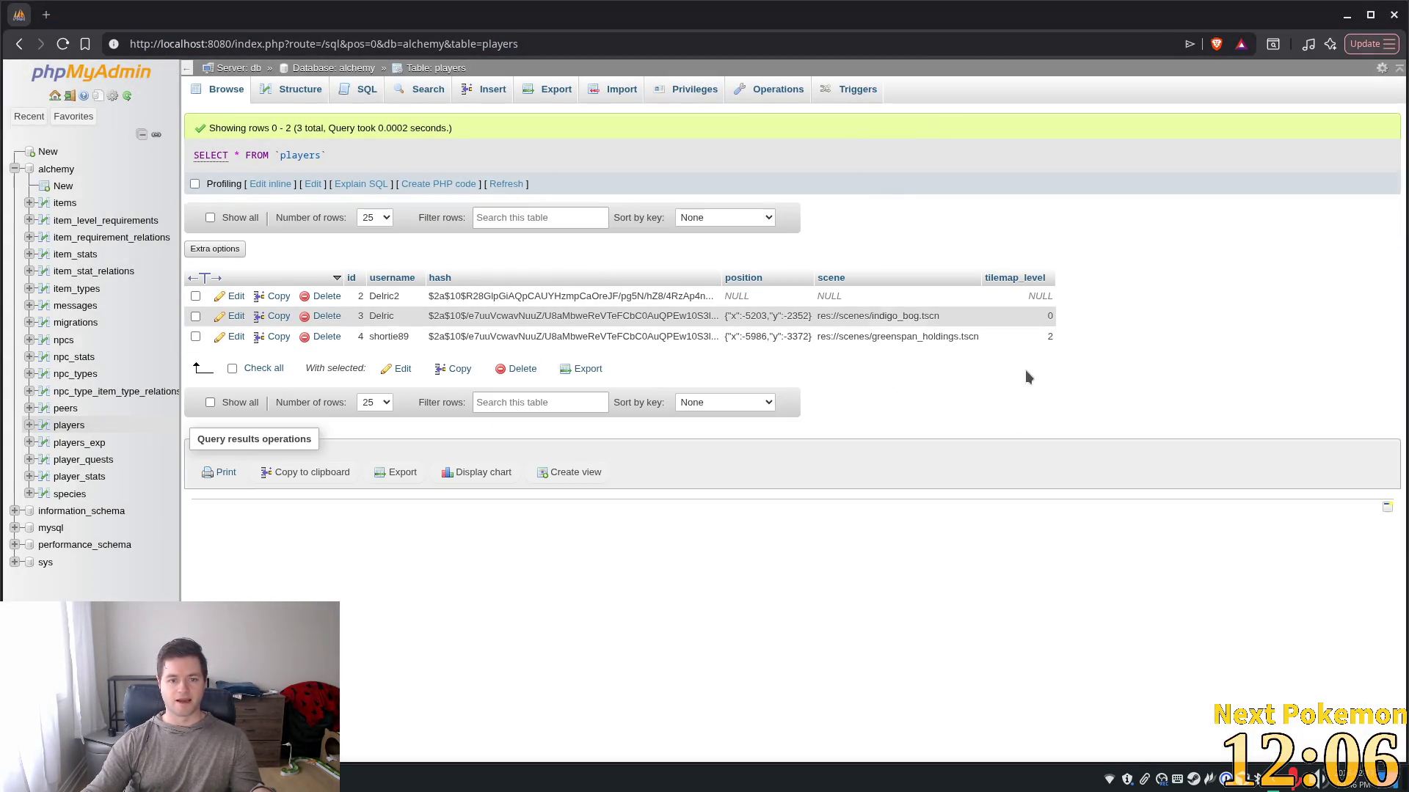
double_click(1052, 337)
type("0")
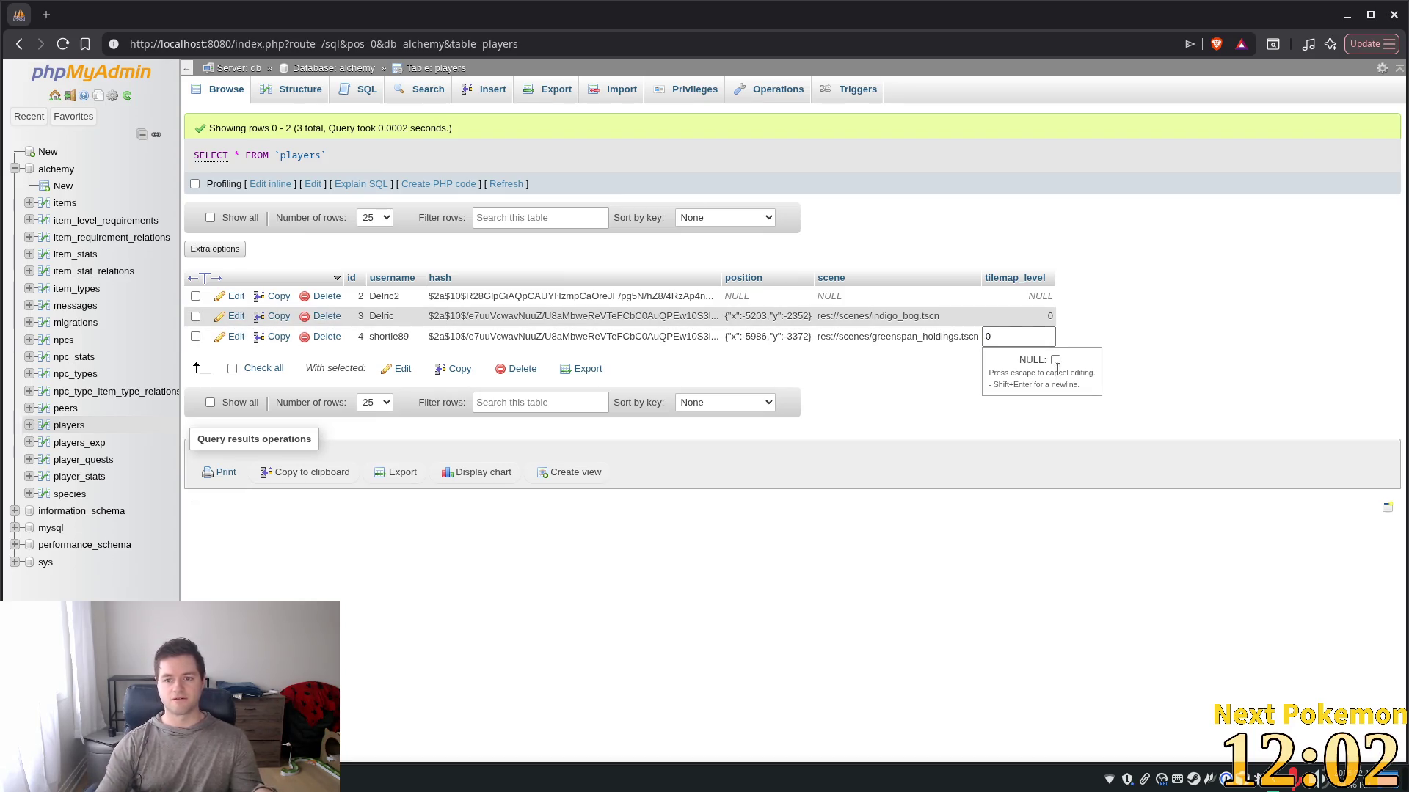
key("Return")
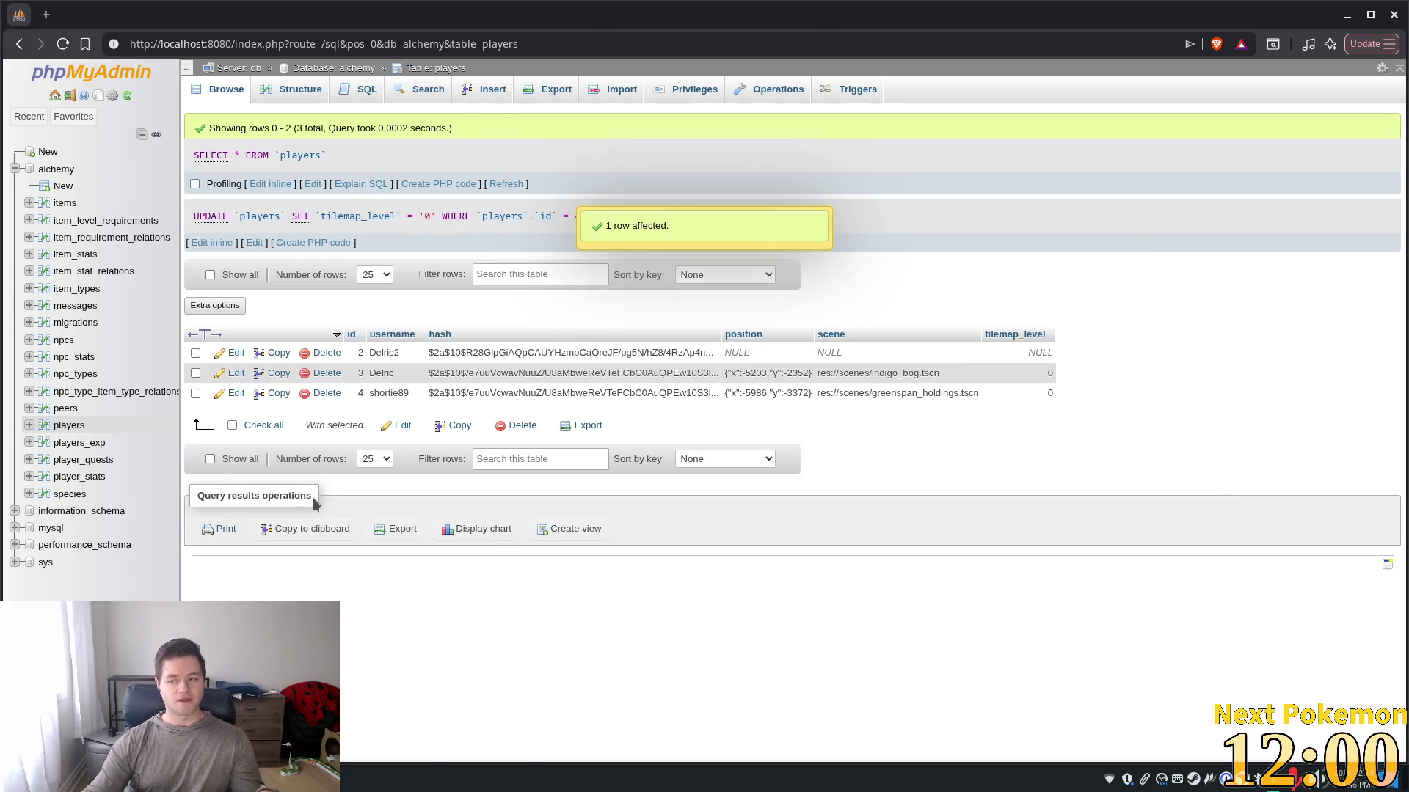
key("alt+Tab")
left_click(1177, 39)
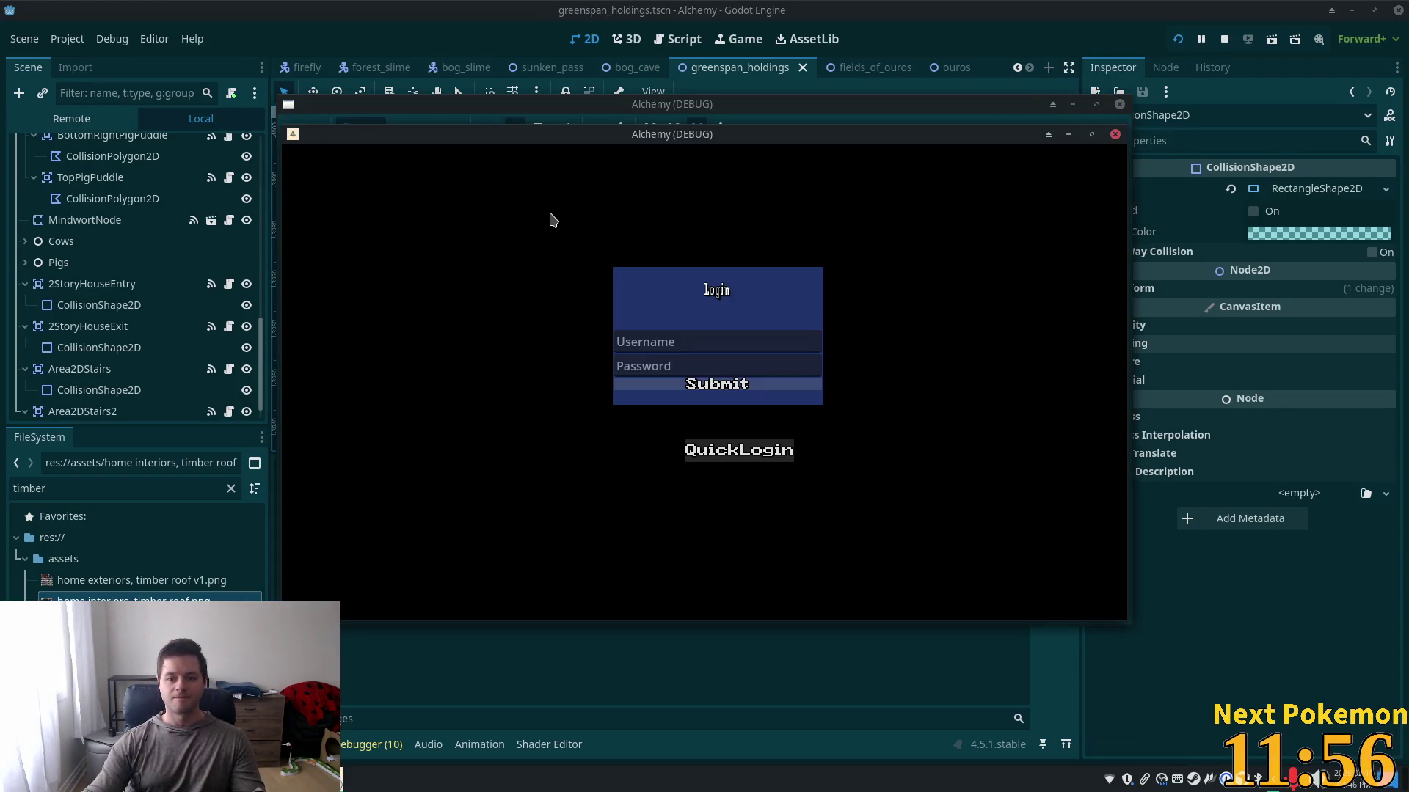
- Arrange the game windows and walk the Greenspan Holdings player to the house door and up the stairs
left_click_drag(740, 227, 881, 273)
left_click_drag(692, 138, 438, 202)
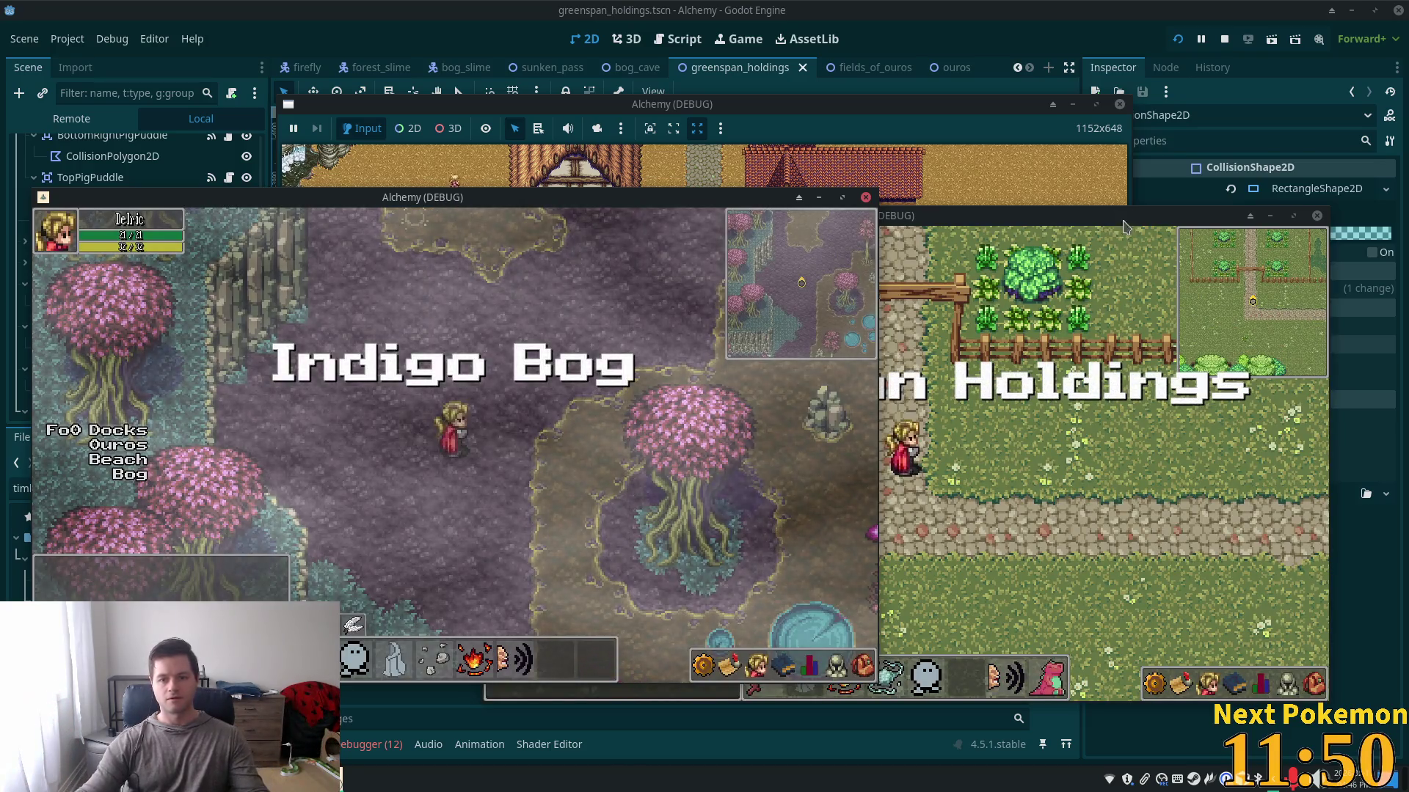
left_click(1030, 332)
key("Up")
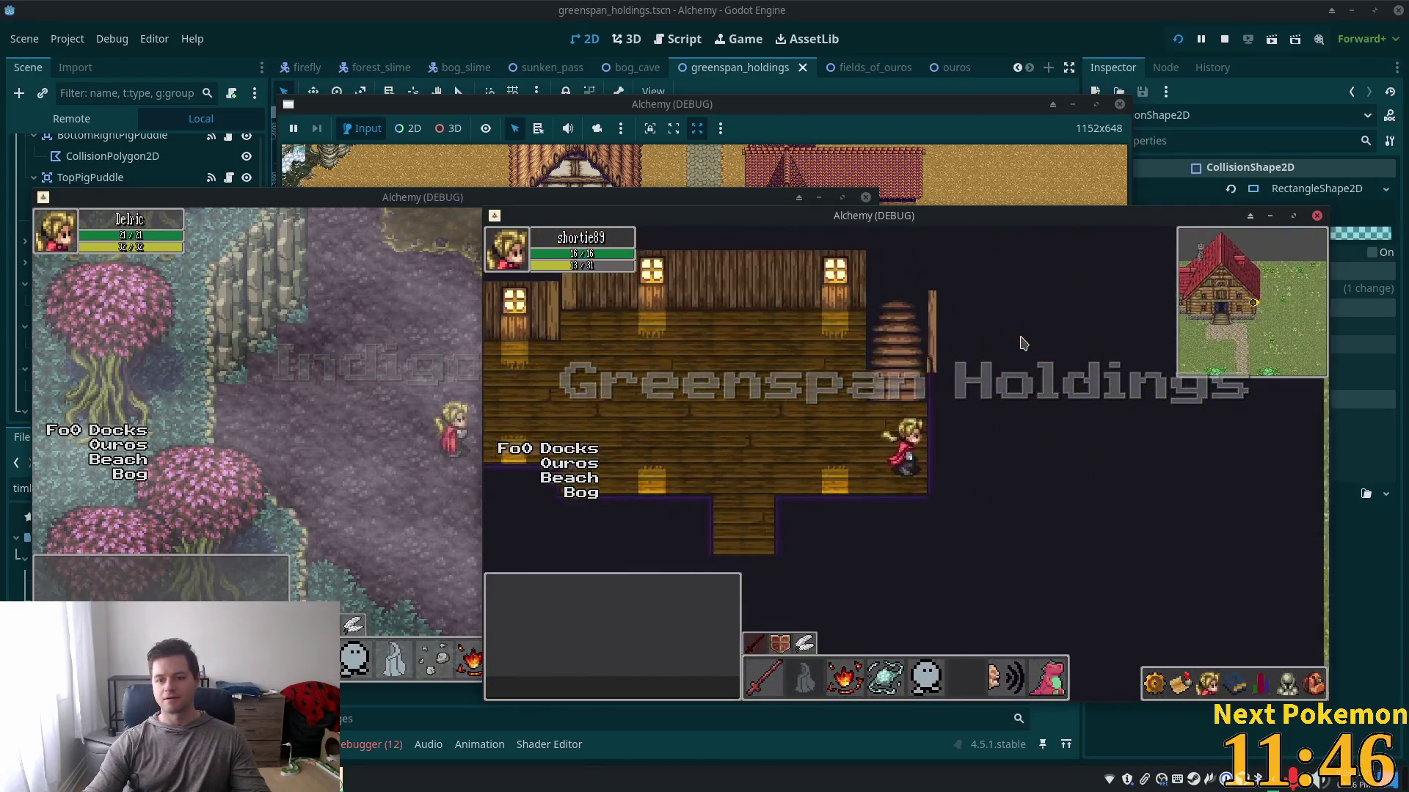
key("Right")
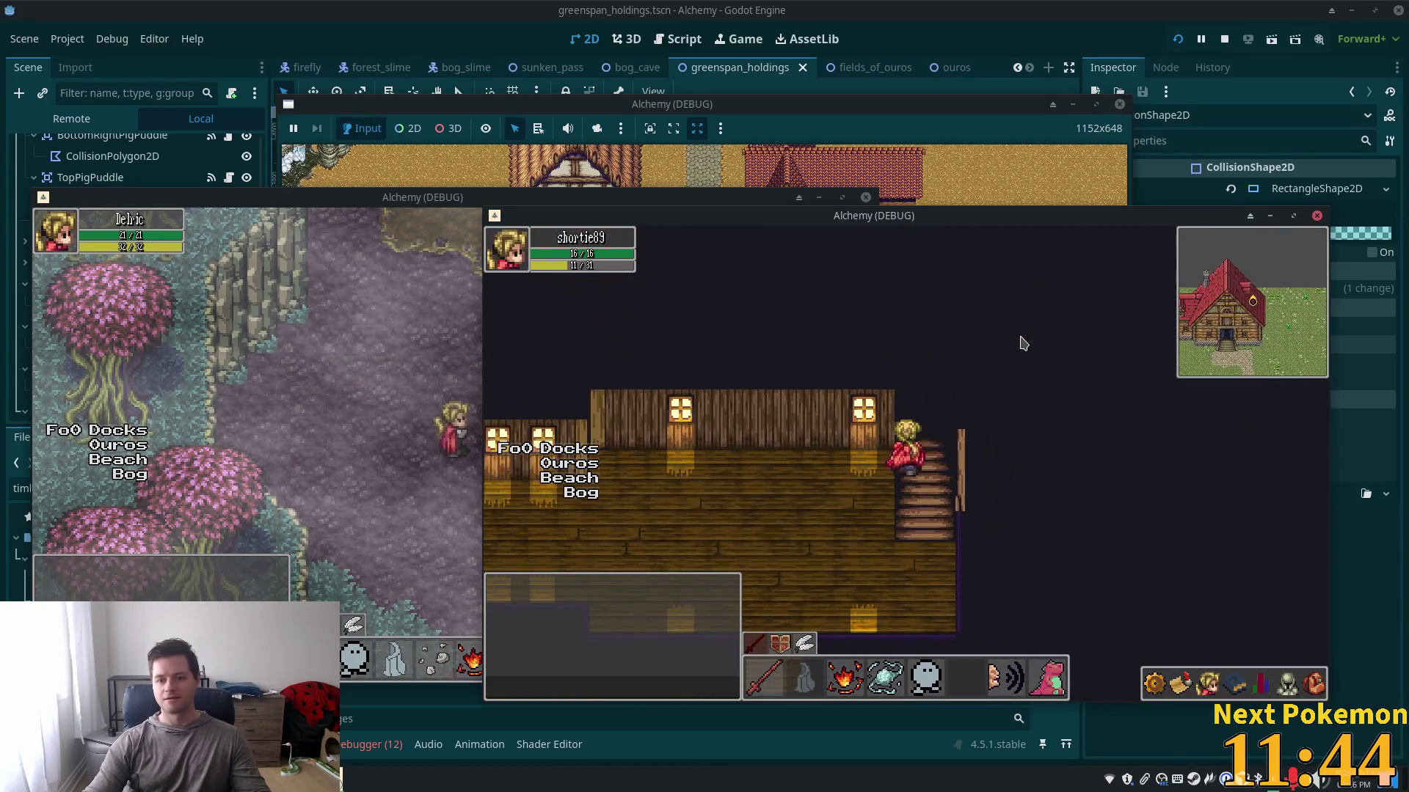
key("Up")
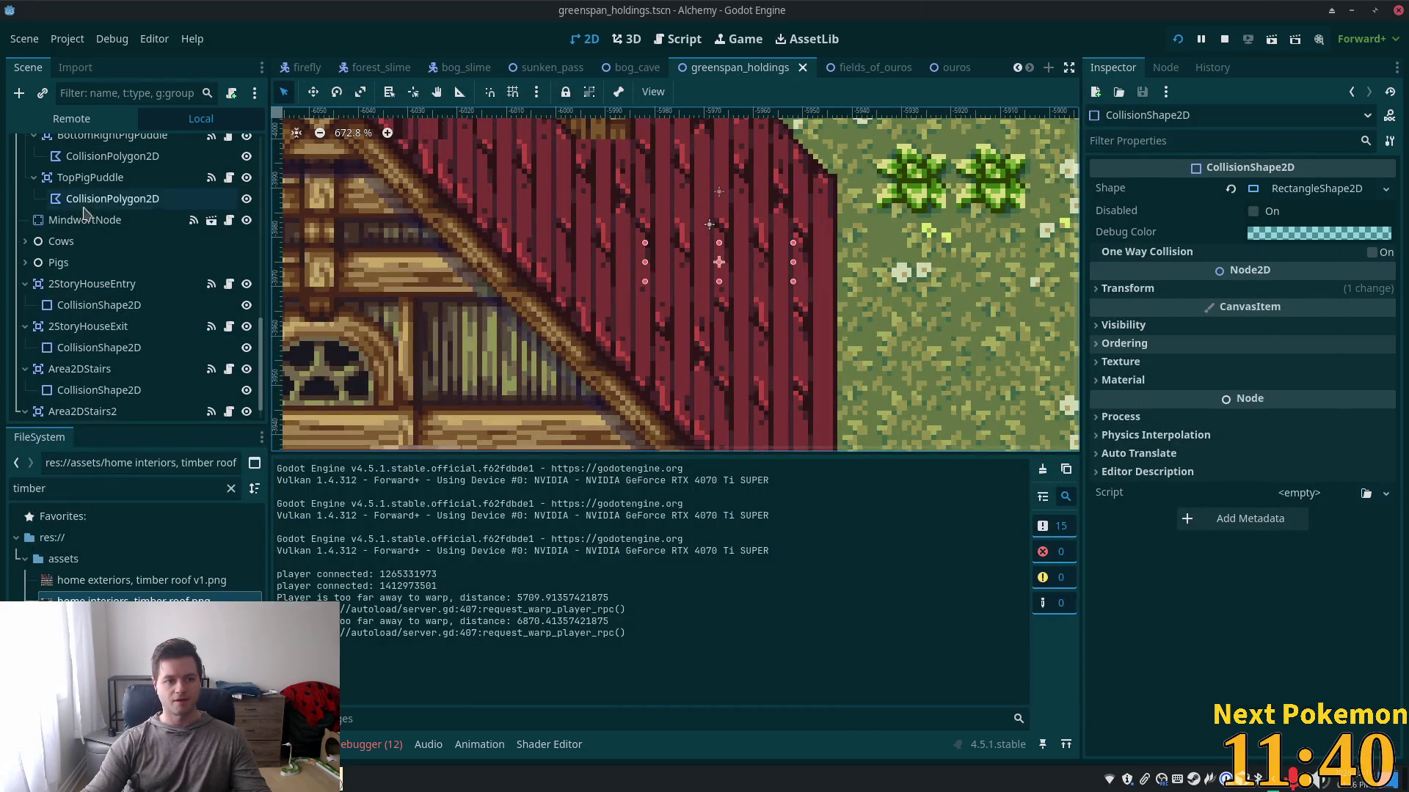
- Select the Area2DStairs trigger and nudge it slightly down on the canvas
scroll(88, 220, "up", 3)
left_click(87, 276)
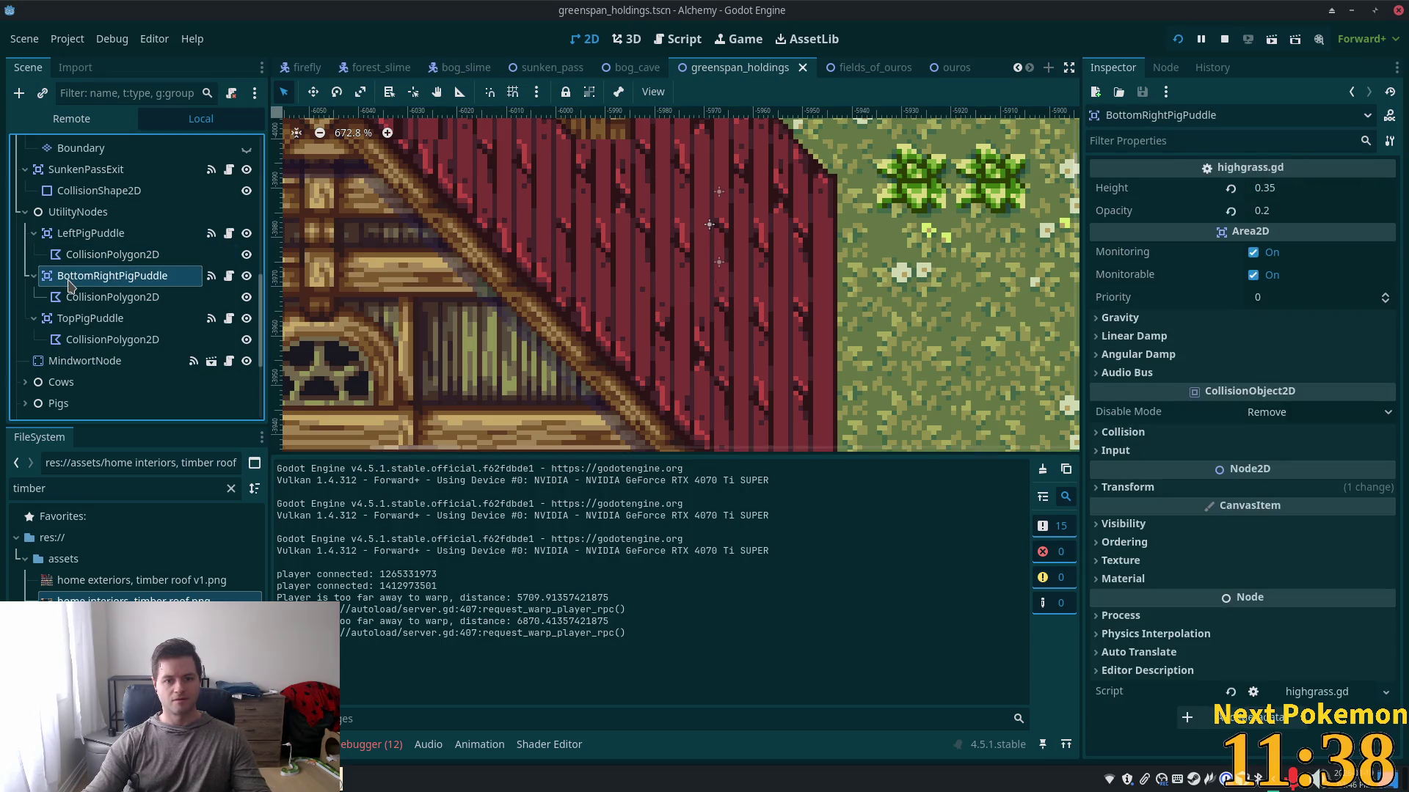
scroll(101, 321, "down", 4)
left_click(87, 303)
left_click(107, 345)
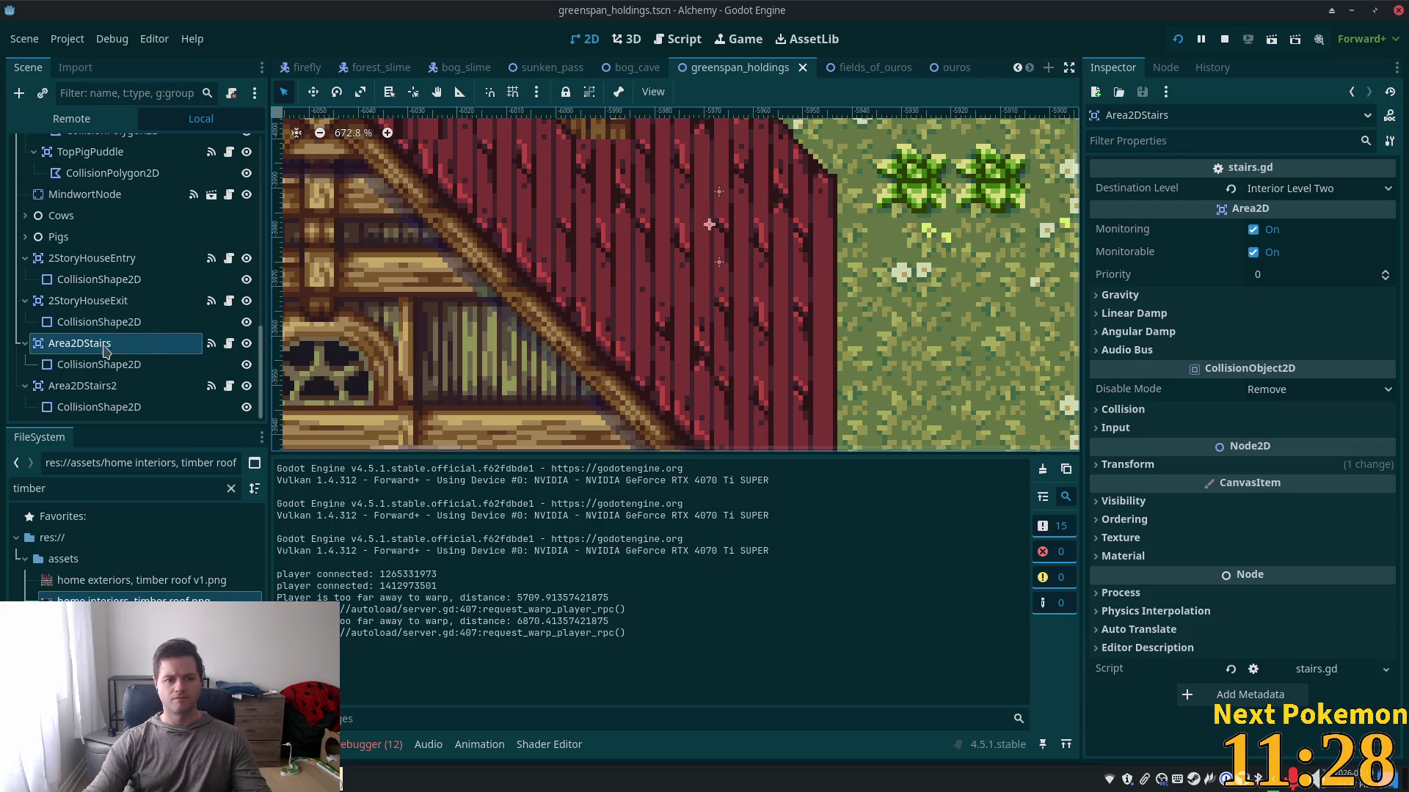
left_click(315, 92)
left_click_drag(869, 267, 868, 276)
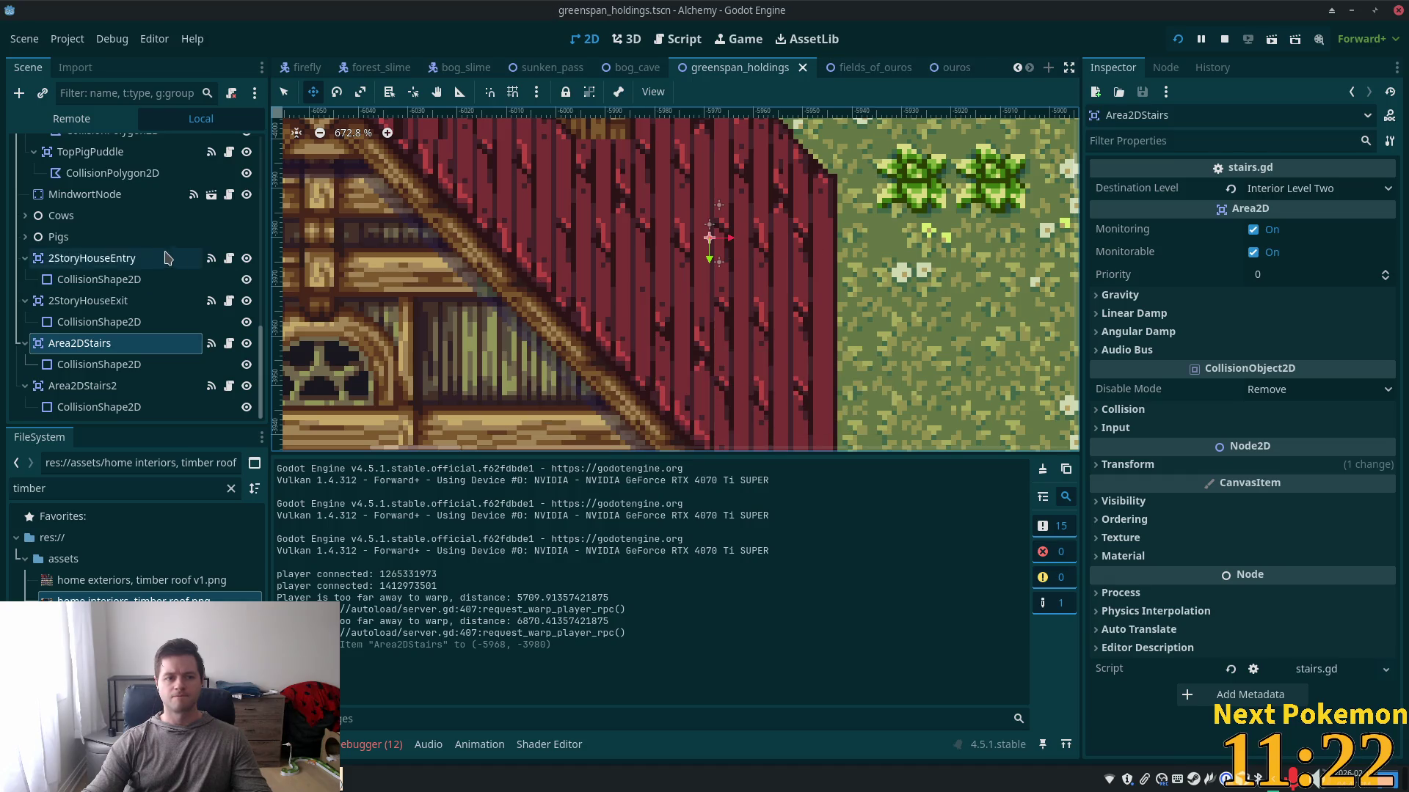
- Briefly hide and reshow the Roofs layer, hide the Interior layer, and save the scene
scroll(156, 231, "up", 5)
scroll(156, 232, "up", 6)
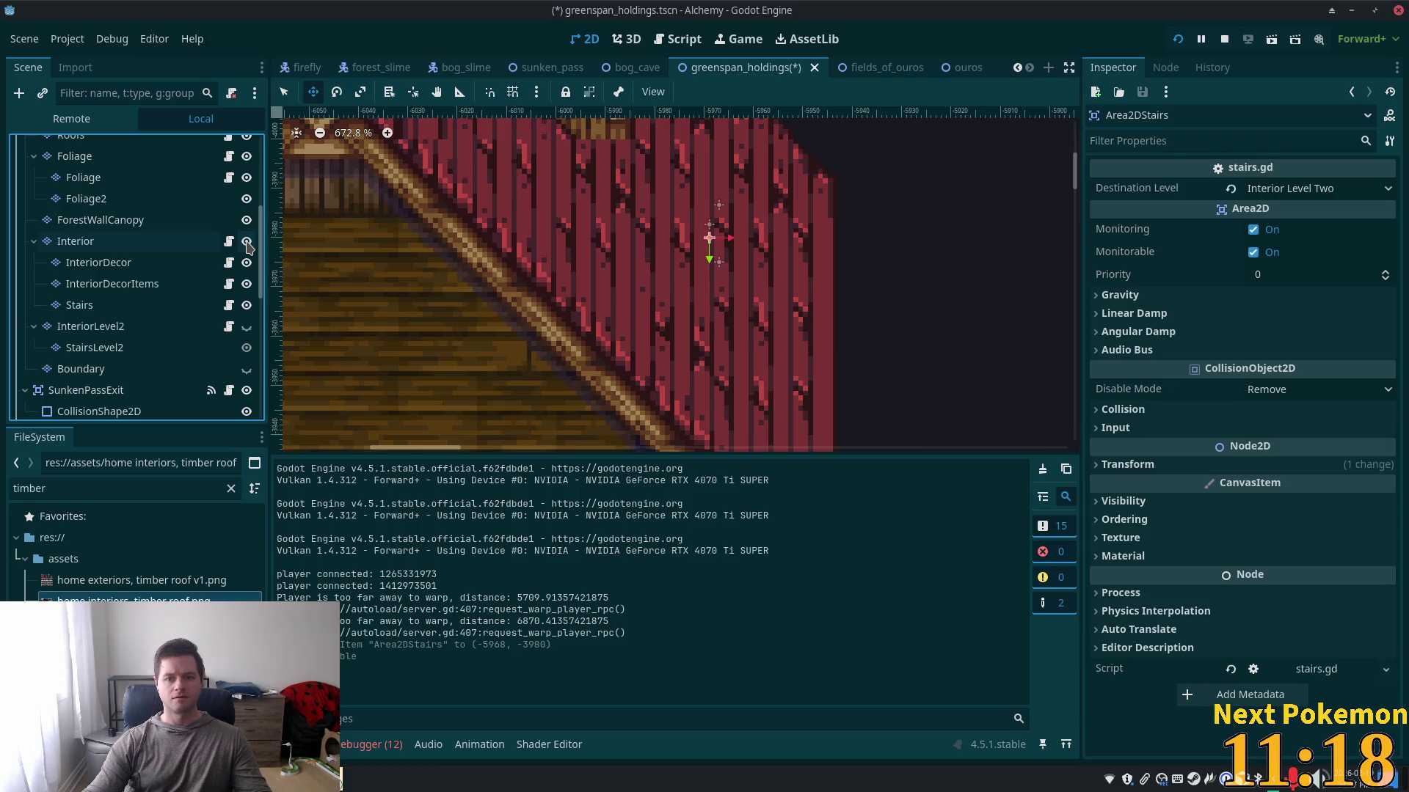
scroll(242, 223, "up", 3)
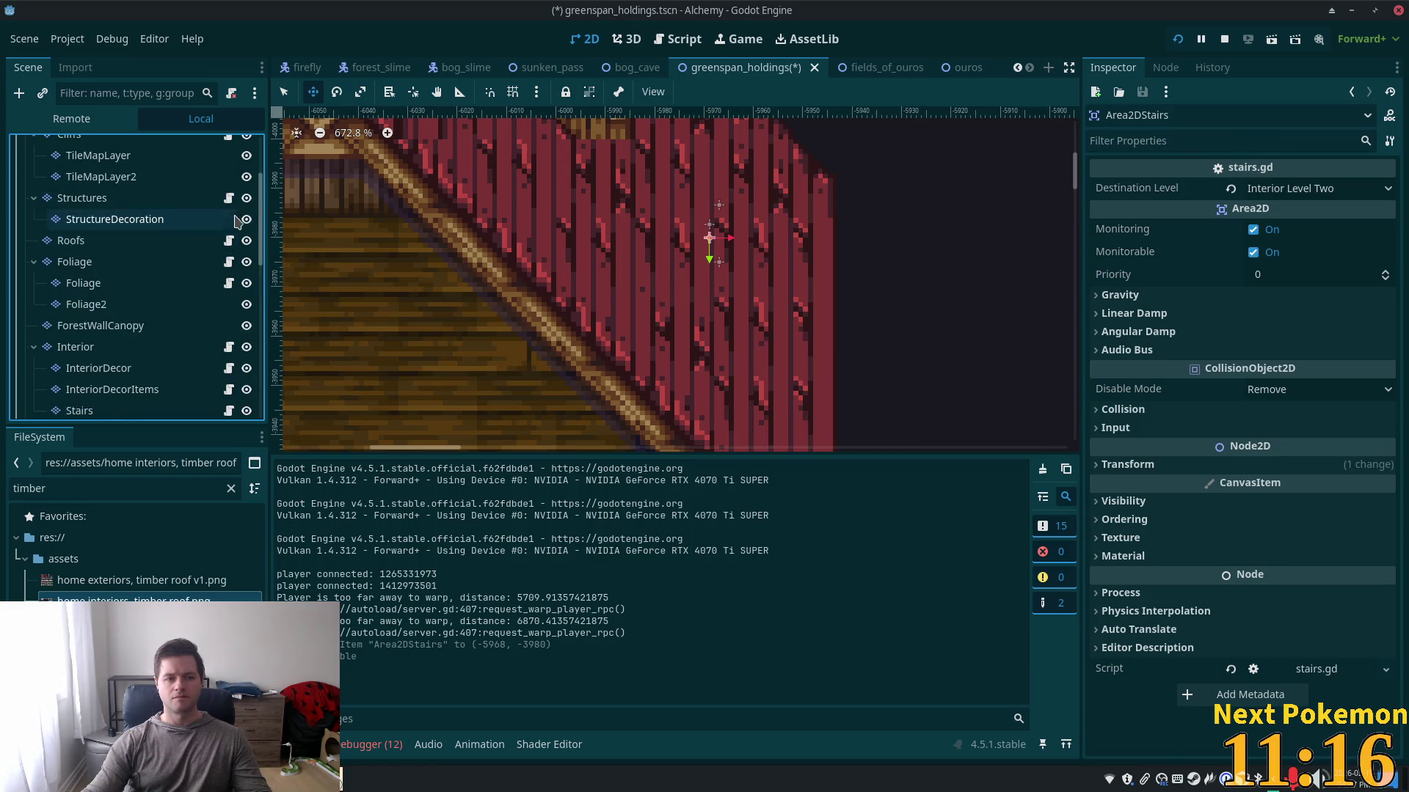
left_click(247, 242)
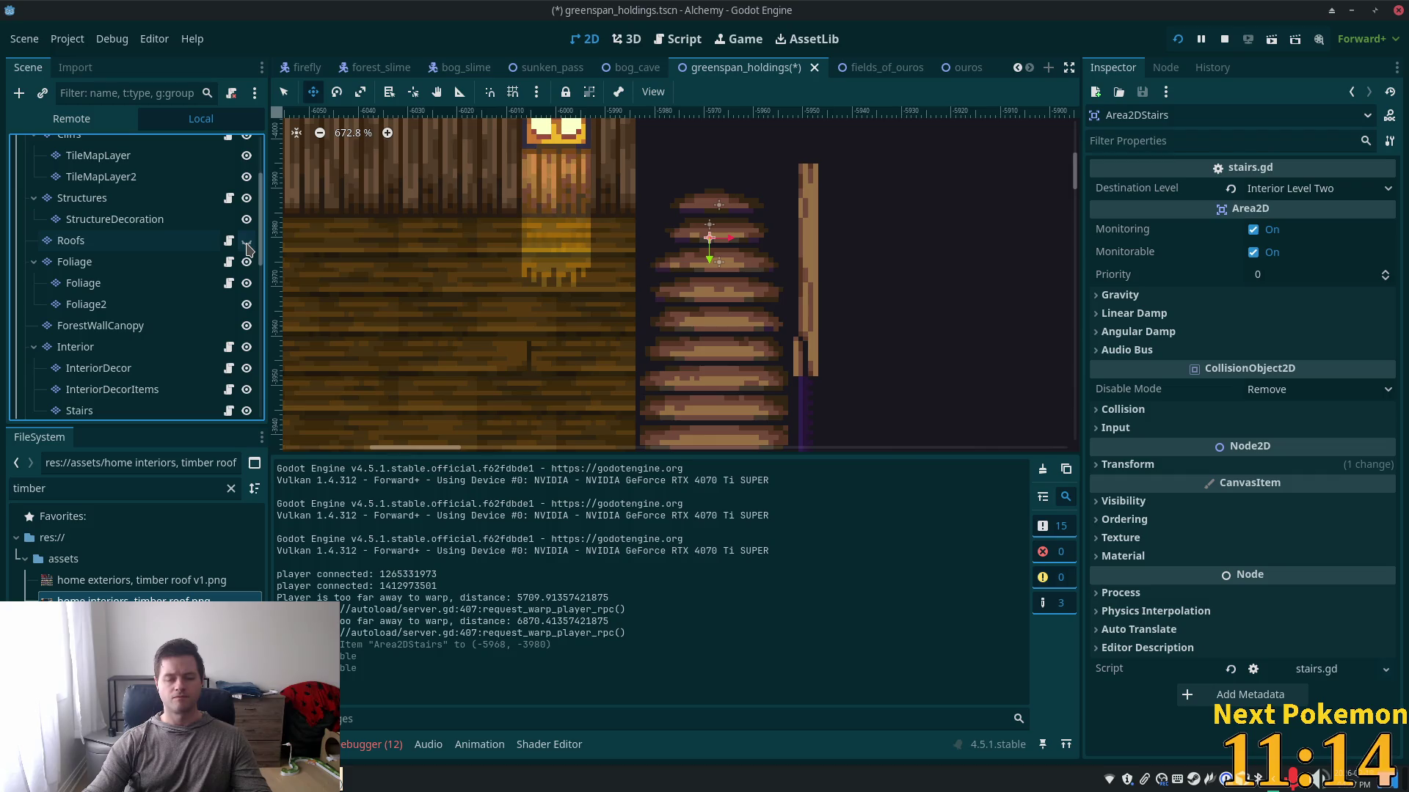
left_click(246, 242)
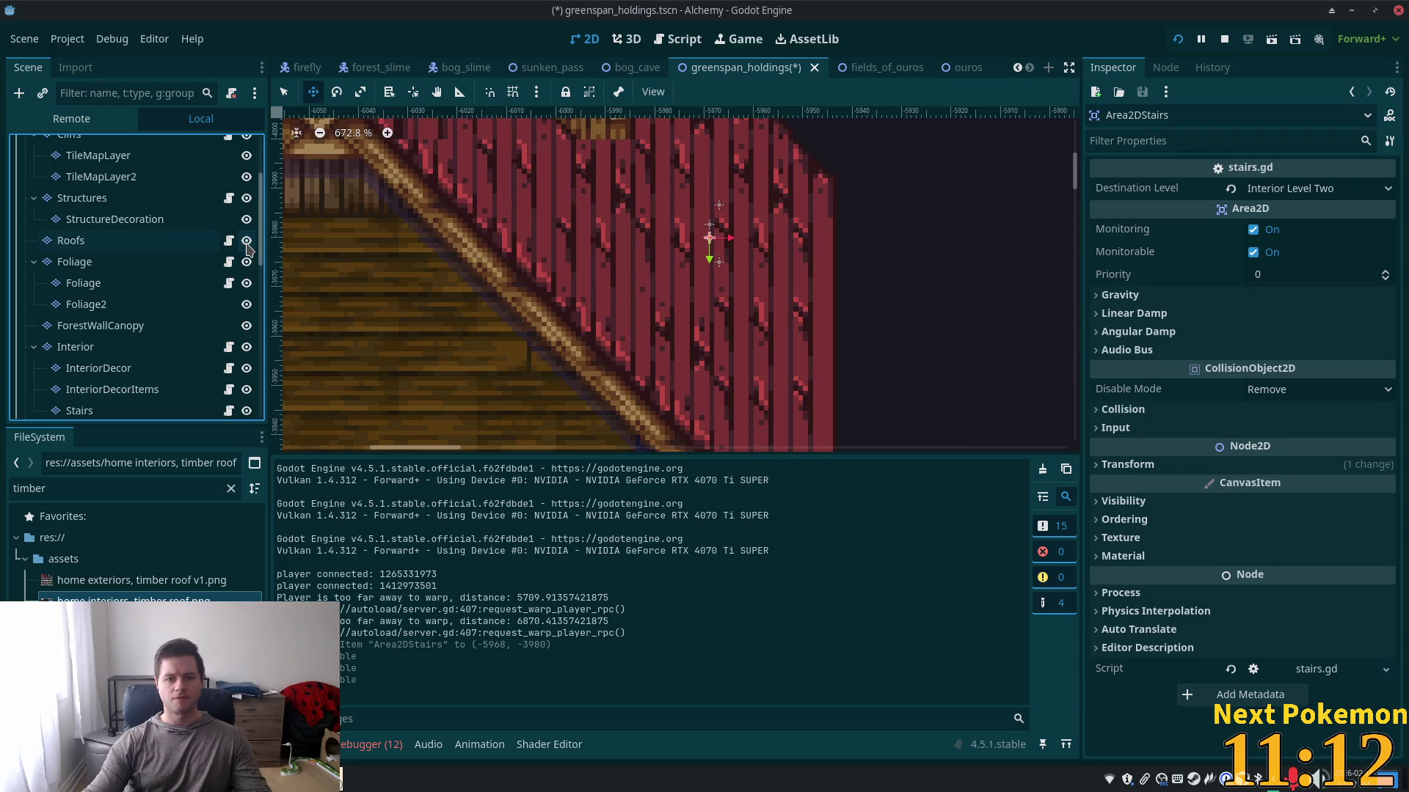
scroll(246, 272, "down", 5)
scroll(247, 285, "down", 5)
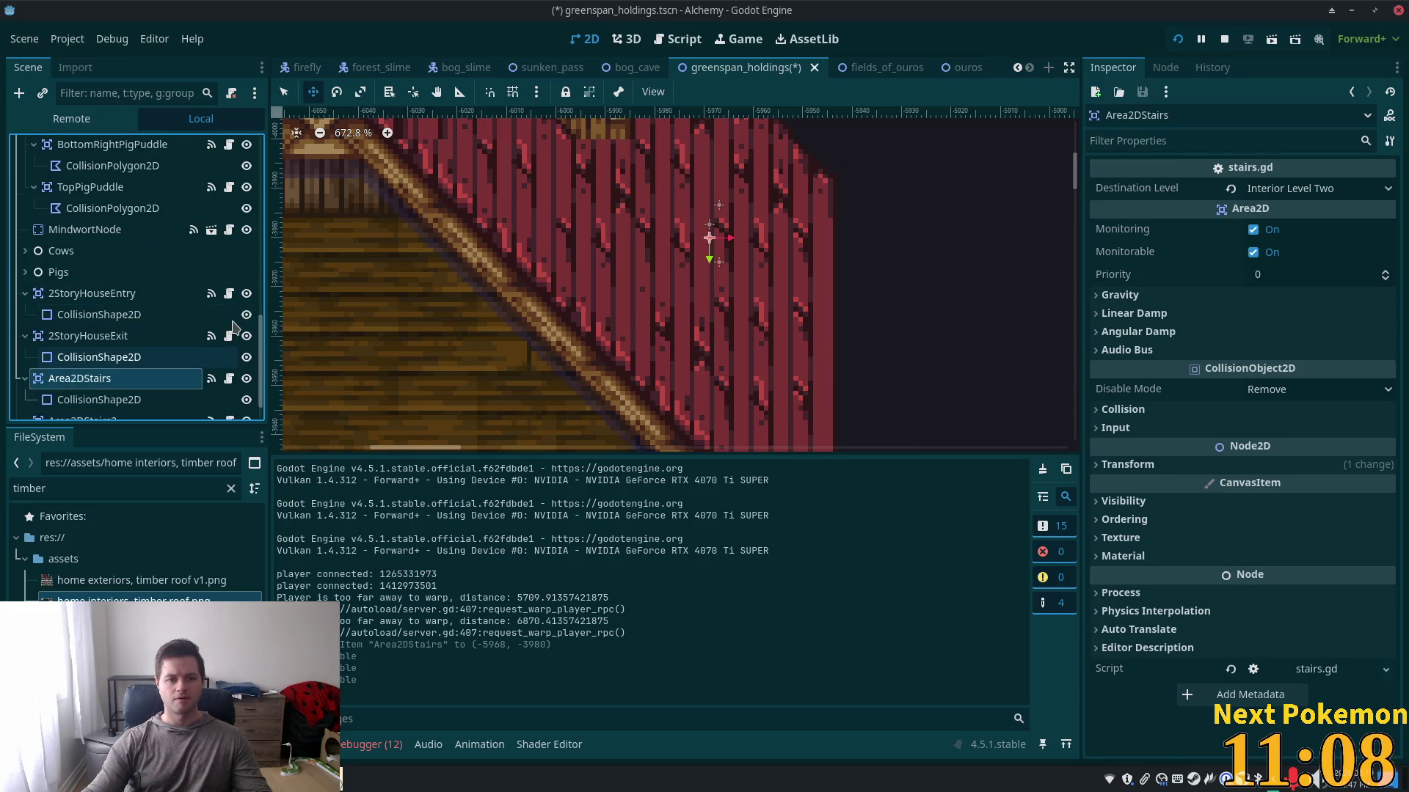
scroll(246, 334, "up", 5)
scroll(220, 250, "up", 3)
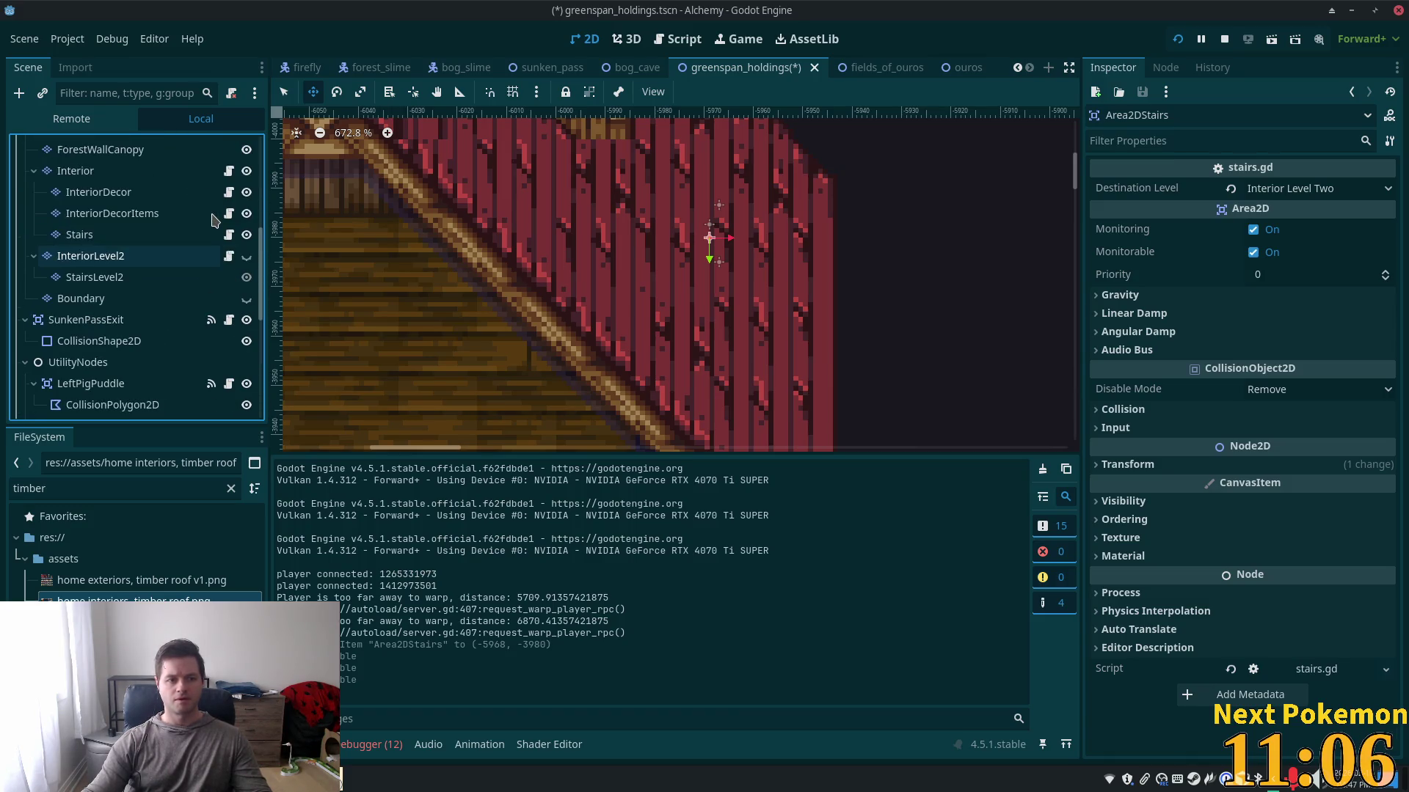
left_click(247, 171)
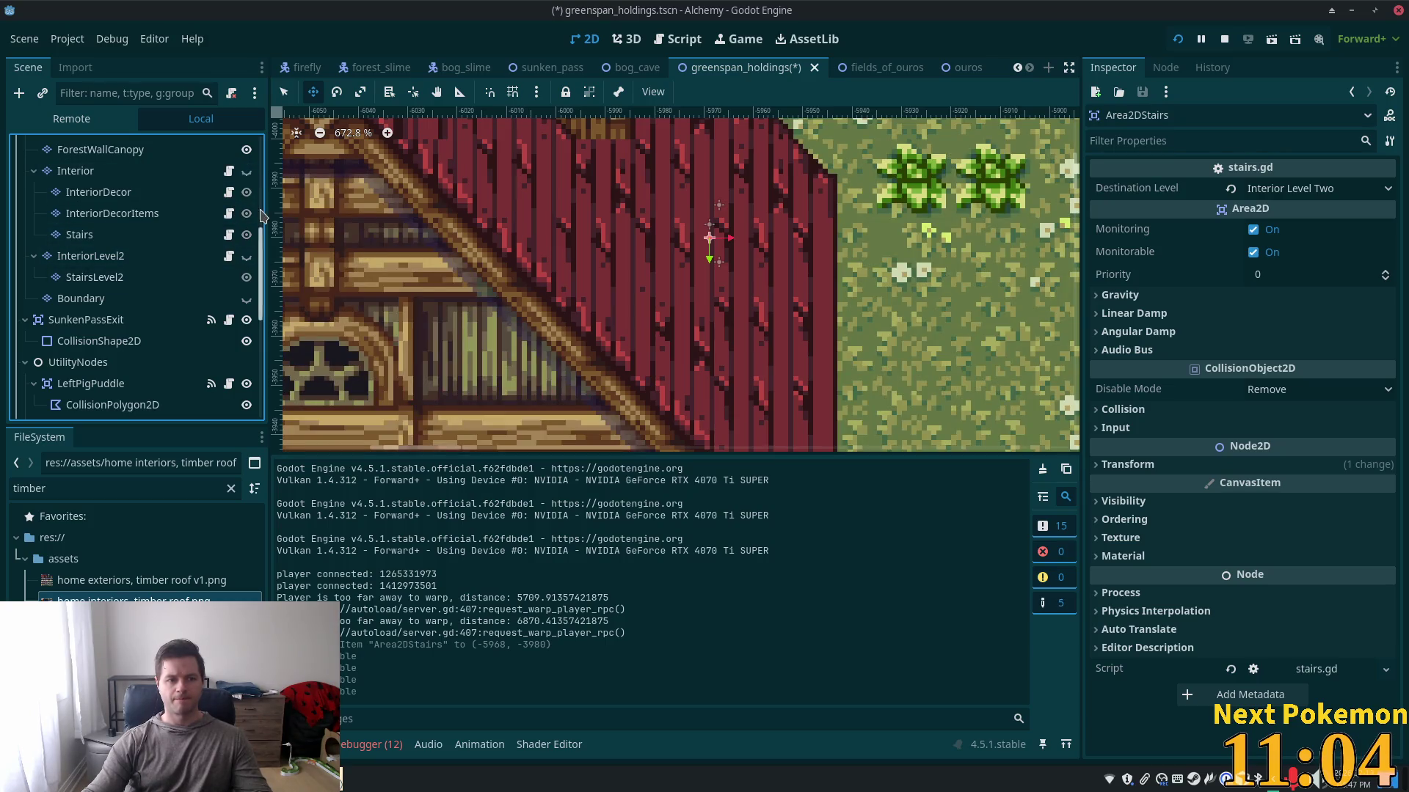
key("ctrl+s")
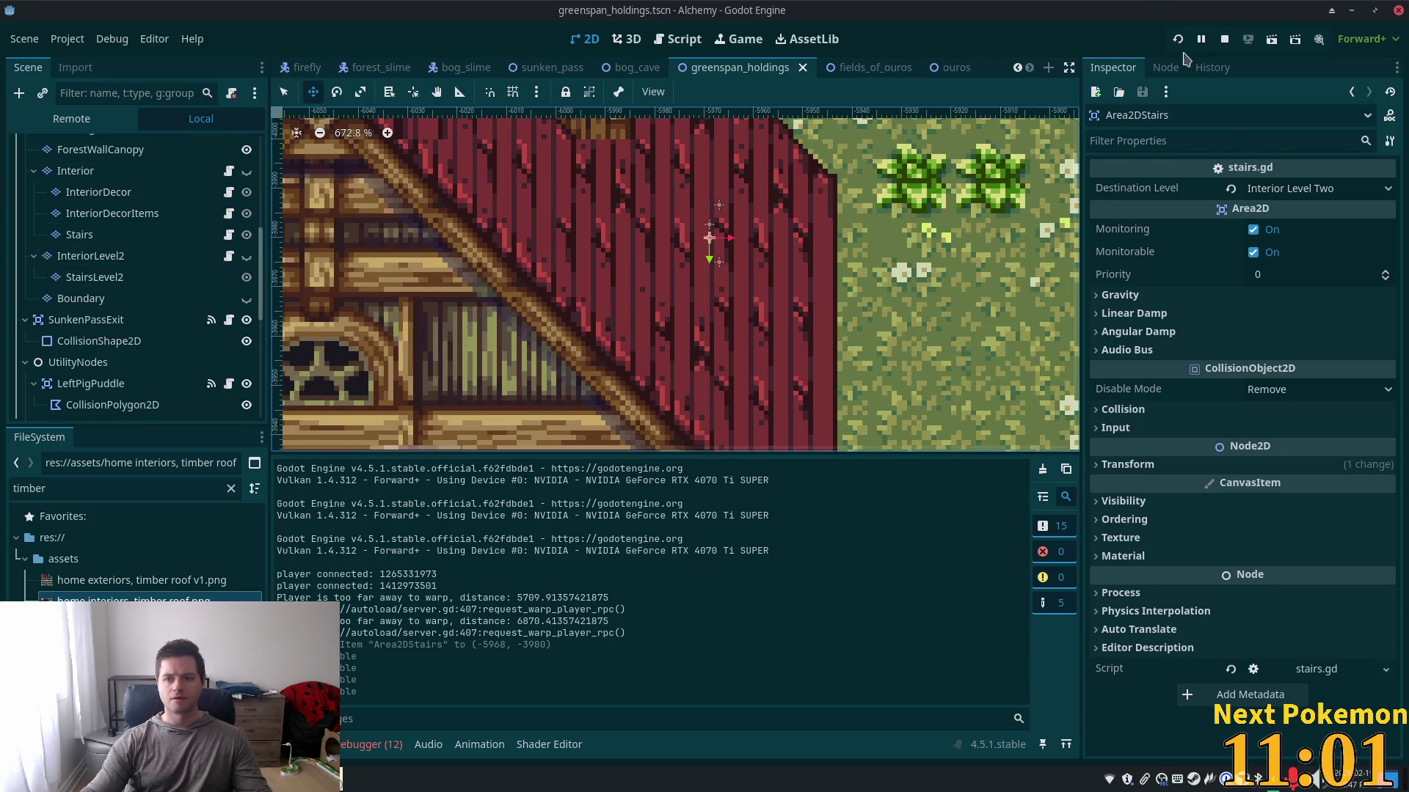
- Run the project, move the game world and Indigo Bog windows aside, and walk the player across the stairs and back
left_click(1178, 39)
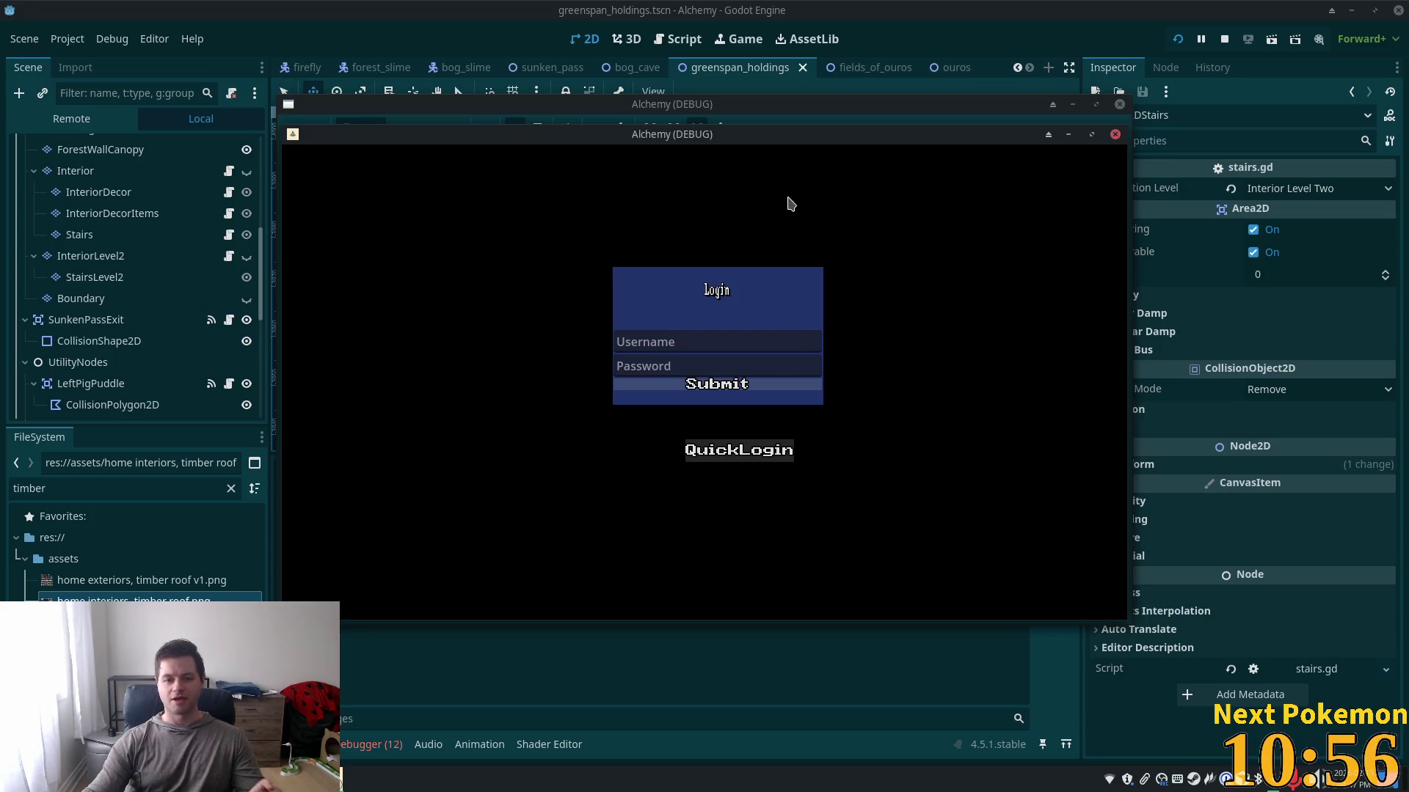
left_click(794, 104)
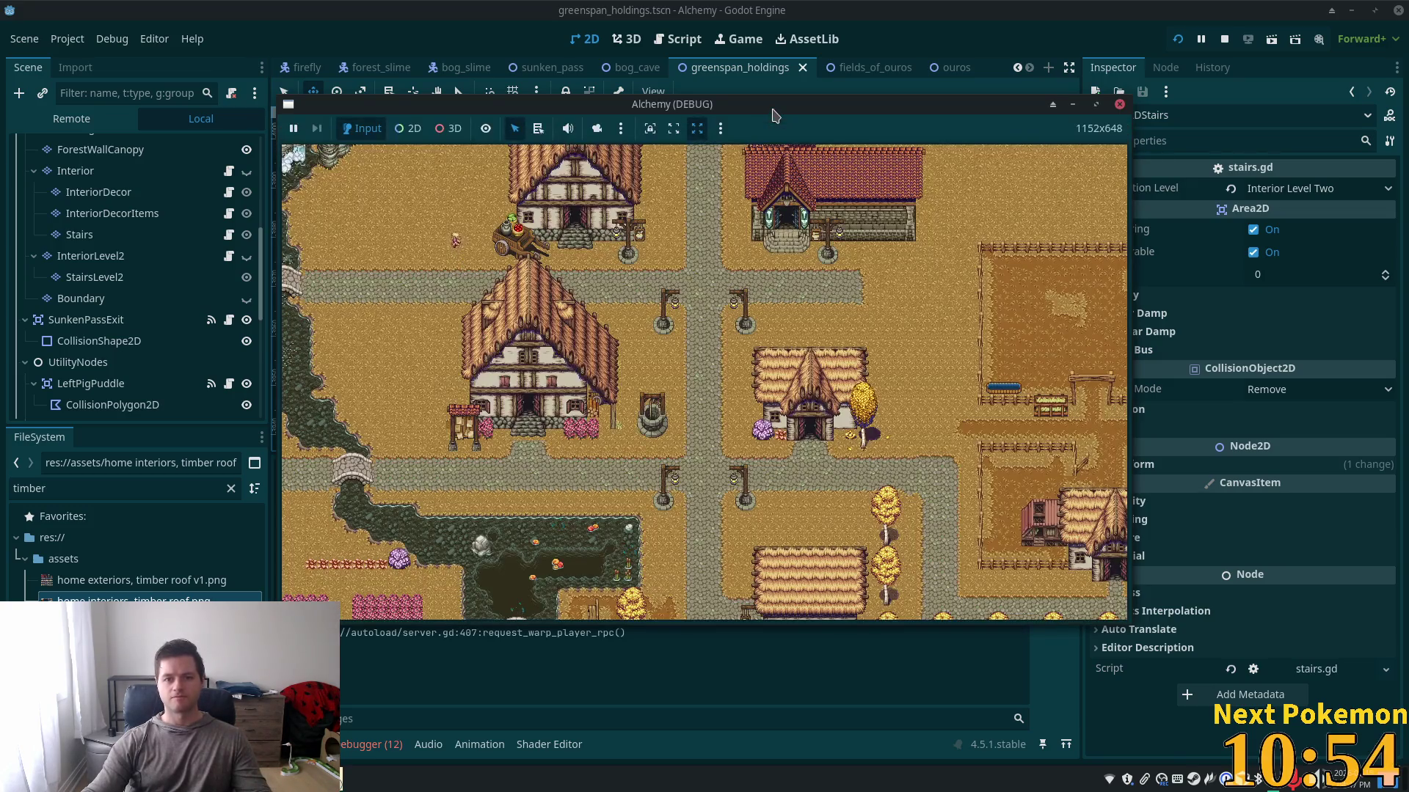
left_click_drag(794, 103, 919, 81)
left_click(514, 134)
left_click_drag(513, 135, 344, 260)
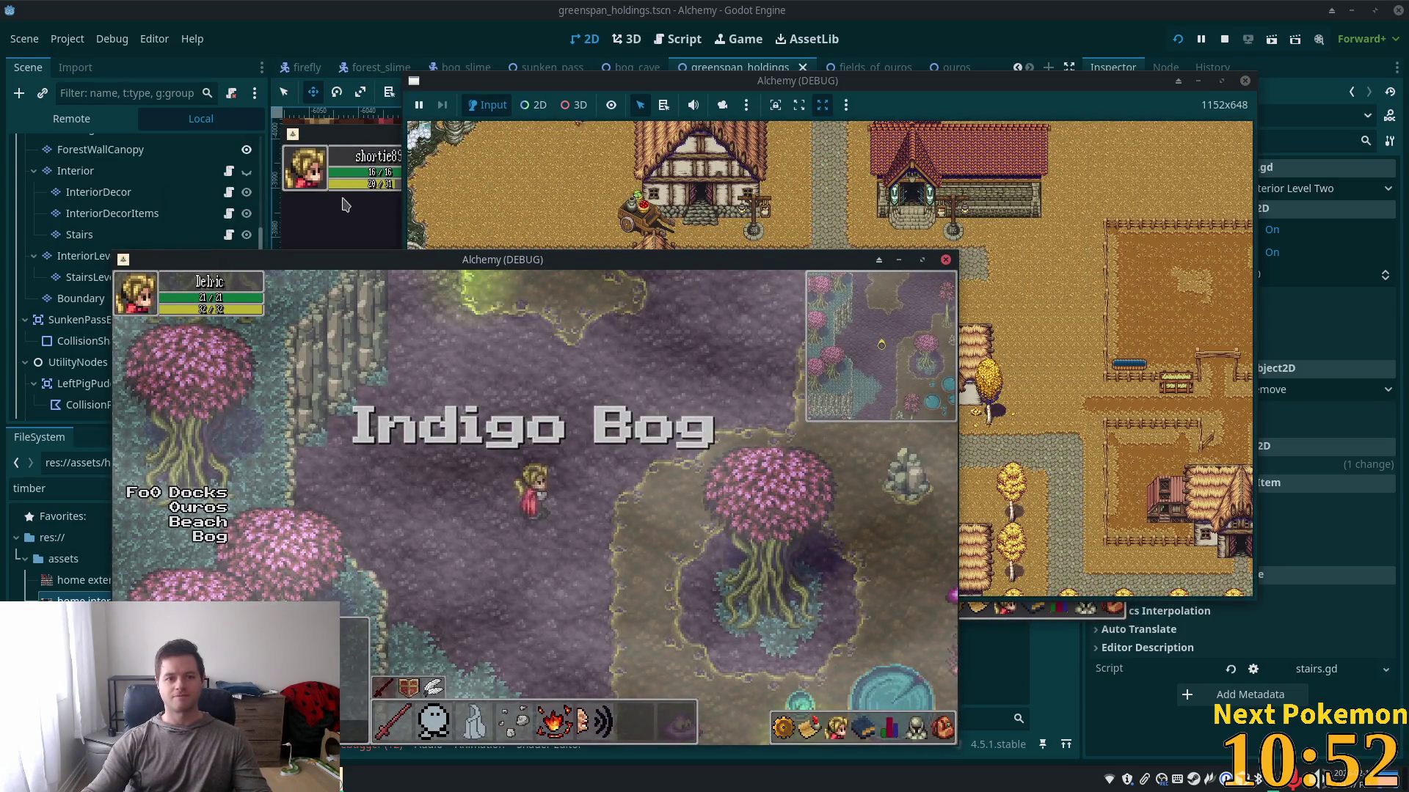
left_click(343, 204)
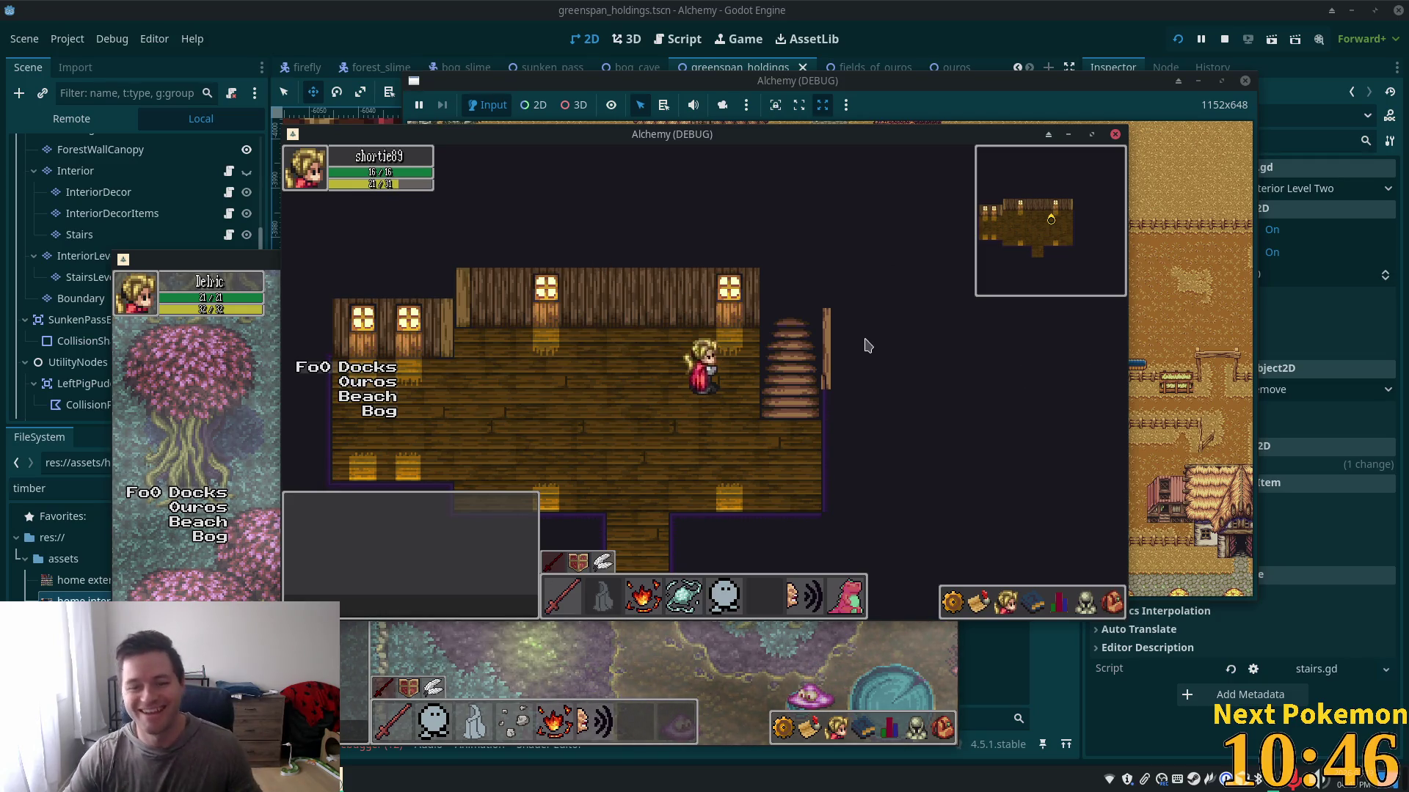
key("Right")
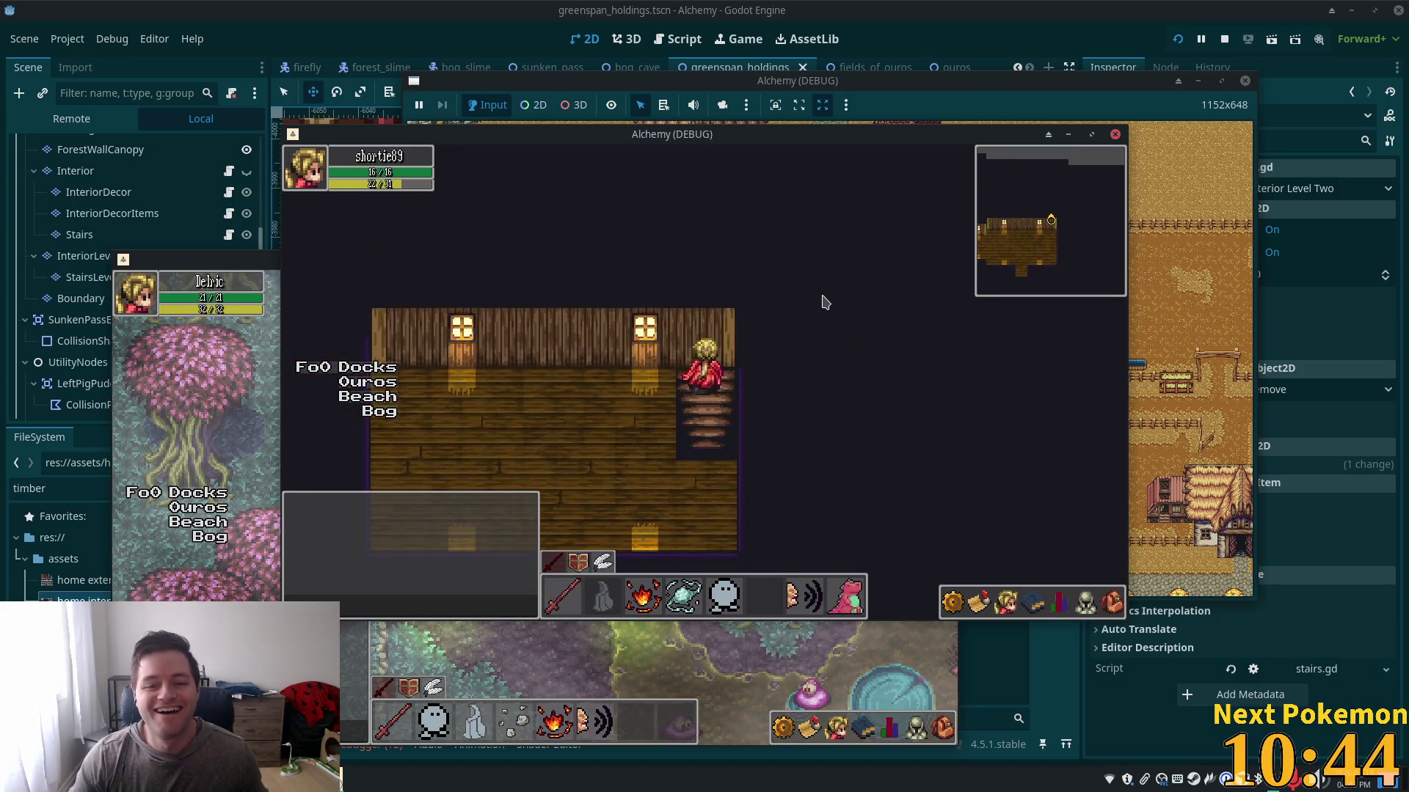
key("Left")
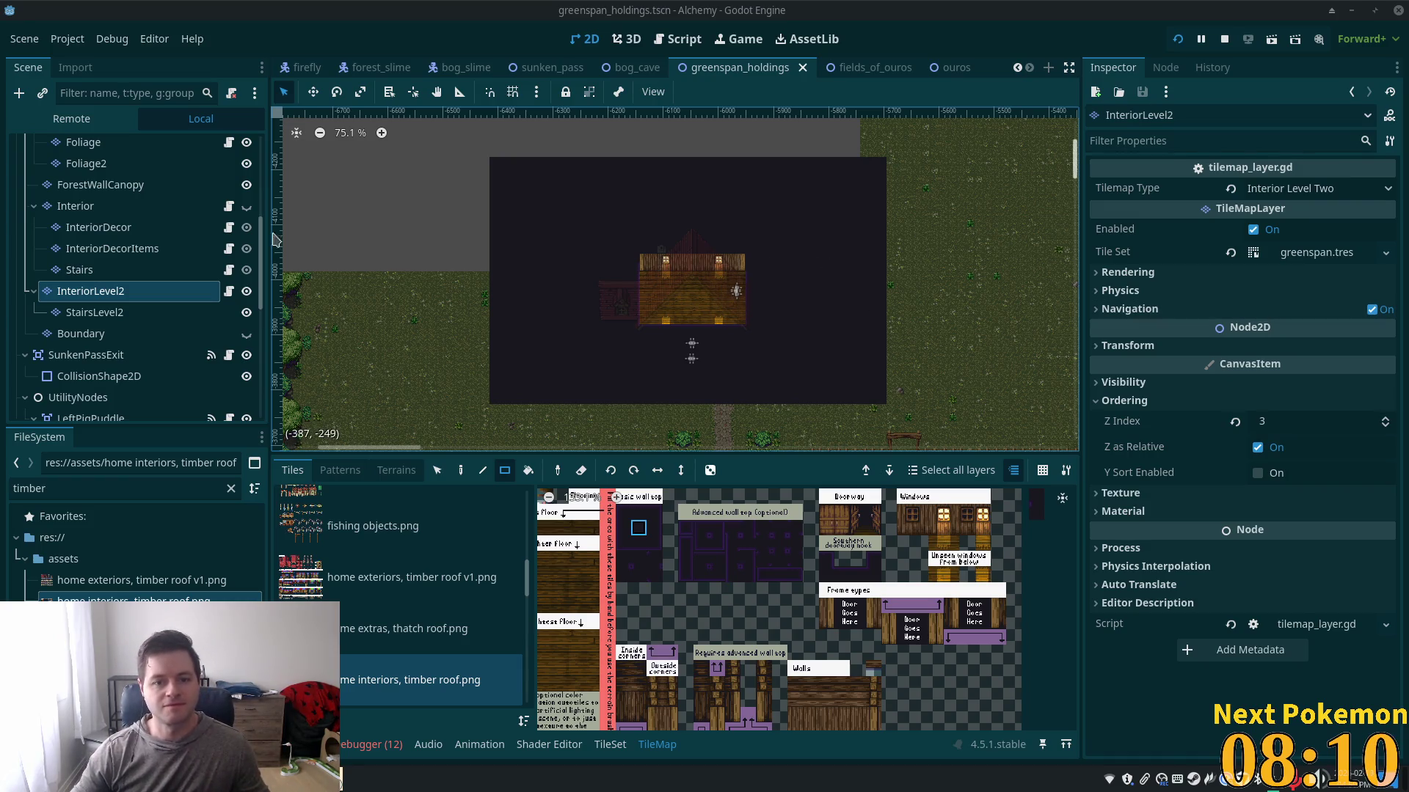
- Hide the InteriorLevel2 layer, save greenspan_holdings, and run the project again
left_click(247, 291)
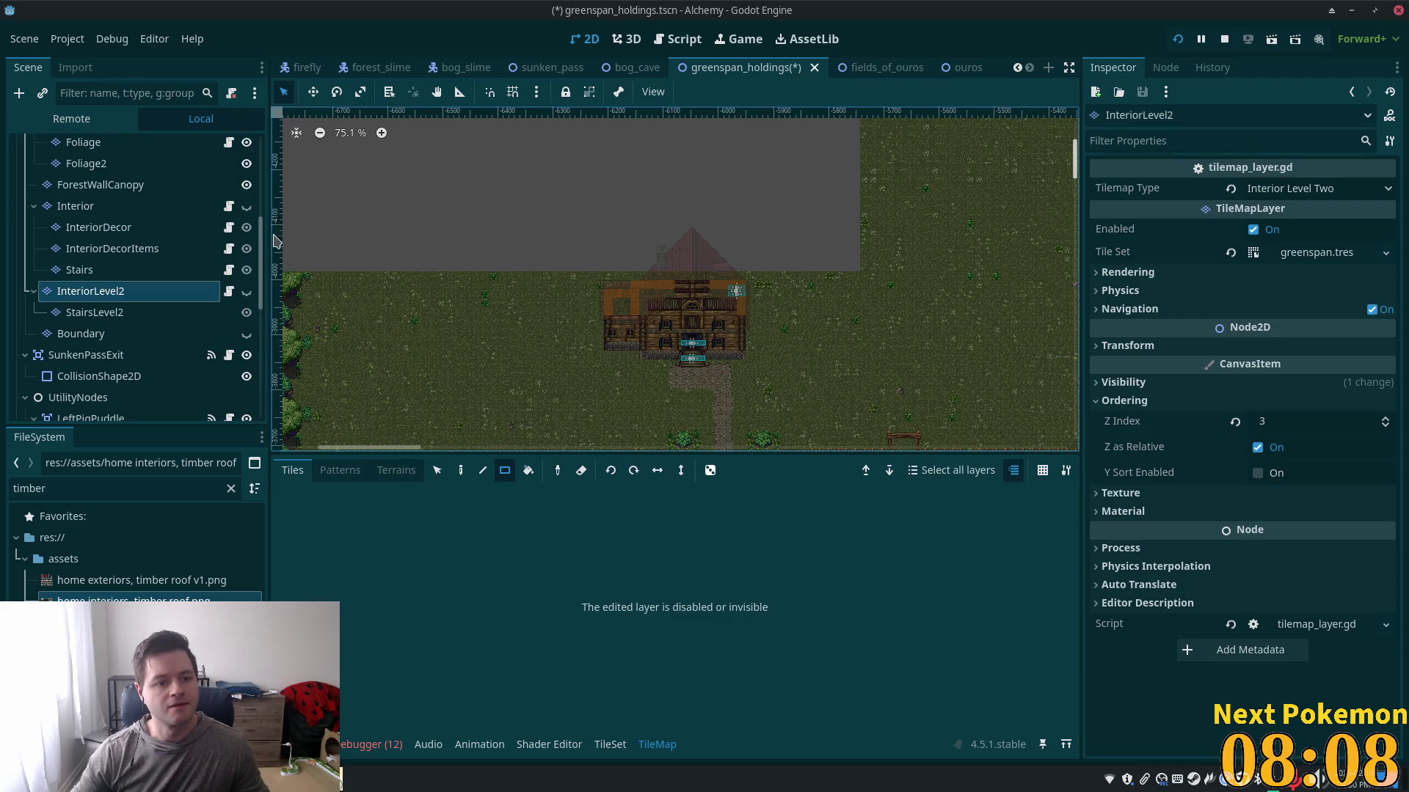
key("ctrl+s")
scroll(228, 276, "up", 3)
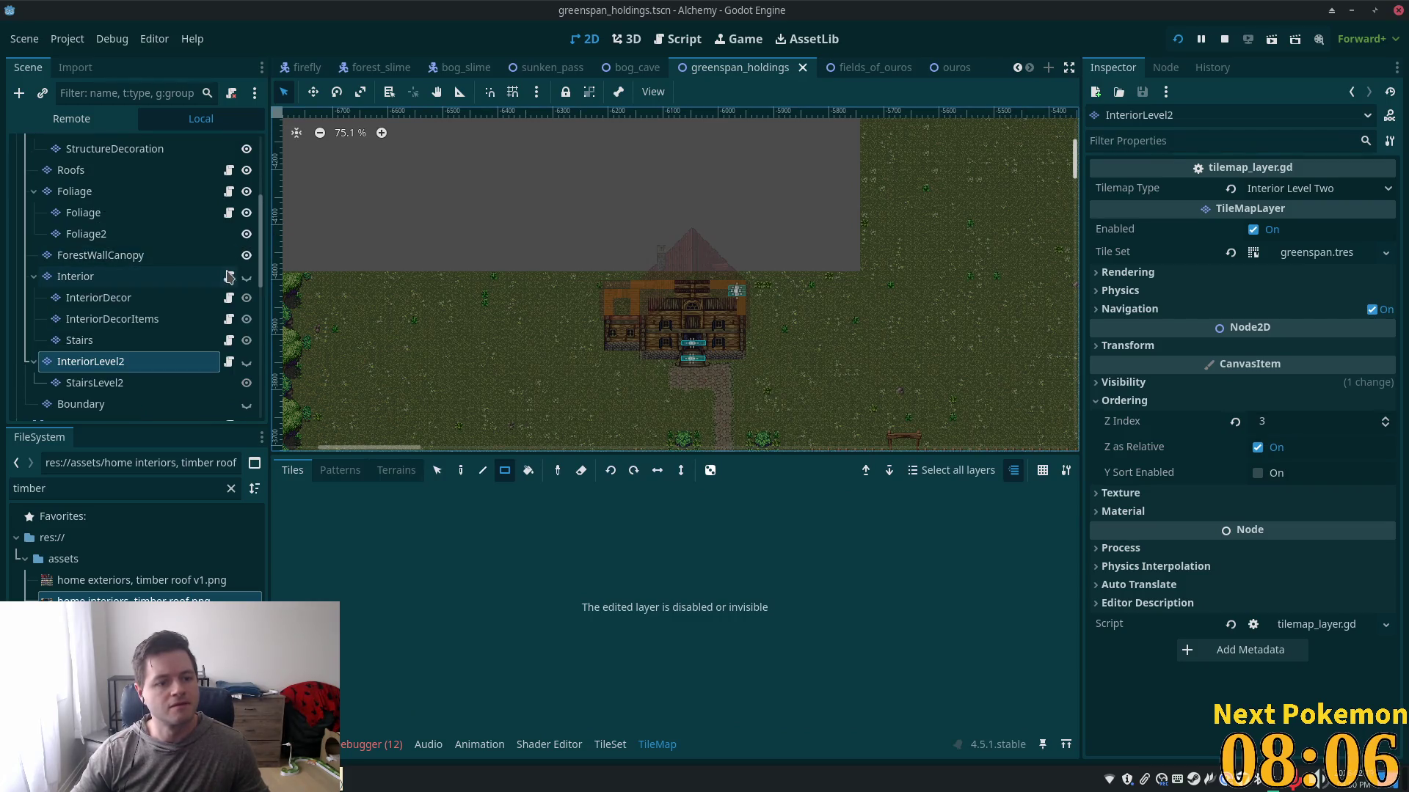
scroll(249, 297, "down", 5)
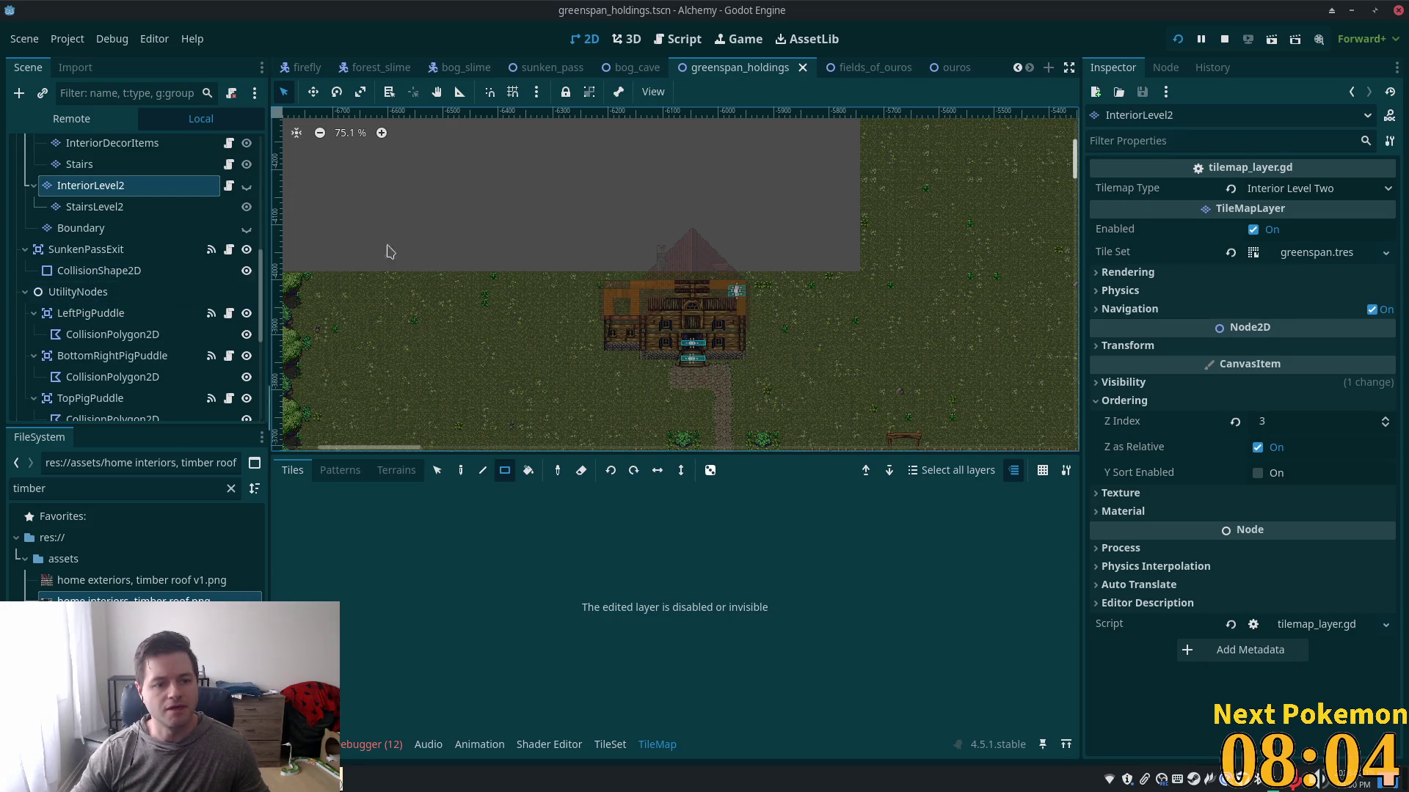
left_click(1177, 40)
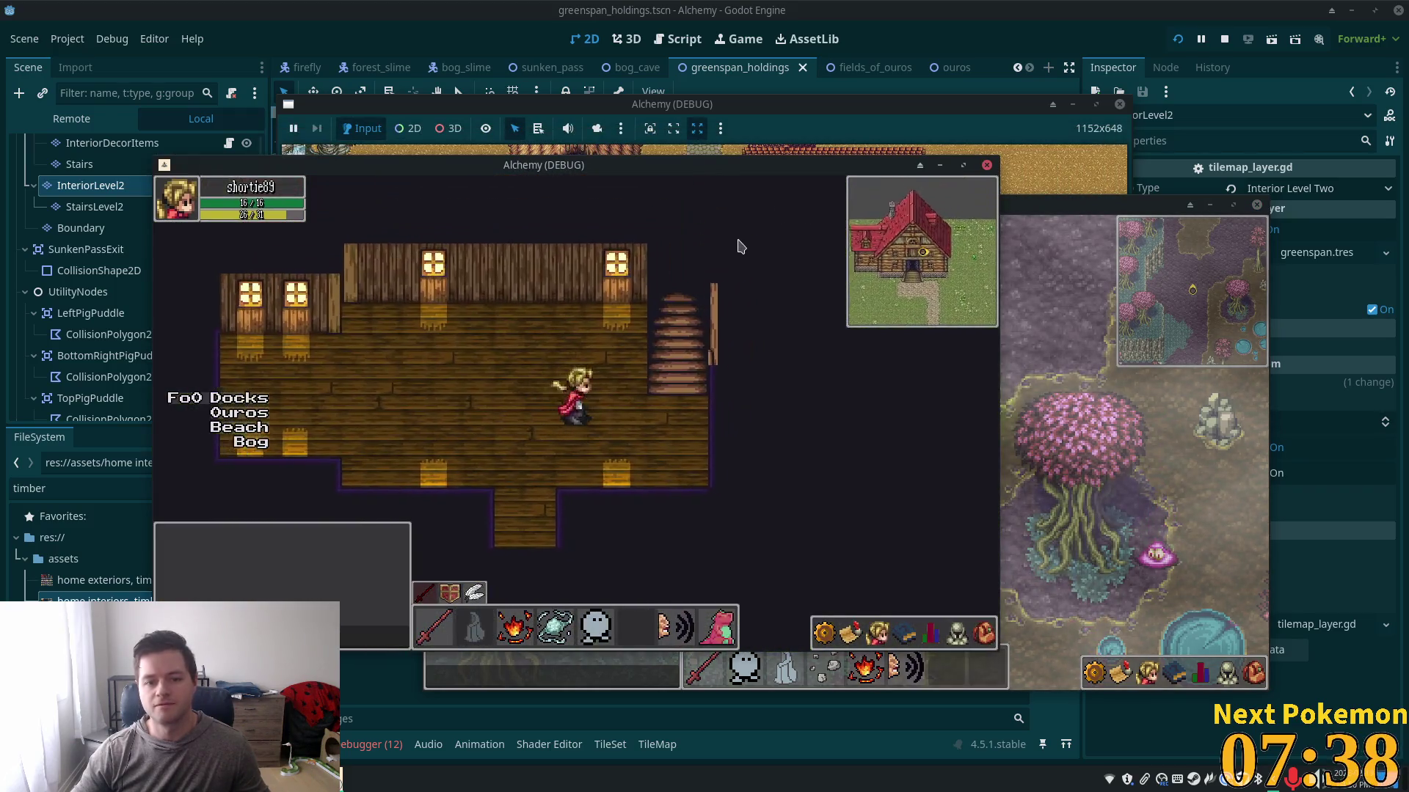
- Walk the player up into the upper room, then onto the staircase and down to switch floors
key("Up")
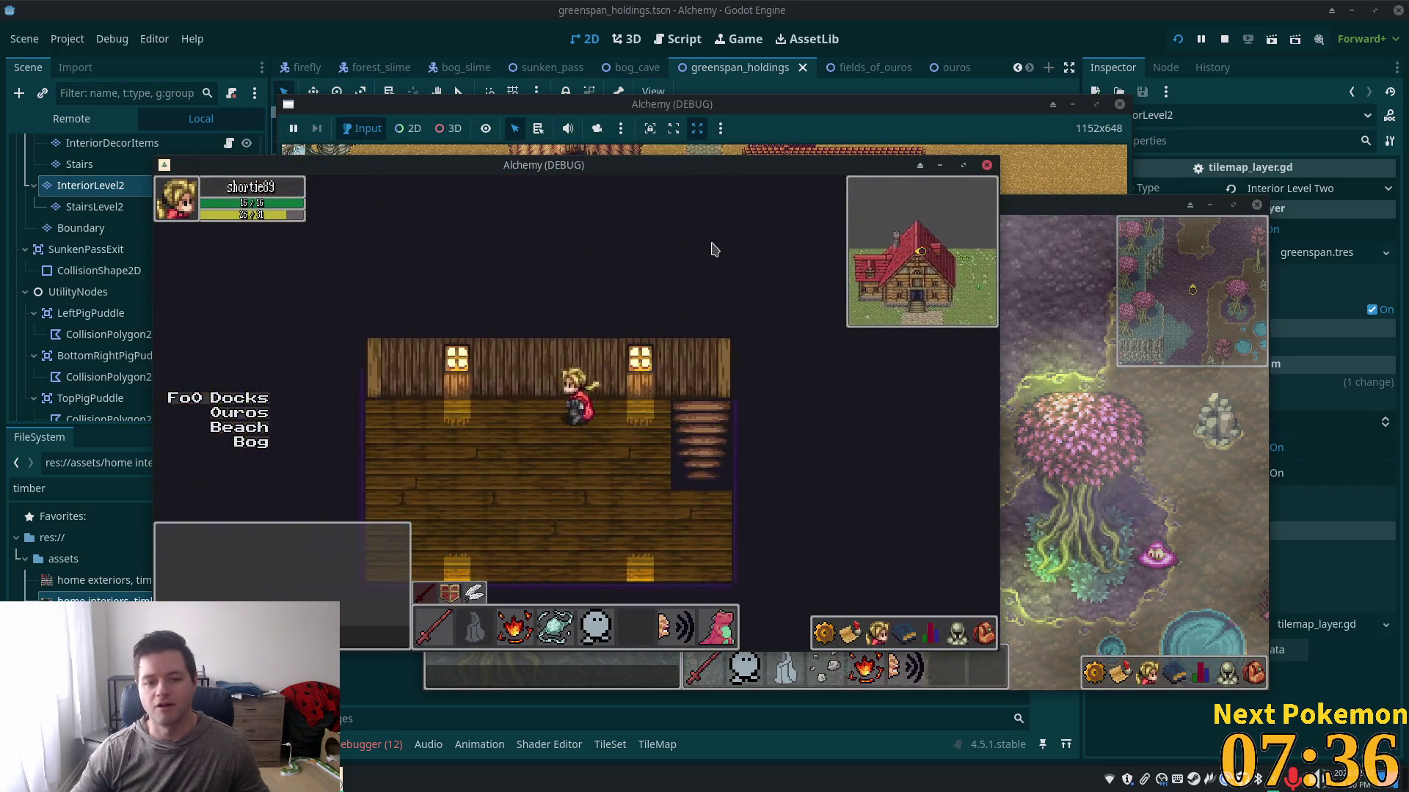
key("Up")
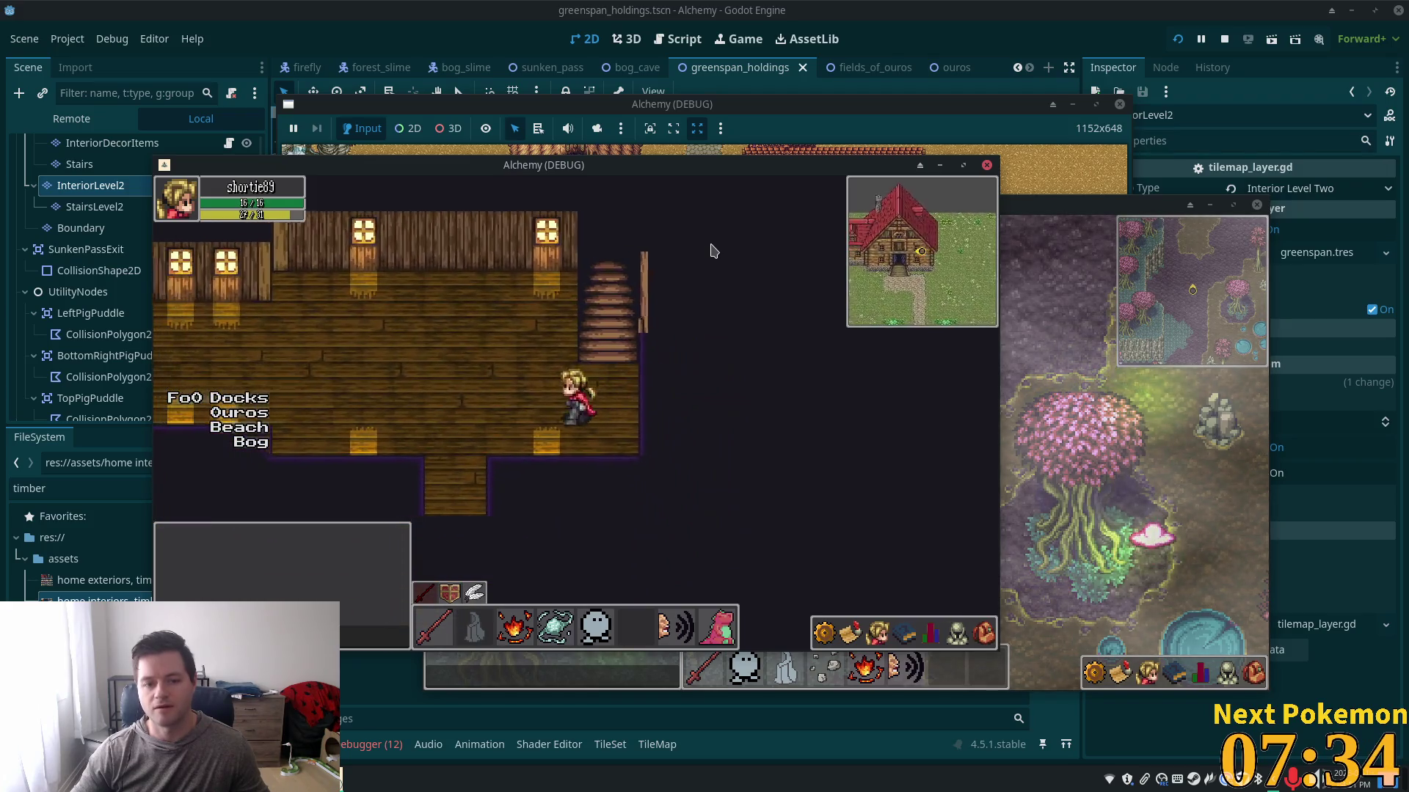
key("Right")
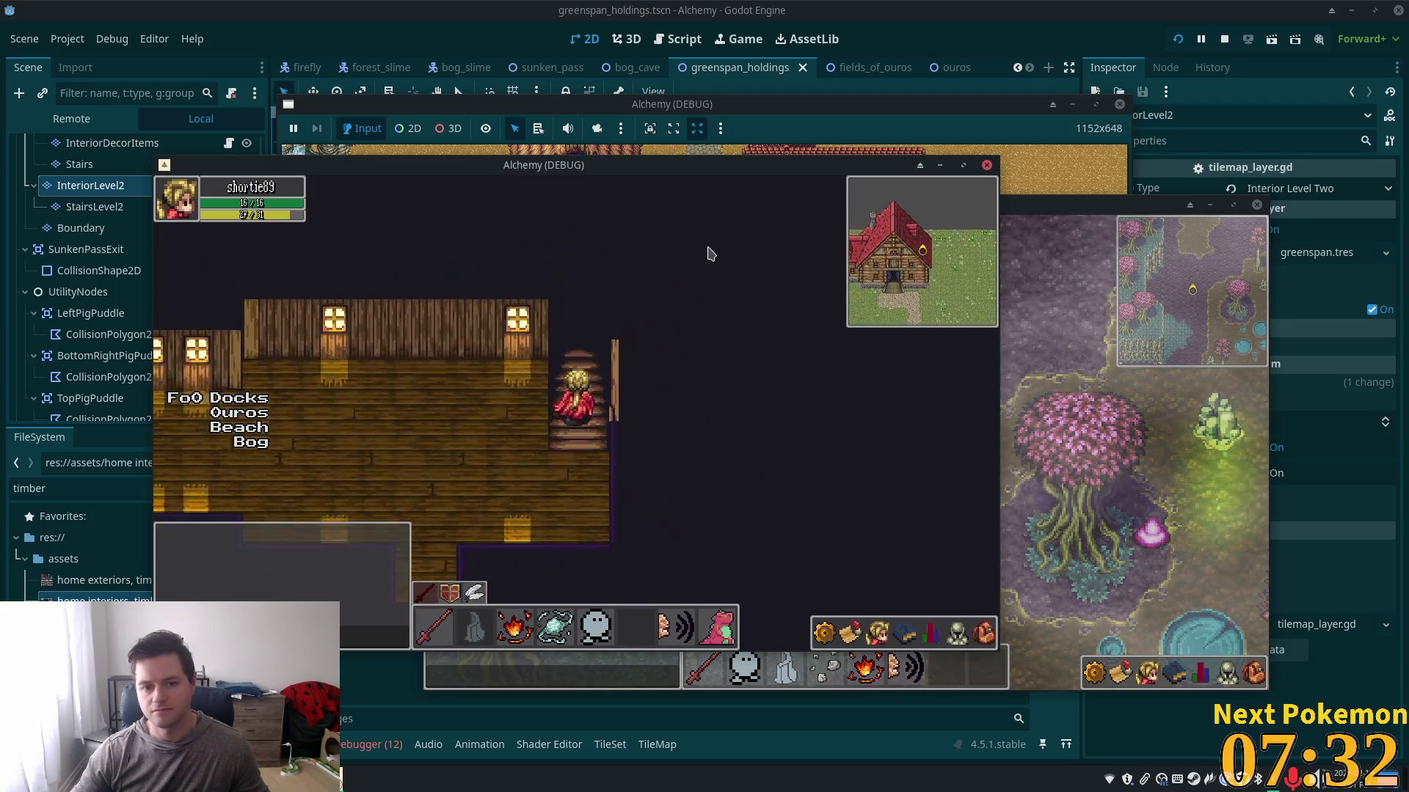
key("Down")
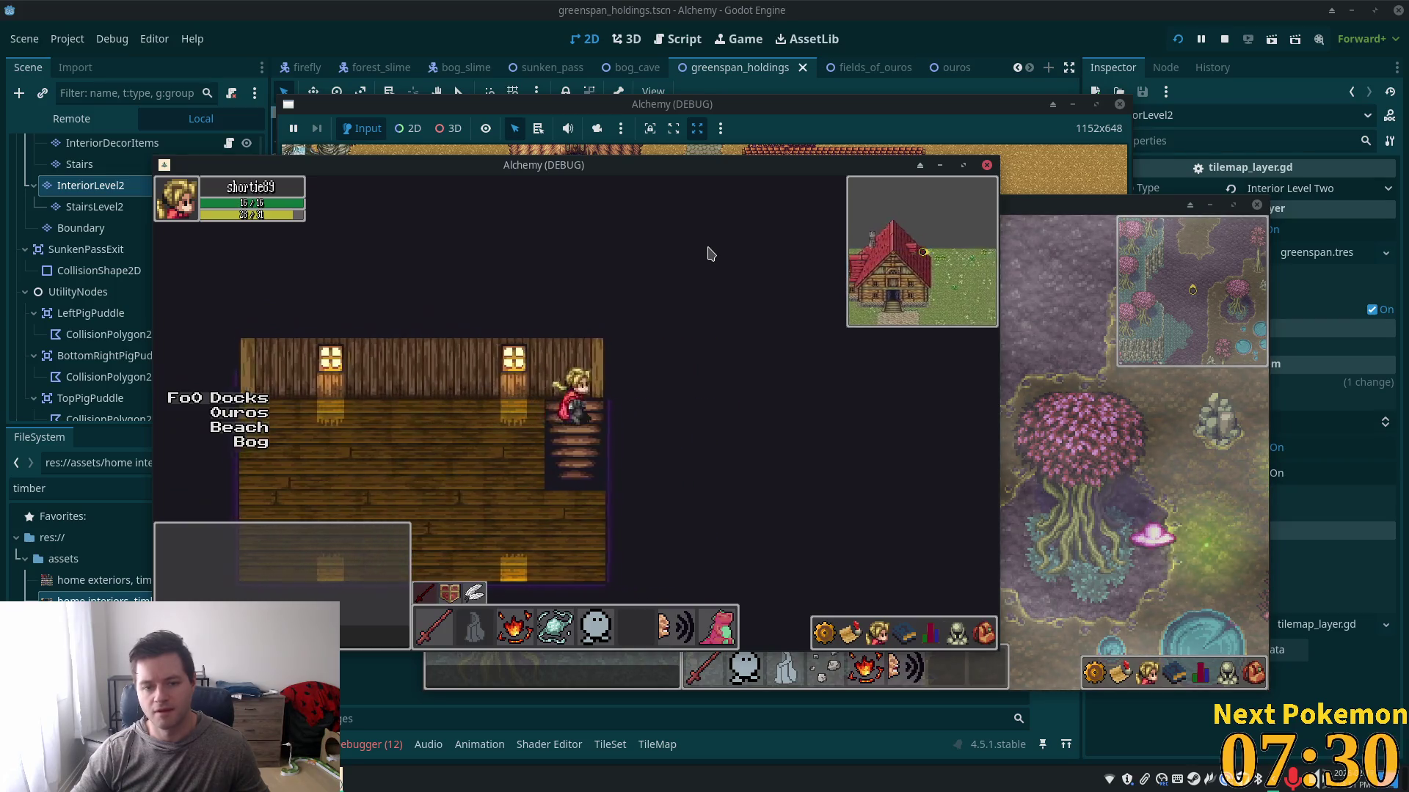
key("Left")
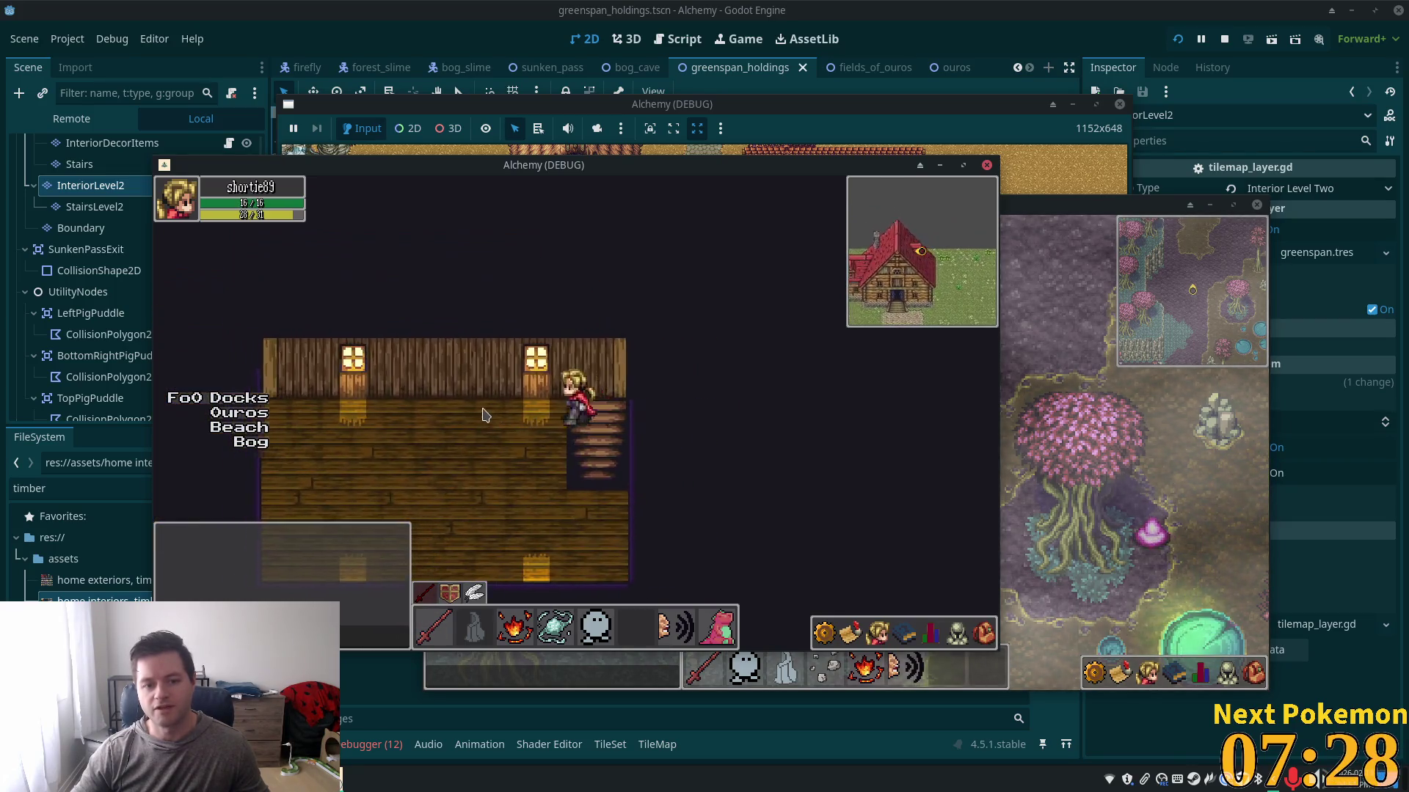
key("Right")
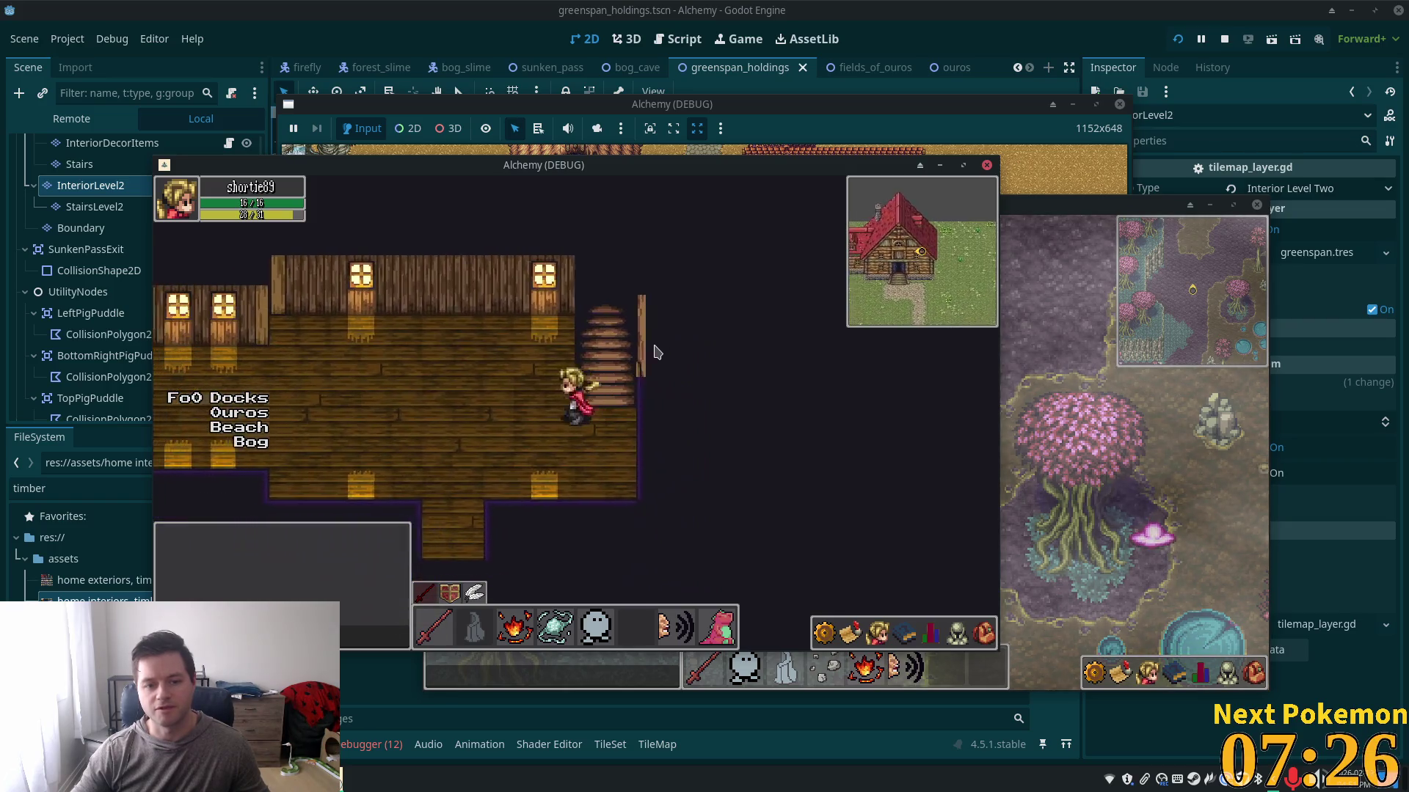
- Walk out the house door along the stone path and back, and cancel the accidental save dialog
key("Down")
key("Up")
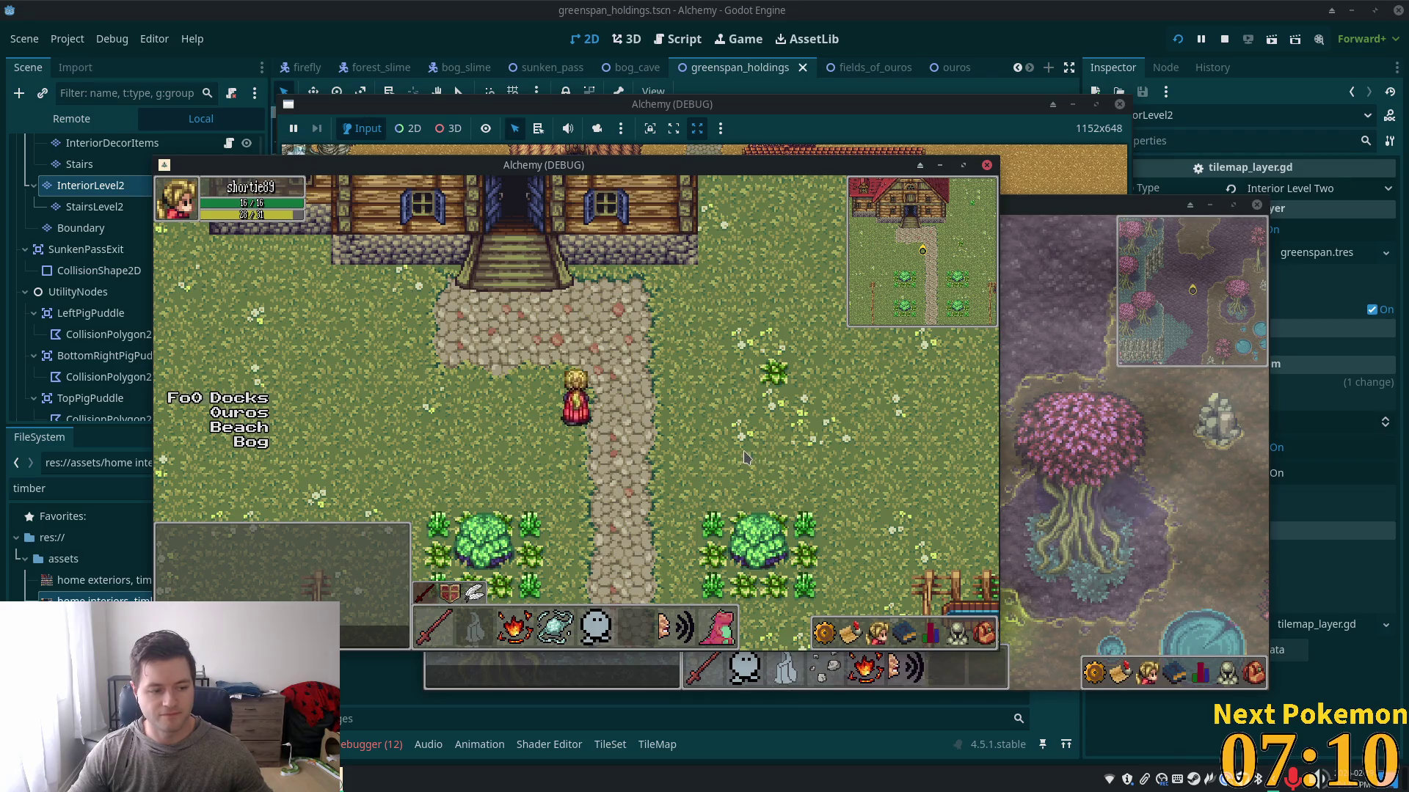
key("Down")
key("Right")
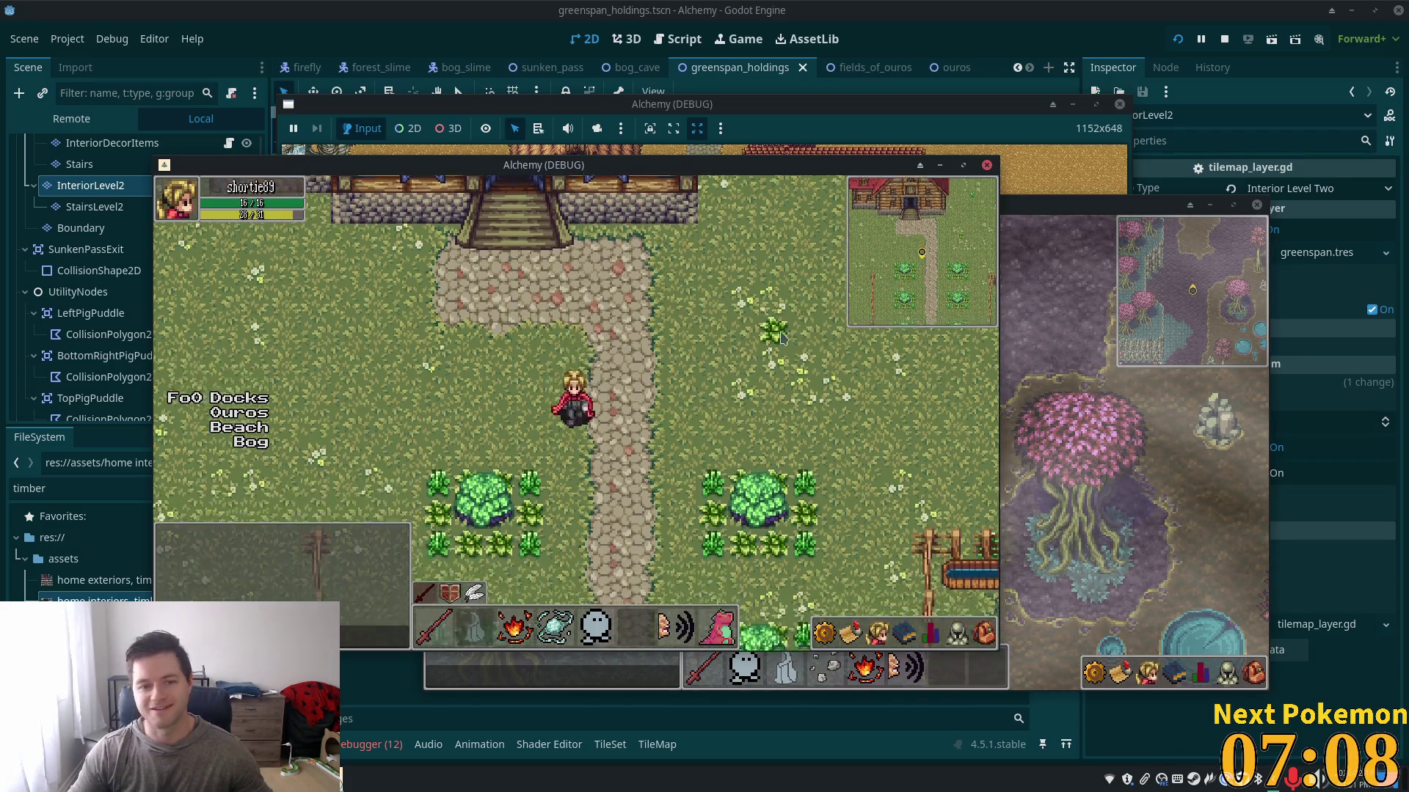
key("Left")
key("Down")
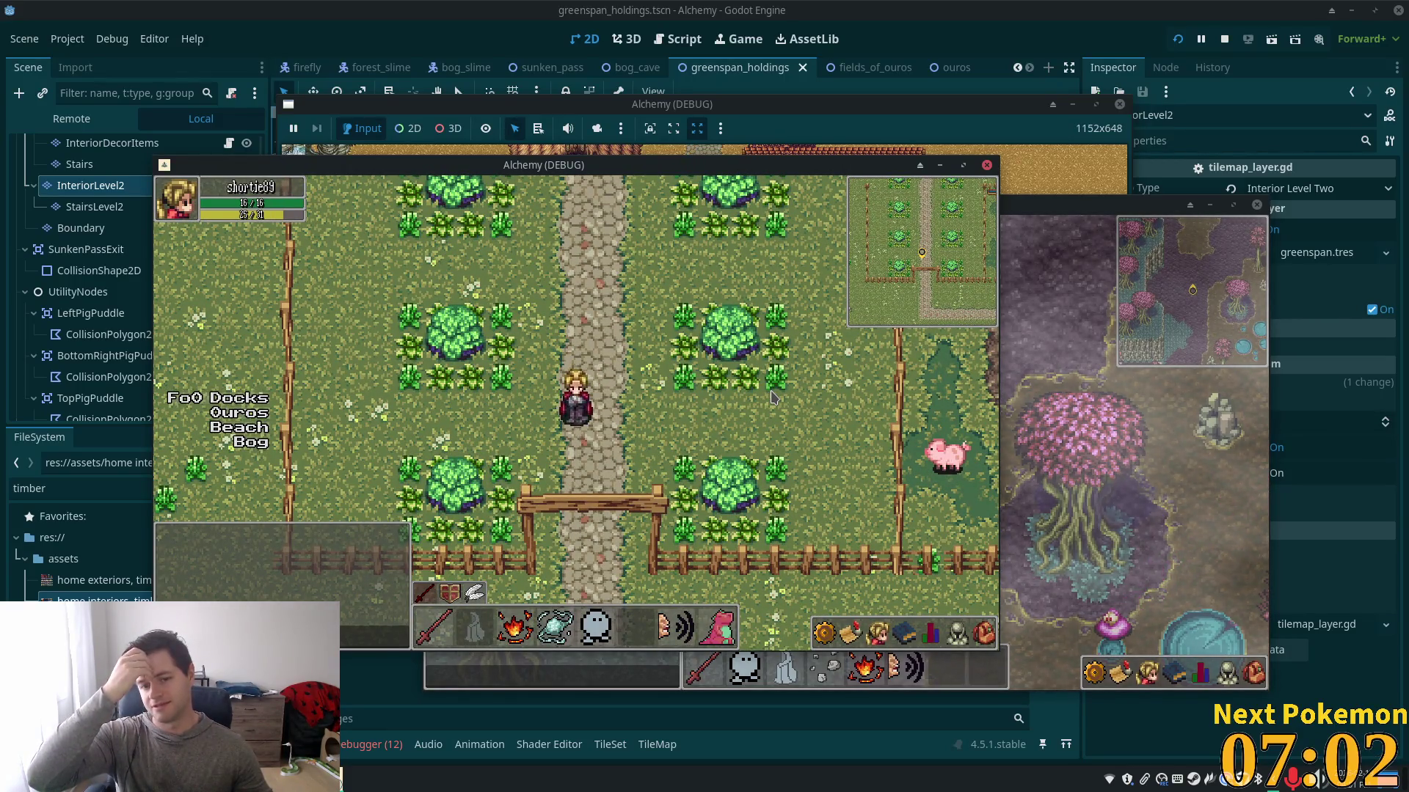
key("Up")
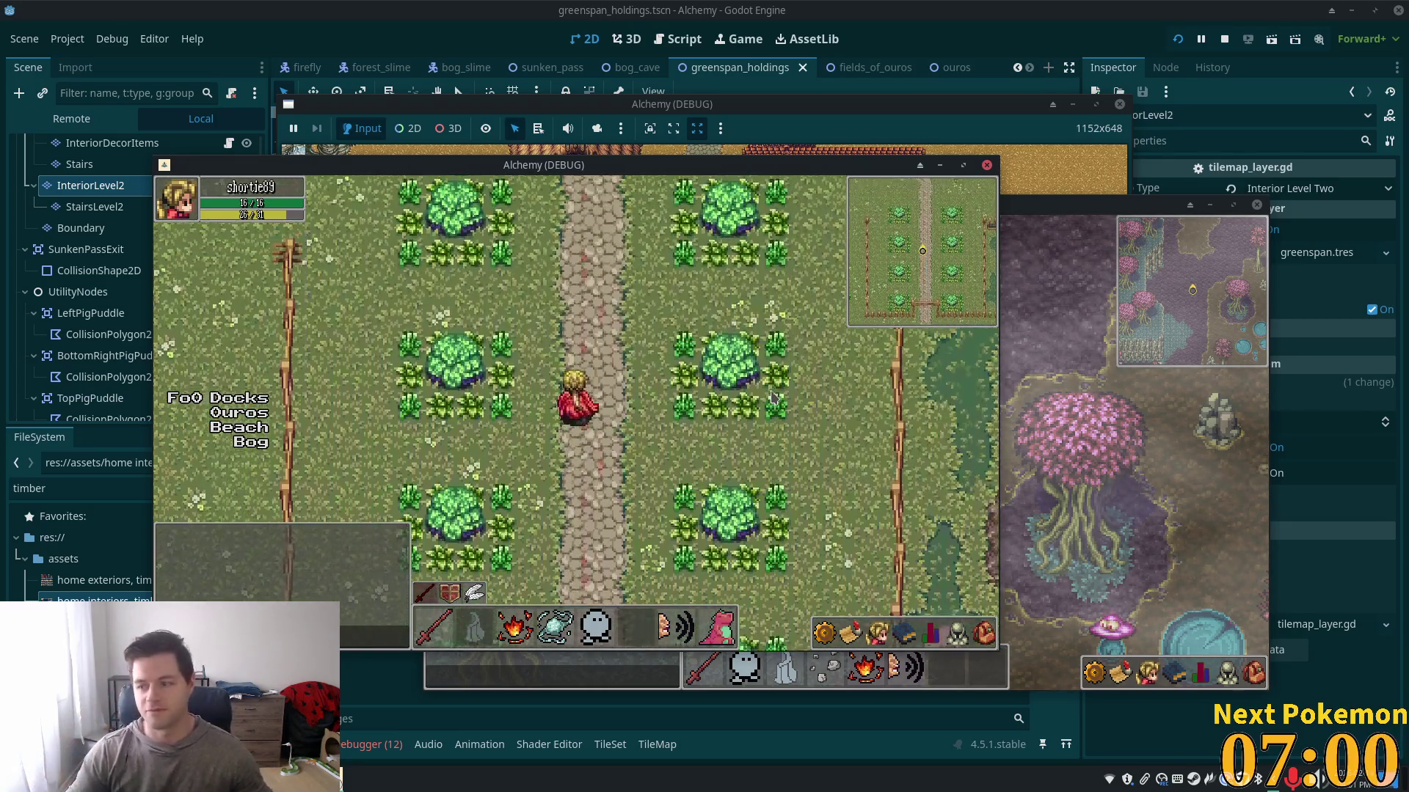
key("Left")
key("Up")
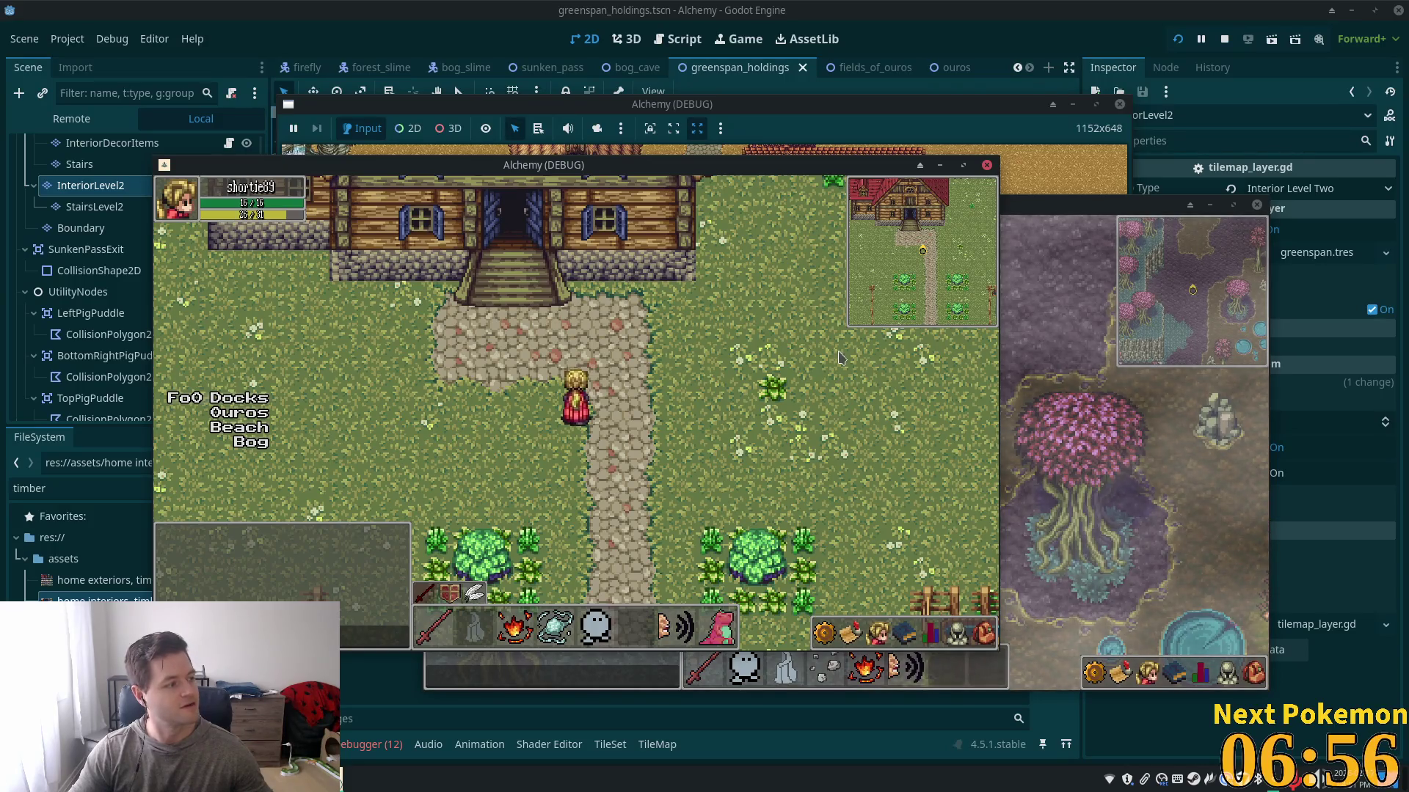
key("ctrl+s")
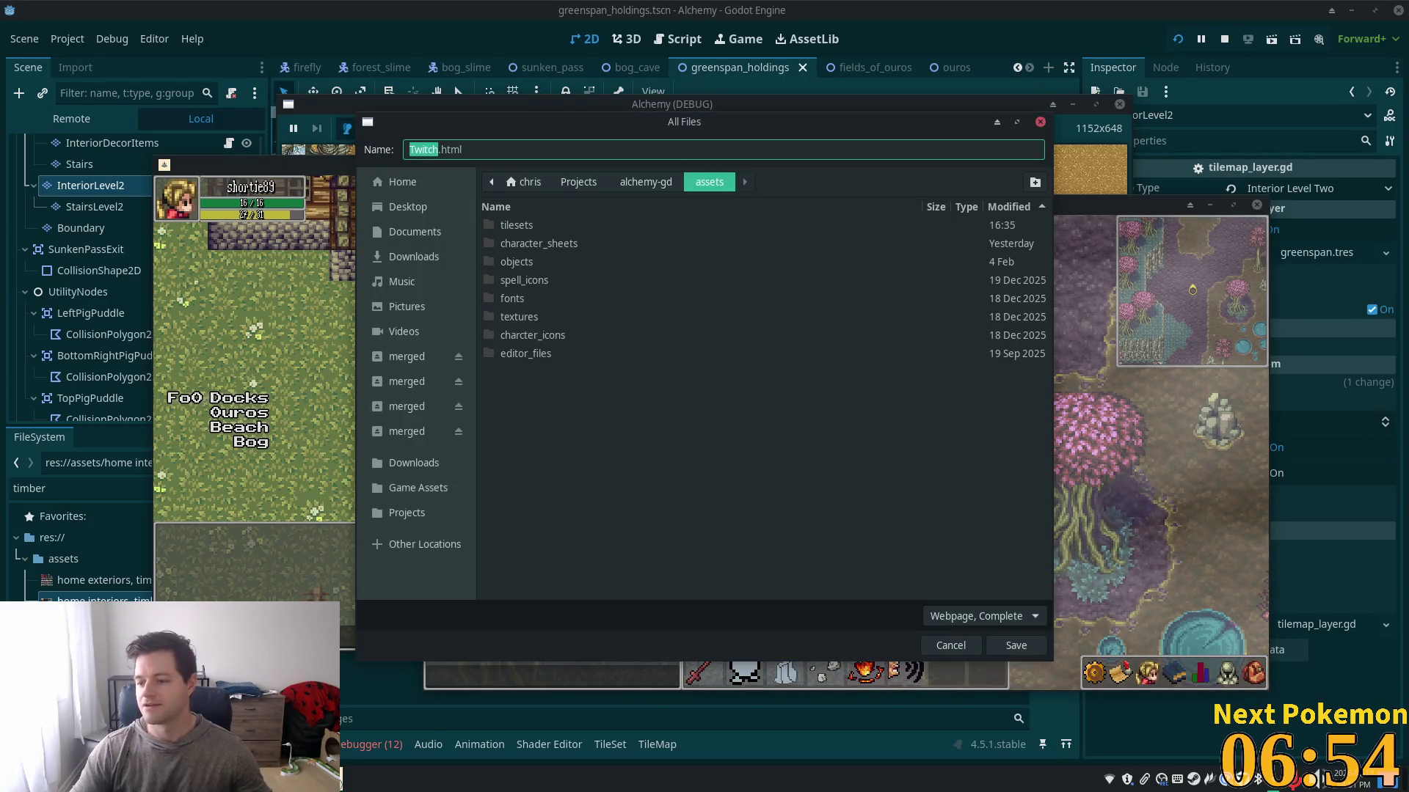
key("Escape")
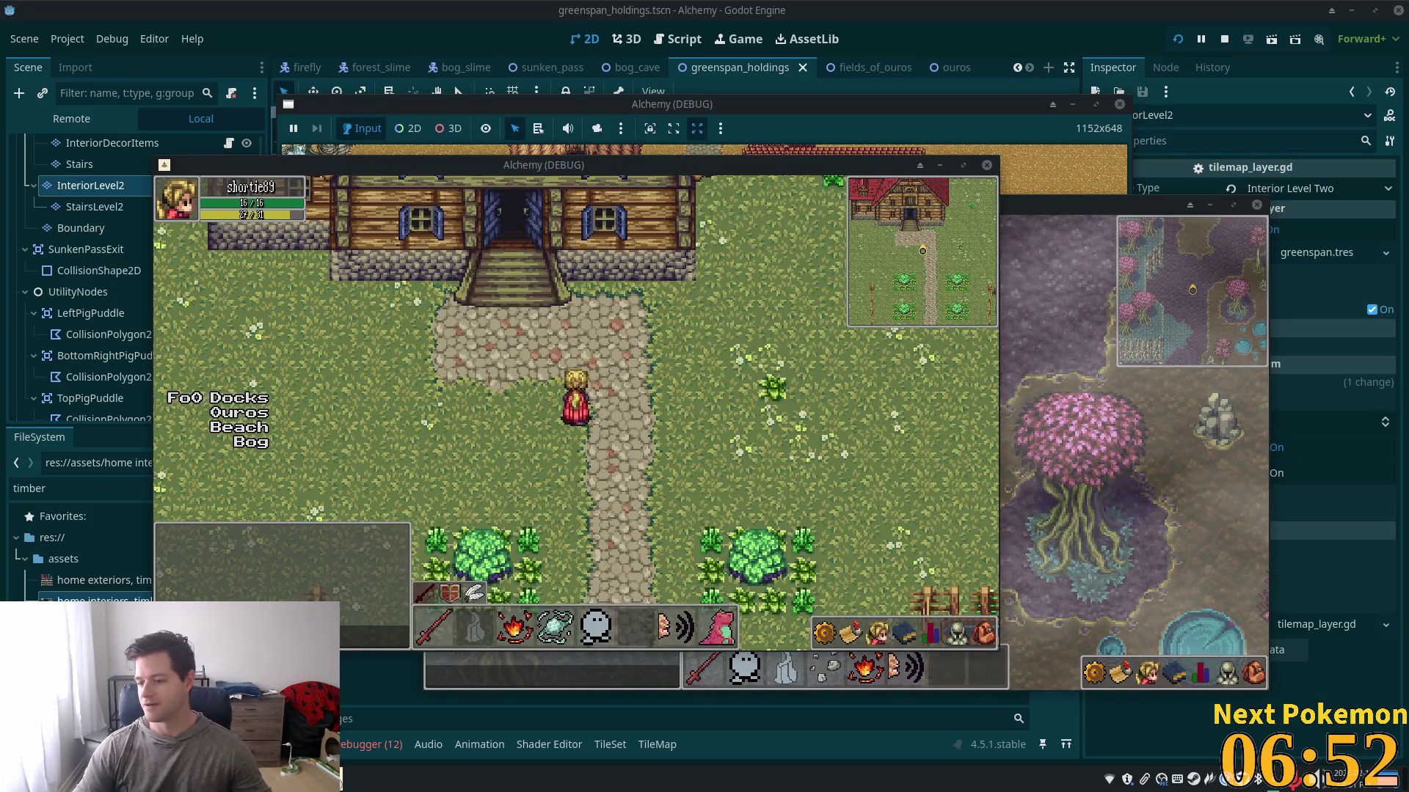